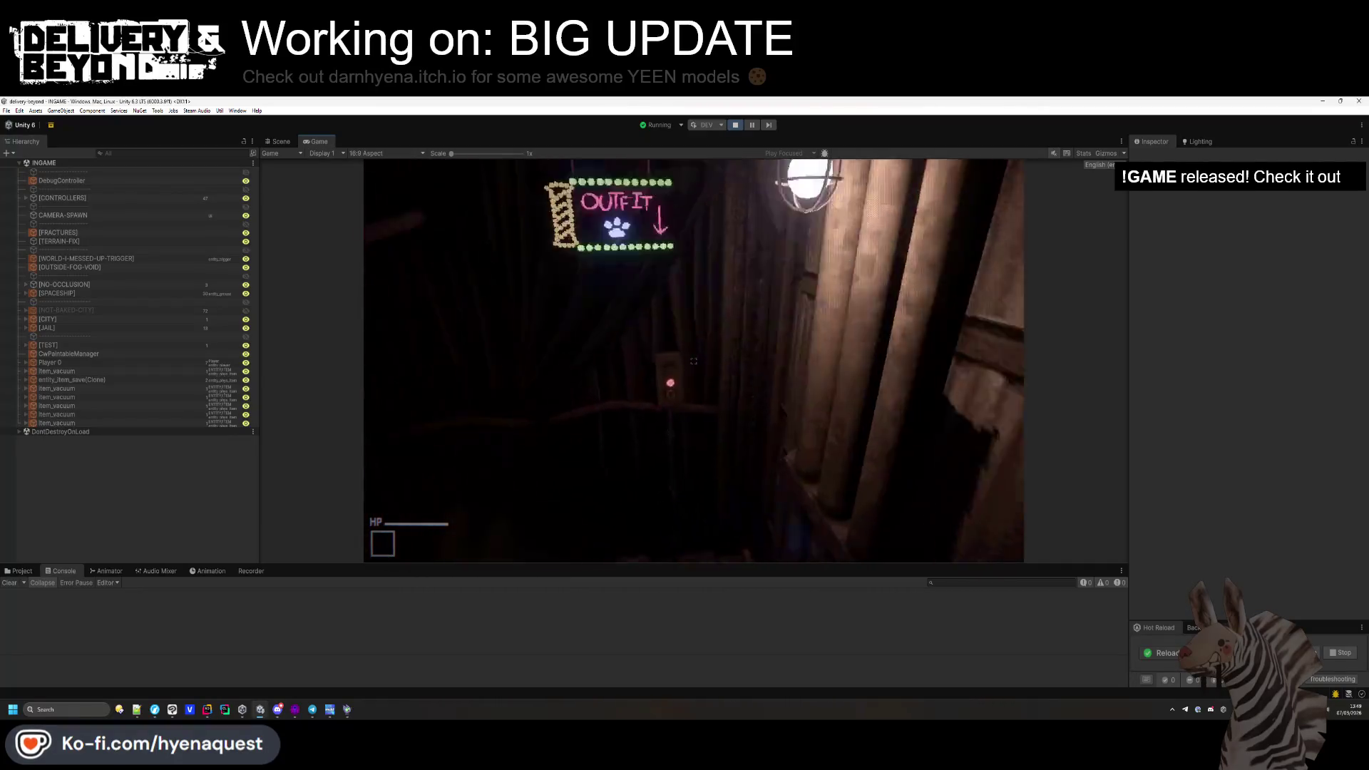
Open the in-game wardrobe and browse the colour and accessory categories, ending on hats.
key("e")
left_click(563, 229)
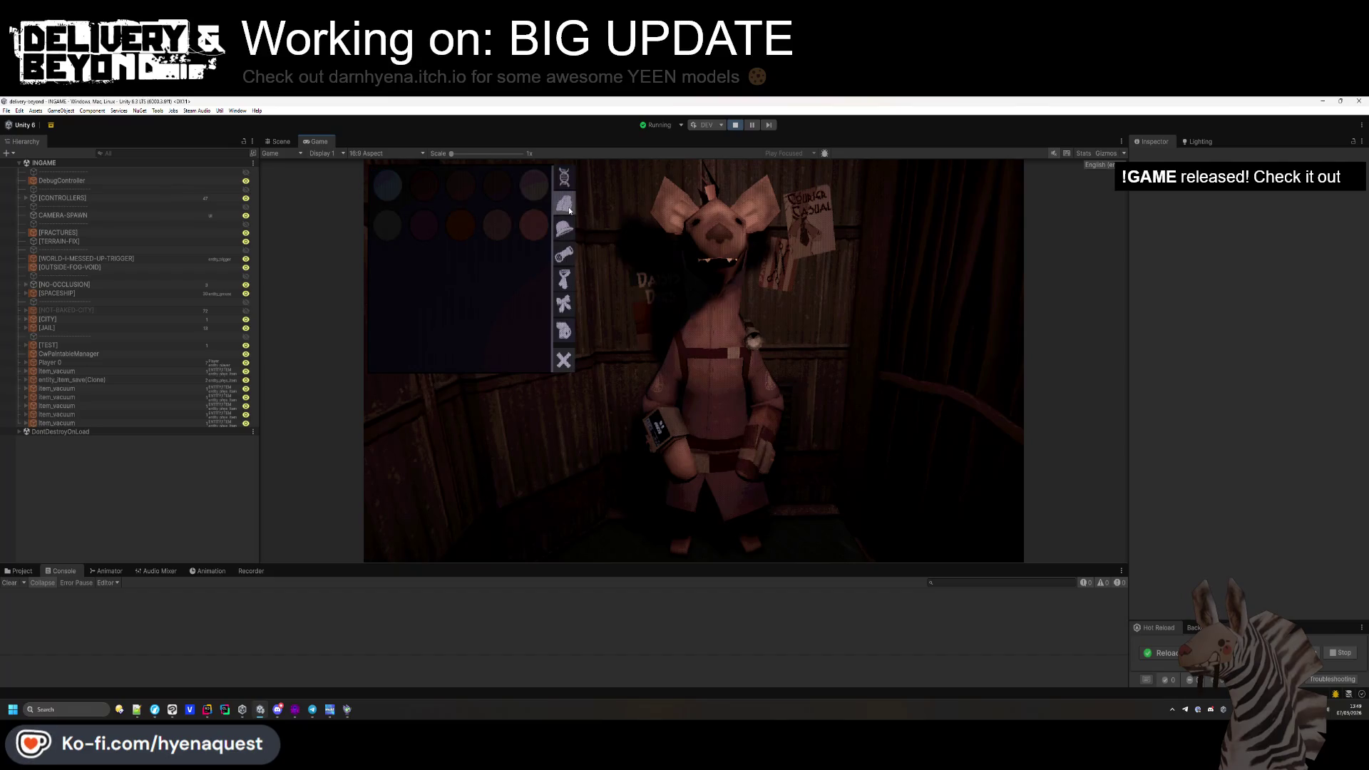
left_click(564, 203)
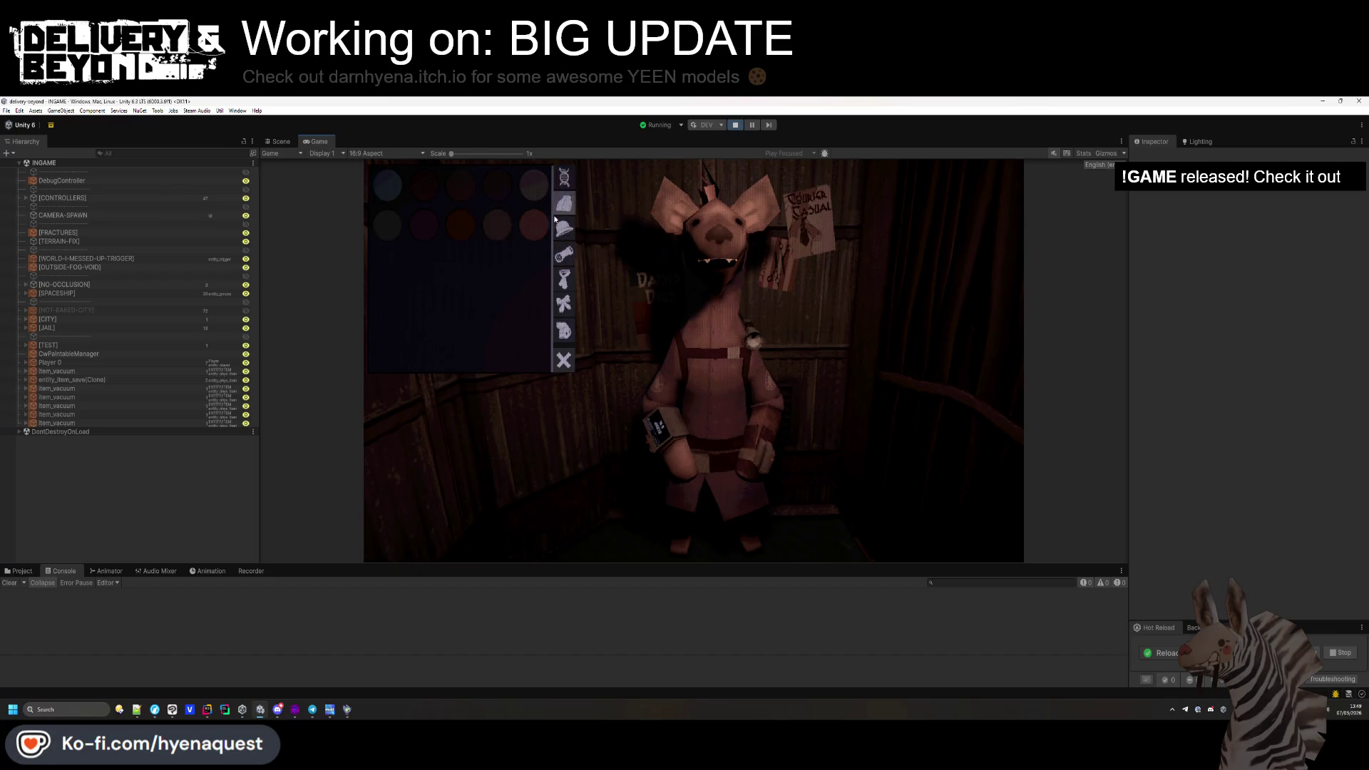
left_click(568, 269)
left_click(564, 228)
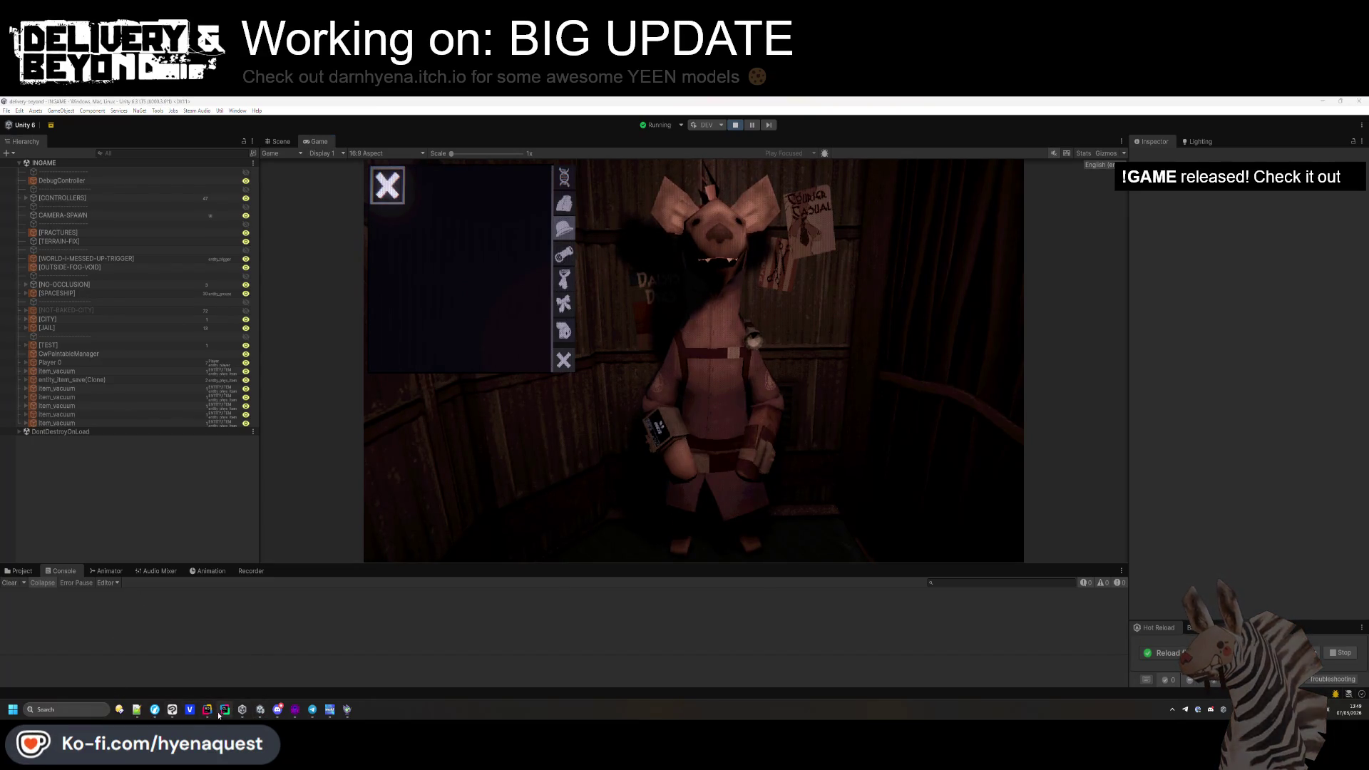
key("alt+Tab")
scroll(432, 513, "up", 7)
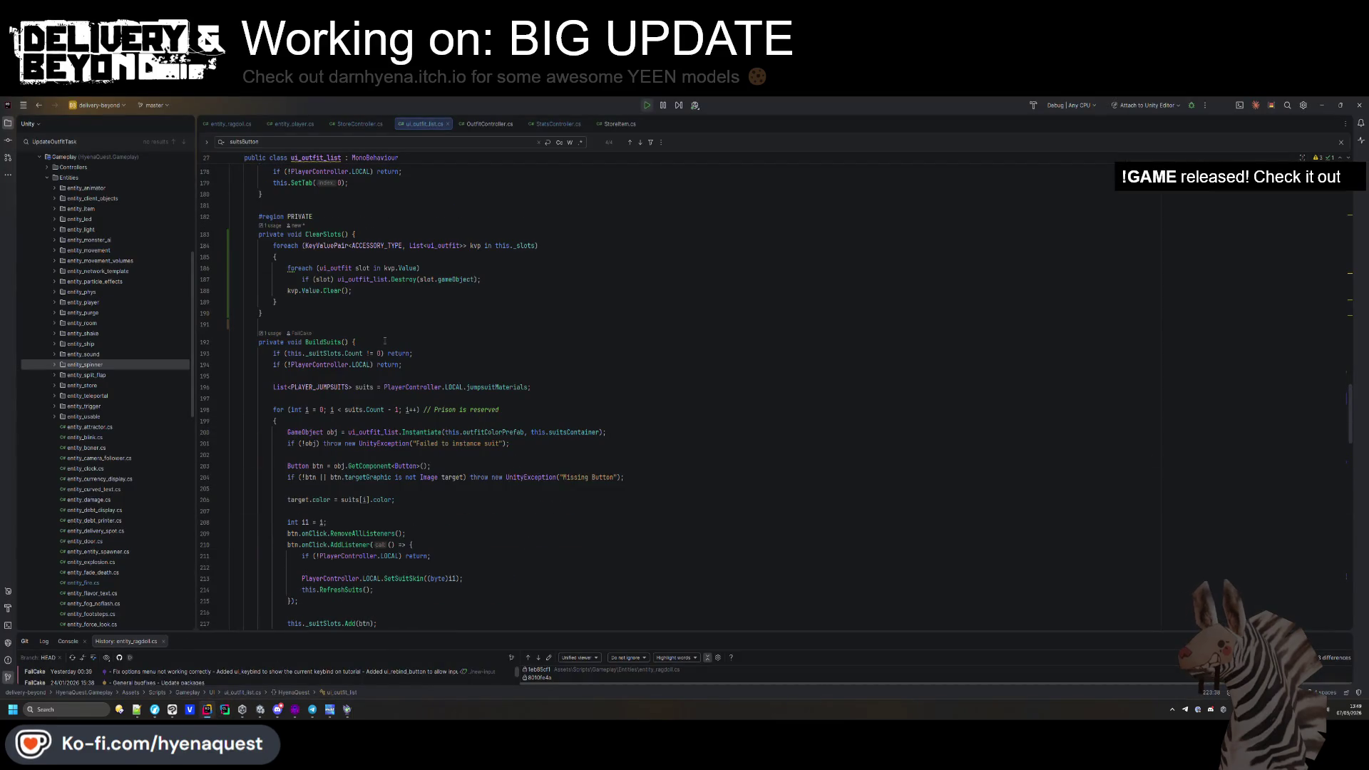
Scroll through ui_outfit_list.cs, inspecting the ClearSlots, BuildSuits and BuildRow calls.
scroll(459, 397, "up", 20)
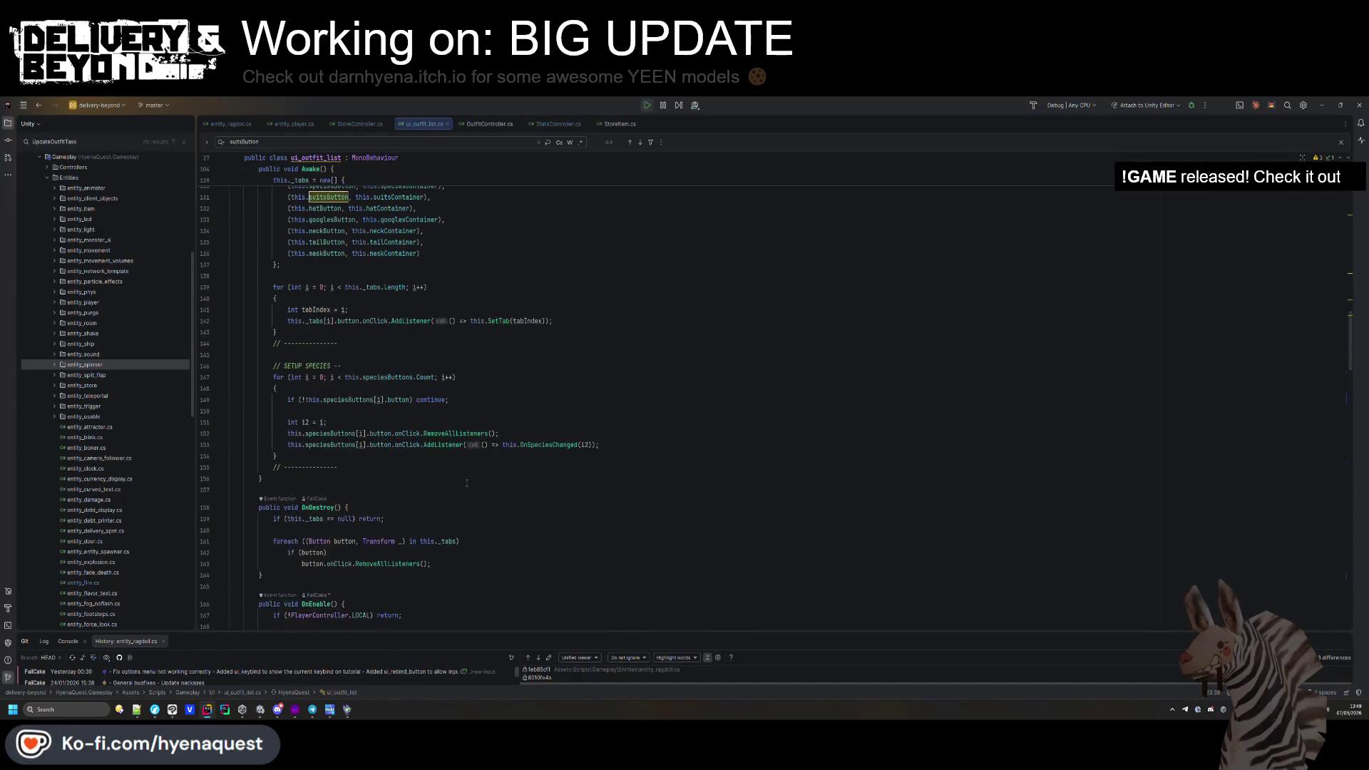
scroll(462, 473, "up", 8)
scroll(459, 364, "down", 15)
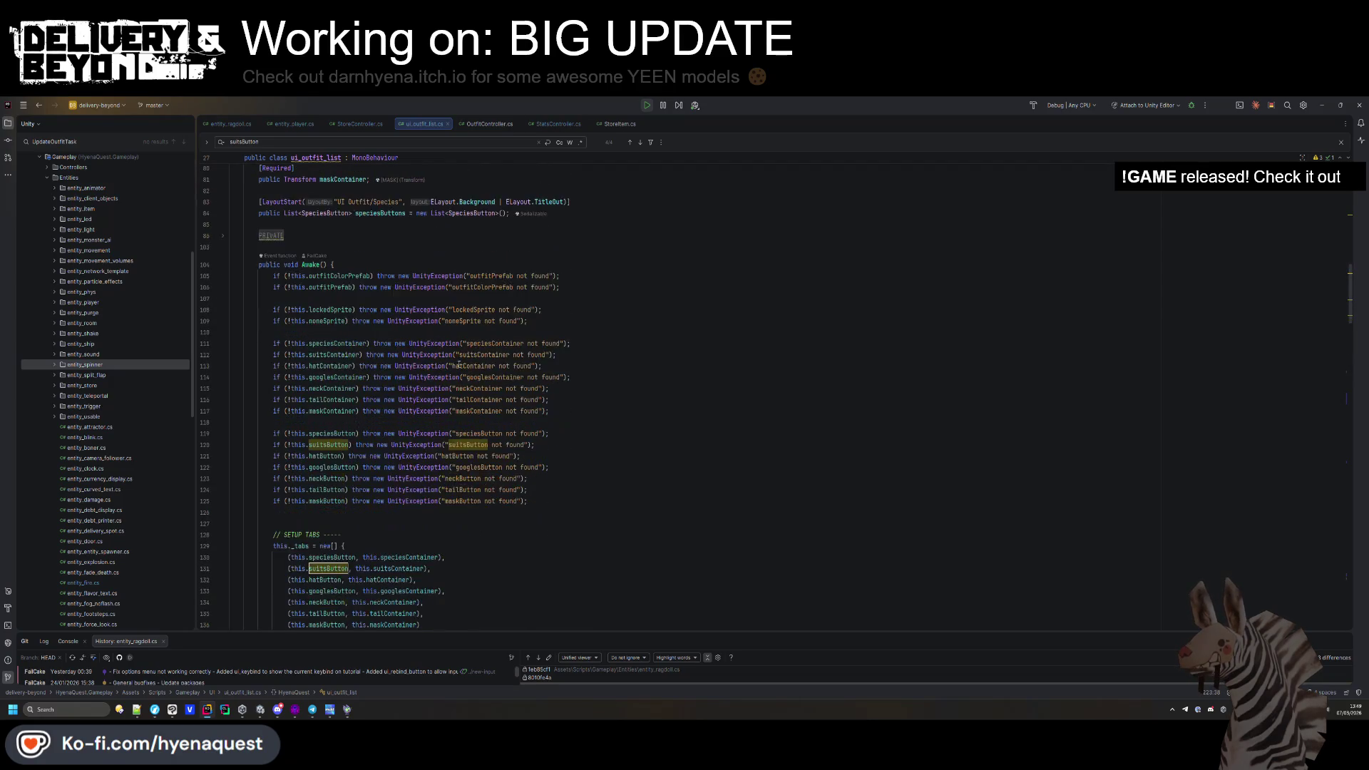
scroll(458, 356, "down", 5)
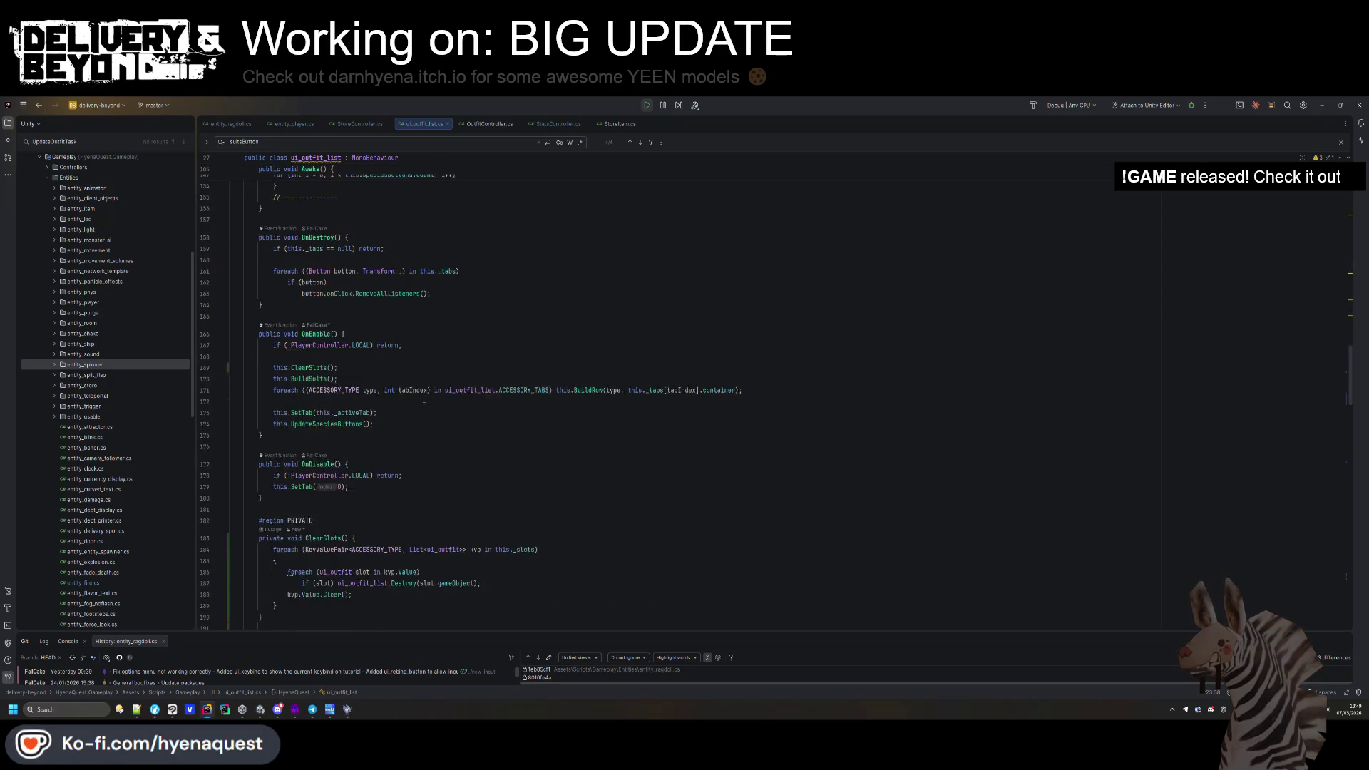
left_click(316, 335)
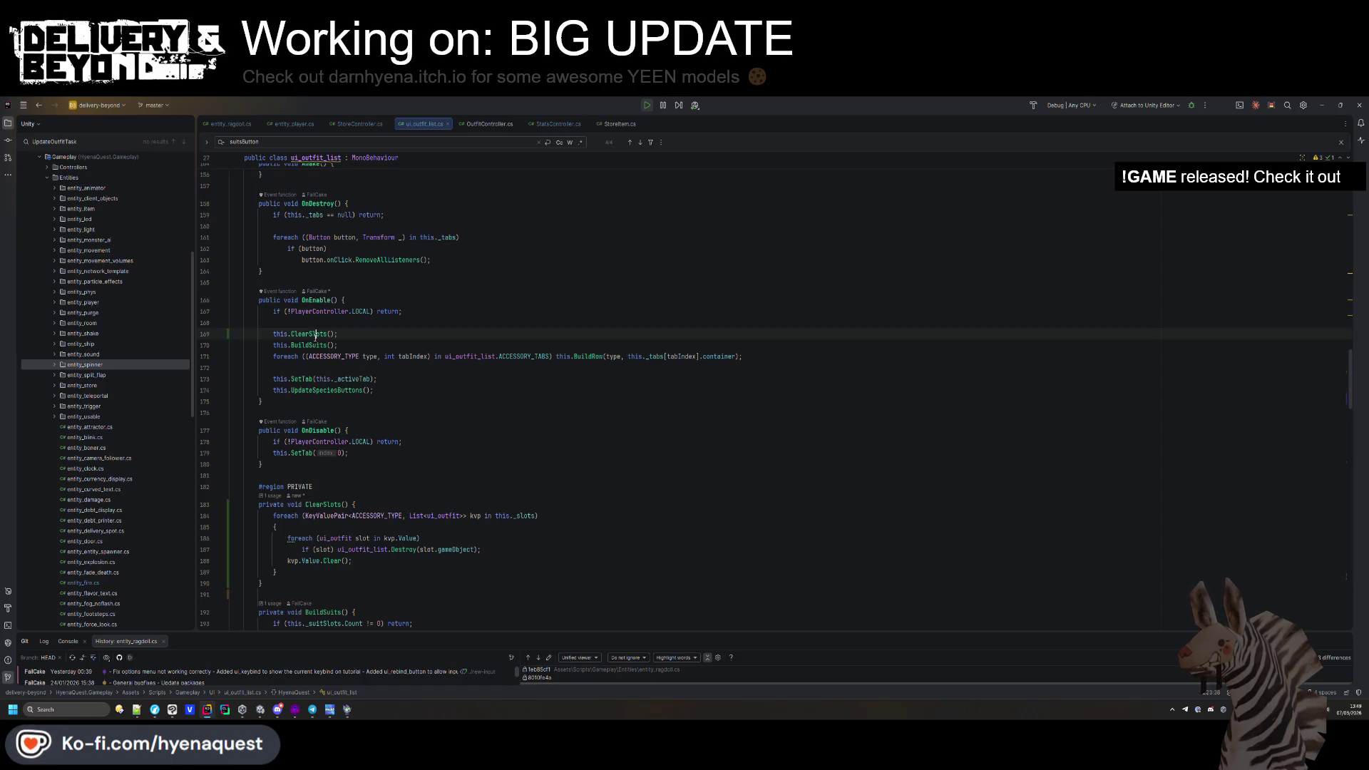
left_click(320, 345)
scroll(319, 345, "down", 6)
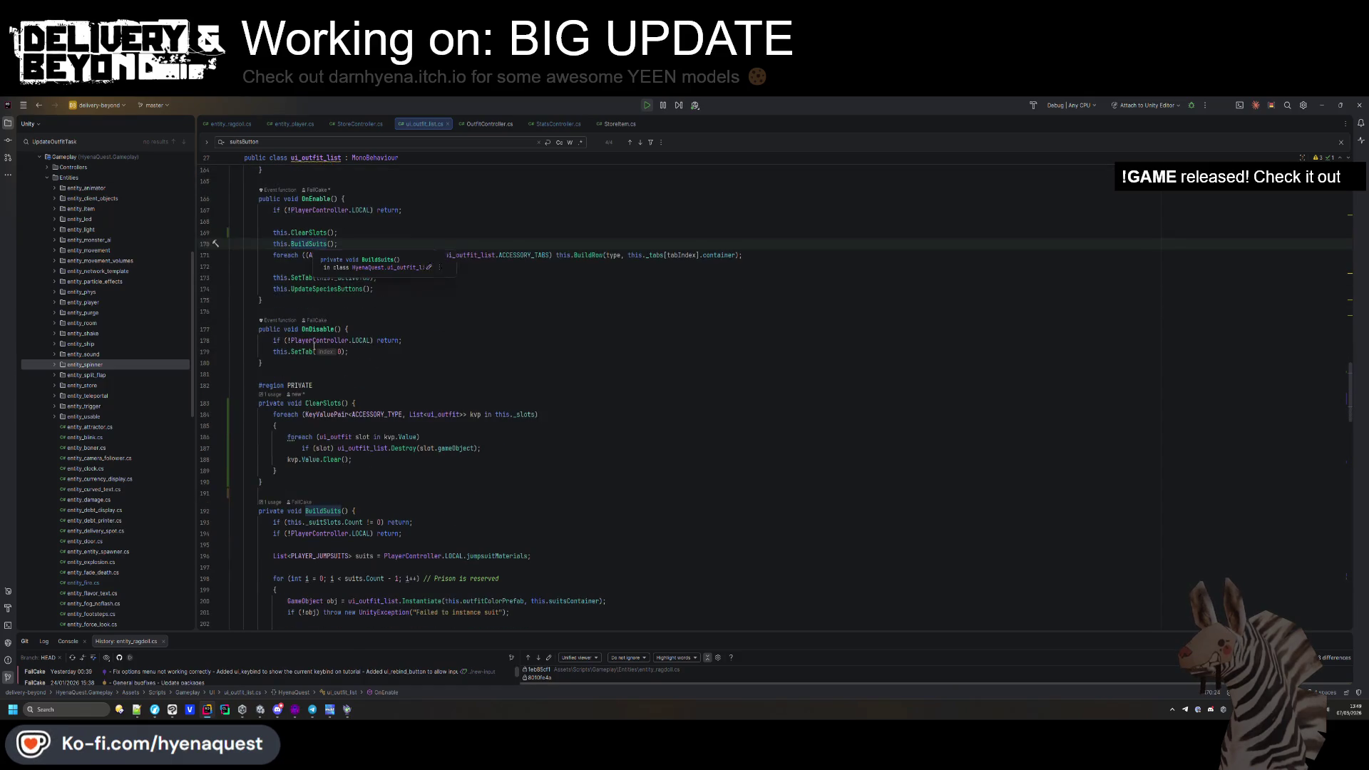
scroll(507, 463, "up", 4)
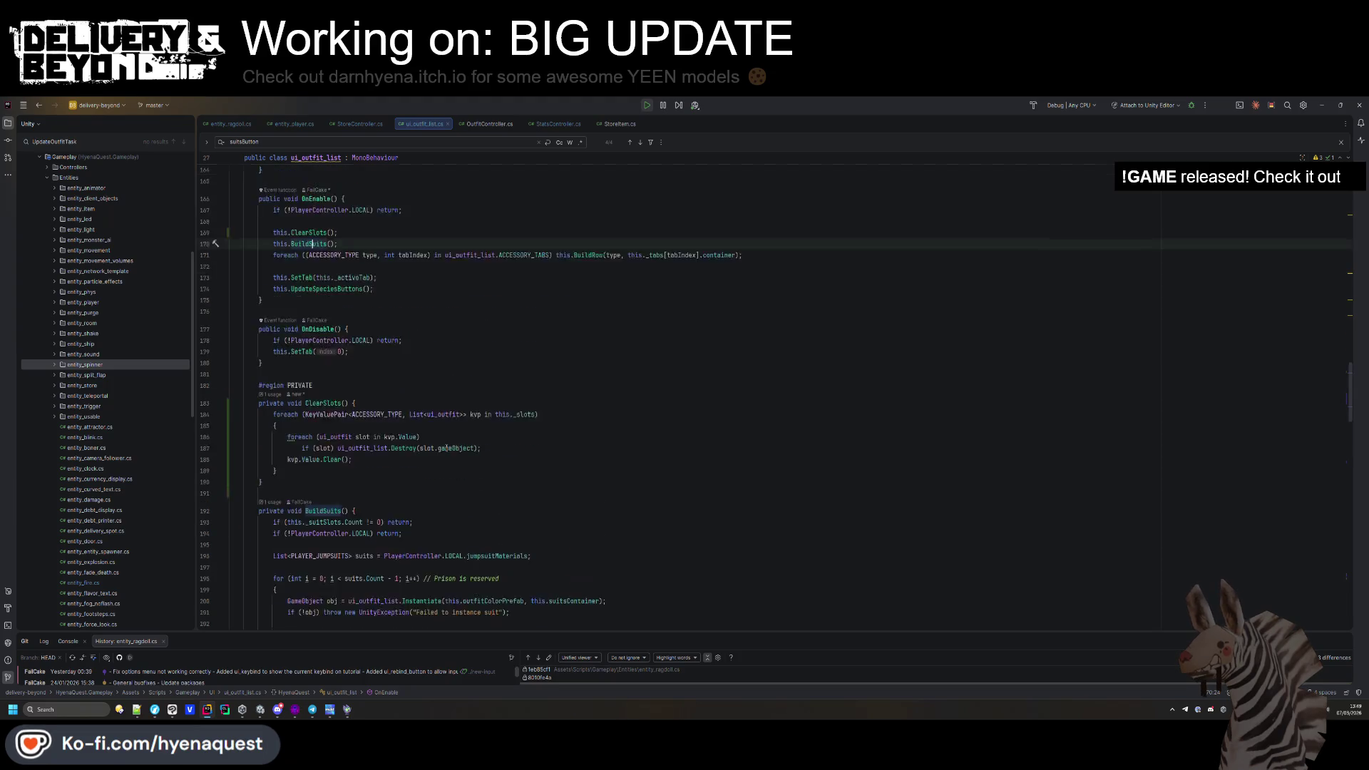
left_click(596, 289)
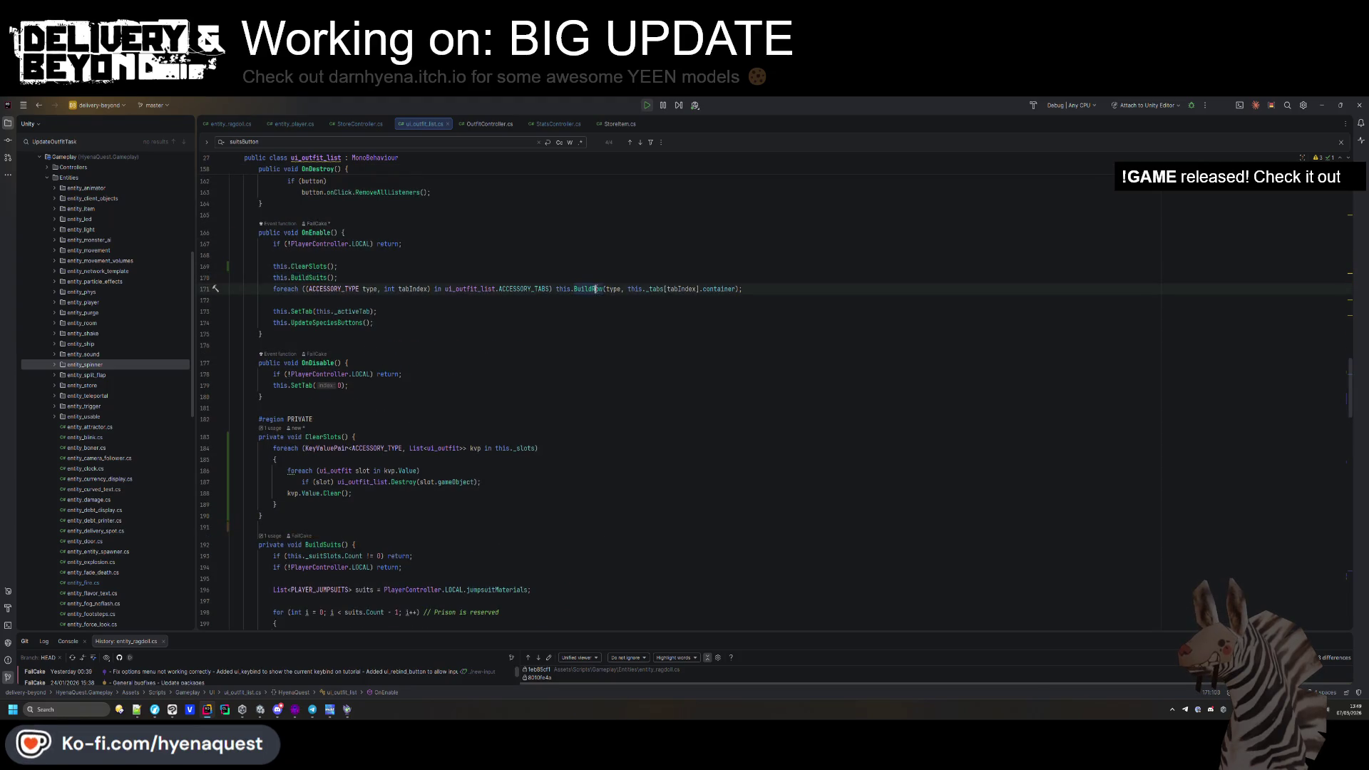
scroll(595, 289, "down", 18)
scroll(595, 287, "down", 8)
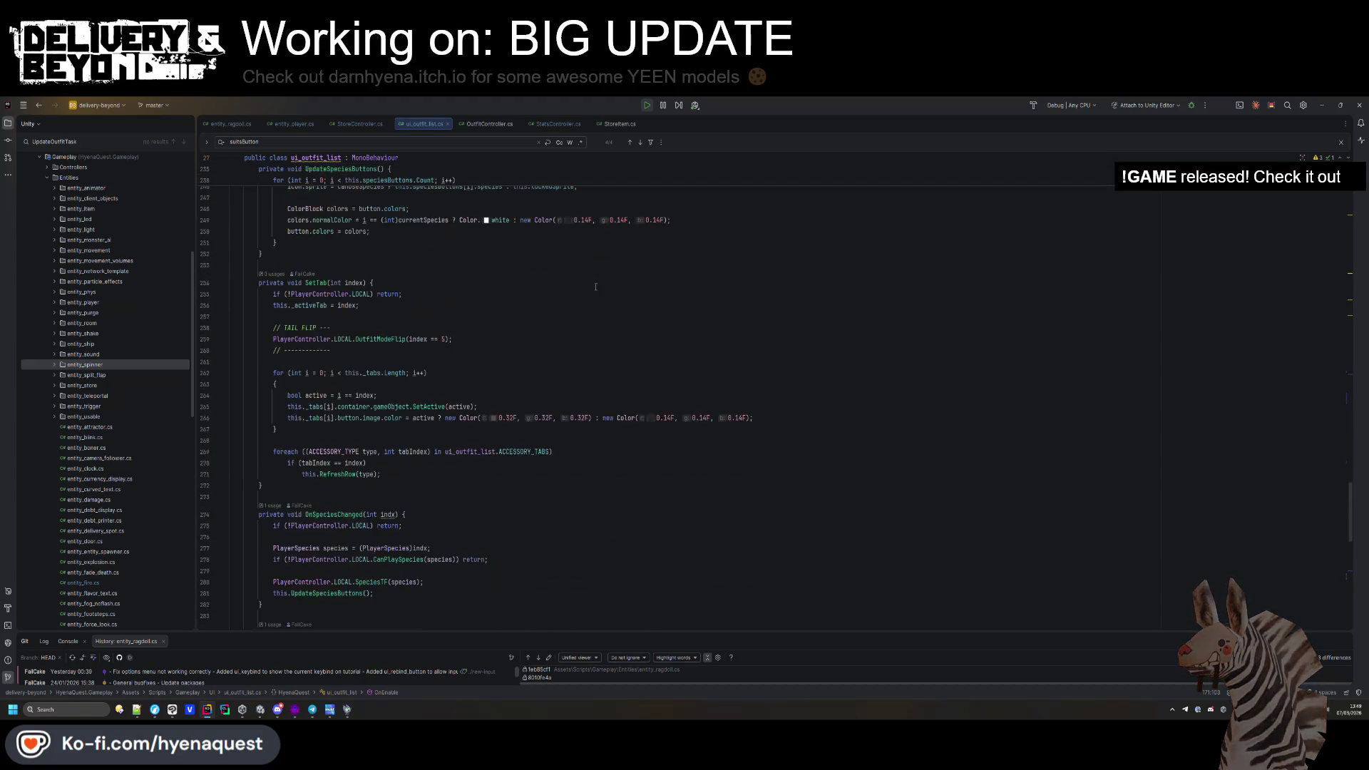
scroll(595, 288, "down", 13)
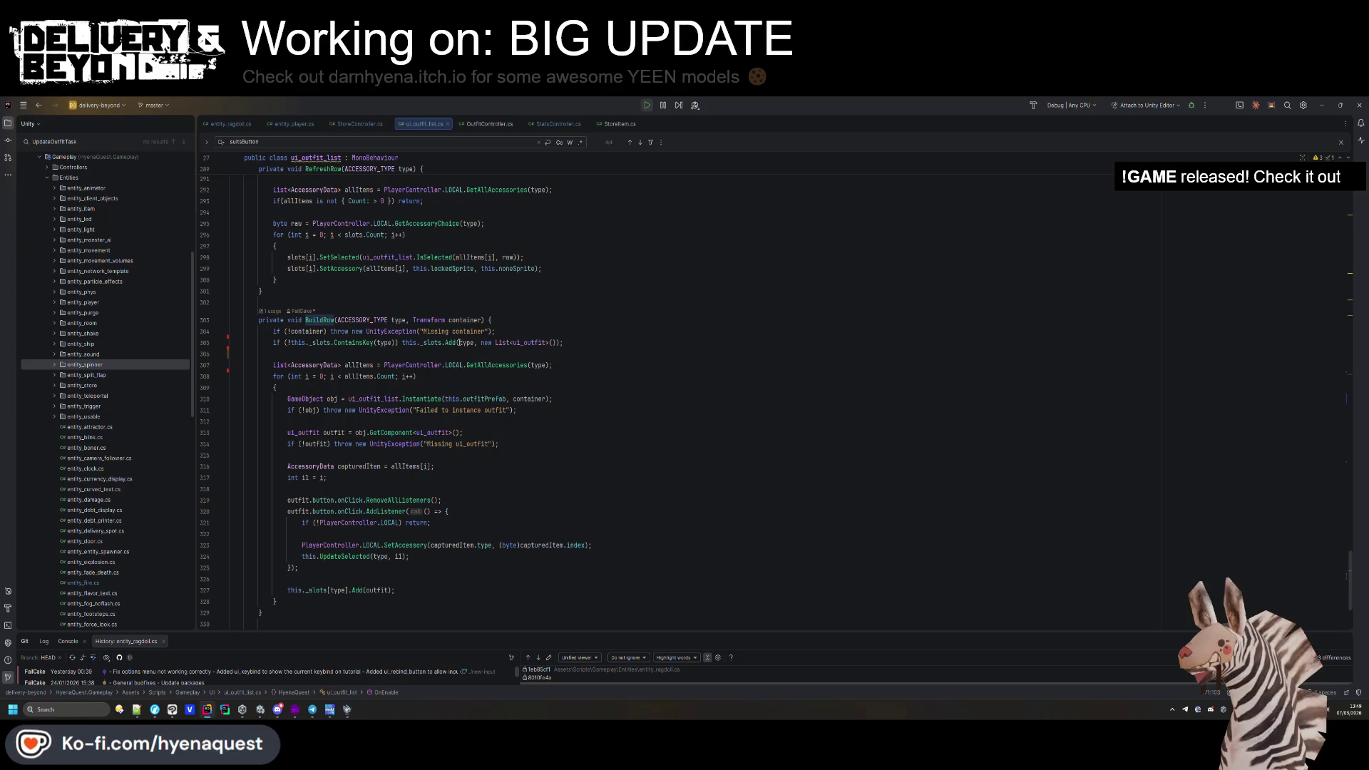
Jump to the ui_outfit class definition, then return and dismiss the GetAllAccessories popup.
mouse_move(423, 344)
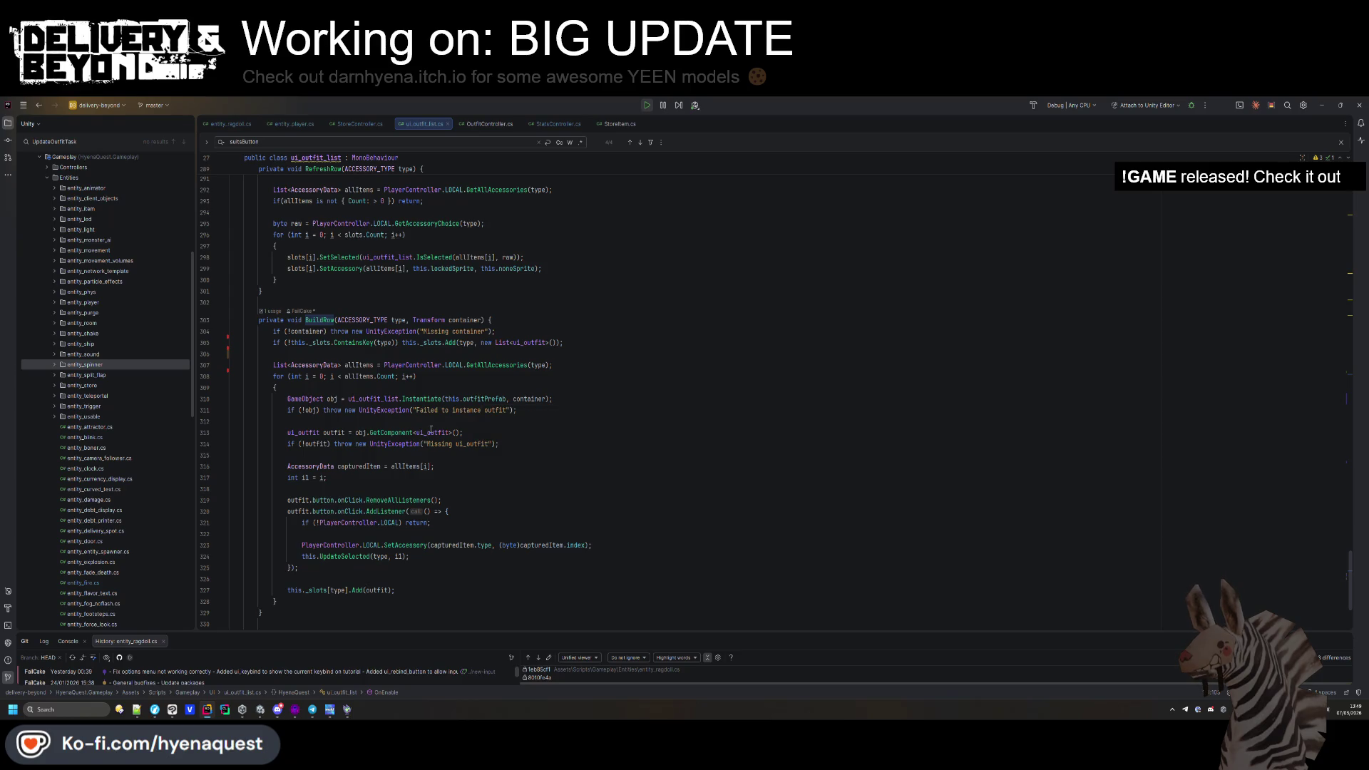
left_click(432, 433, "ctrl")
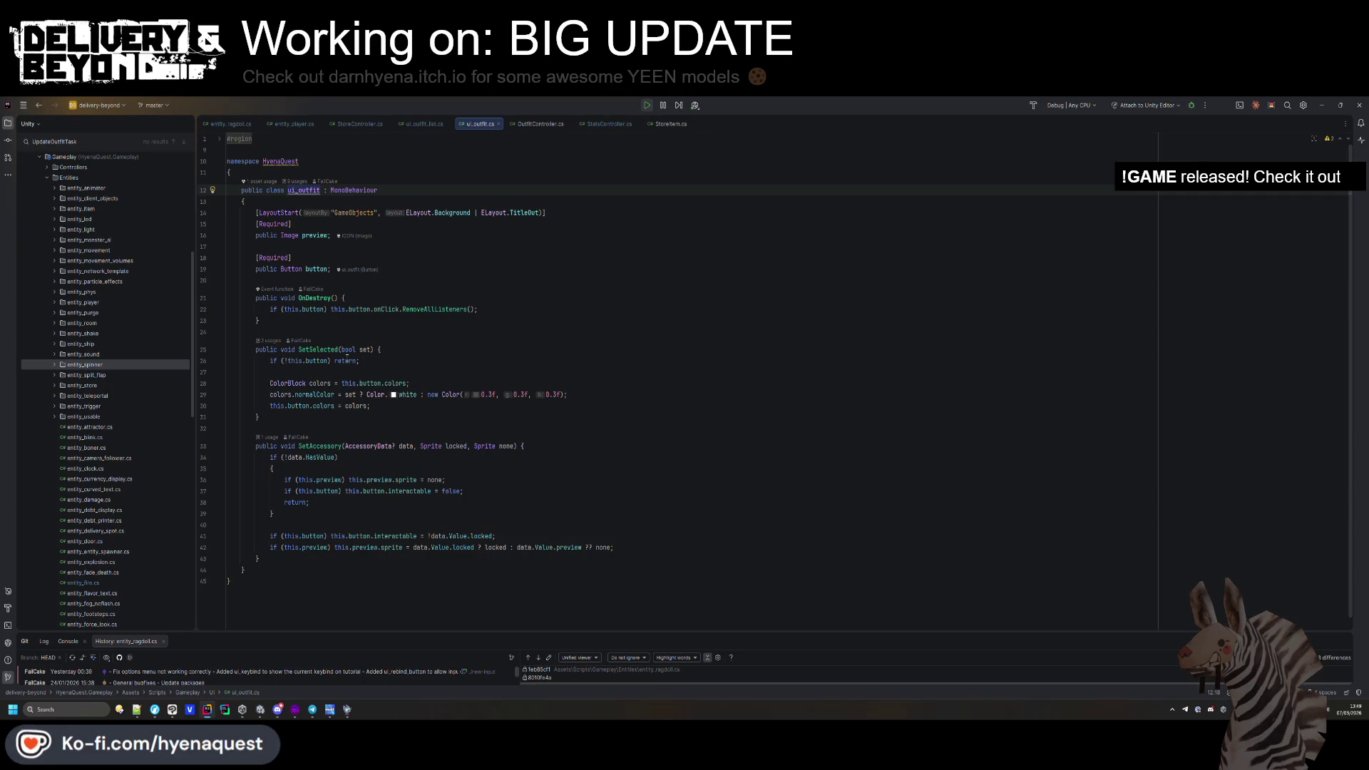
key("ctrl+alt+Left")
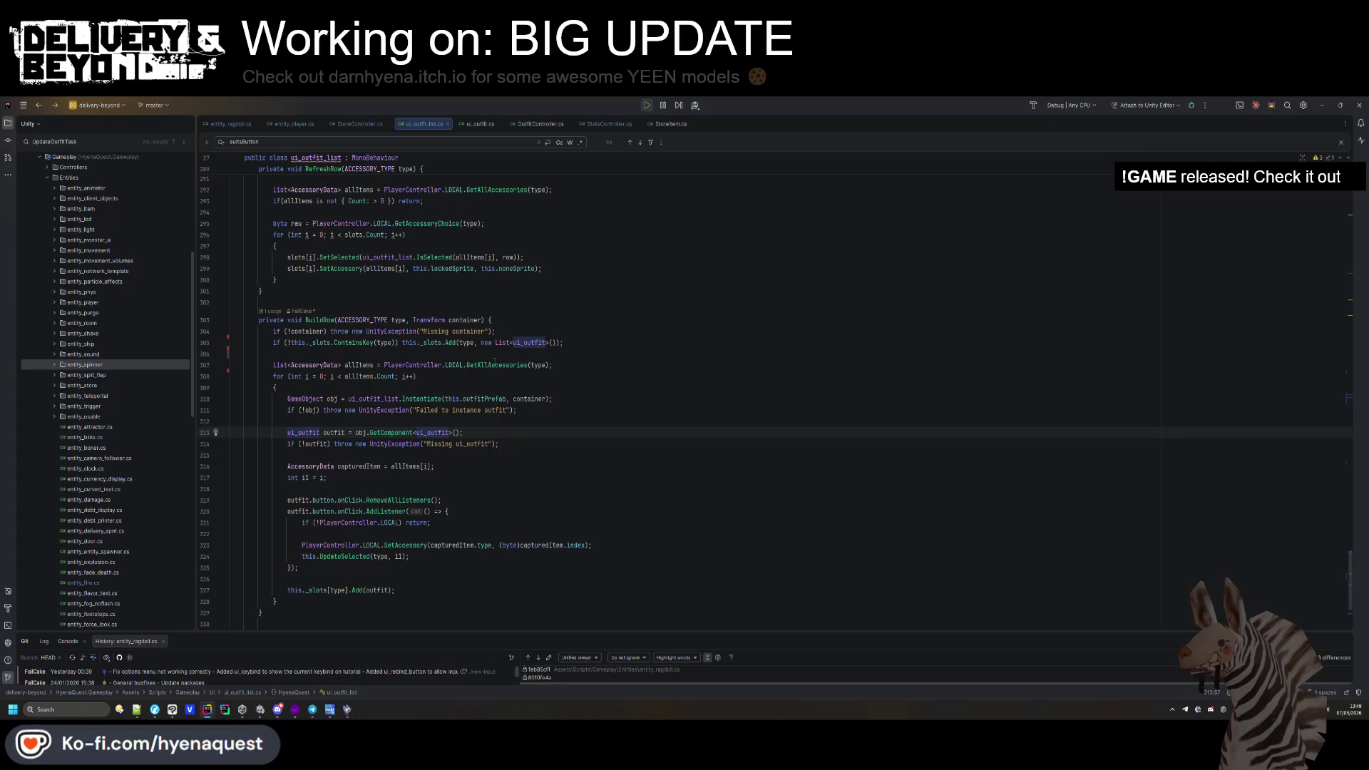
mouse_move(494, 362)
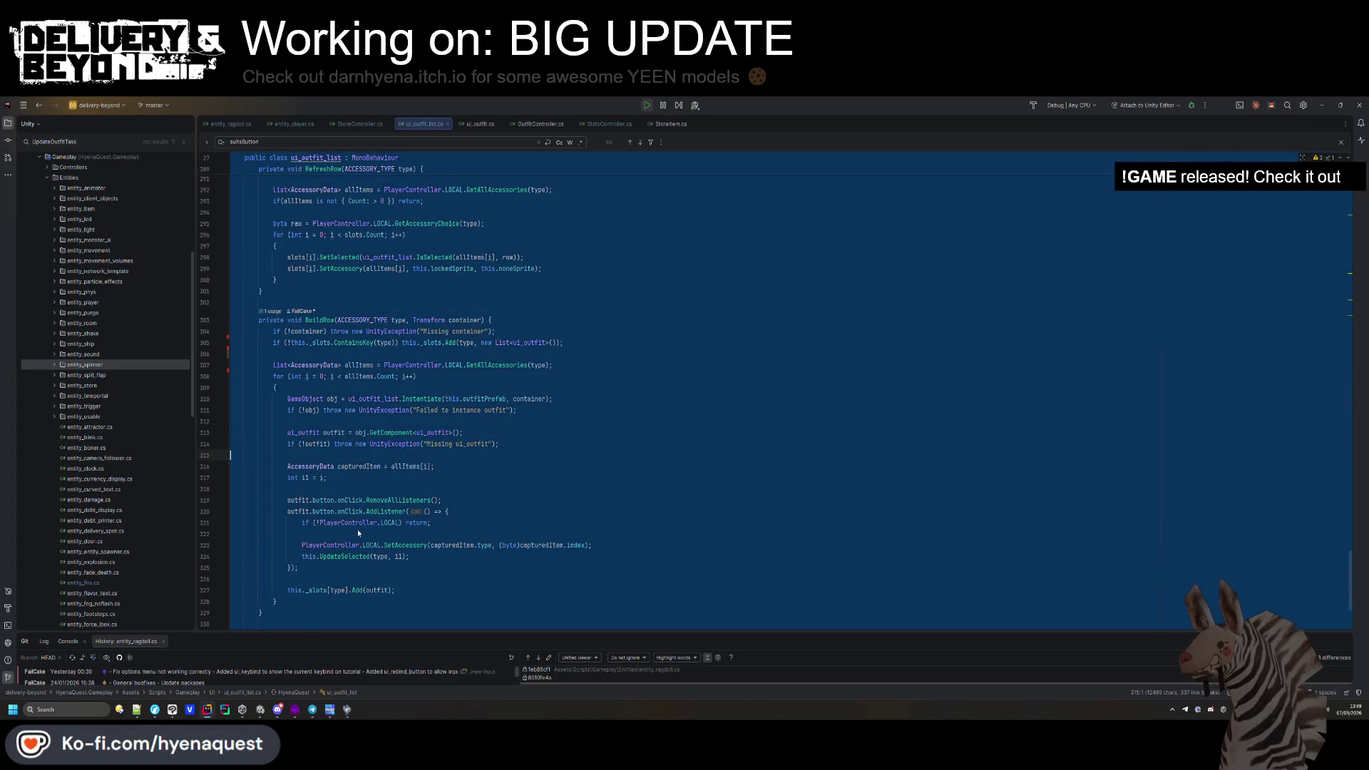
left_click(353, 534)
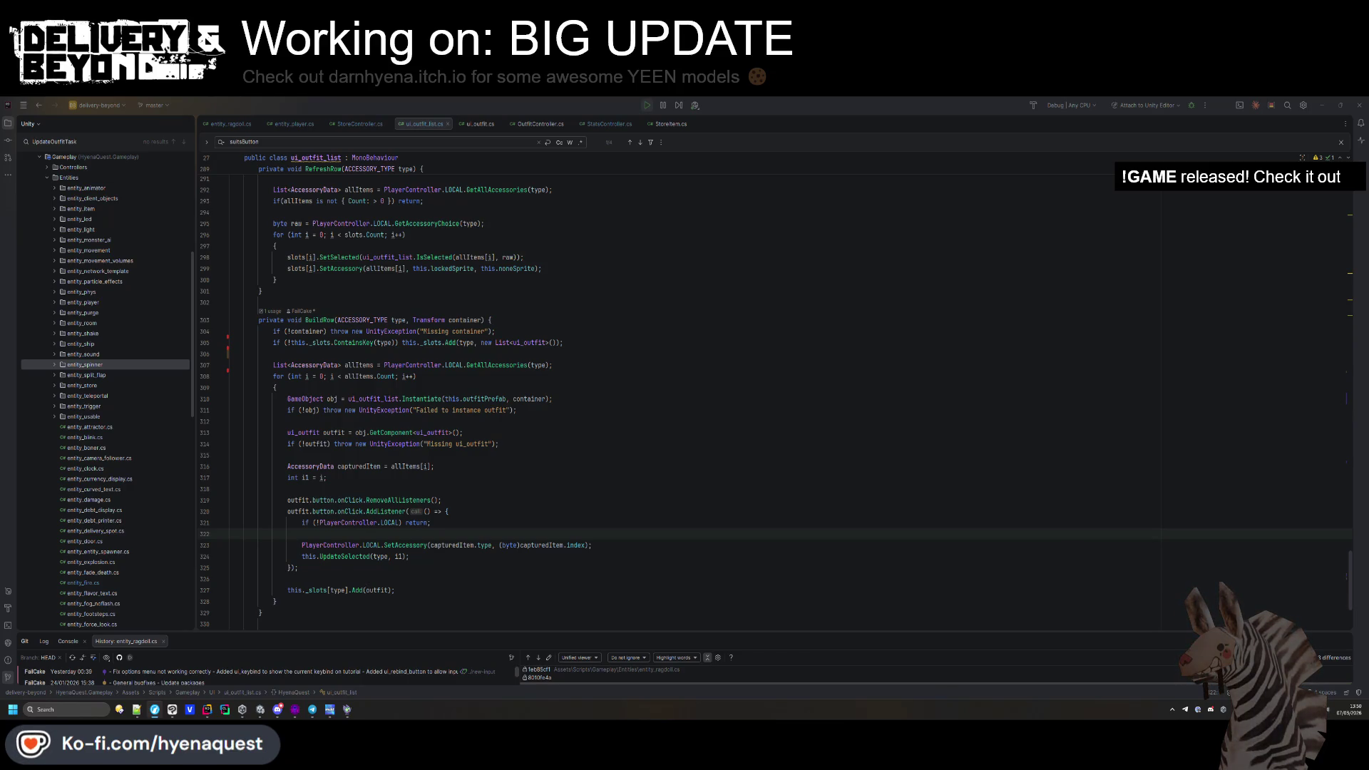
Switch to entity_player.cs, clear its whole-file selection, and bring the Unity game forward.
key("ctrl+Tab")
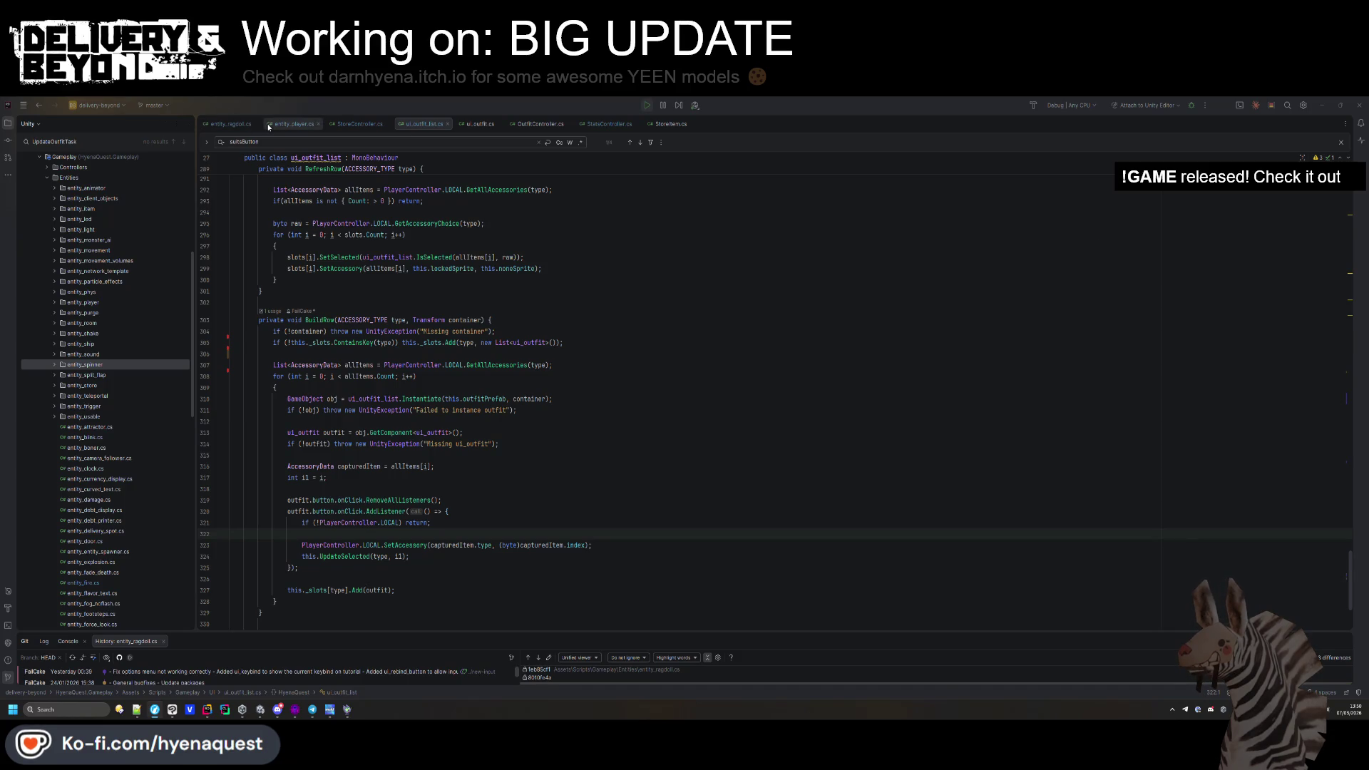
key("ctrl+a")
key("alt+Tab")
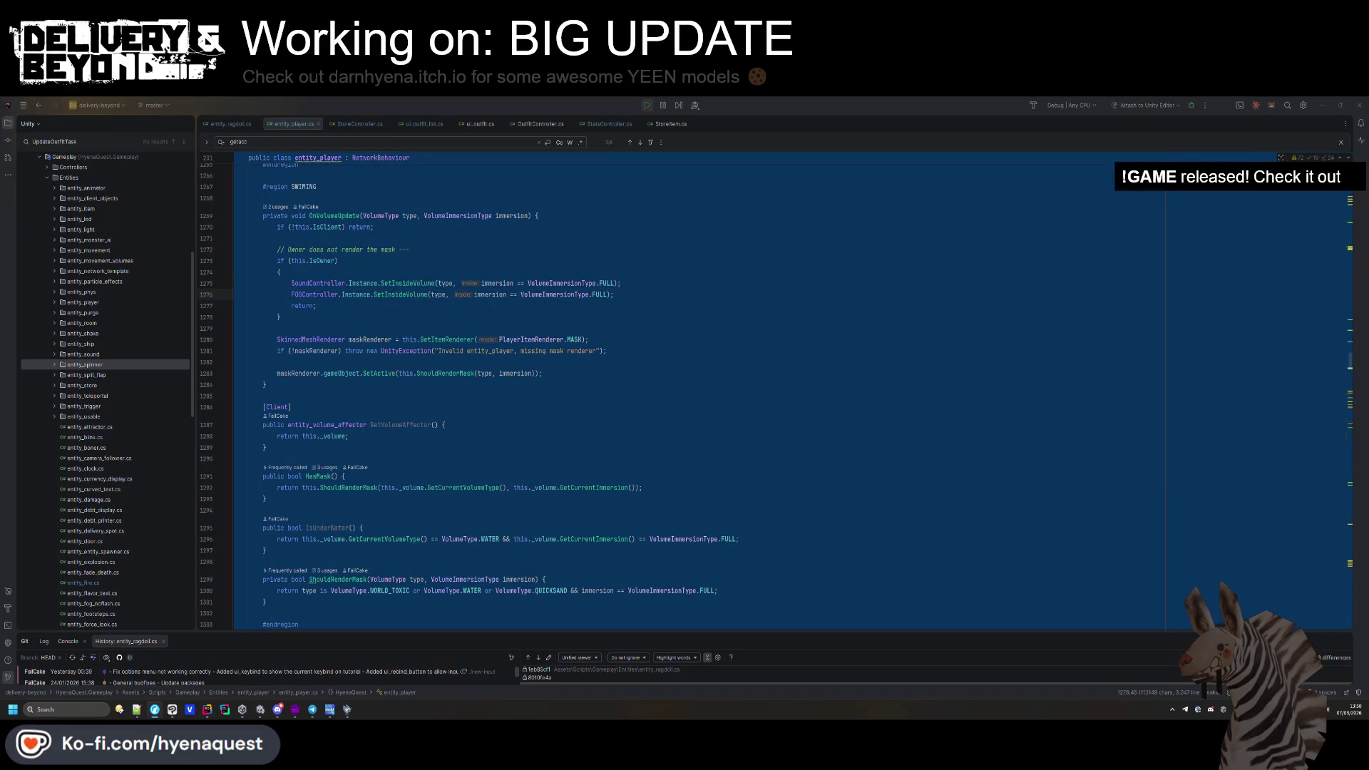
left_click(836, 527)
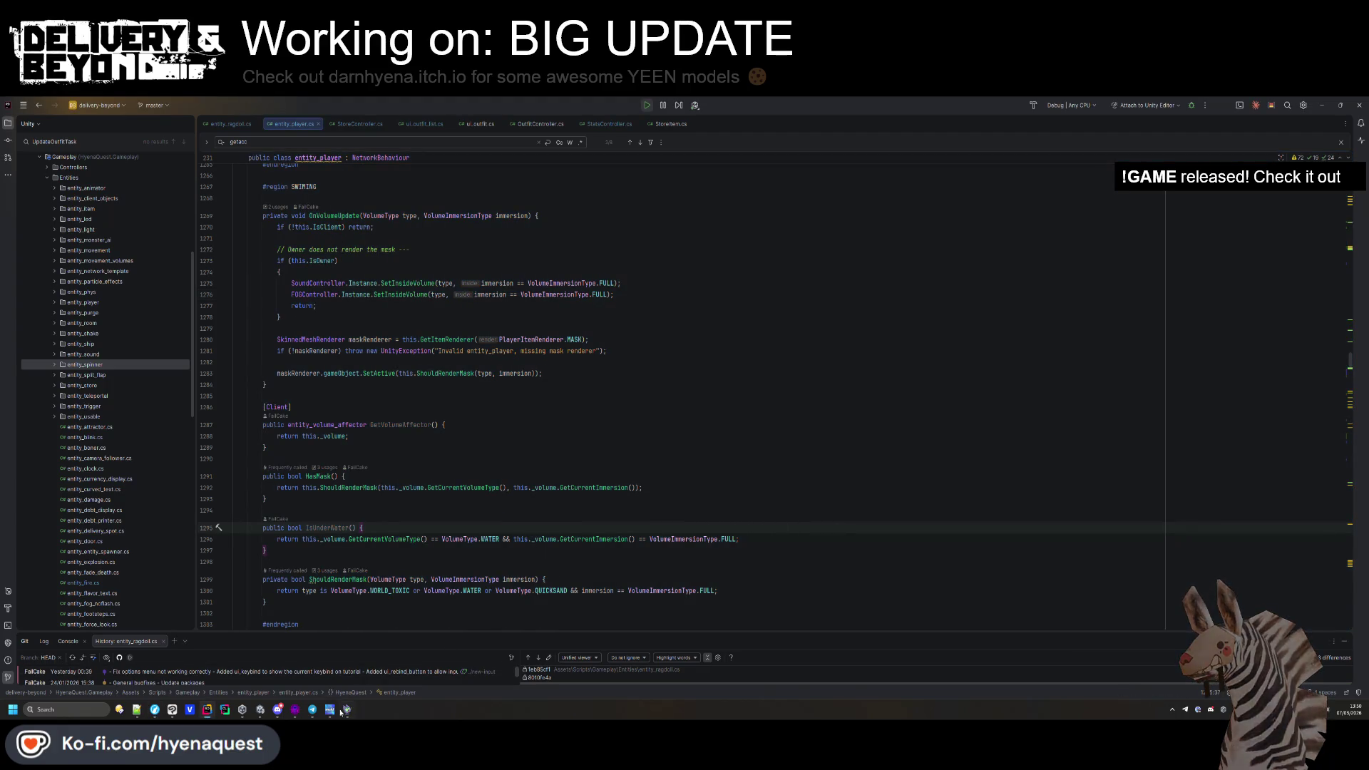
left_click(261, 710)
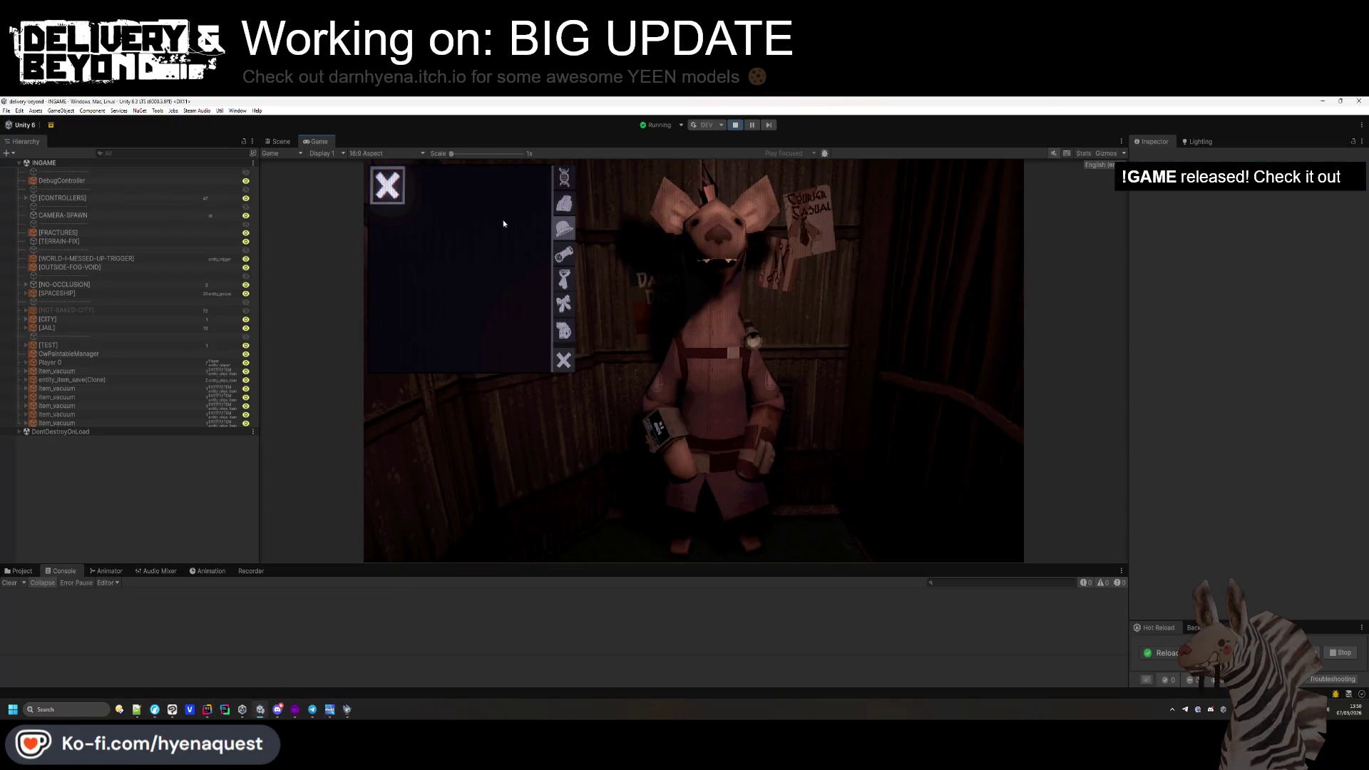
Show the colour swatches in game, then select the first swatch in the Scene view.
key("q")
left_click(272, 142)
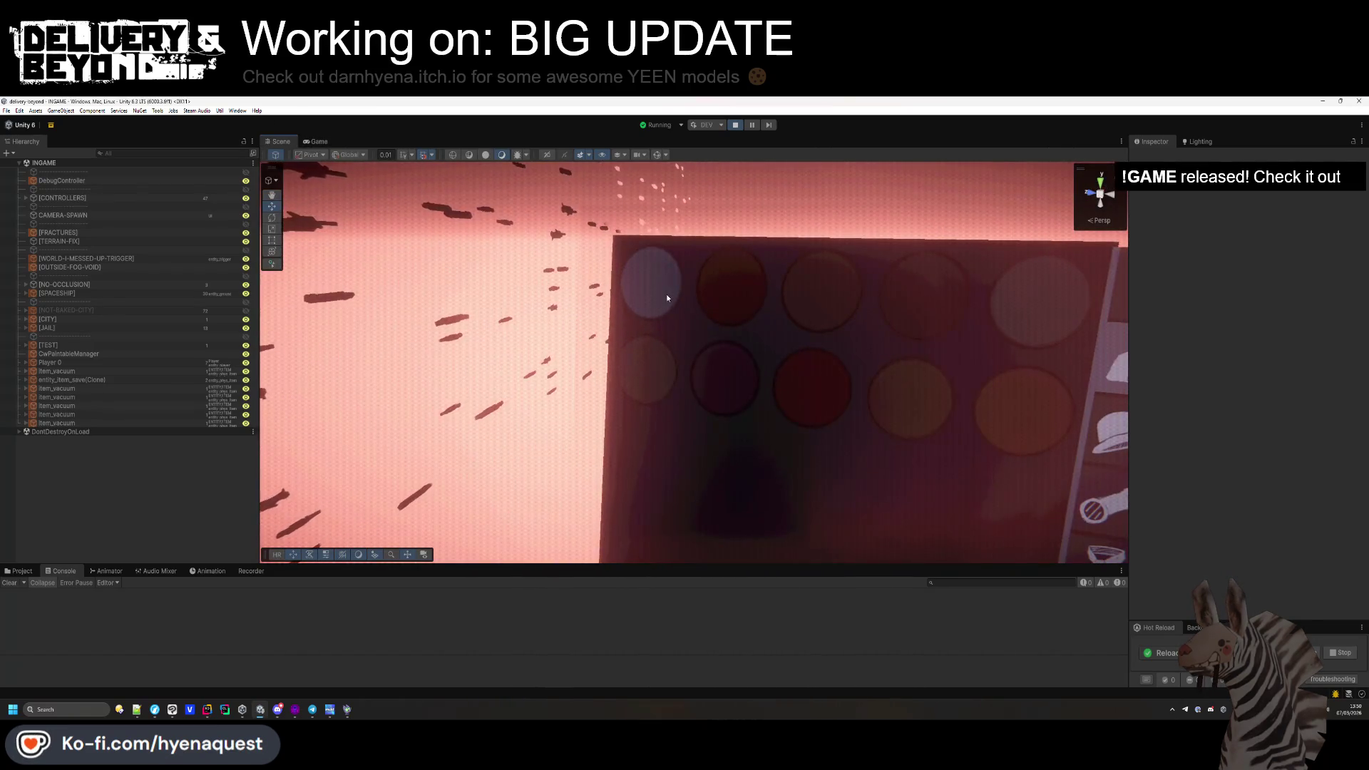
scroll(685, 285, "down", 3)
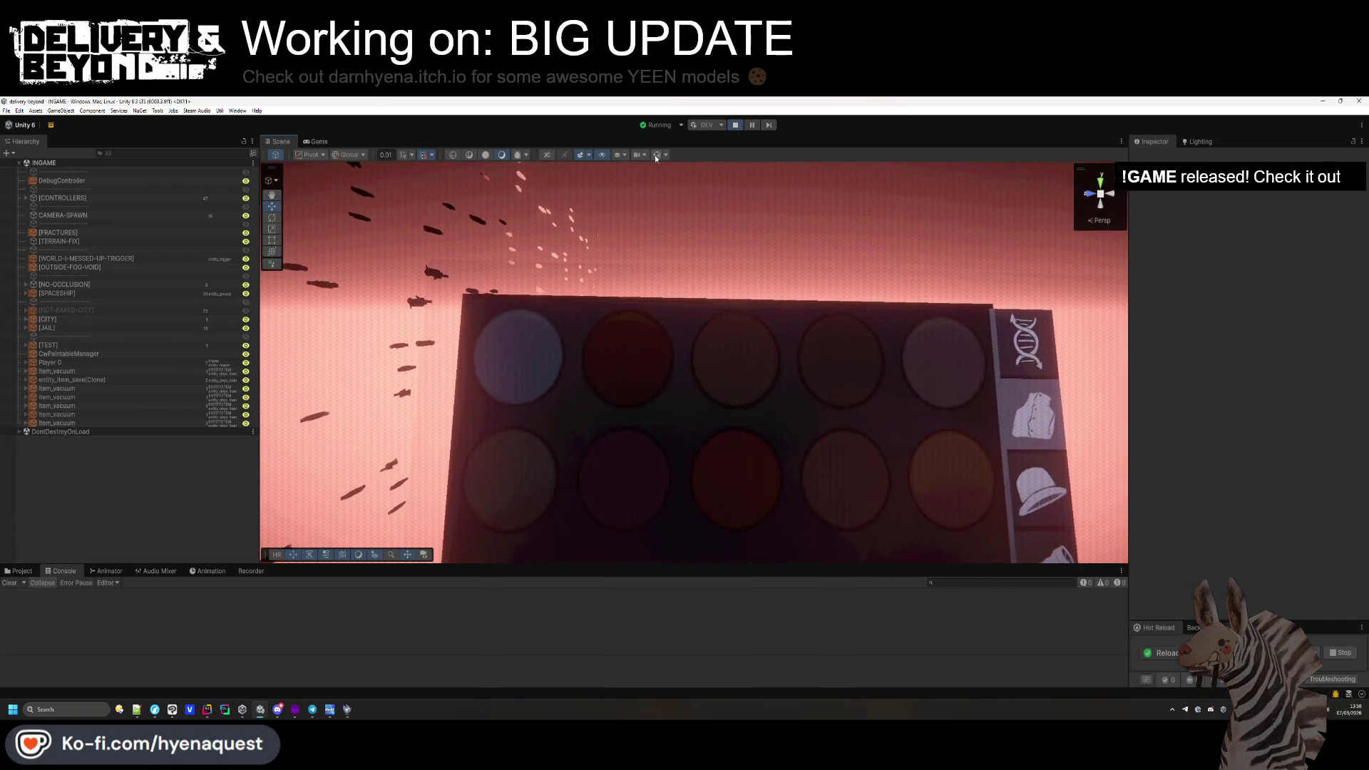
left_click(531, 367)
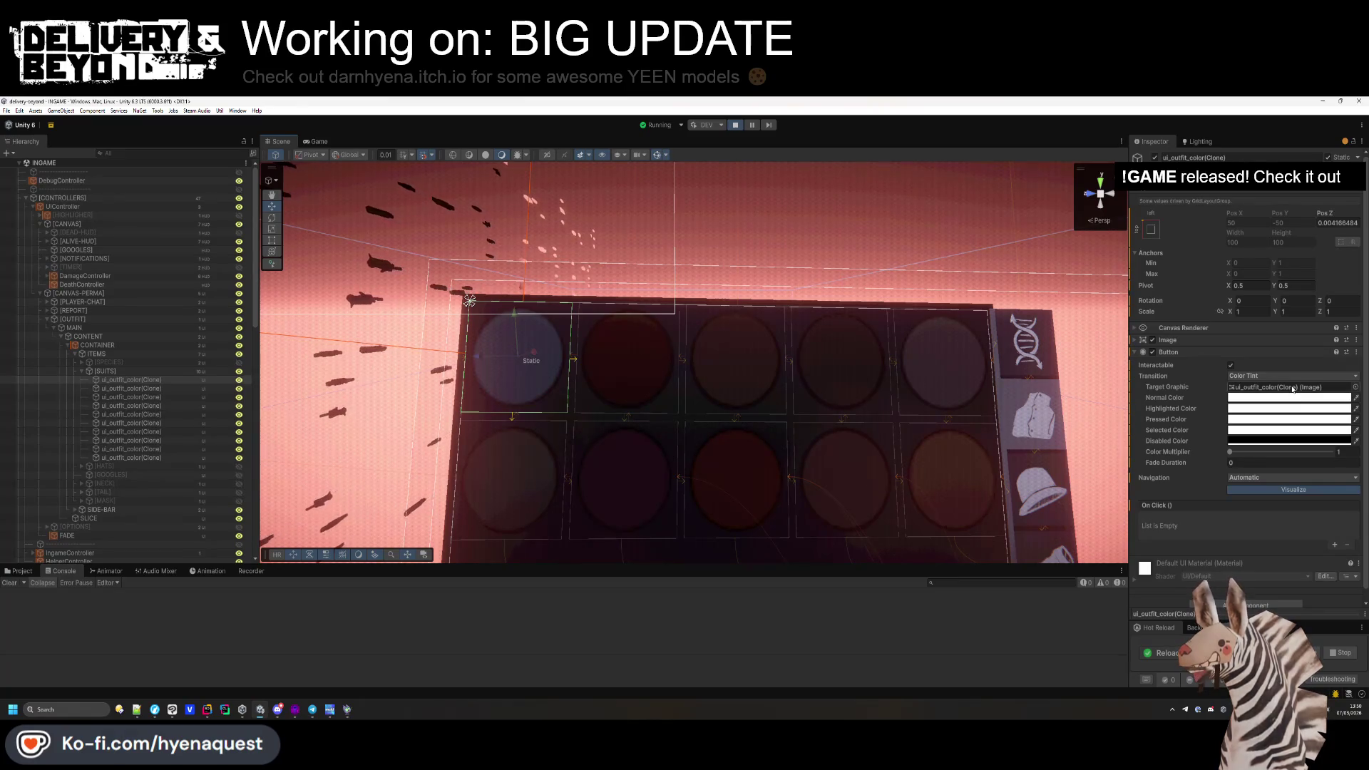
Try several SpriteLit materials on the first swatch's Image and apply SpriteLitScreenTimer.
left_click(1211, 340)
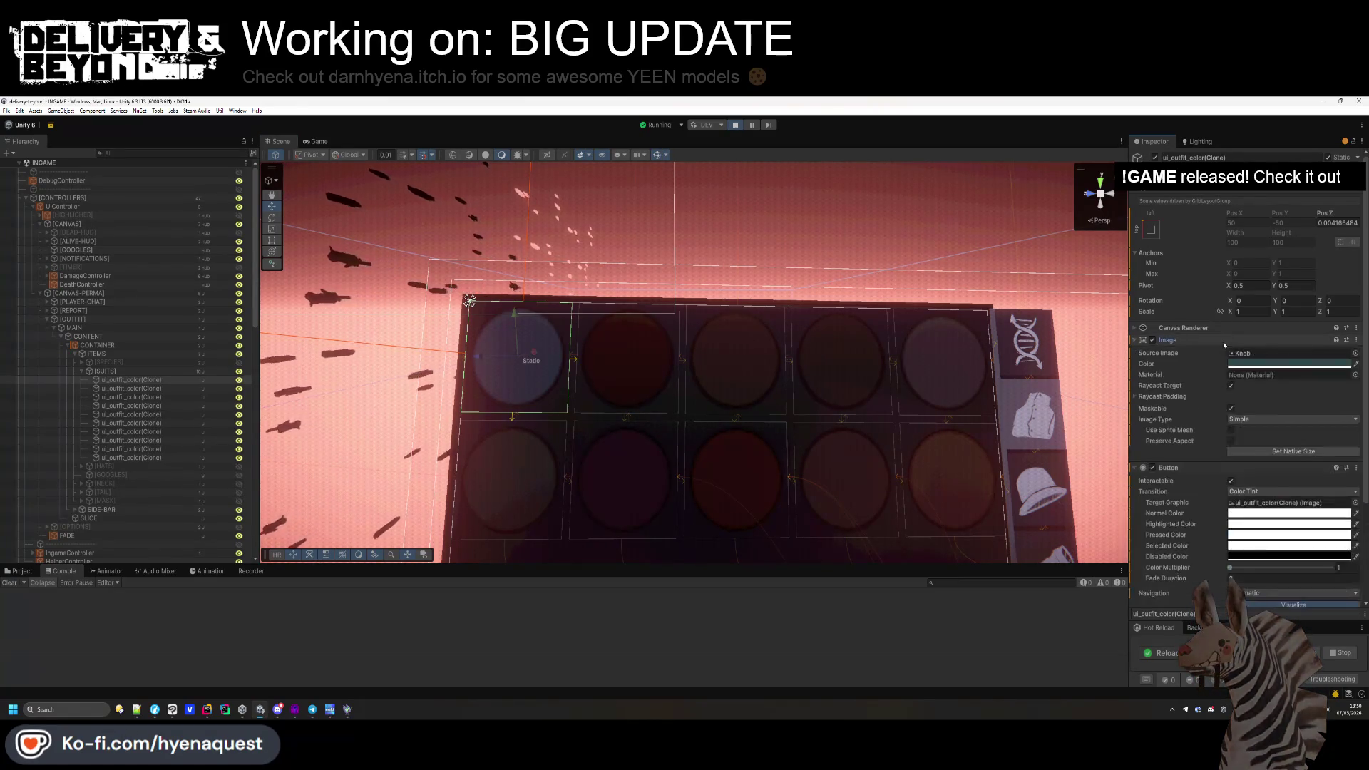
left_click(1354, 375)
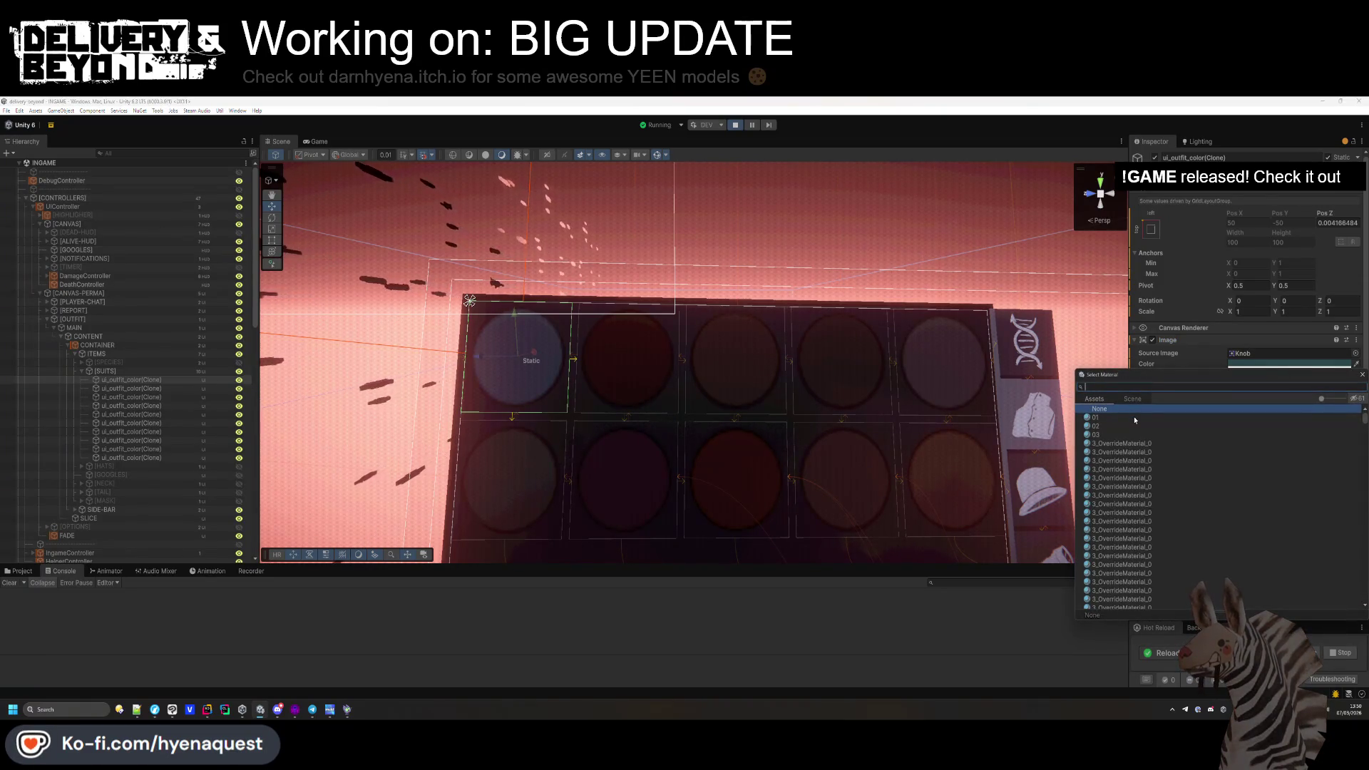
type("sprite")
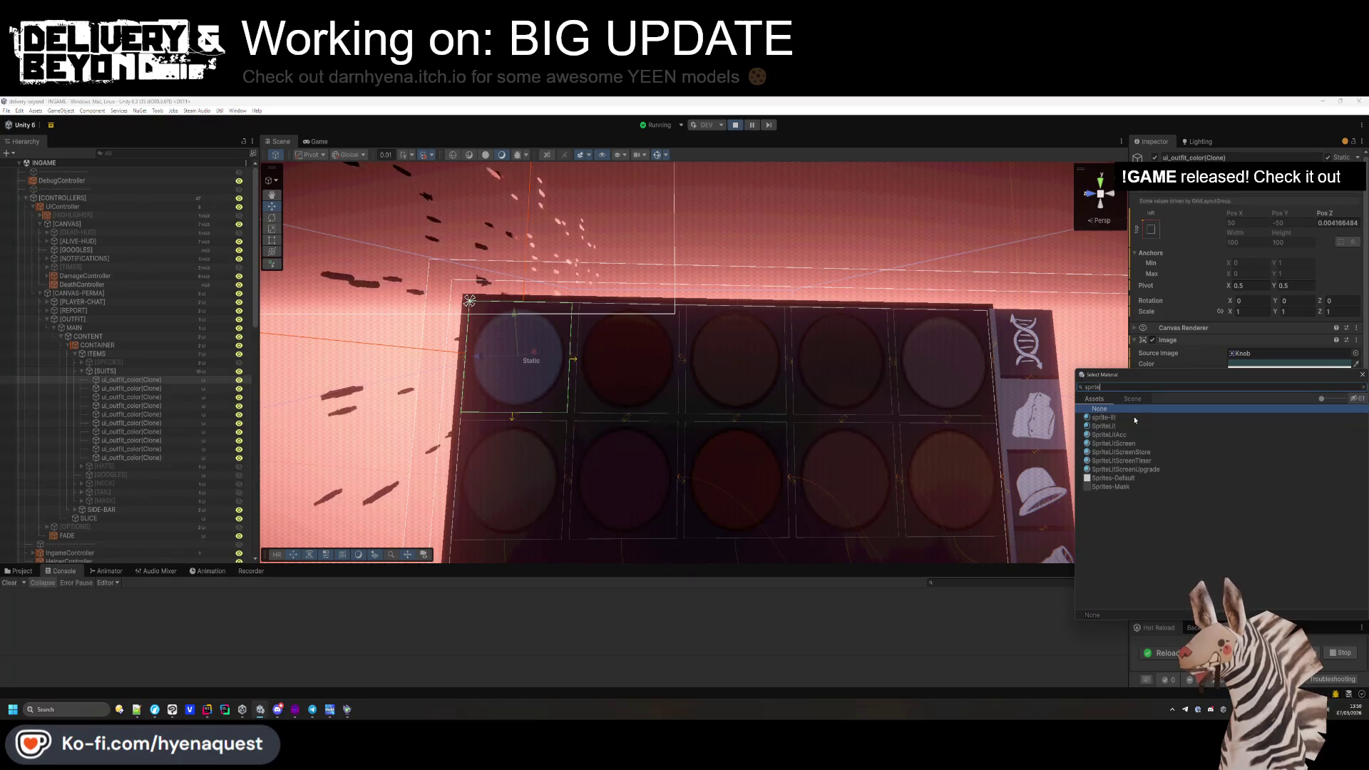
left_click(1126, 434)
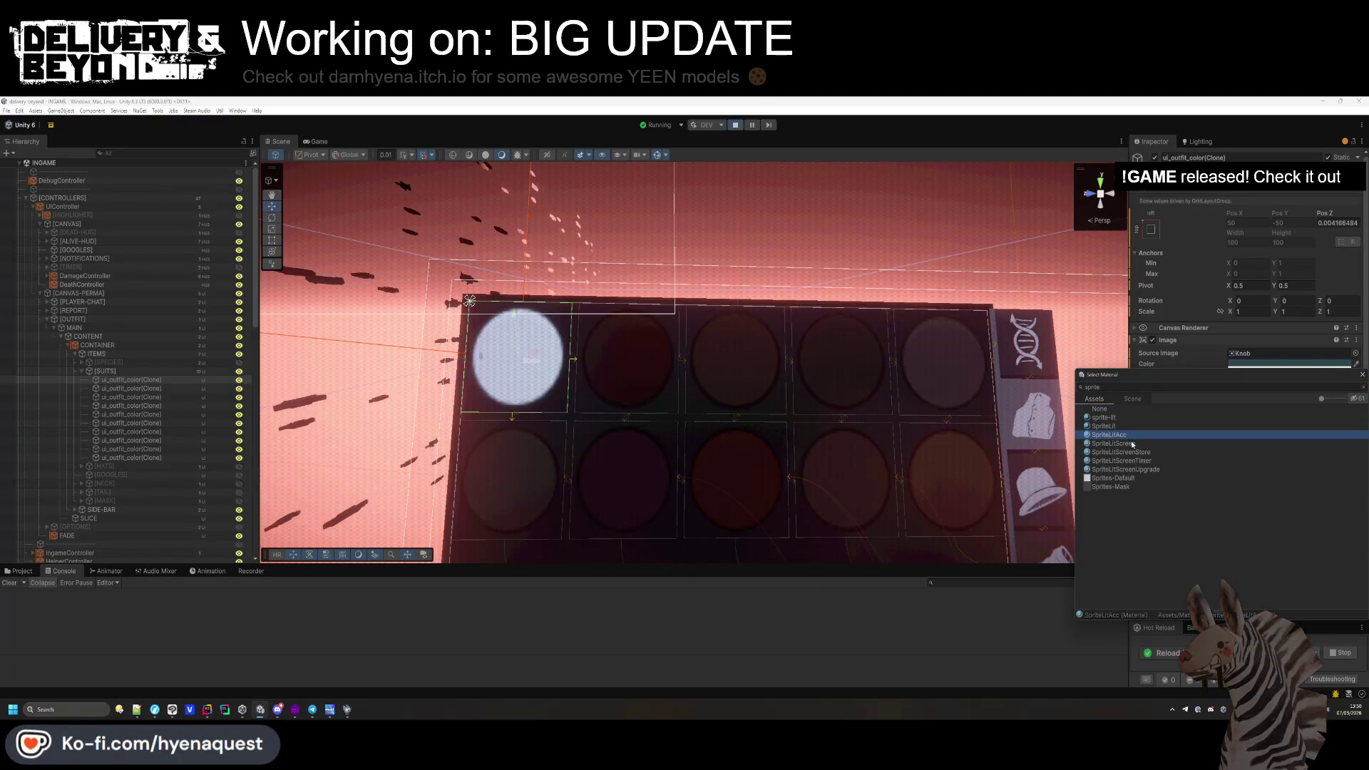
left_click(1130, 444)
left_click(1133, 453)
left_click(1138, 461)
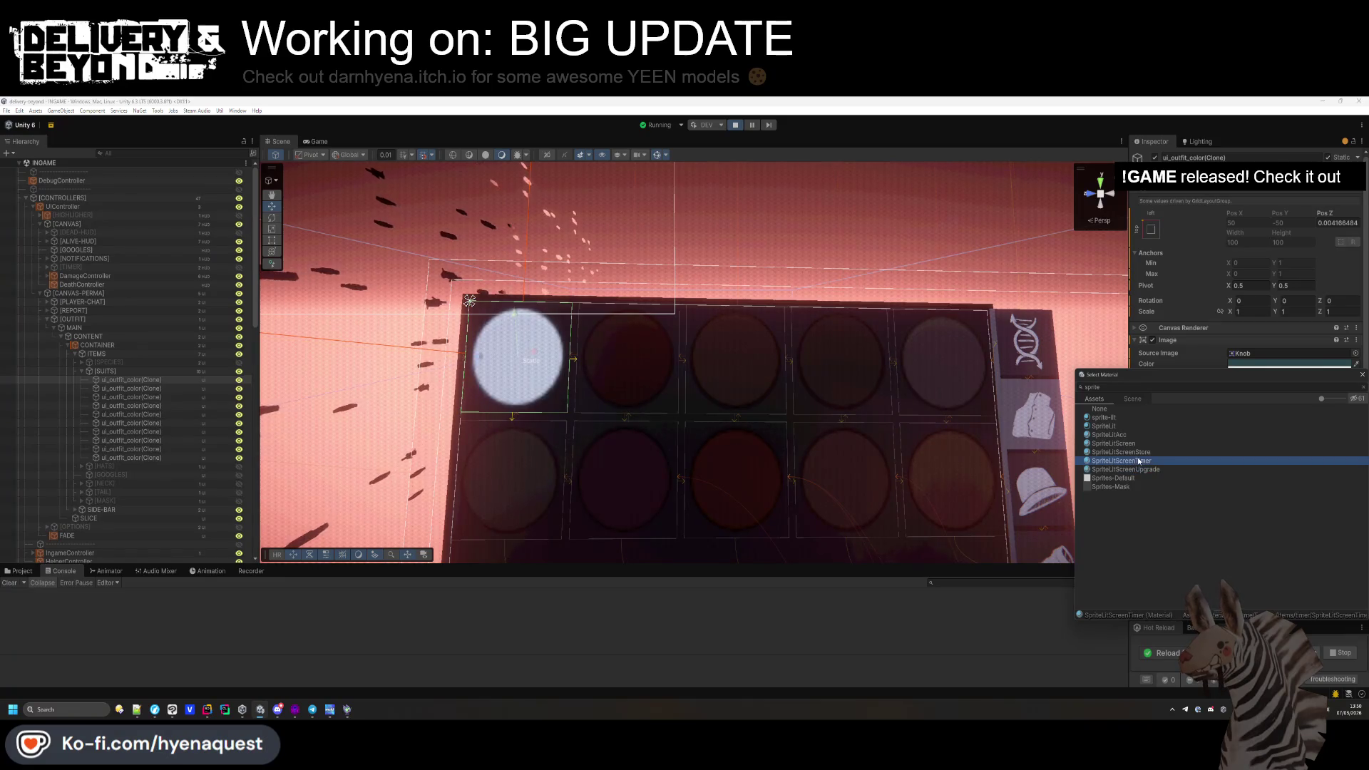
double_click(1137, 461)
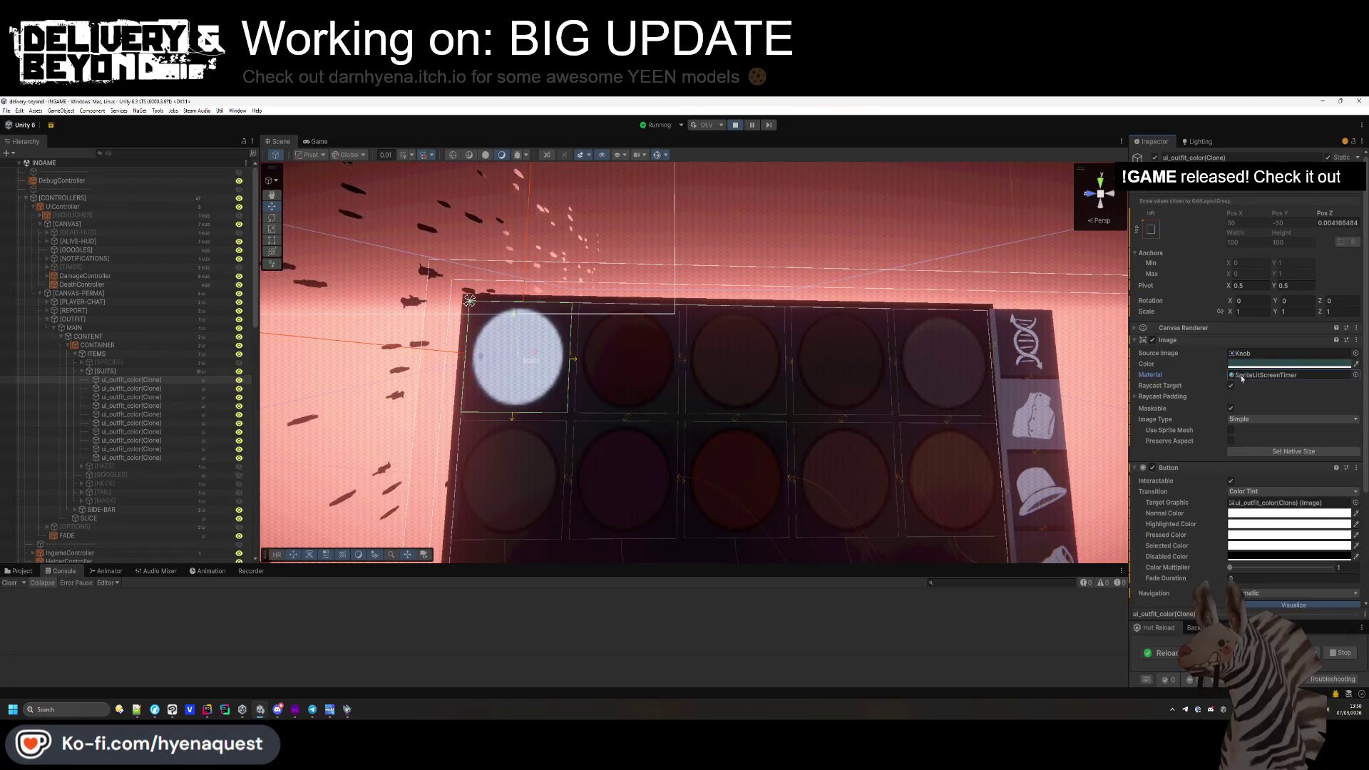
Check the game view, then return to Scene and select all ten colour swatches.
left_click(317, 142)
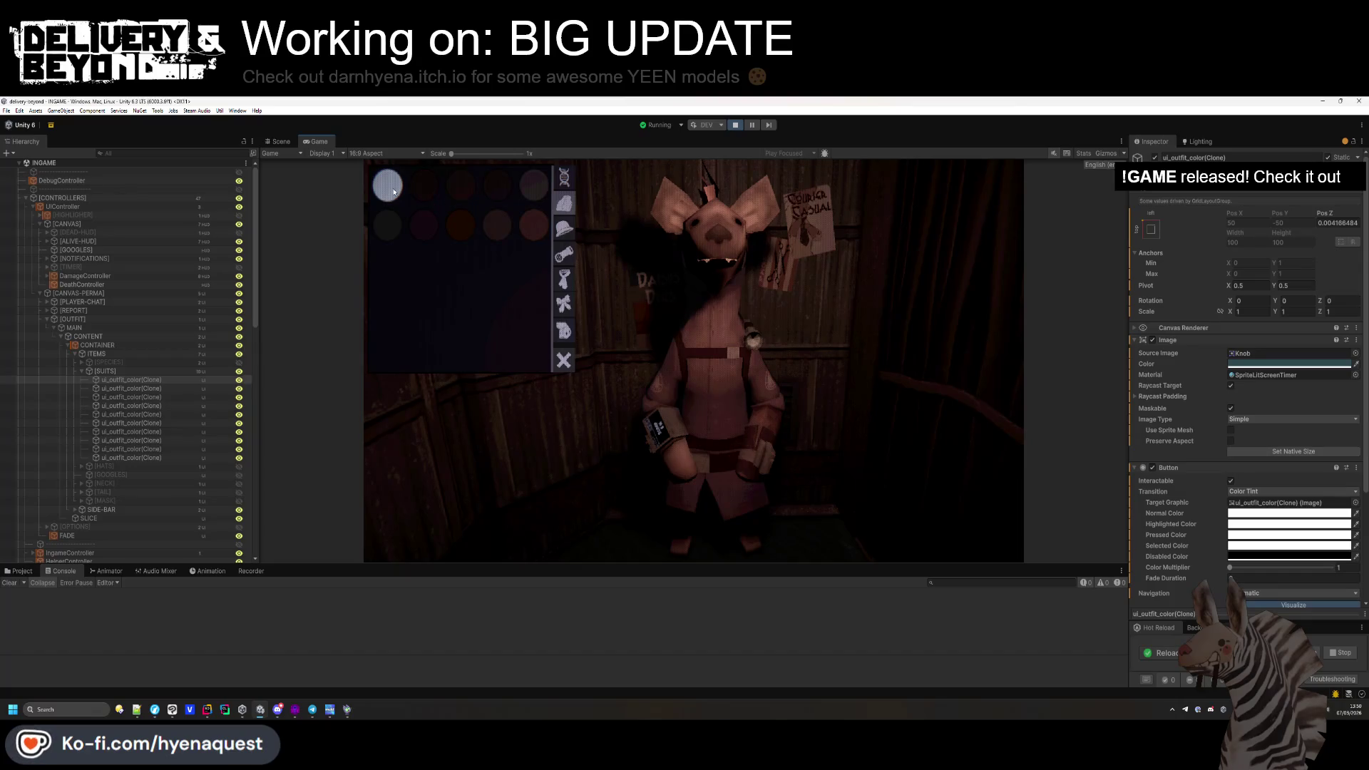
left_click(281, 142)
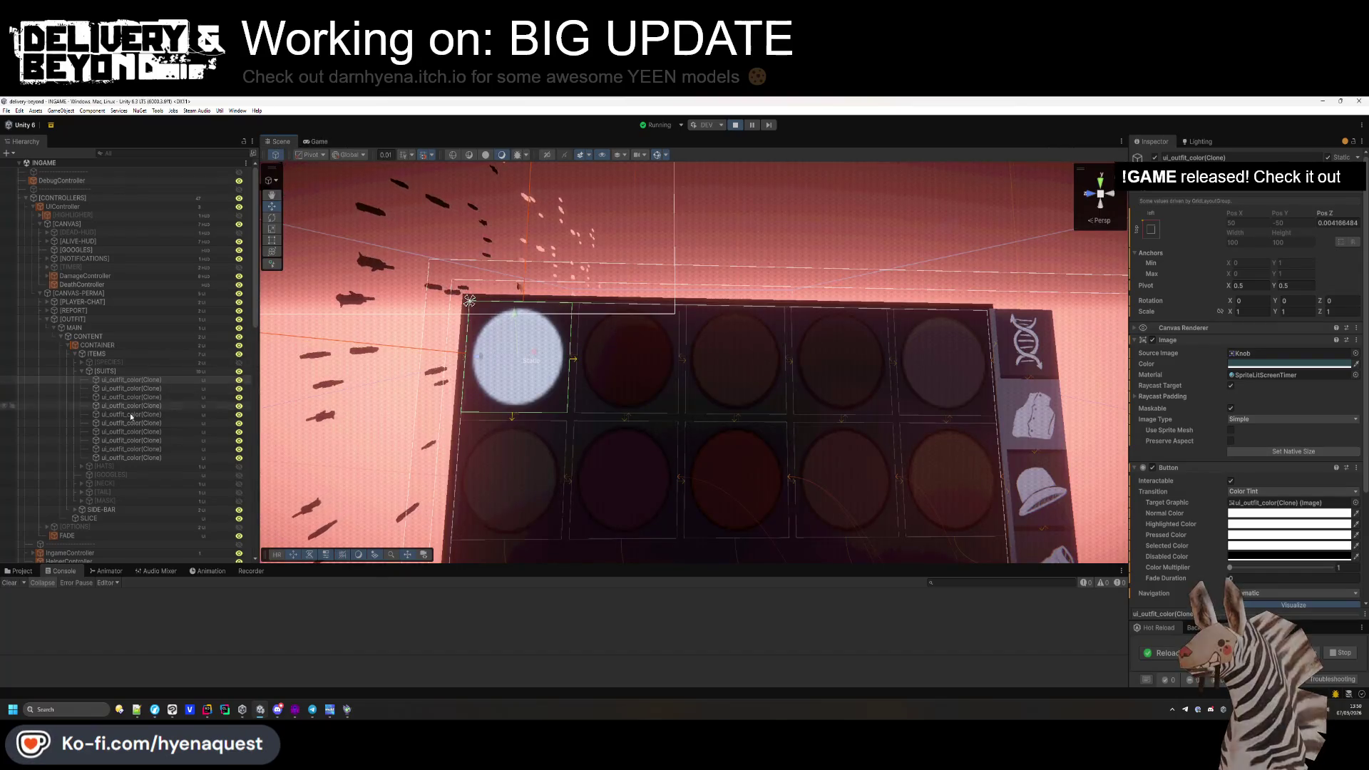
left_click(21, 457, "shift")
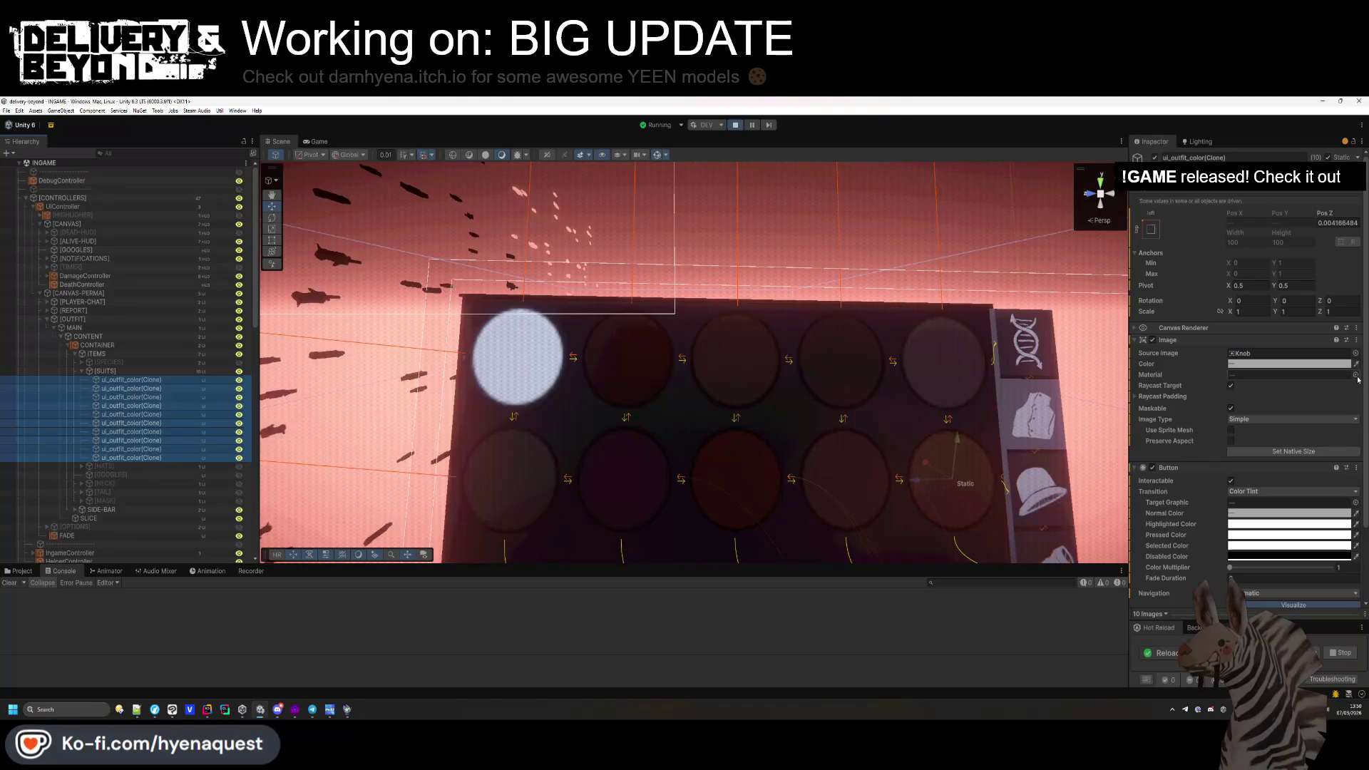
Apply the SpriteLitScreenTimer material to all ten swatch images and view the running game.
left_click(1355, 375)
type("spritelit")
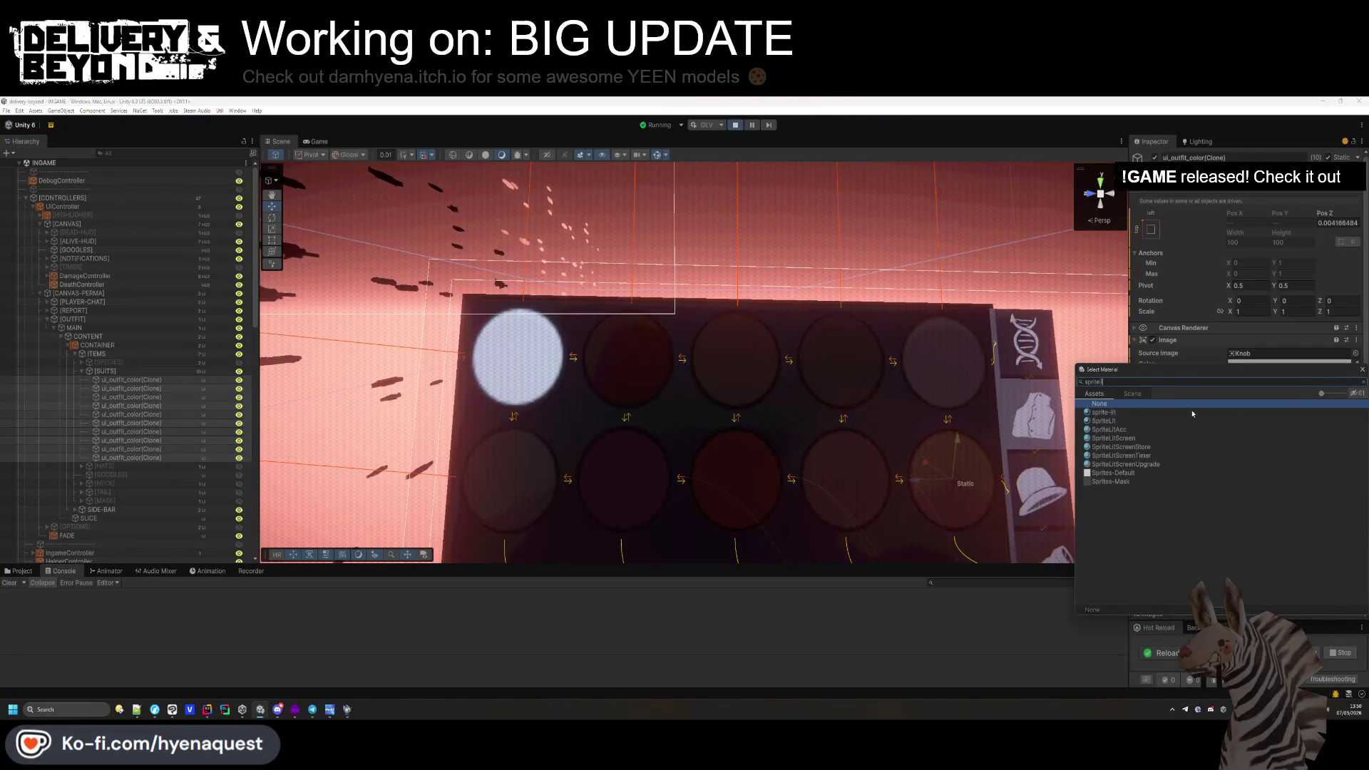
double_click(1139, 447)
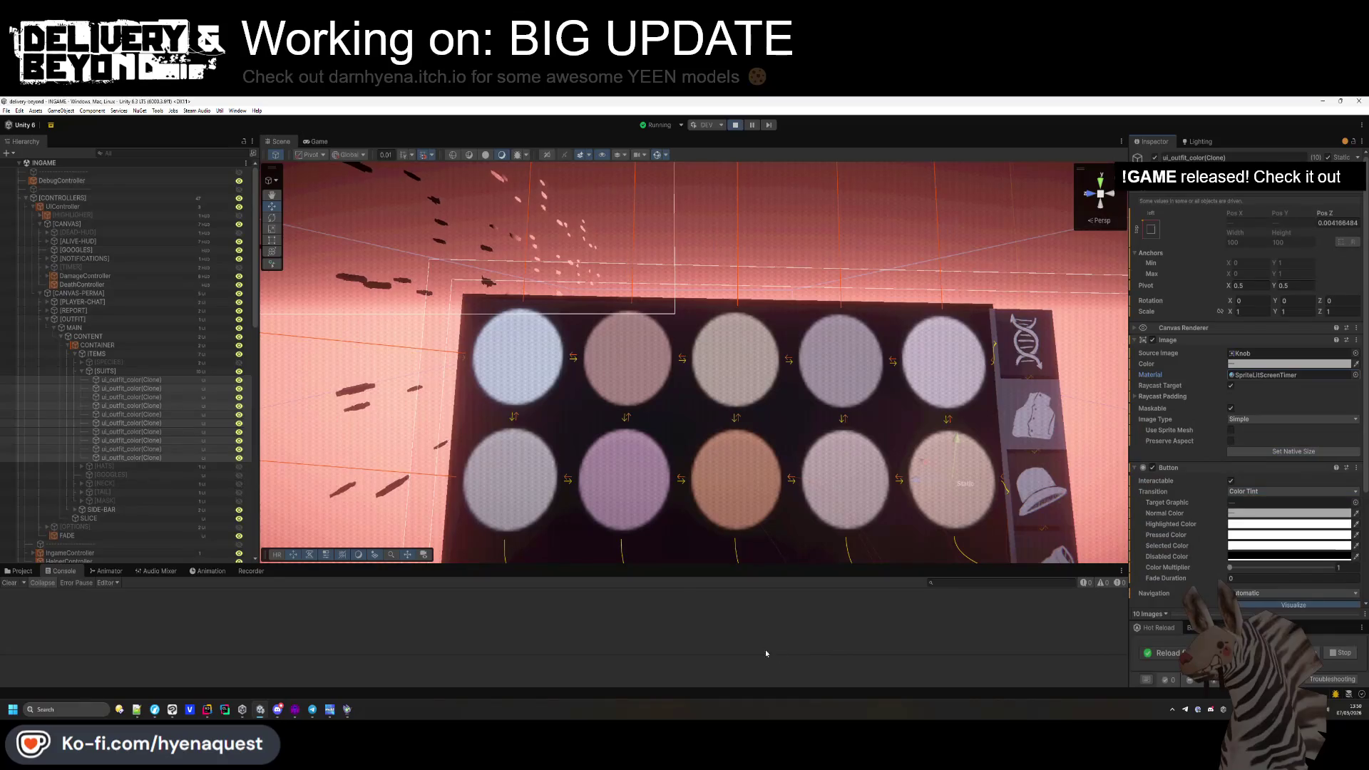
left_click(311, 142)
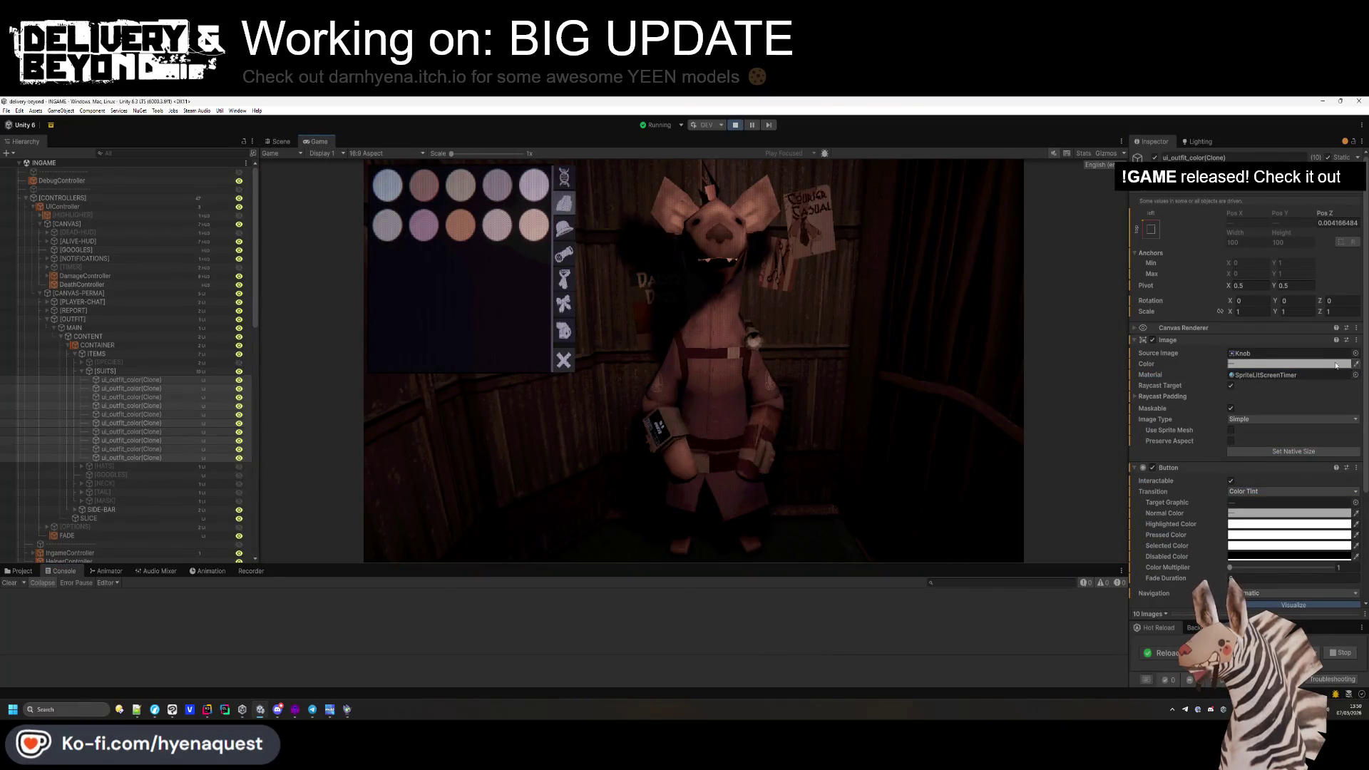
Set the swatch images' colour to pure white FFFFFF.
left_click(1283, 363)
left_click(1285, 411)
left_click_drag(1285, 411, 1259, 384)
left_click(1244, 380)
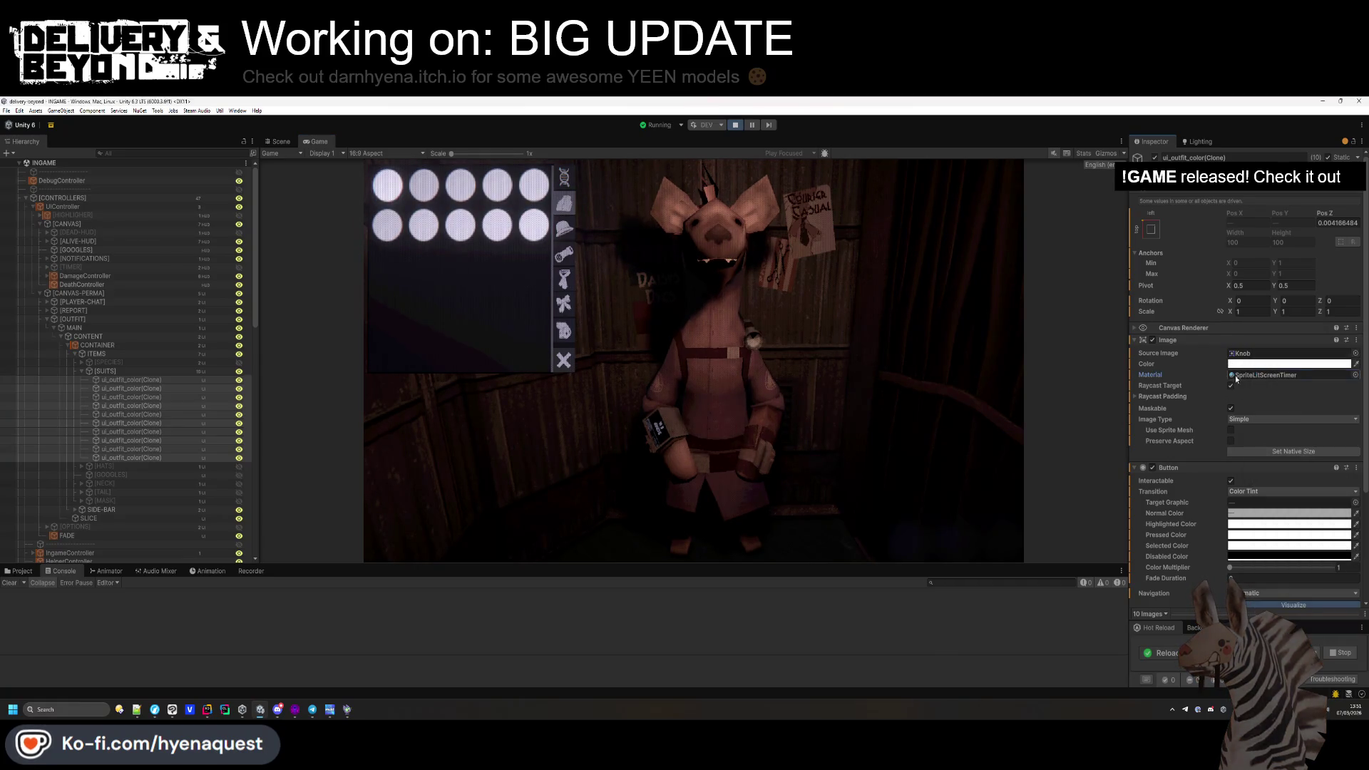
Move the highlight across the swatches to test them, then stop play mode.
key("Left")
key("Down")
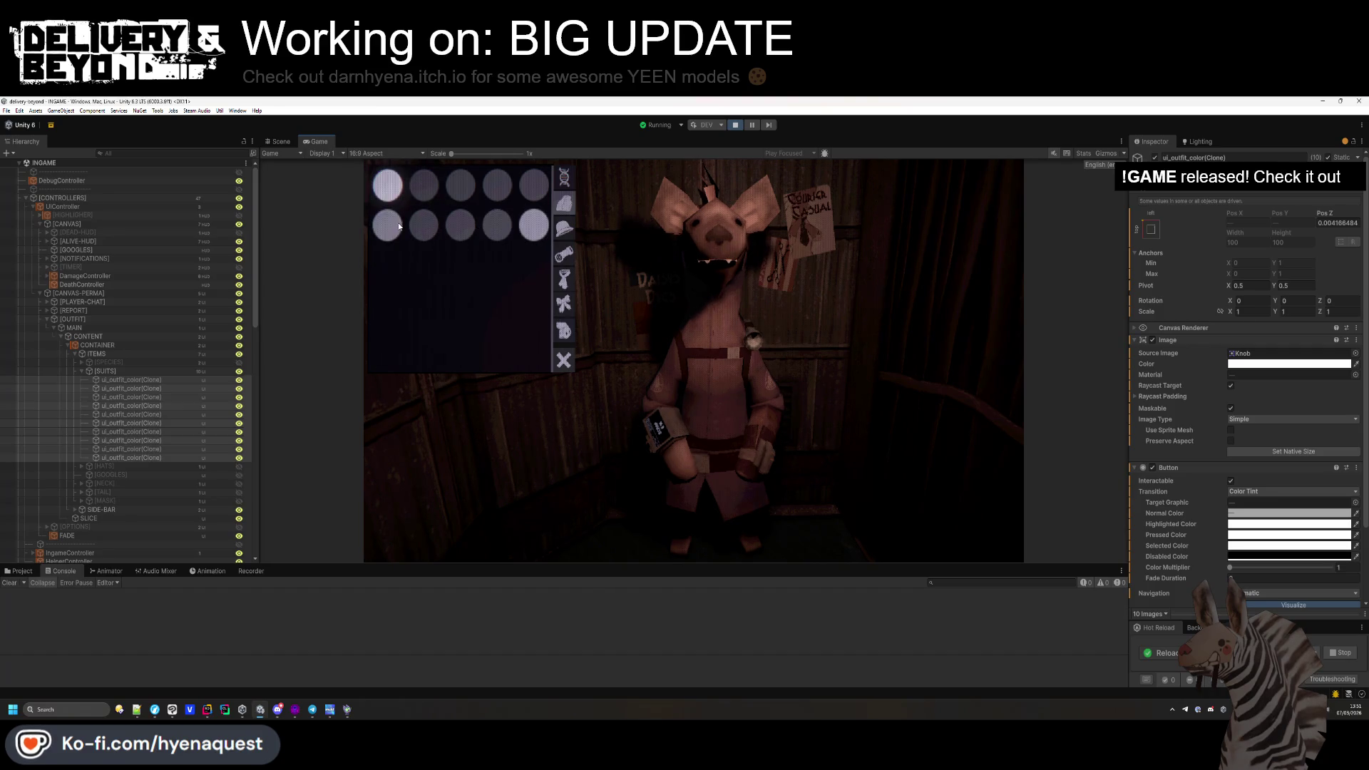
left_click(730, 127)
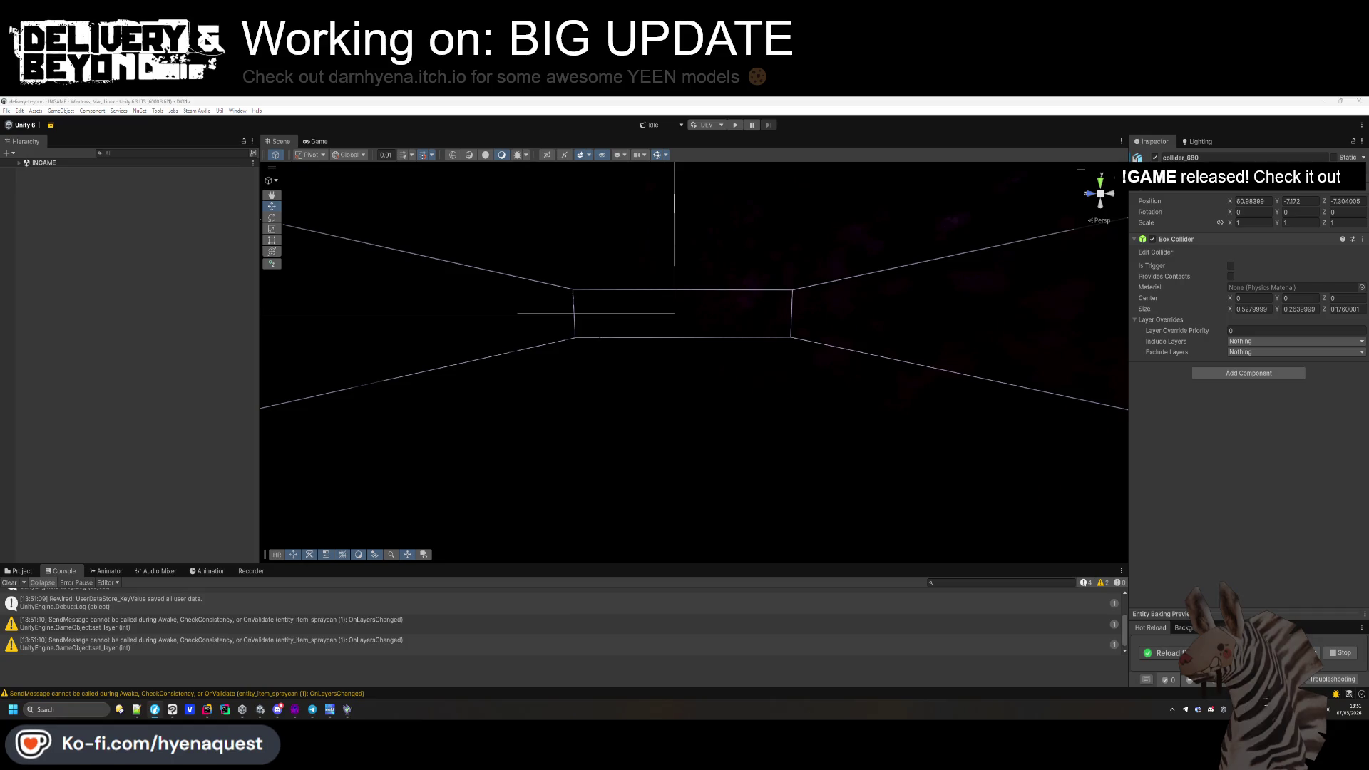
key("alt+Tab")
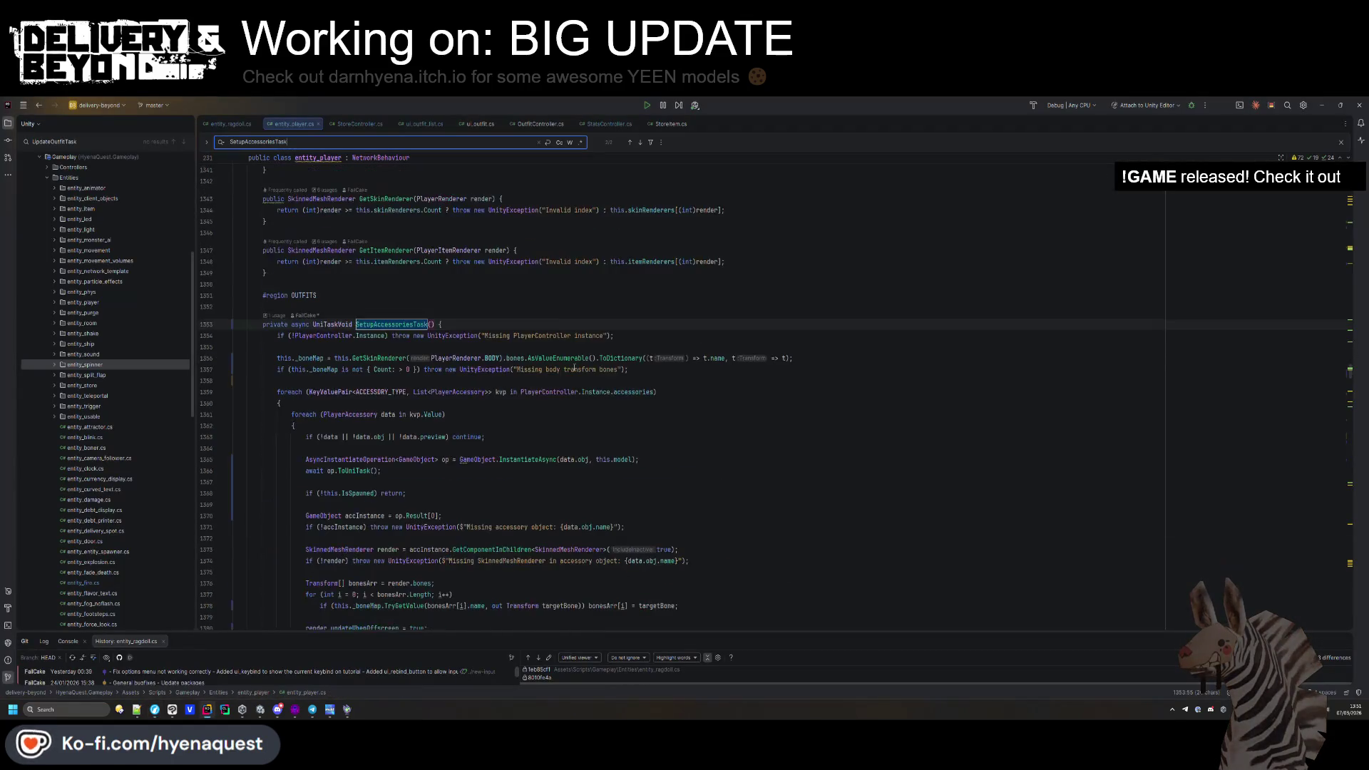
In the SetupAccessoriesTask declaration, delete .IsSpawned so the check reads 'if (!this) return;'.
key("Return")
left_click(353, 326)
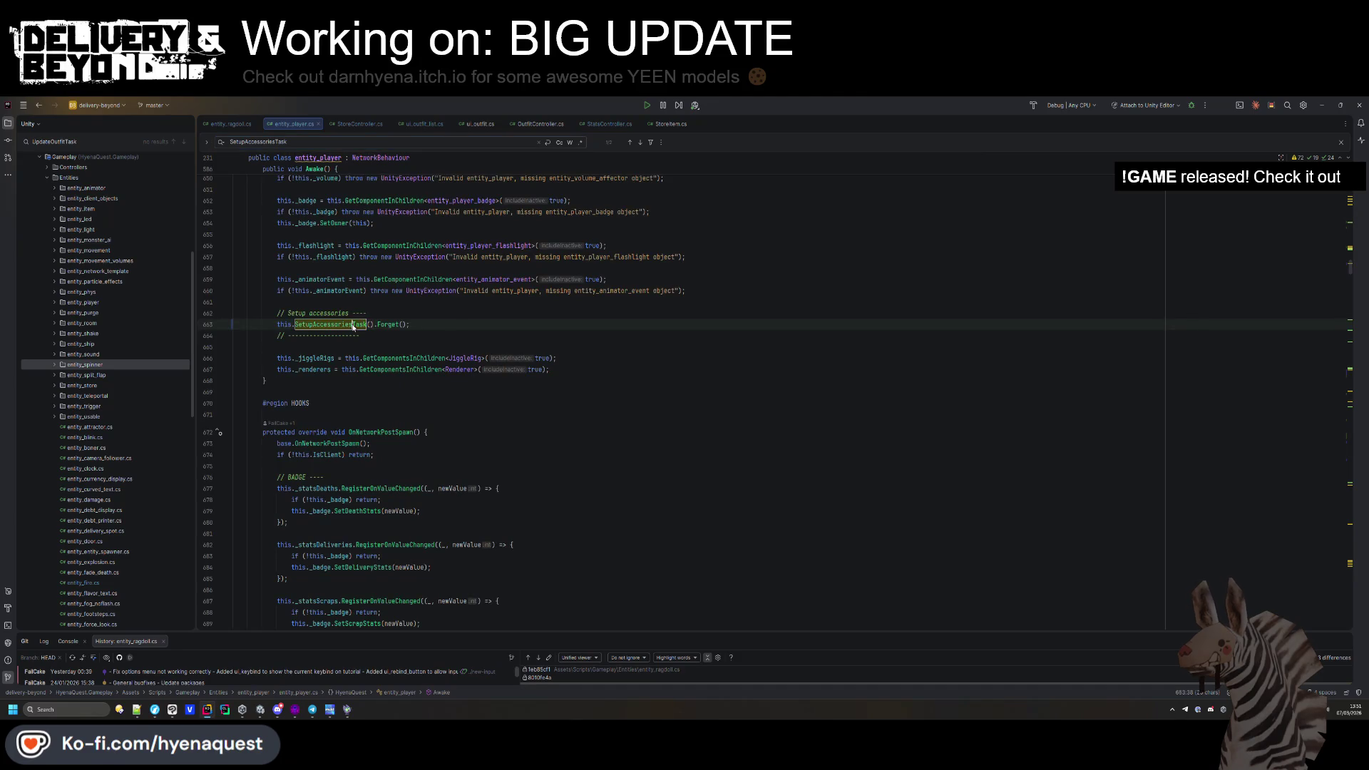
left_click(347, 324, "ctrl")
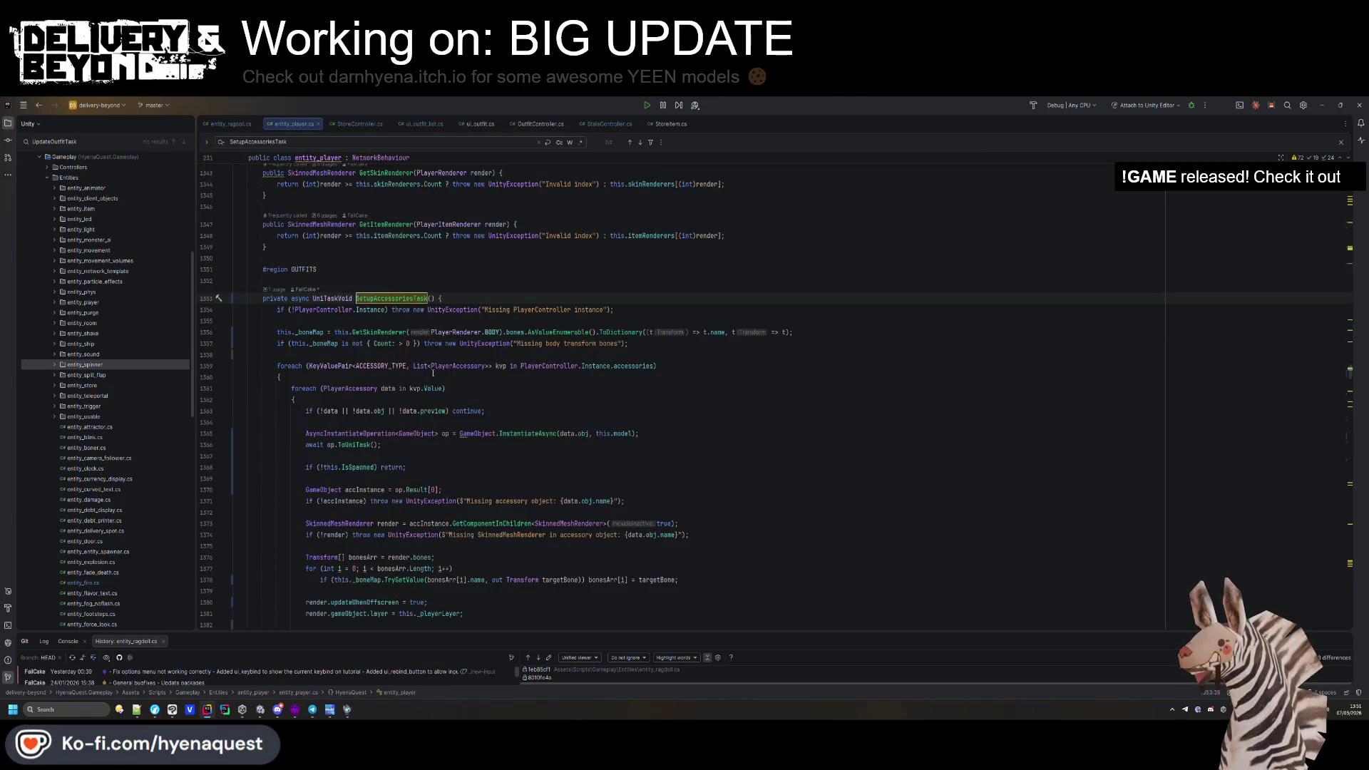
left_click_drag(421, 433, 433, 423)
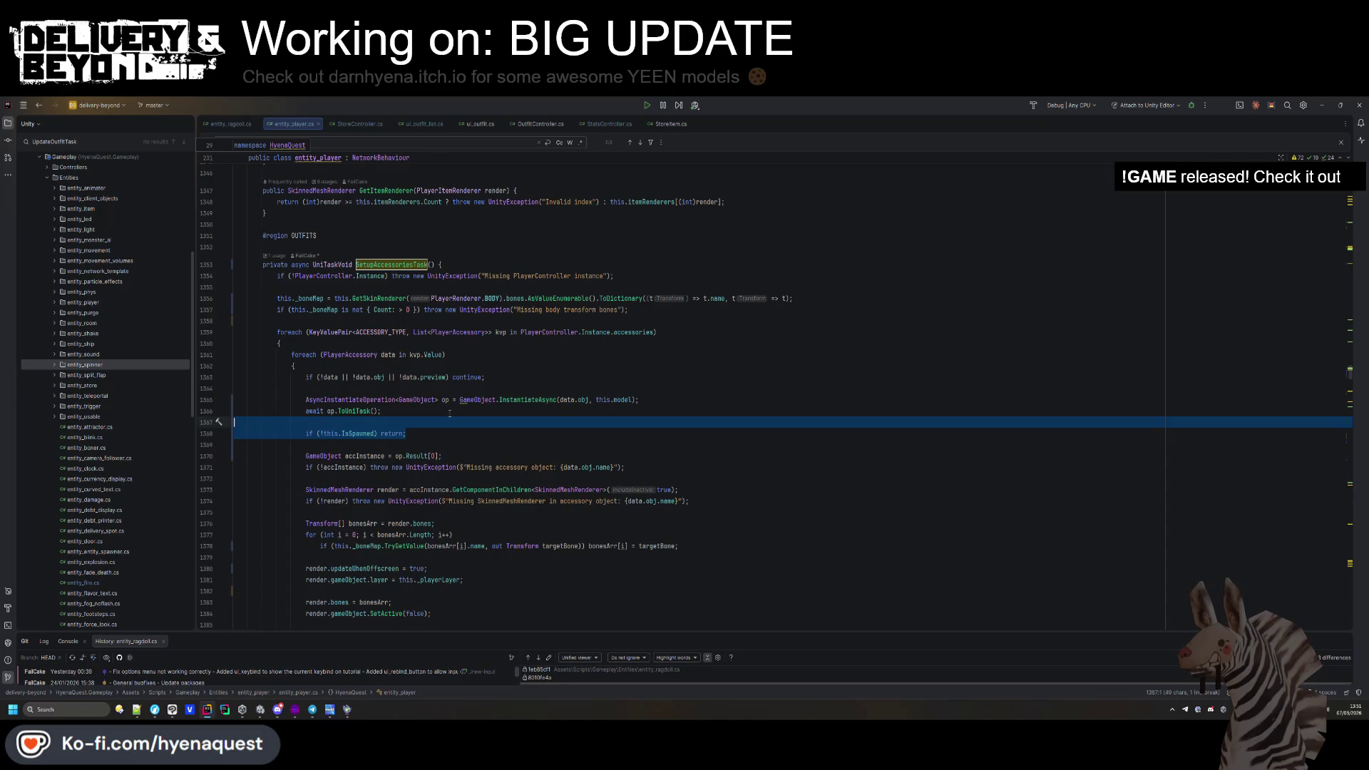
left_click(421, 432)
double_click(363, 433)
key("BackSpace")
key("BackSpace")
Open the entity_ragdoll.cs and OutfitController.cs files, then switch back to Unity.
left_click_drag(318, 128, 388, 241)
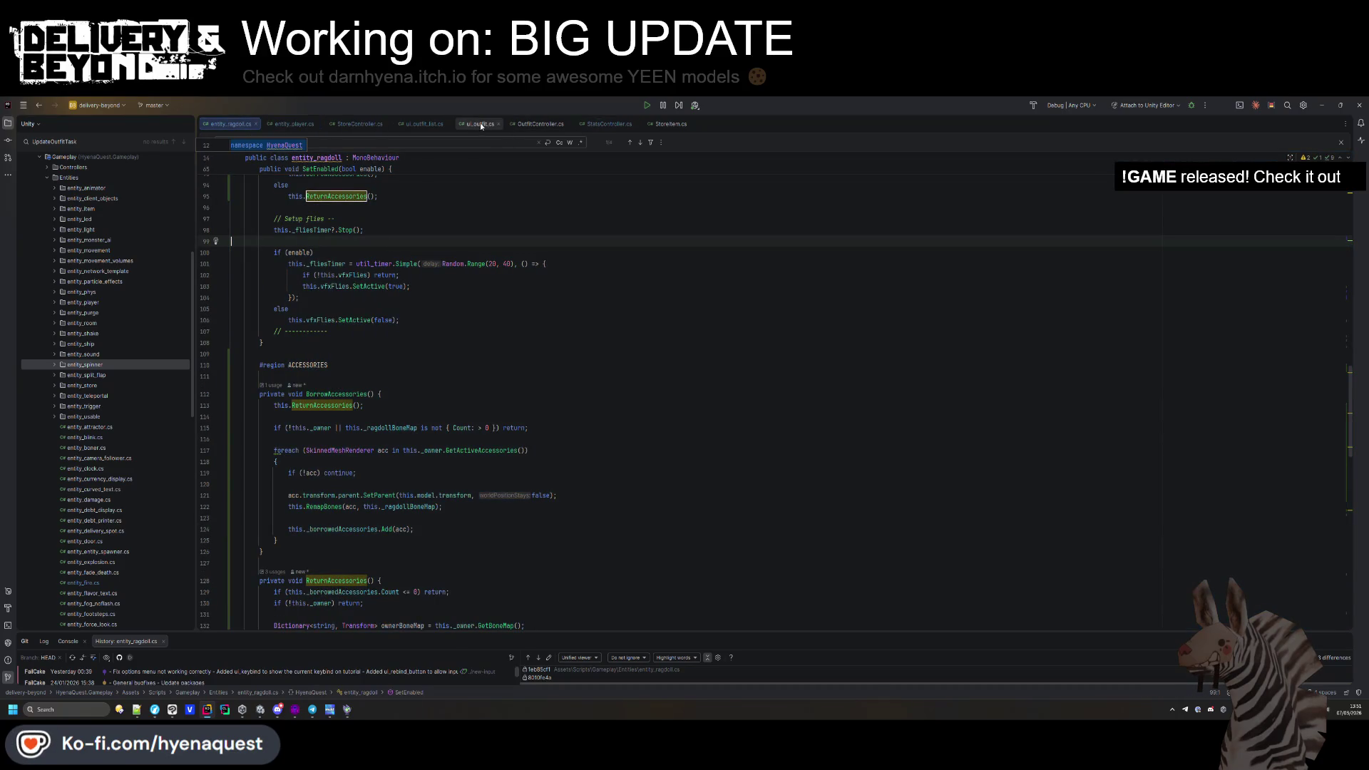
left_click(540, 124)
key("alt+Tab")
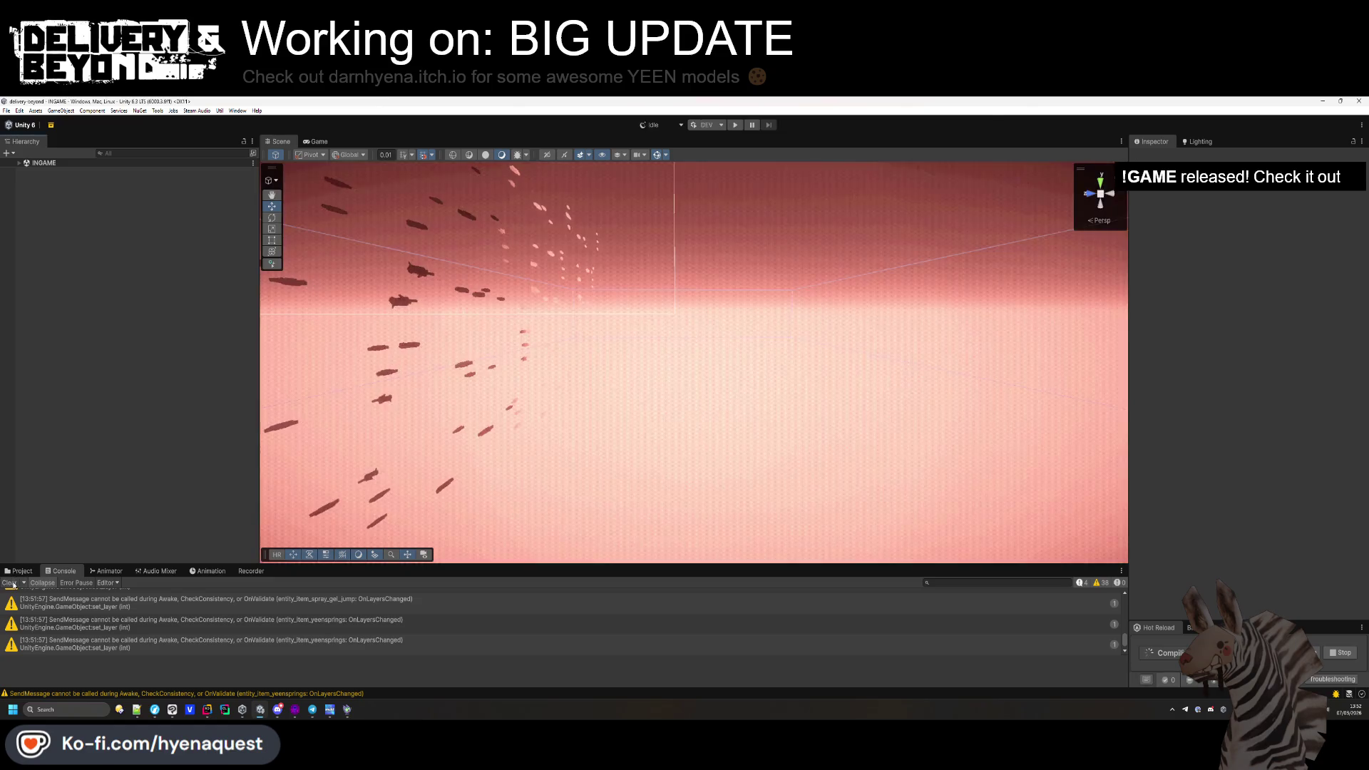
Clear the console and navigate the Project browser to Assets/Templates/Ingame/UI.
left_click(12, 582)
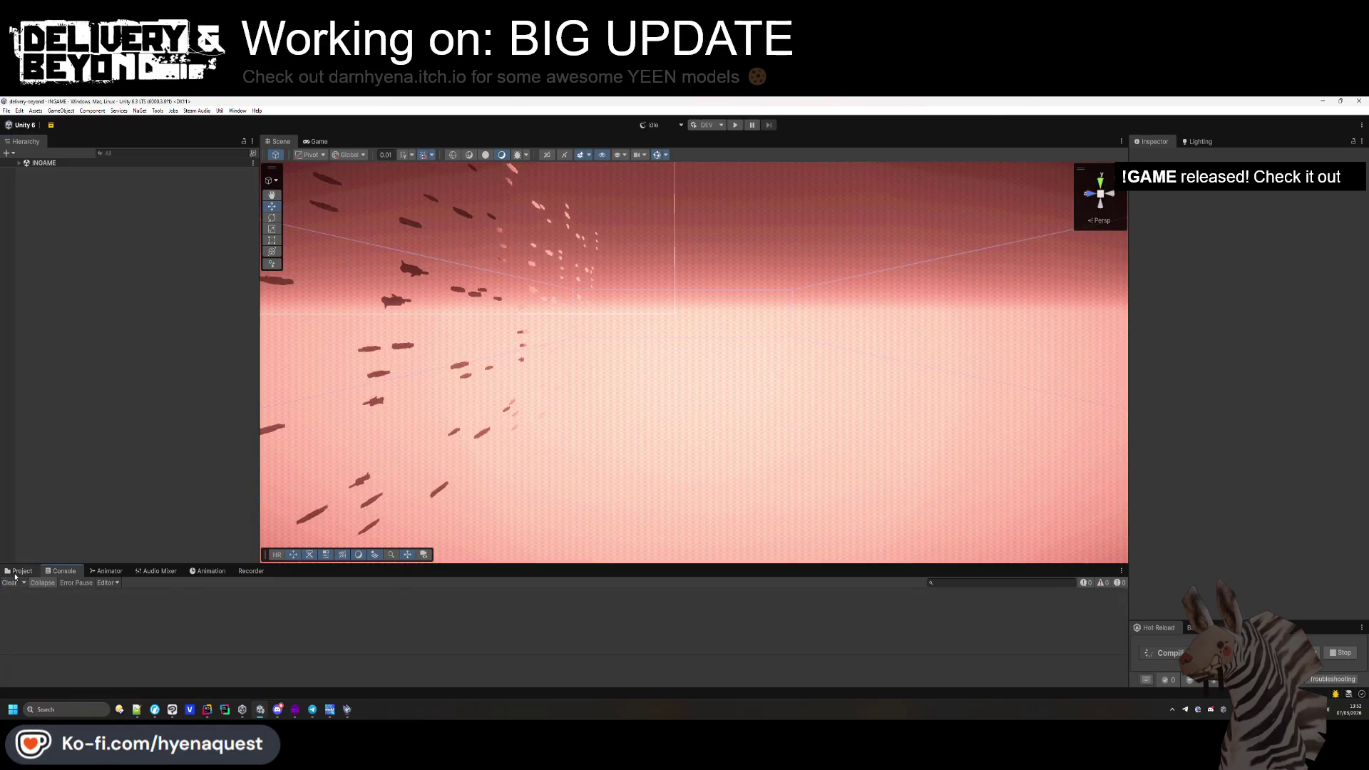
left_click(20, 571)
left_click_drag(300, 564, 285, 523)
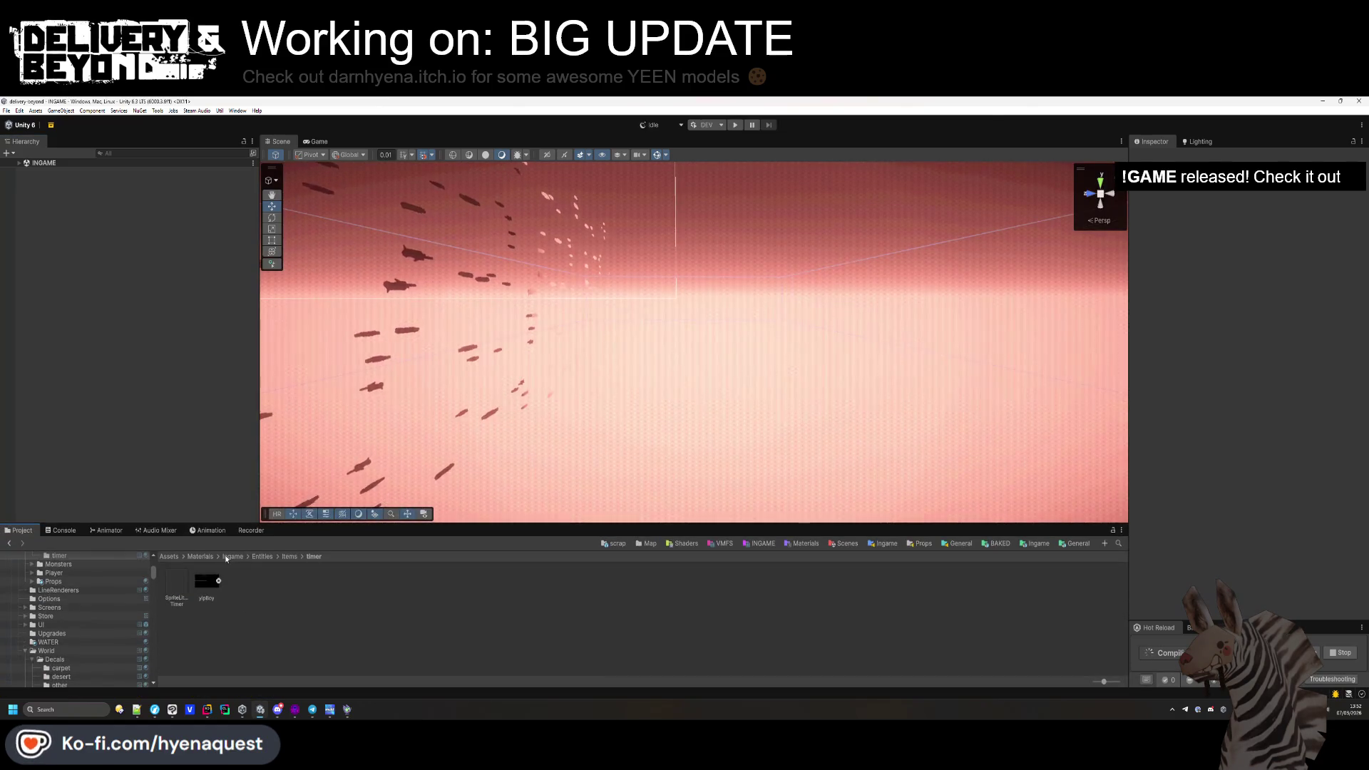
left_click(233, 556)
left_click(200, 556)
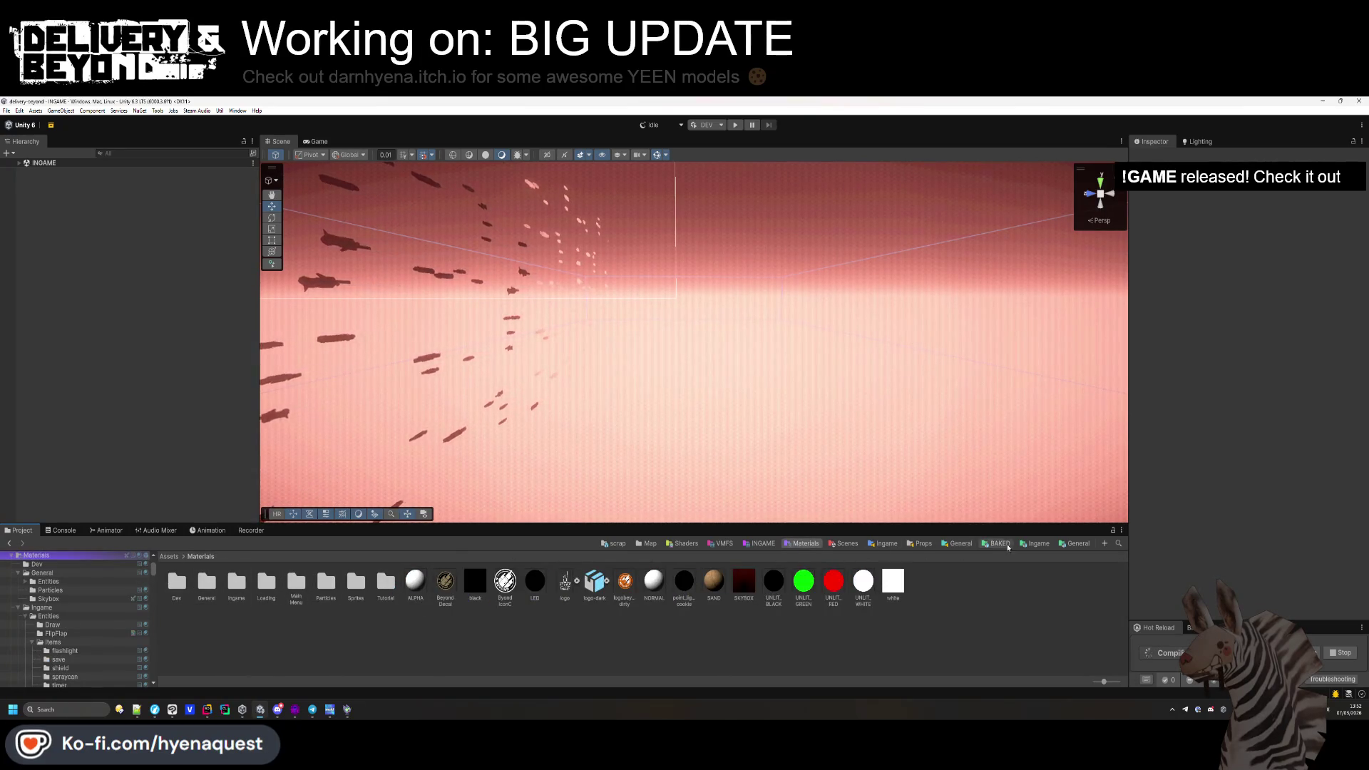
left_click(1033, 543)
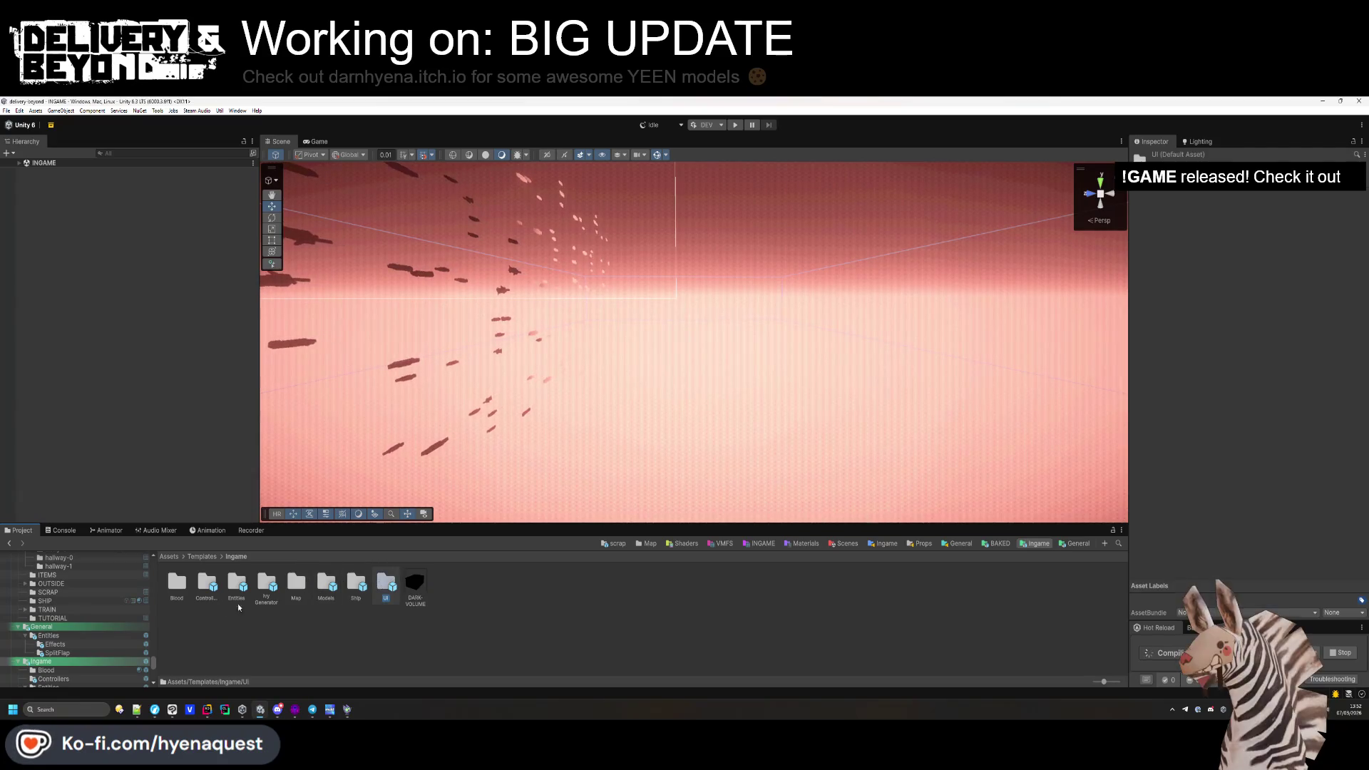
double_click(386, 584)
Open the ui_outfit_color prefab and set its root Image material to SpriteLitScreenTimer.
double_click(326, 583)
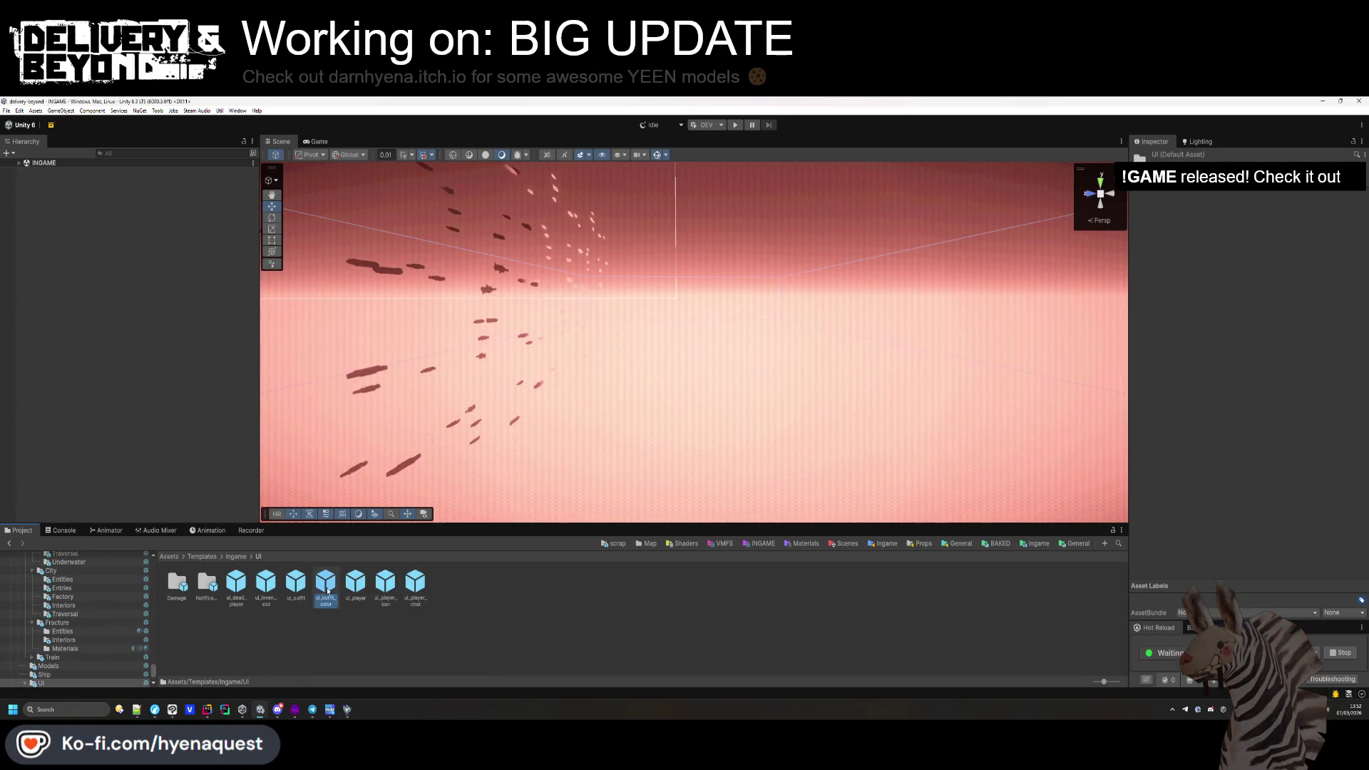
left_click(85, 185)
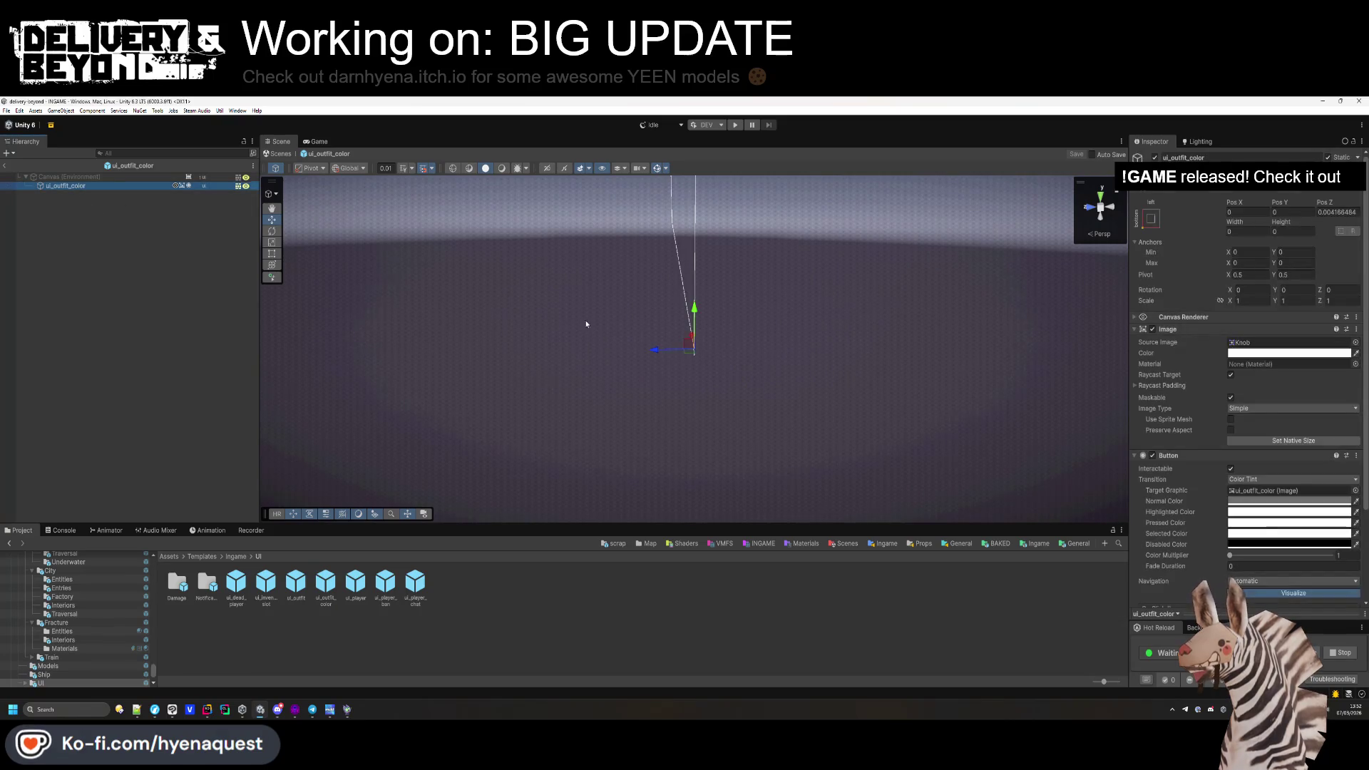
left_click(1354, 364)
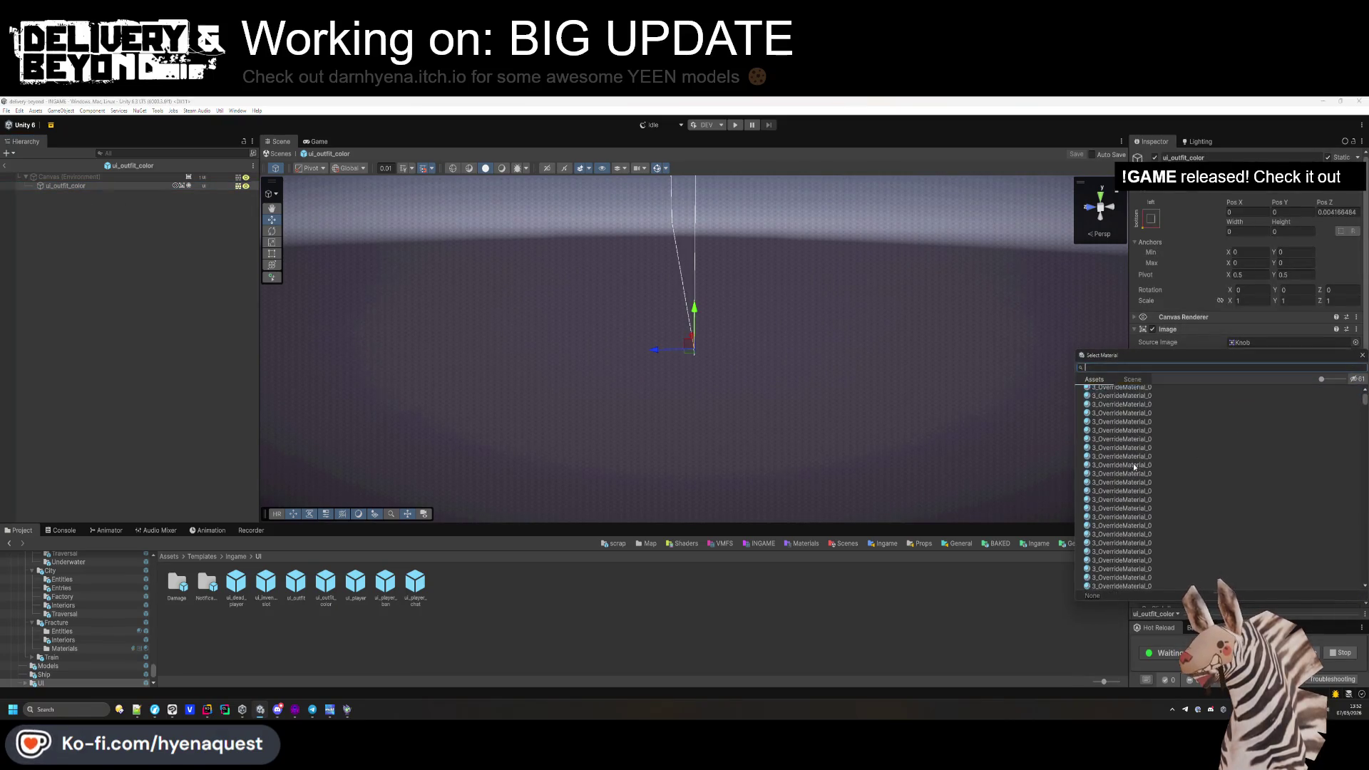
type("sprite")
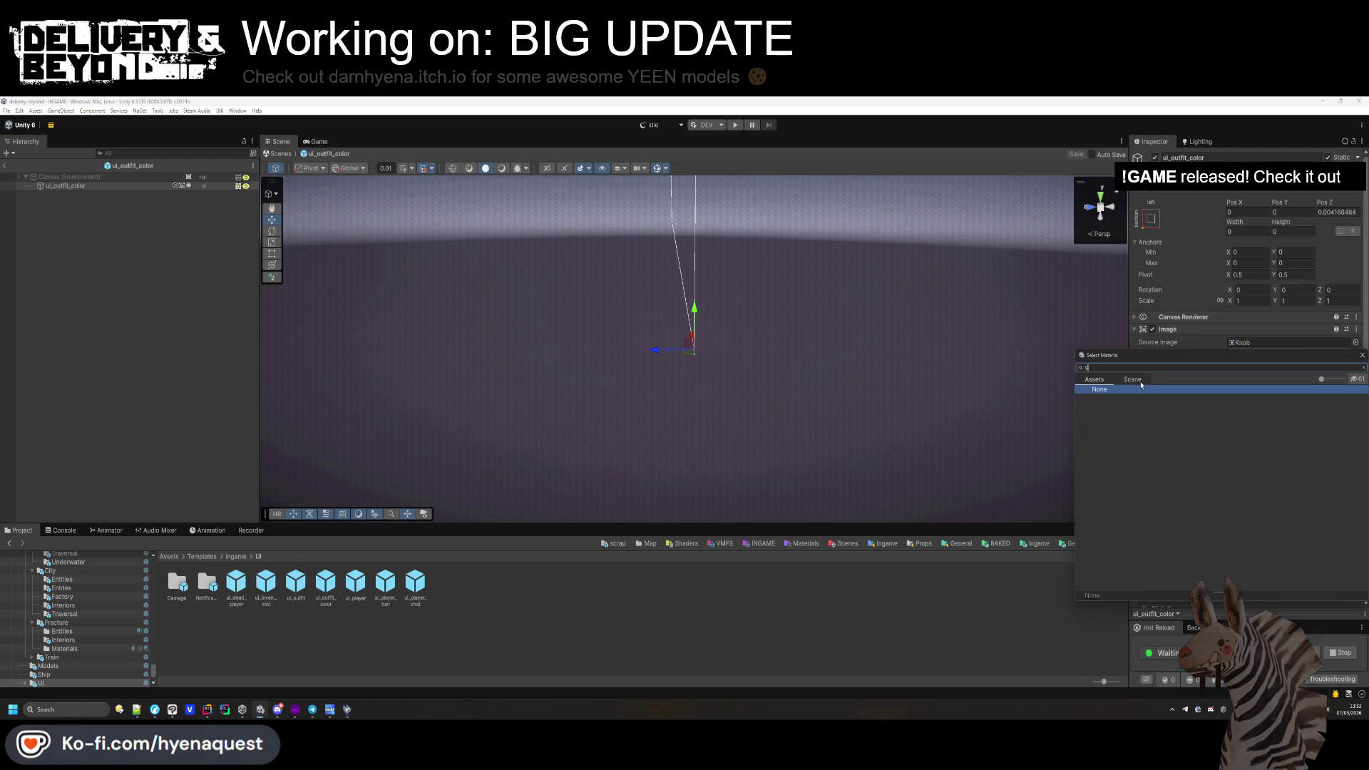
double_click(1189, 441)
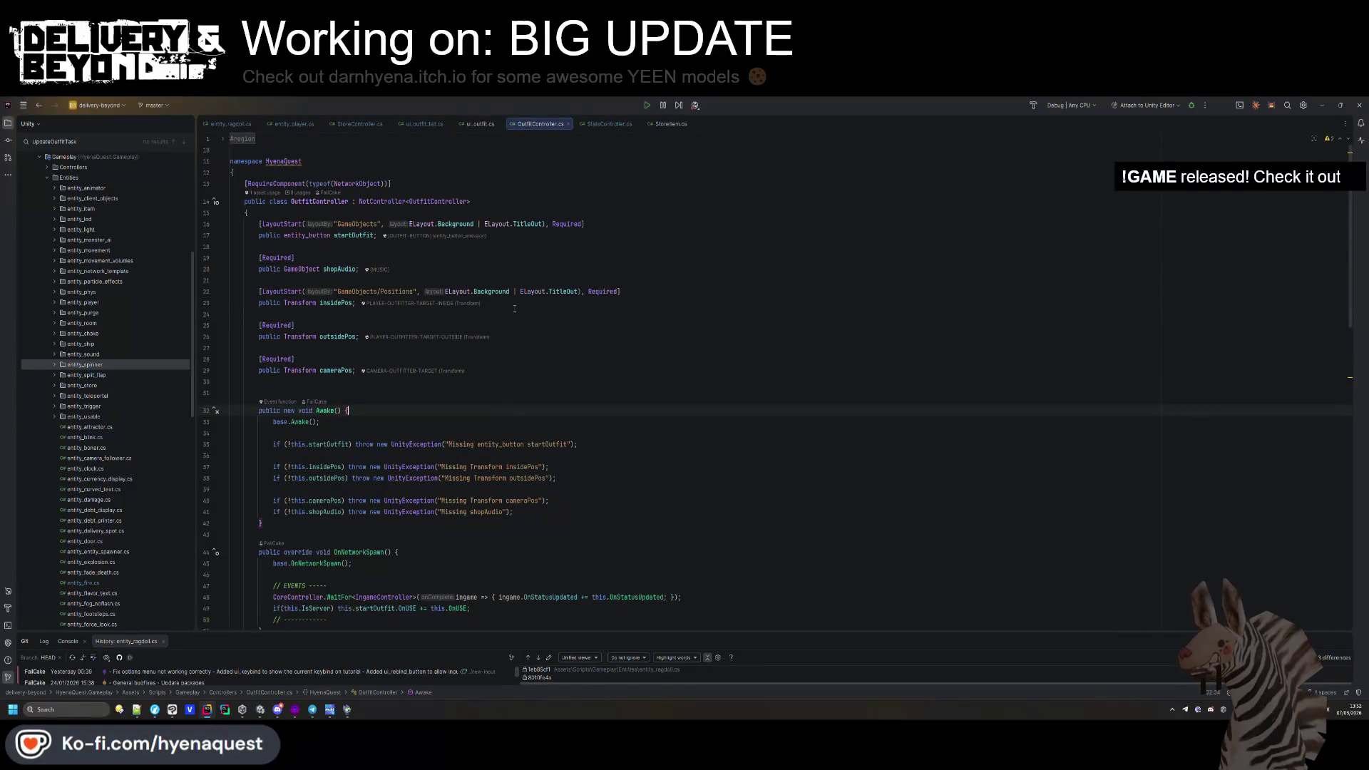
In ui_outfit_list.cs RefreshSuits, trial-change the suit button grey from 0.5F to 0.3F.
left_click(432, 123)
scroll(533, 365, "up", 10)
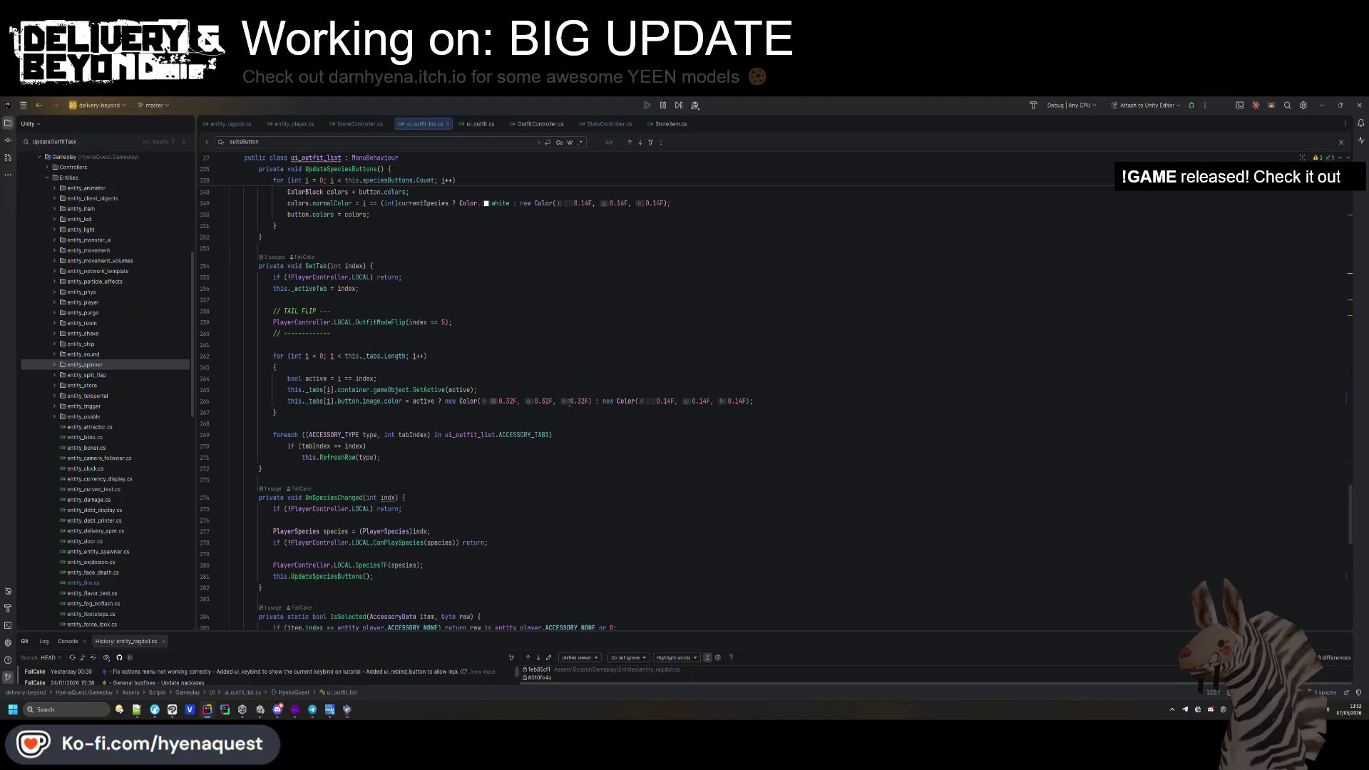
scroll(586, 407, "up", 5)
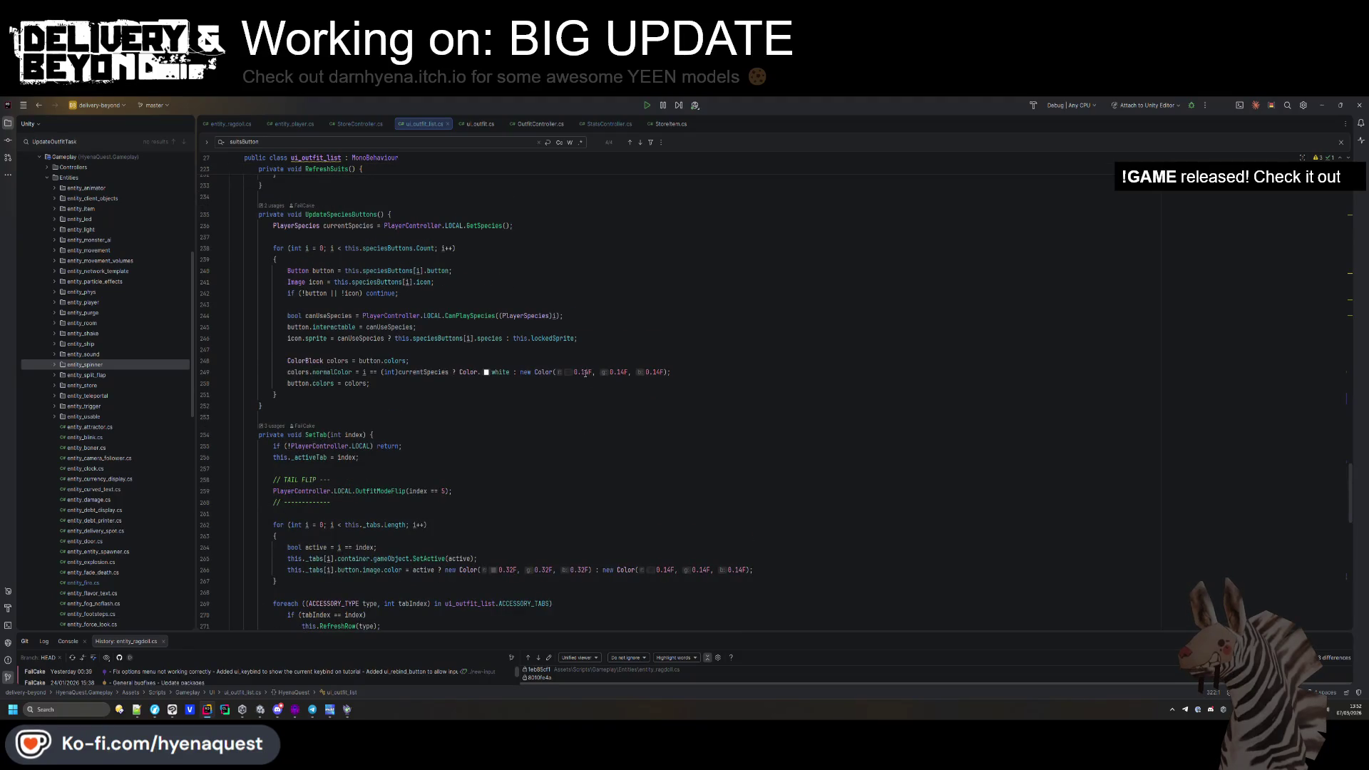
scroll(584, 372, "up", 7)
left_click(538, 387)
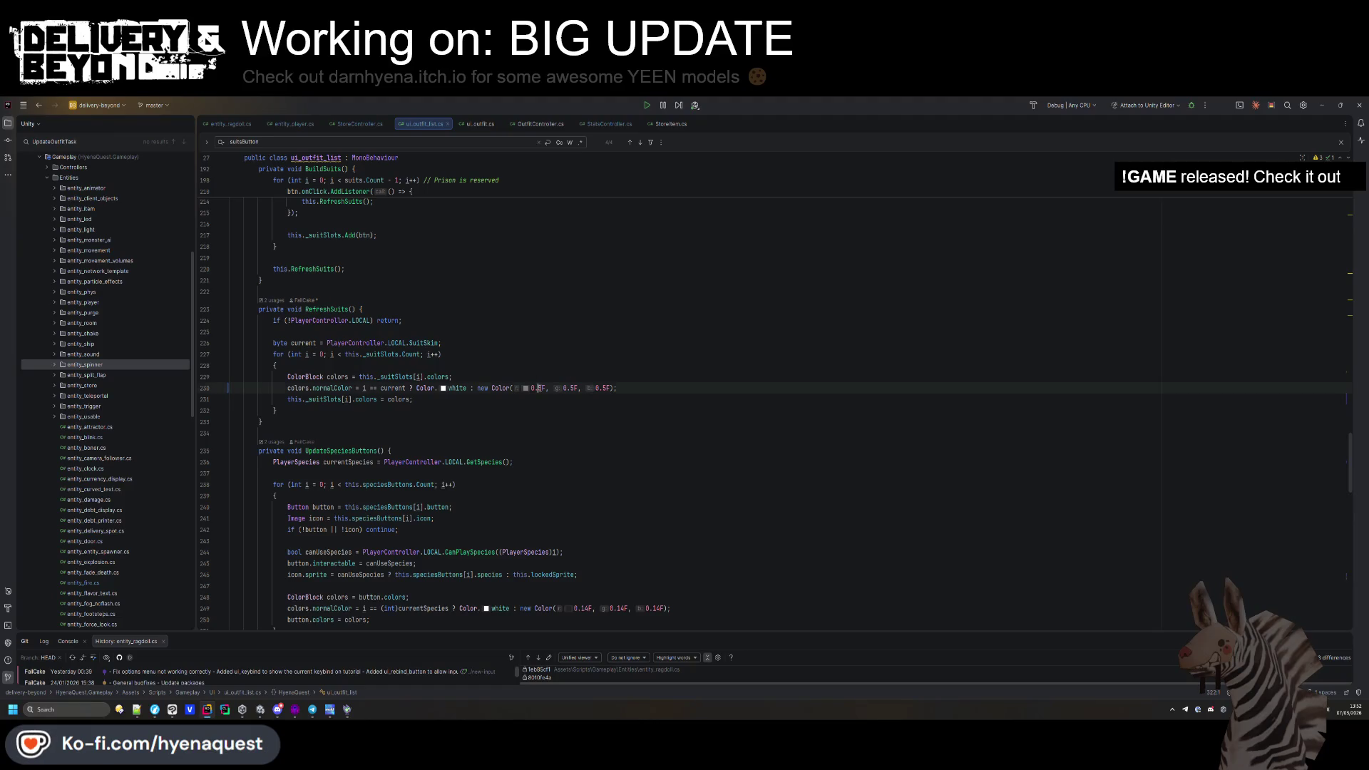
left_click(572, 388)
left_click(604, 388)
key("BackSpace")
type("3")
key("Up")
Match the species button grey by setting the suit value to 0.14F, then exit the prefab in Unity.
left_click(664, 608)
left_click(614, 388)
key("ctrl+z")
left_click(556, 477)
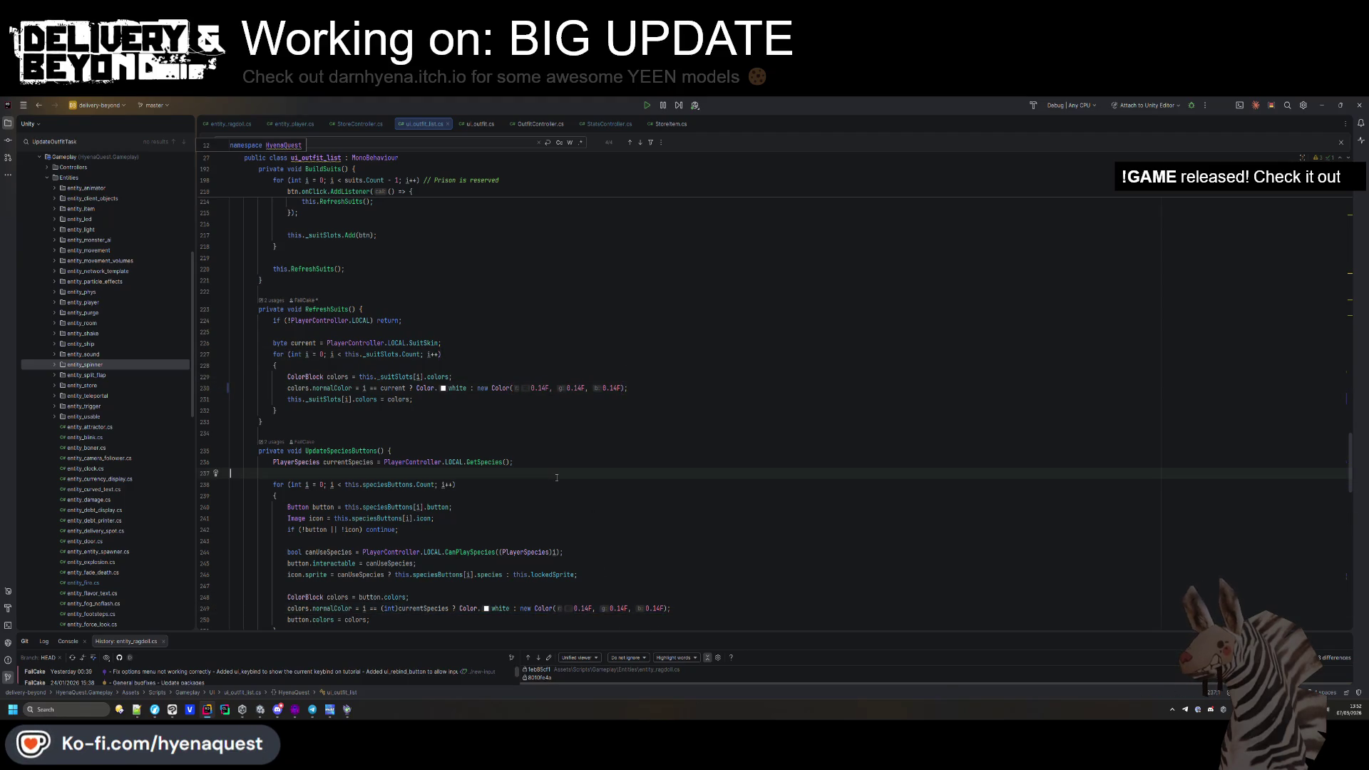
key("alt+Tab")
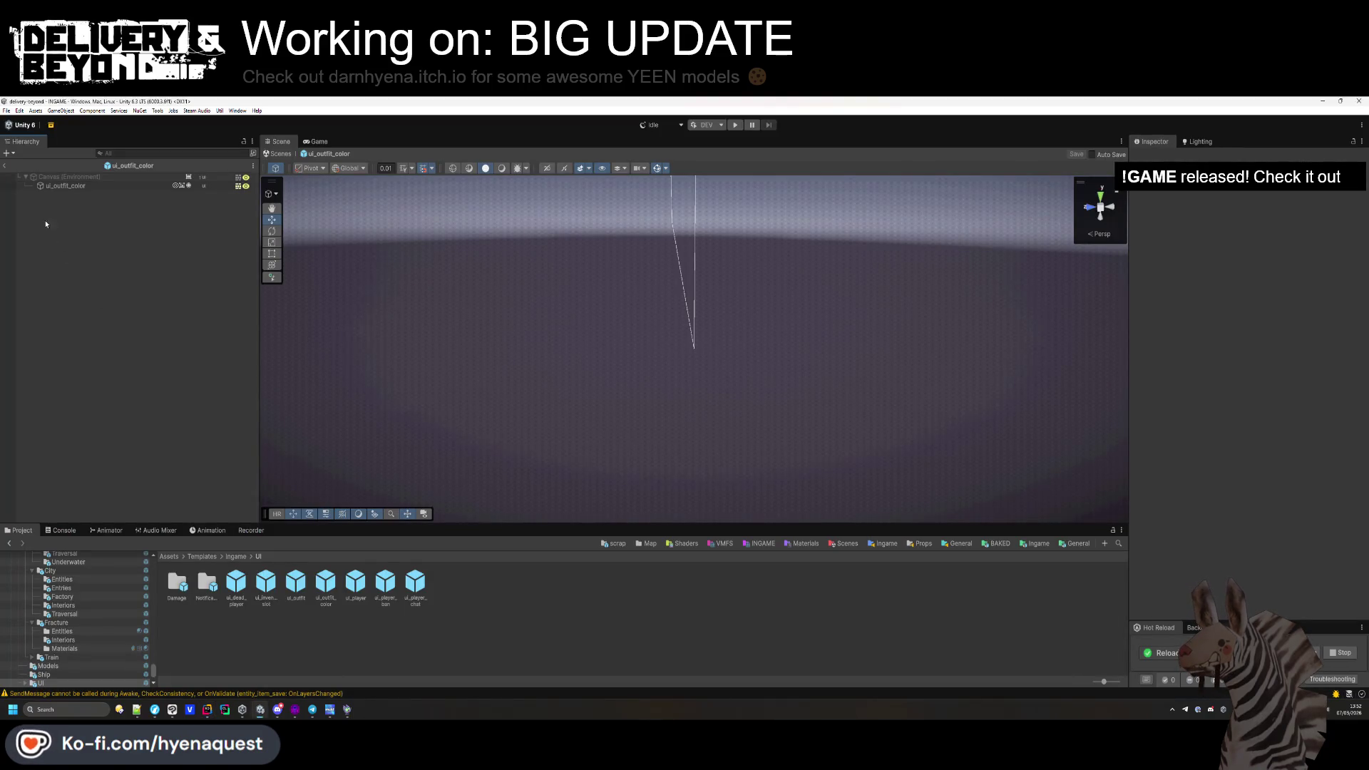
left_click(6, 168)
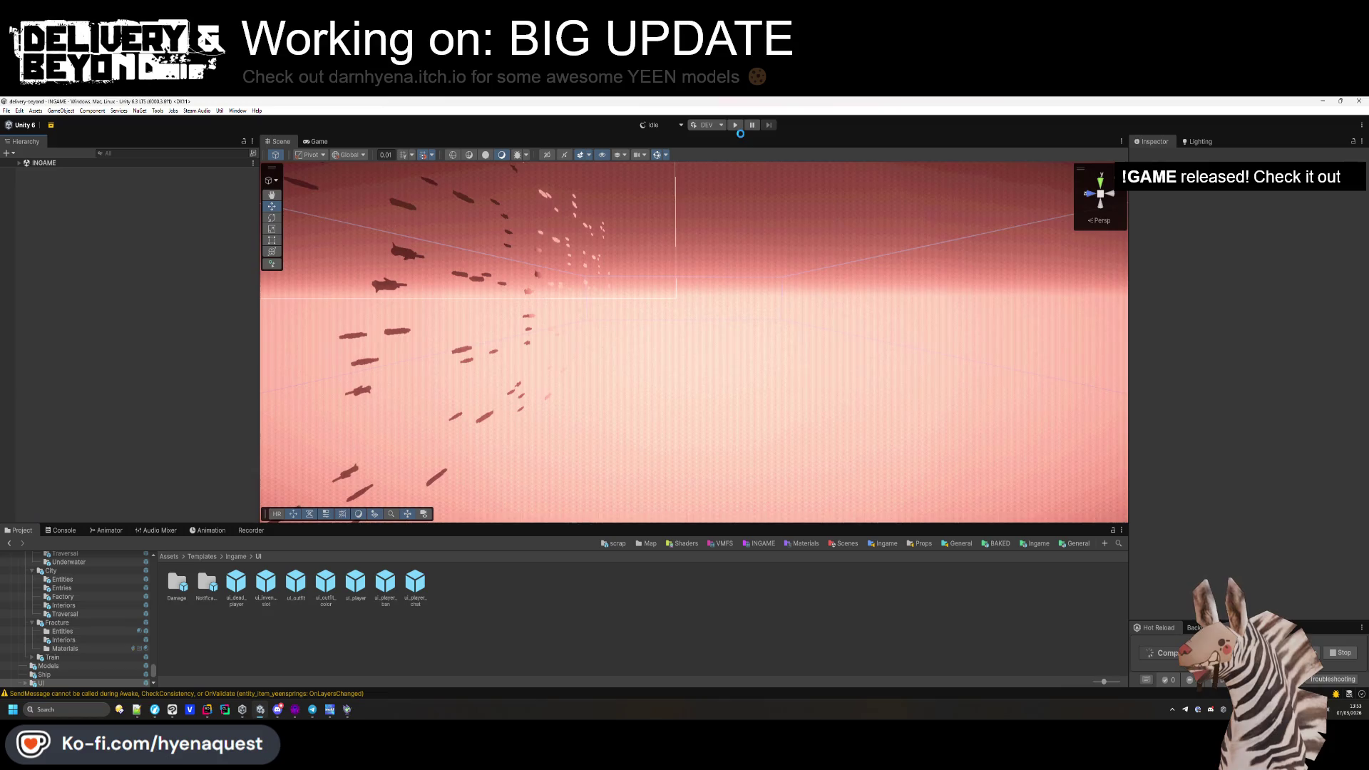
Start play mode from the toolbar Play button until the player joins the company.
left_click(734, 126)
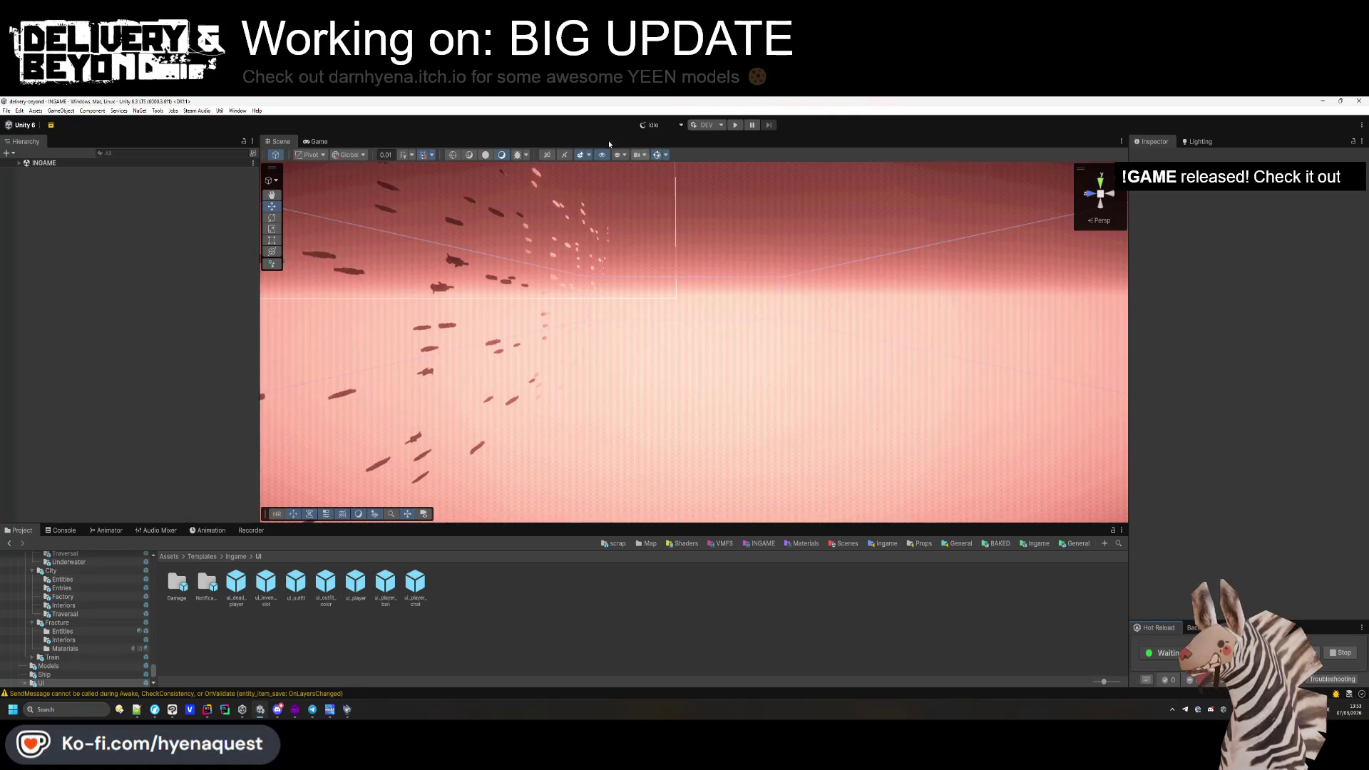
left_click(734, 126)
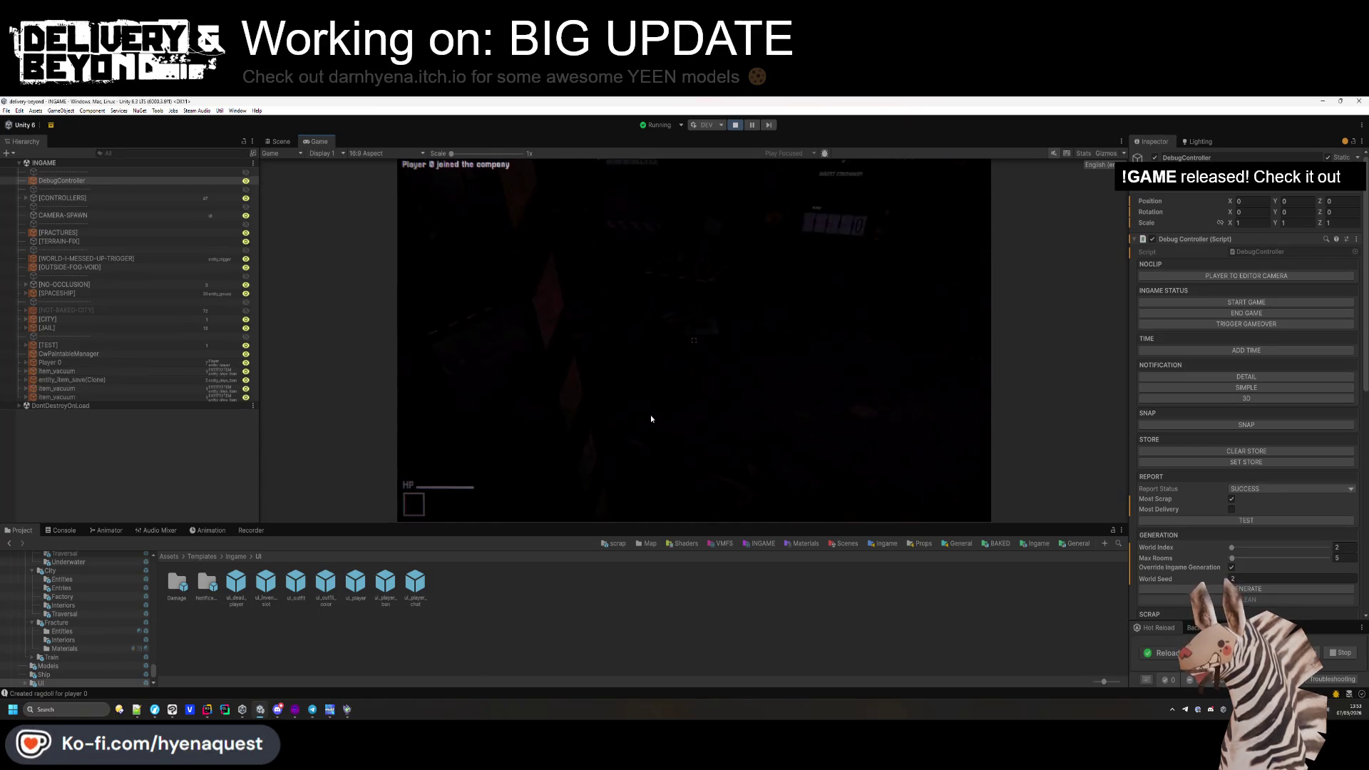
Fly the scene camera through the [SPACESHIP] corridors, then open the outfit screen with E in Game view.
left_click_drag(730, 526, 729, 575)
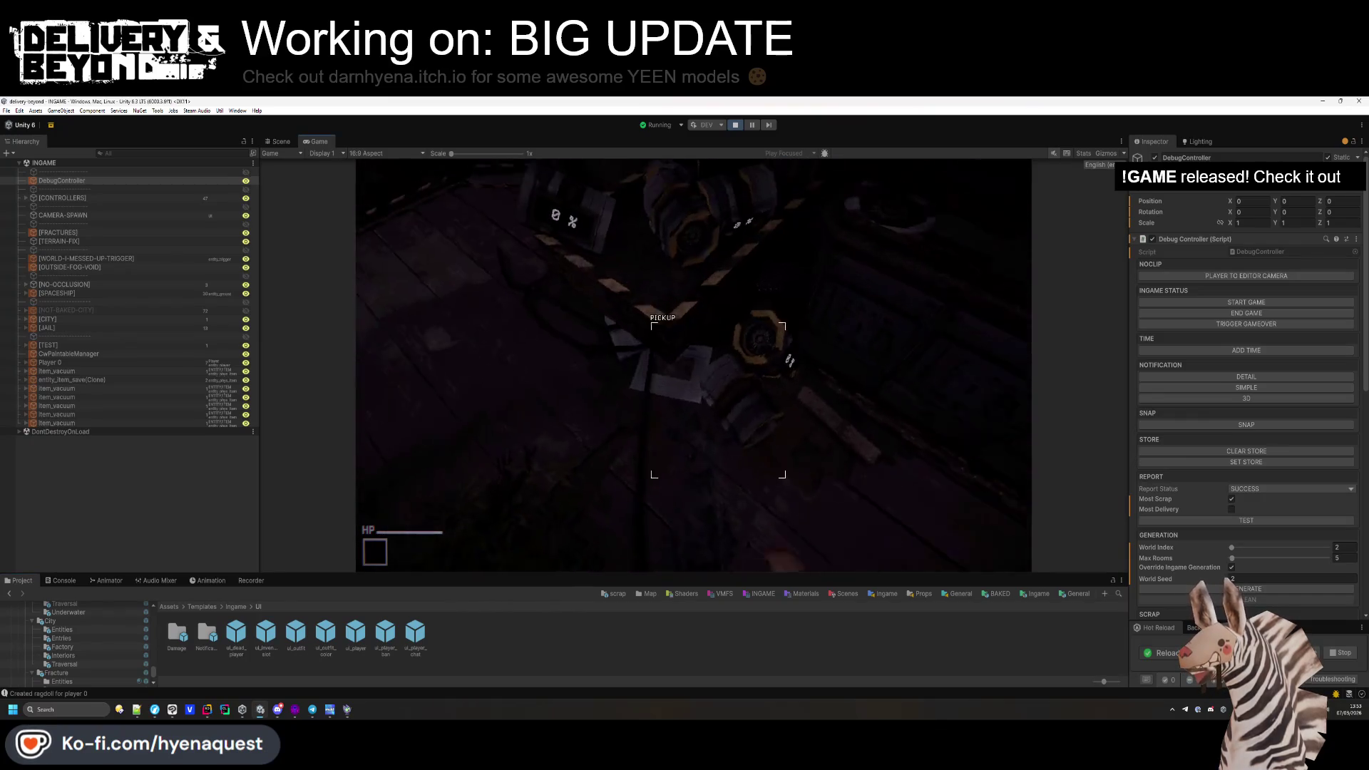
key("super")
left_click(280, 142)
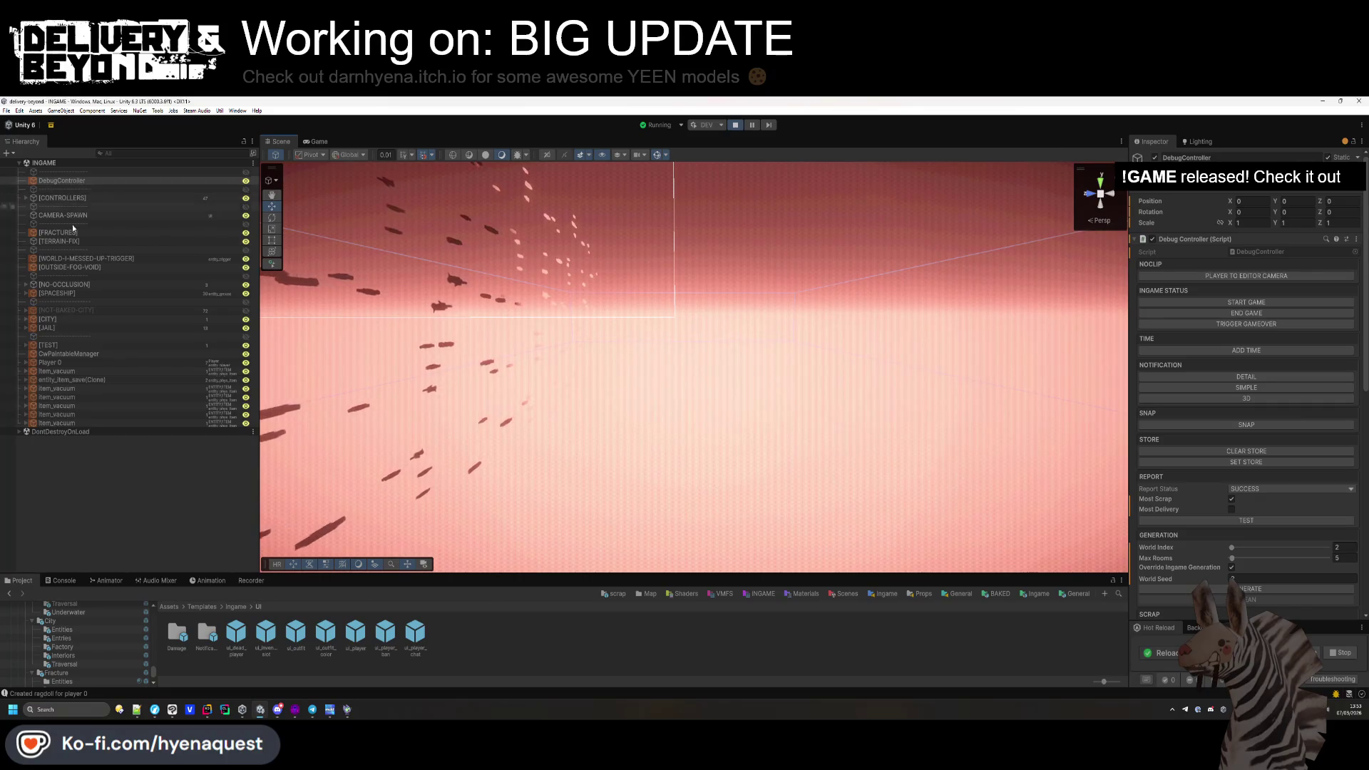
left_click(65, 293)
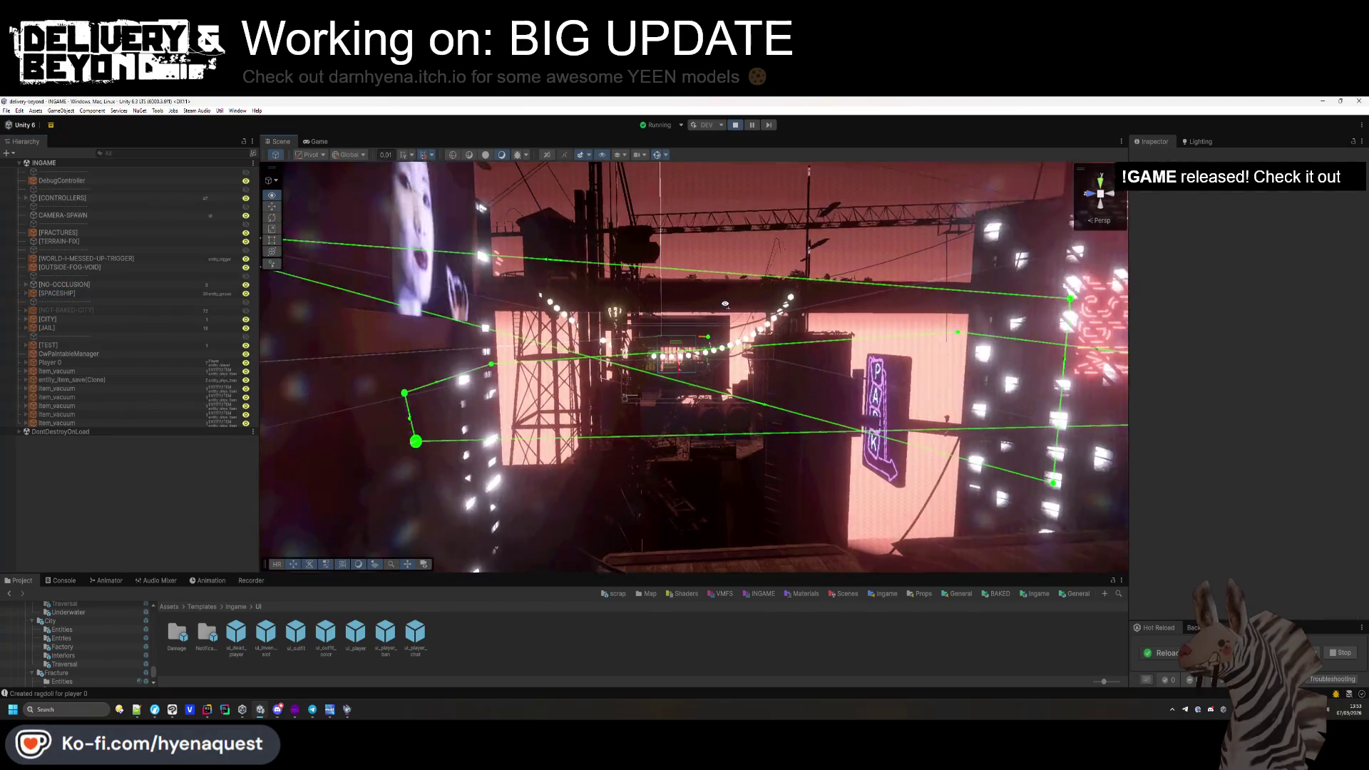
scroll(716, 303, "down", 3)
left_click_drag(716, 304, 1007, 417)
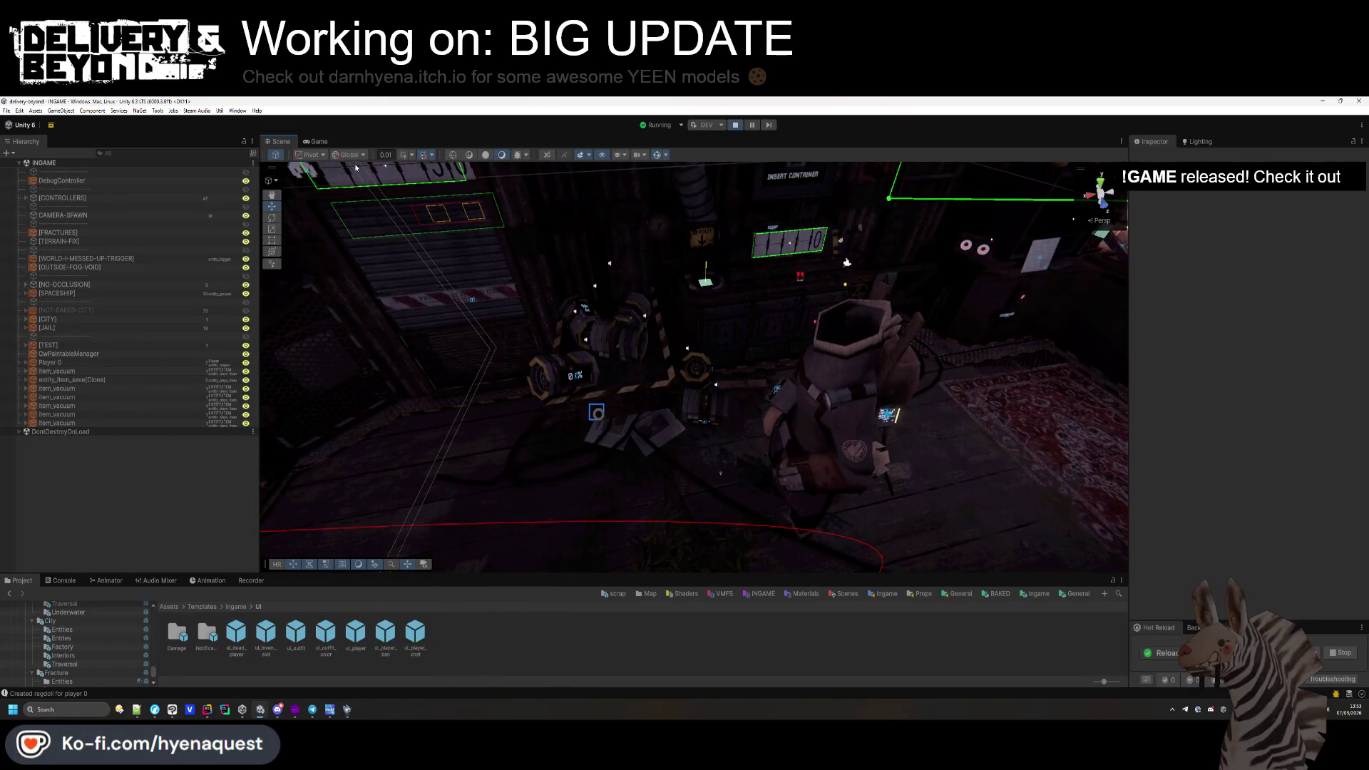
left_click(314, 141)
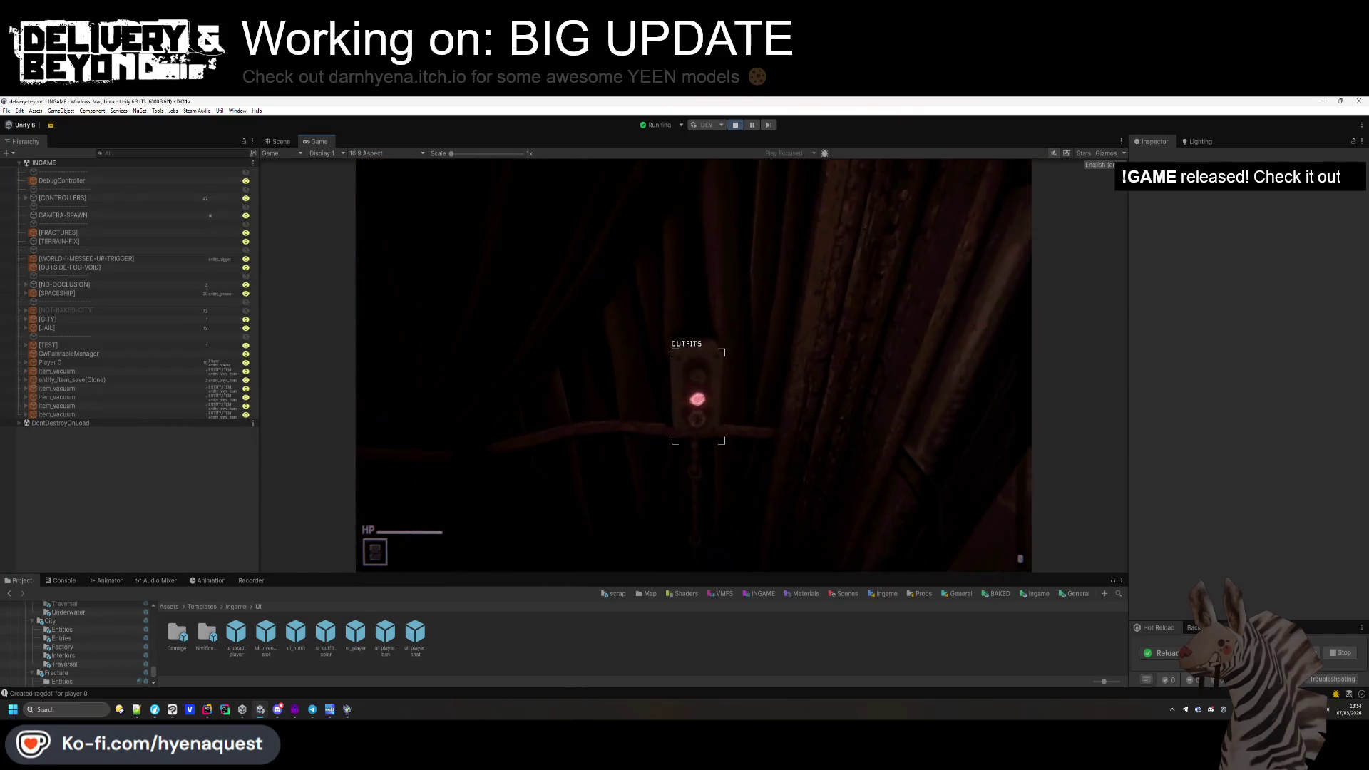
key("e")
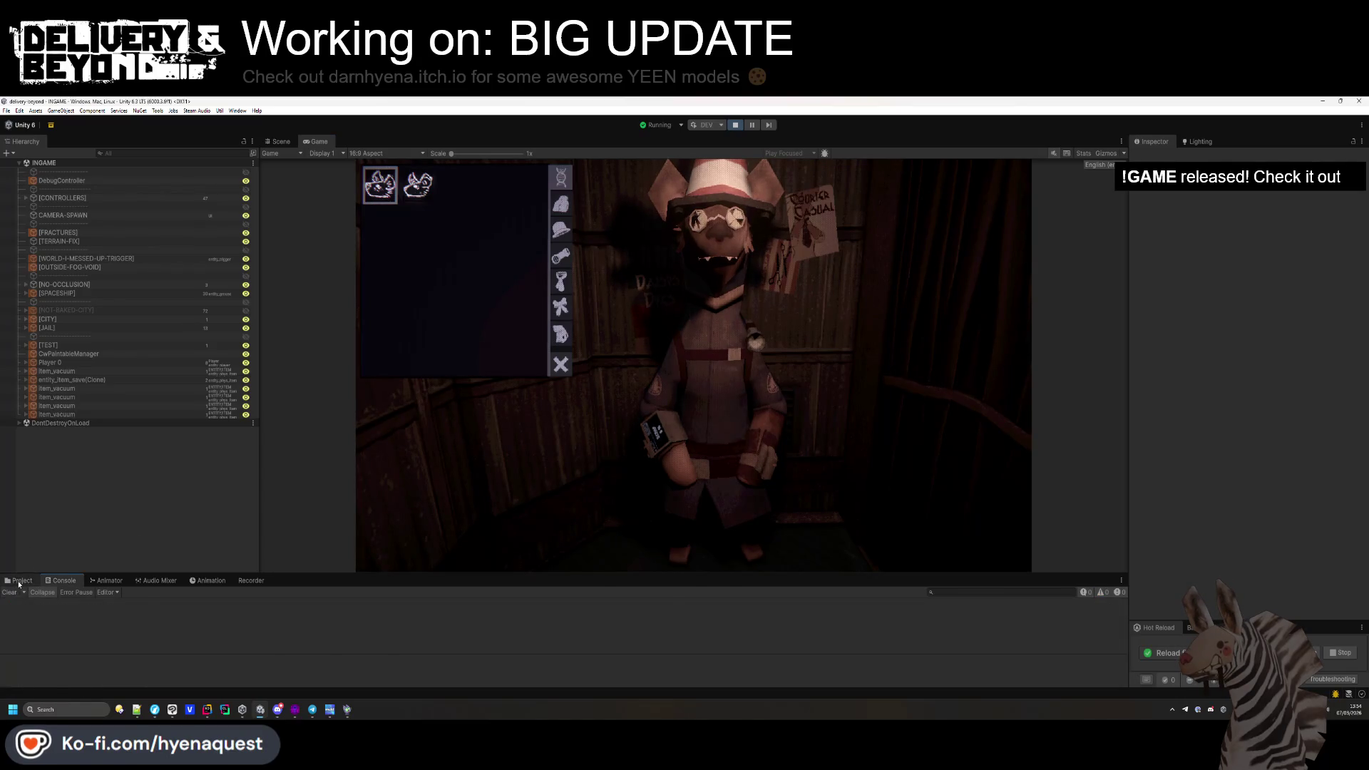
Try lilac, light pink and other fur colours, ending on reddish-pink.
left_click(550, 207)
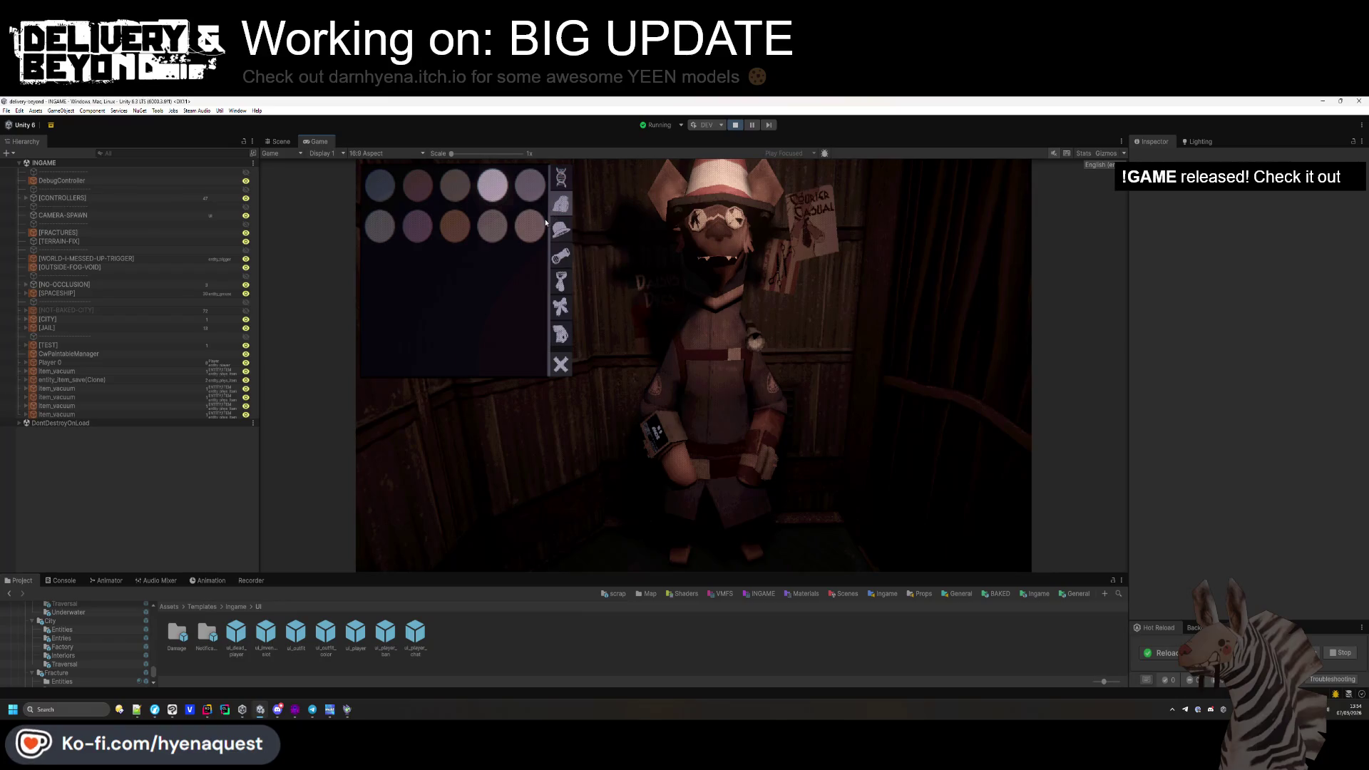
left_click(412, 230)
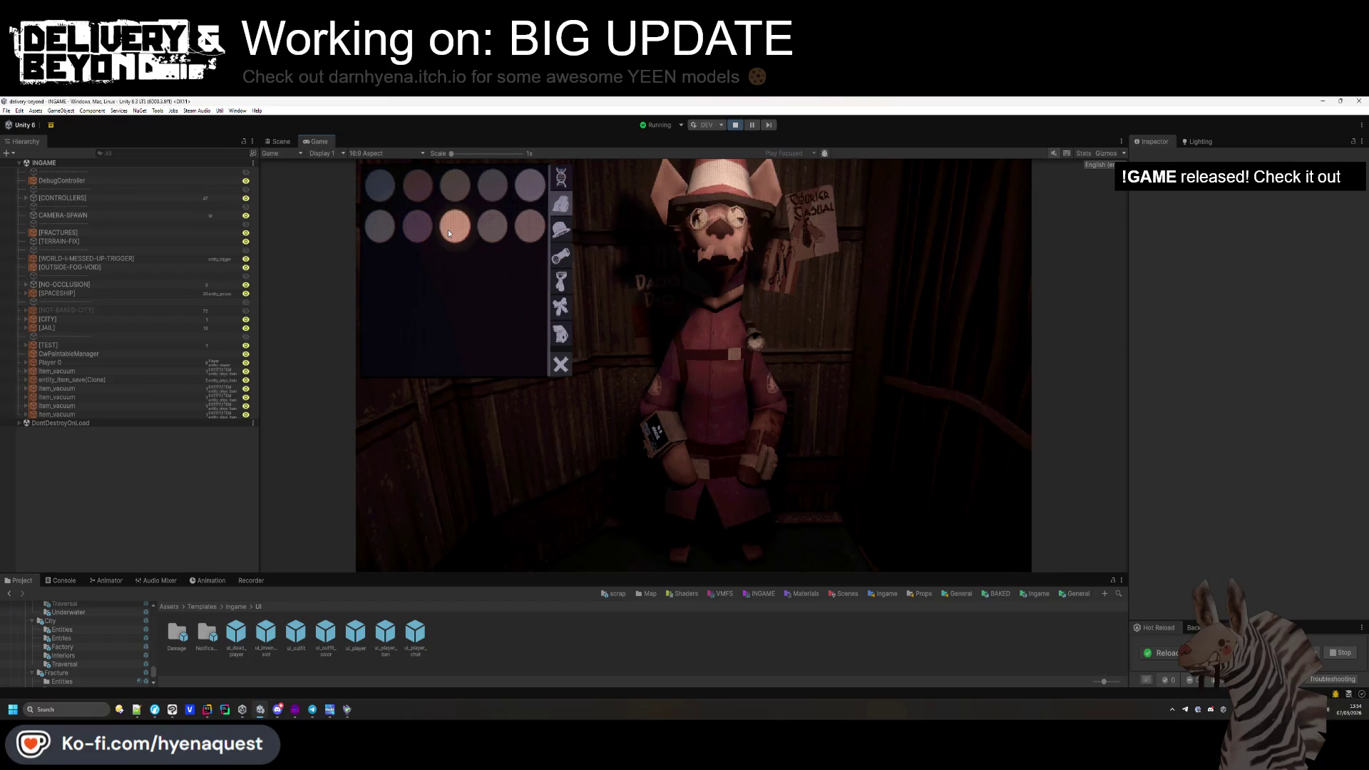
left_click(495, 238)
left_click(528, 229)
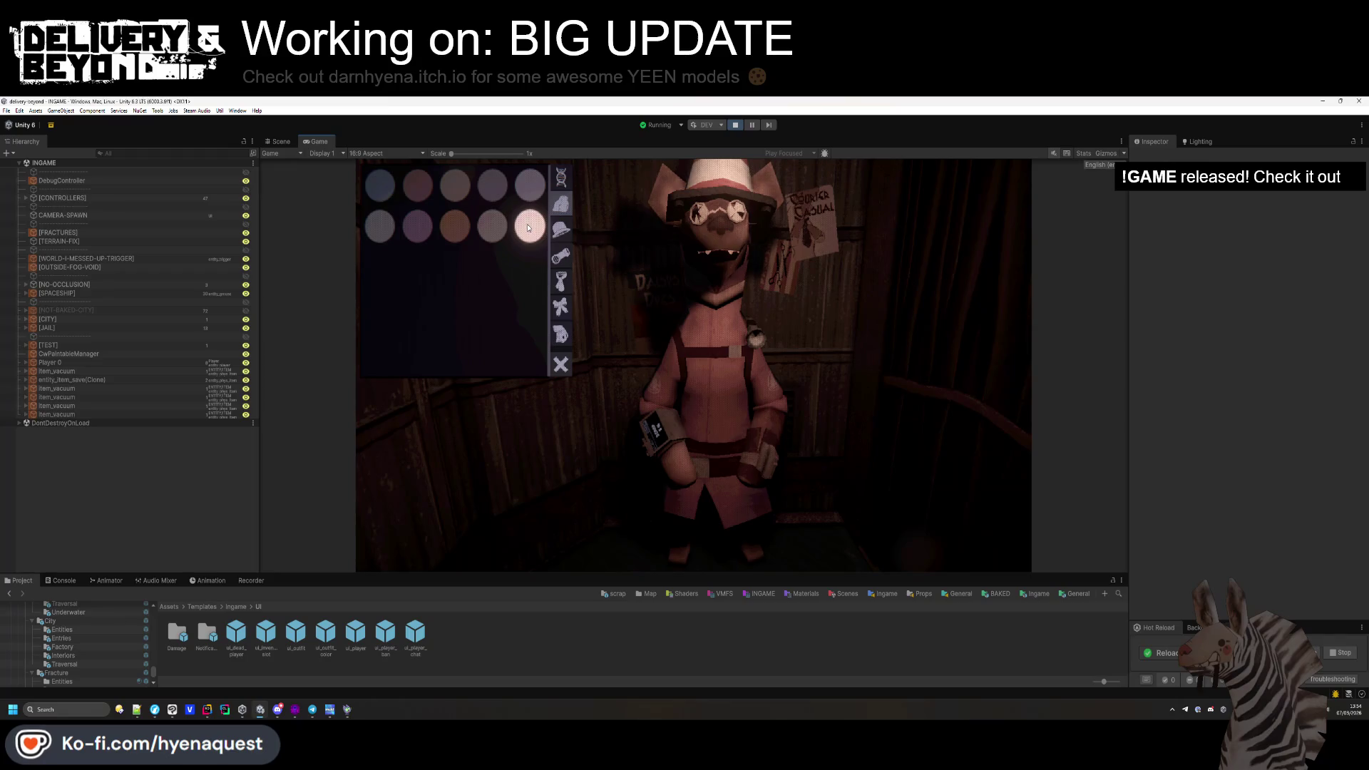
left_click(409, 176)
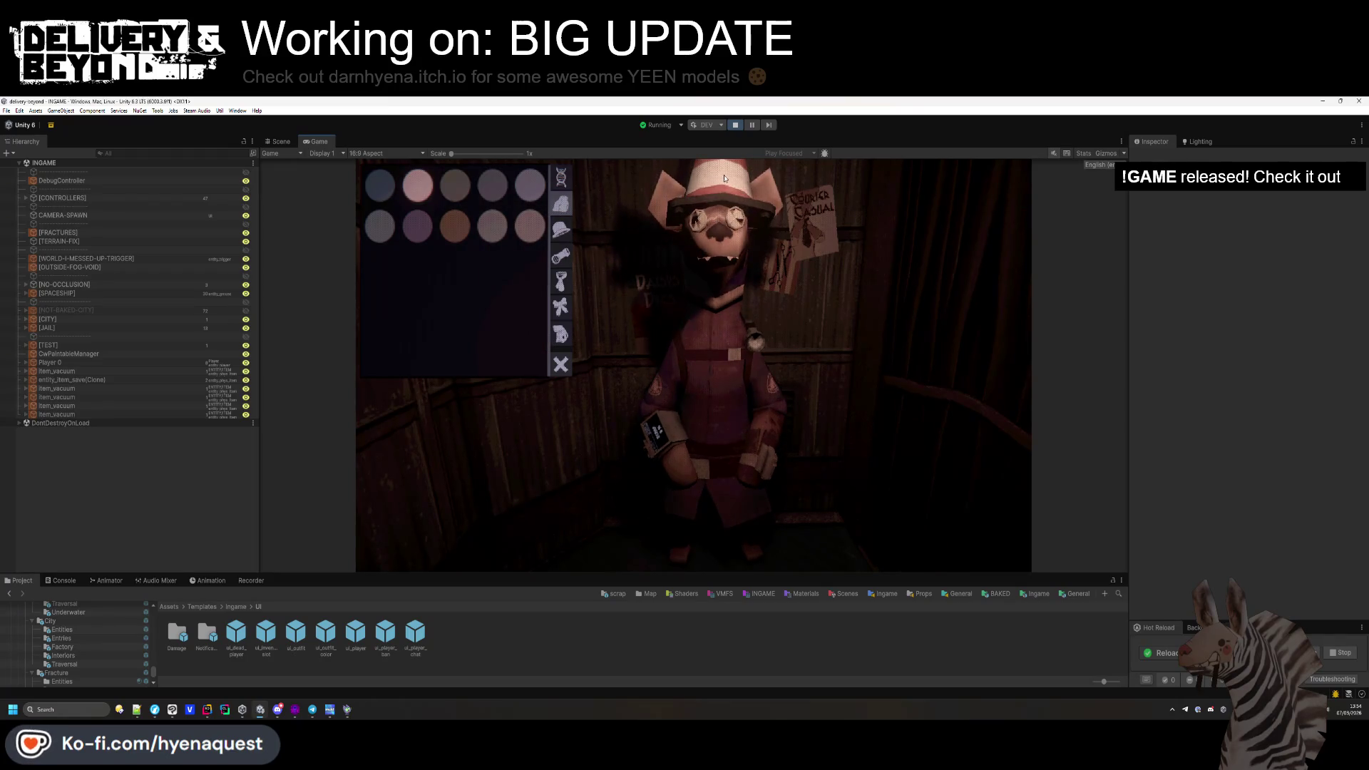
Try a wide-brimmed hat, top hat and others, ending with the traffic-cone hat.
left_click(560, 229)
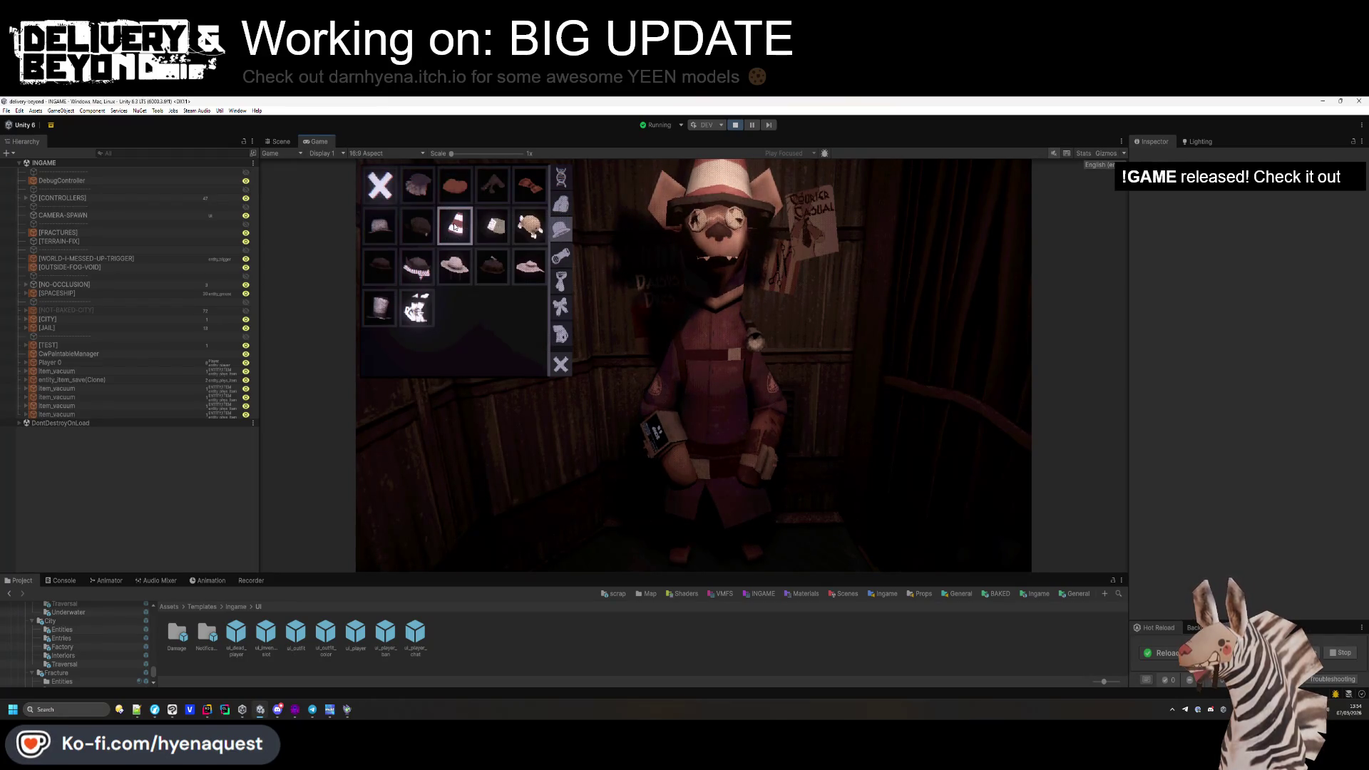
left_click(430, 202)
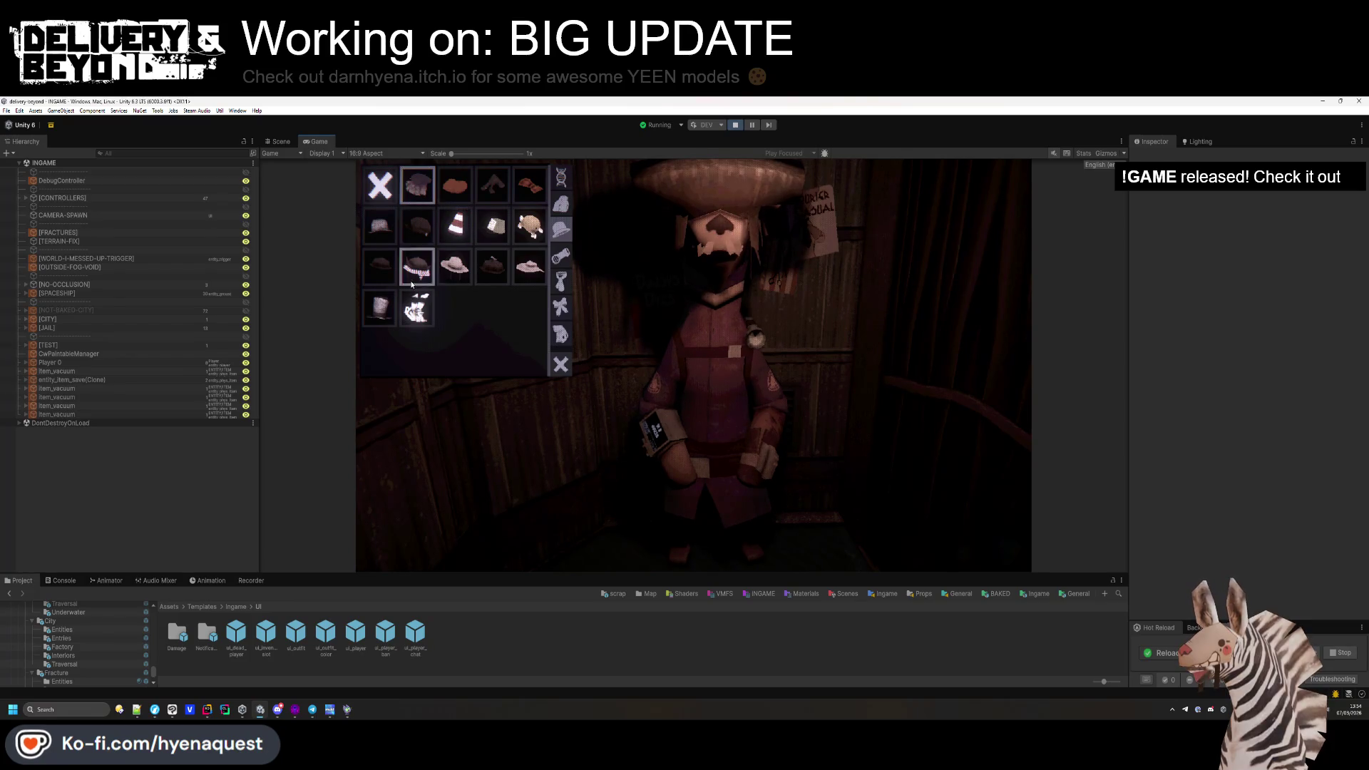
left_click(375, 321)
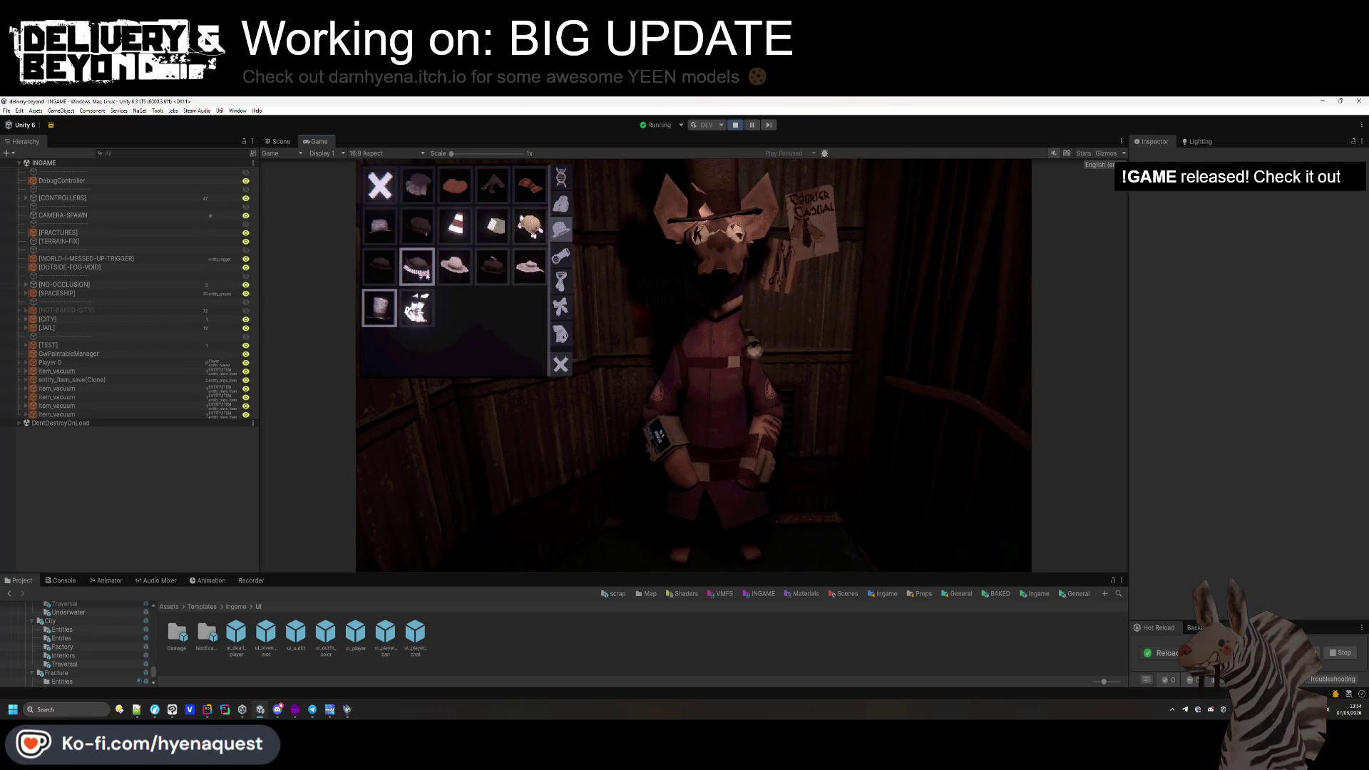
left_click(520, 241)
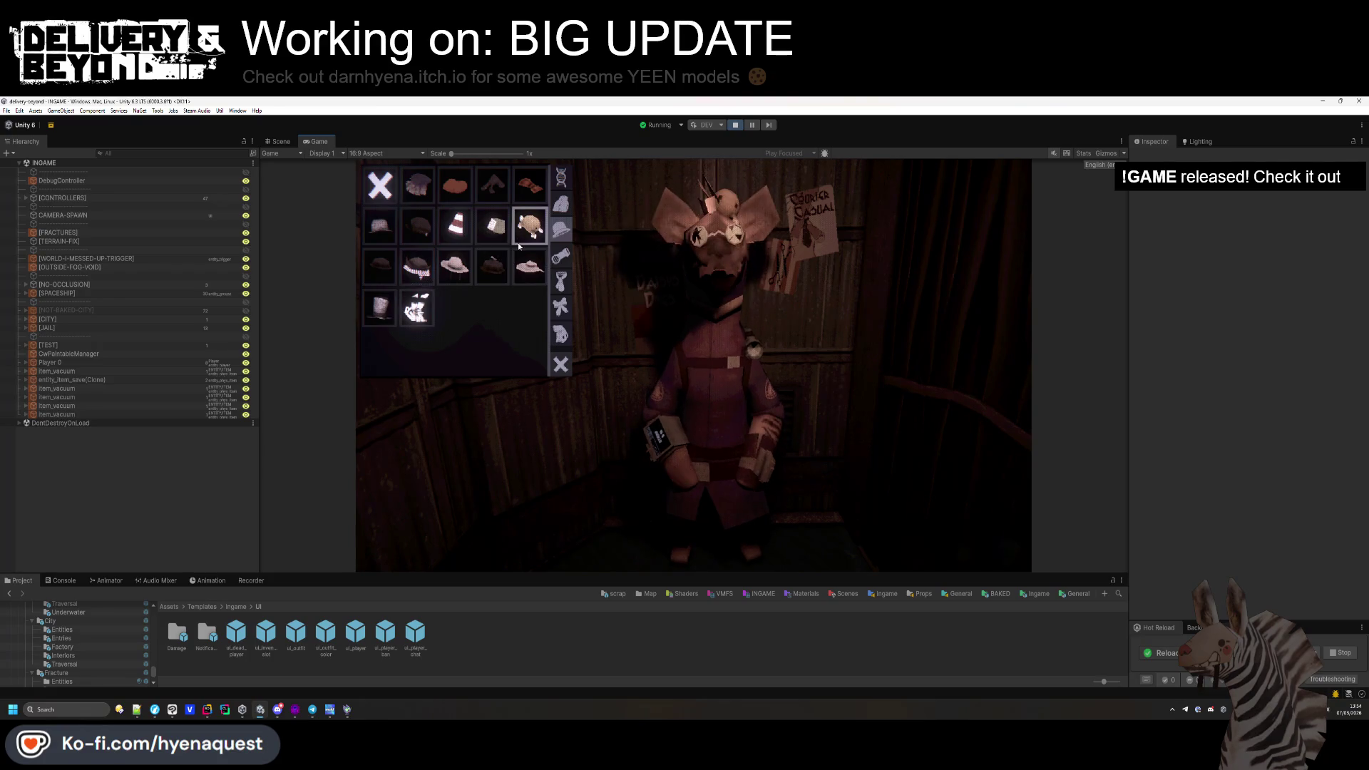
left_click(417, 311)
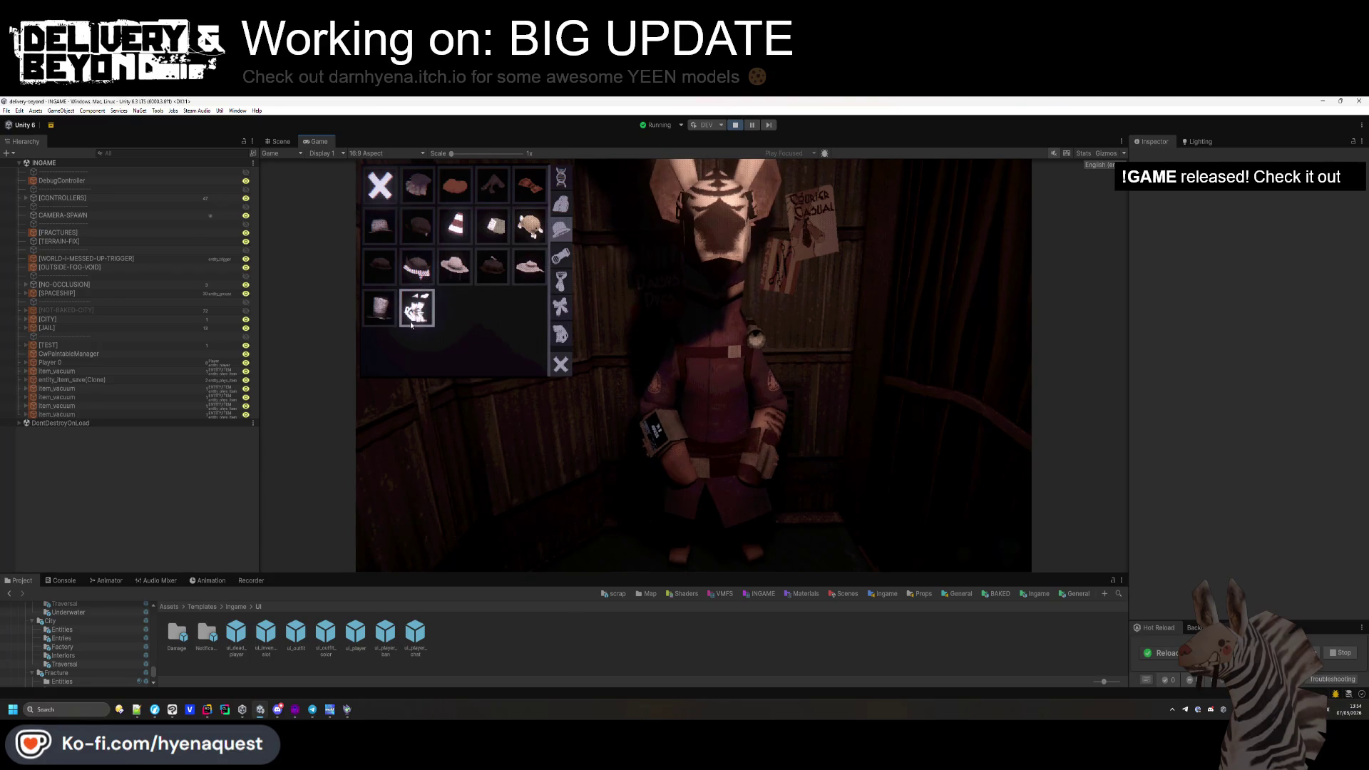
left_click(458, 227)
Try several glasses, including red glowing and white goggles, settling on orange pointed ones.
left_click(560, 255)
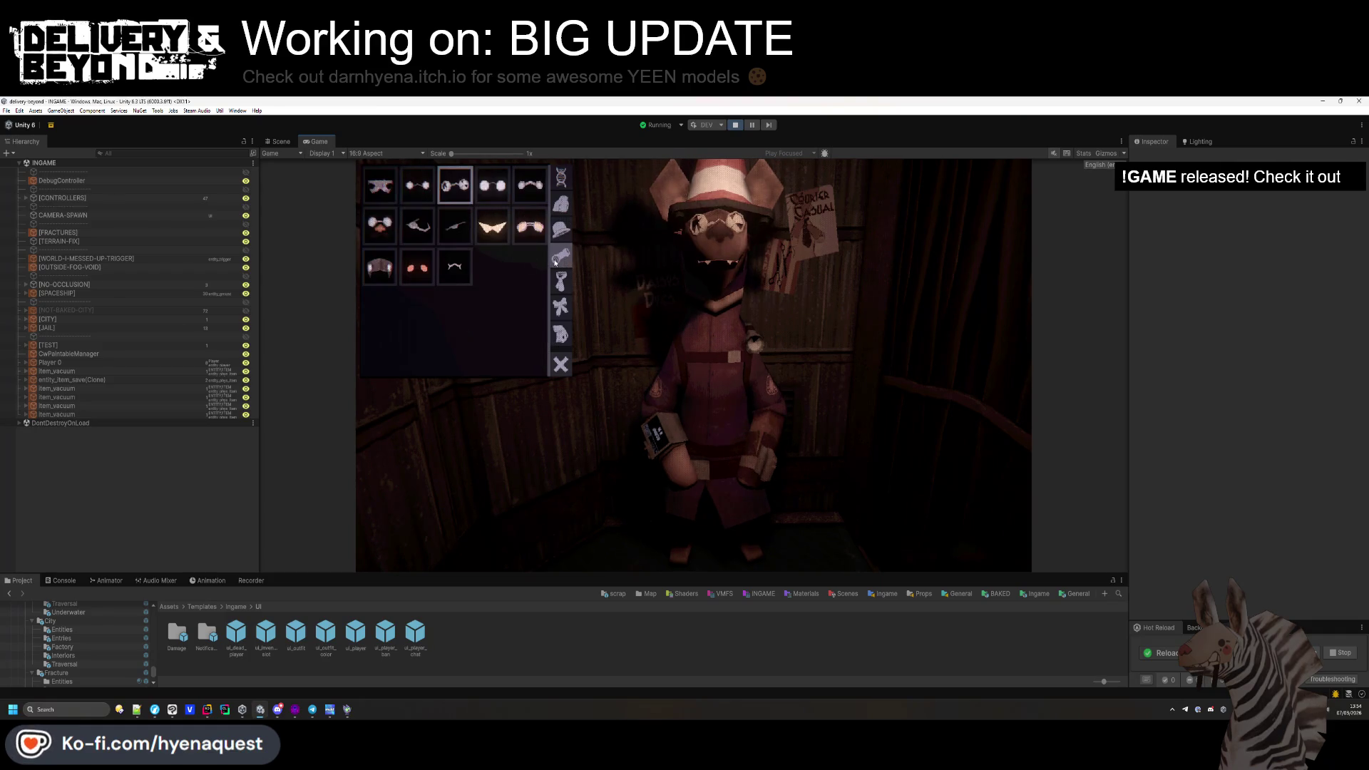
left_click(413, 188)
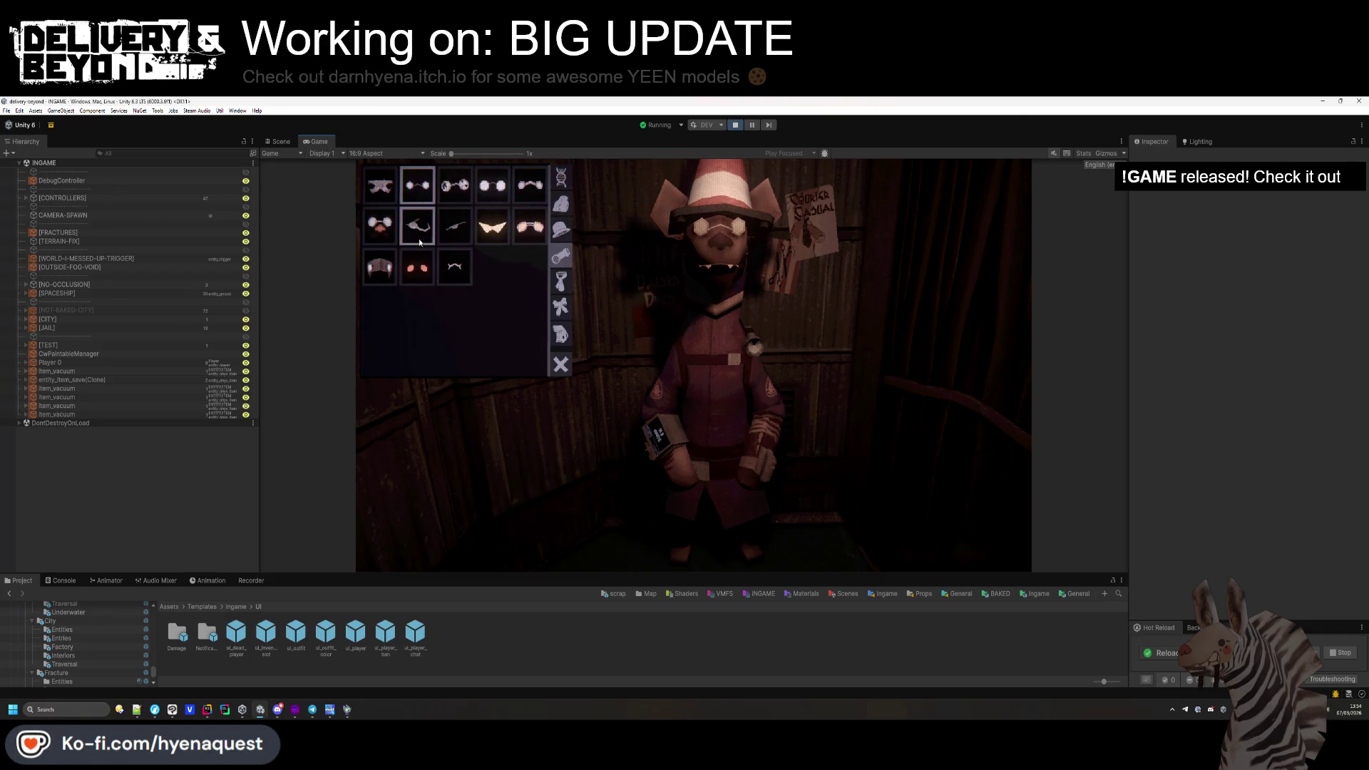
left_click(432, 276)
left_click(380, 267)
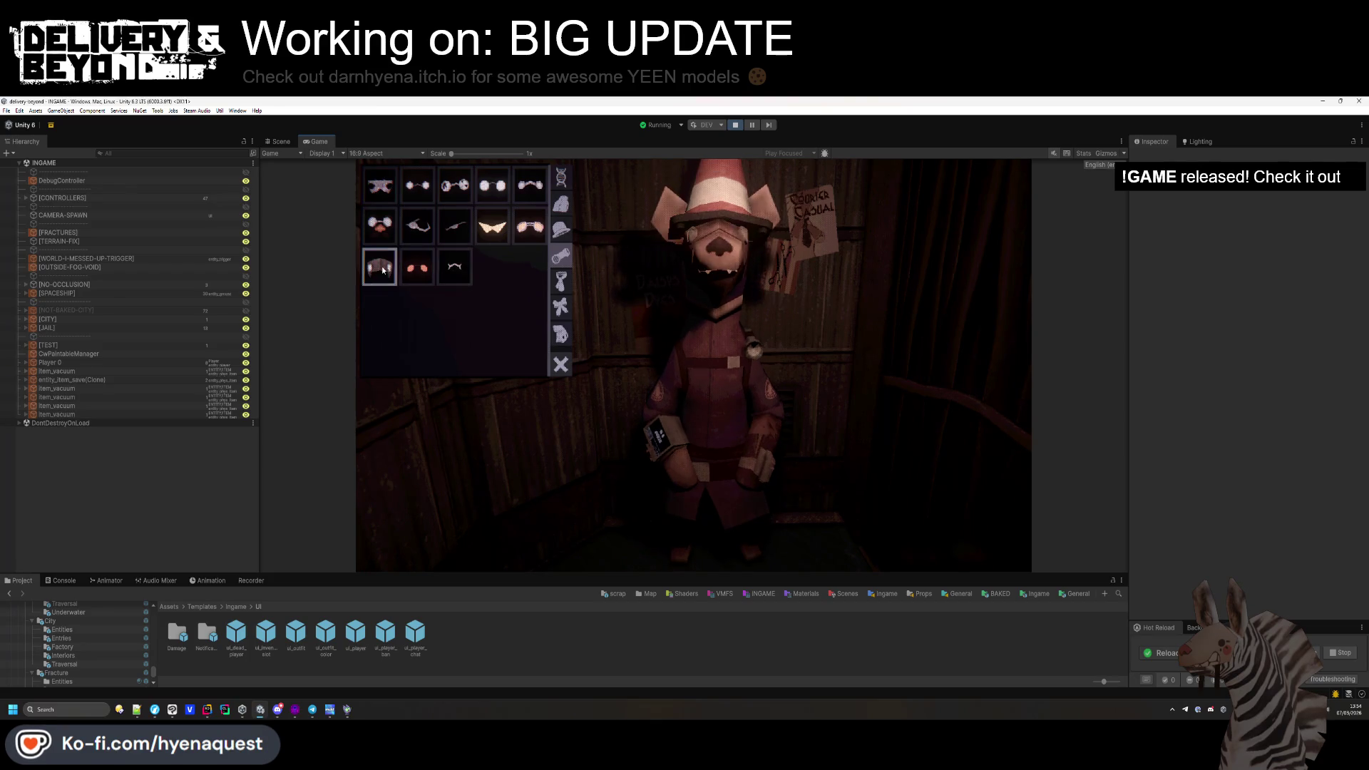
left_click(385, 232)
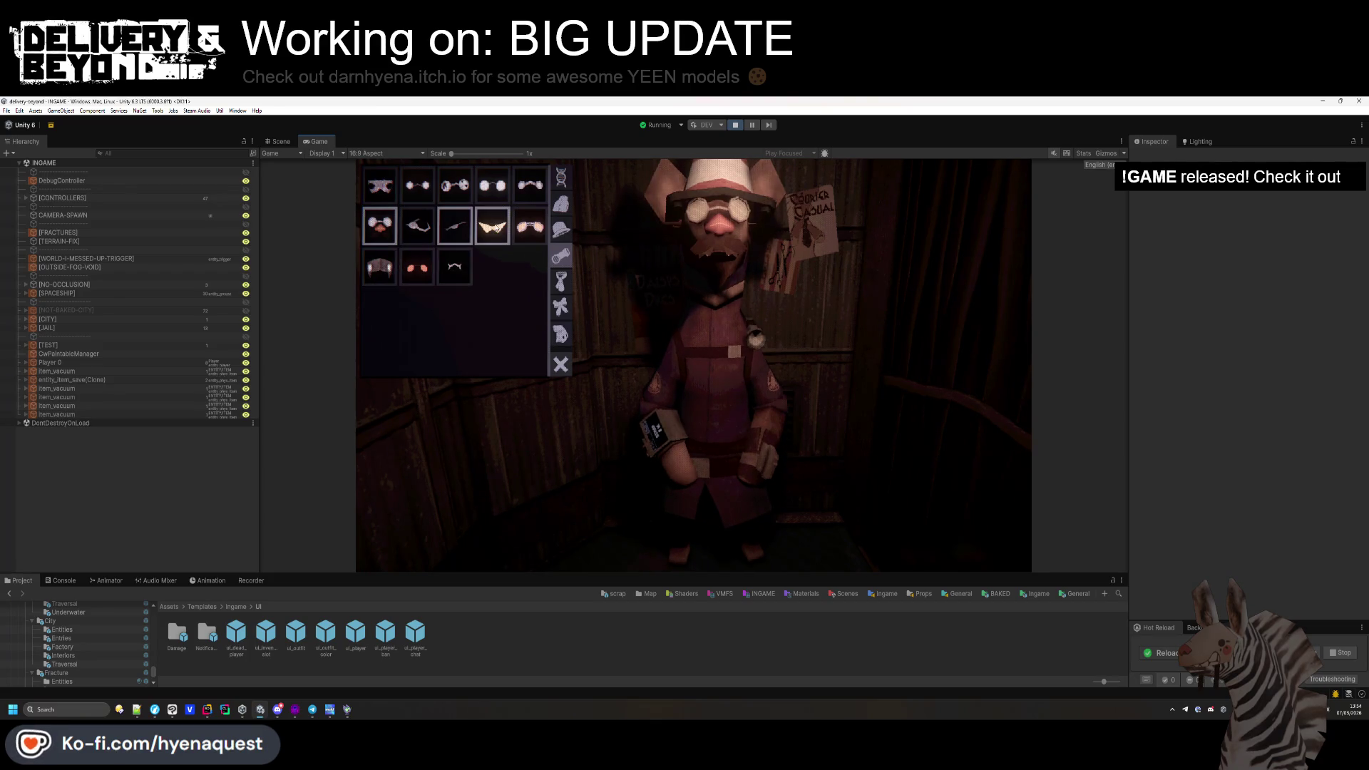
left_click(493, 226)
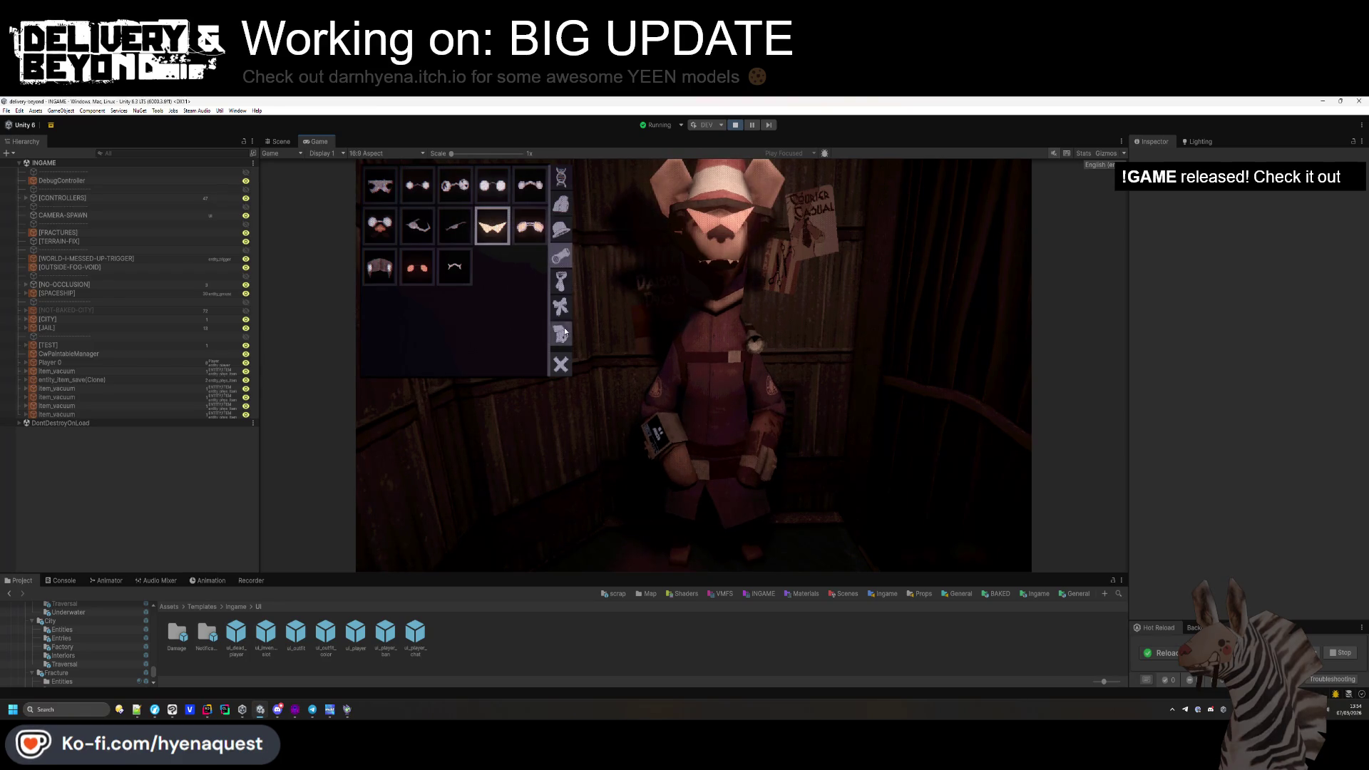
Try the fourth glove option, then view the character up close in the Scene view.
left_click(560, 333)
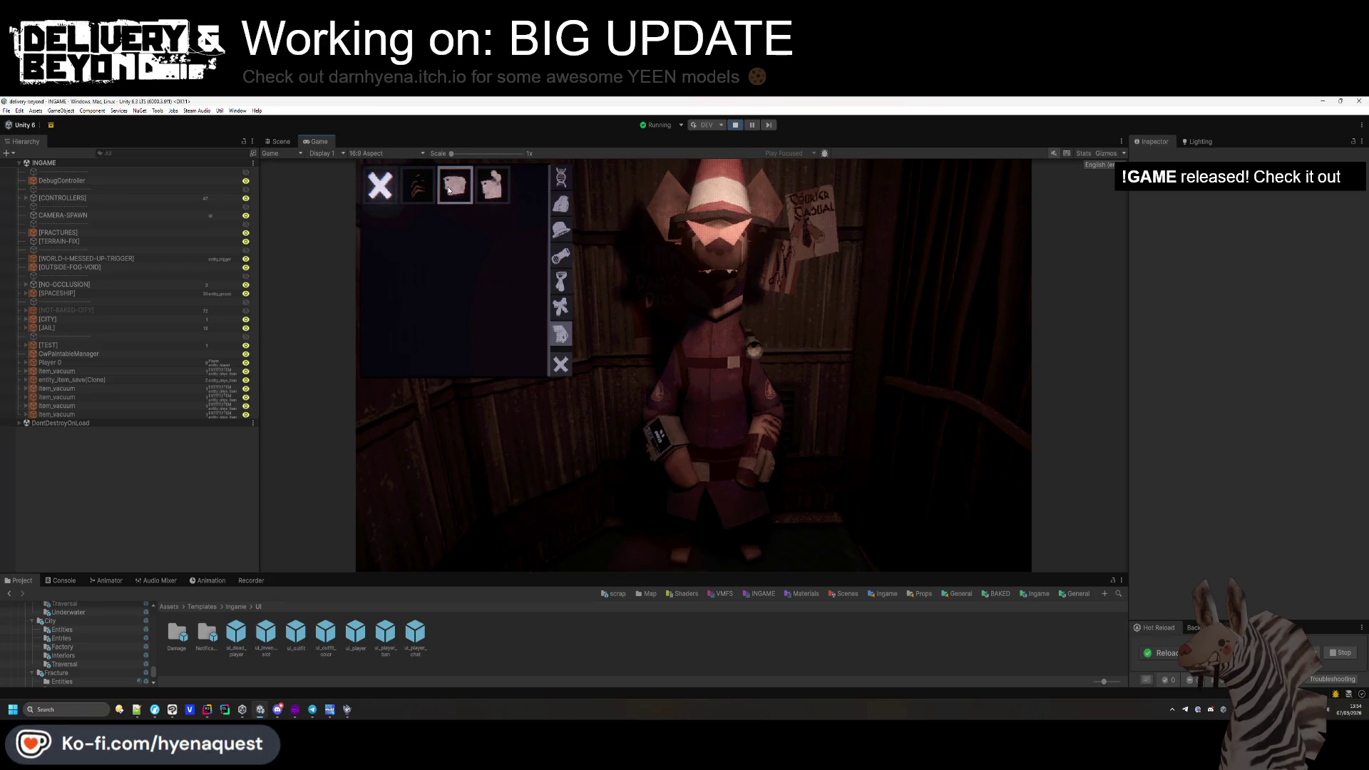
left_click(484, 200)
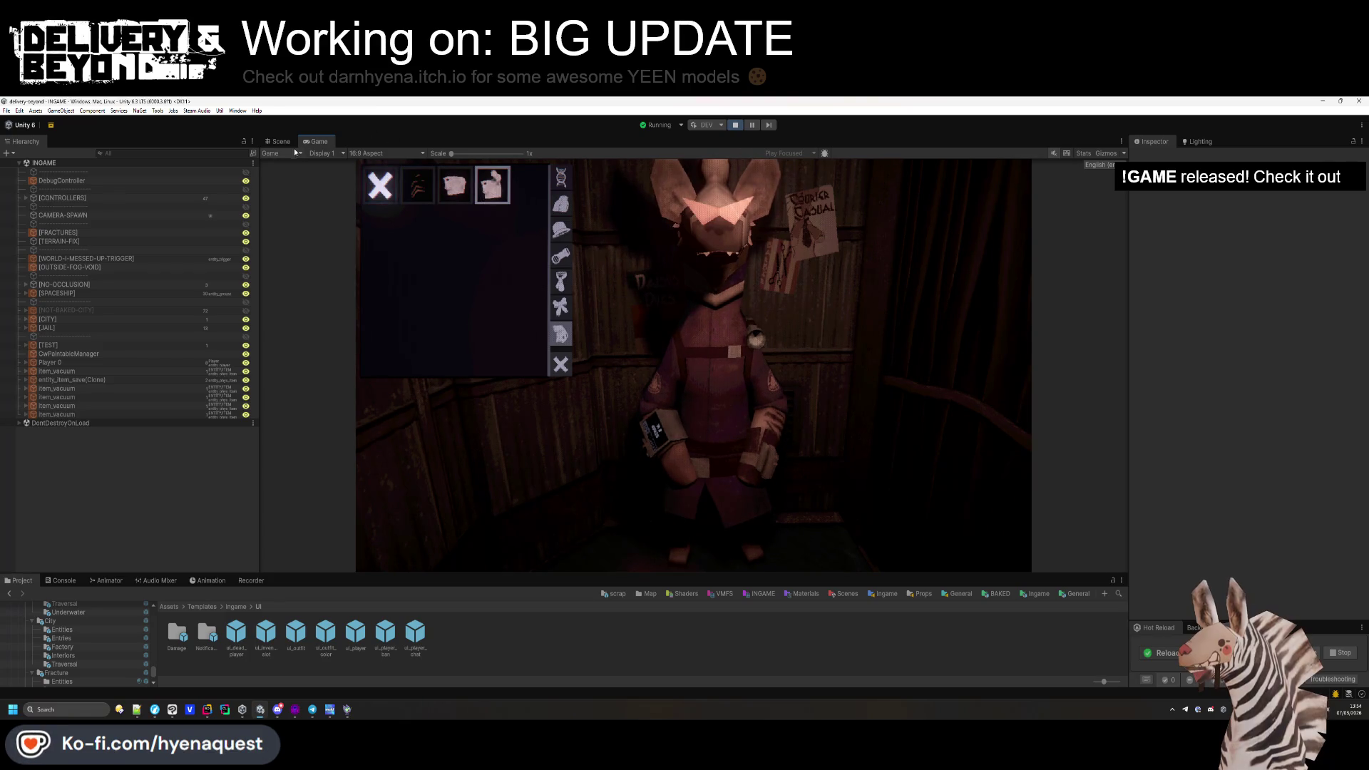
left_click(280, 141)
mouse_move(406, 319)
left_mouse_down()
mouse_move(652, 198)
mouse_move(639, 251)
mouse_move(553, 158)
mouse_move(830, 201)
mouse_move(575, 148)
left_mouse_up()
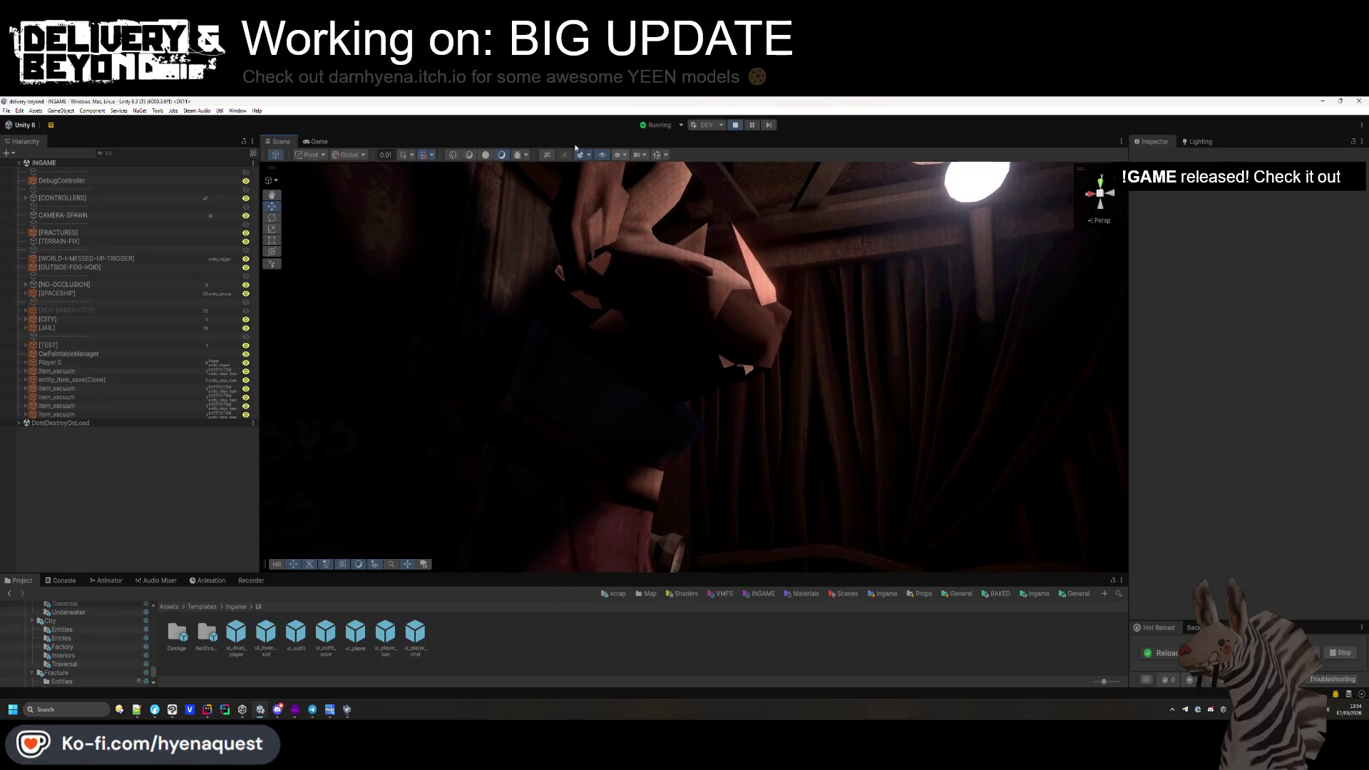
Inspect the Mask_SockMask_Top piece and the Hat_LeatherCap (Clone) mesh's material.
mouse_move(490, 157)
left_mouse_down()
mouse_move(742, 370)
mouse_move(489, 322)
mouse_move(631, 309)
left_mouse_up()
left_click(631, 309)
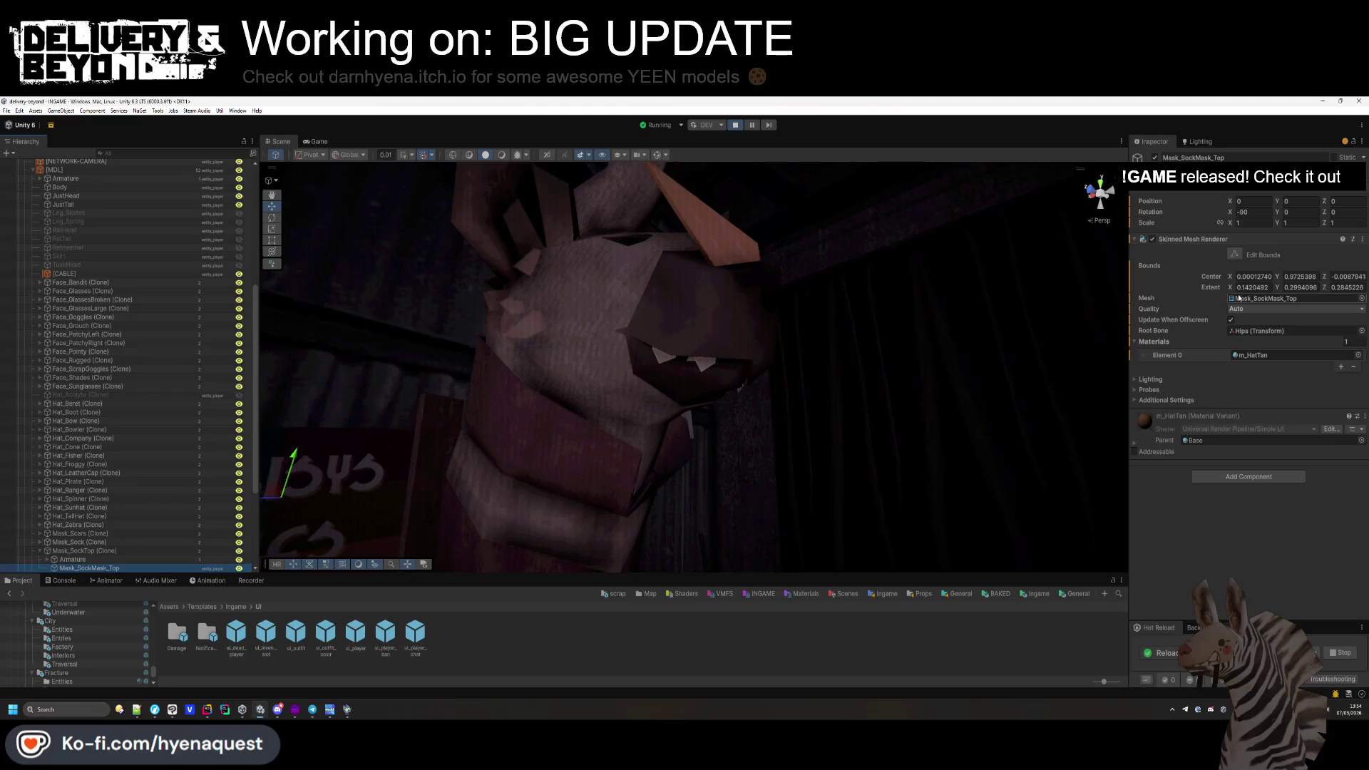
scroll(130, 426, "down", 2)
left_click(92, 440)
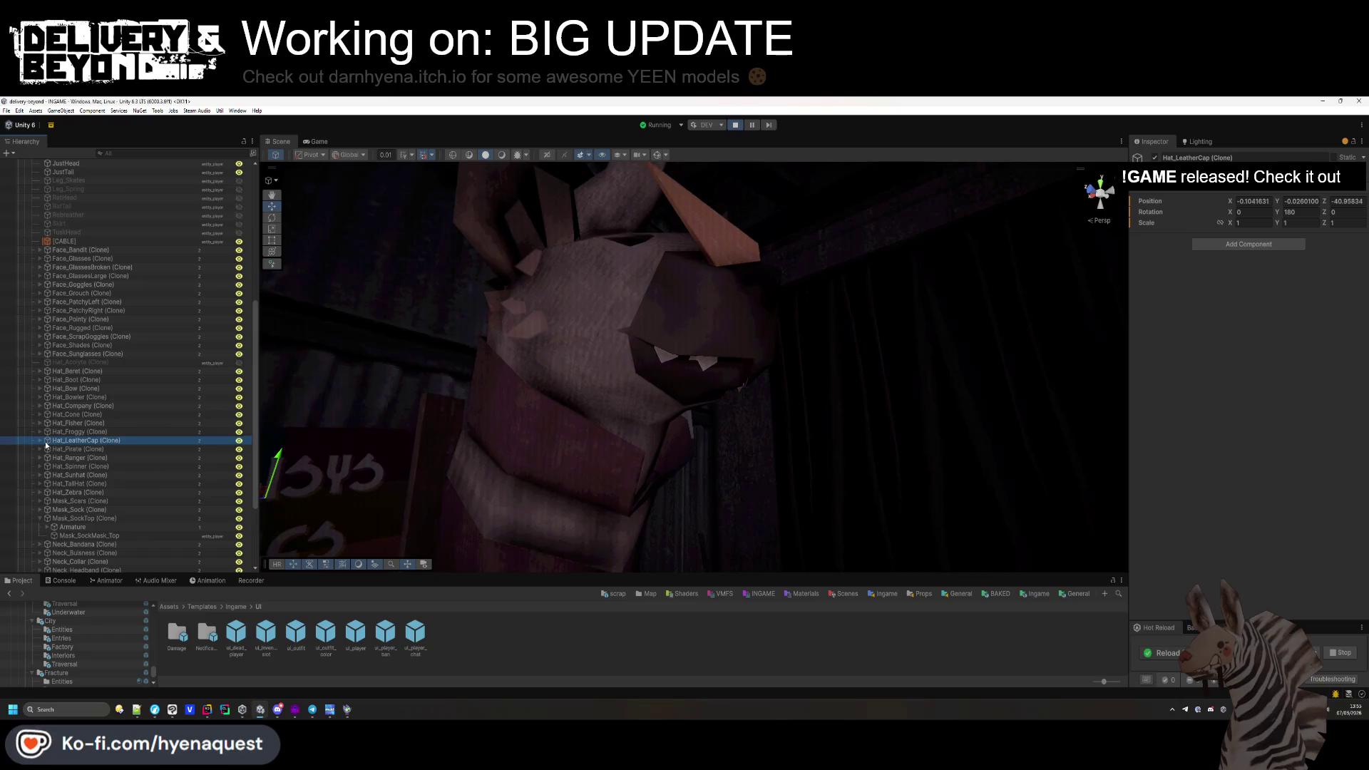
left_click(40, 440)
left_click(70, 457)
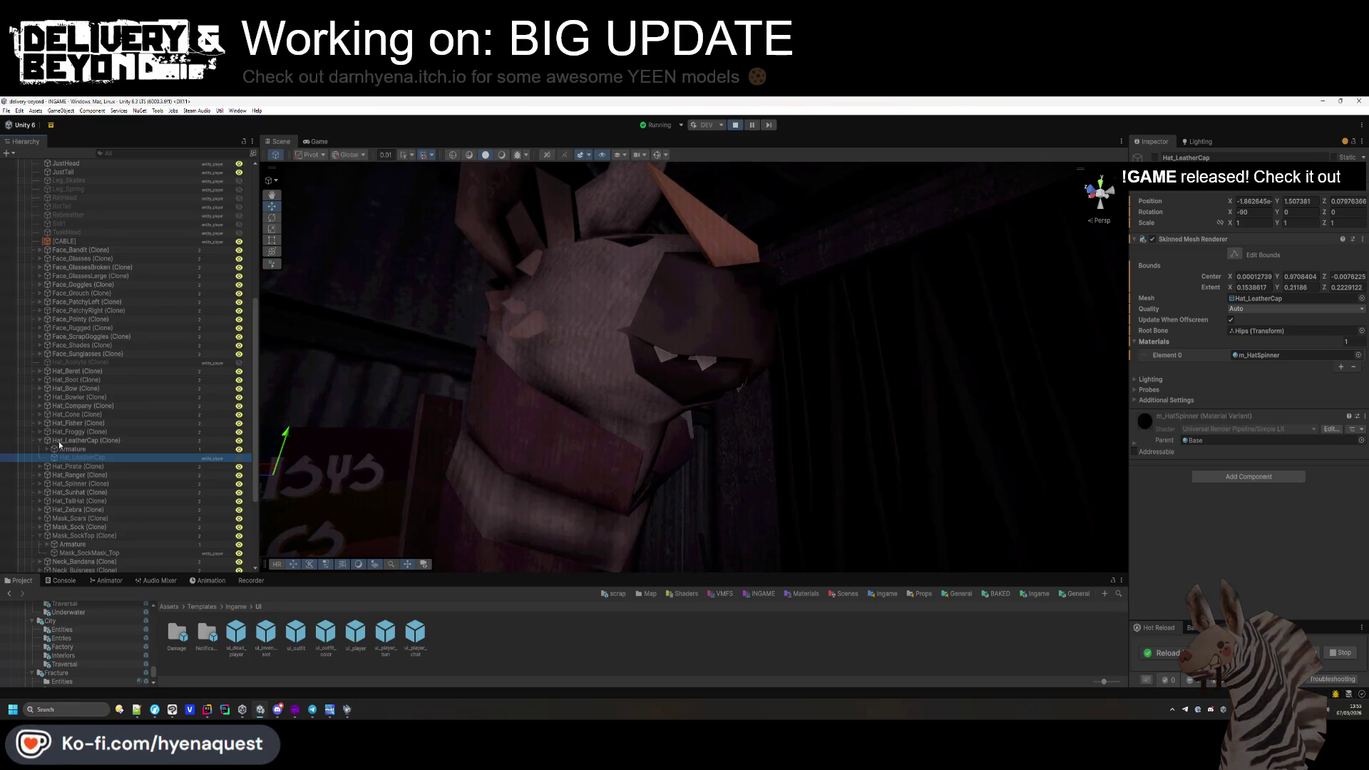
Inspect the Face_grouch and Face_Shades meshes' materials and select Hat_Froggy (Clone).
left_click(40, 294)
left_click(62, 311)
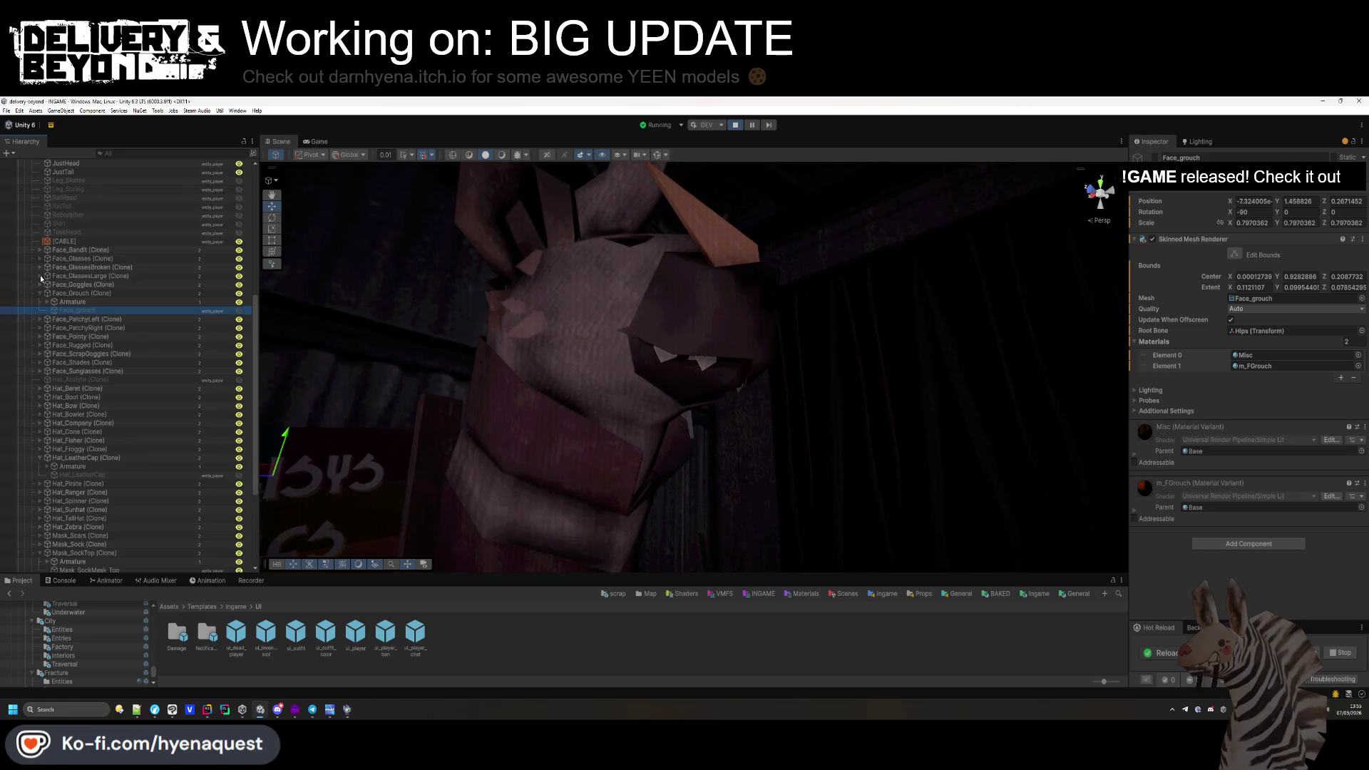
left_click(40, 276)
left_click(73, 293)
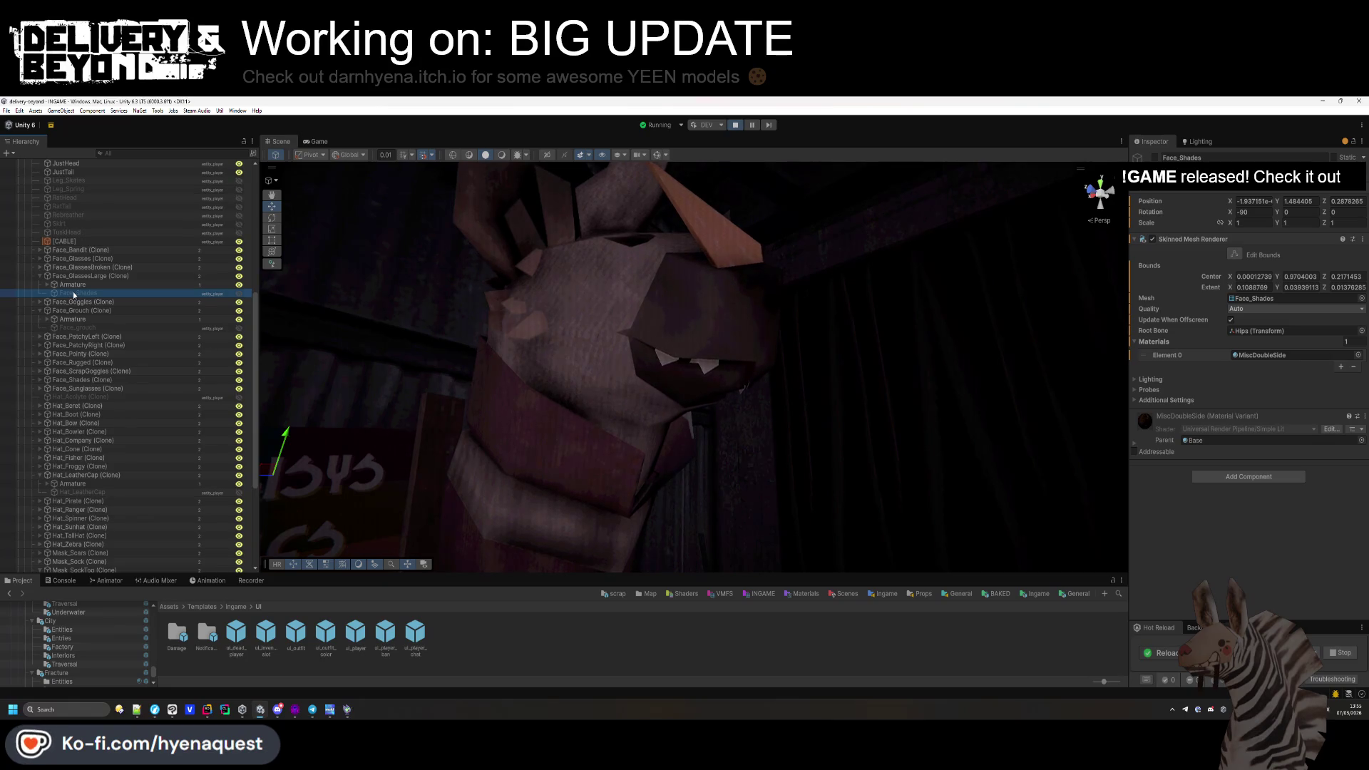
scroll(79, 369, "down", 3)
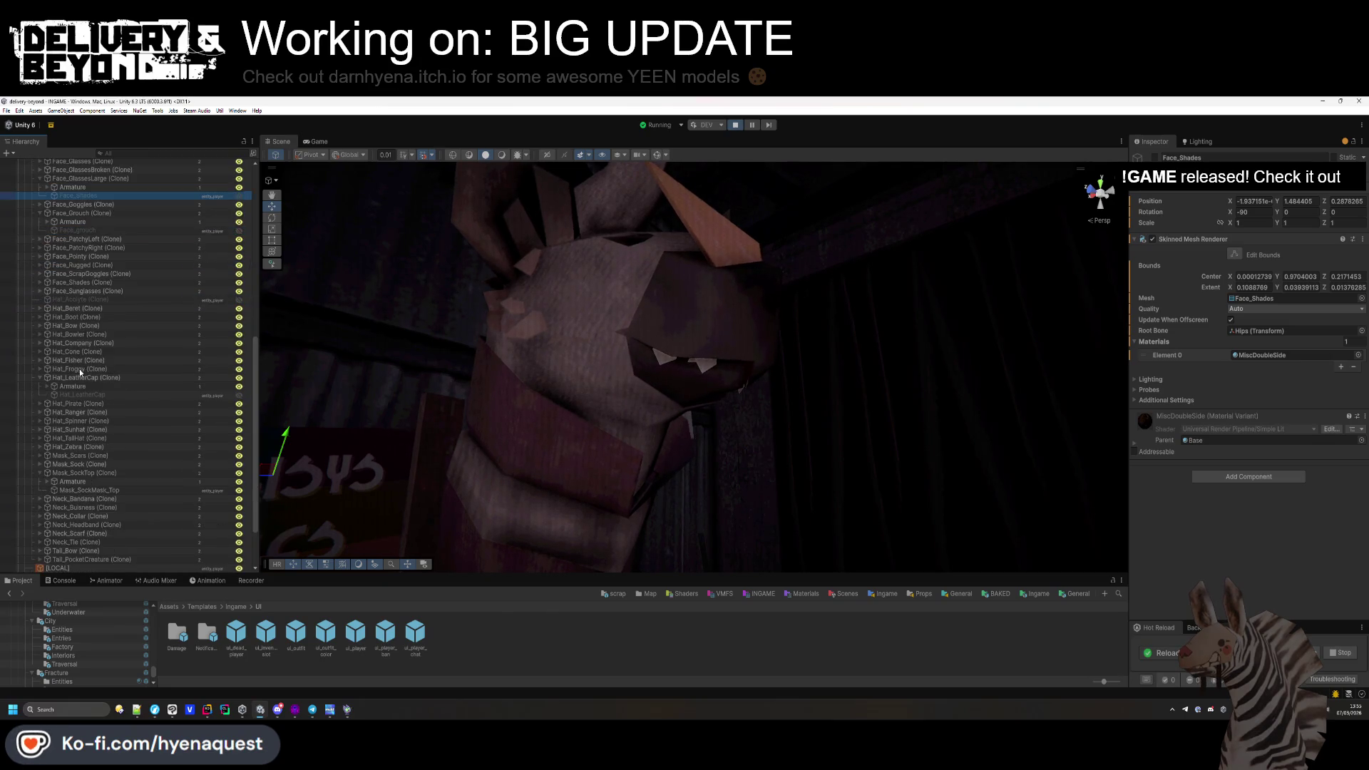
left_click(37, 368)
Expand Mask_Sock, inspect Mask_SockMask's Skinned Mesh Renderer and material, then exit play mode.
scroll(56, 403, "down", 2)
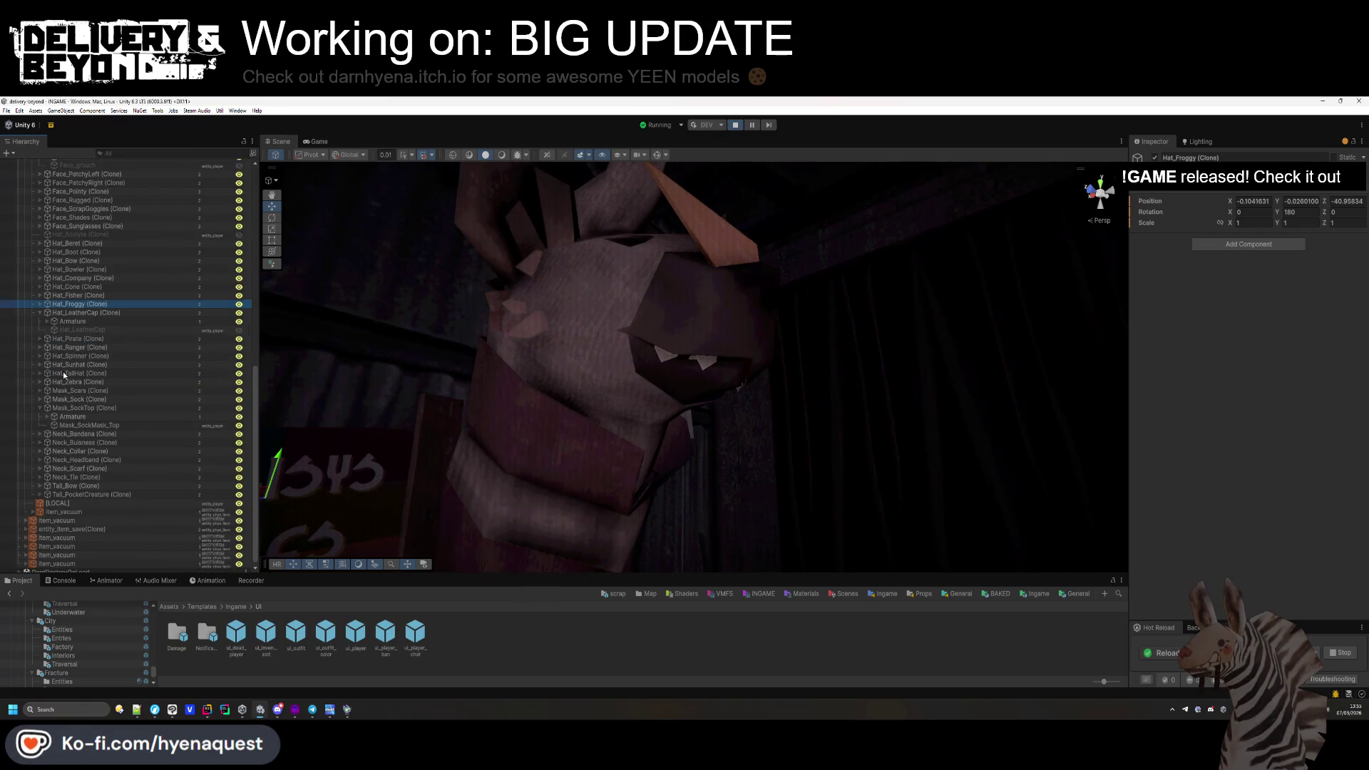
scroll(62, 370, "up", 3)
scroll(75, 311, "up", 1)
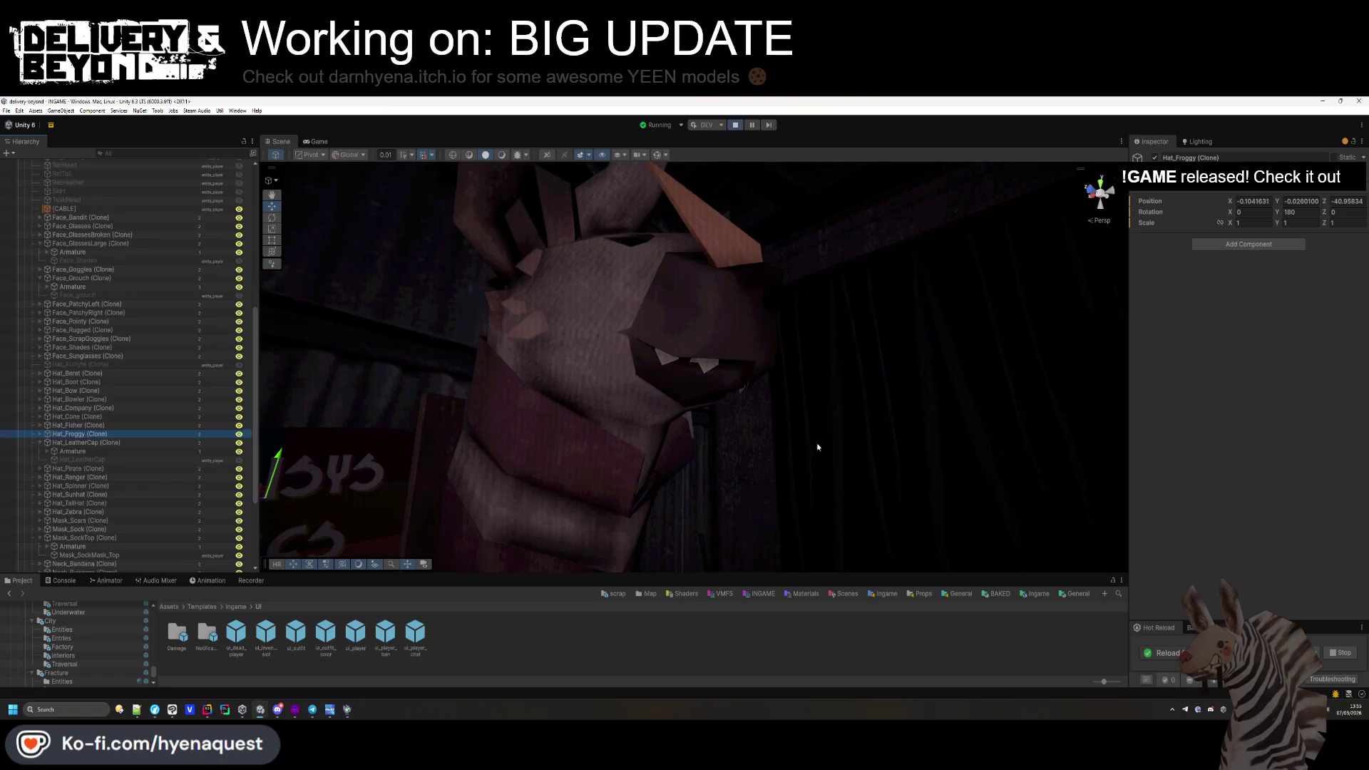
scroll(126, 315, "up", 1)
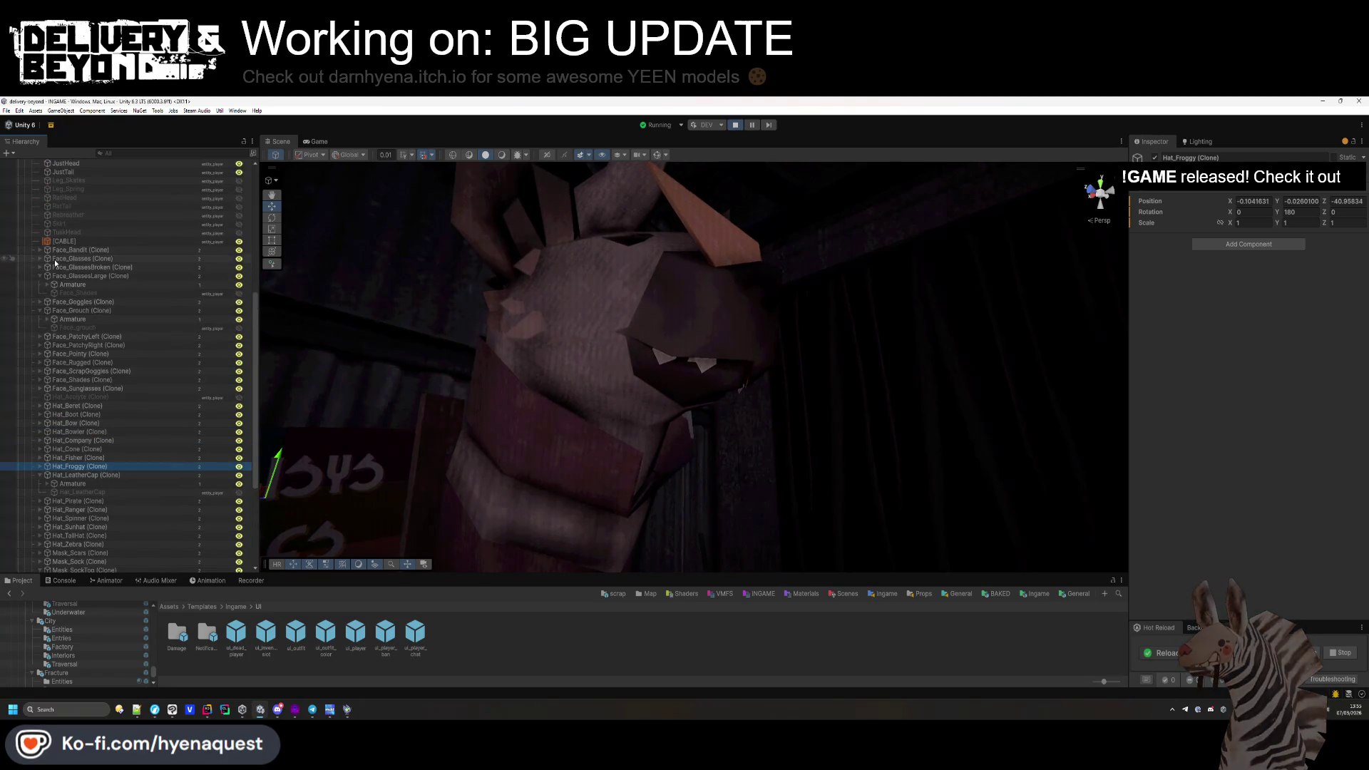
scroll(58, 315, "down", 2)
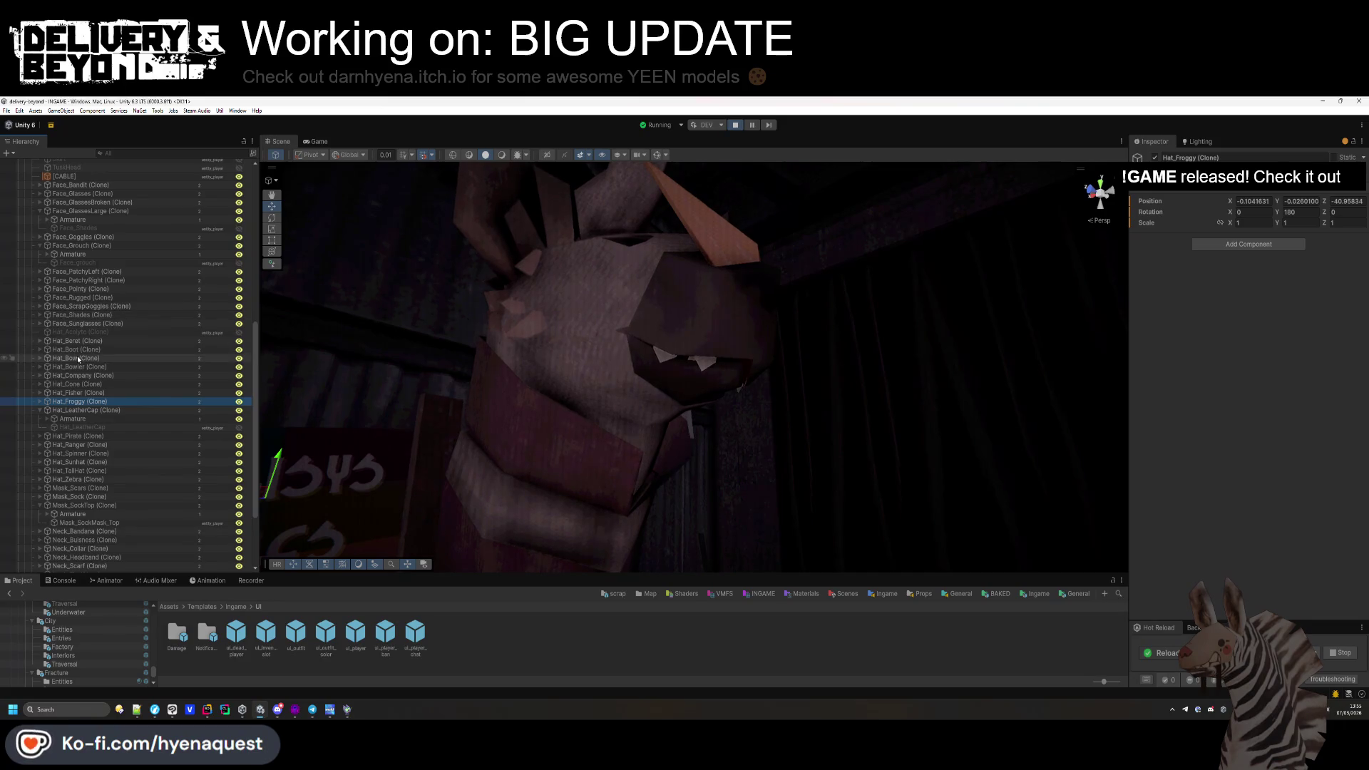
left_click(39, 496)
left_click(83, 514)
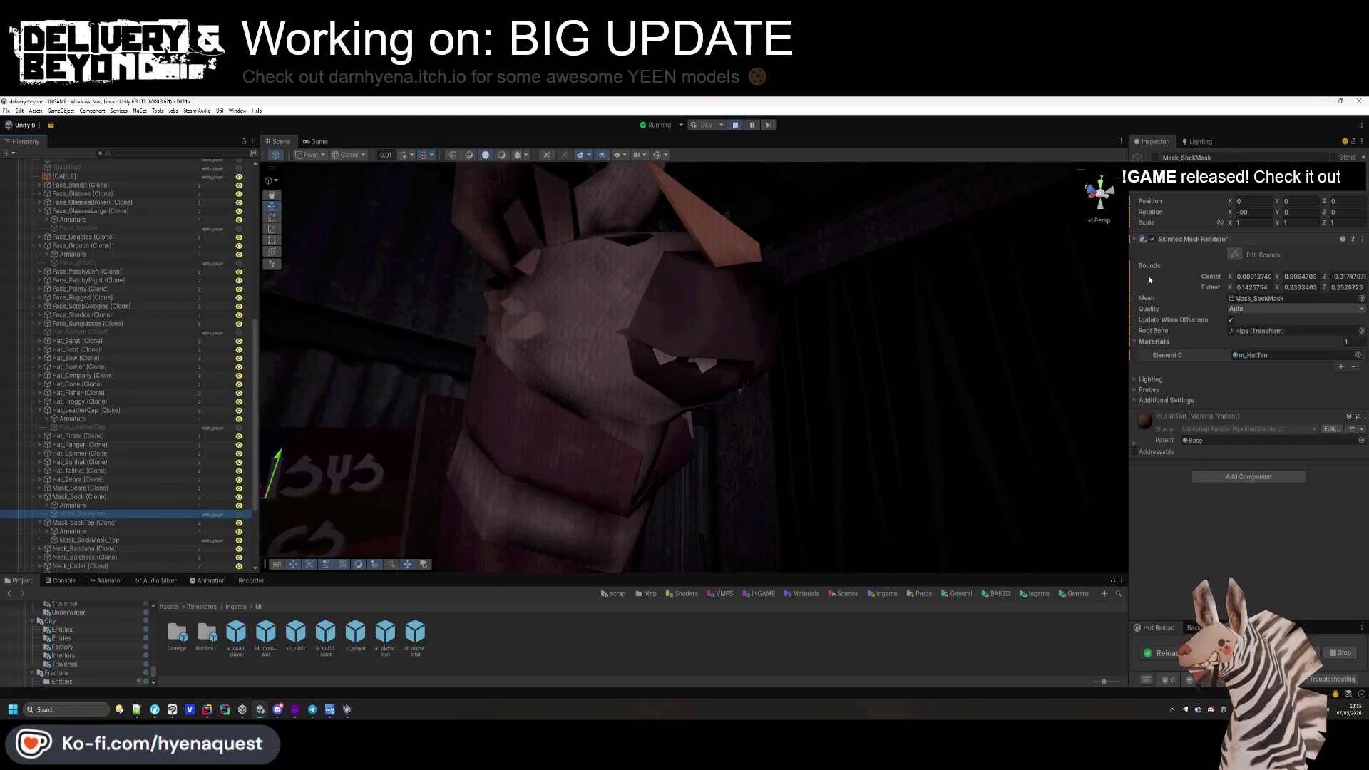
left_click_drag(458, 570, 457, 541)
left_click(735, 126)
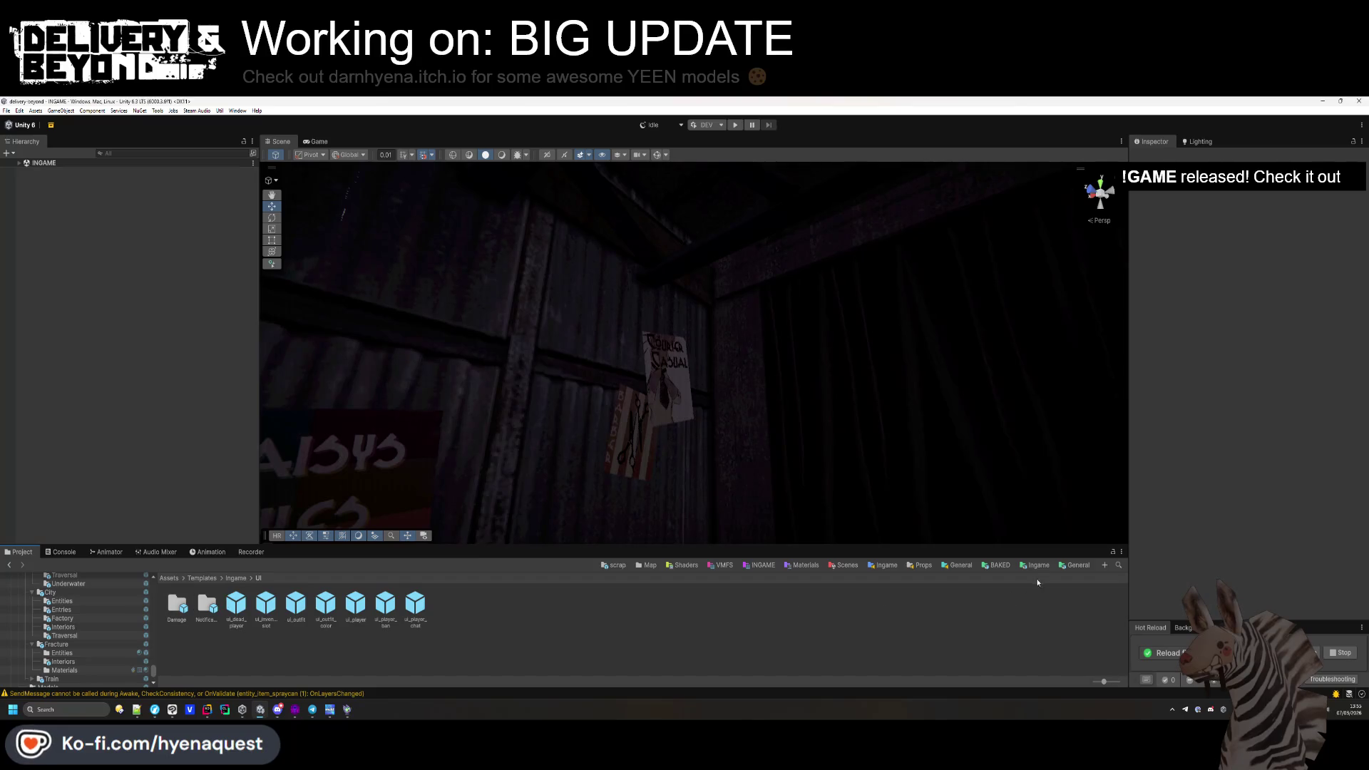
Go to Assets > Resources > Accessories, select Face_Bandit, and ping the model it uses.
left_click(235, 578)
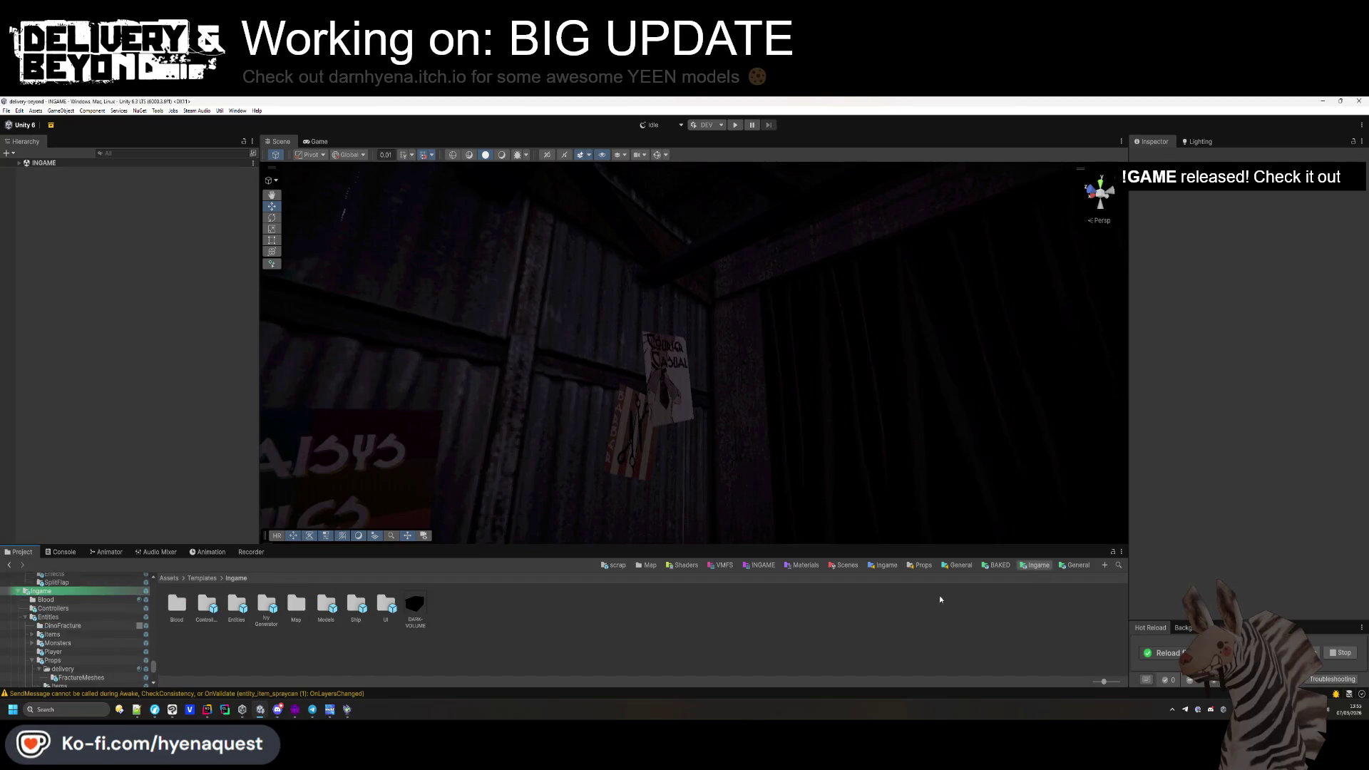
left_click(625, 565)
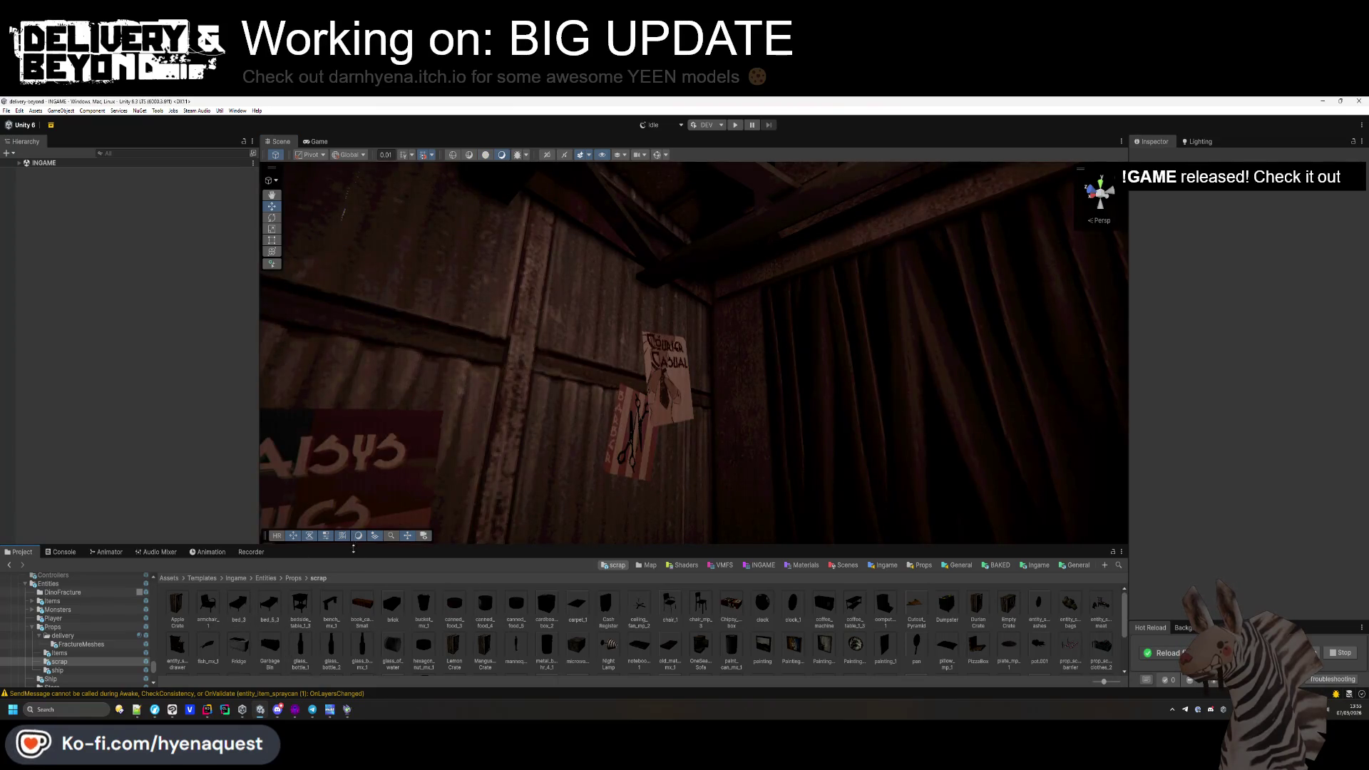
left_click_drag(354, 546, 354, 511)
left_click(203, 544)
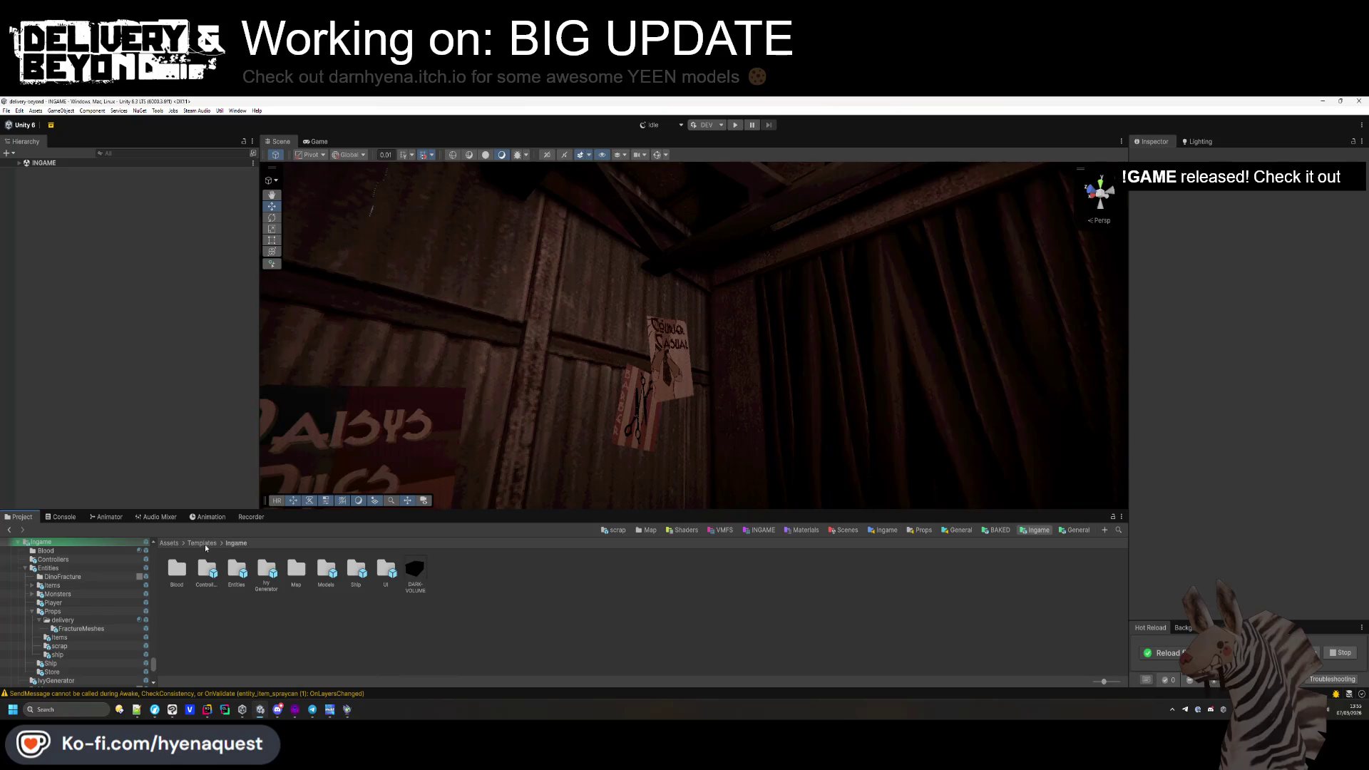
left_click(169, 543)
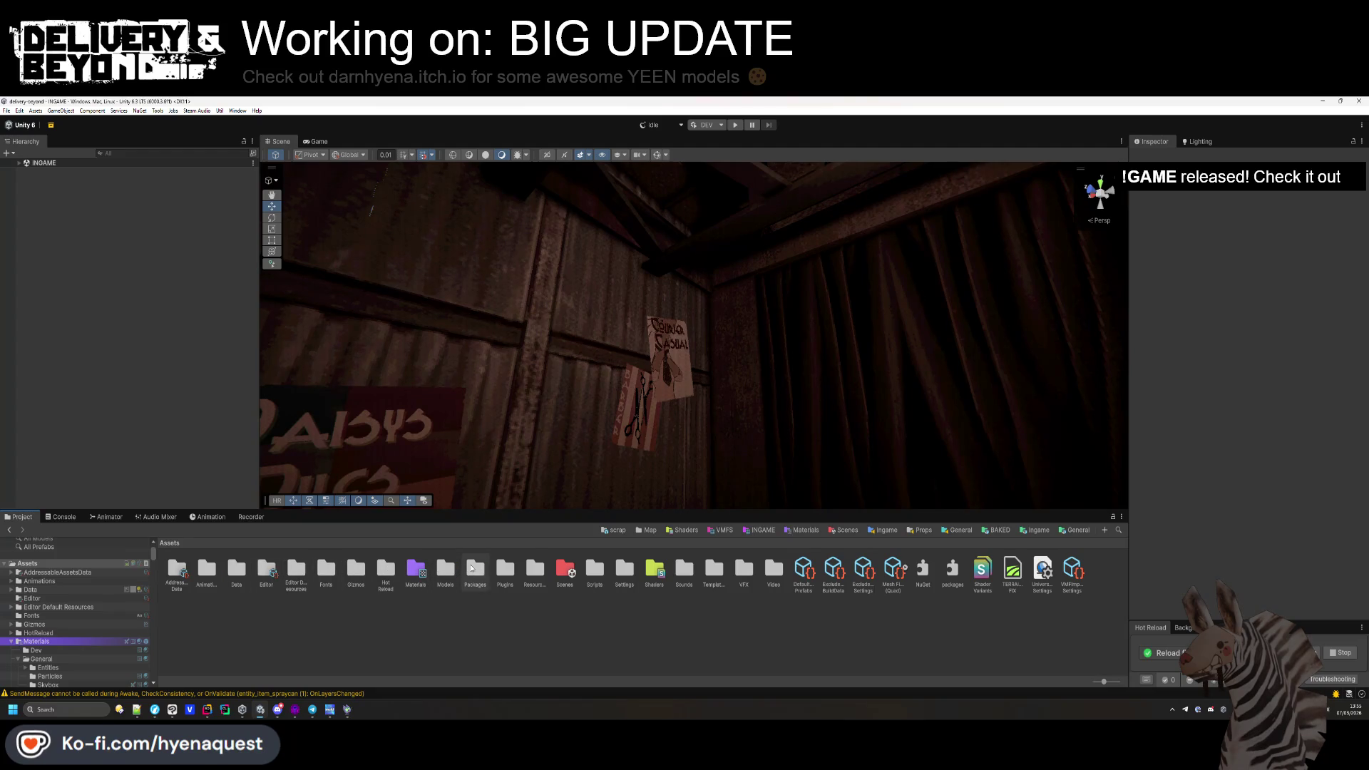
double_click(534, 568)
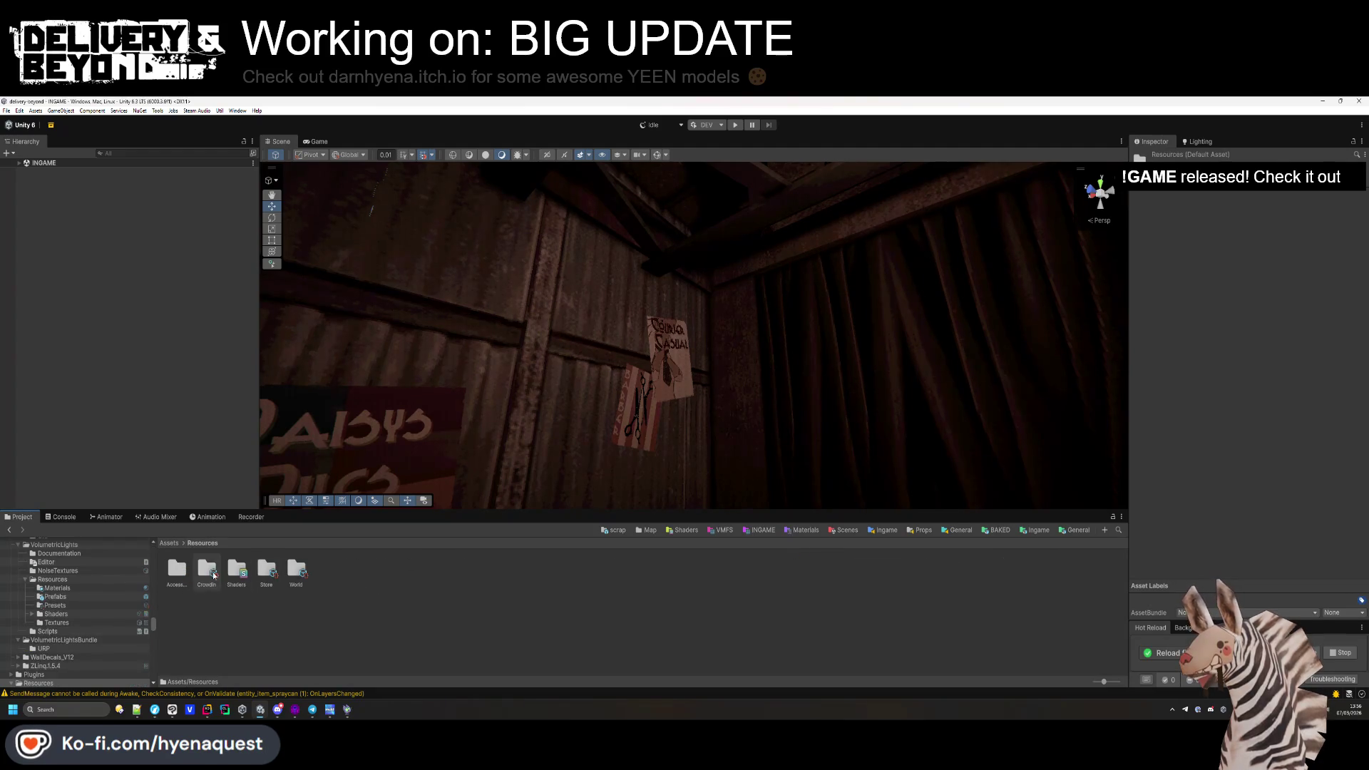
double_click(265, 568)
left_click(202, 542)
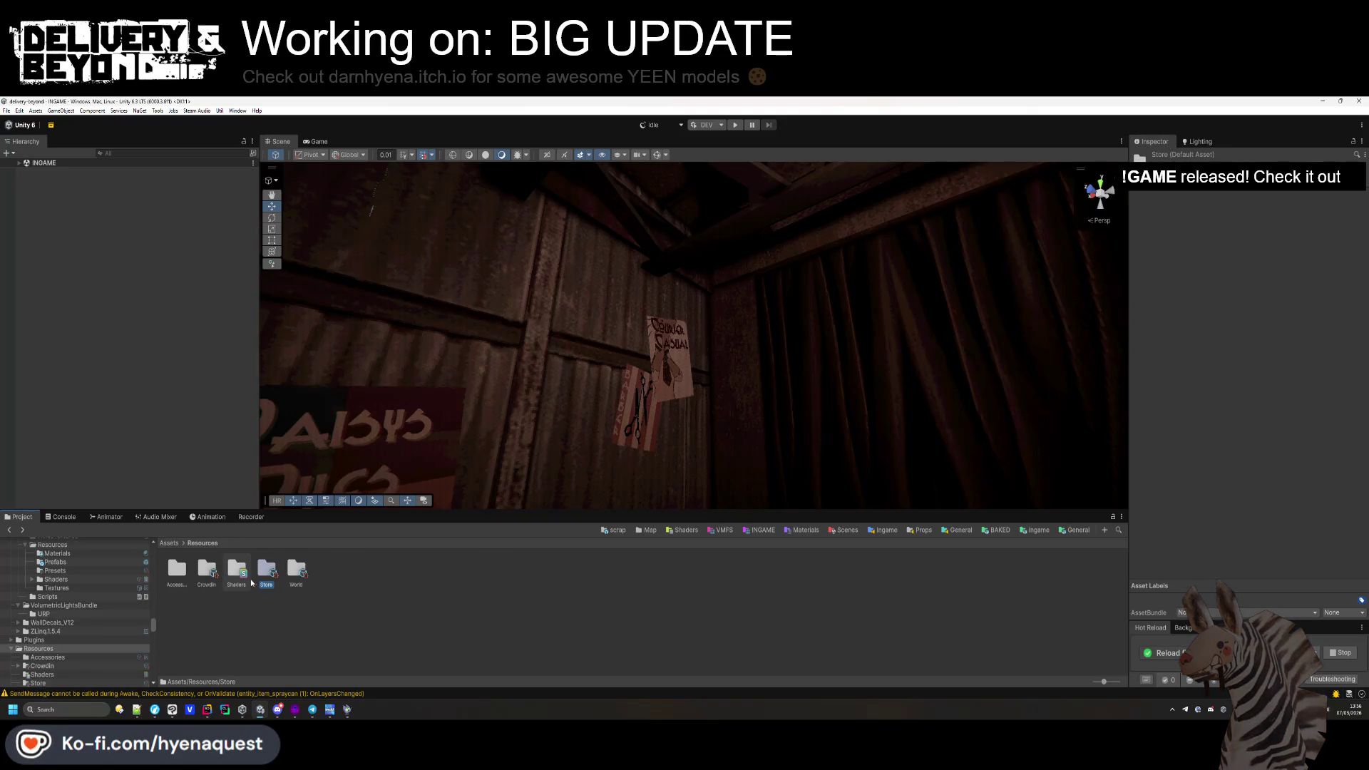
left_click(185, 578)
double_click(185, 578)
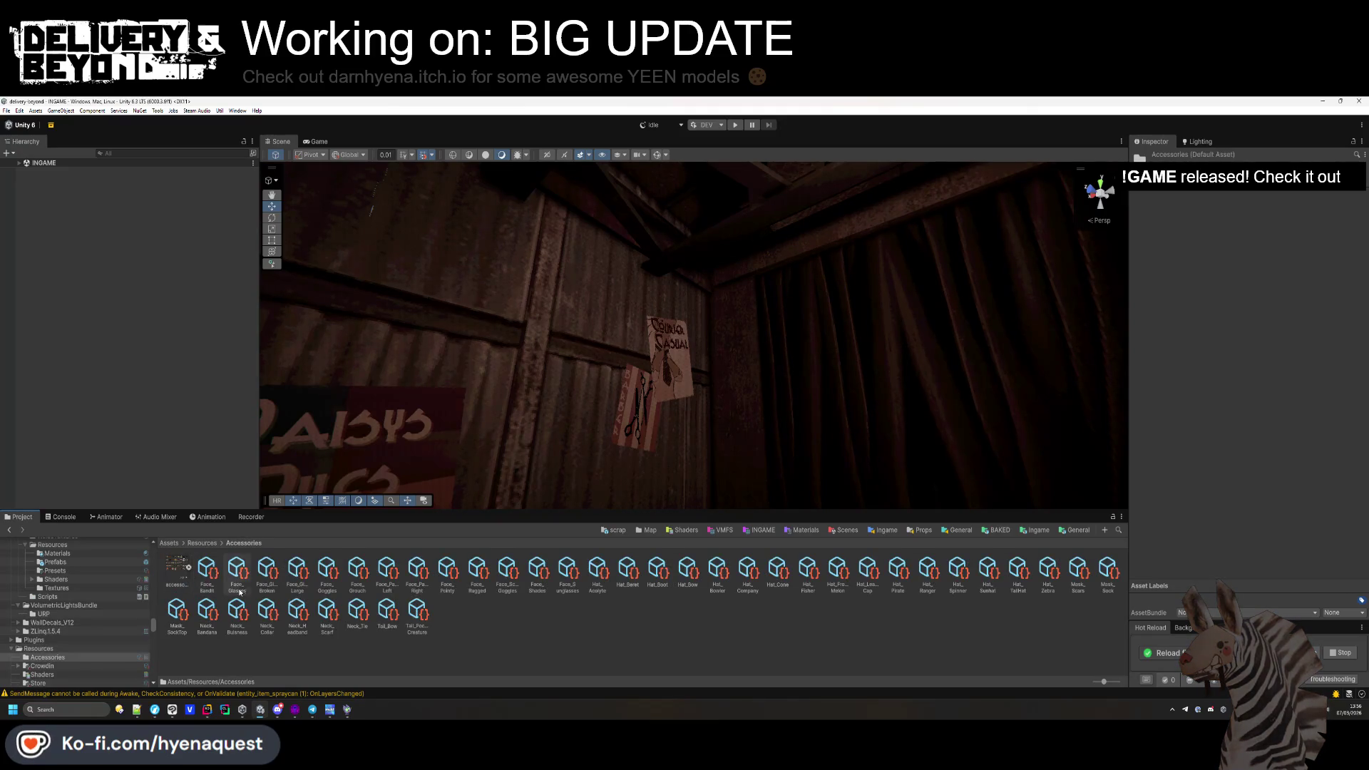
left_click(203, 566)
left_click(1290, 287)
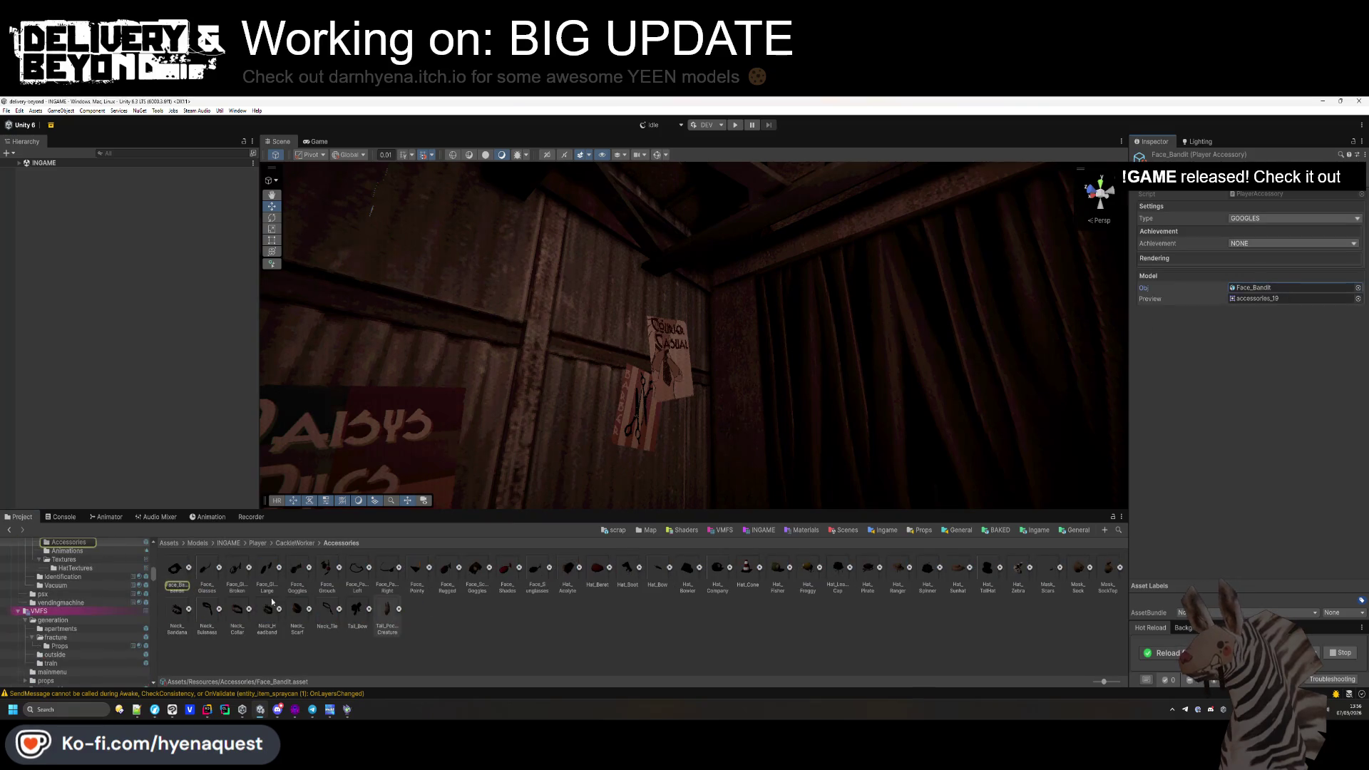
Check Import BlendShapes in the Model tab for all 40 accessory FBX files and apply the reimport.
left_click(180, 578)
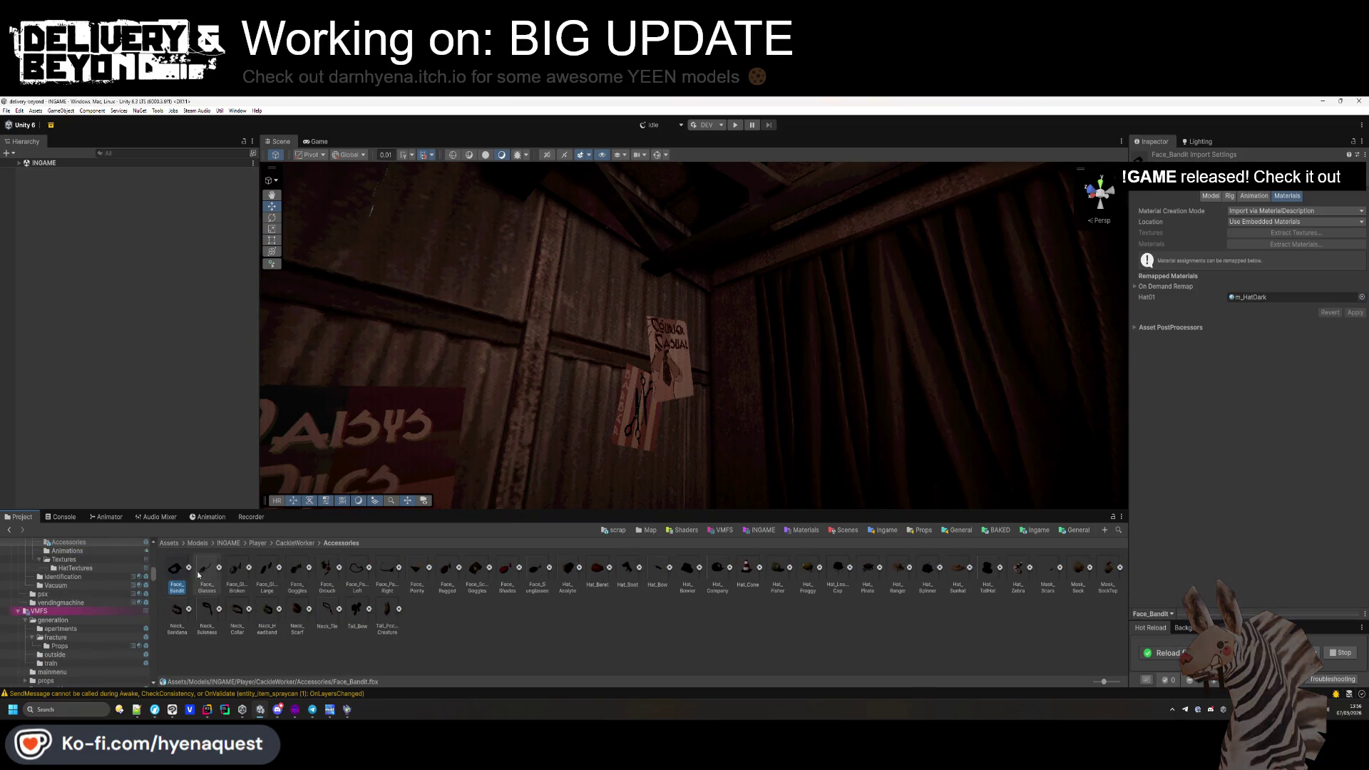
left_click(1231, 198)
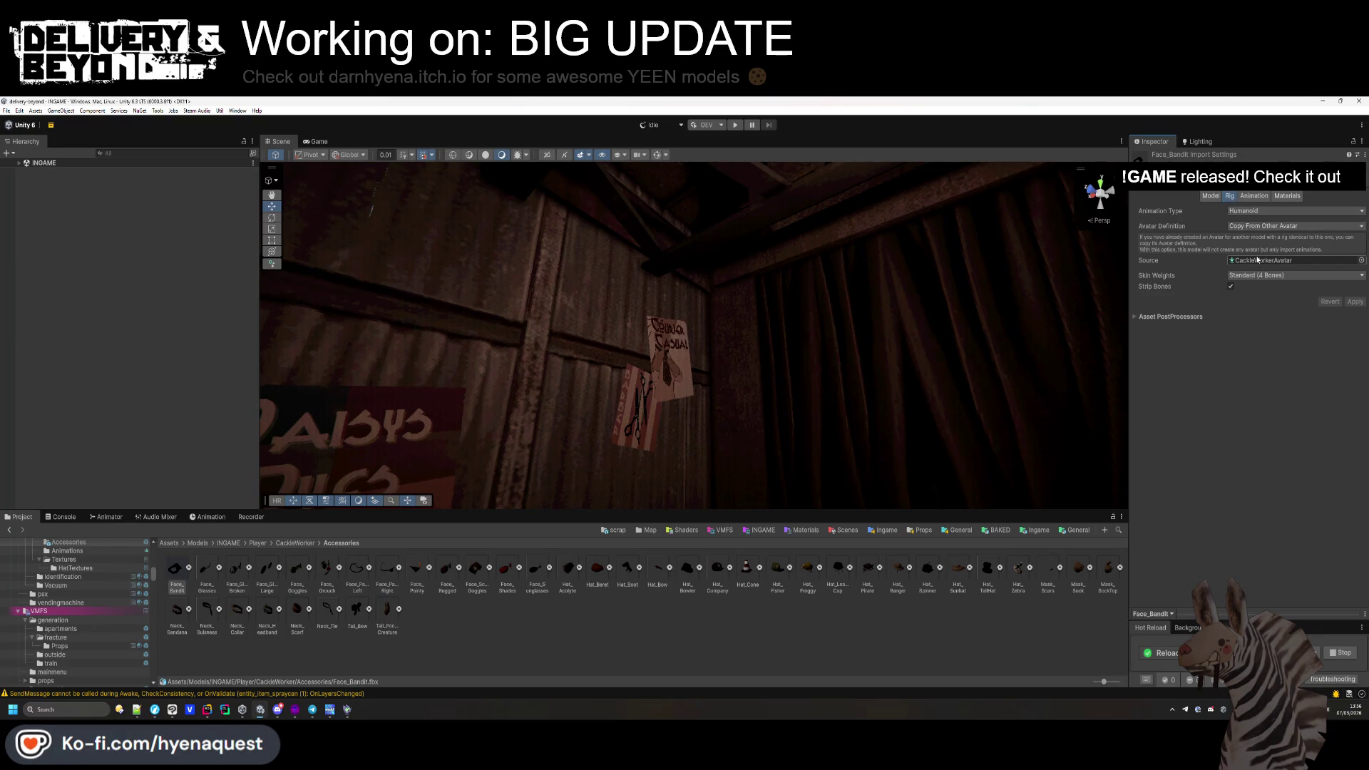
left_click(1213, 199)
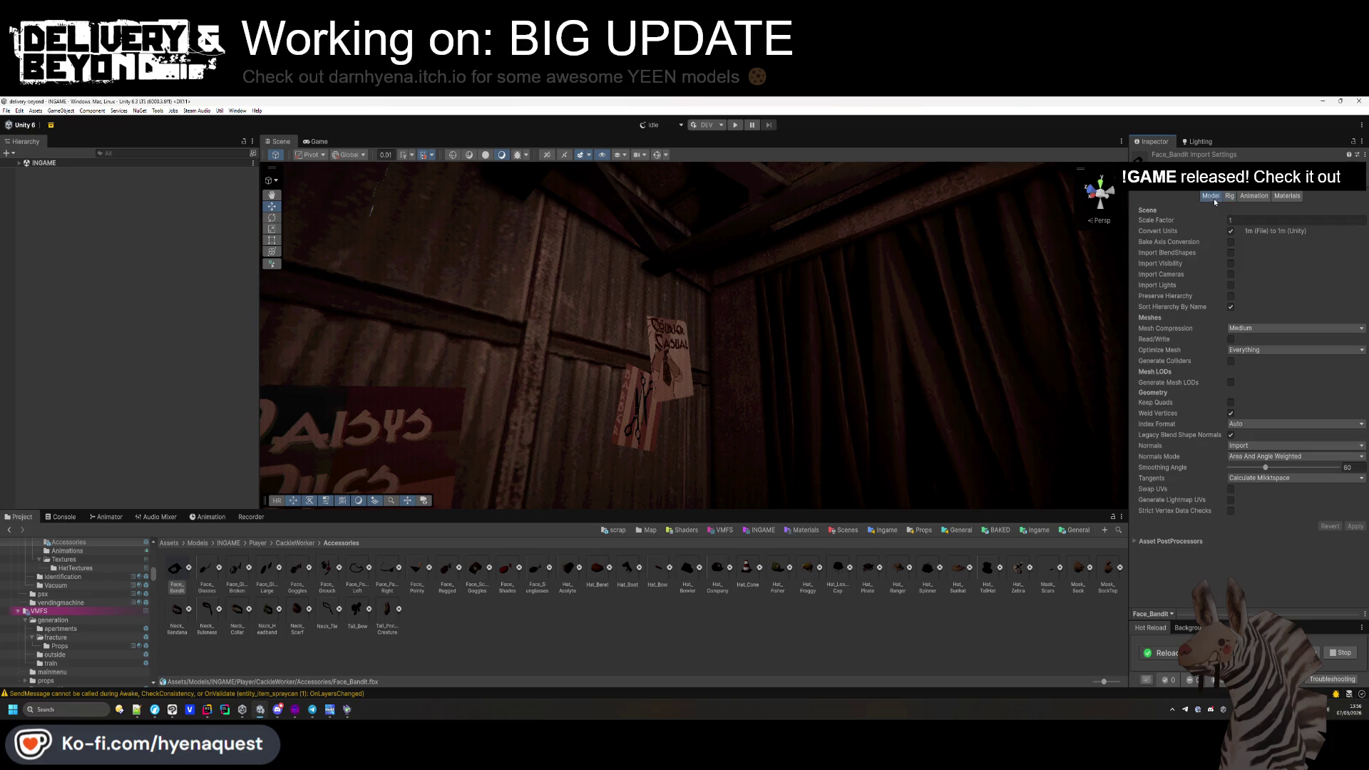
left_click(1231, 253)
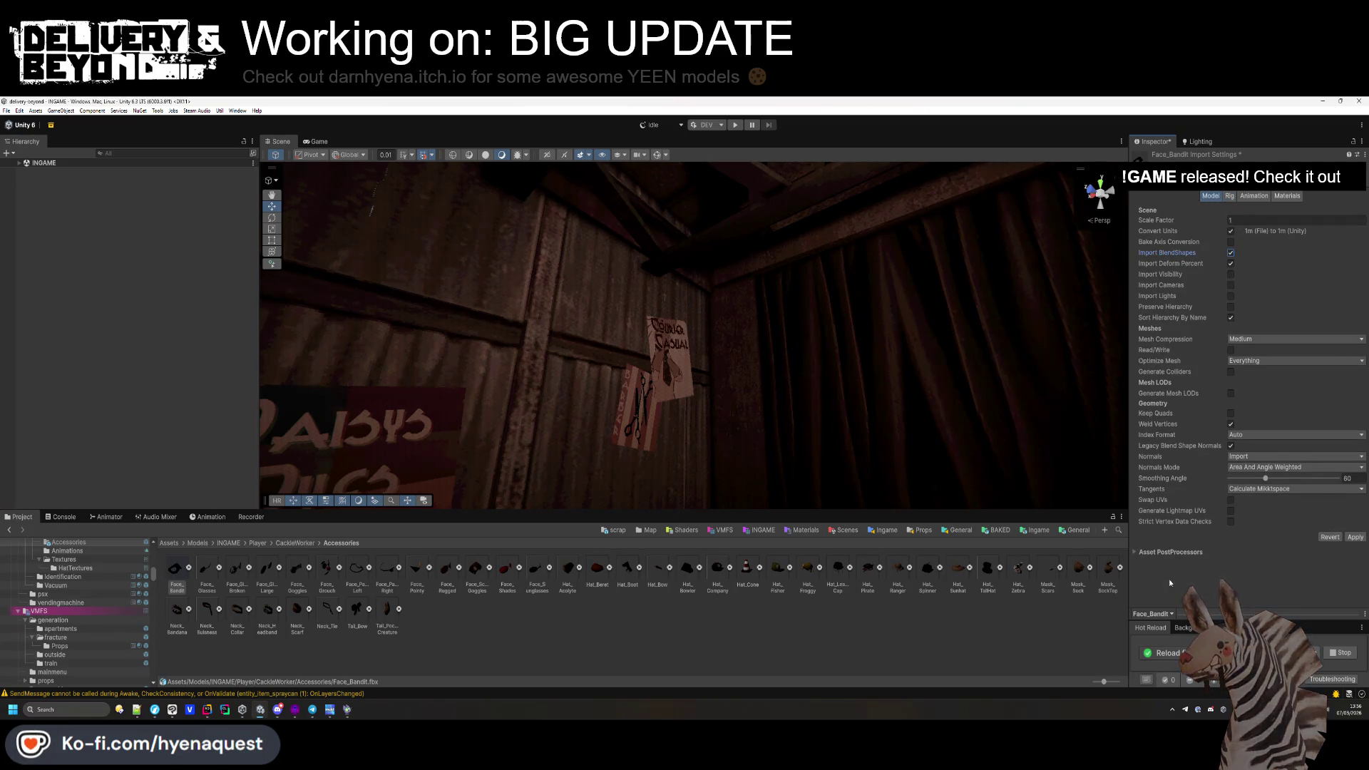
left_click(387, 619, "shift")
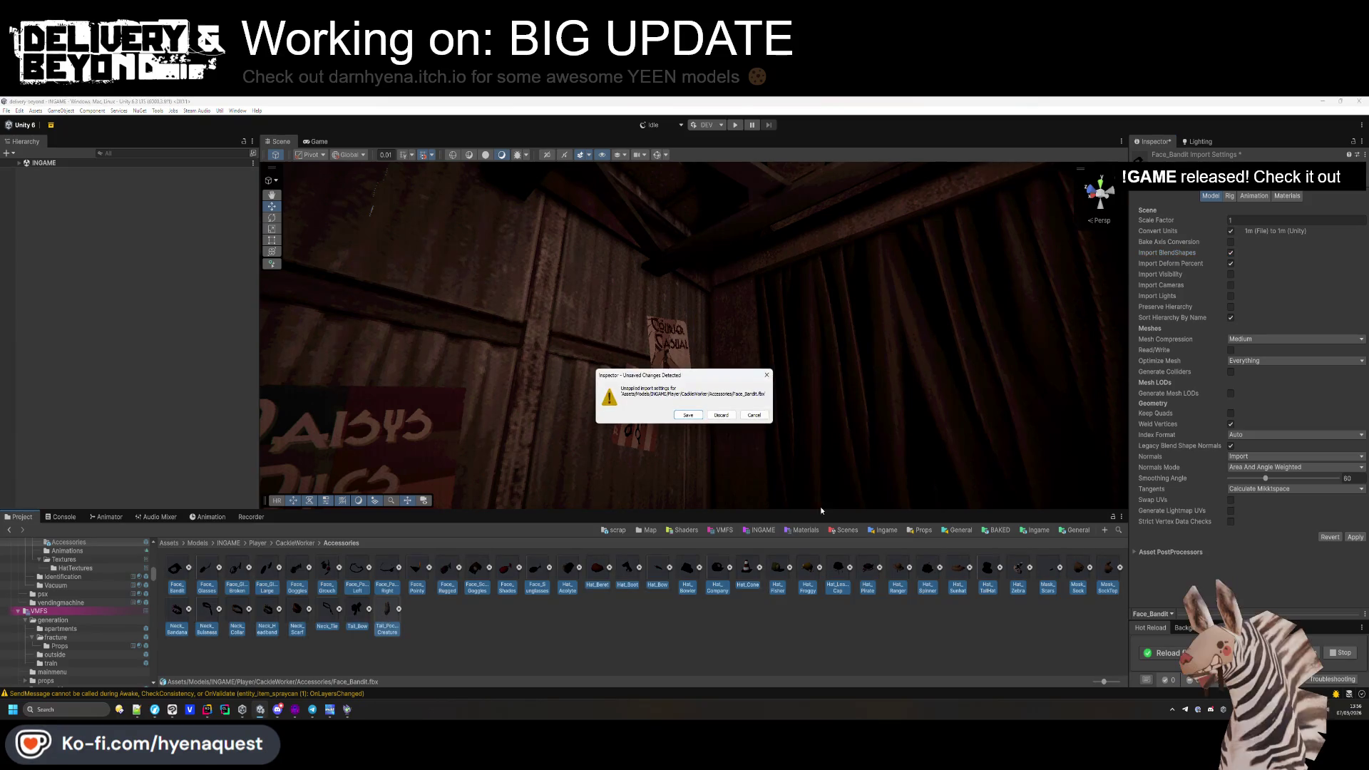
left_click(727, 414)
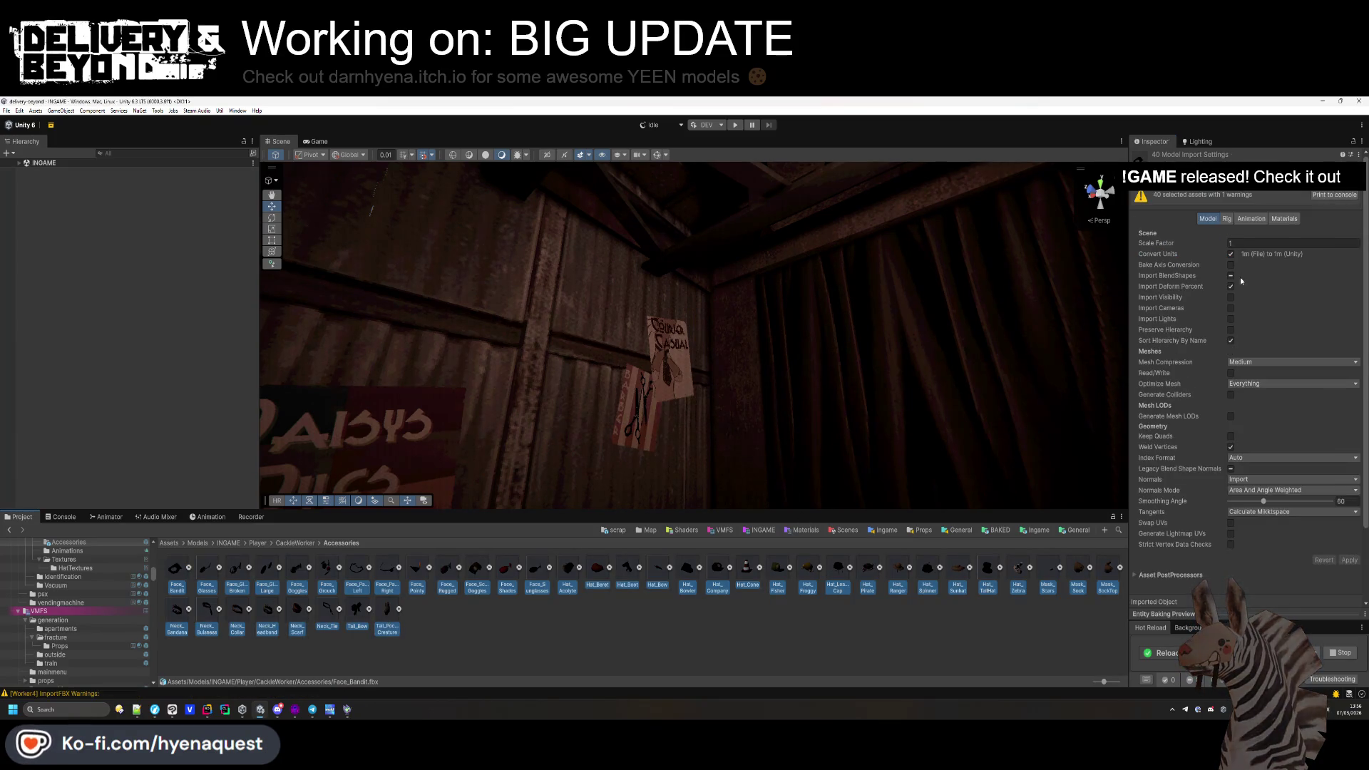
left_click(1230, 275)
left_click(1344, 560)
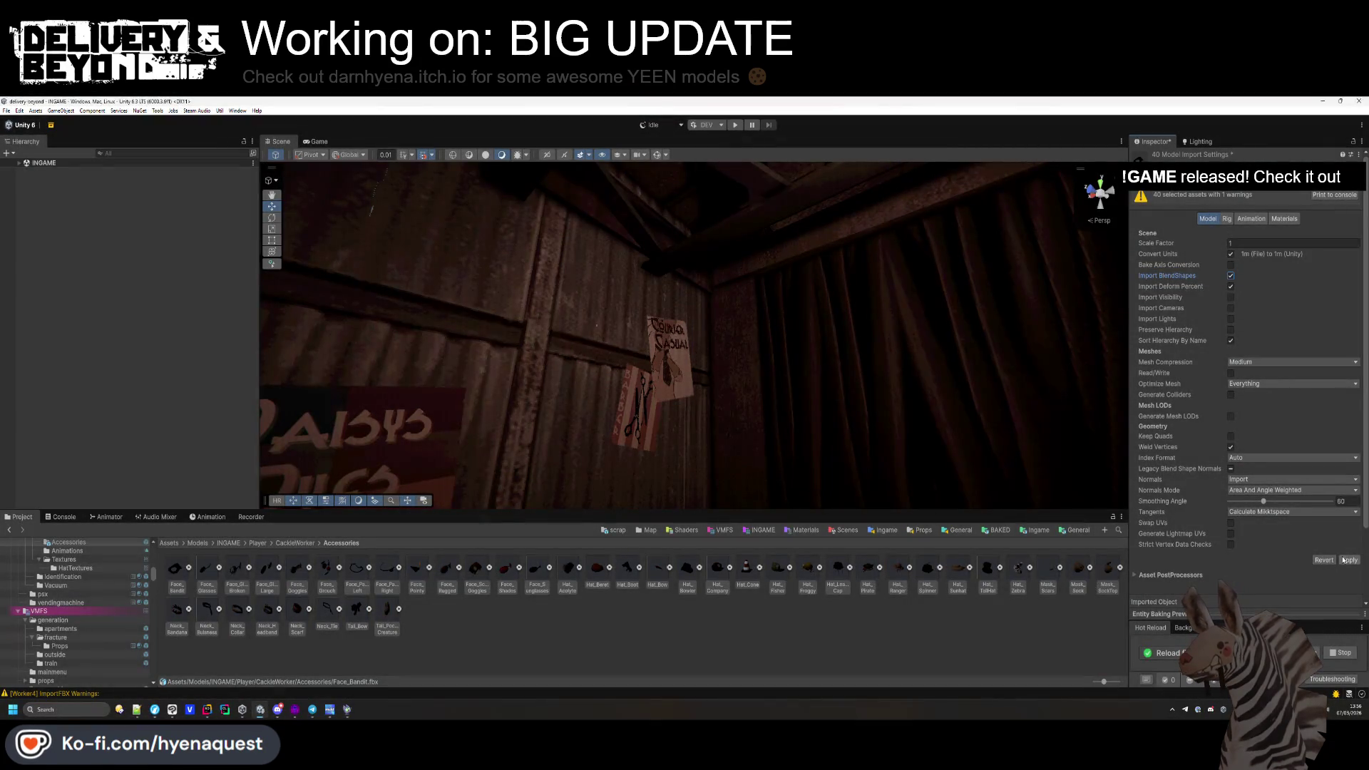
left_click(1344, 560)
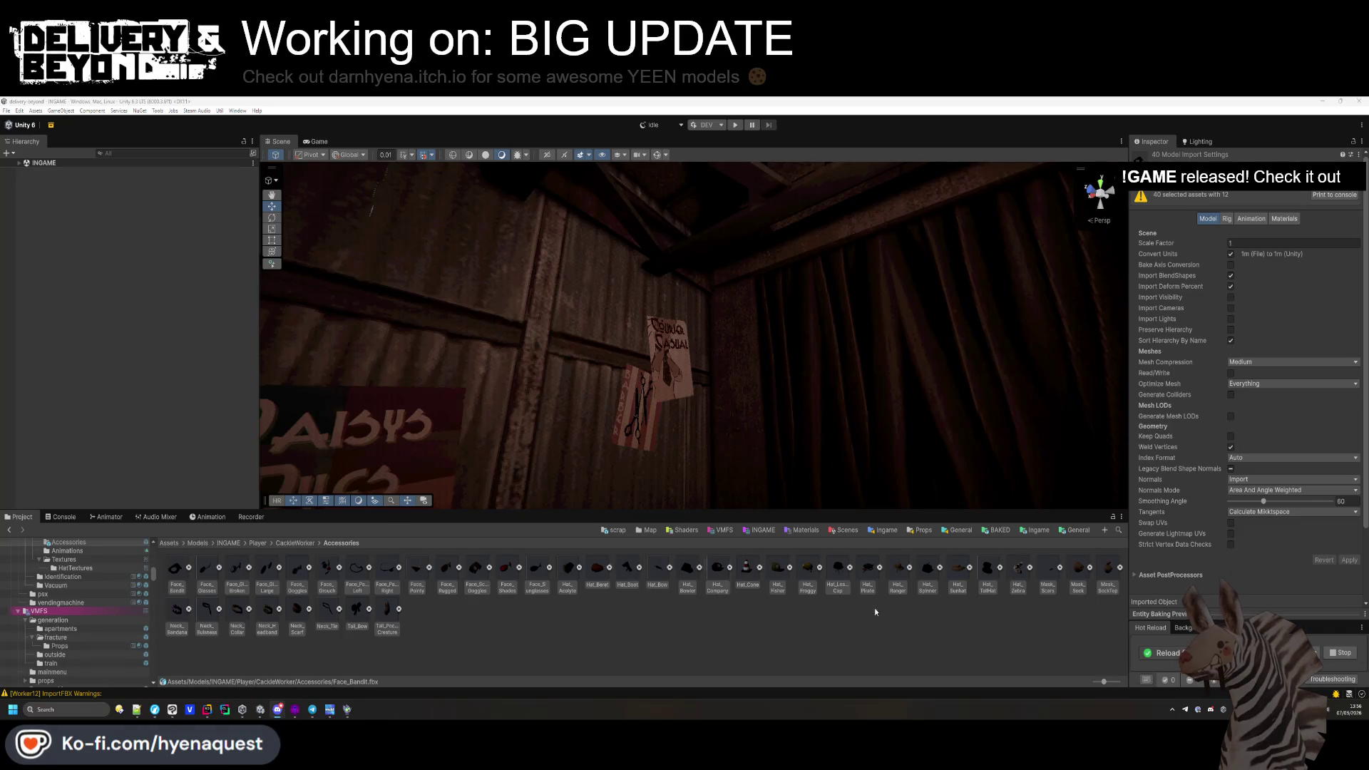
left_click(860, 636)
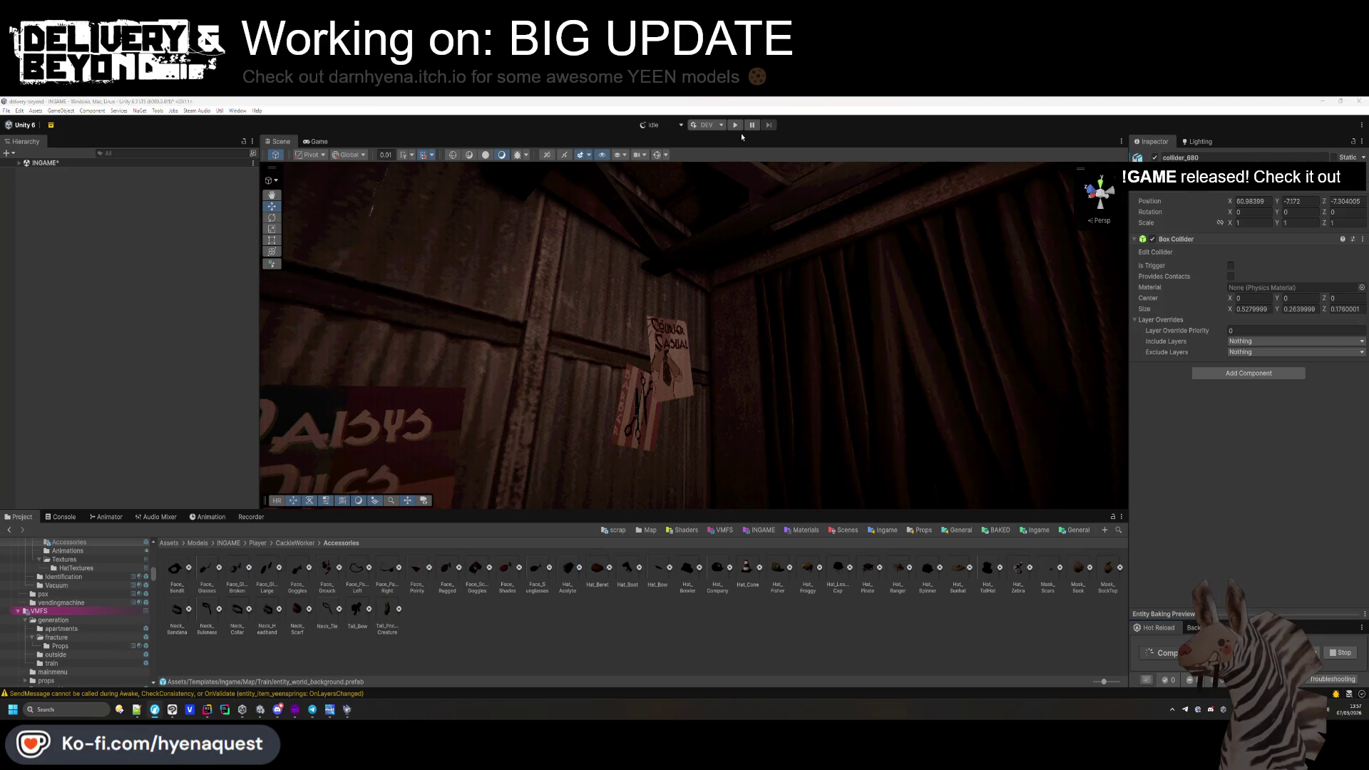
Deselect the collider object and enter play mode.
left_click(87, 193)
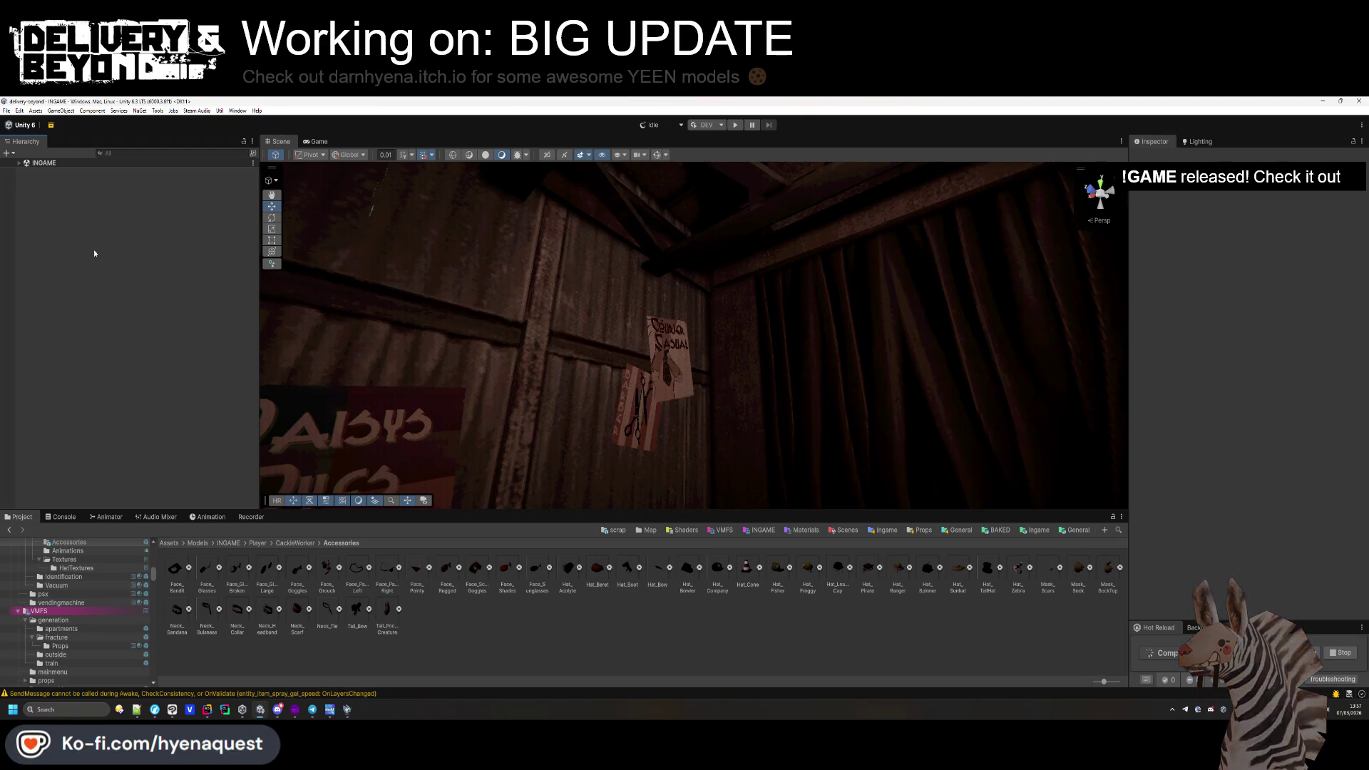
left_click(735, 125)
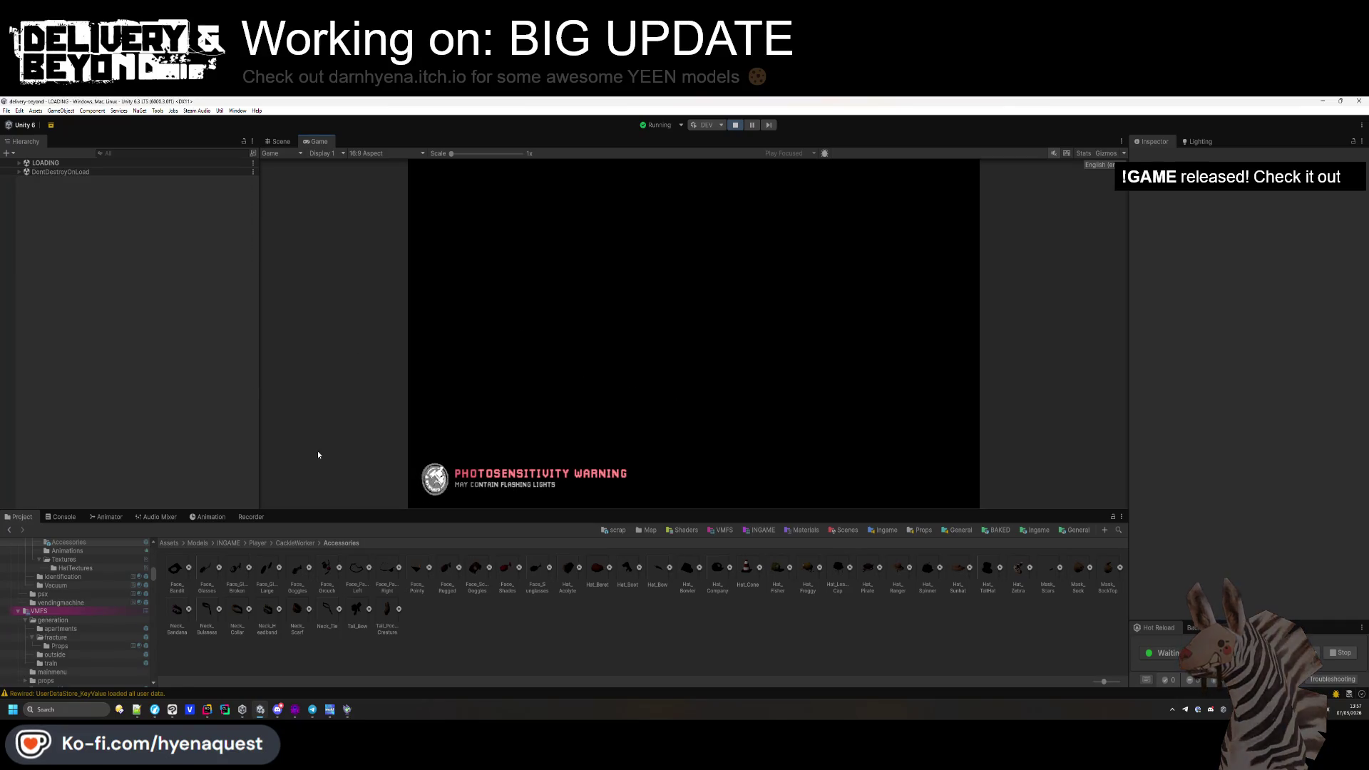
Enlarge the game view, clear the console, and put the traffic-cone hat on the character.
left_click_drag(611, 635, 612, 613)
left_click(702, 427)
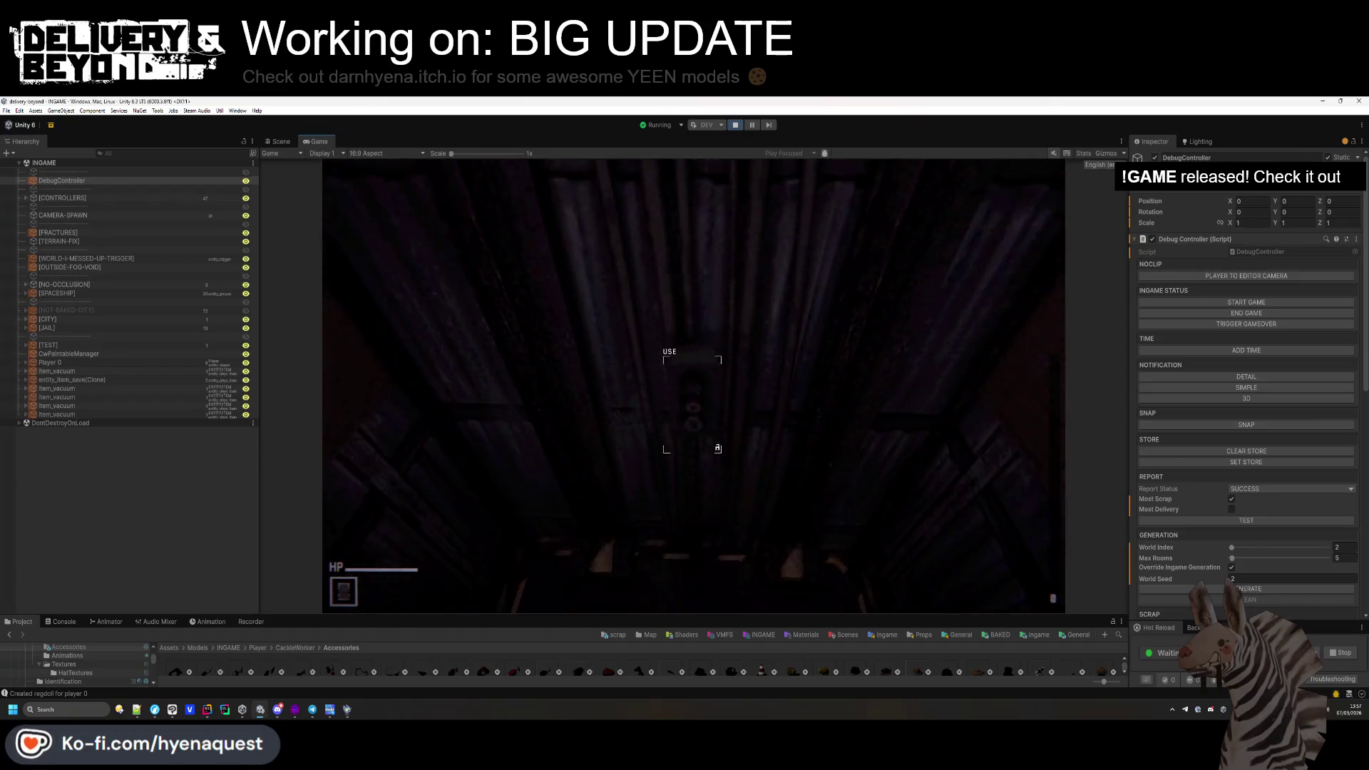
key("super")
key("Escape")
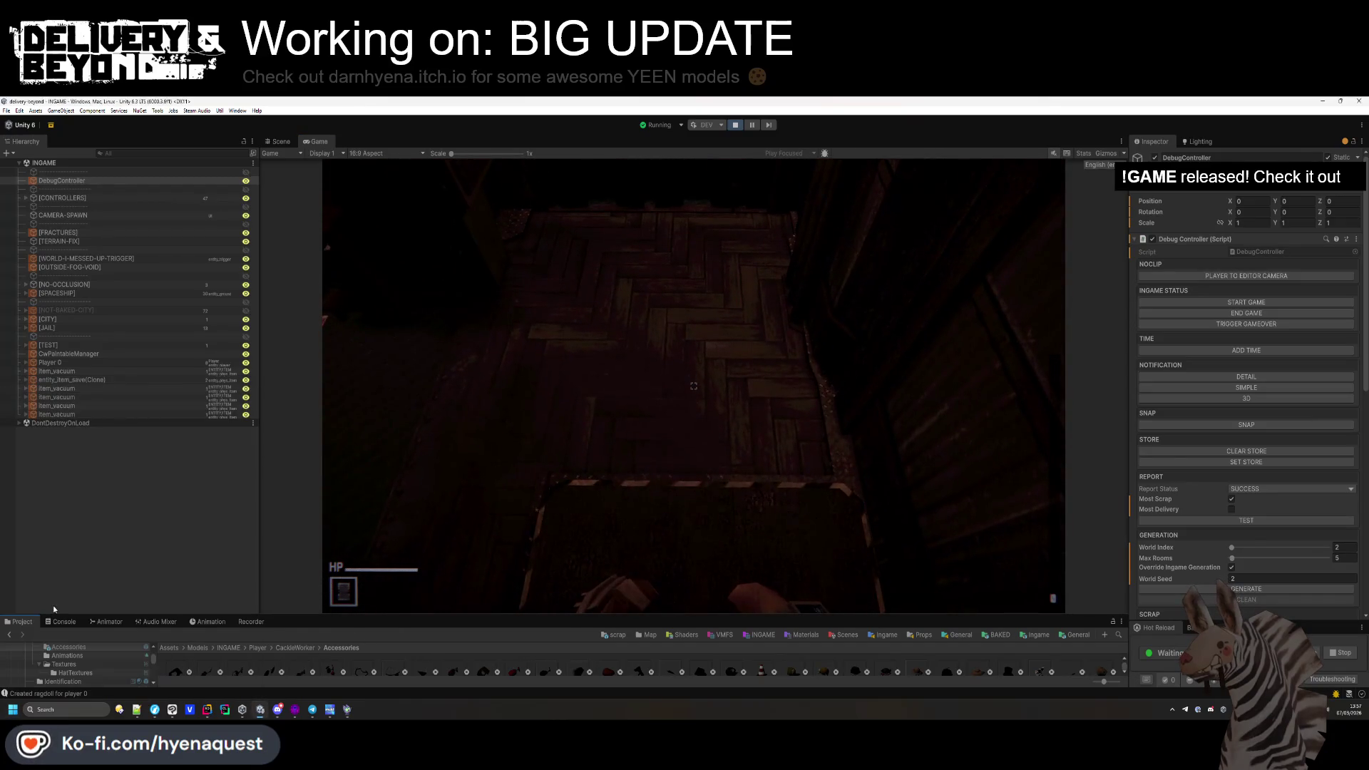
left_click(60, 622)
left_click(10, 633)
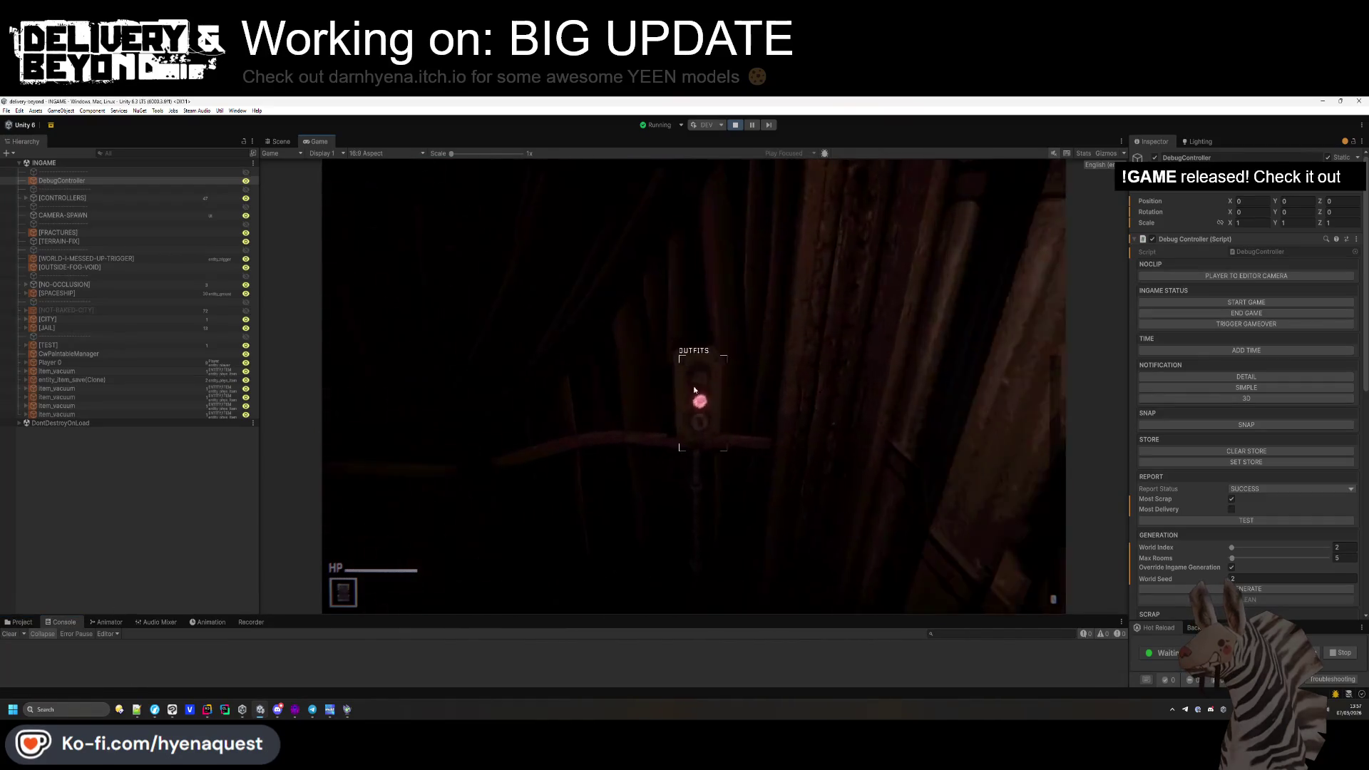
left_click(547, 209)
left_click(548, 236)
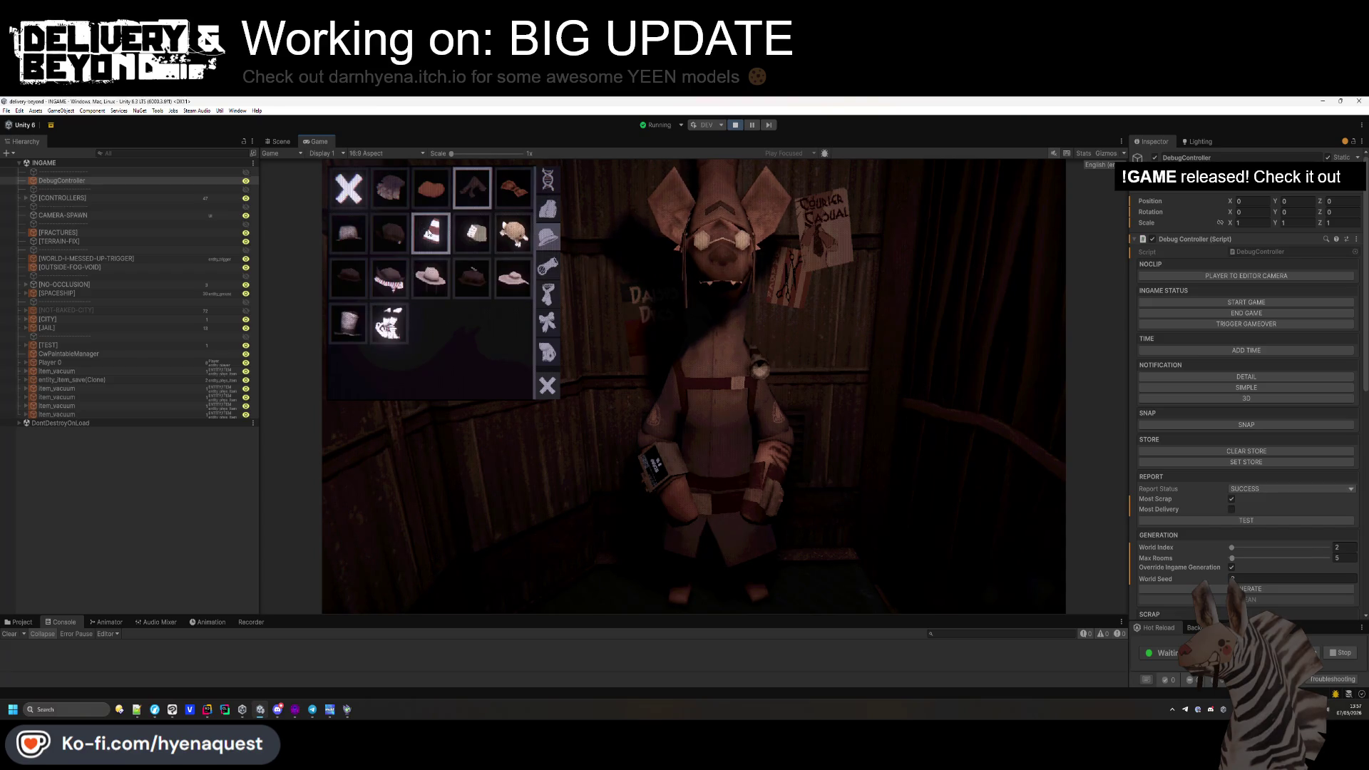
left_click(430, 234)
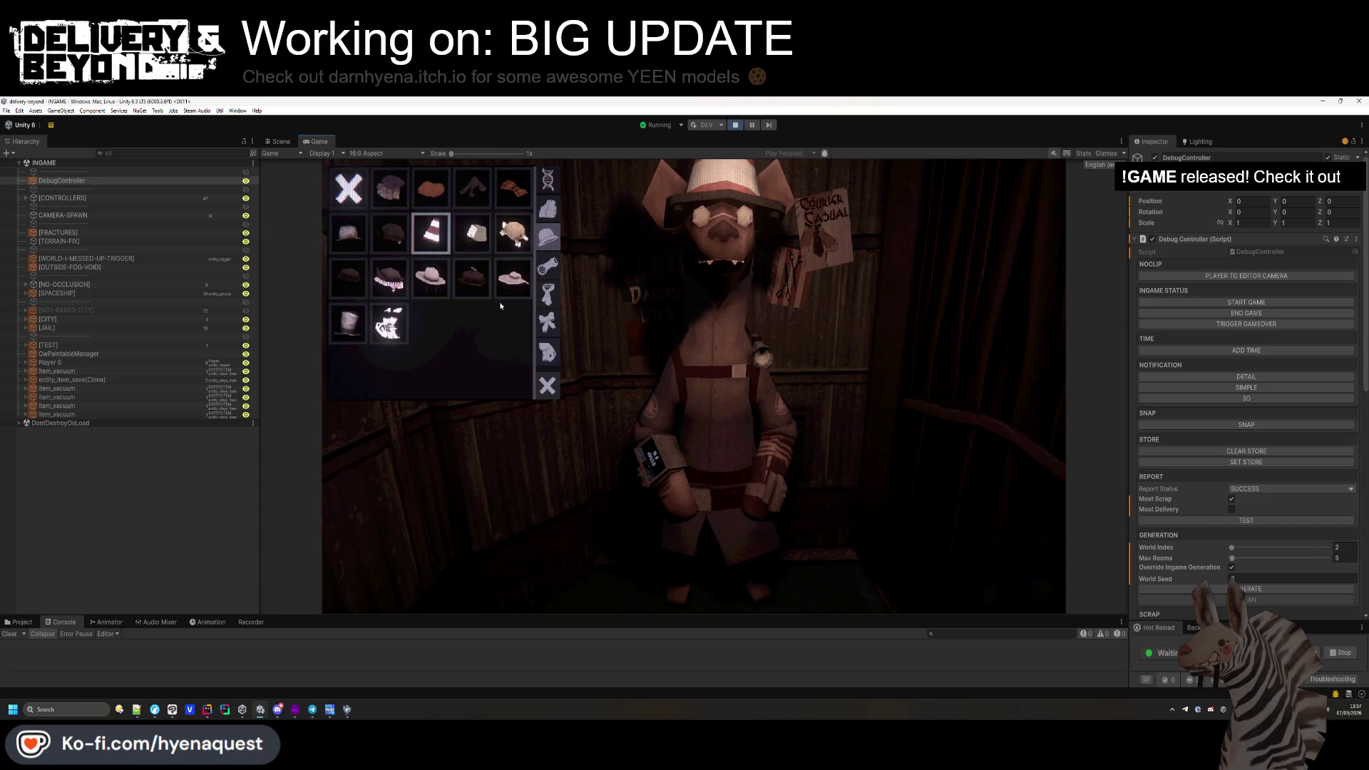
Try the scarf, then the striped tie, and browse the back and hand accessories.
left_click(547, 294)
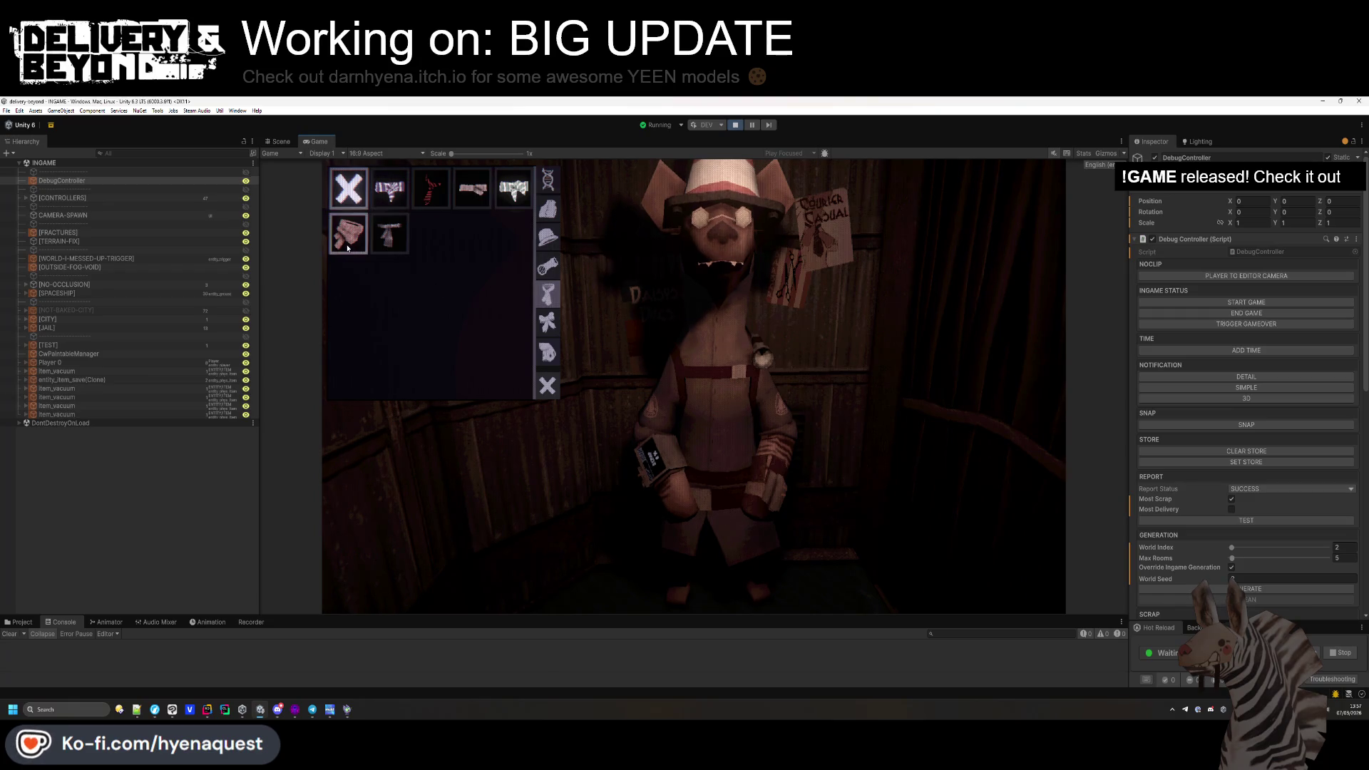
left_click(348, 245)
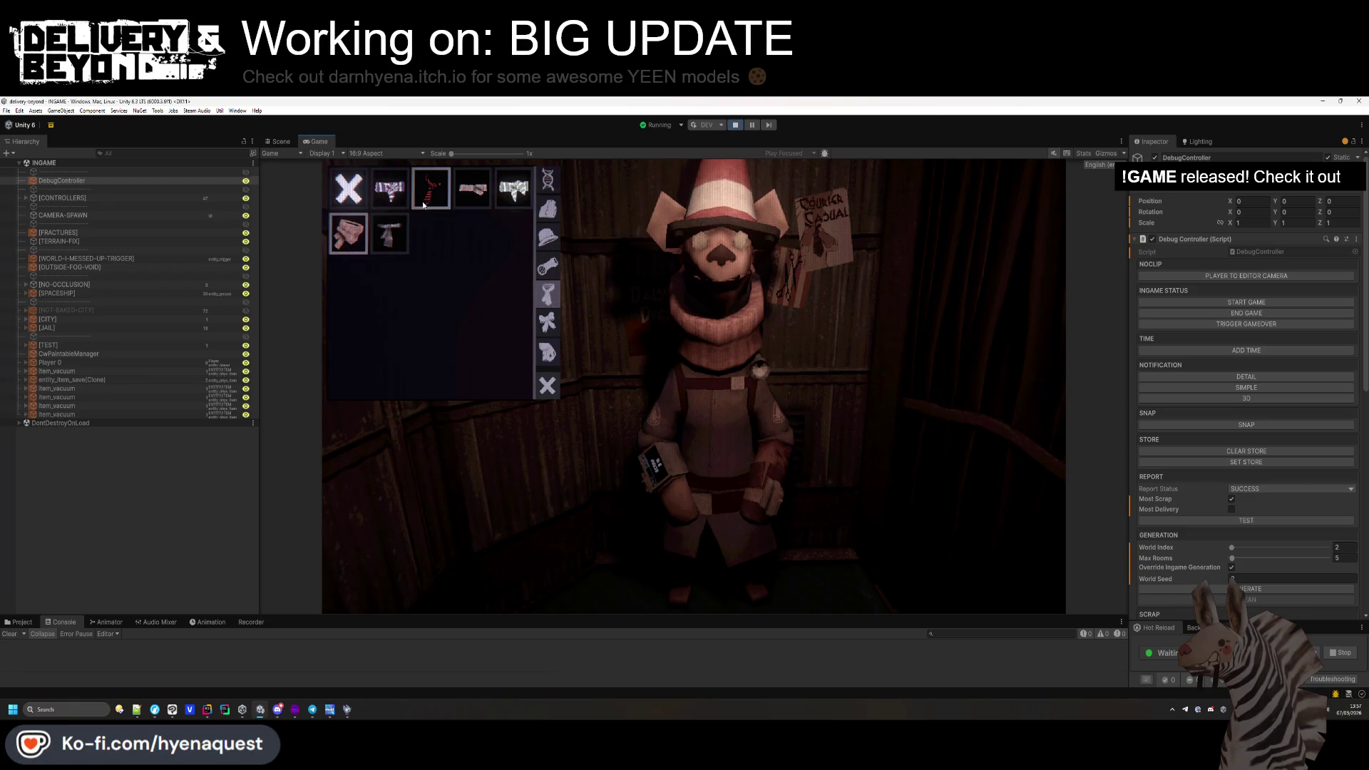
left_click(425, 204)
left_click(541, 318)
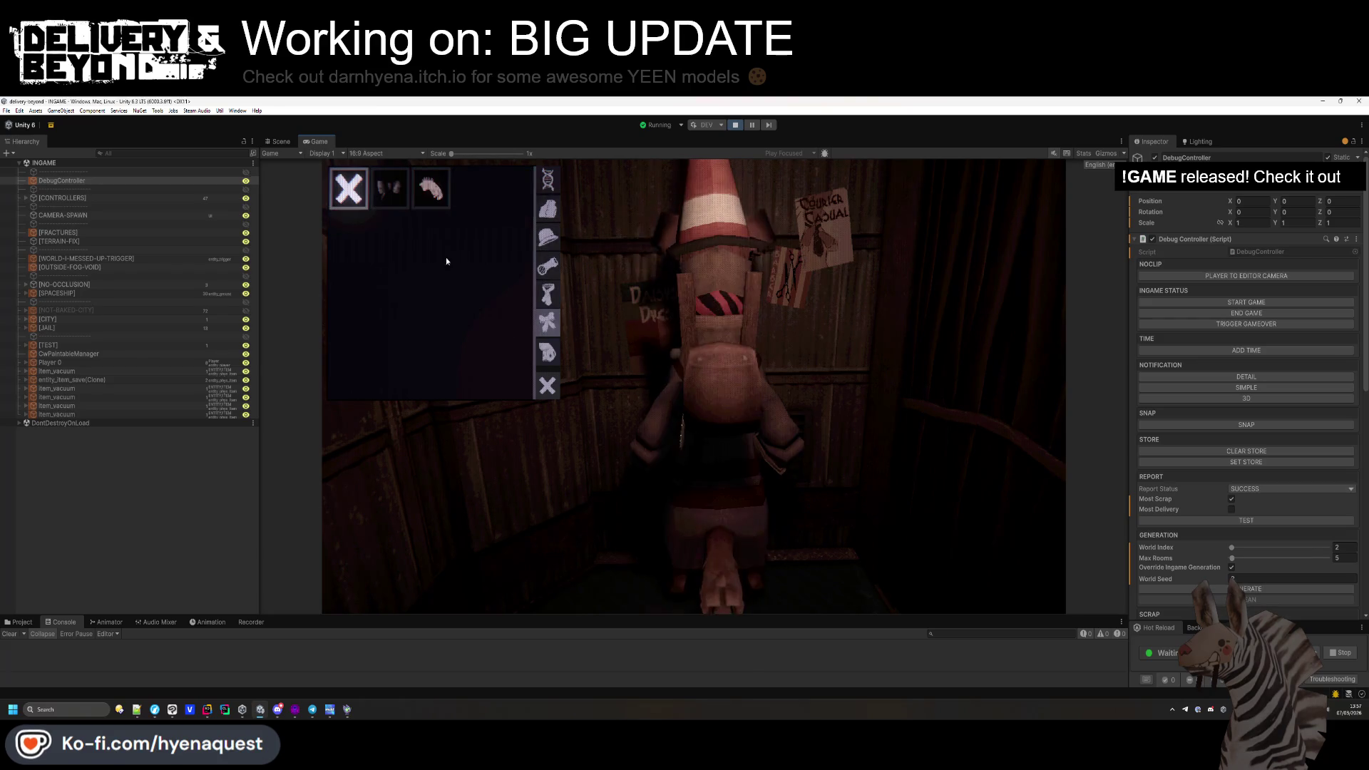
left_click(548, 352)
left_click(441, 202)
Orbit the Scene view to see the character's side, then put on the pointed glasses.
left_click(281, 141)
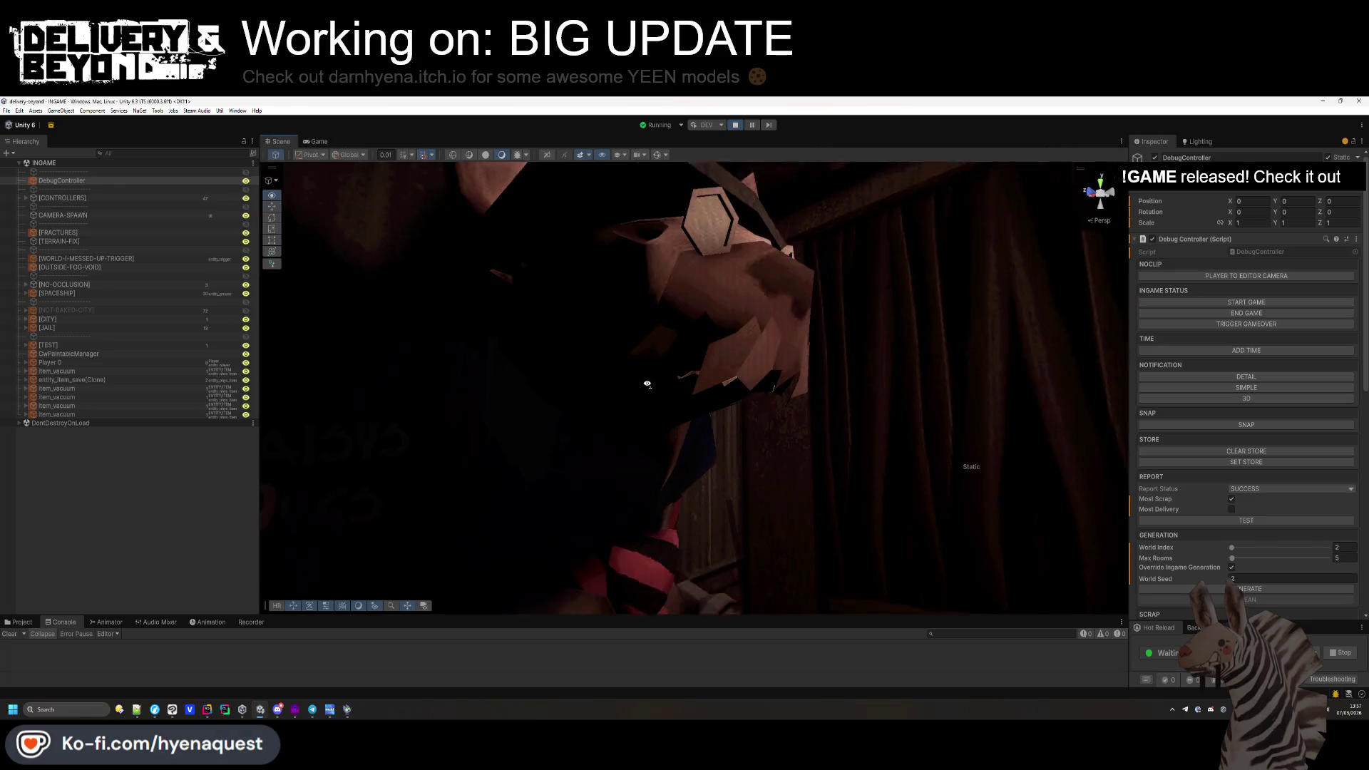
mouse_move(630, 338)
left_mouse_down()
mouse_move(465, 347)
mouse_move(482, 434)
mouse_move(488, 399)
mouse_move(543, 452)
mouse_move(675, 404)
left_mouse_up()
left_click(316, 141)
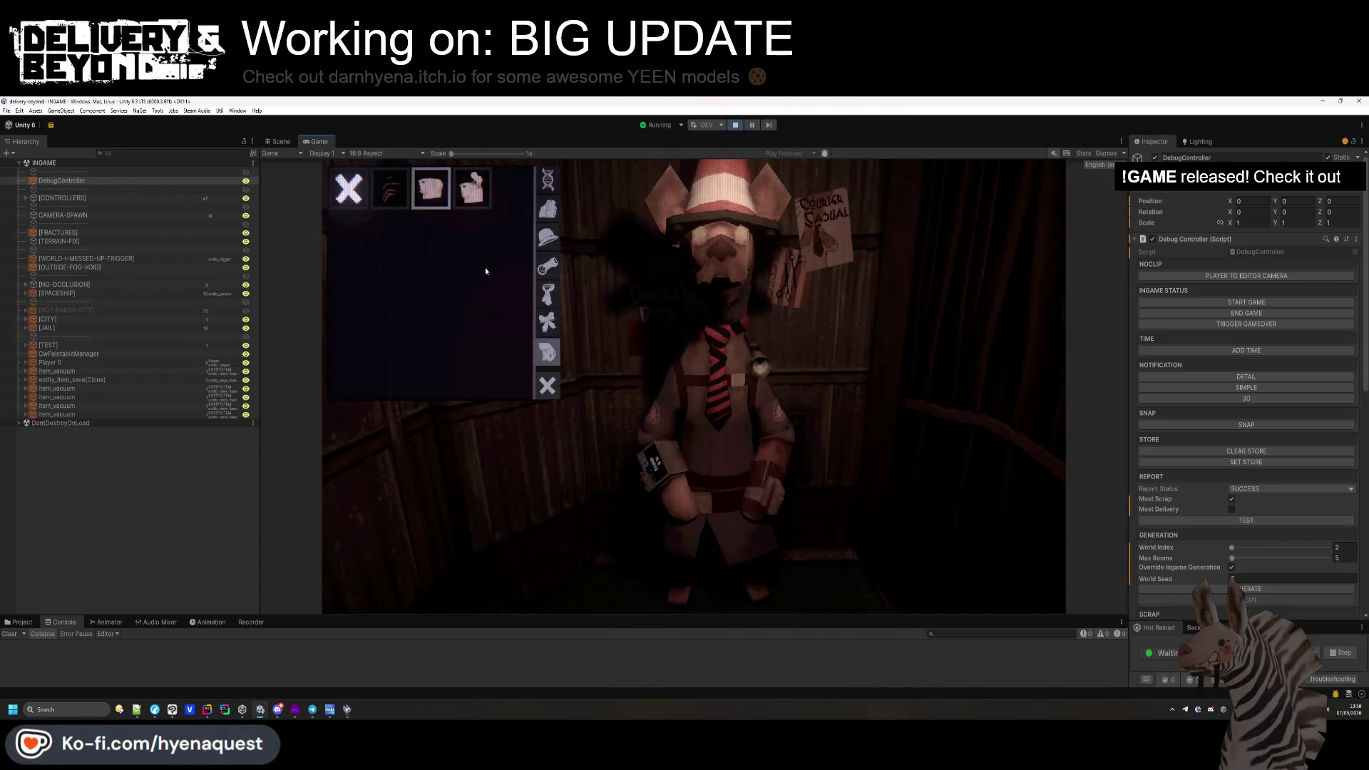
left_click(547, 266)
left_click(473, 245)
Select the cone hat in the Scene view and inspect the Mask_SockMask mesh's blendshapes.
left_click(278, 141)
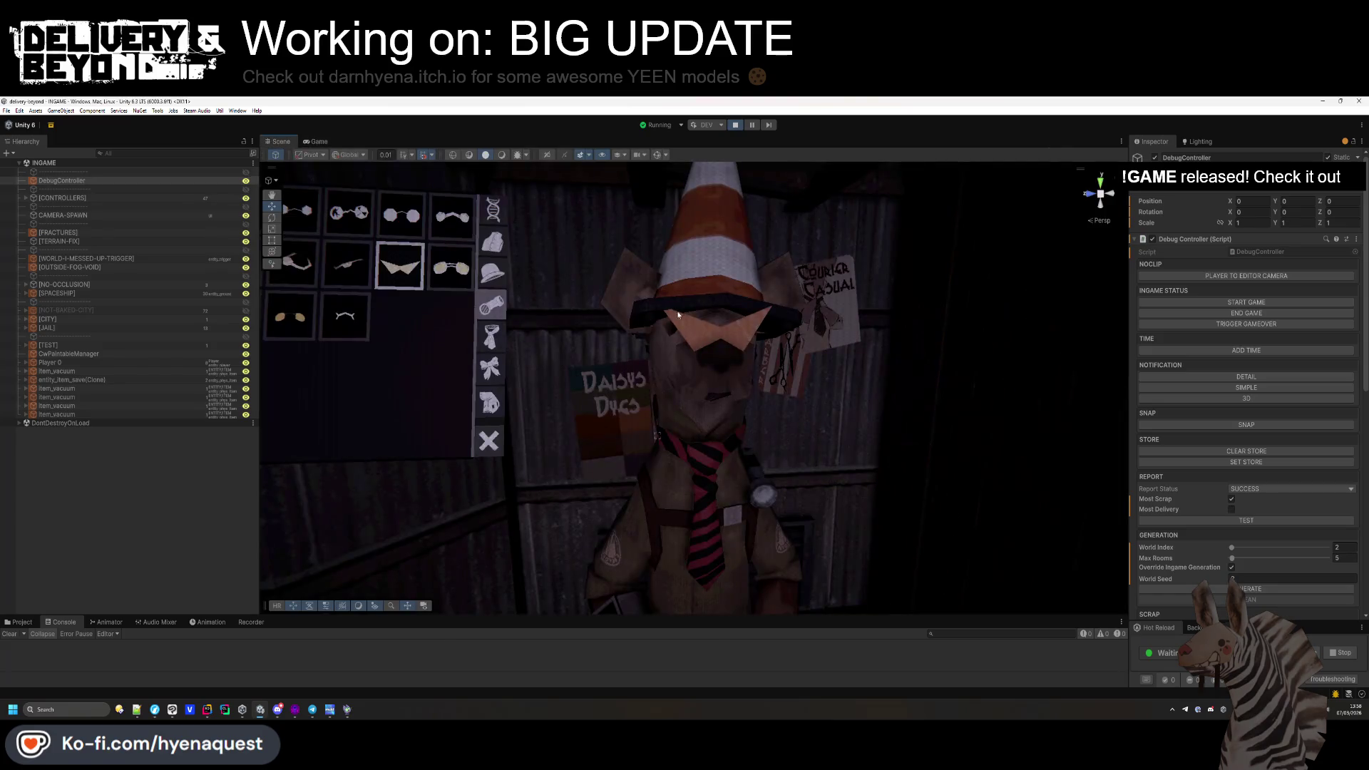
left_click(726, 343)
left_click(715, 335)
left_click(730, 334)
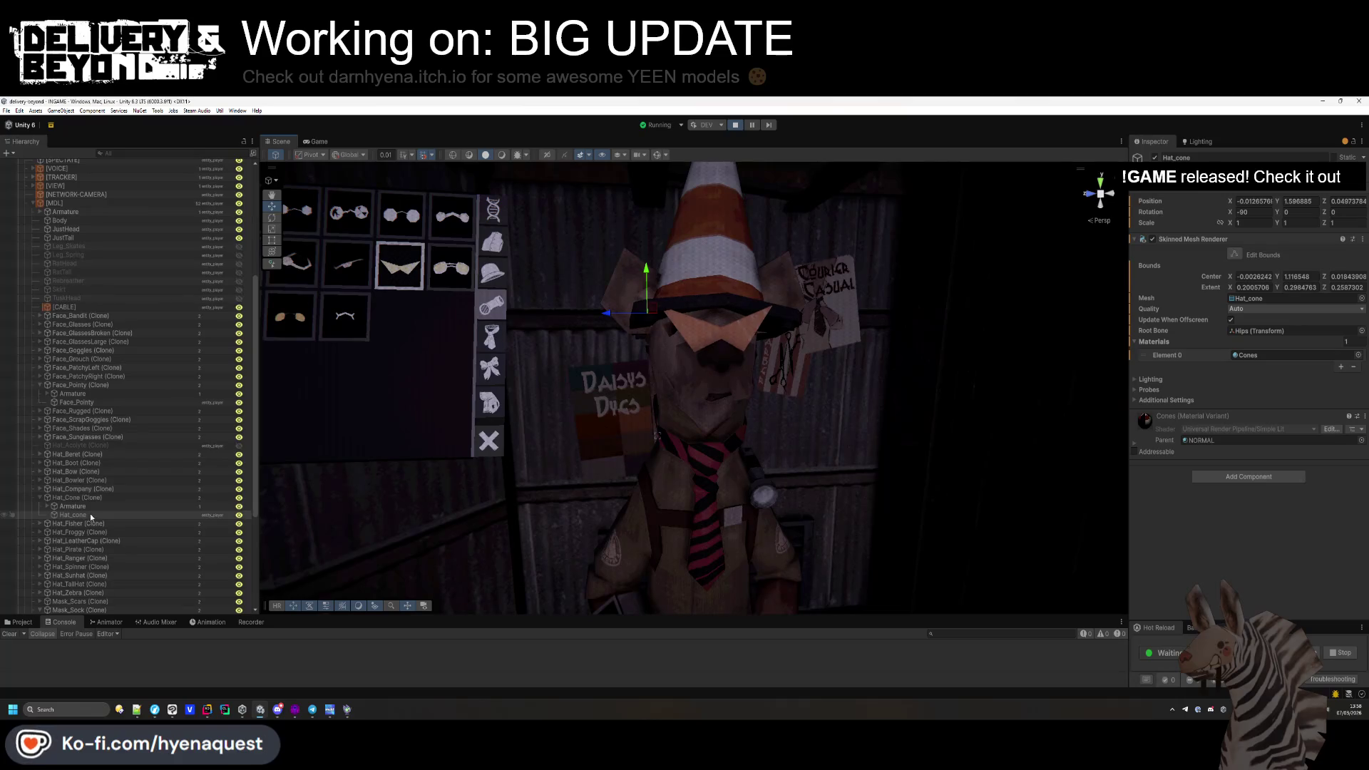
left_click(40, 496)
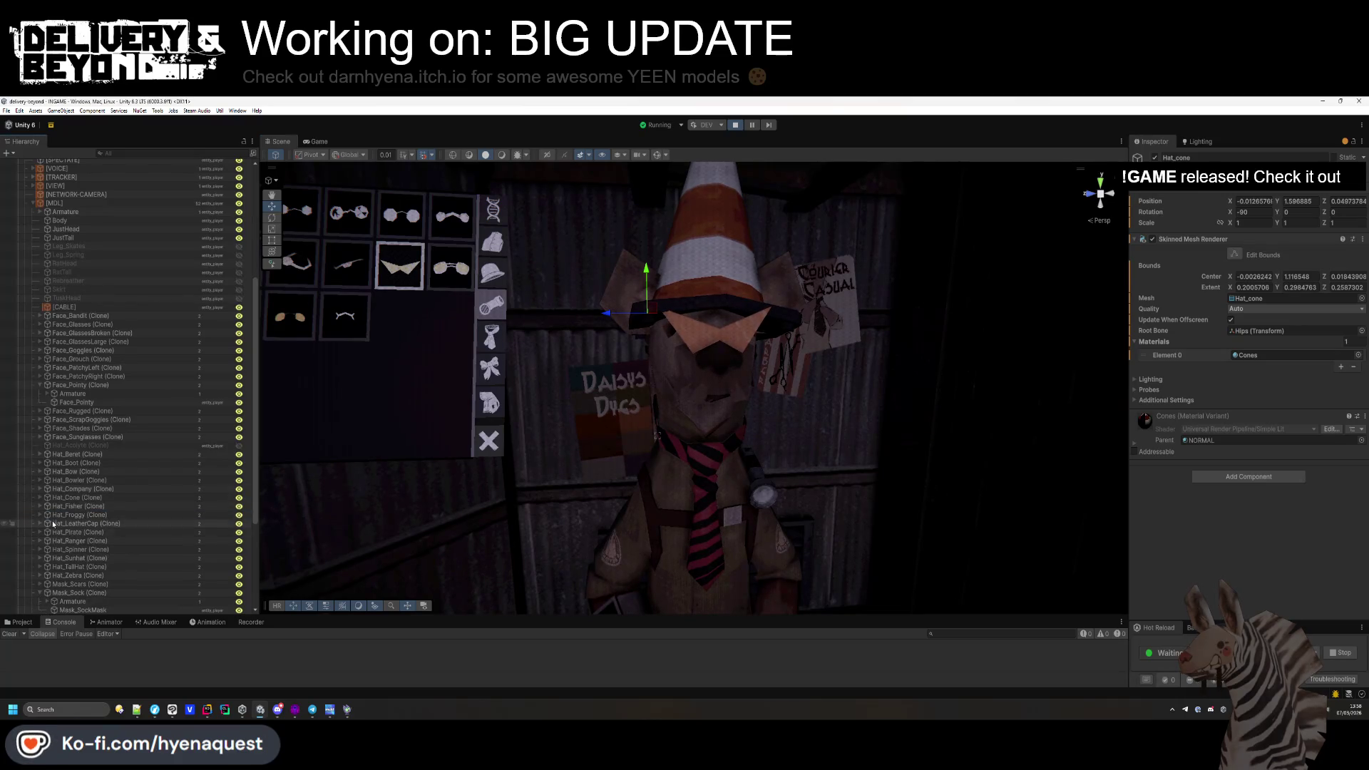
scroll(53, 547, "down", 2)
left_click(72, 559)
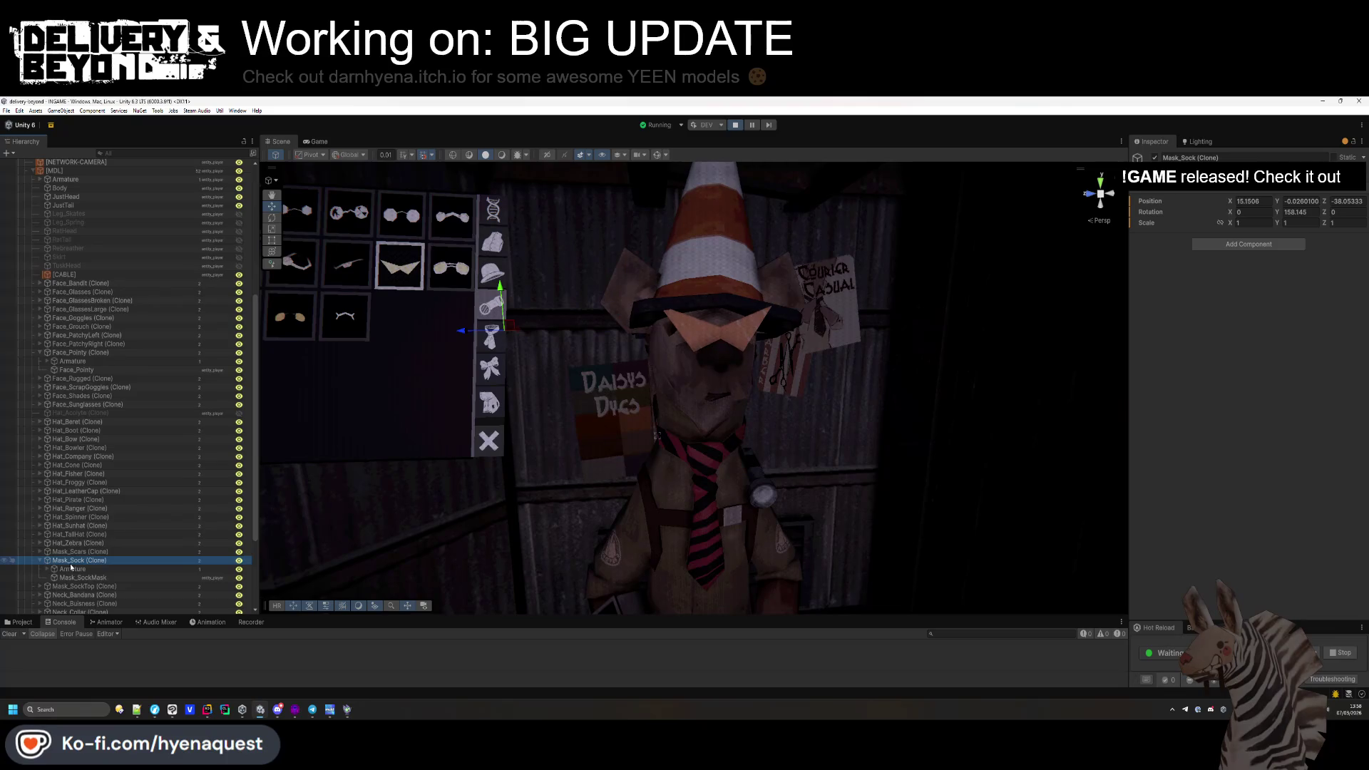
left_click(78, 577)
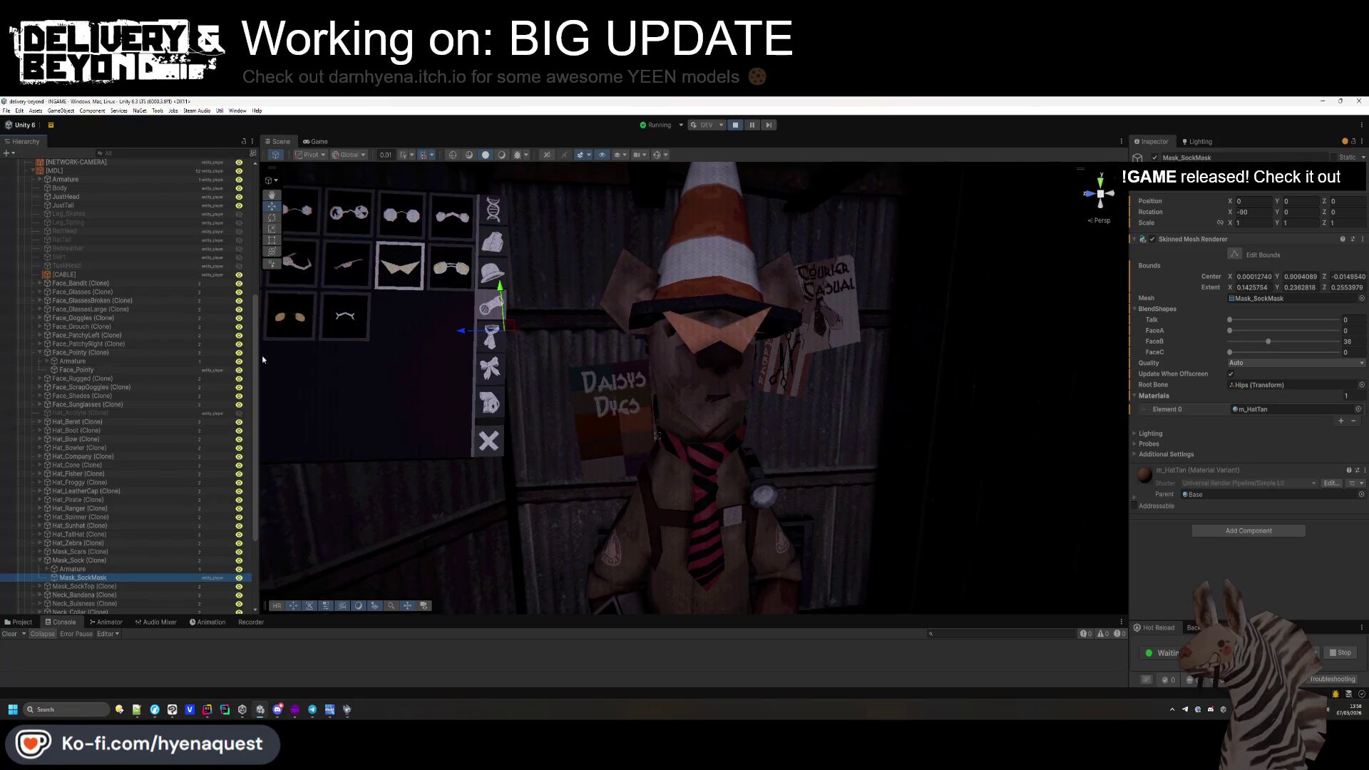
Try the red glowing-eye mask, swap it for round glasses, and add a moustache.
left_click(314, 141)
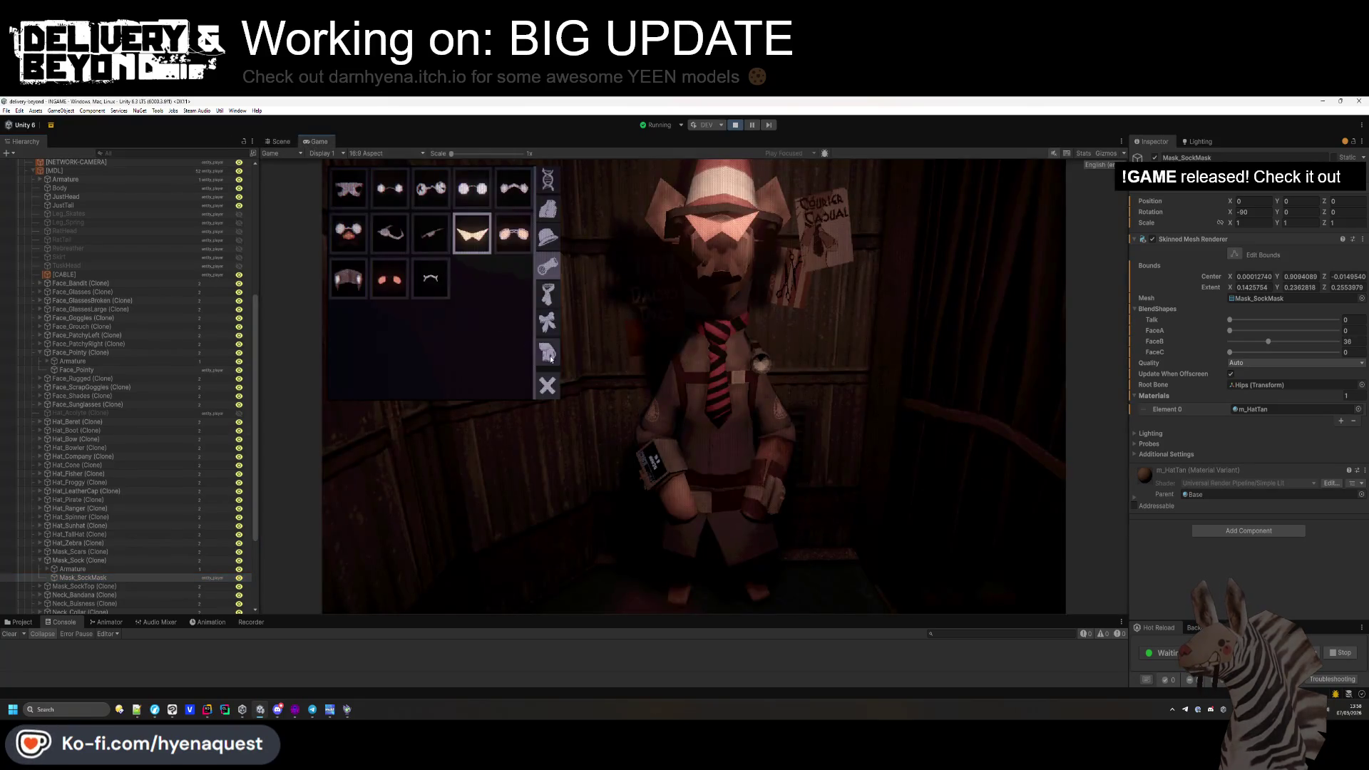
left_click(404, 286)
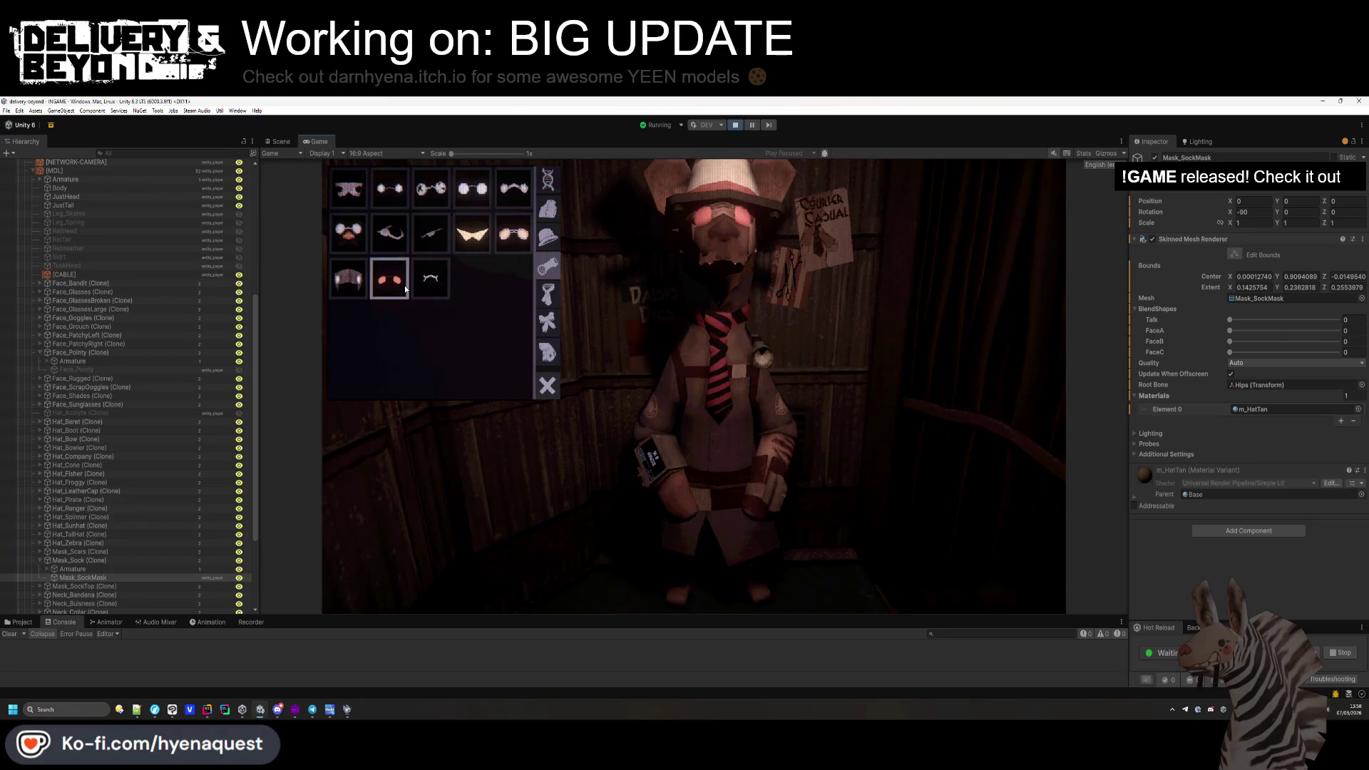
left_click(360, 235)
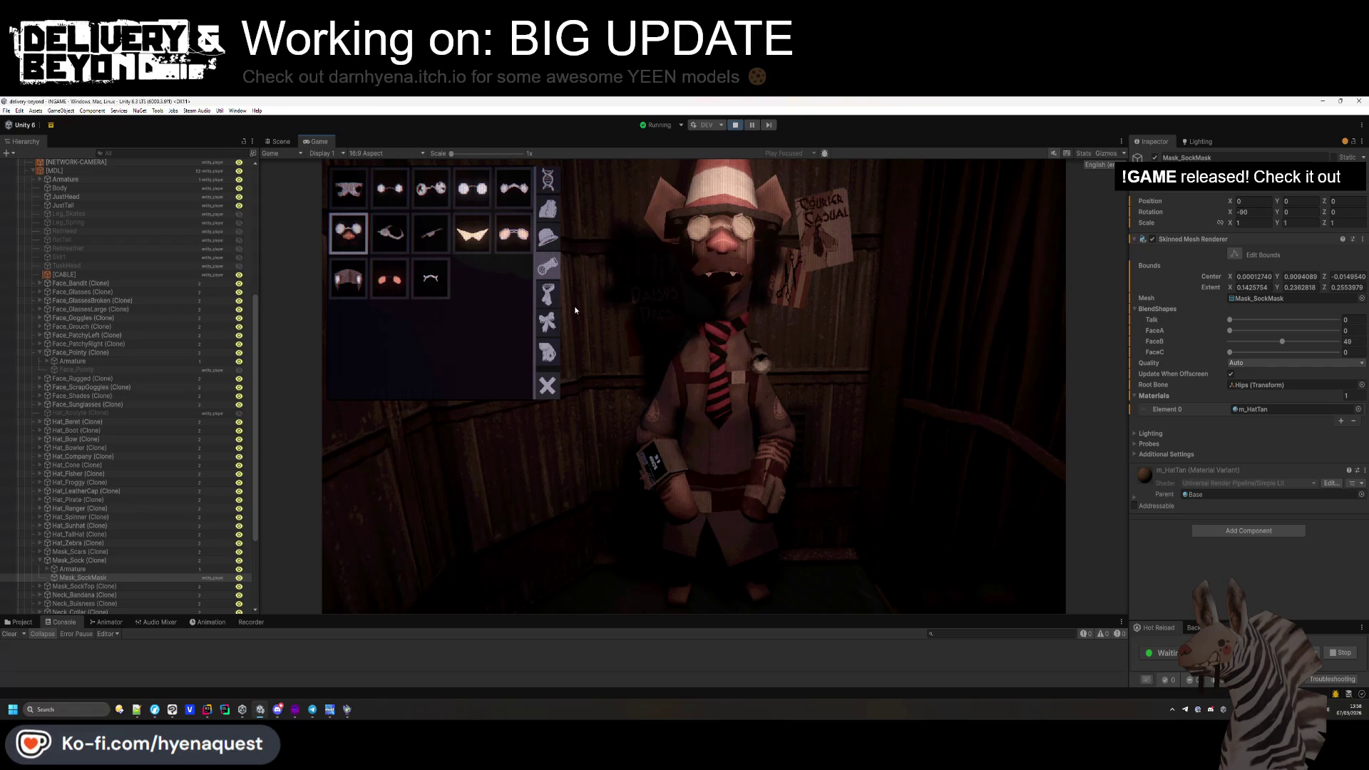
left_click(552, 295)
left_click(547, 353)
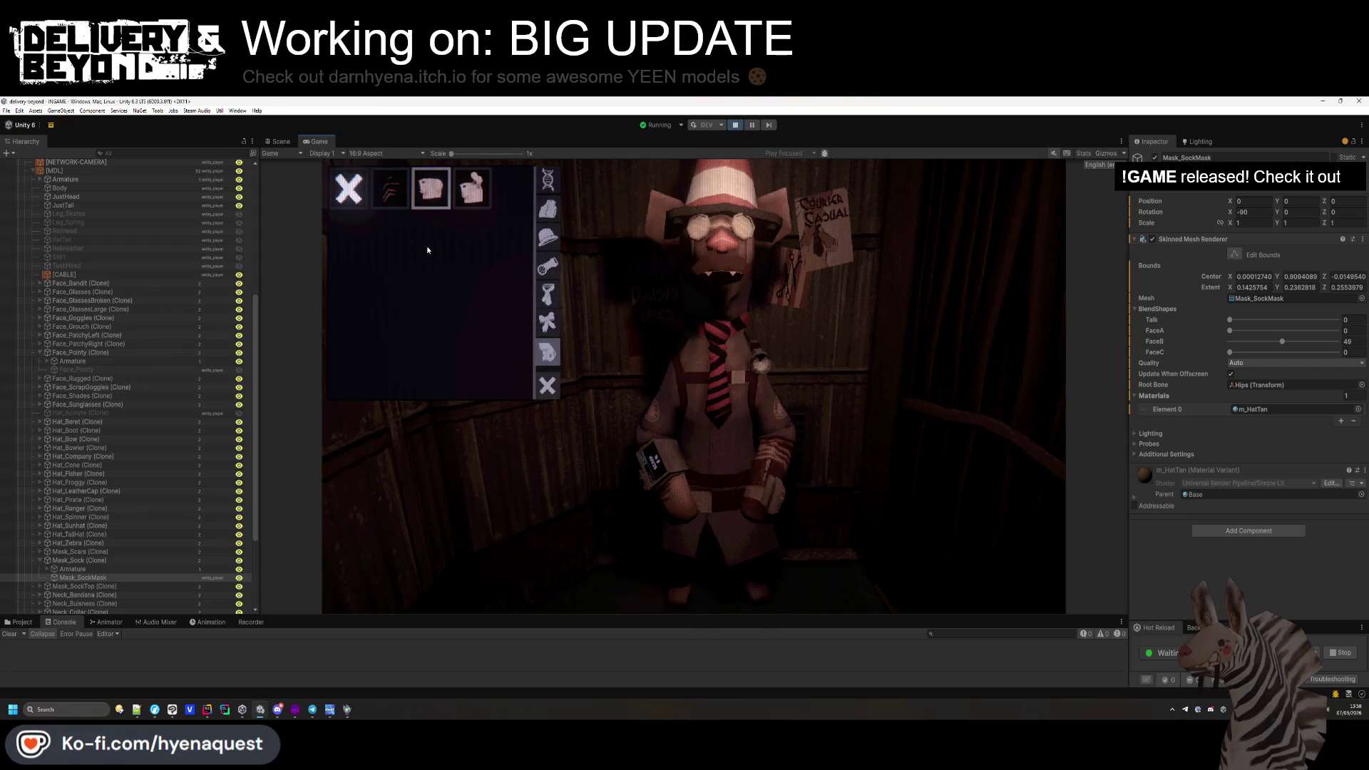
left_click(476, 189)
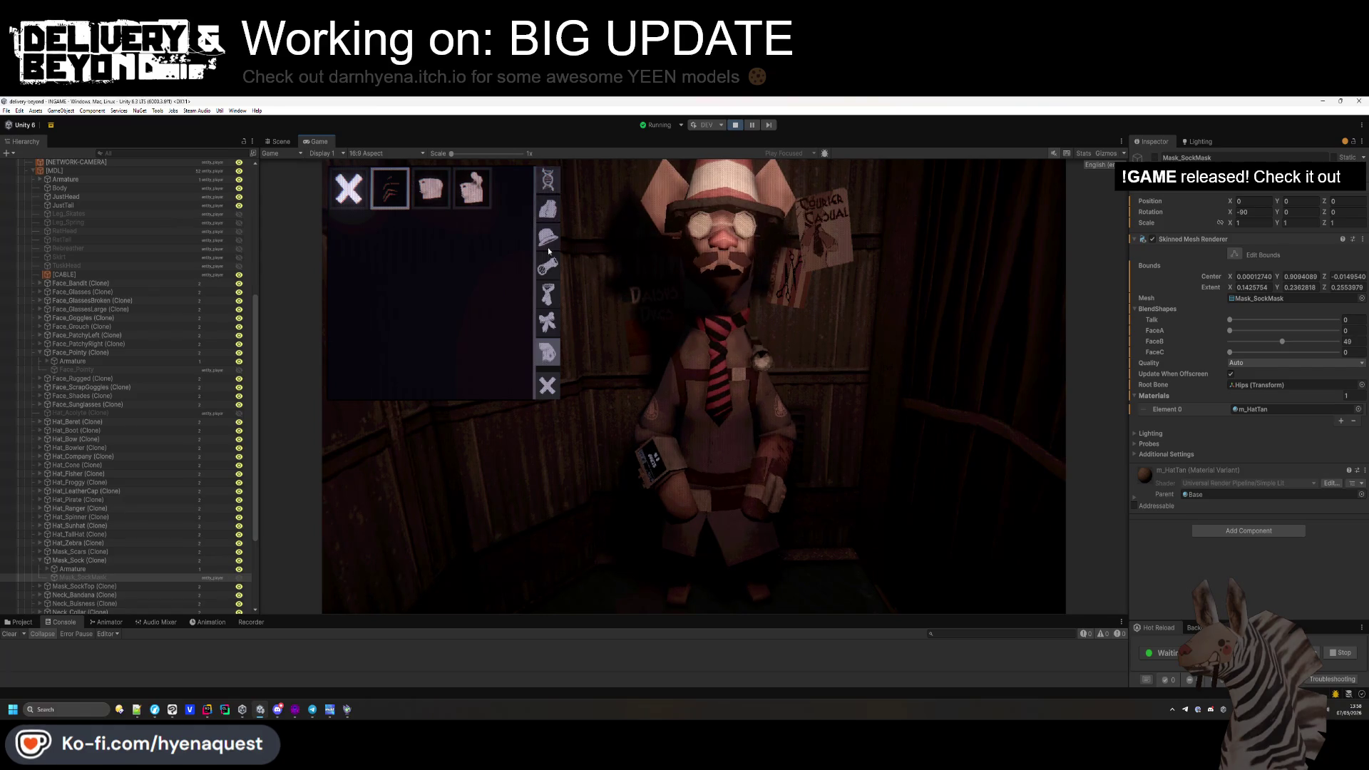
Replace the cone hat with the striped sock cap and browse the glasses and tie categories.
left_click(548, 322)
left_click(546, 241)
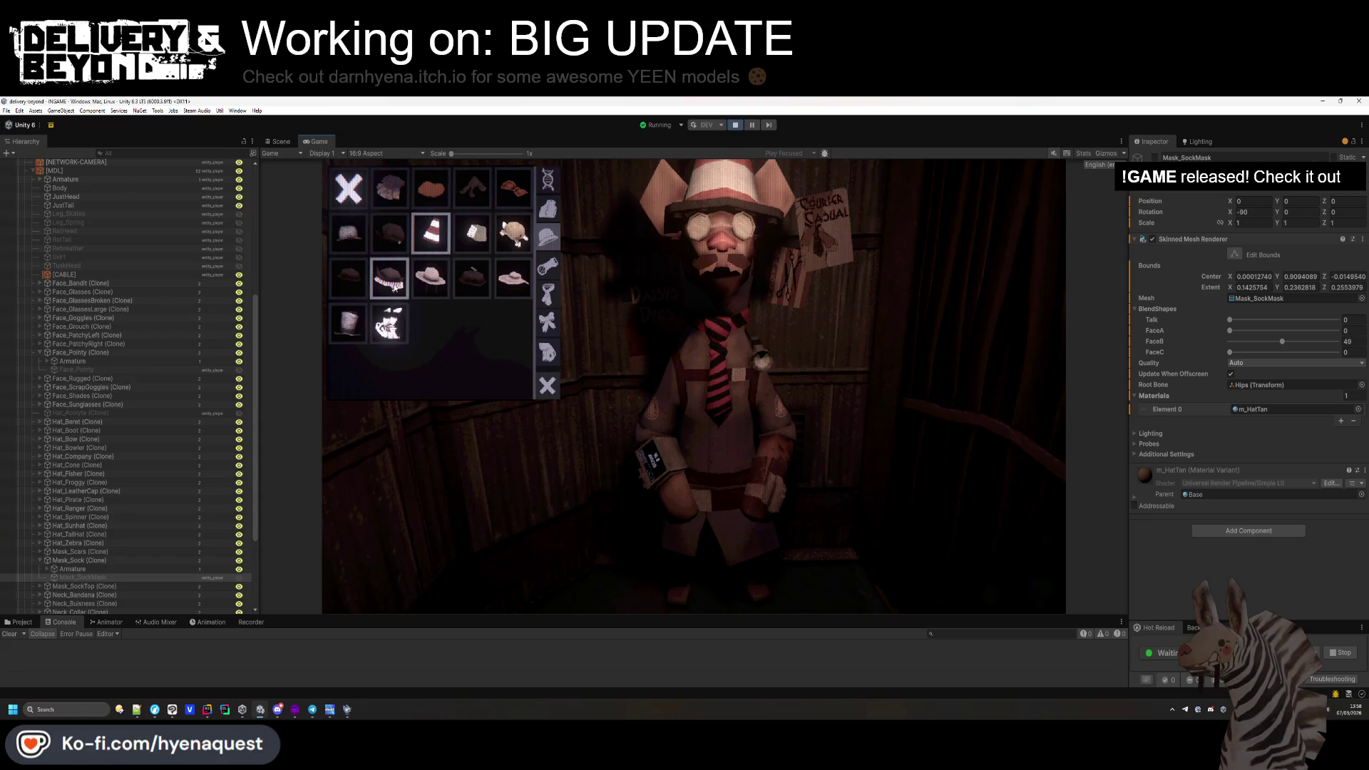
left_click(395, 287)
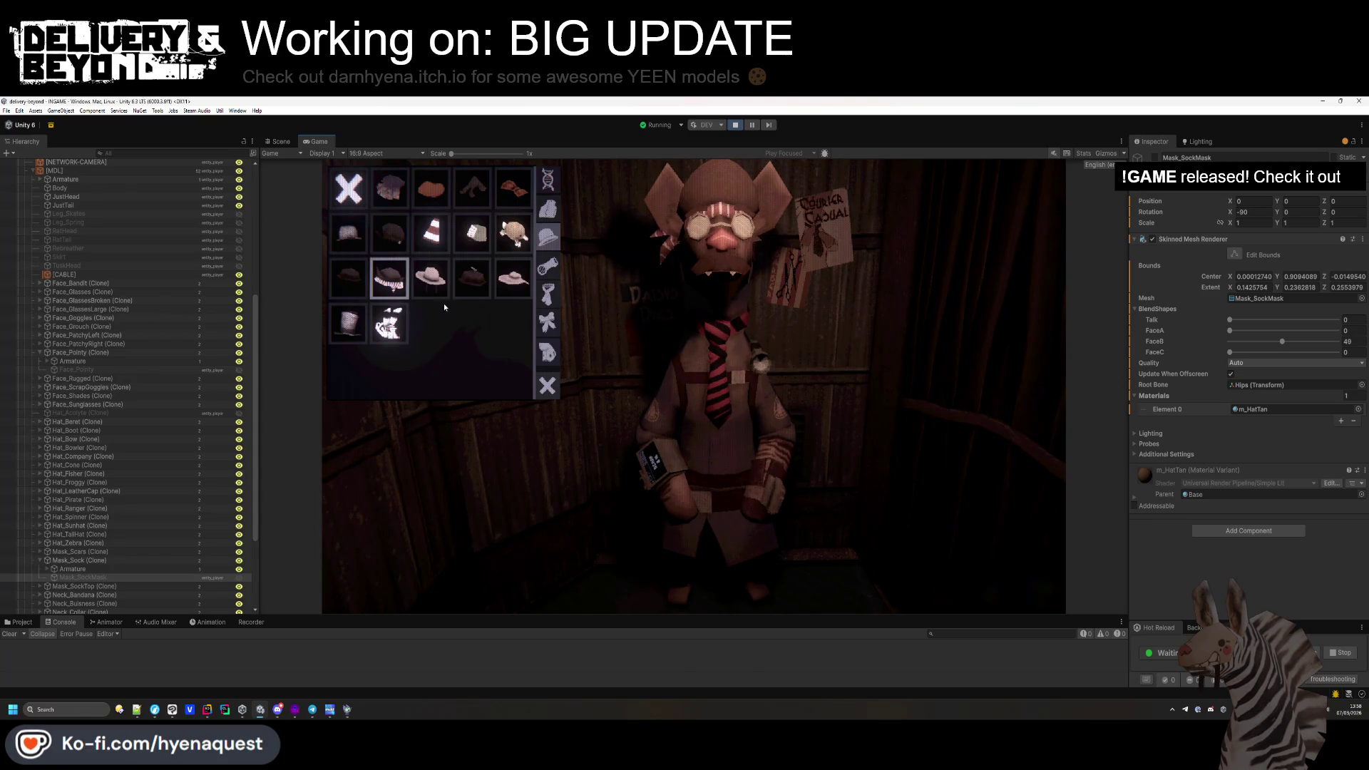
left_click(545, 237)
left_click(545, 237)
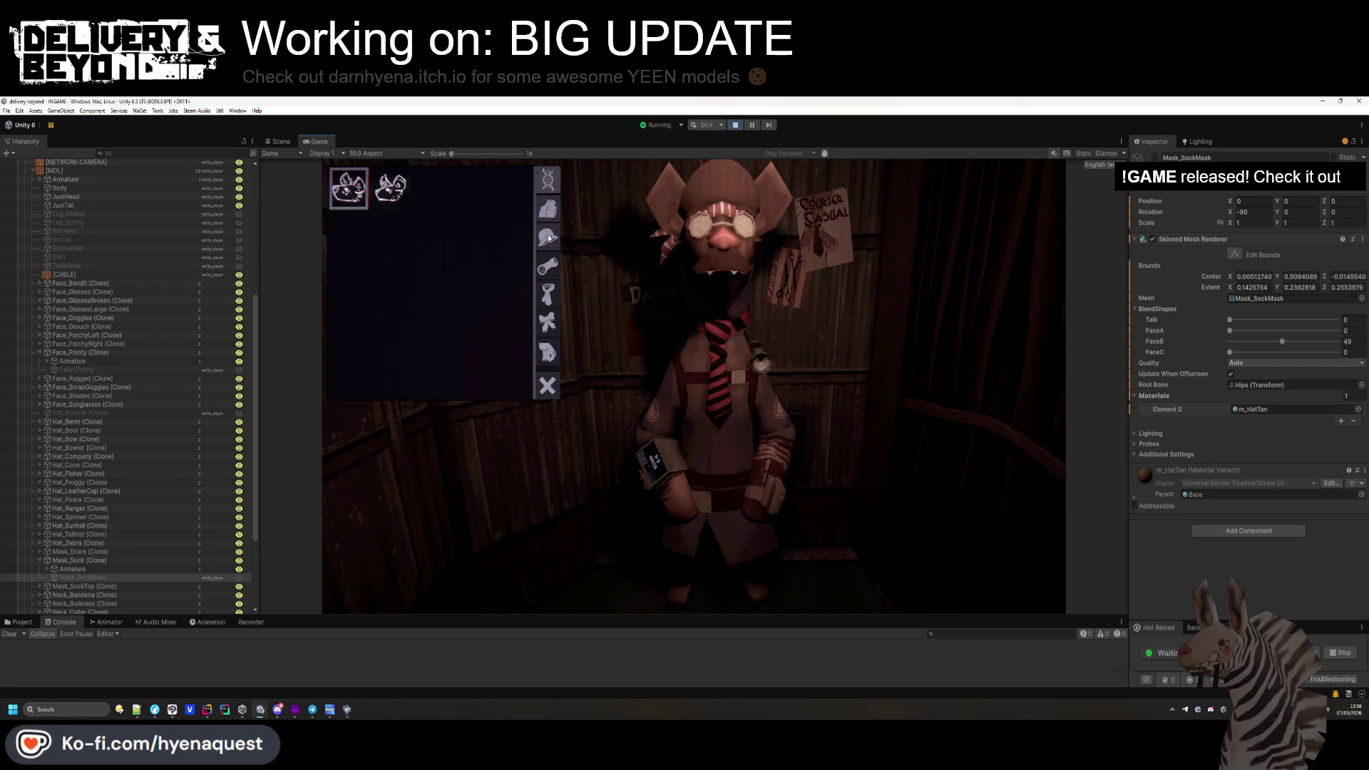
left_click(548, 266)
left_click(553, 298)
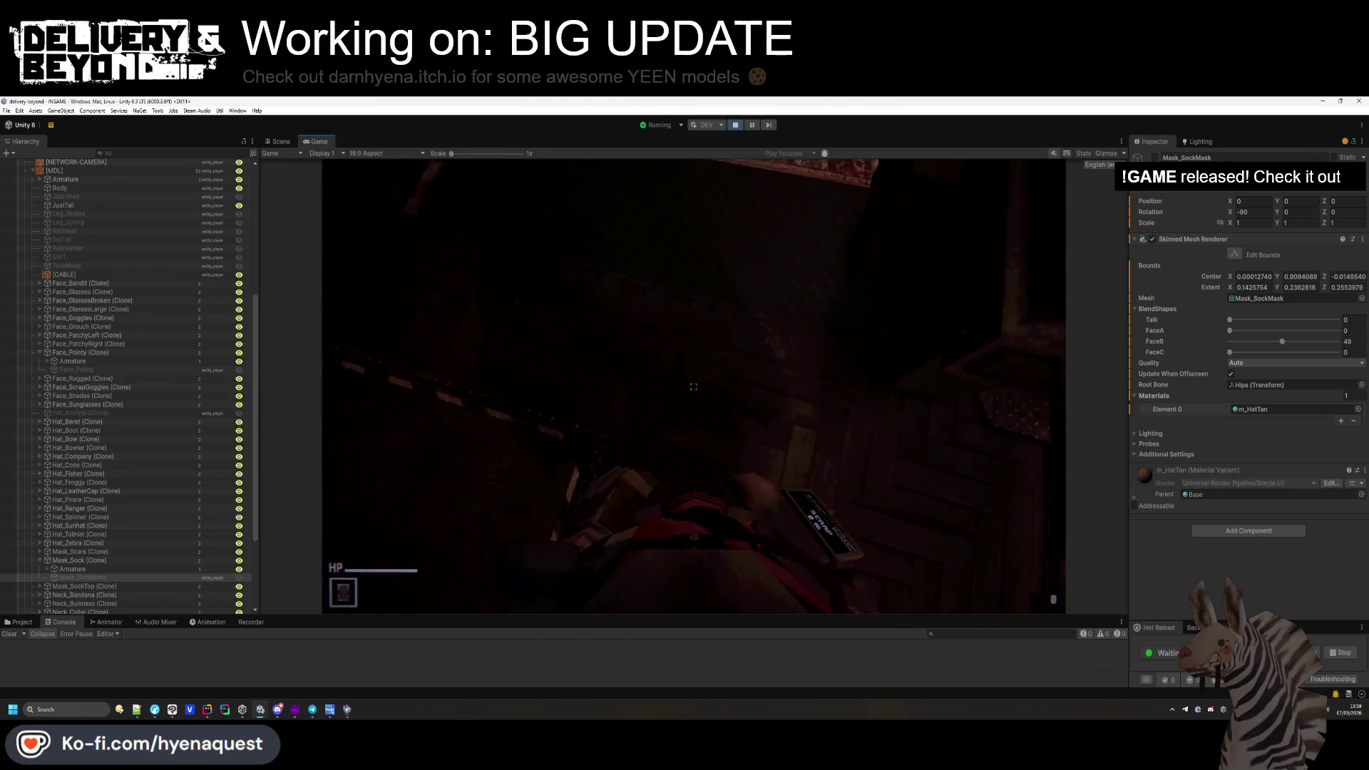
Submit 'kill' and then 'suicide' in the in-game console; both are rejected.
key("grave")
type("kill")
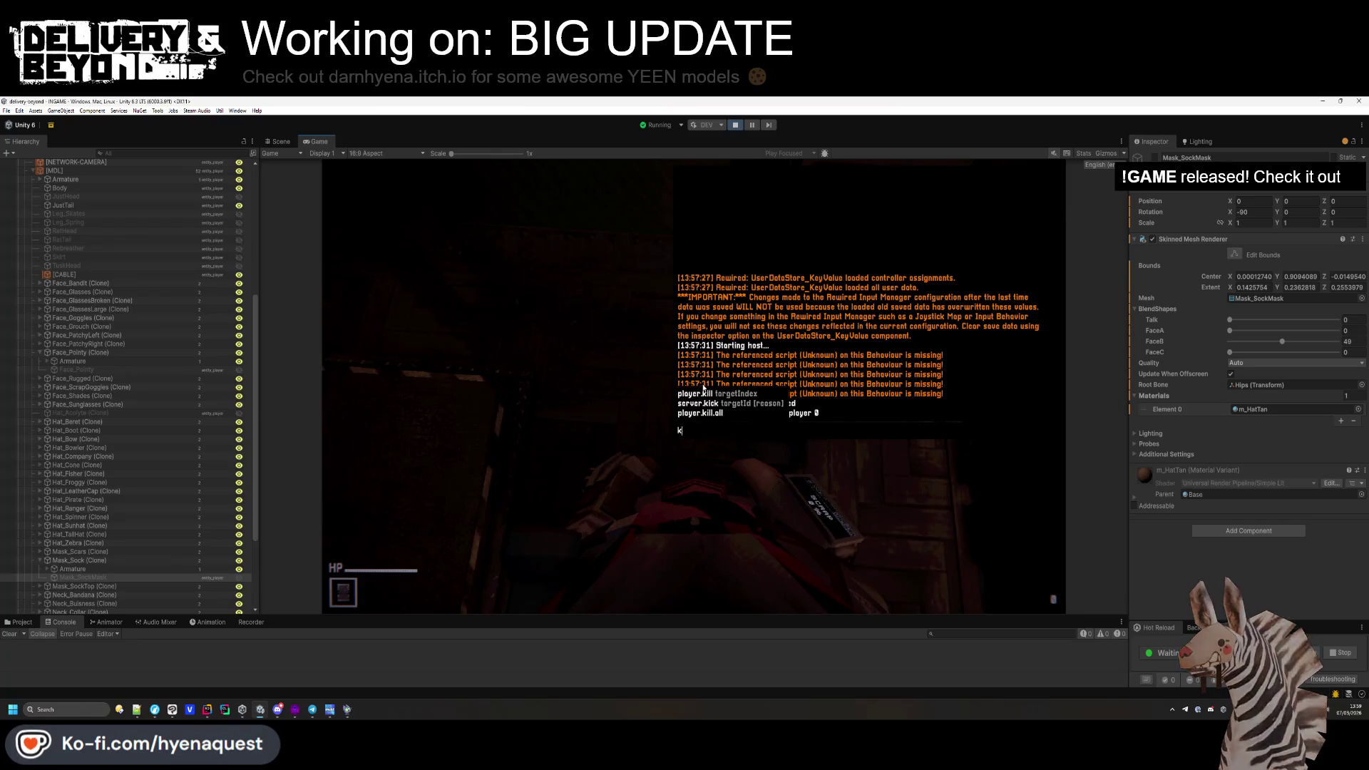
key("Return")
type("kill")
key("BackSpace")
key("BackSpace")
key("BackSpace")
type("suicide")
key("Return")
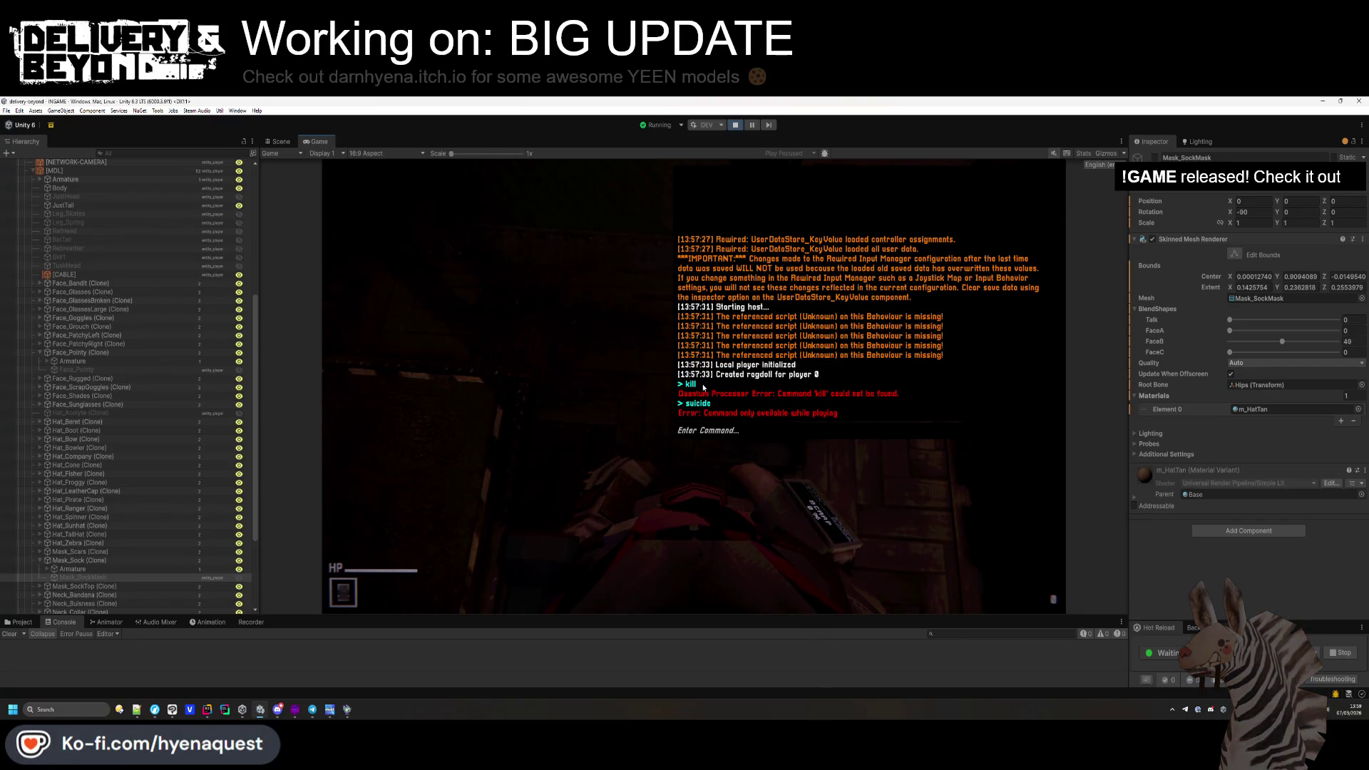
type("player.kill 0")
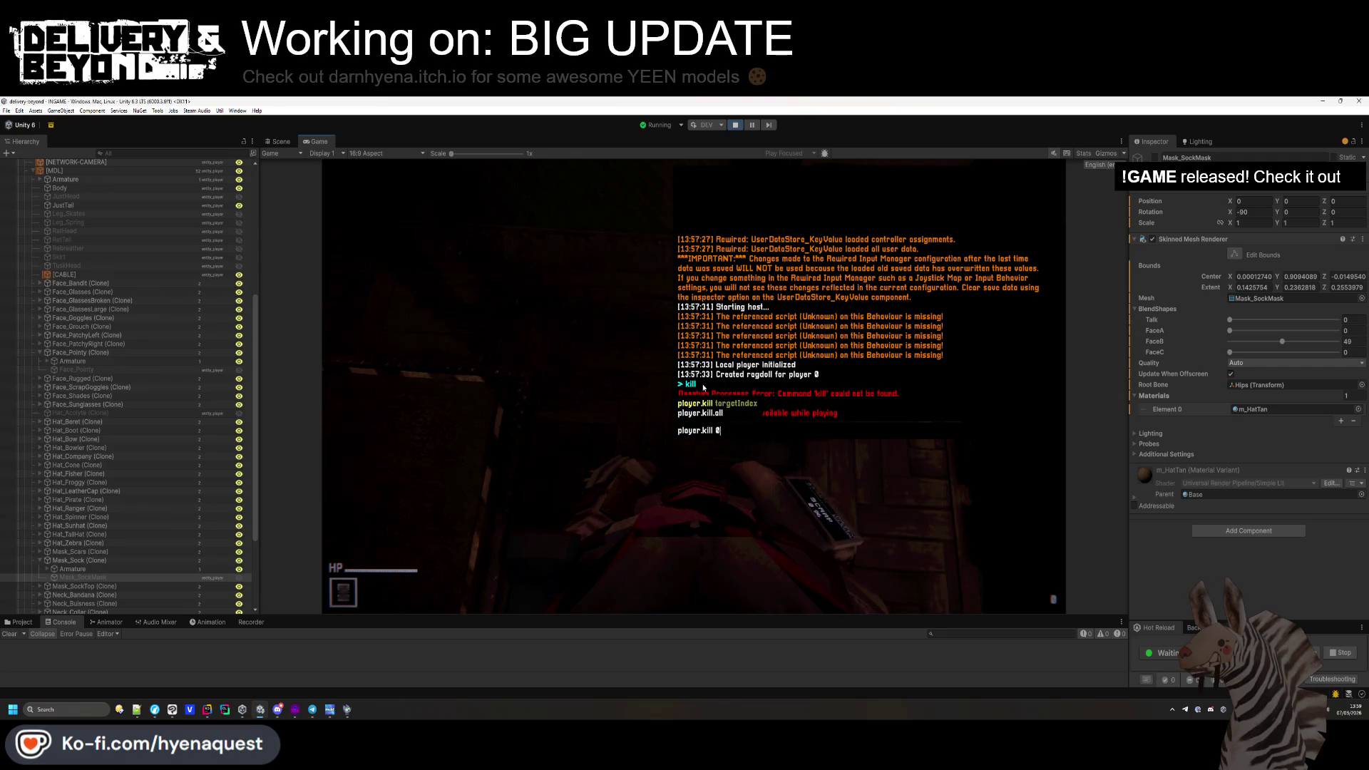
key("alt+Tab")
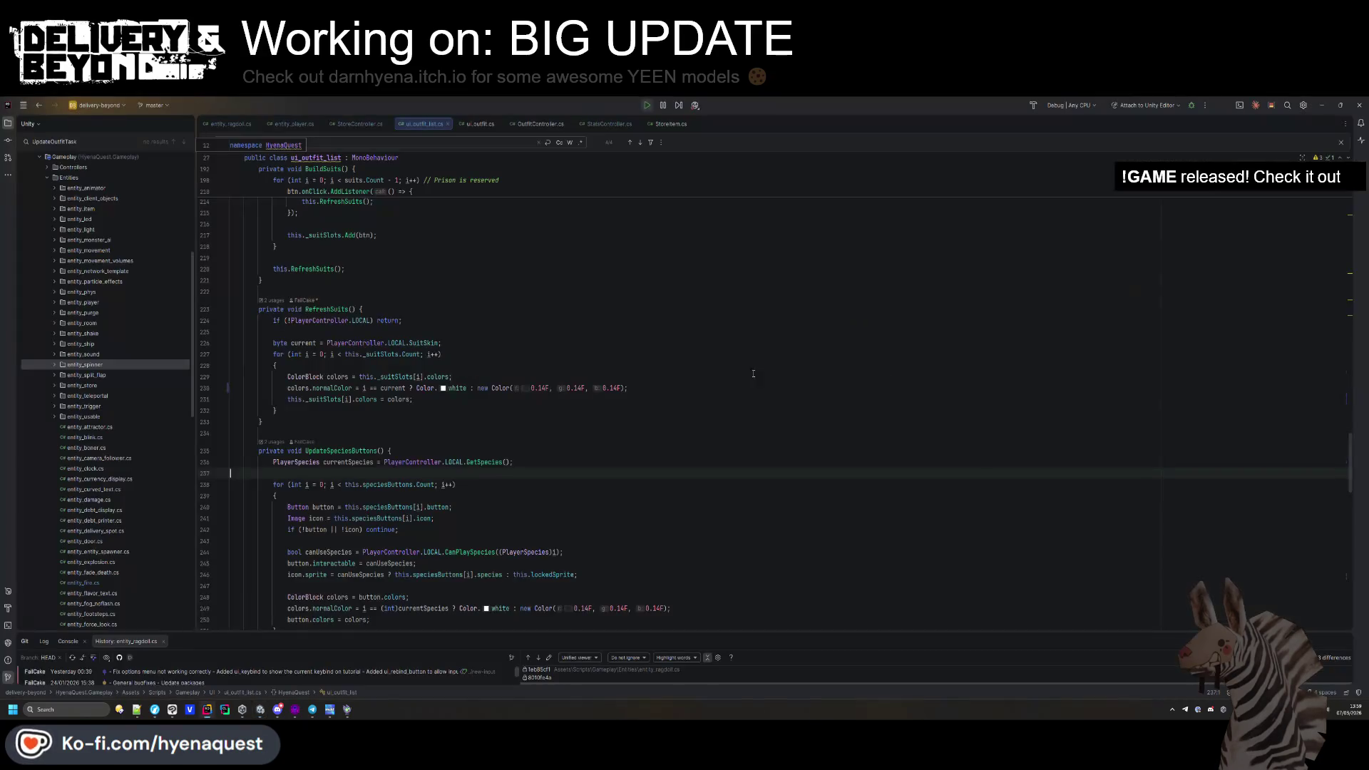
Search all files for "suicide" and change the PLAYING state check to GAMEOVER.
key("ctrl+shift+f")
type("\"suicide")
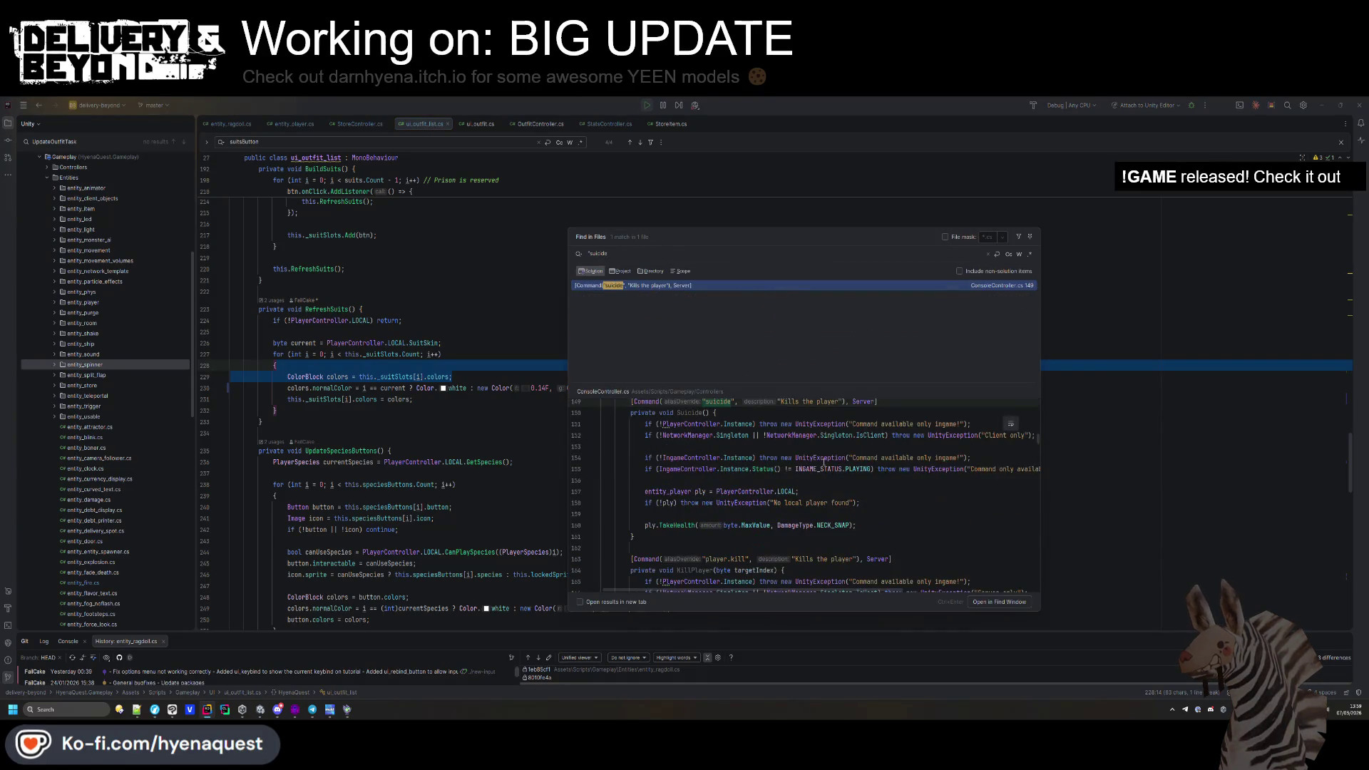
left_click(847, 468)
key("ctrl+BackSpace")
type("GAMEOVER")
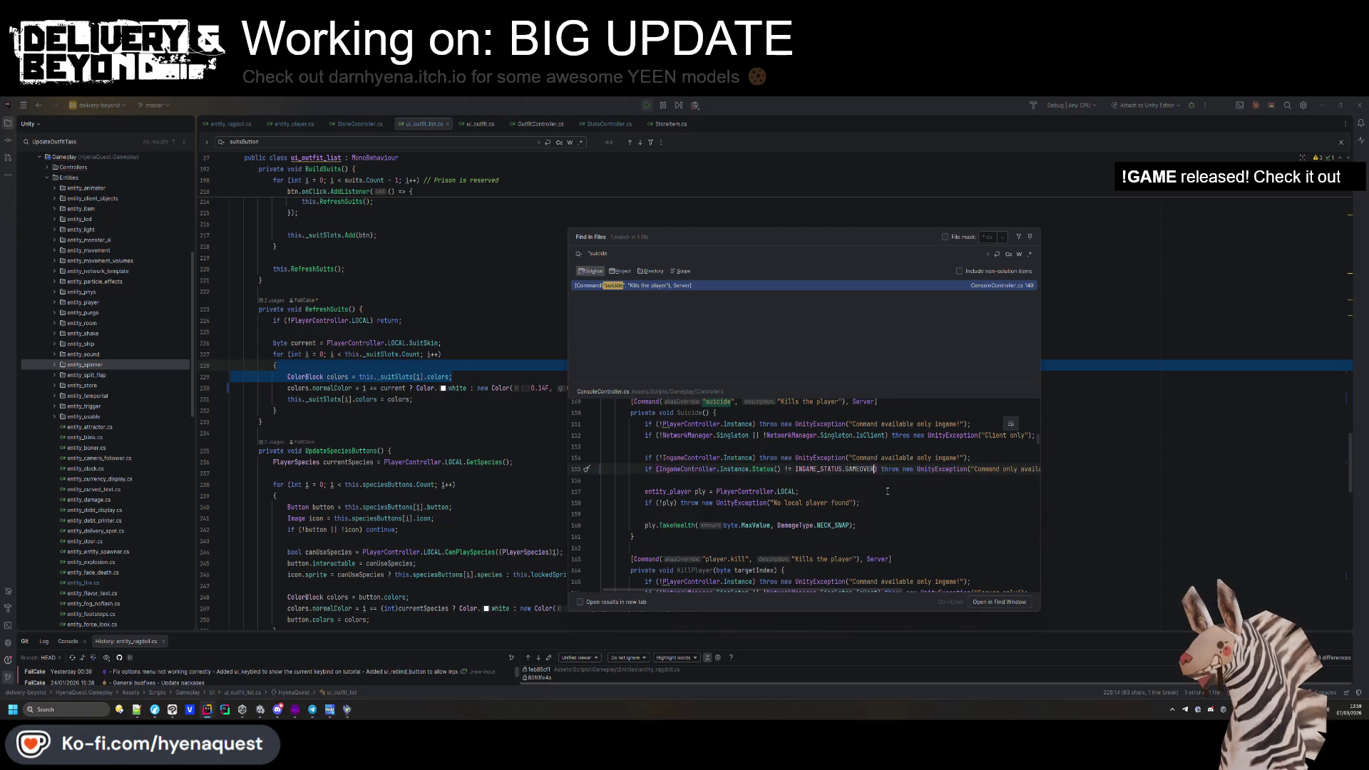
Add 'not' to the error message, undo the edits, and return to Unity.
scroll(887, 491, "up", 2)
left_click(887, 491)
left_click(875, 538)
scroll(838, 584, "right", 3)
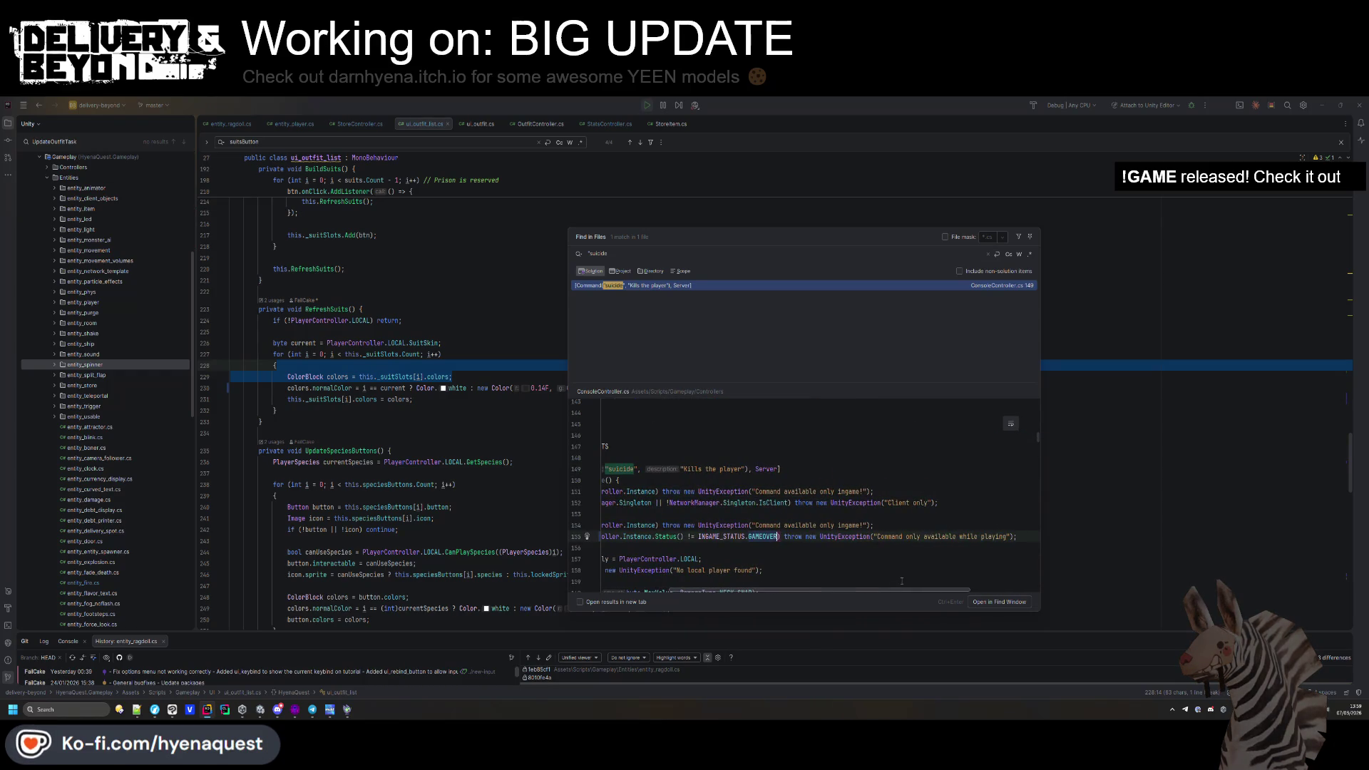
left_click(956, 536)
type("not")
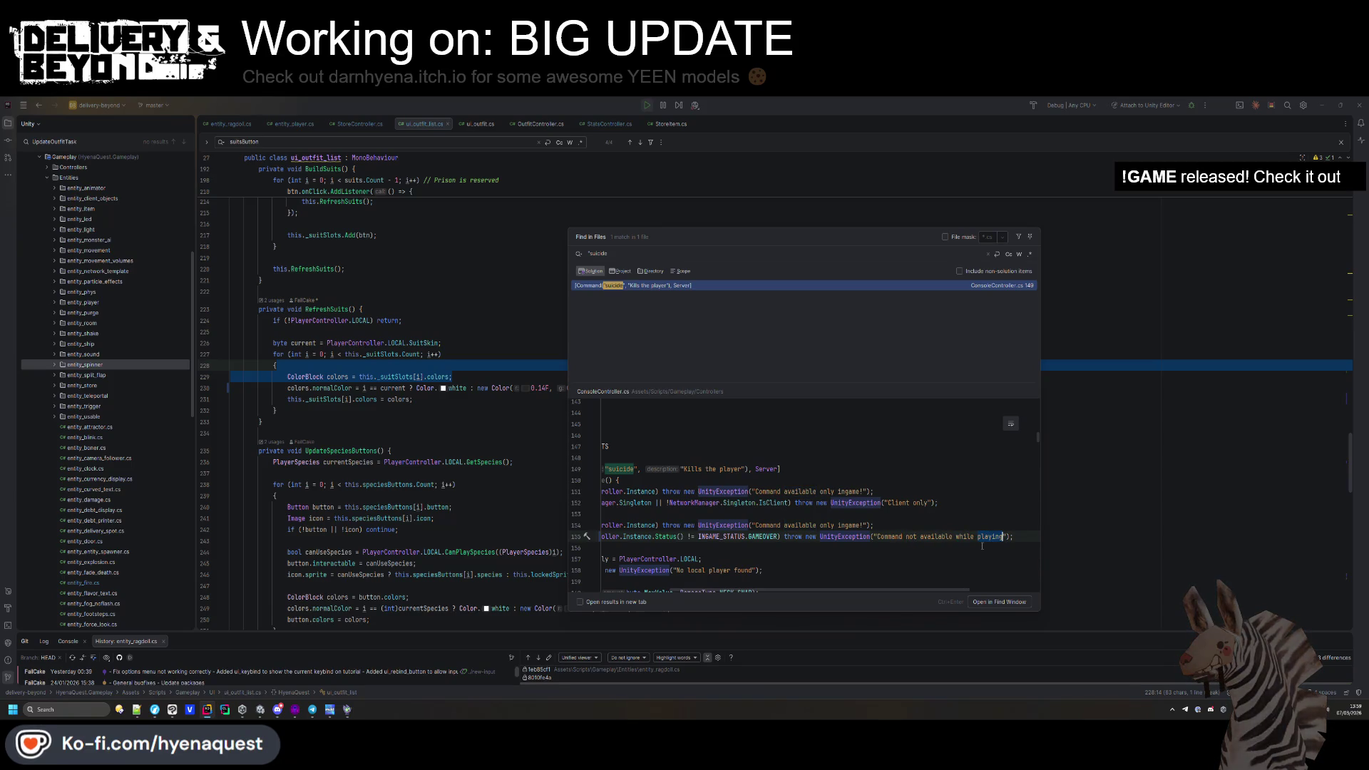
key("ctrl+z")
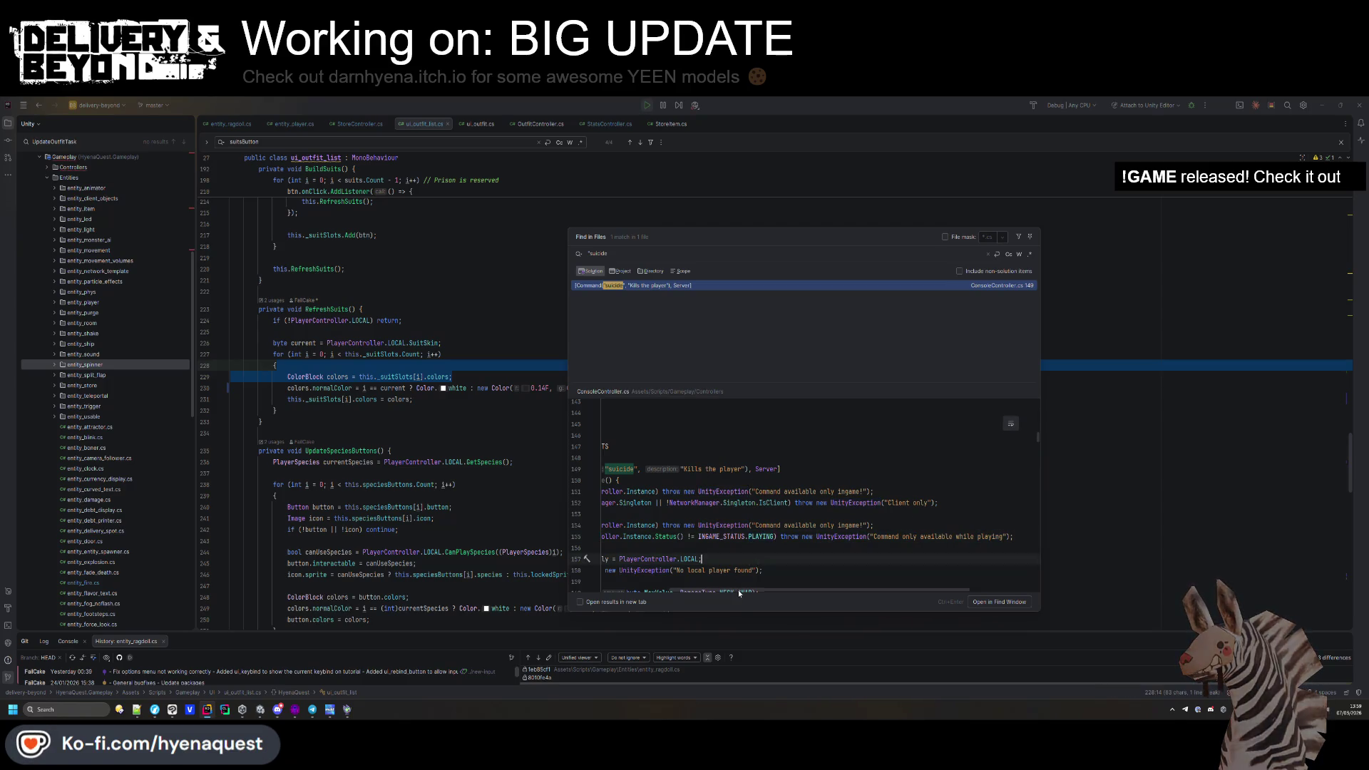
key("Escape")
key("alt+Tab")
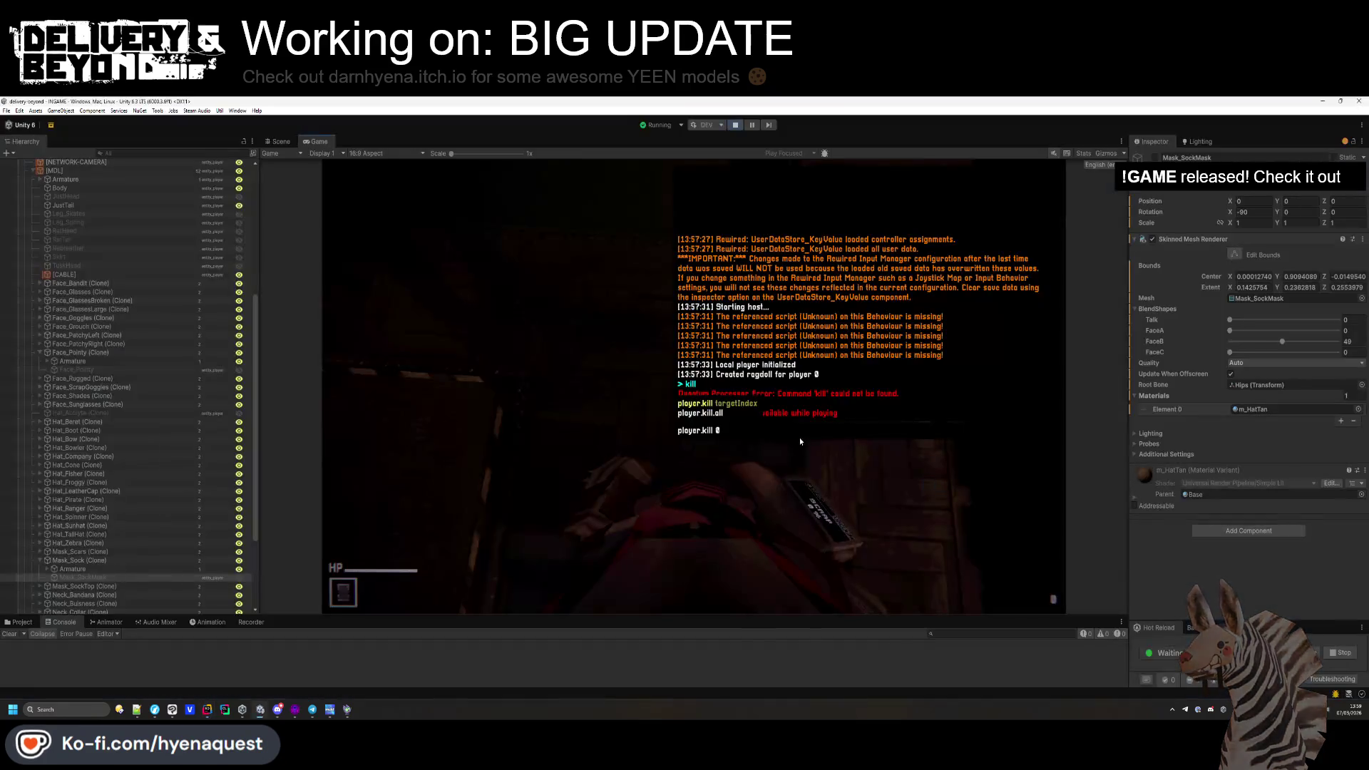
Run 'player.kill 0' and 'clear' in the console, then frame the collapsed character in the Scene view.
key("Return")
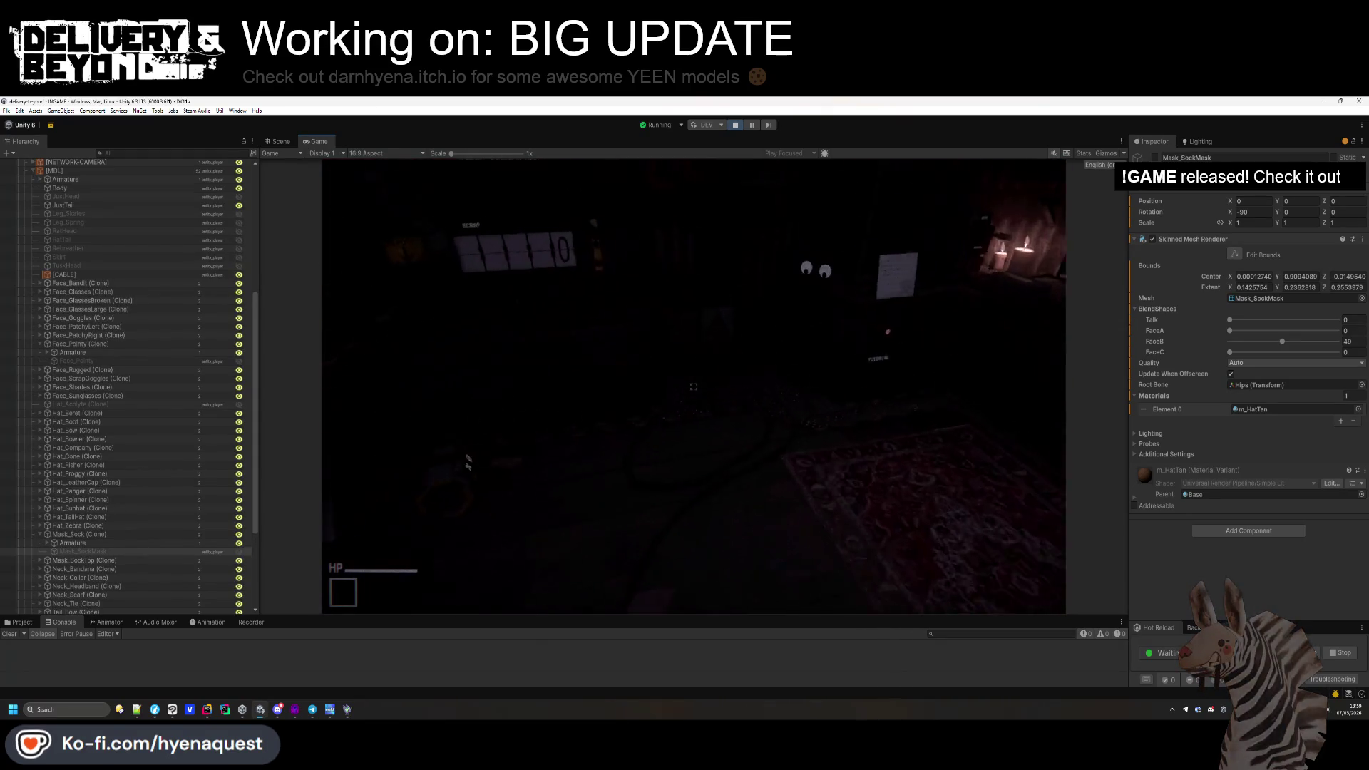
key("grave")
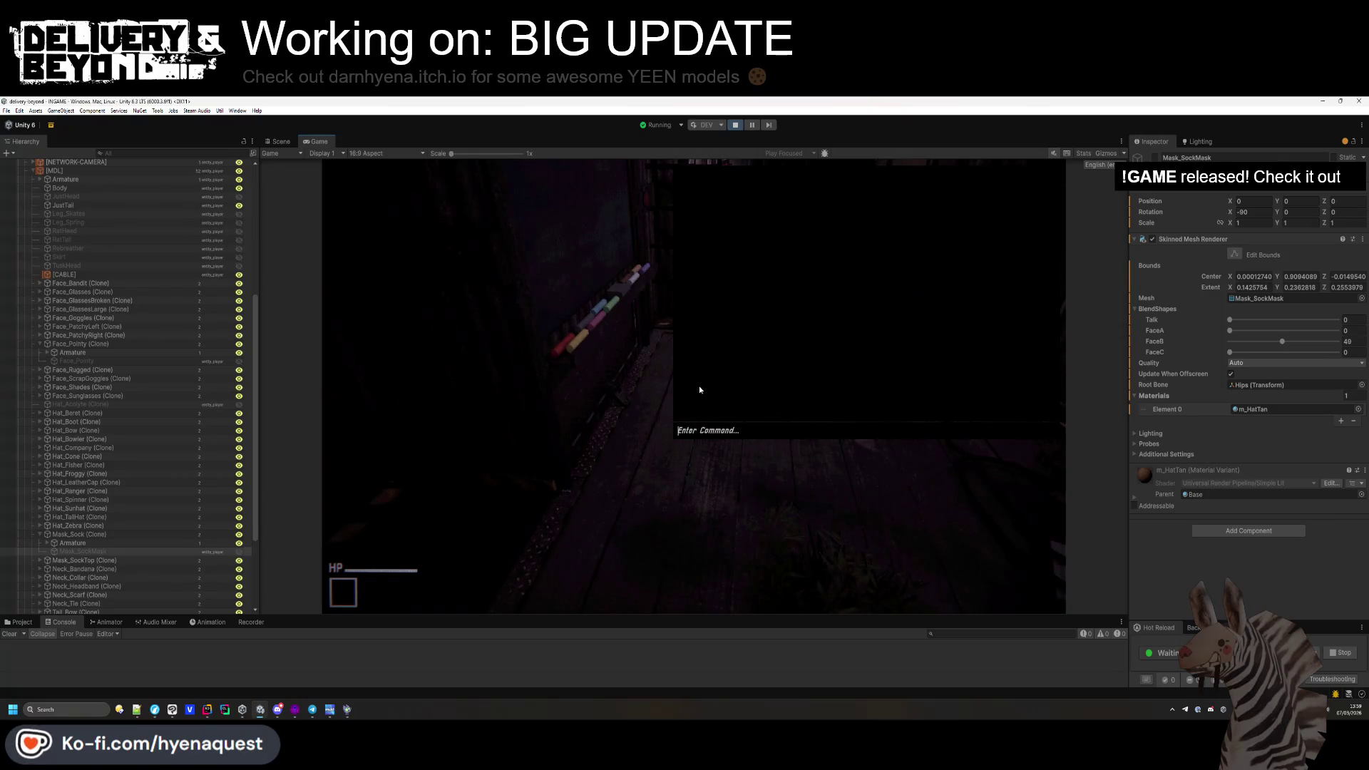
type("clear")
key("grave")
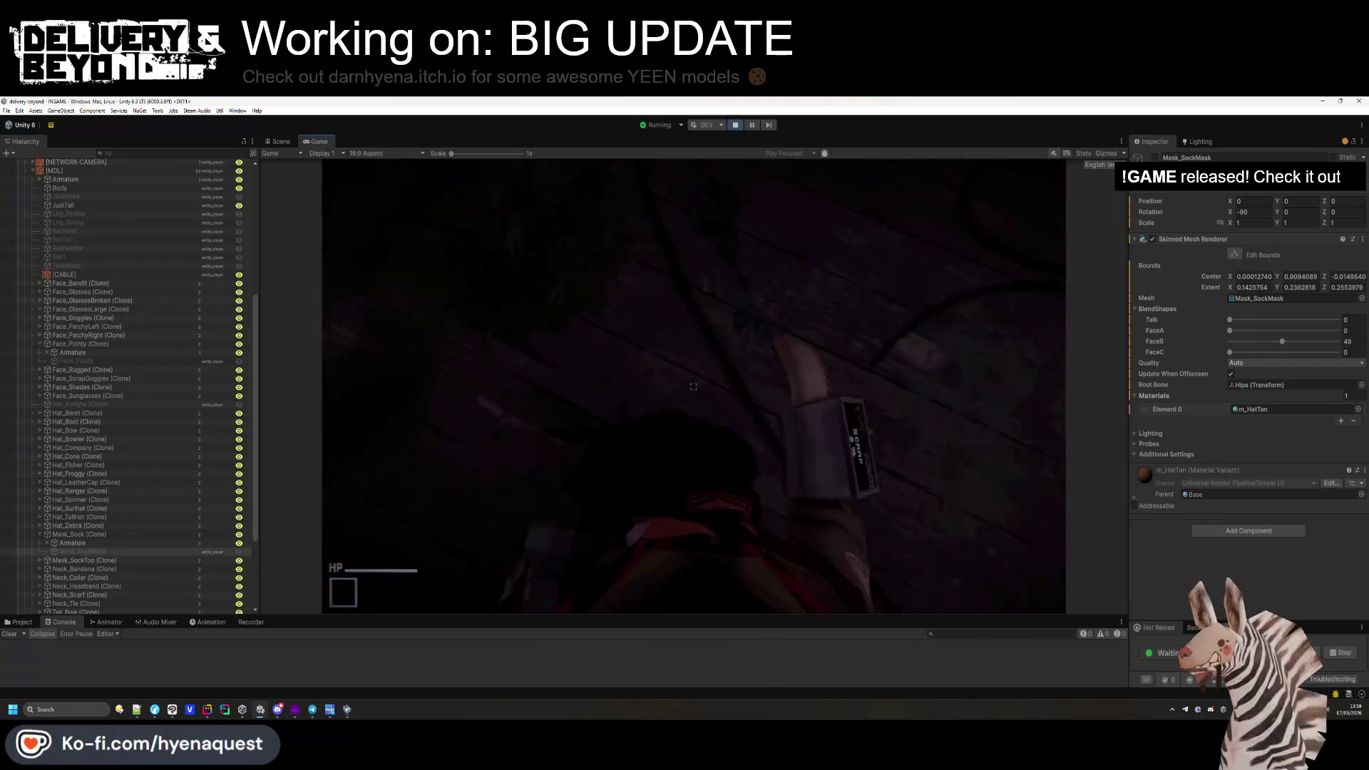
key("super")
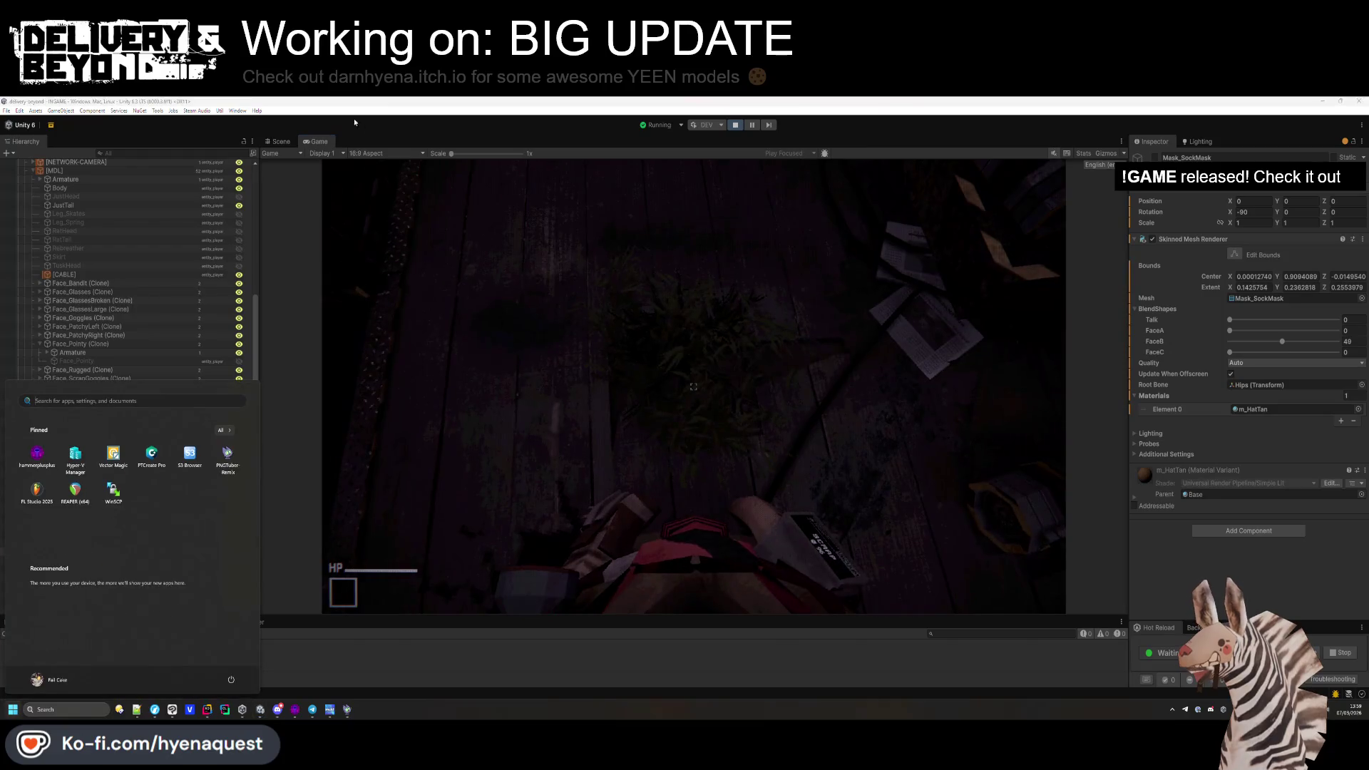
left_click(280, 141)
mouse_move(651, 453)
left_mouse_down()
mouse_move(890, 499)
mouse_move(749, 611)
mouse_move(697, 559)
mouse_move(715, 458)
mouse_move(505, 502)
mouse_move(580, 516)
left_mouse_up()
key("f")
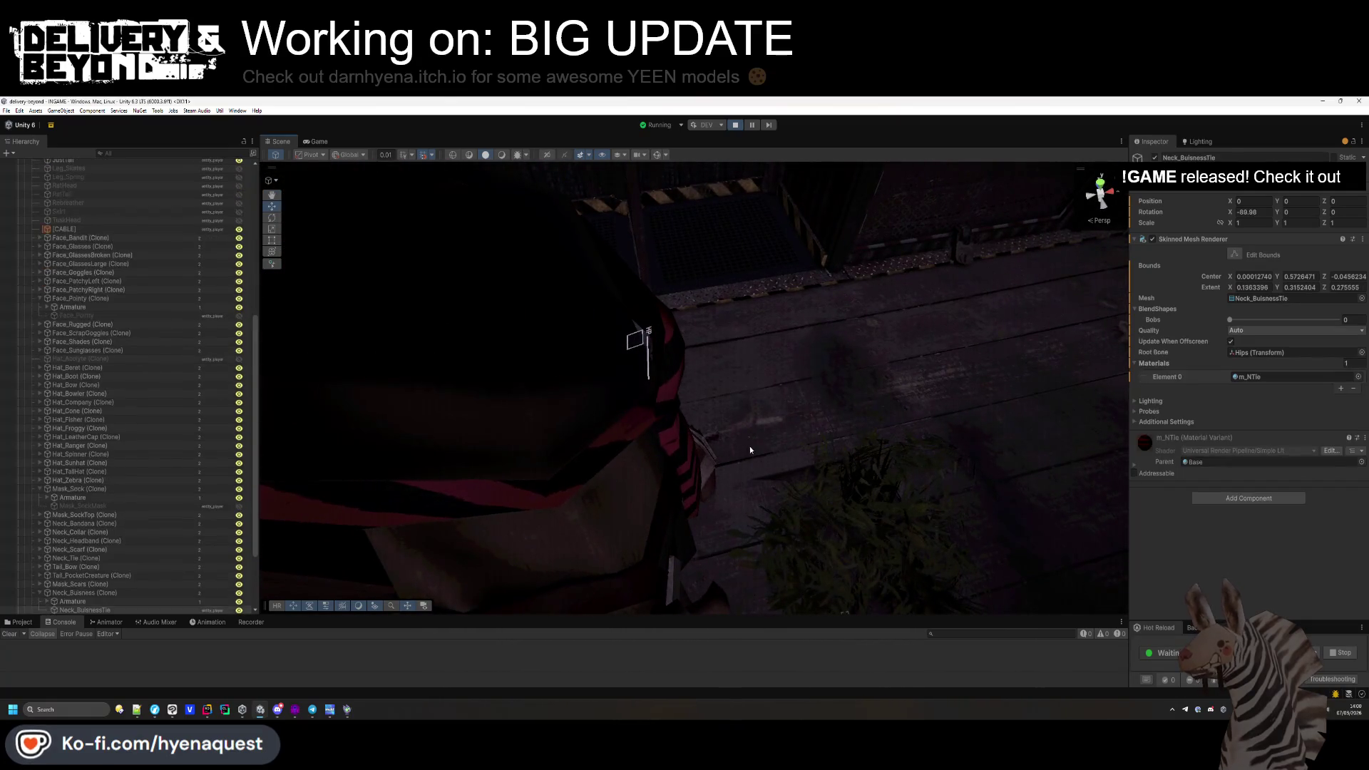
Inspect the m_NTie material and Neck_Buisness model, then orbit the Scene view to the keypad wall.
left_click(1134, 469)
mouse_move(788, 400)
left_mouse_down()
mouse_move(442, 360)
mouse_move(825, 360)
mouse_move(550, 229)
mouse_move(652, 368)
mouse_move(756, 321)
left_mouse_up()
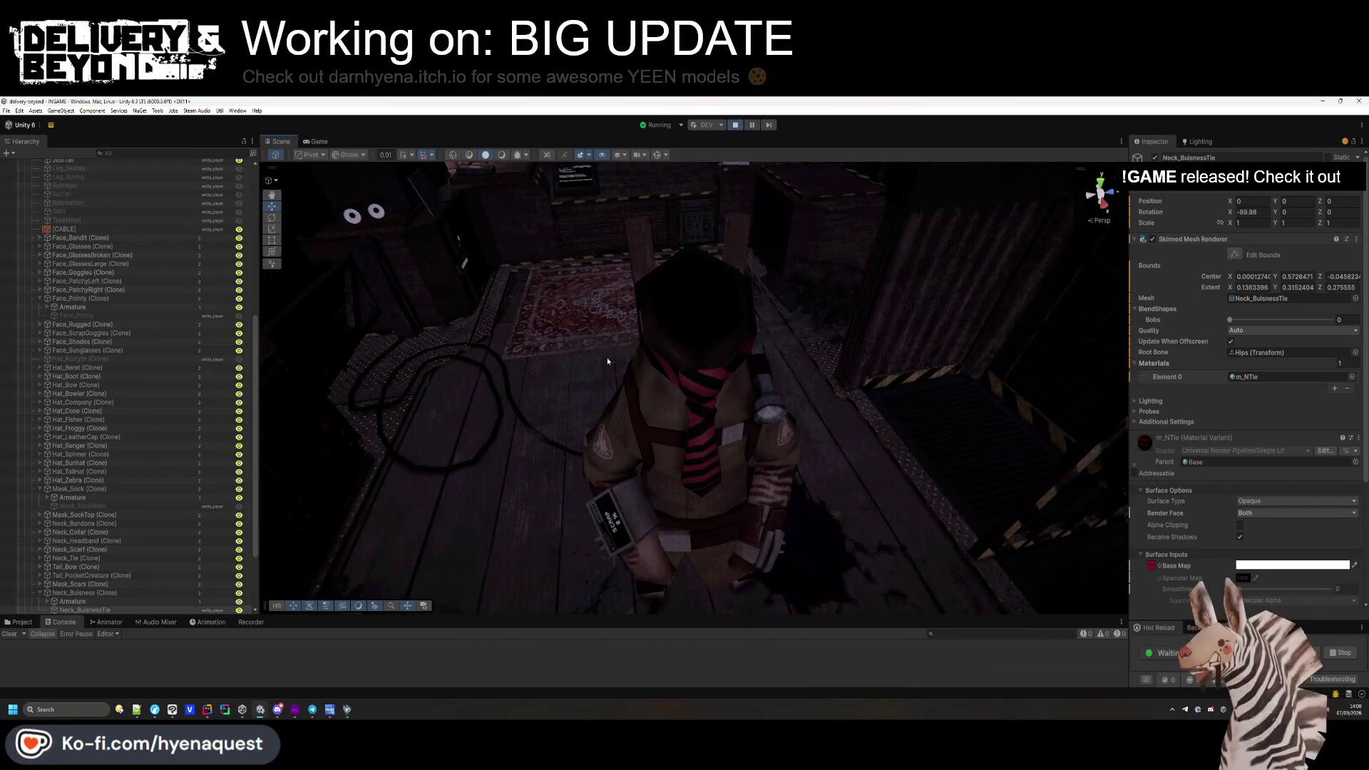
left_click(15, 622)
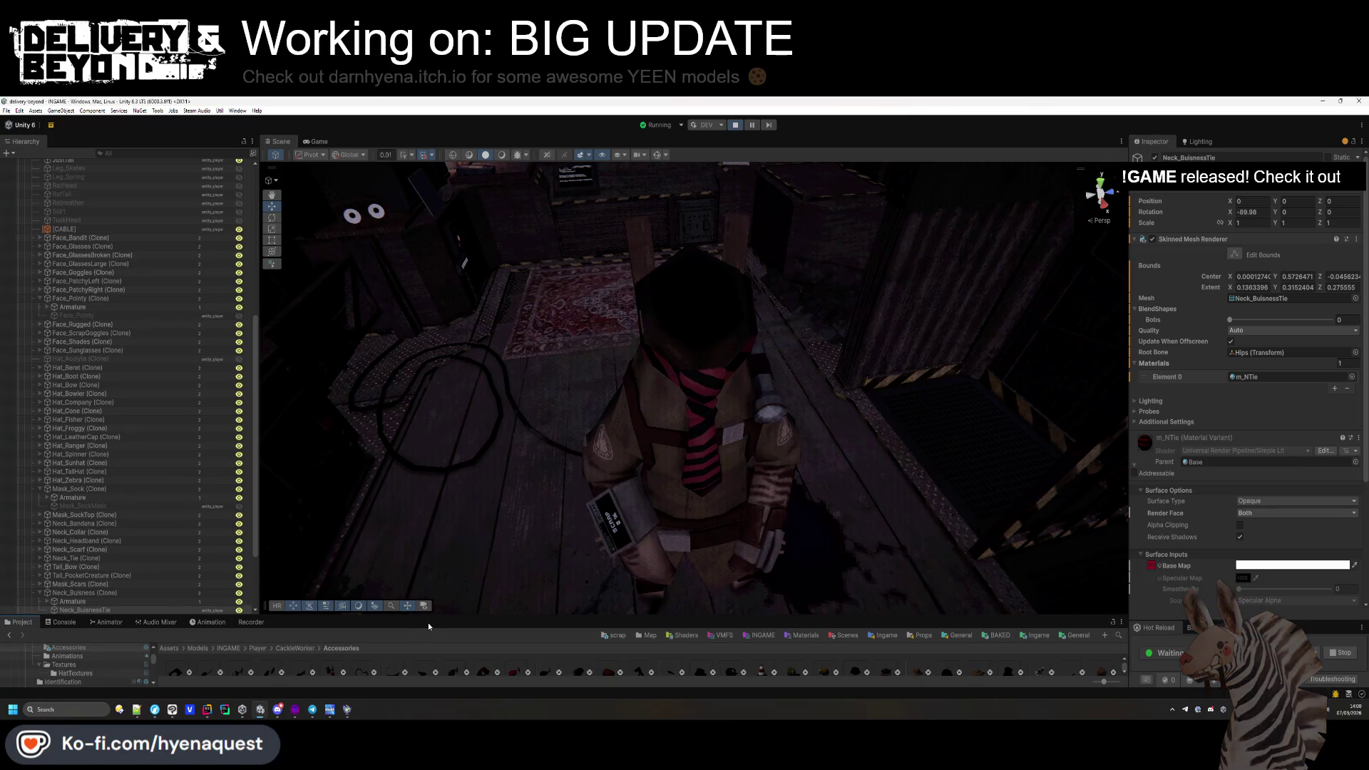
left_click_drag(428, 625, 453, 460)
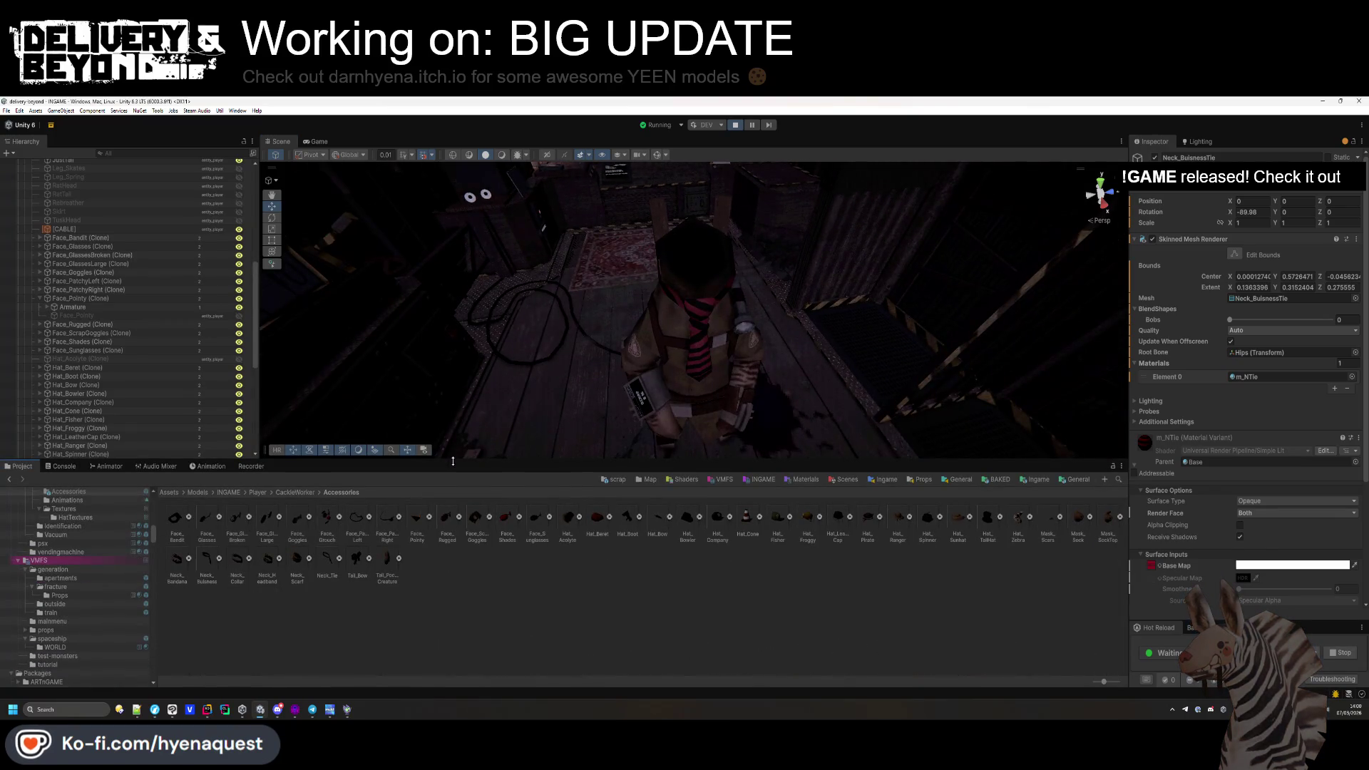
left_click(526, 594)
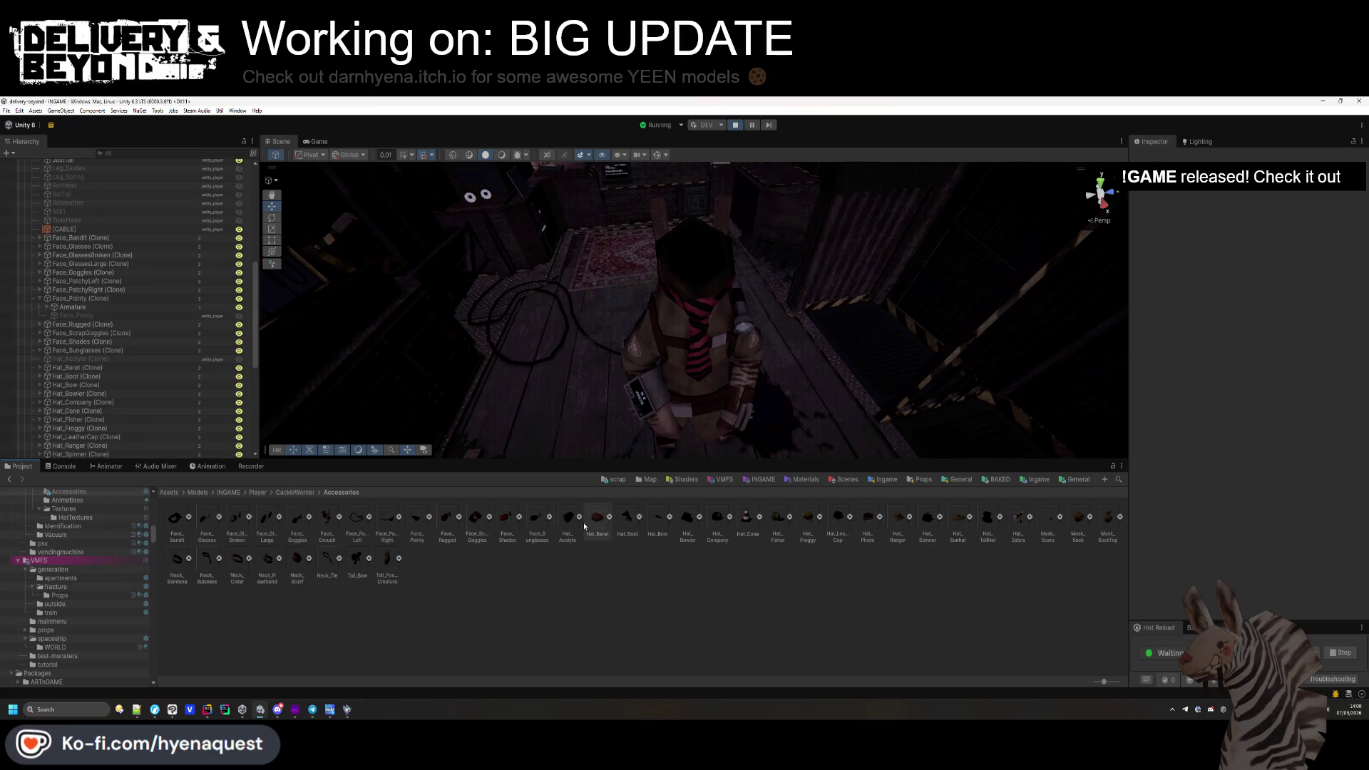
left_click(207, 561)
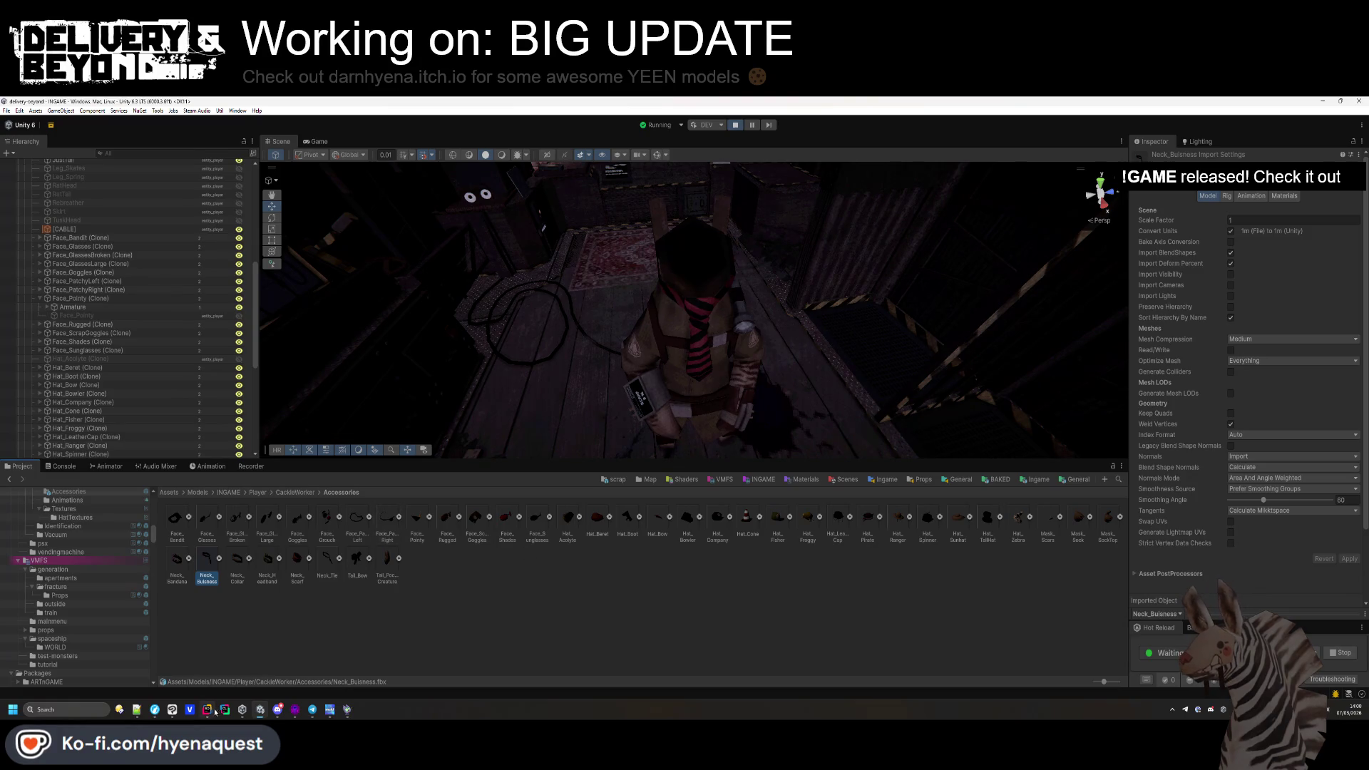
mouse_move(212, 715)
left_click(154, 709)
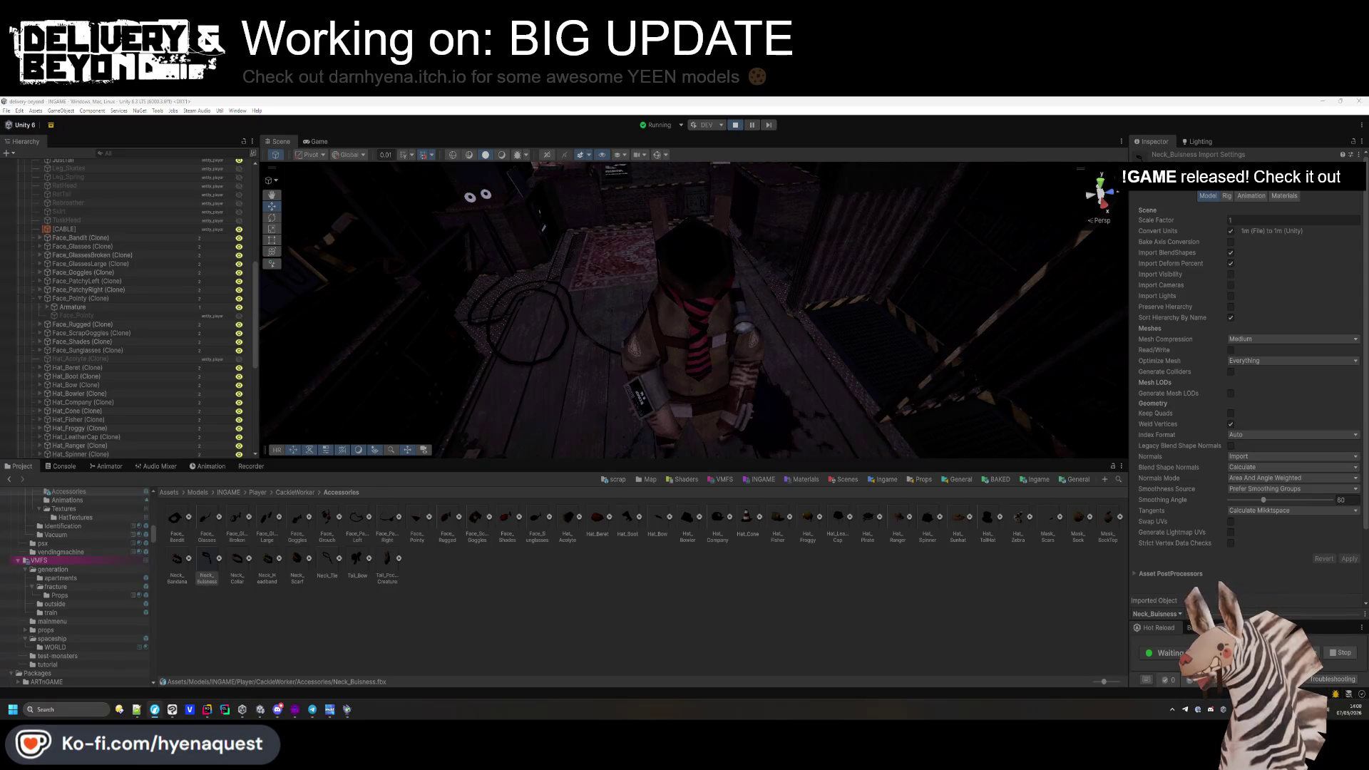
mouse_move(784, 299)
left_mouse_down()
mouse_move(889, 318)
mouse_move(770, 366)
mouse_move(759, 328)
left_mouse_up()
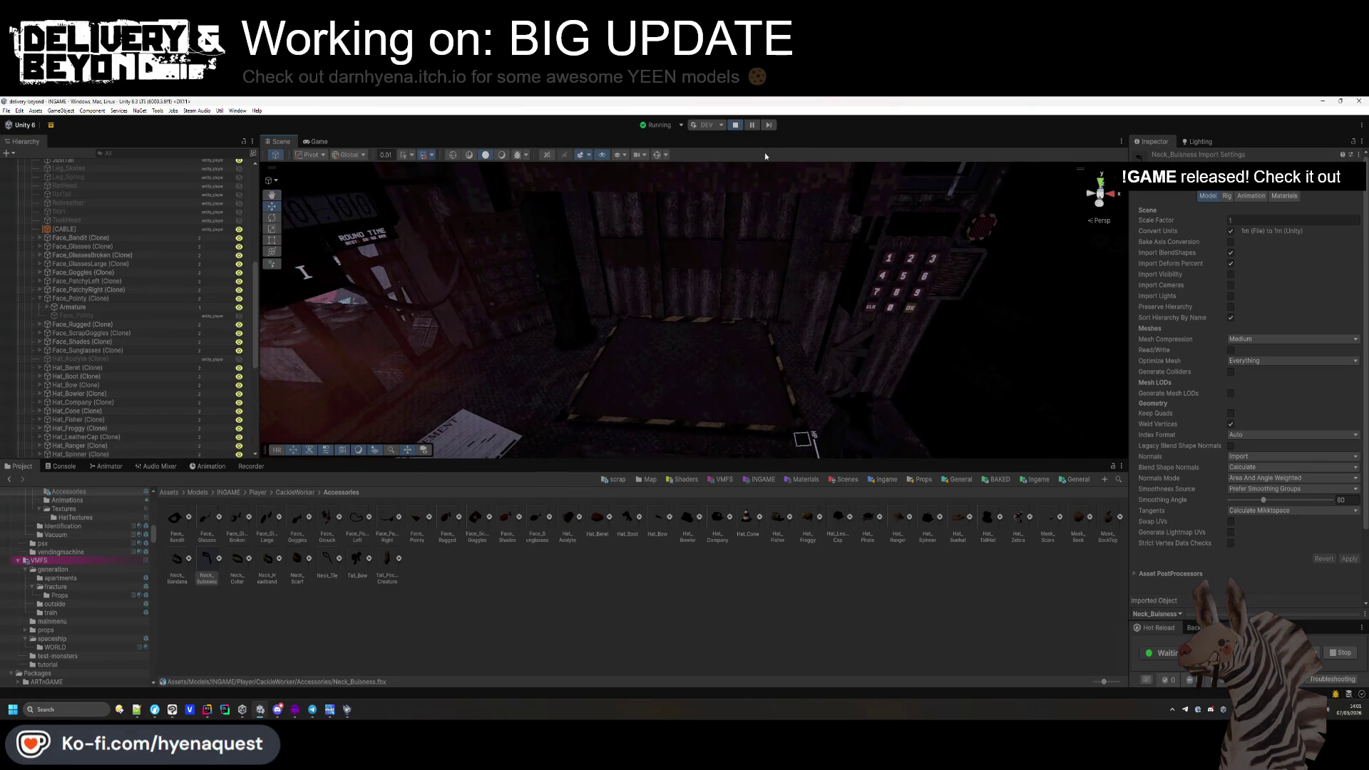
While the game runs, inspect the yellow breakable safe area trigger box and the SPAWN-POS marker.
left_click(656, 154)
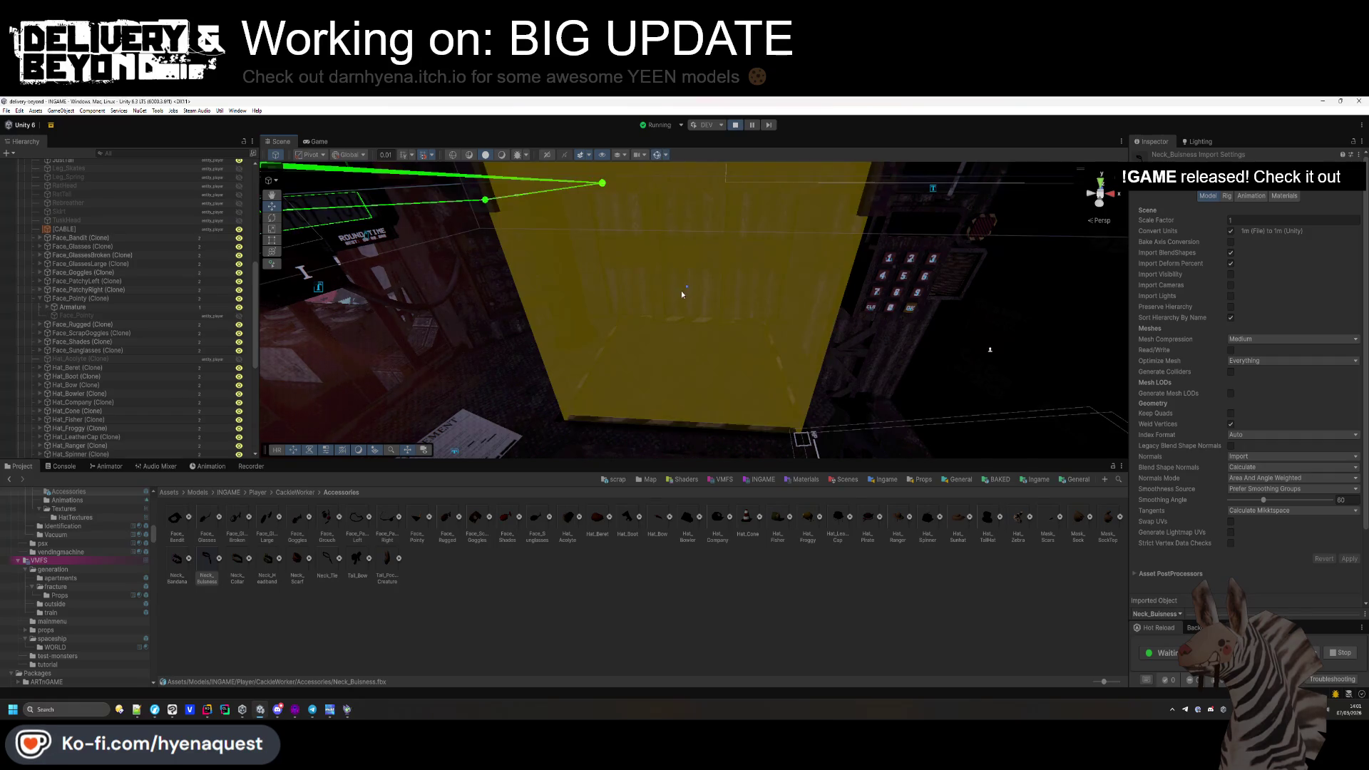
left_click(687, 287)
left_click(755, 313)
left_click_drag(754, 312, 750, 325)
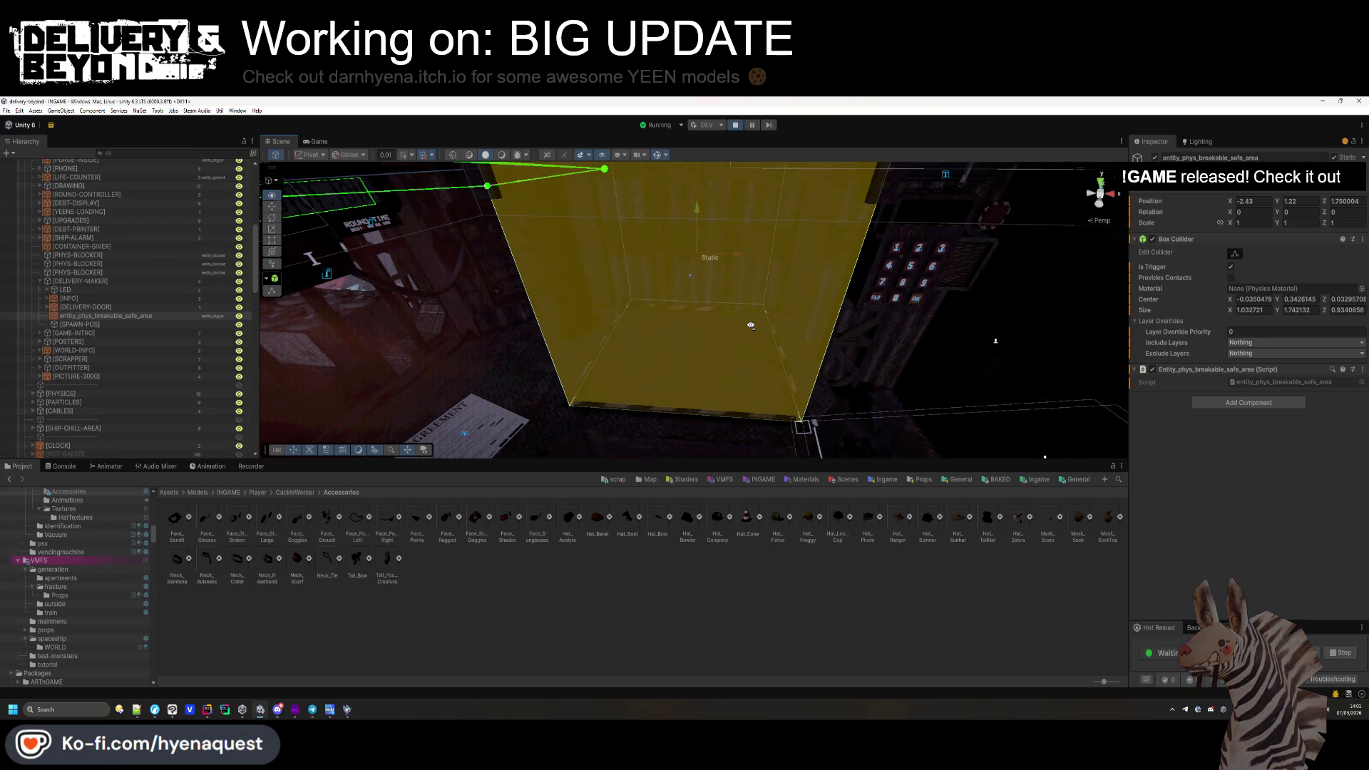
mouse_move(713, 299)
left_mouse_down()
mouse_move(734, 330)
mouse_move(712, 284)
mouse_move(748, 374)
mouse_move(707, 337)
left_mouse_up()
left_click(705, 289)
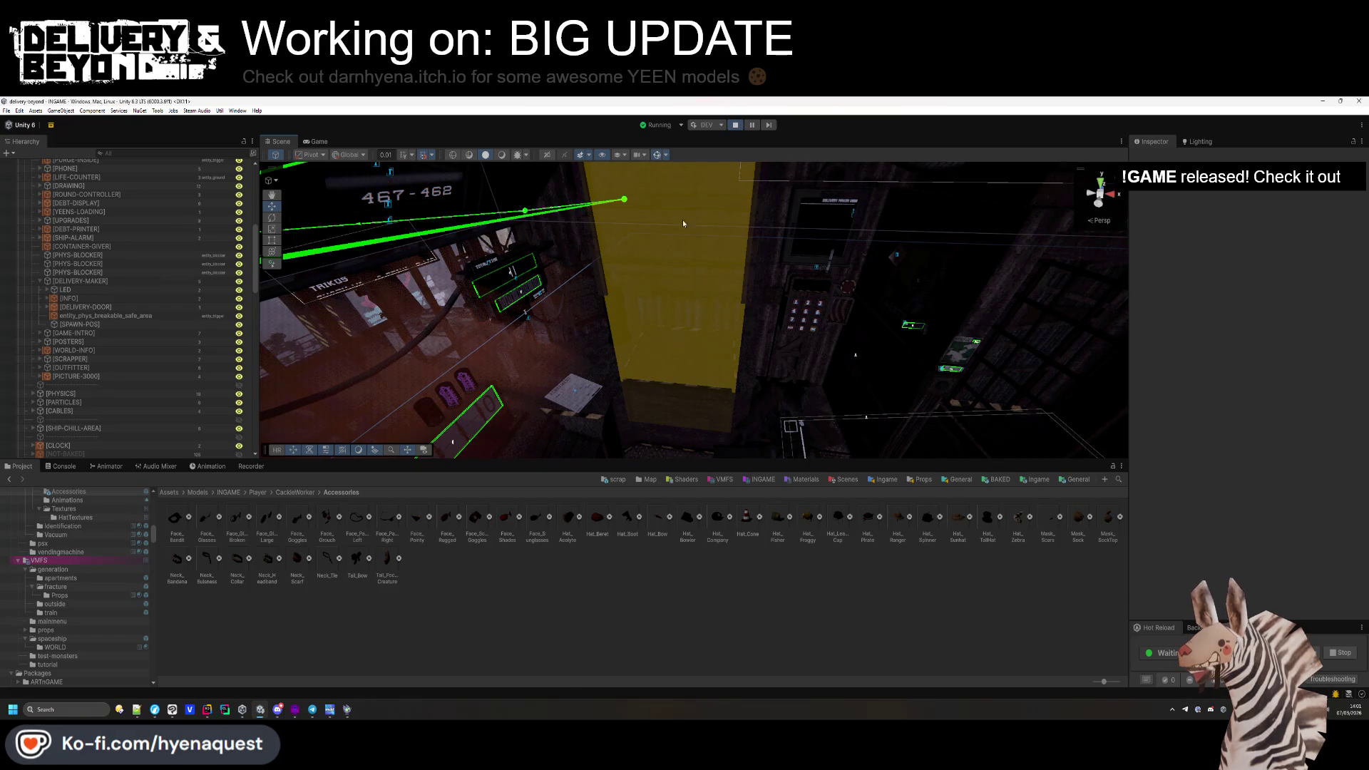
mouse_move(687, 375)
left_mouse_down()
mouse_move(670, 388)
mouse_move(660, 379)
mouse_move(670, 246)
left_mouse_up()
left_click(670, 248)
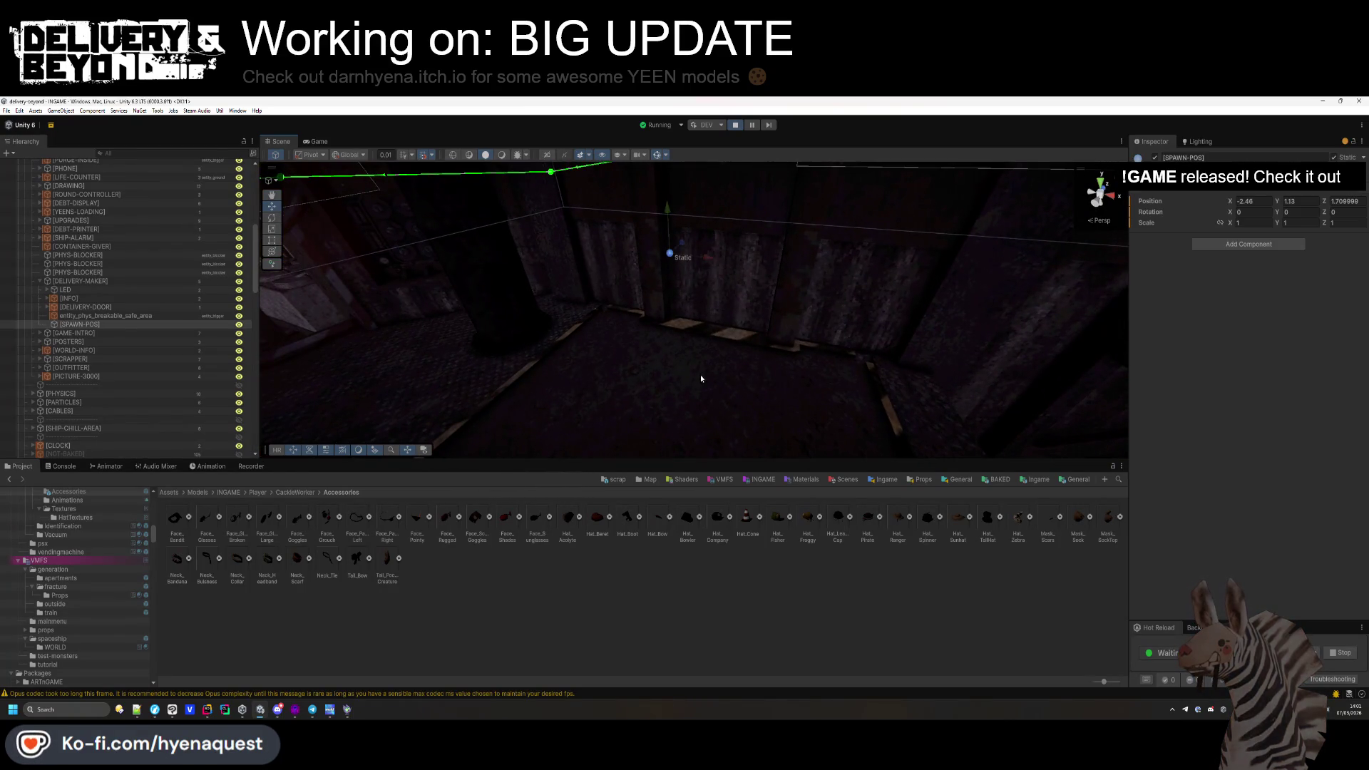
Exit play mode and drag the safe area collider's bottom down, raising Size Y from 1.742 to 2.302.
left_click(685, 221)
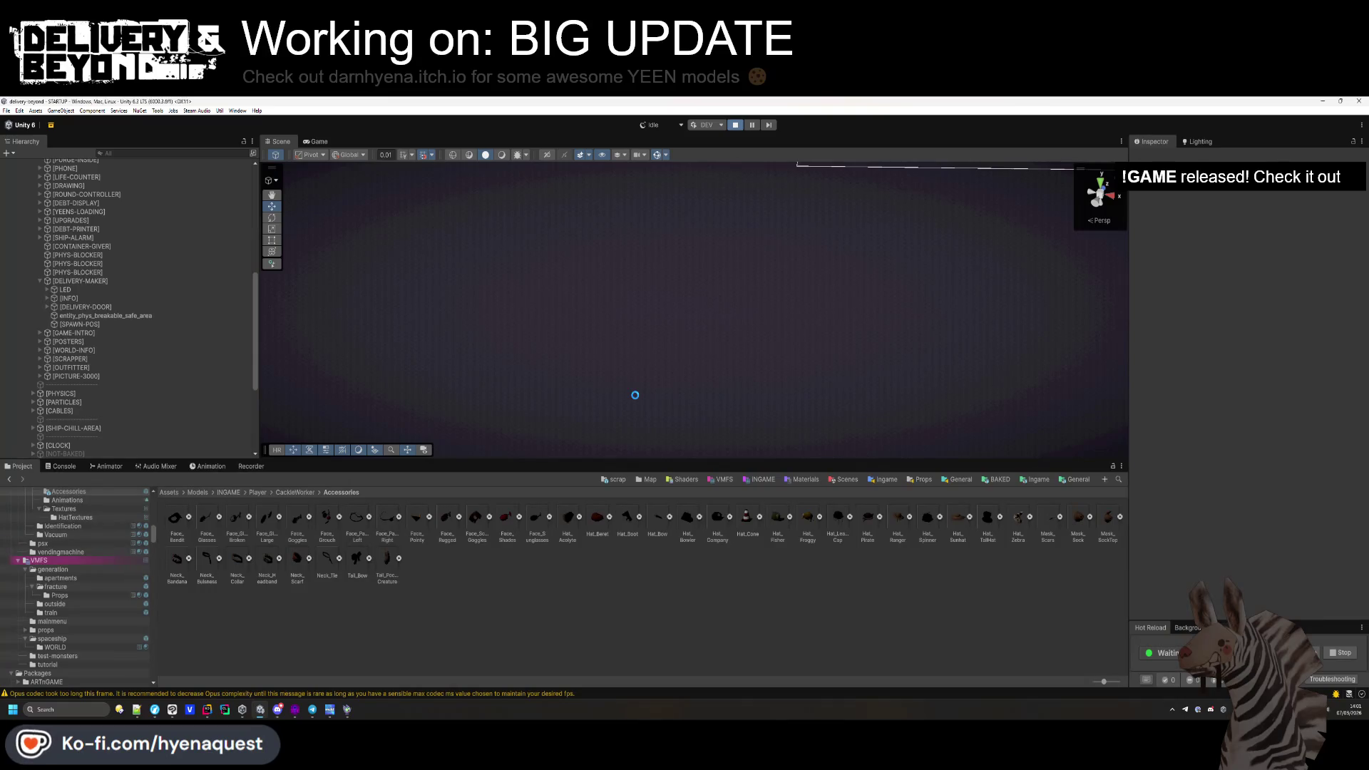
left_click_drag(635, 397, 658, 351)
left_click(659, 350)
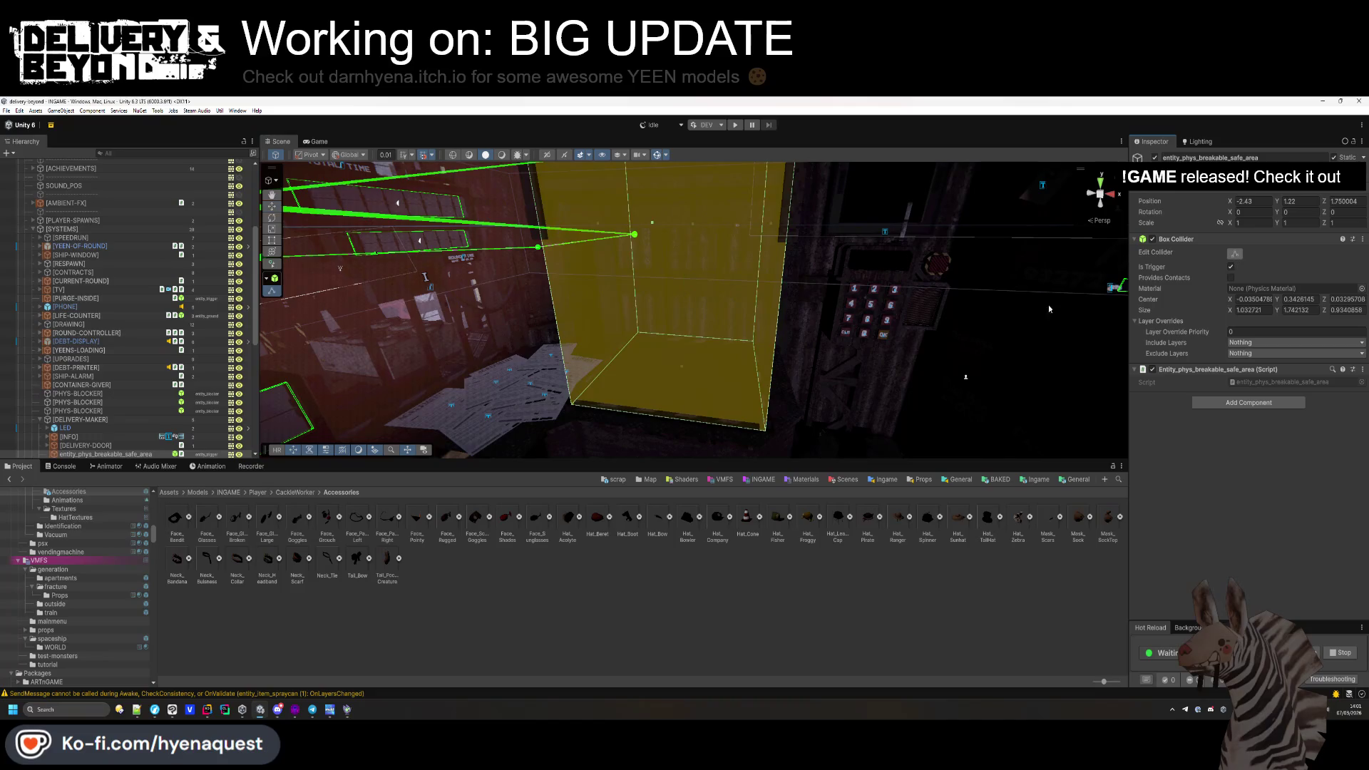
left_click_drag(681, 368, 656, 296)
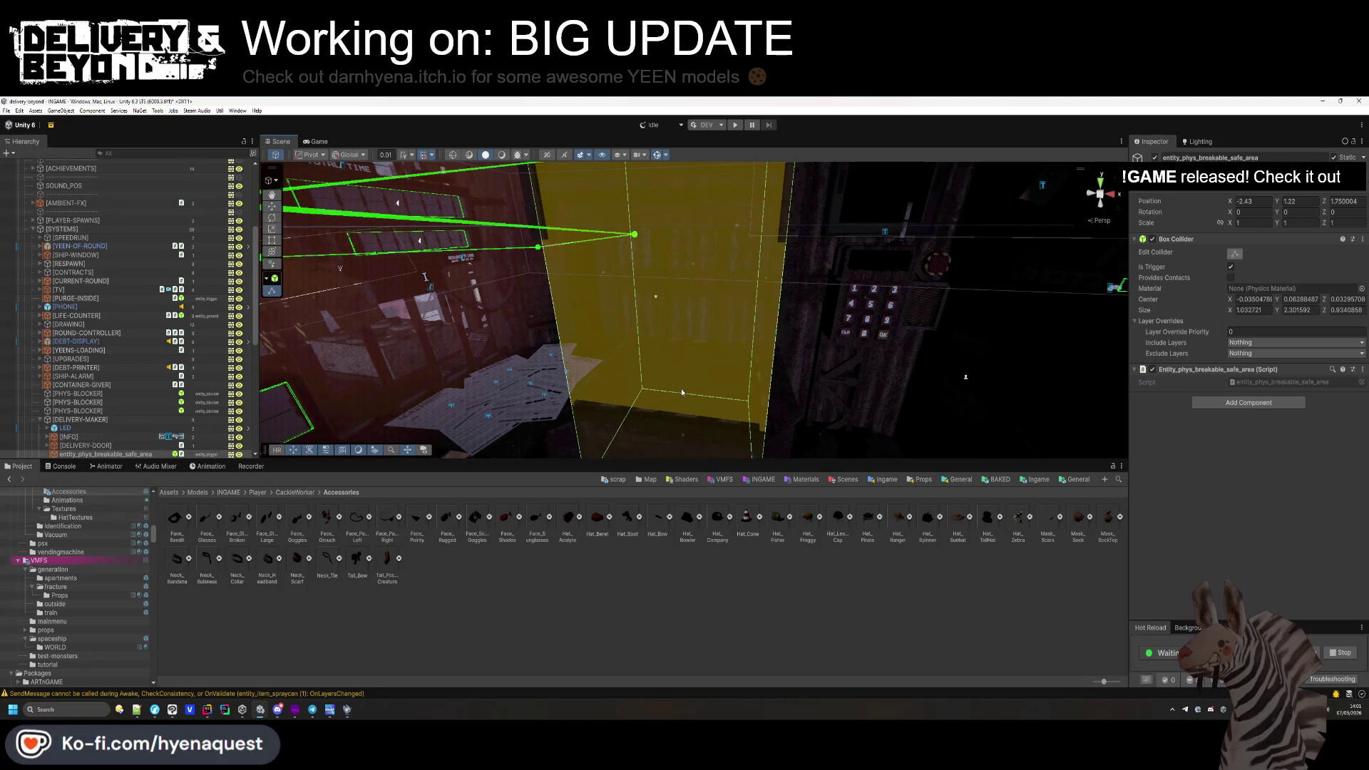
scroll(690, 331, "up", 5)
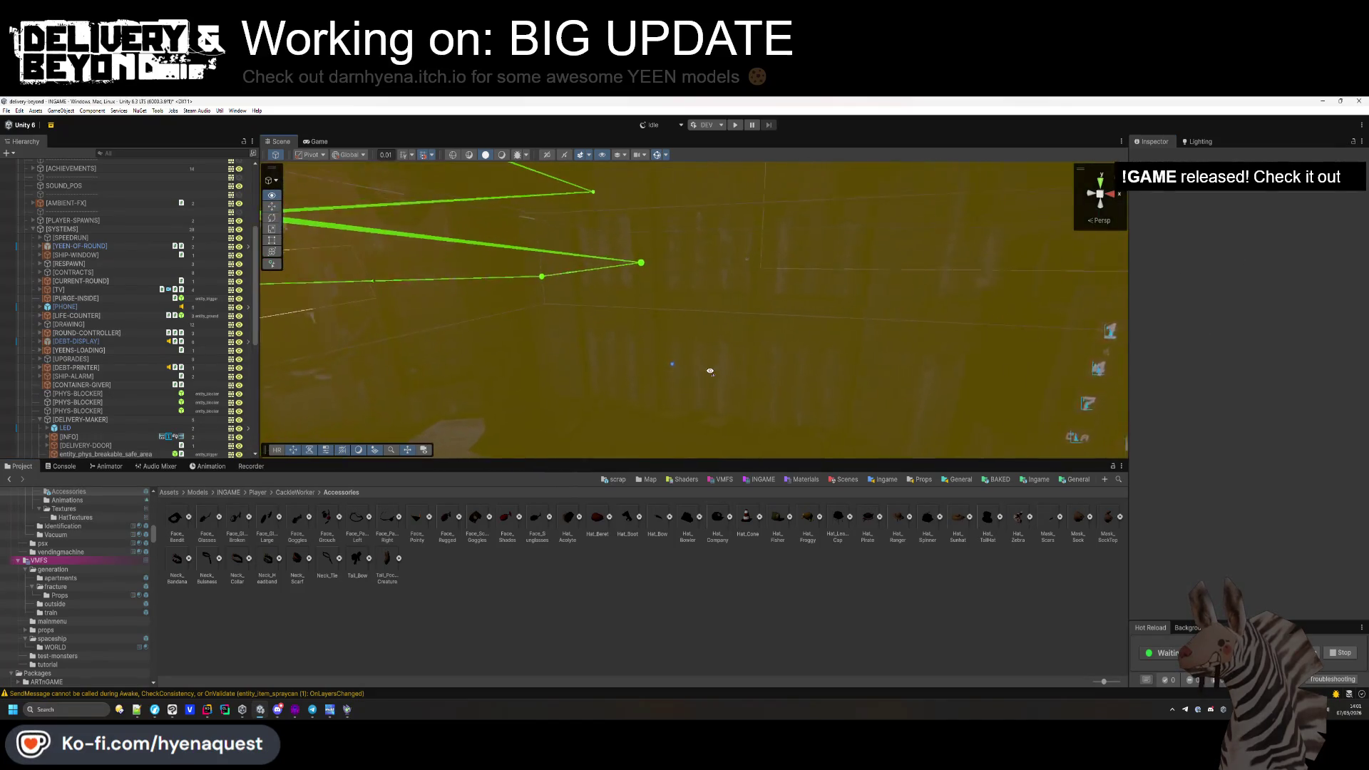
Check the SPAWN-POS marker, clear the selection, and switch over to Hammer.
left_click(684, 367)
left_click(681, 355)
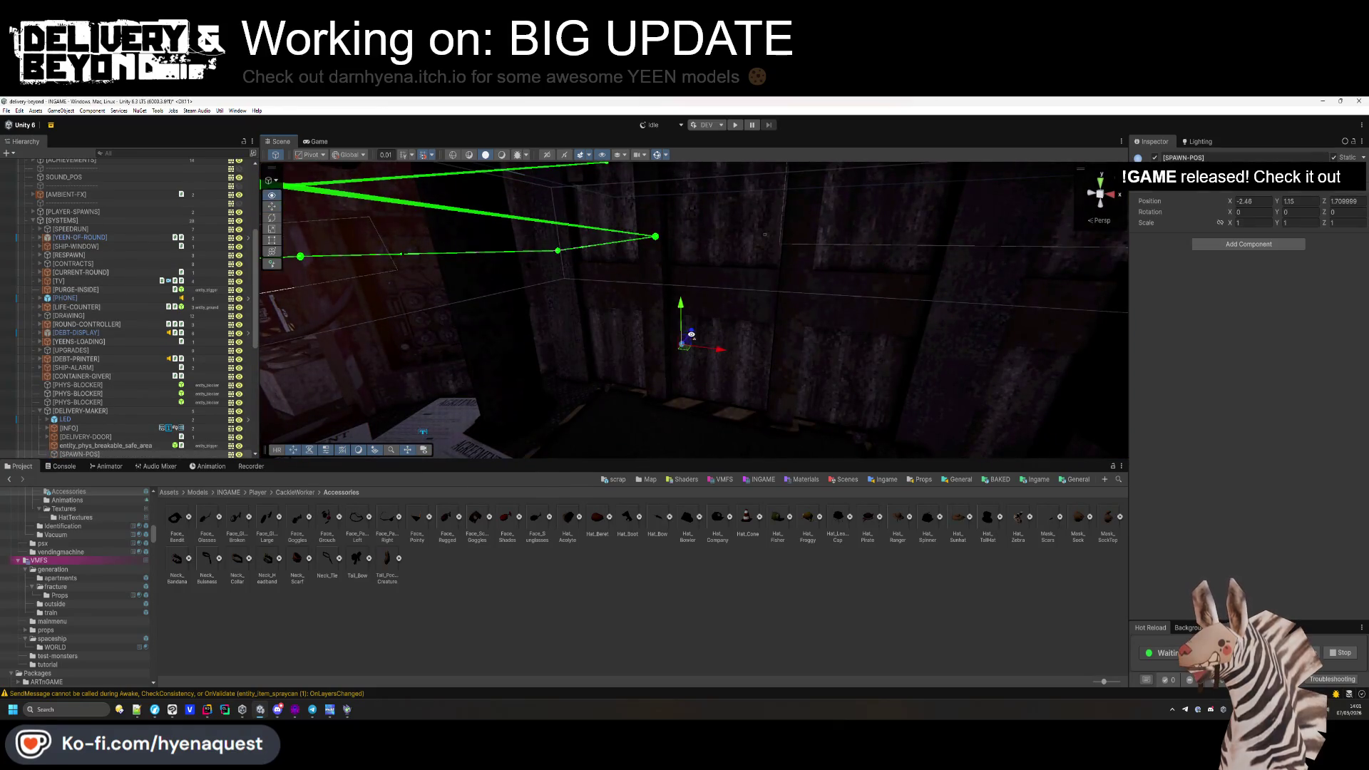
scroll(688, 342, "down", 5)
left_click(699, 379)
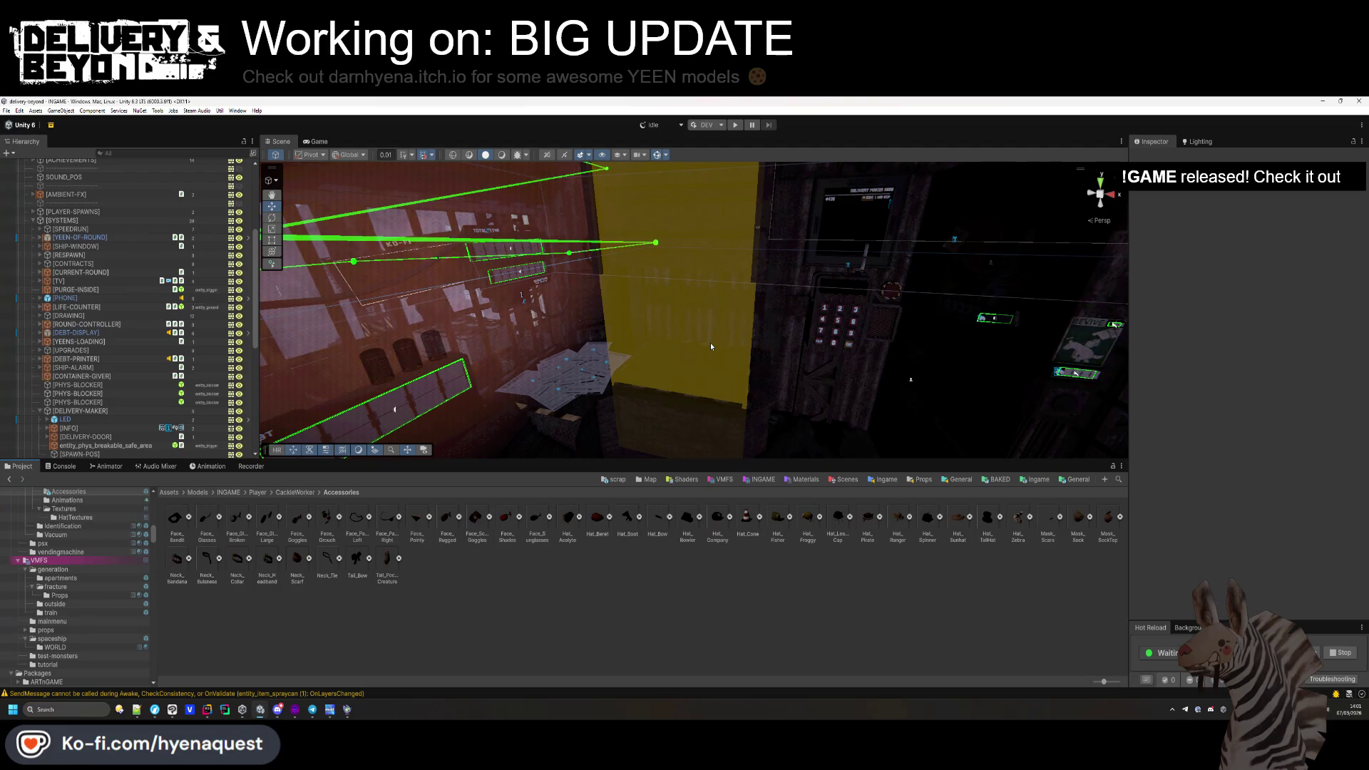
left_click(261, 708)
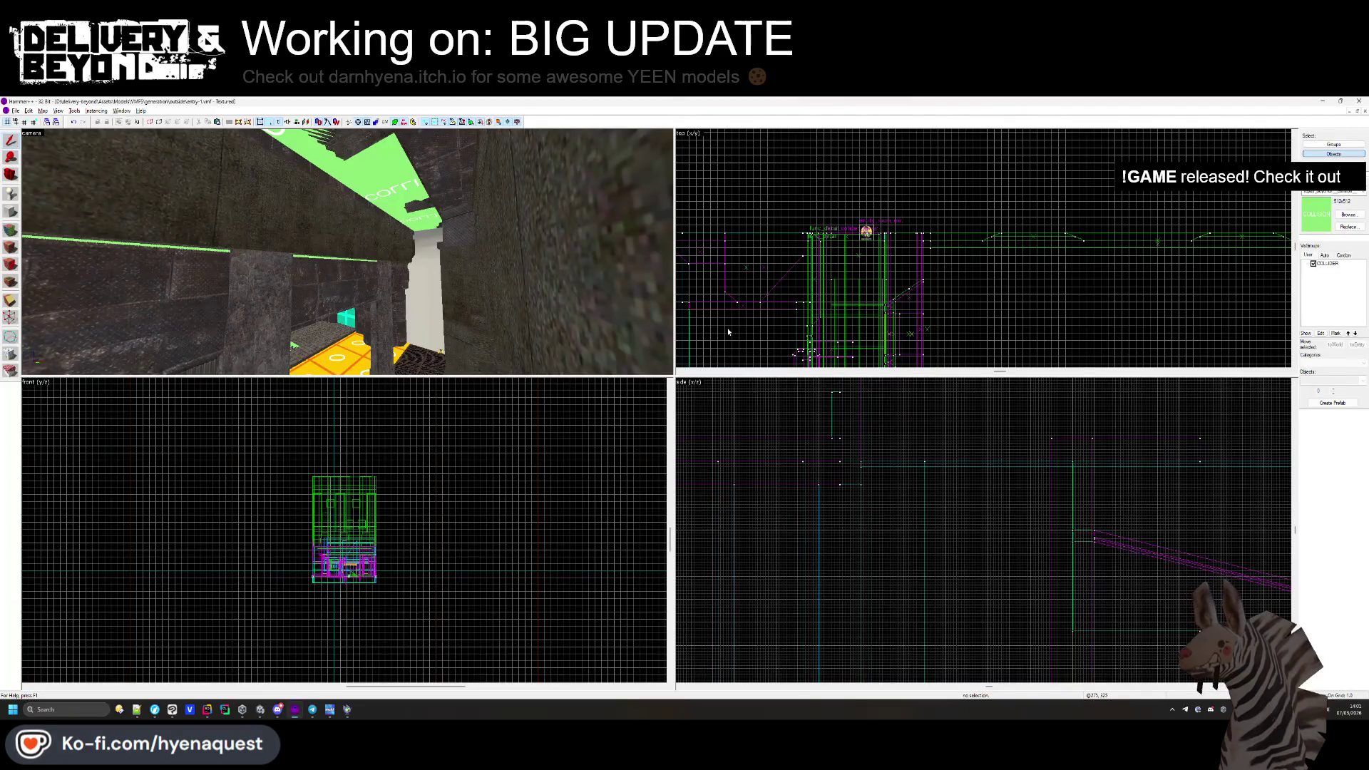
Close entry-1.vmf and open spaceship.vmf from the Models/VMFS/spaceship folder.
left_click(1364, 112)
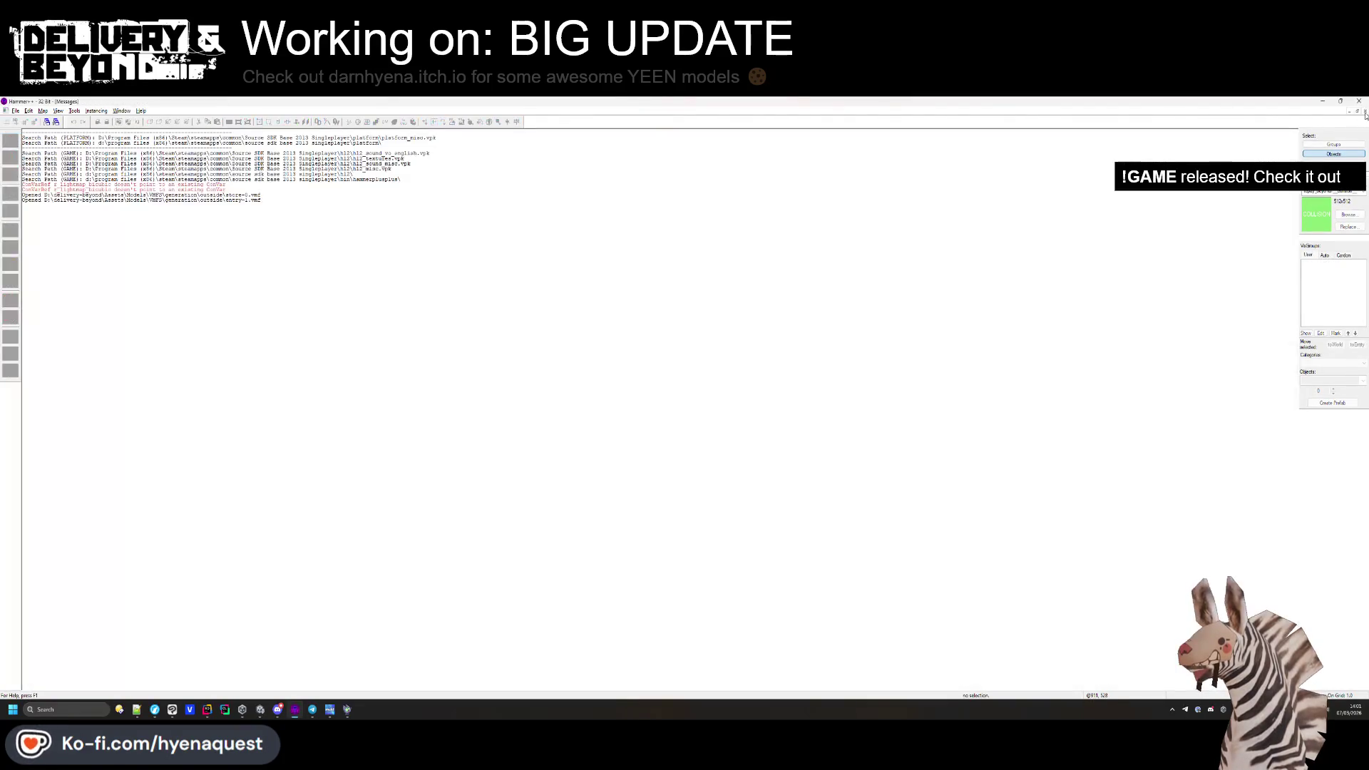
left_click(15, 111)
left_click(29, 127)
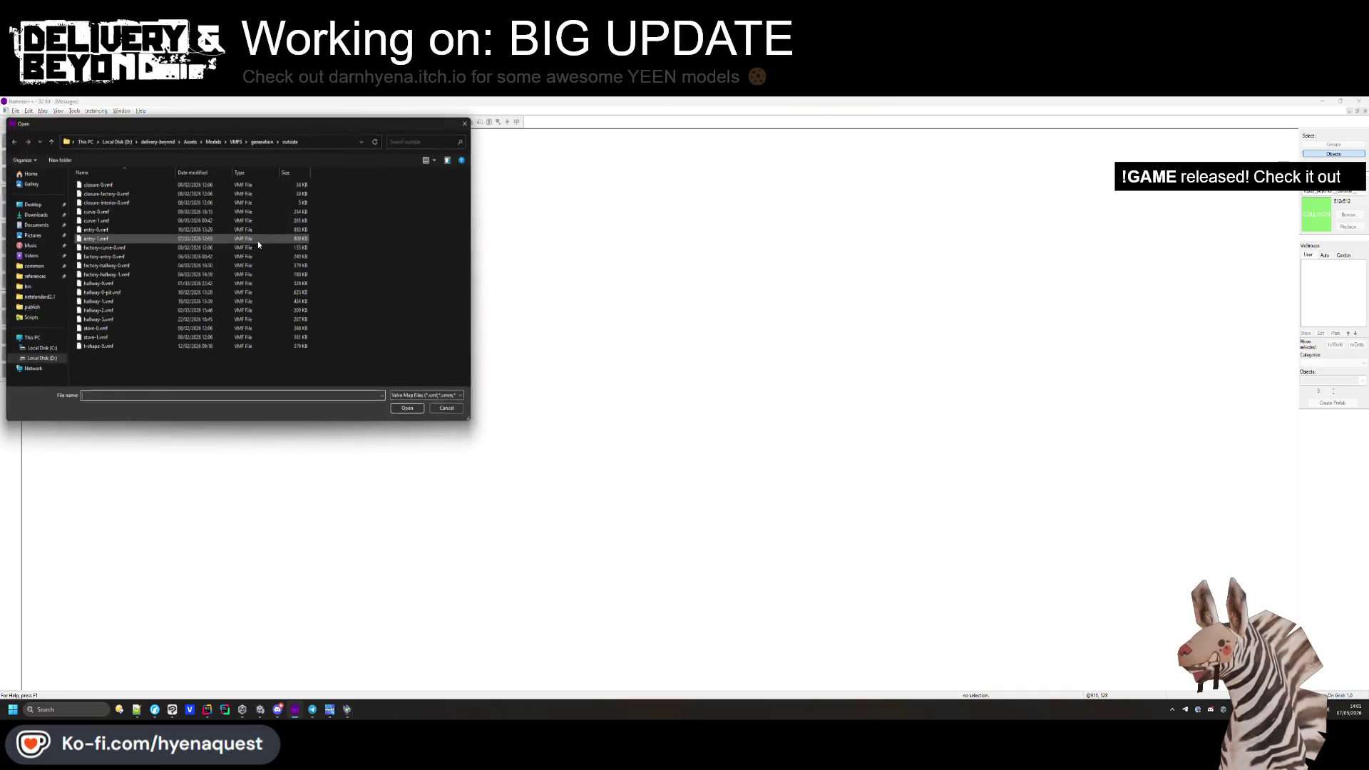
left_click(265, 141)
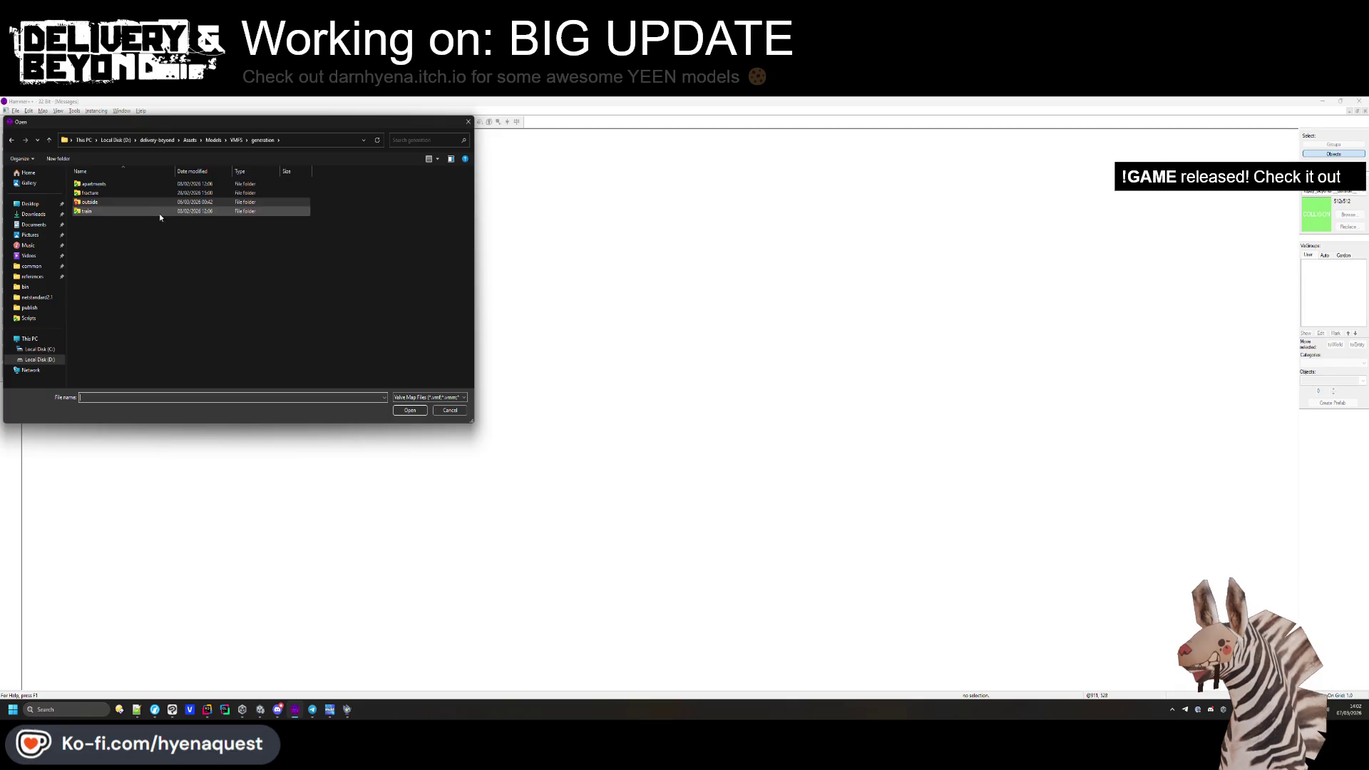
double_click(139, 201)
left_click(241, 141)
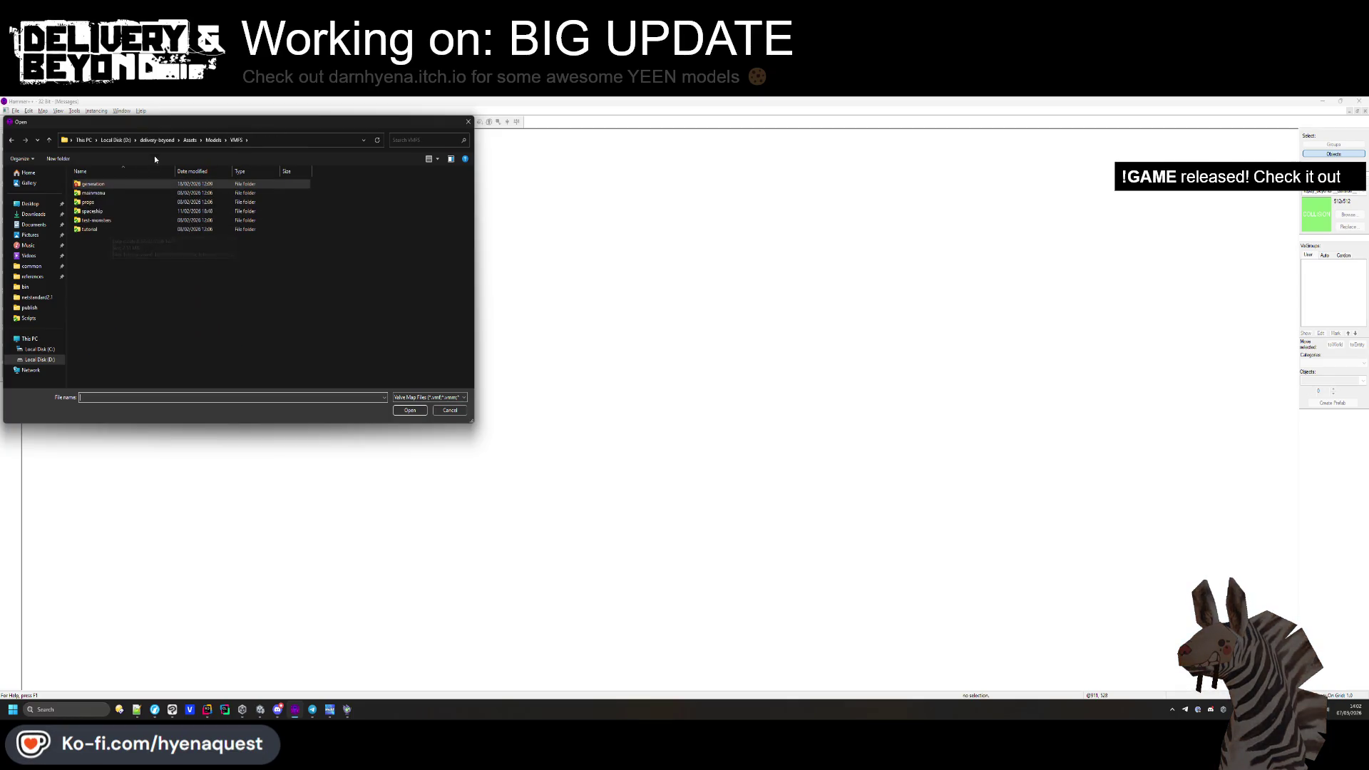
key("alt+Up")
double_click(101, 191)
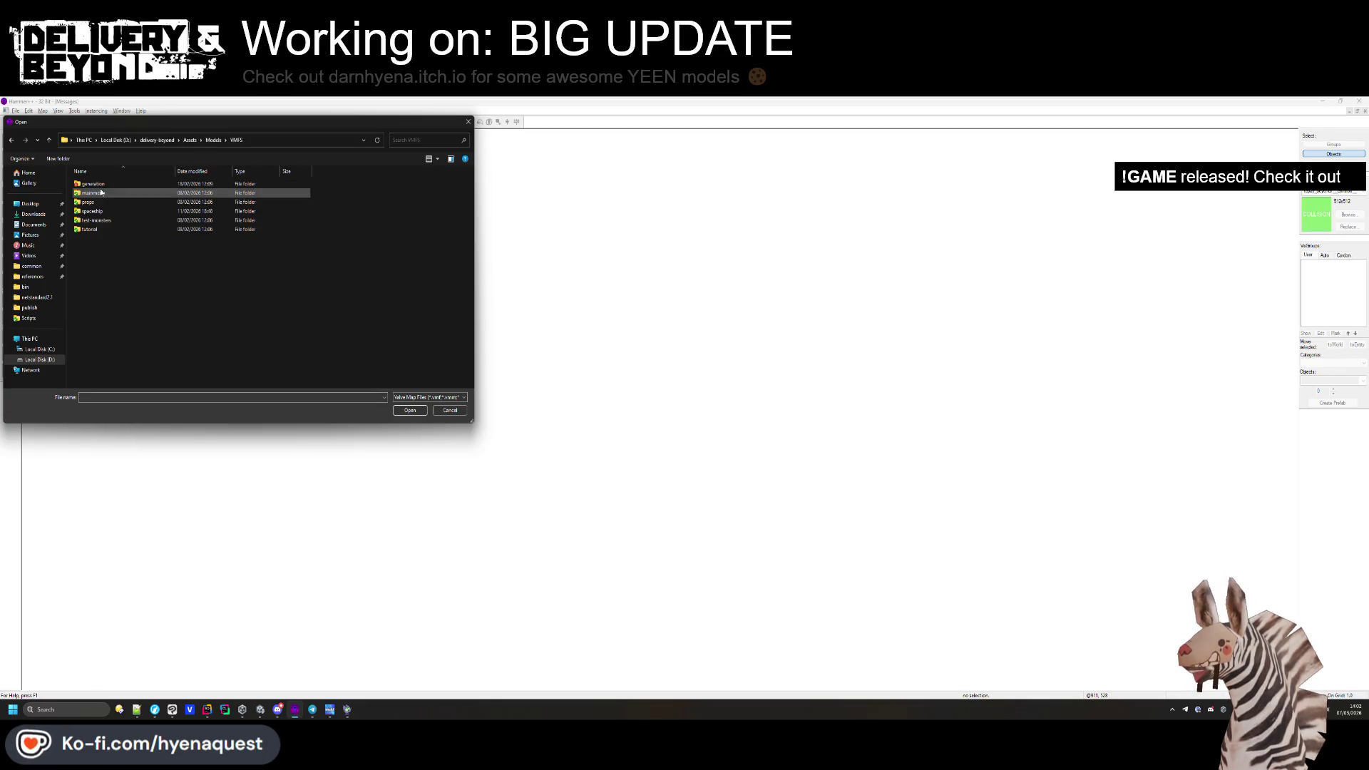
double_click(98, 200)
double_click(98, 201)
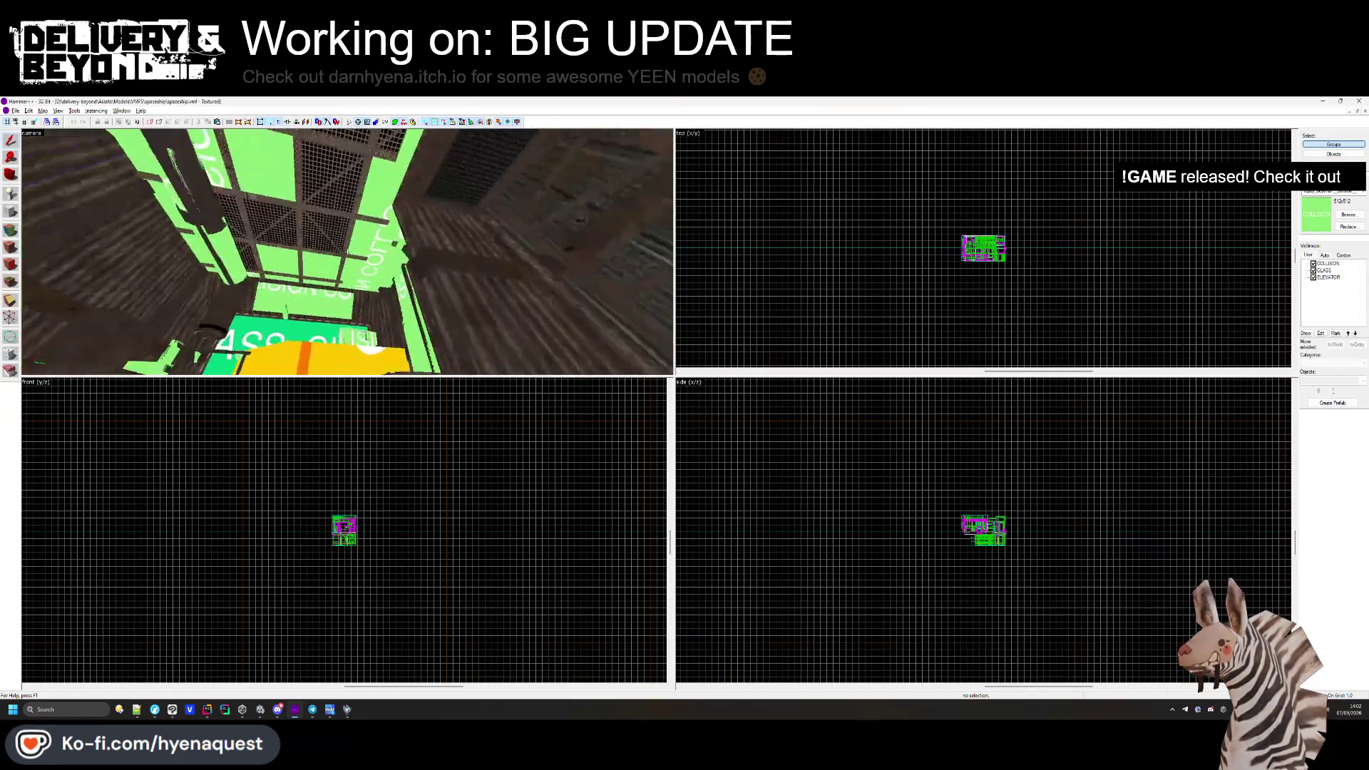
Select the red floor platform brushes individually in Objects selection mode.
left_click(347, 252)
key("ctrl+shift+e")
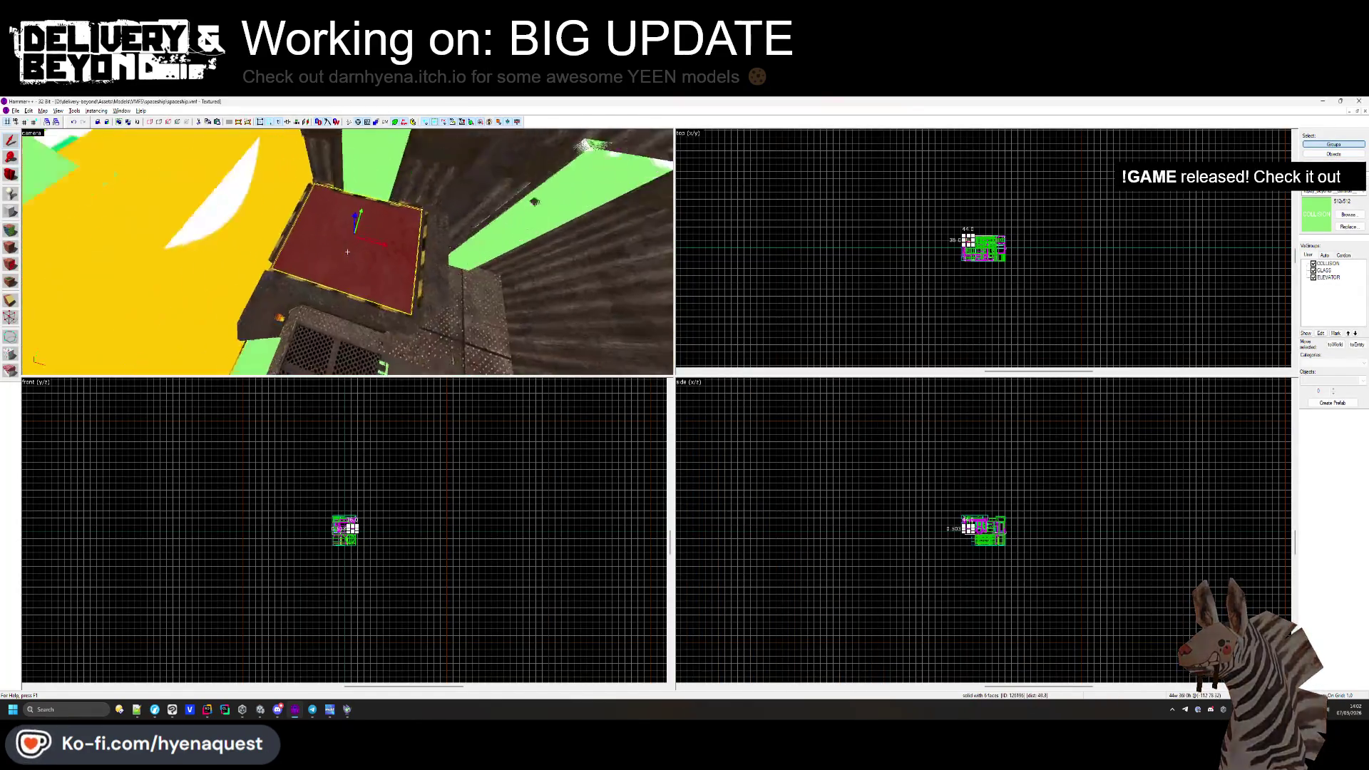
left_click(355, 280)
left_click(887, 265)
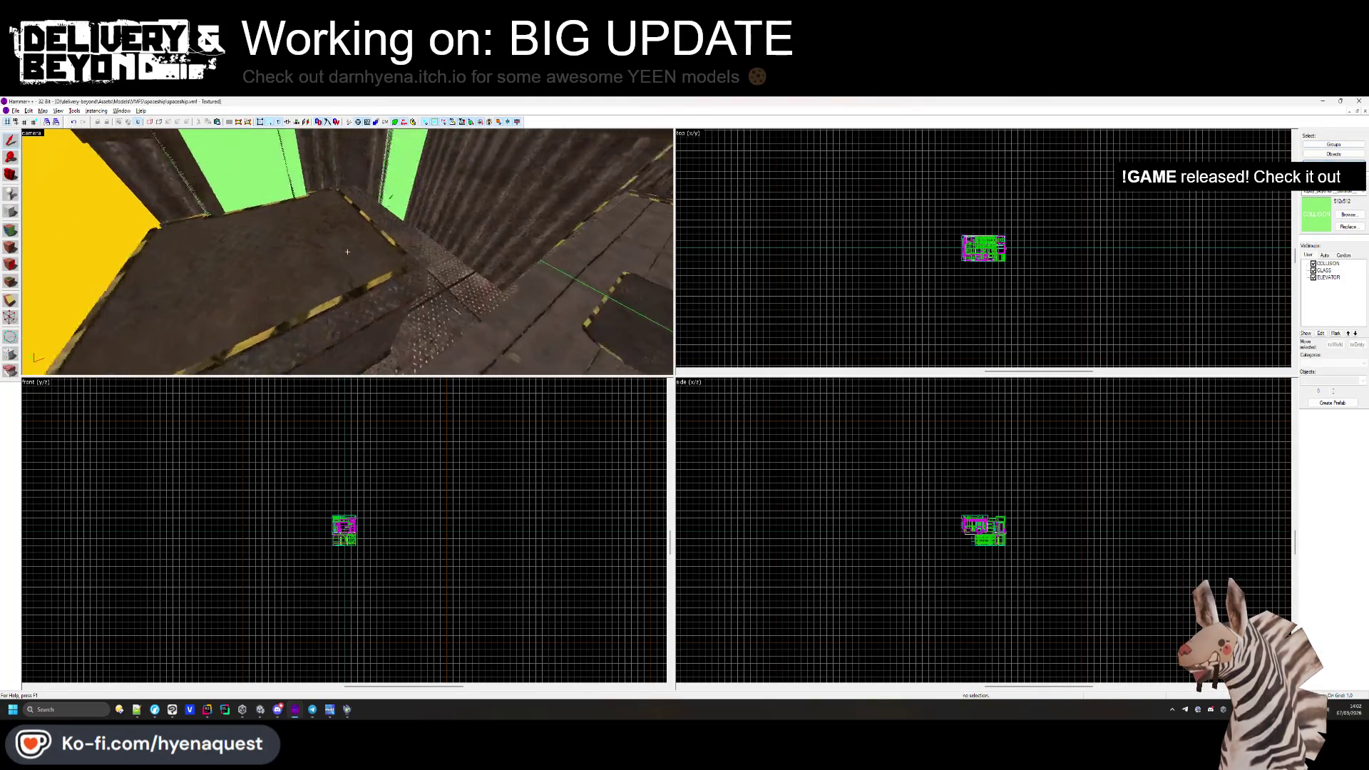
left_click(373, 320)
left_click_drag(373, 320, 334, 249)
key("ctrl+w")
left_click(373, 278)
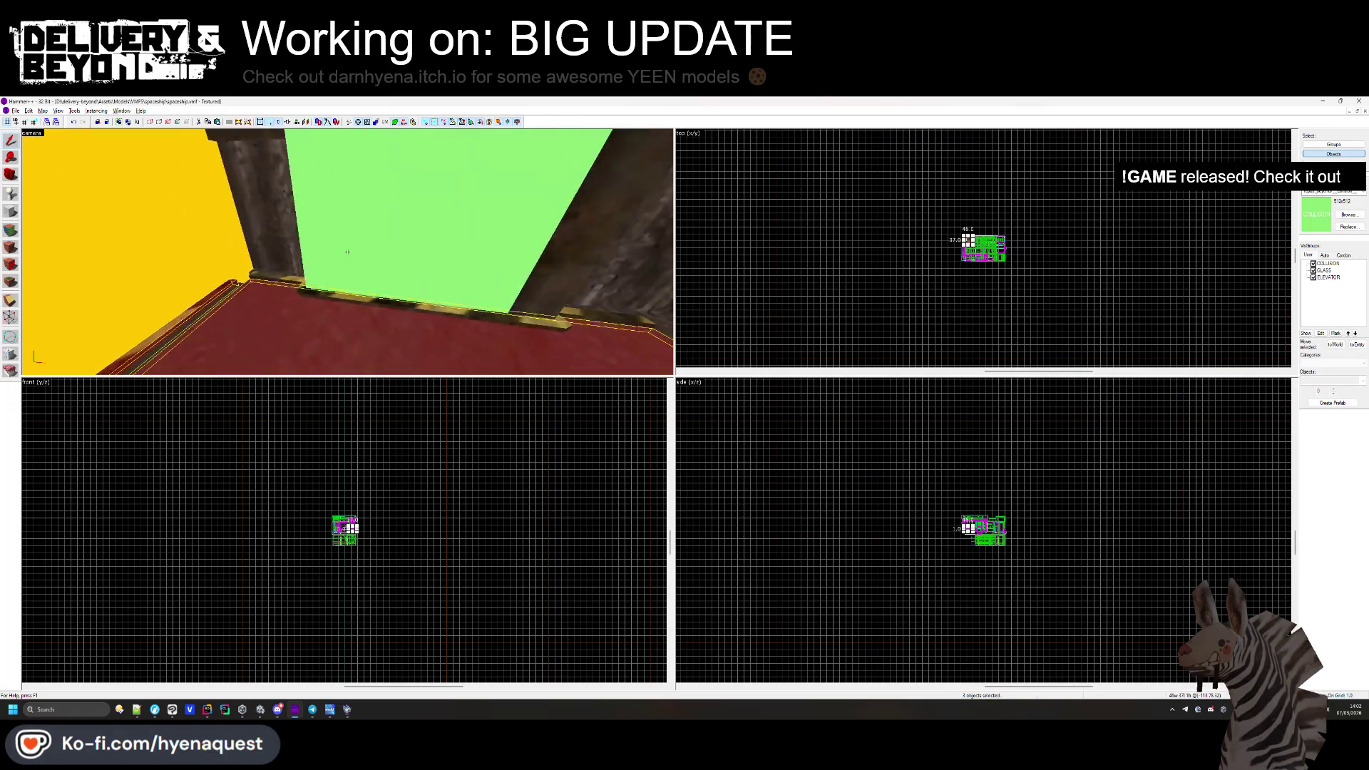
left_click(347, 252, "ctrl")
Drop the extra brush from the selection and add the floor brushes to the existing func_detail.
key("w")
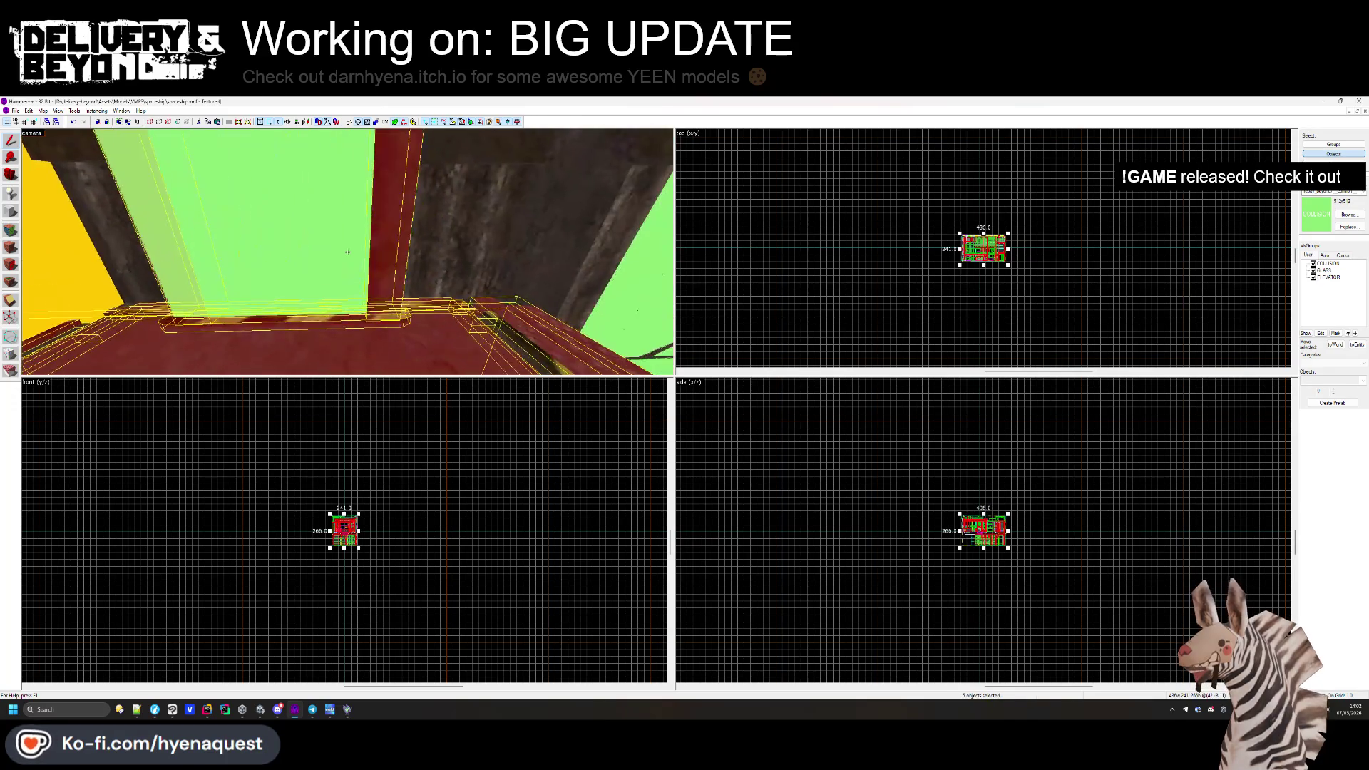
key("w")
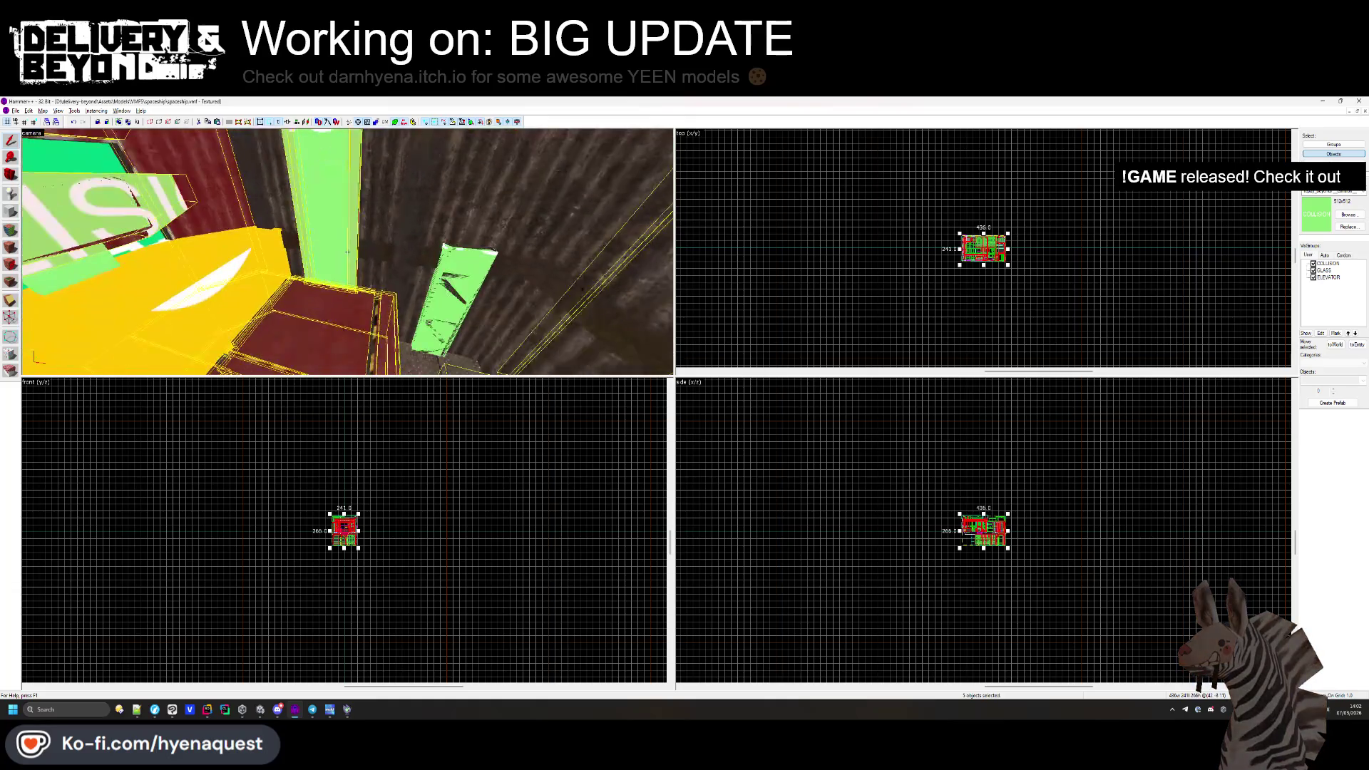
key("w")
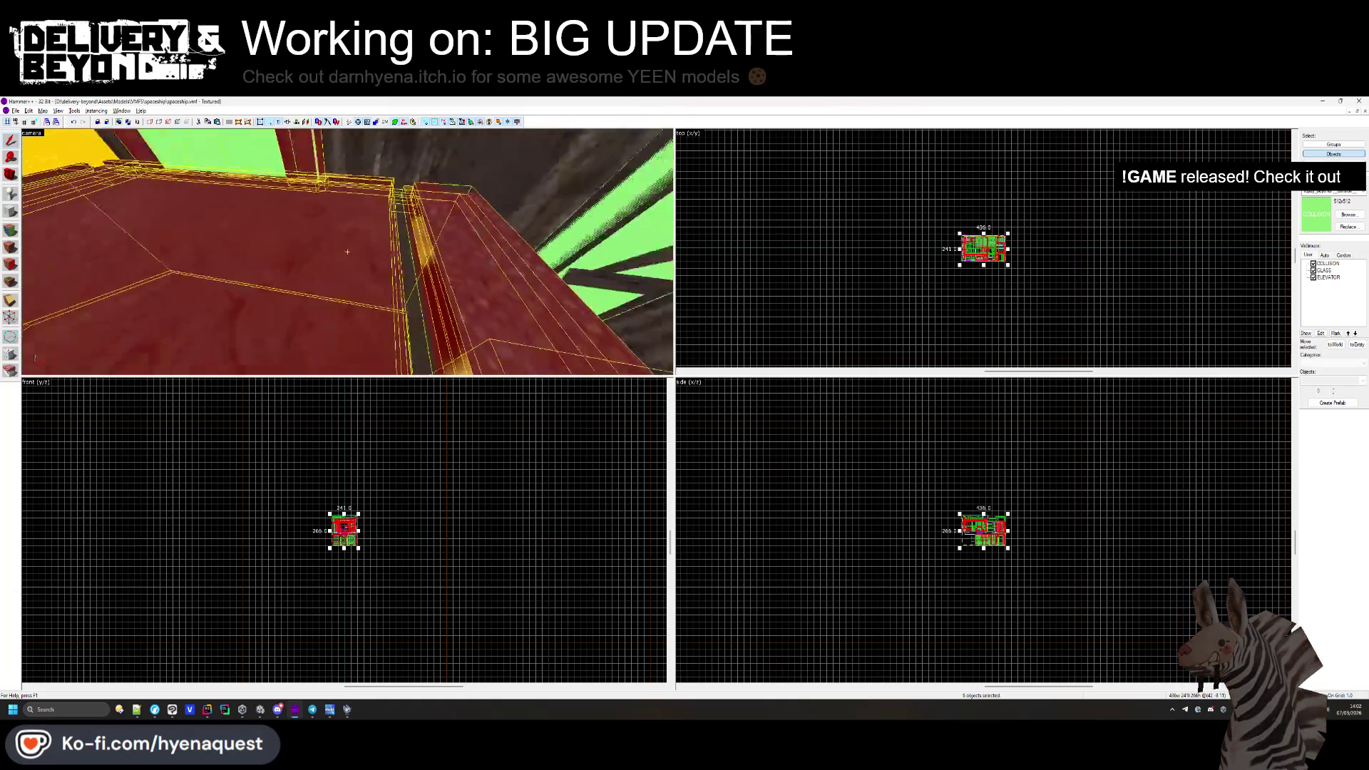
key("w")
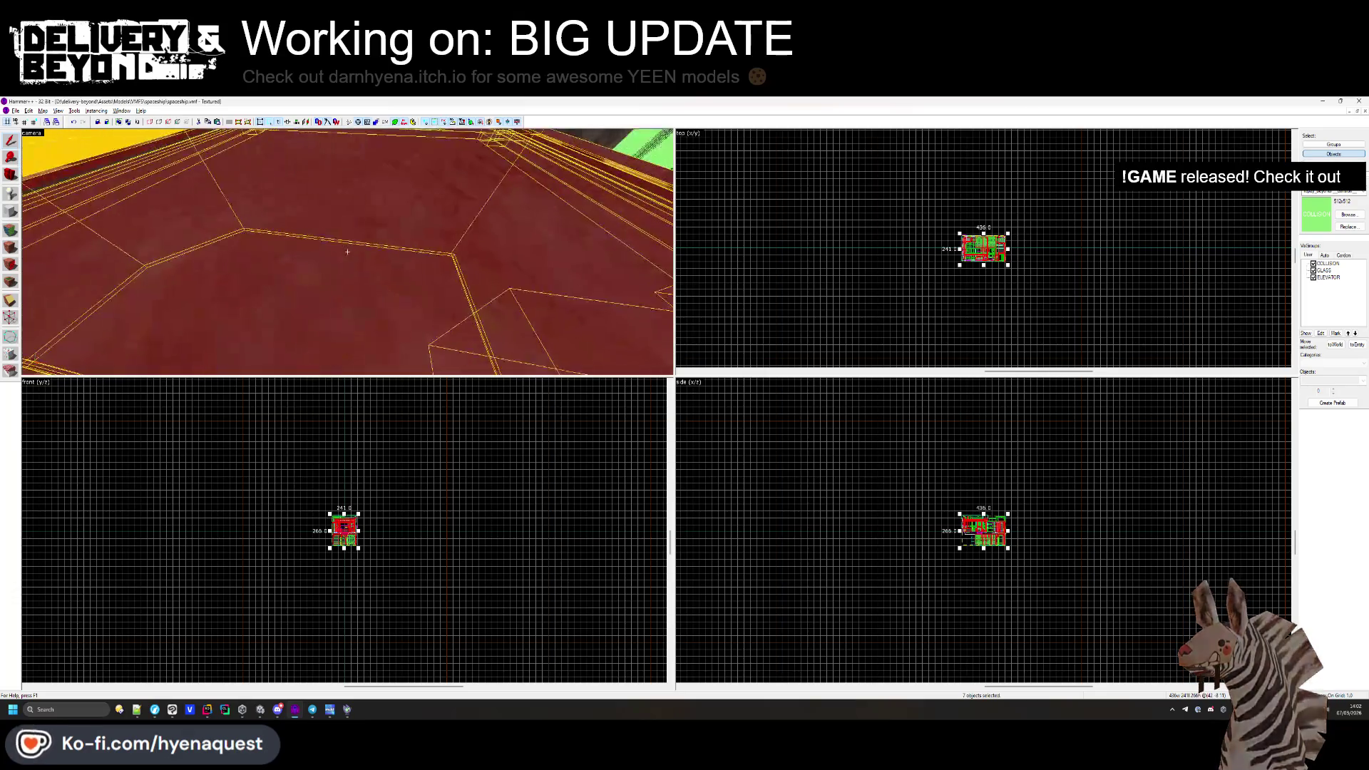
left_click(330, 263)
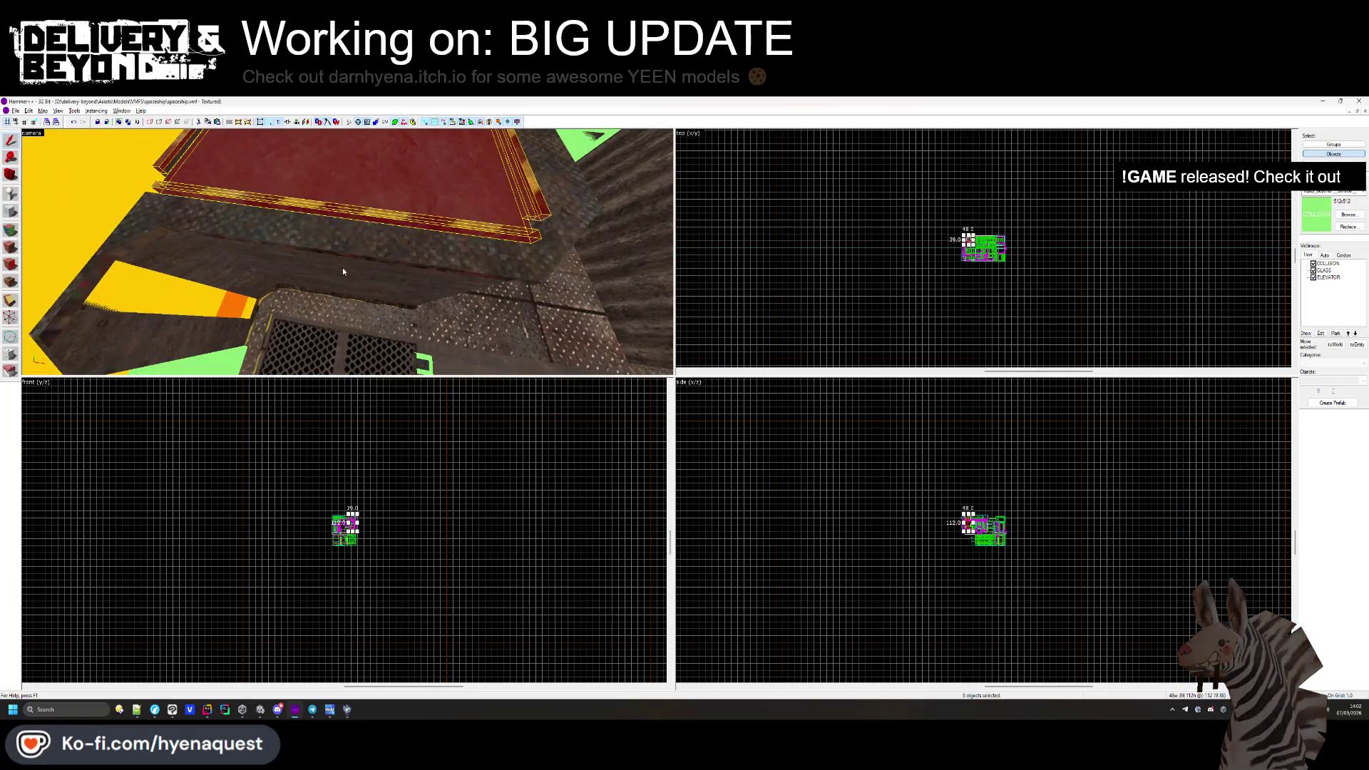
key("z")
key("w")
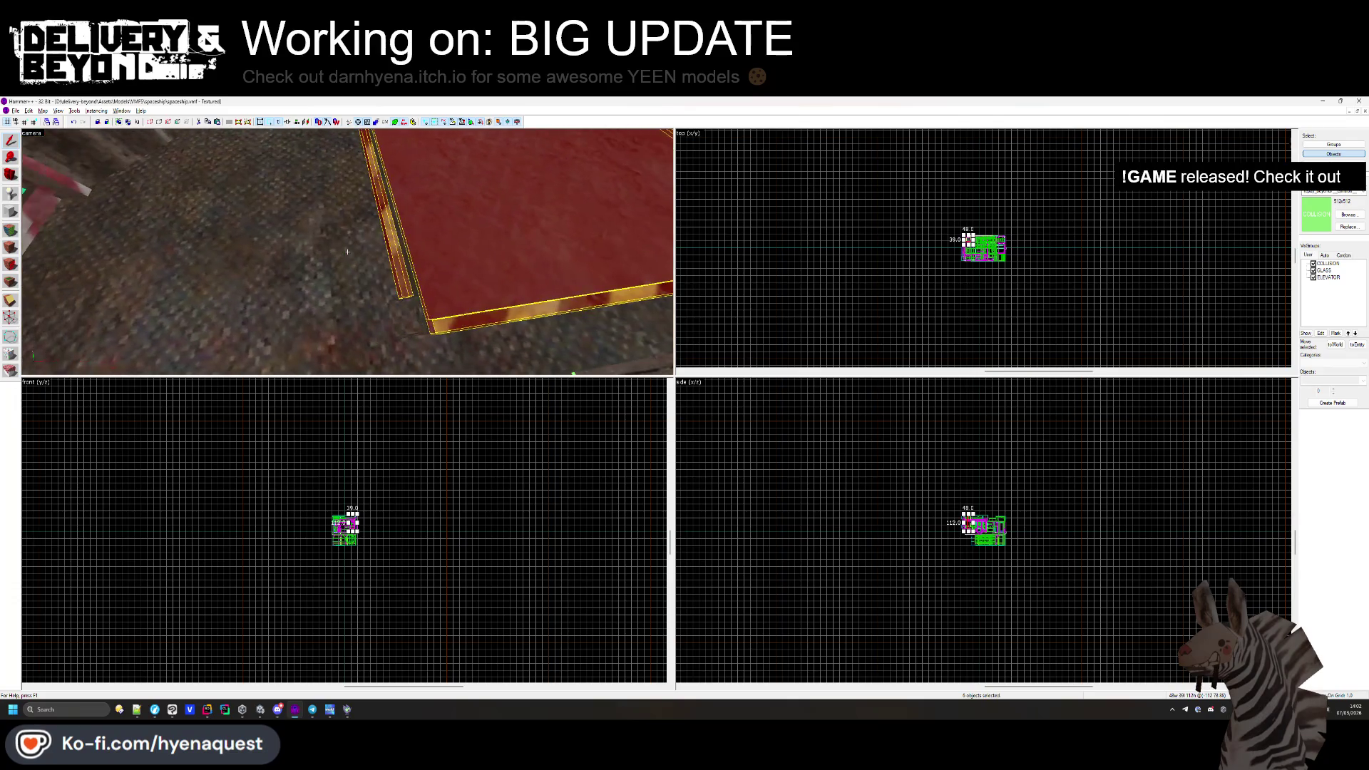
key("w")
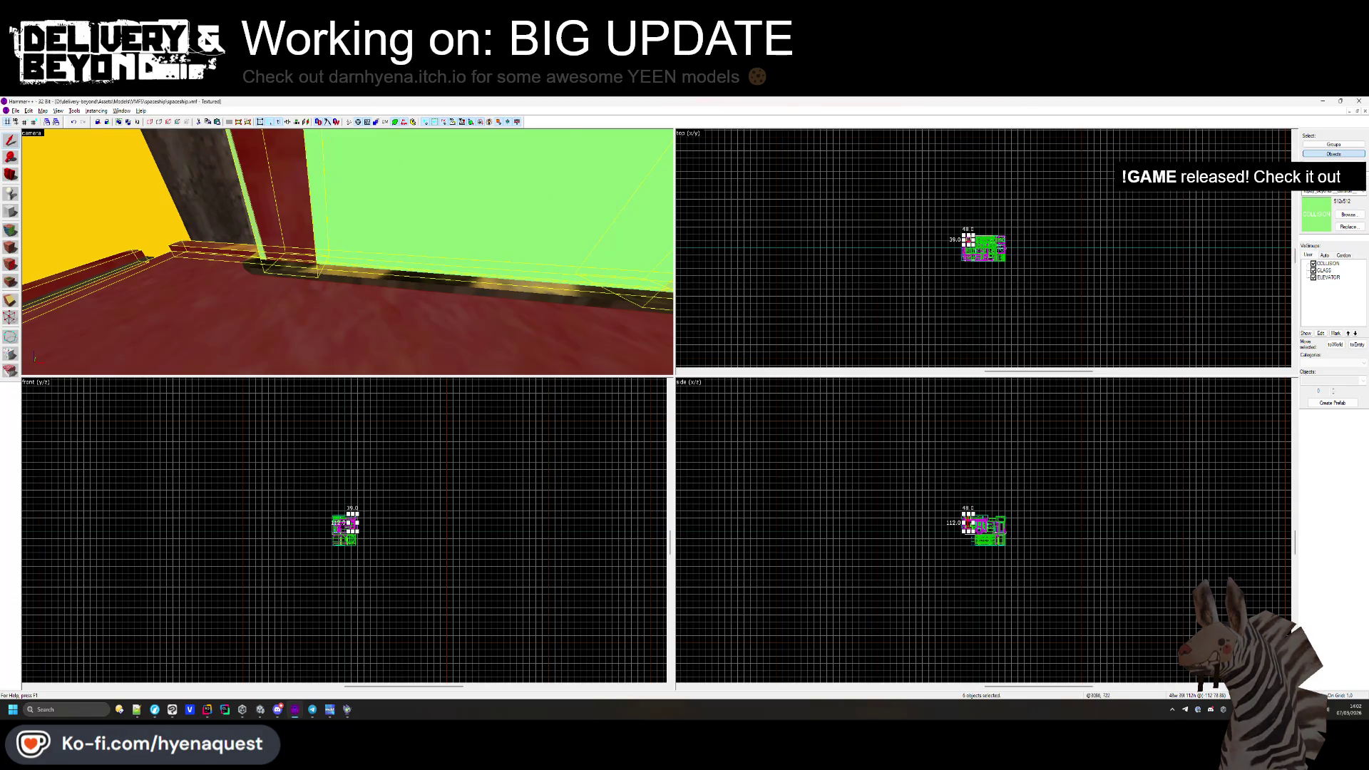
key("z")
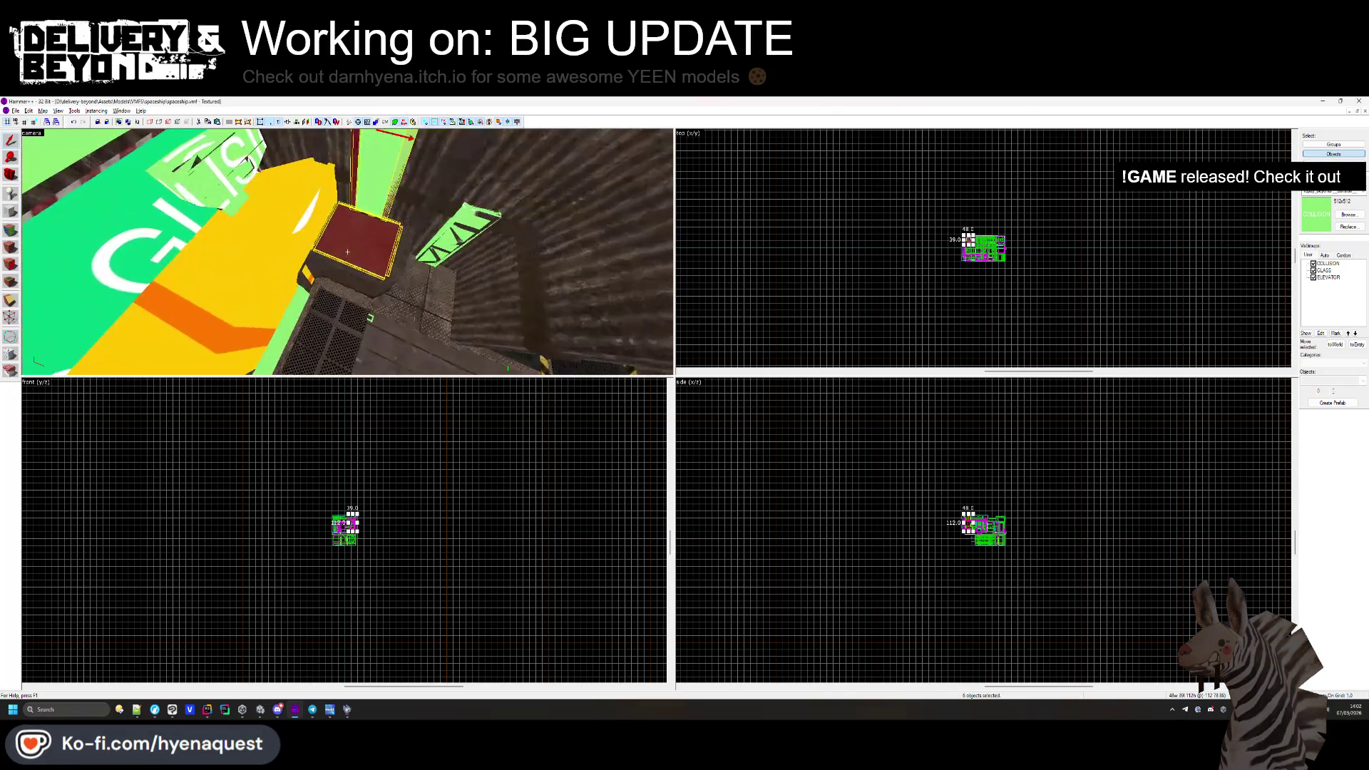
key("Return")
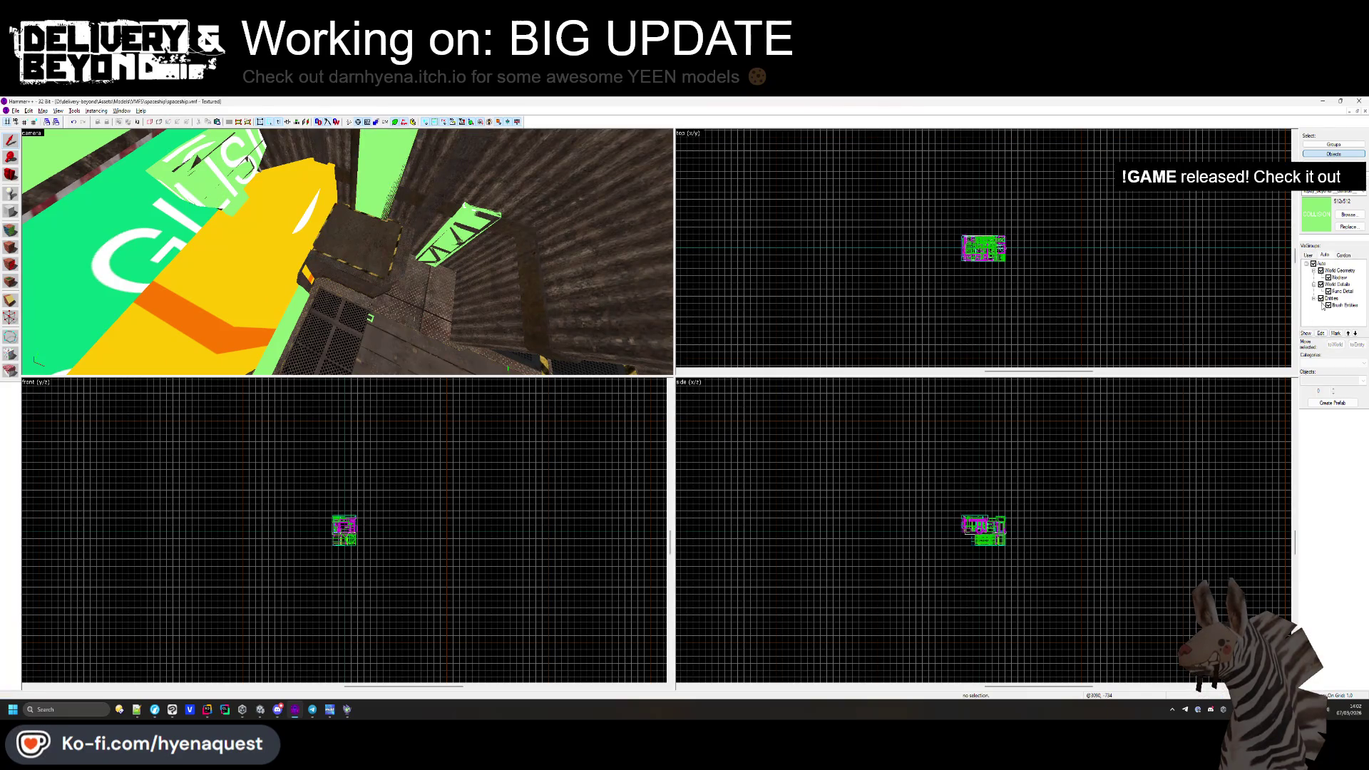
Try selecting several ship brushes in the 3D view, then turn it to a new angle.
left_click(451, 283)
left_click(347, 251)
left_click(412, 246)
left_click(802, 291)
left_click(356, 267)
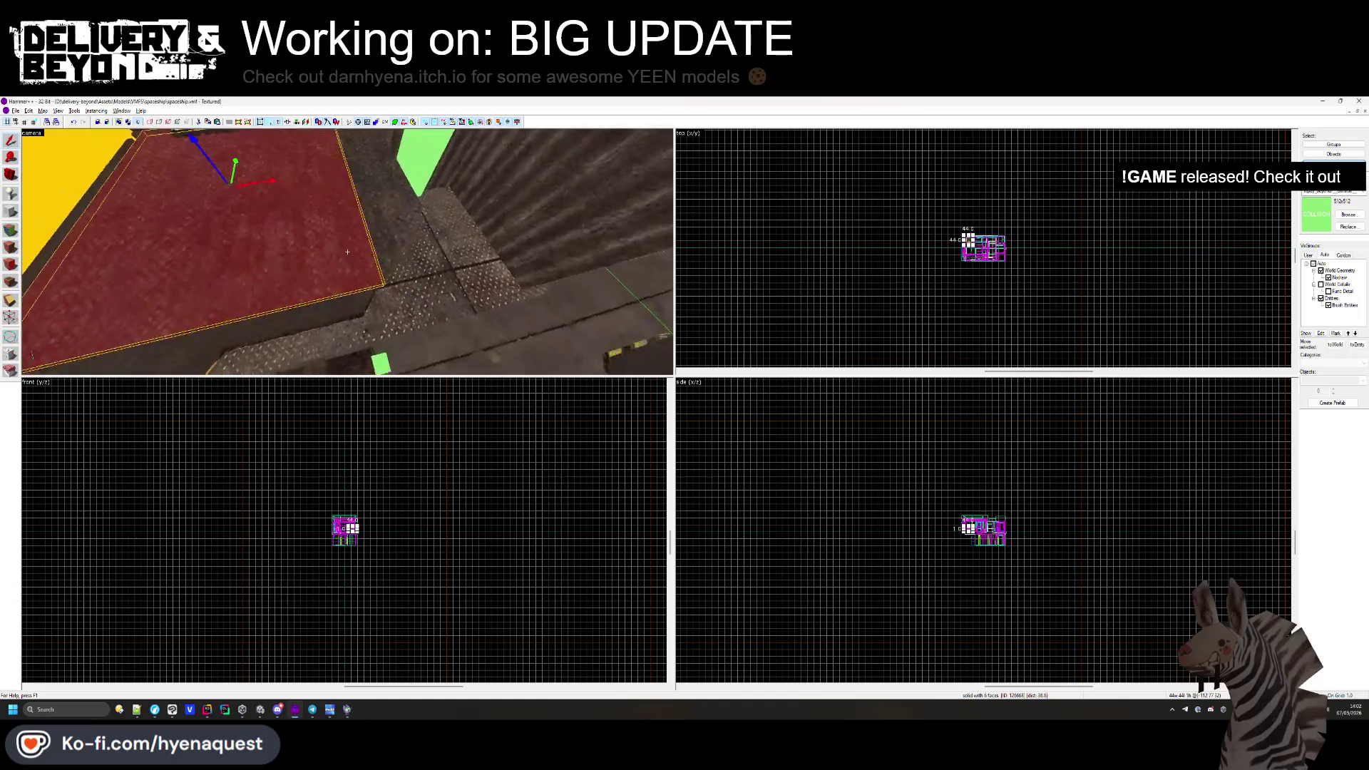
left_click_drag(347, 253, 499, 246)
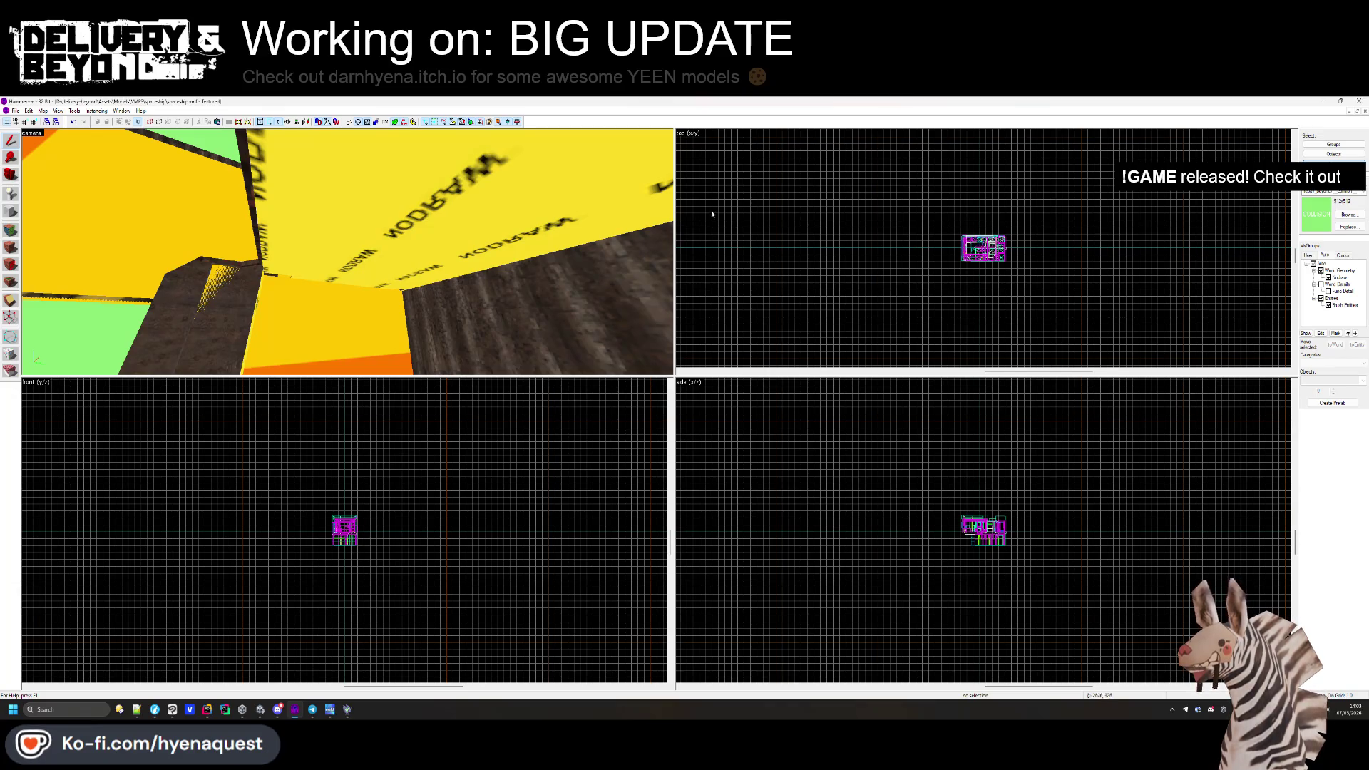
key("z")
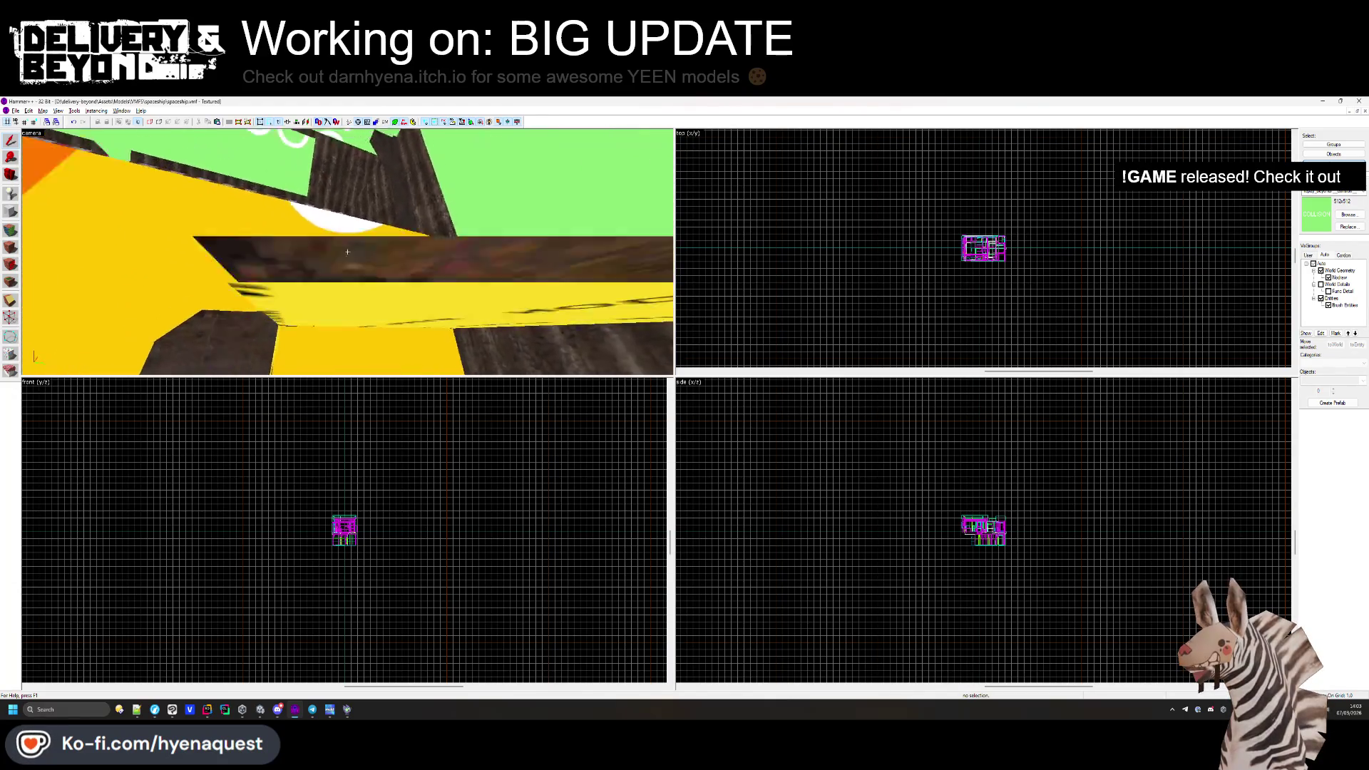
Click through the floor brushes while circling the view, settling on the small brush.
left_click(347, 252)
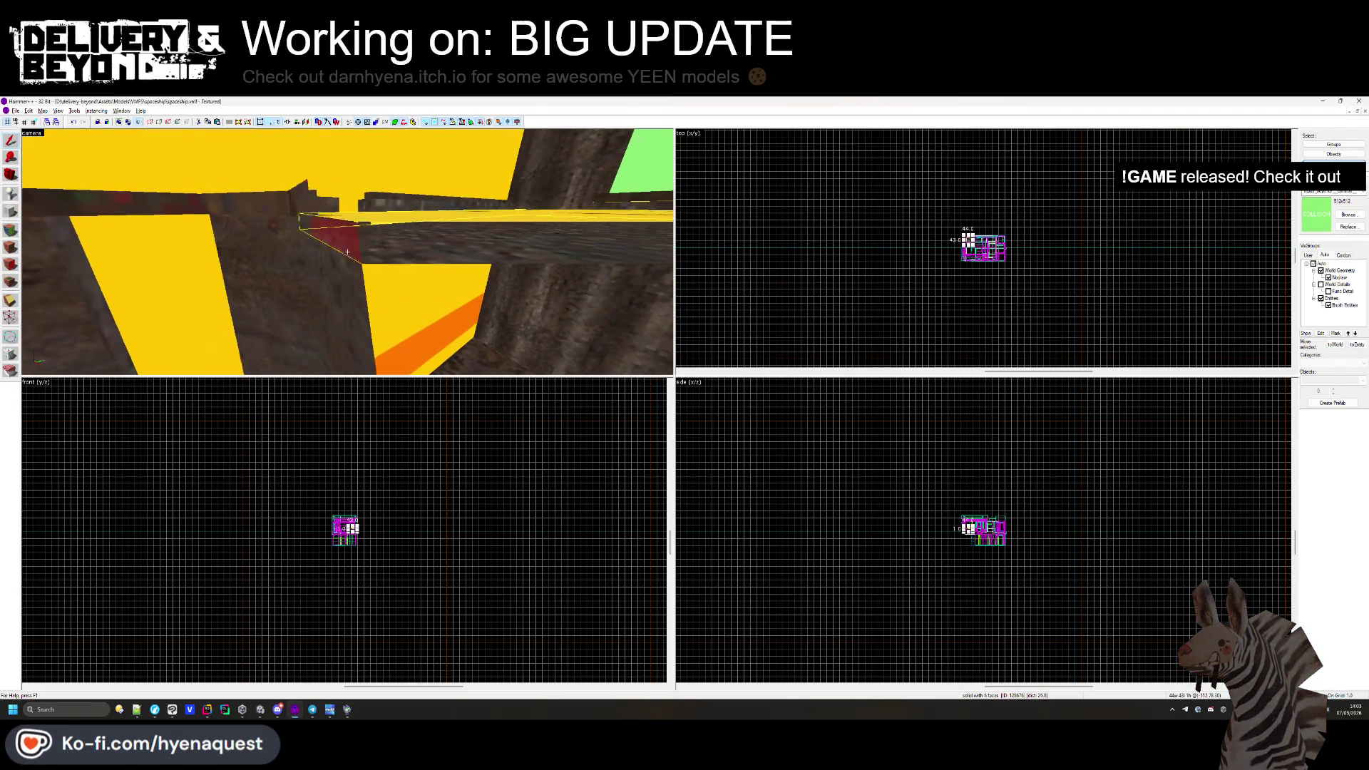
left_click(347, 252)
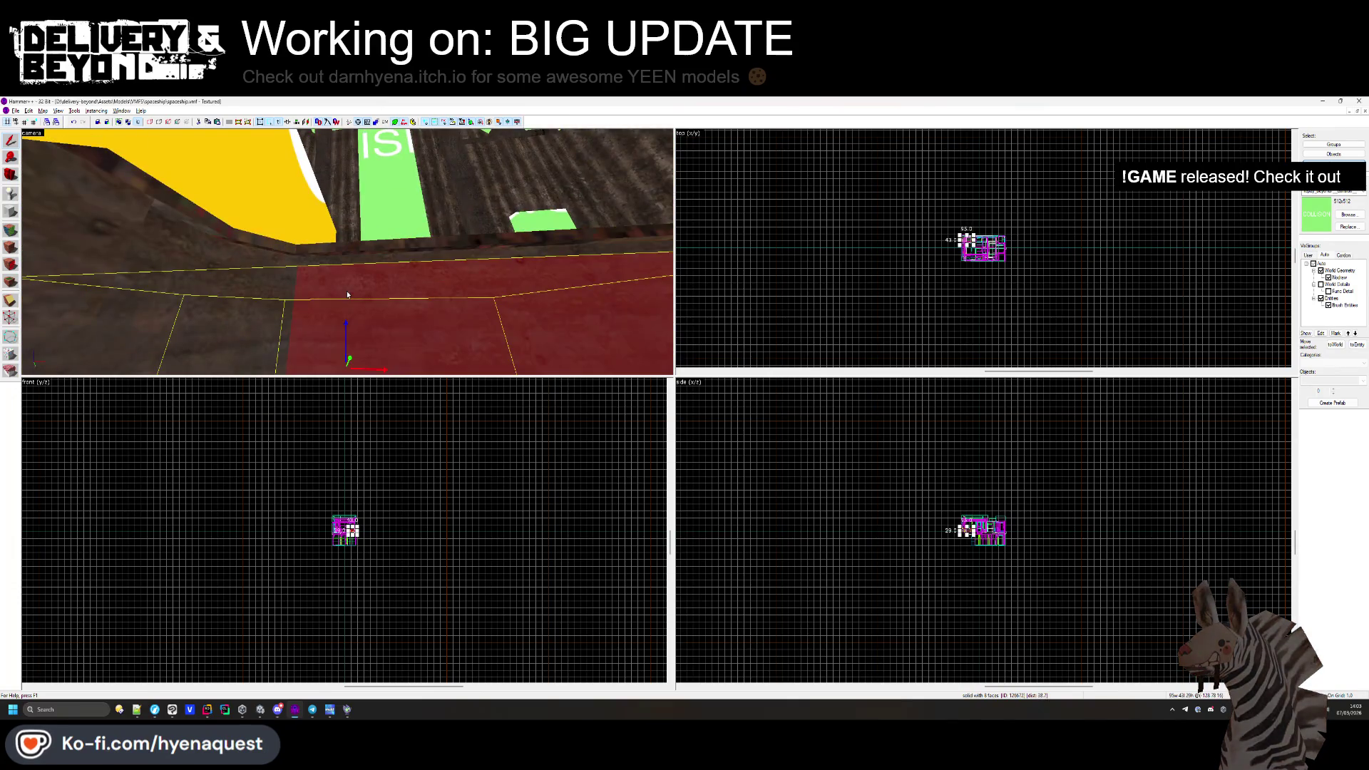
left_click(347, 251)
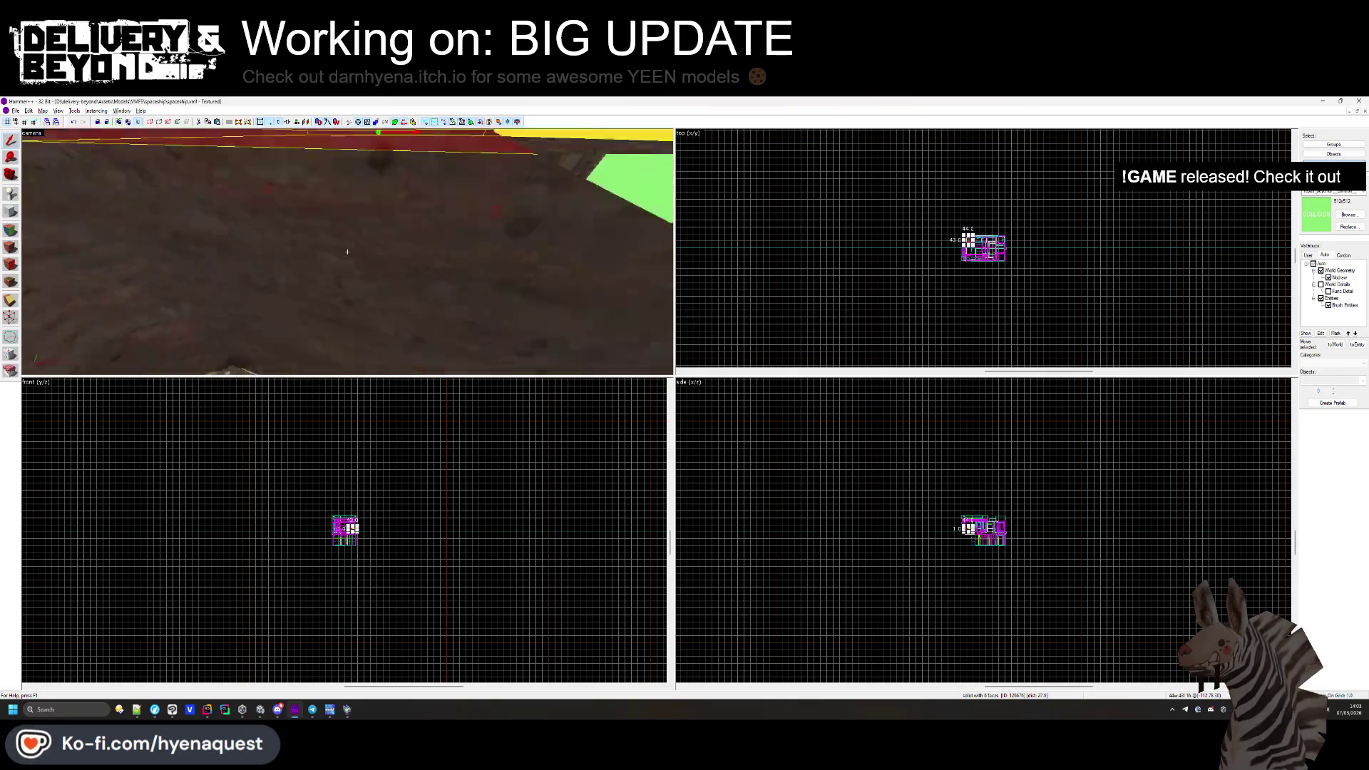
left_click(347, 252)
left_click_drag(347, 251, 347, 252)
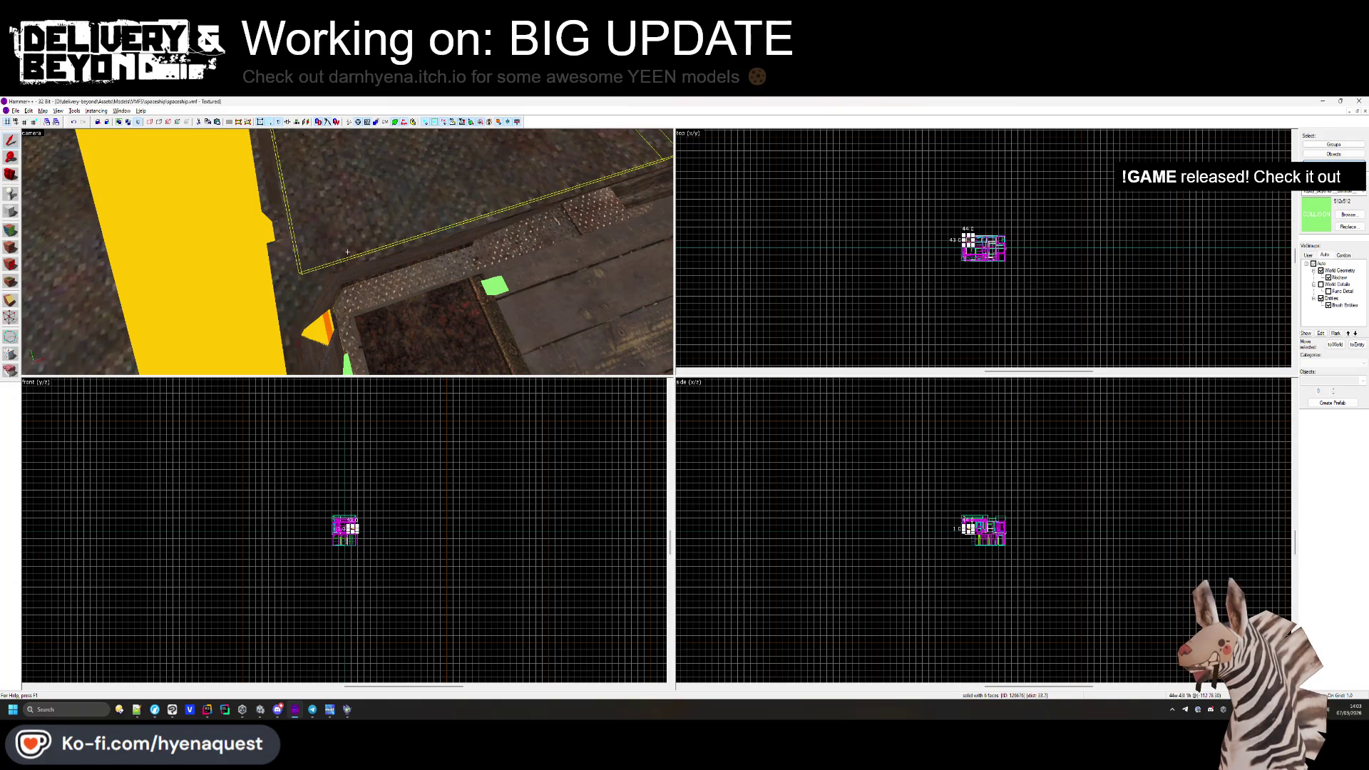
left_click_drag(347, 251, 347, 252)
left_click(335, 204)
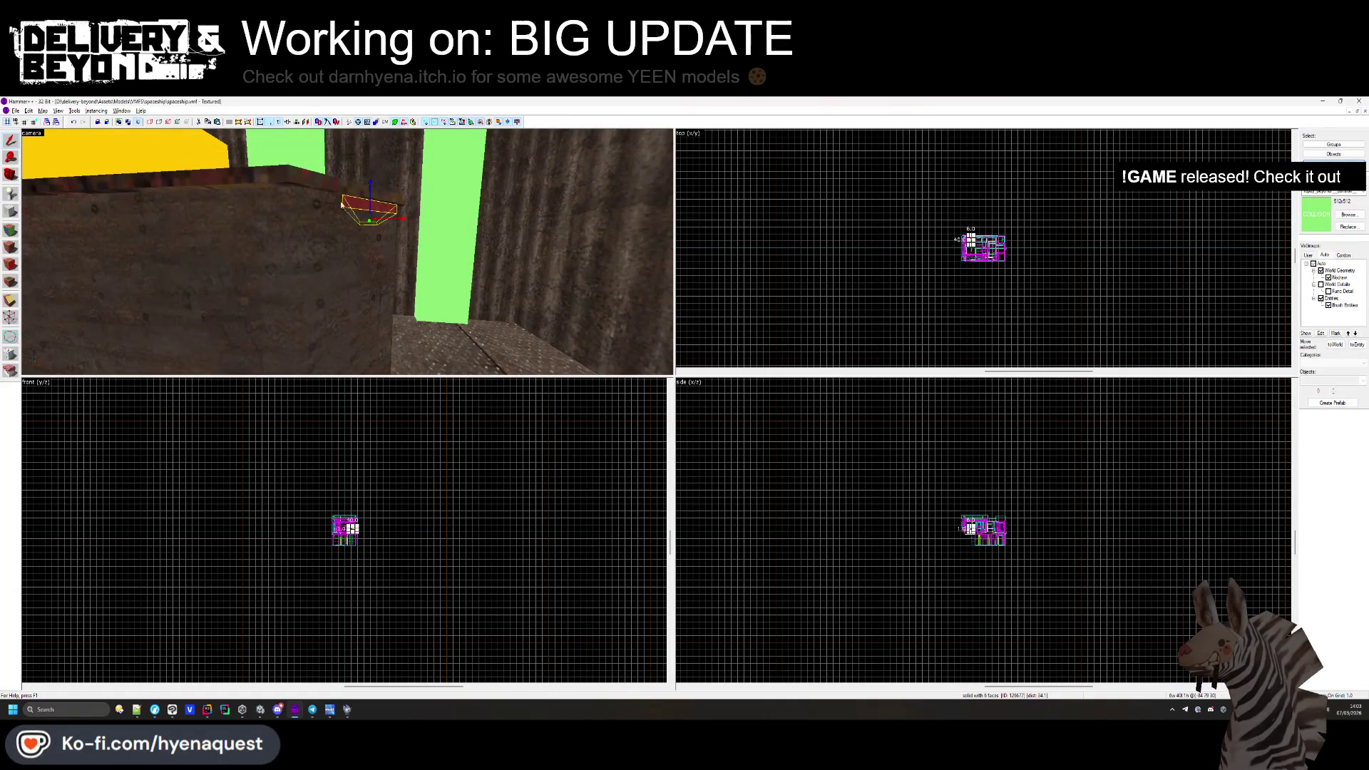
Select a floor brush using free-look and open the Face Edit Sheet for its faces.
key("z")
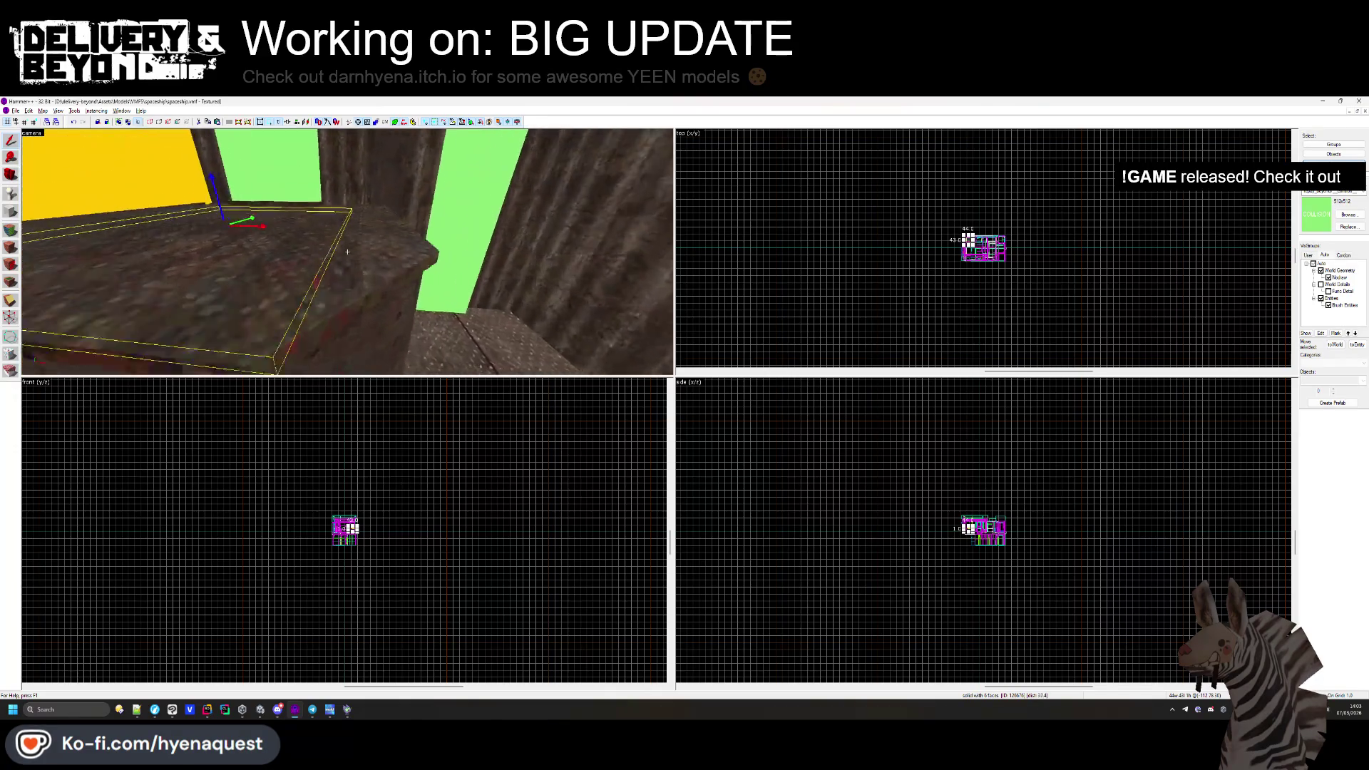
key("z")
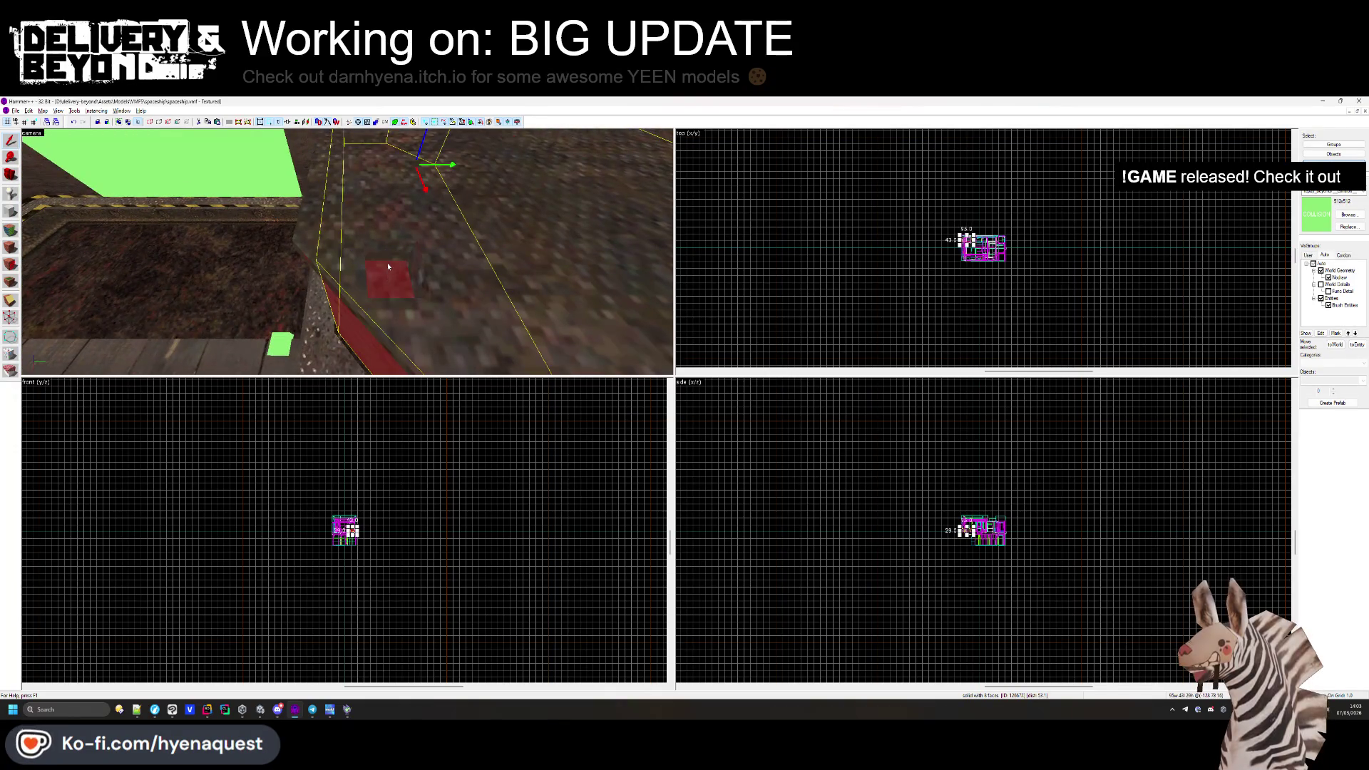
left_click(877, 292)
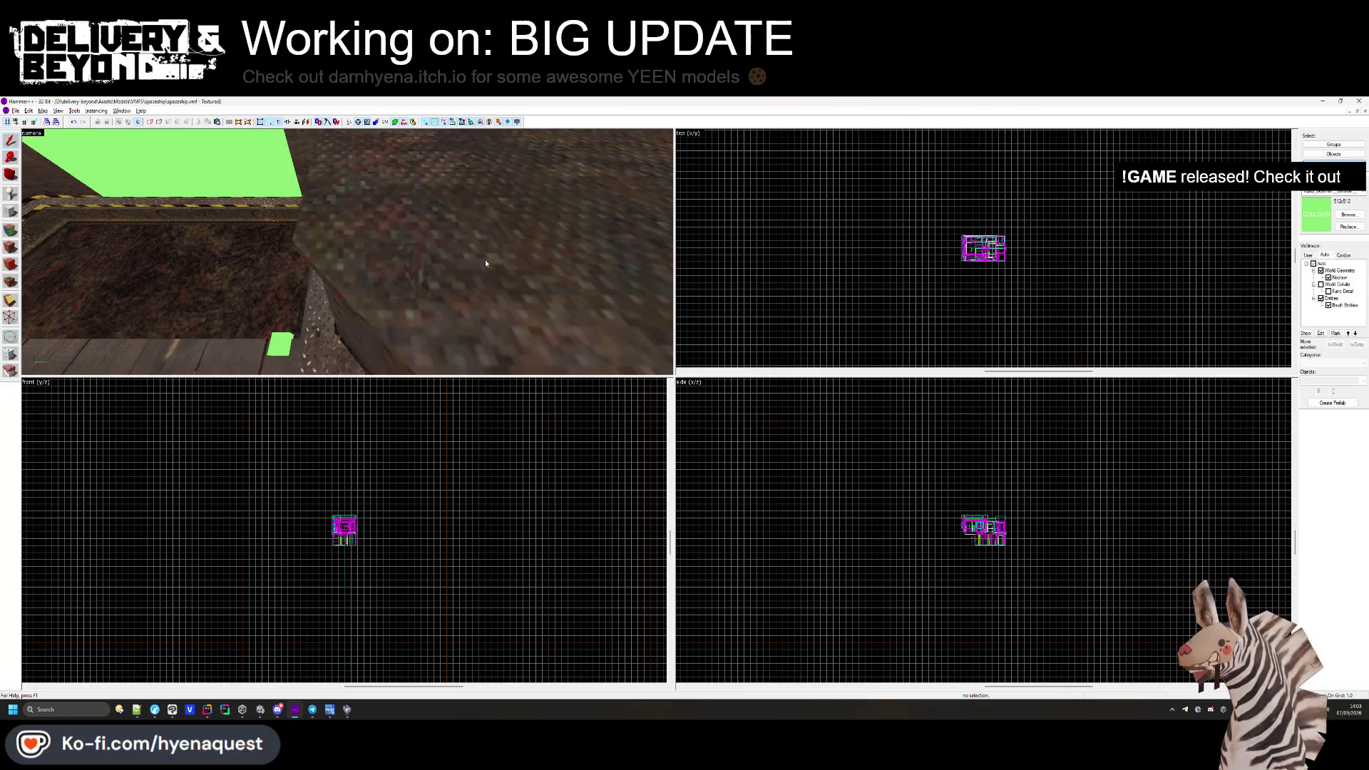
key("z")
left_click(347, 251)
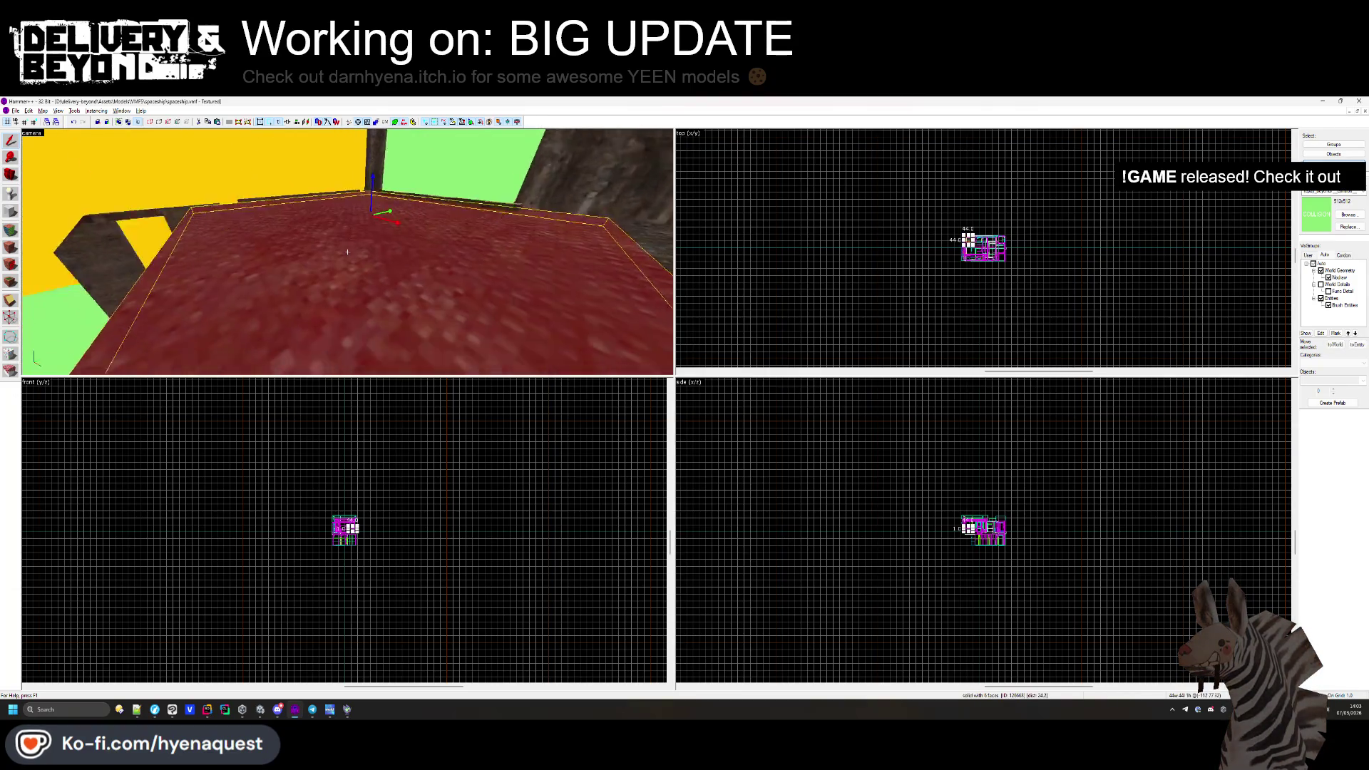
key("z")
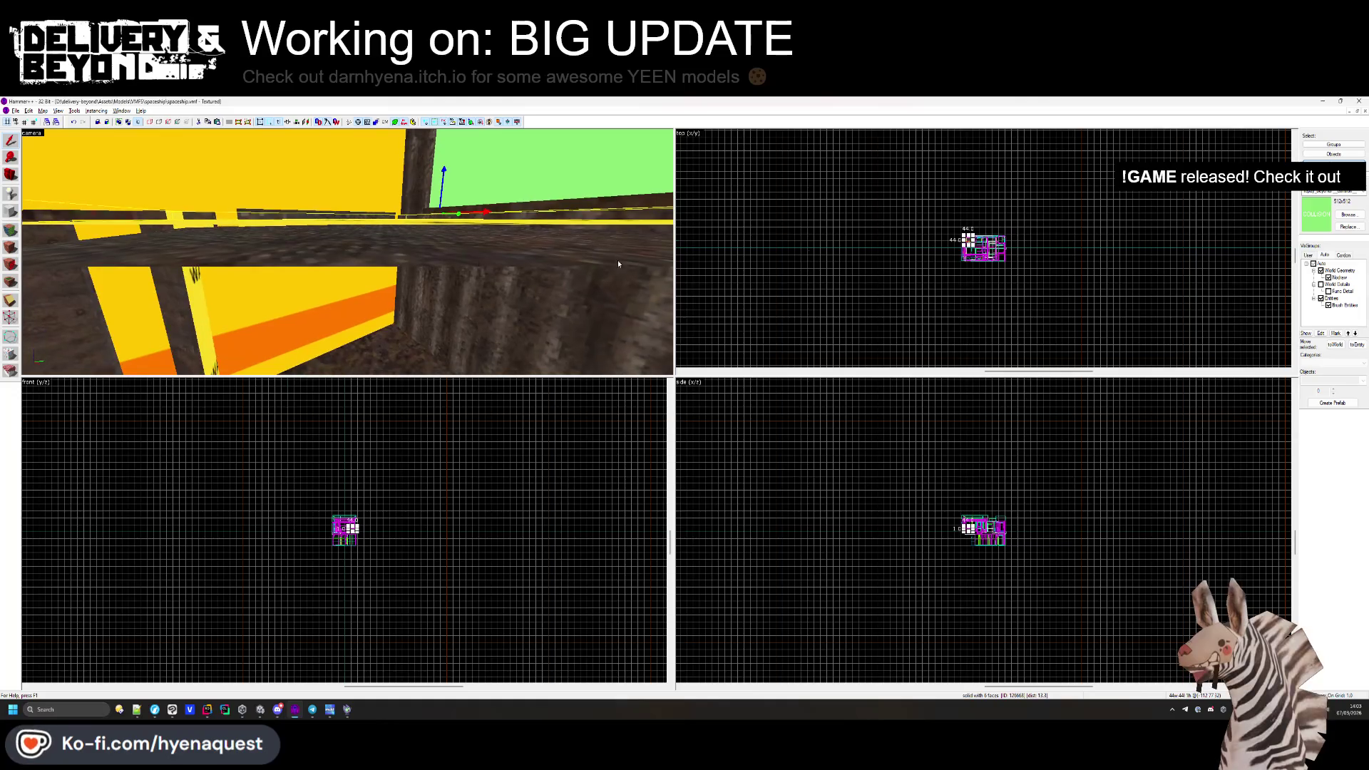
left_click(11, 245)
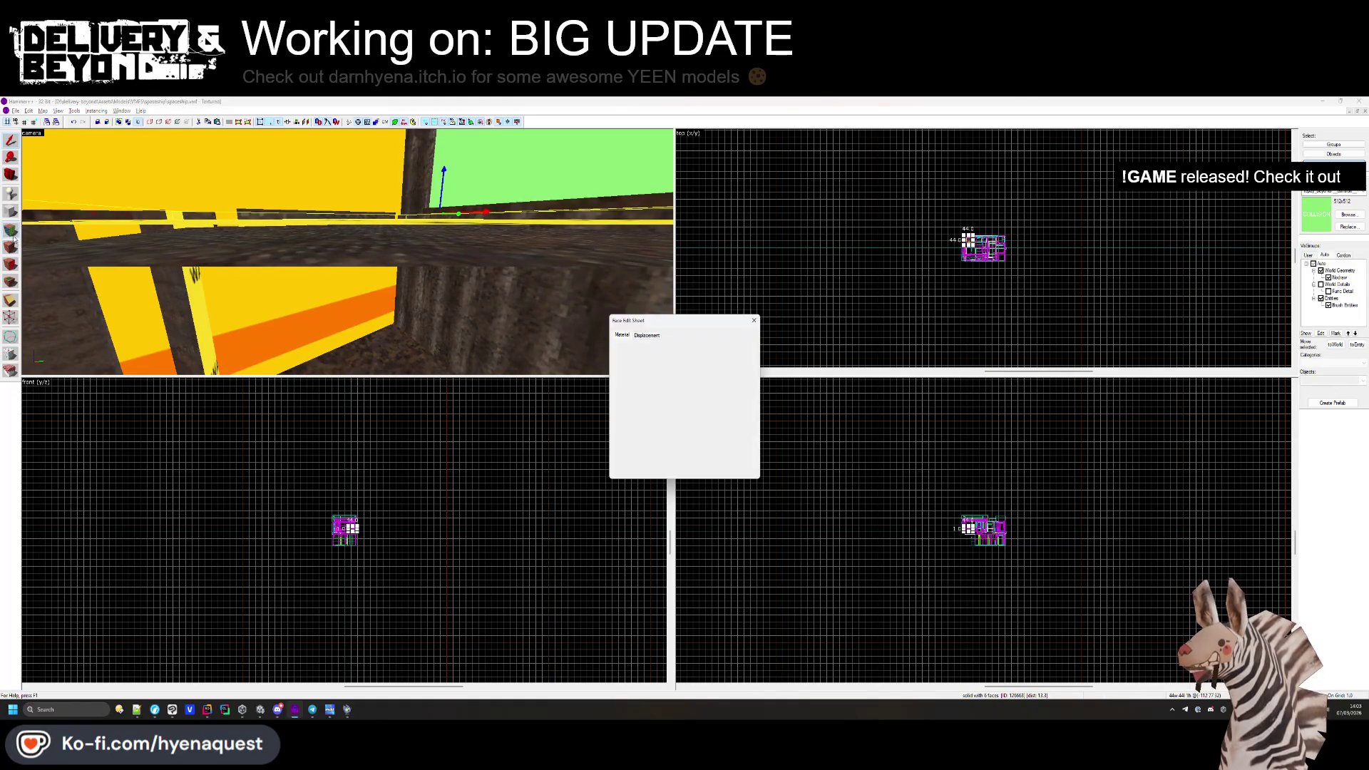
Select a single floor face and inspect it in free-look from a wider view.
key("z")
left_click(347, 251)
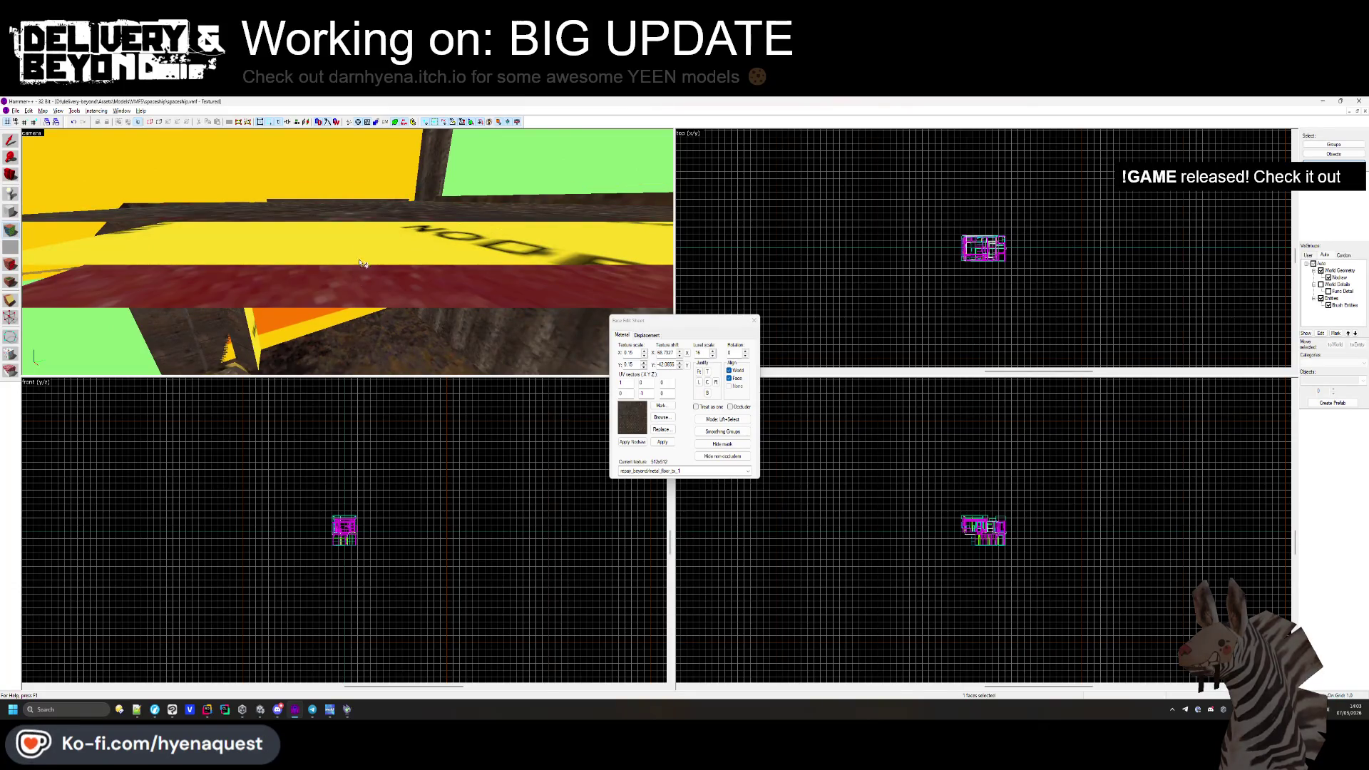
key("a")
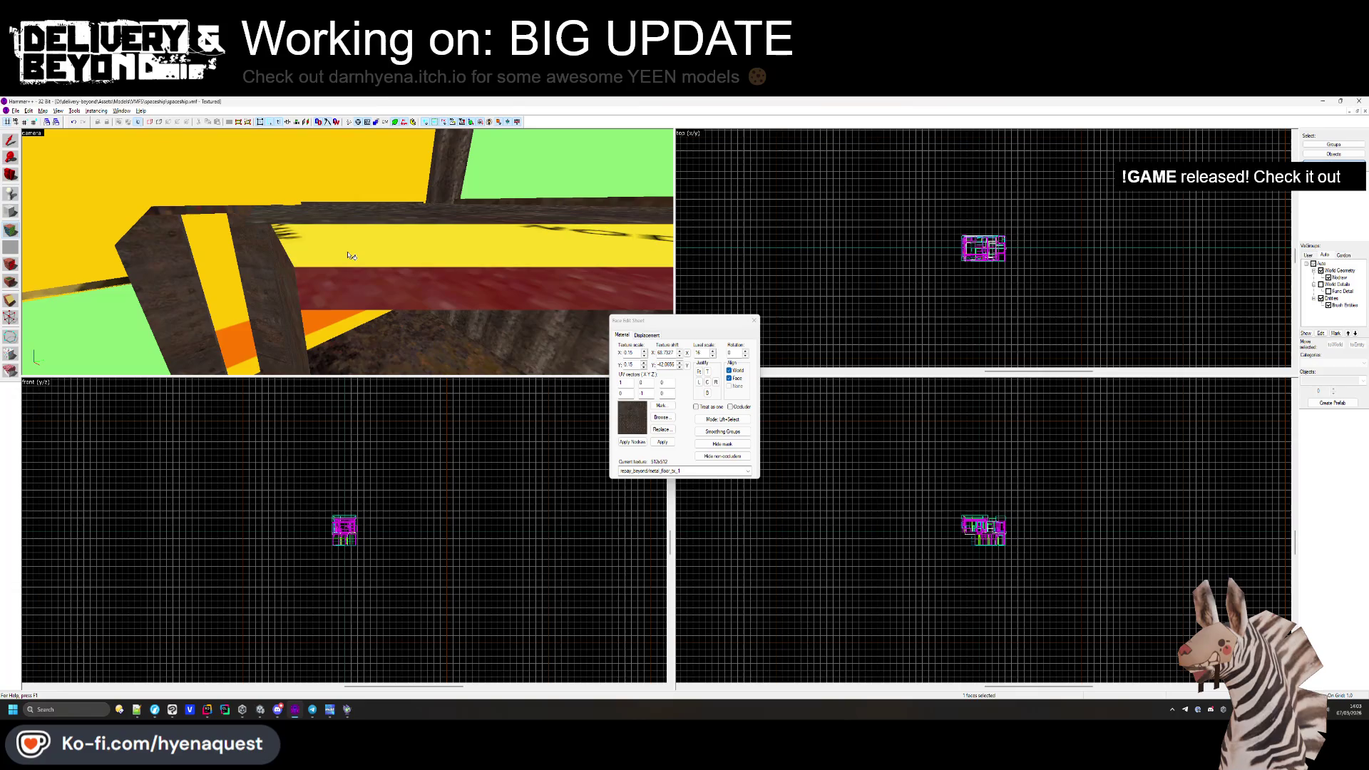
key("s")
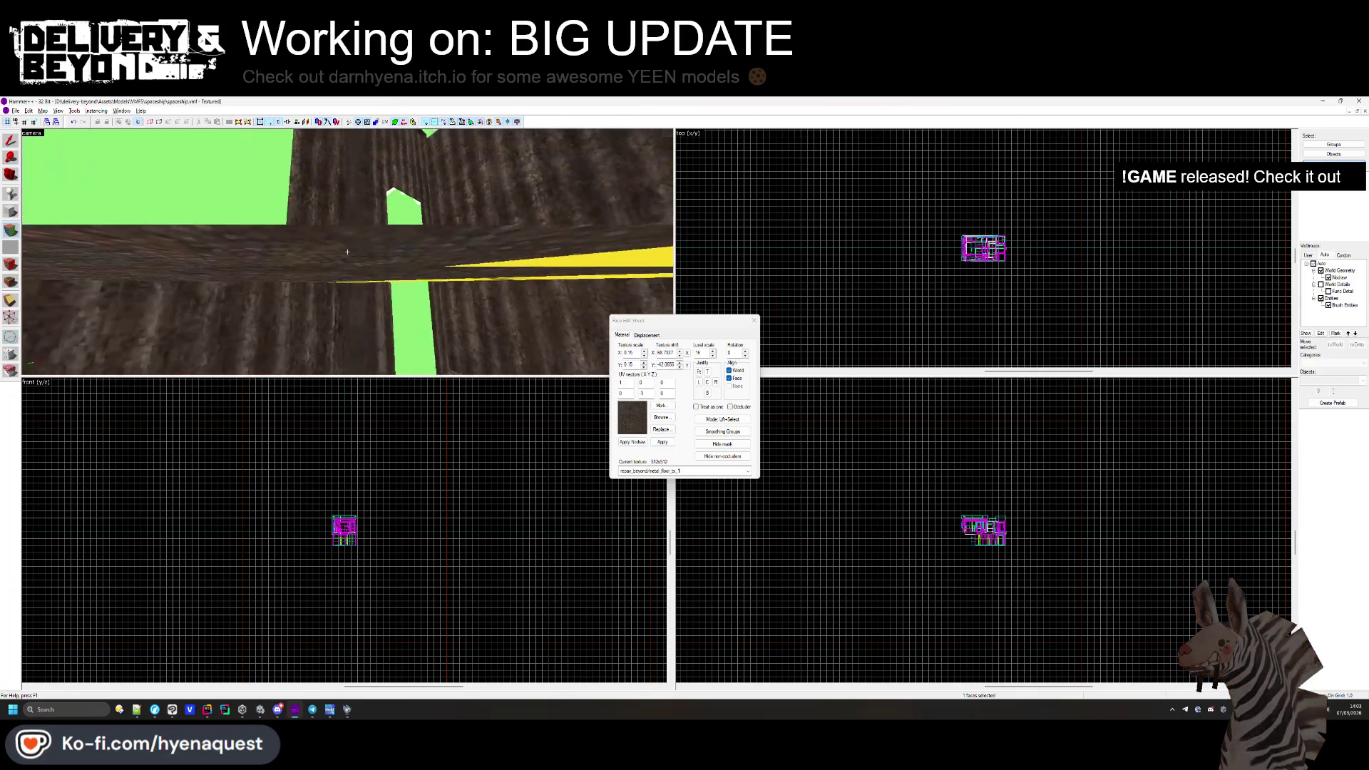
key("z")
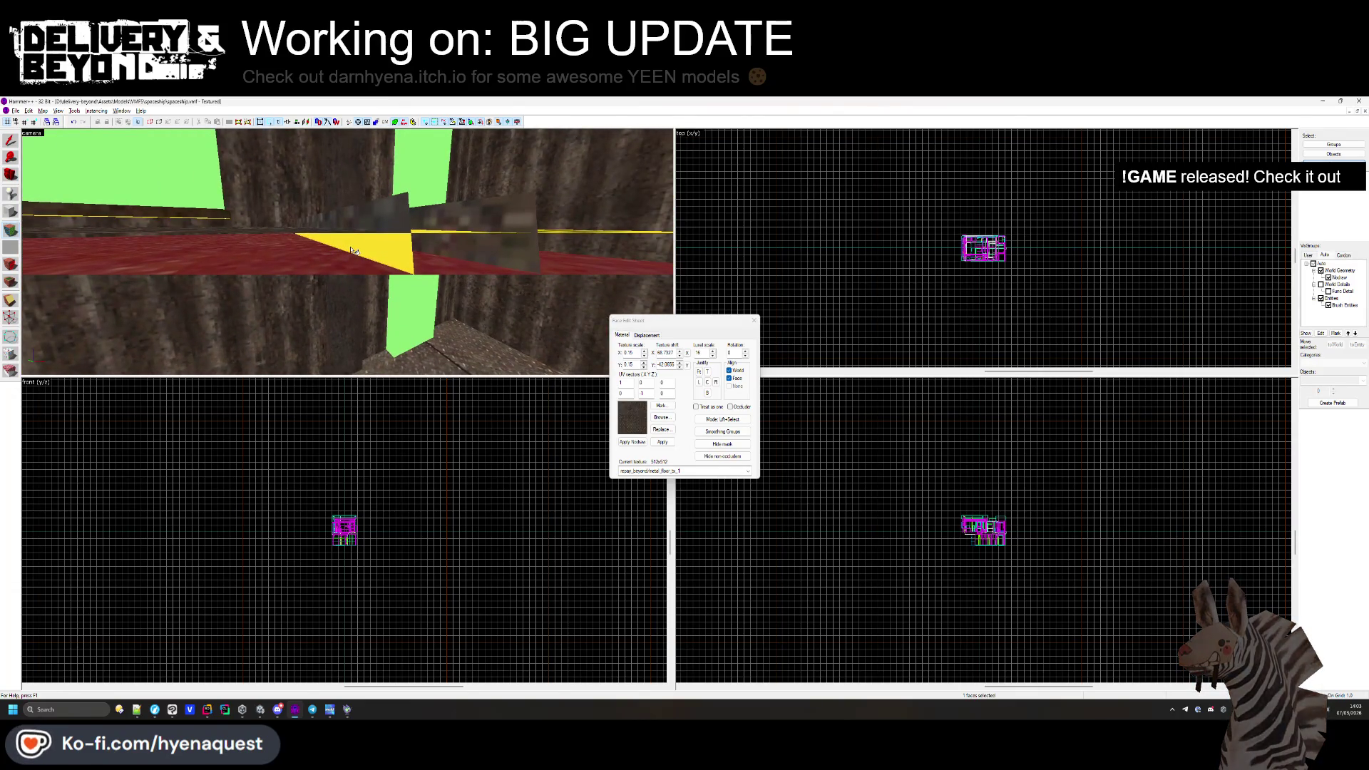
key("z")
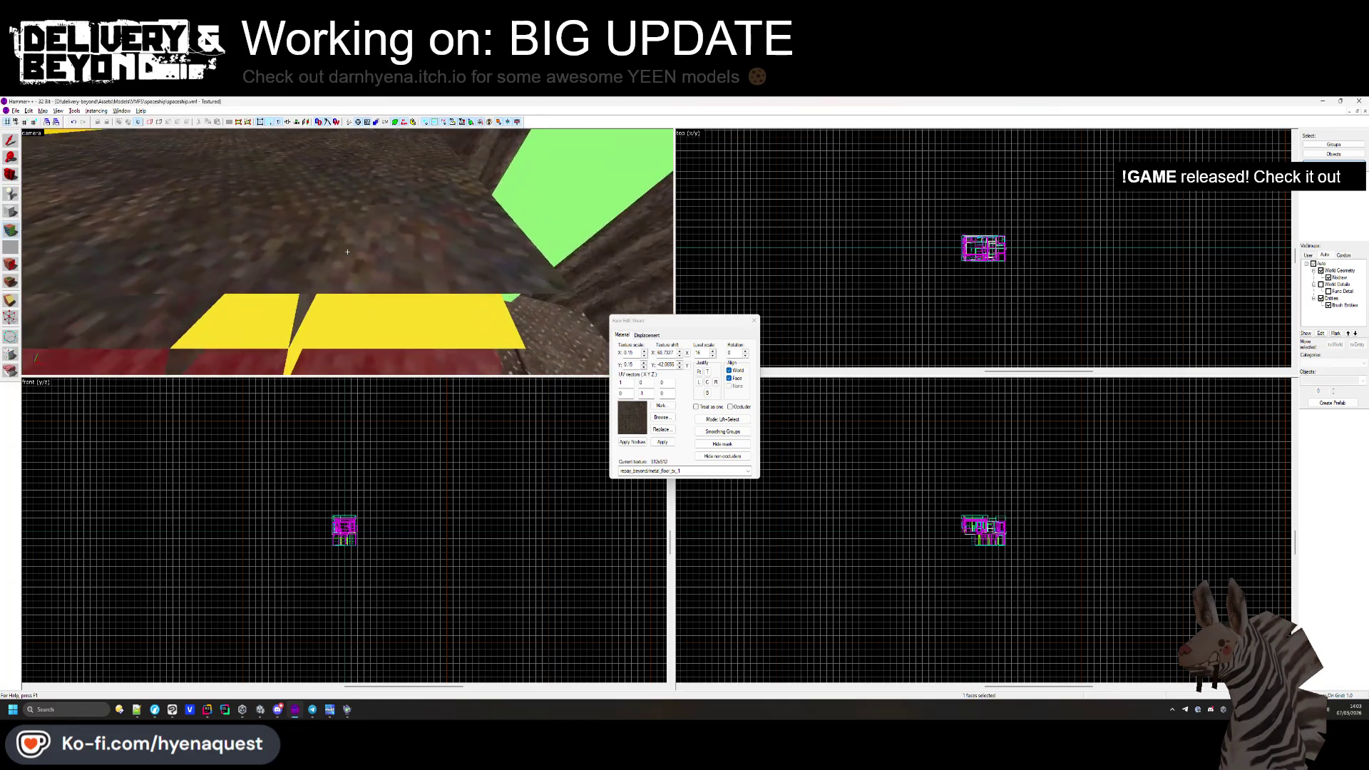
key("z")
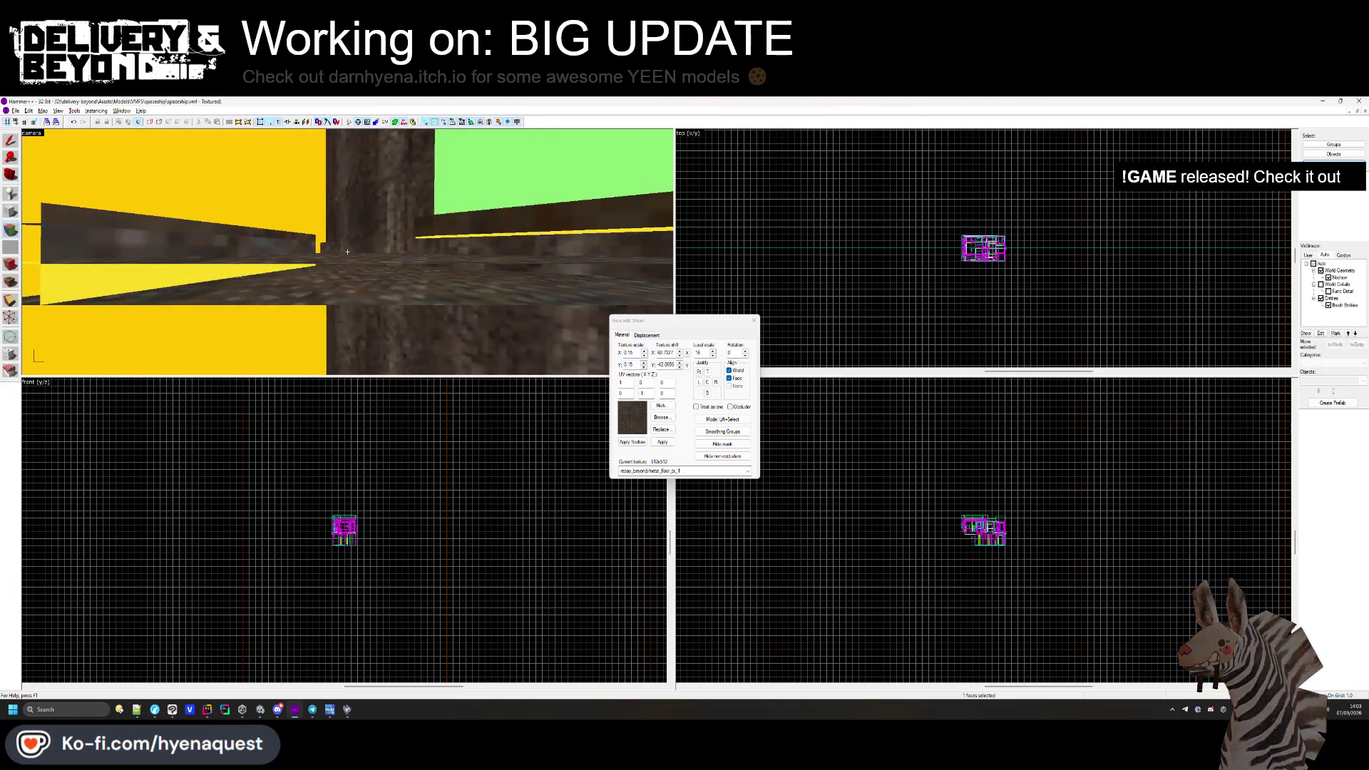
Close the Face Edit Sheet and re-show the World Details/Func Detail visgroups.
key("z")
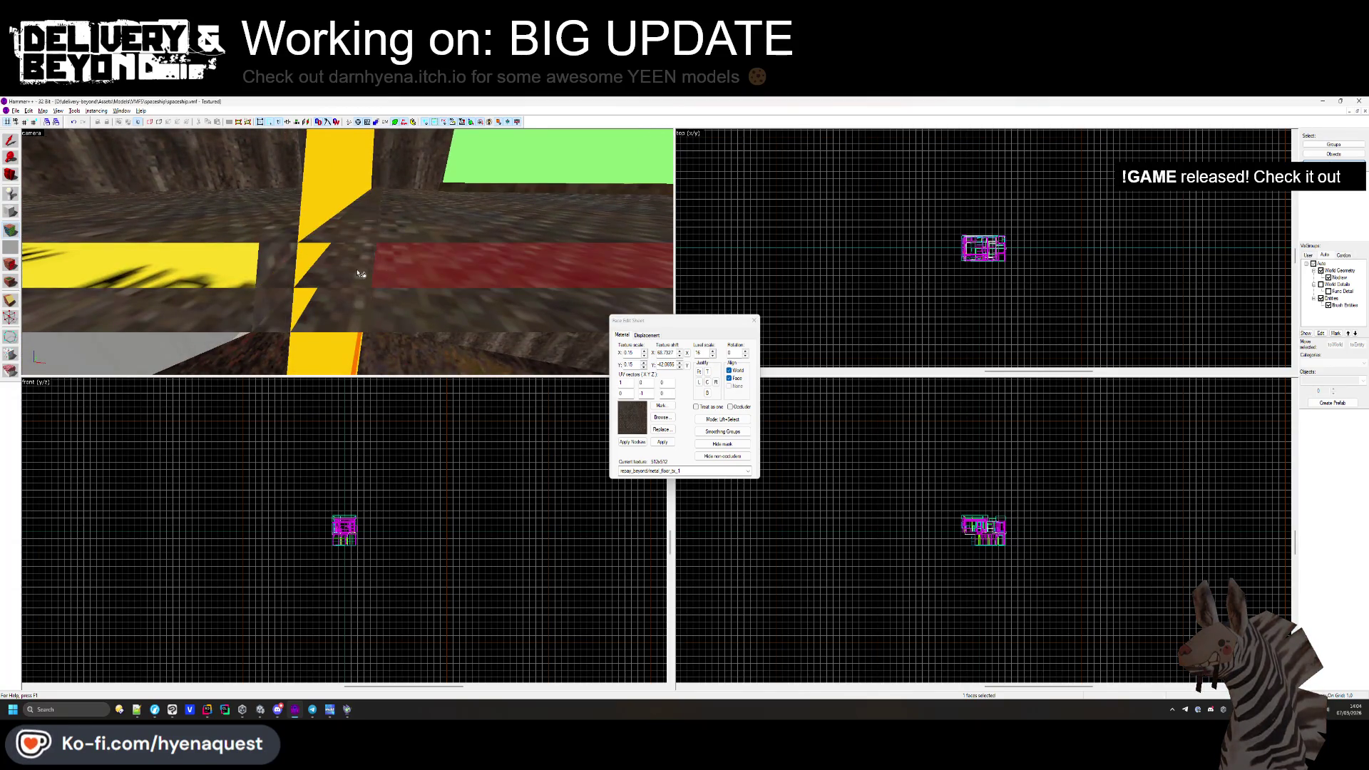
key("z")
key("z")
key("z")
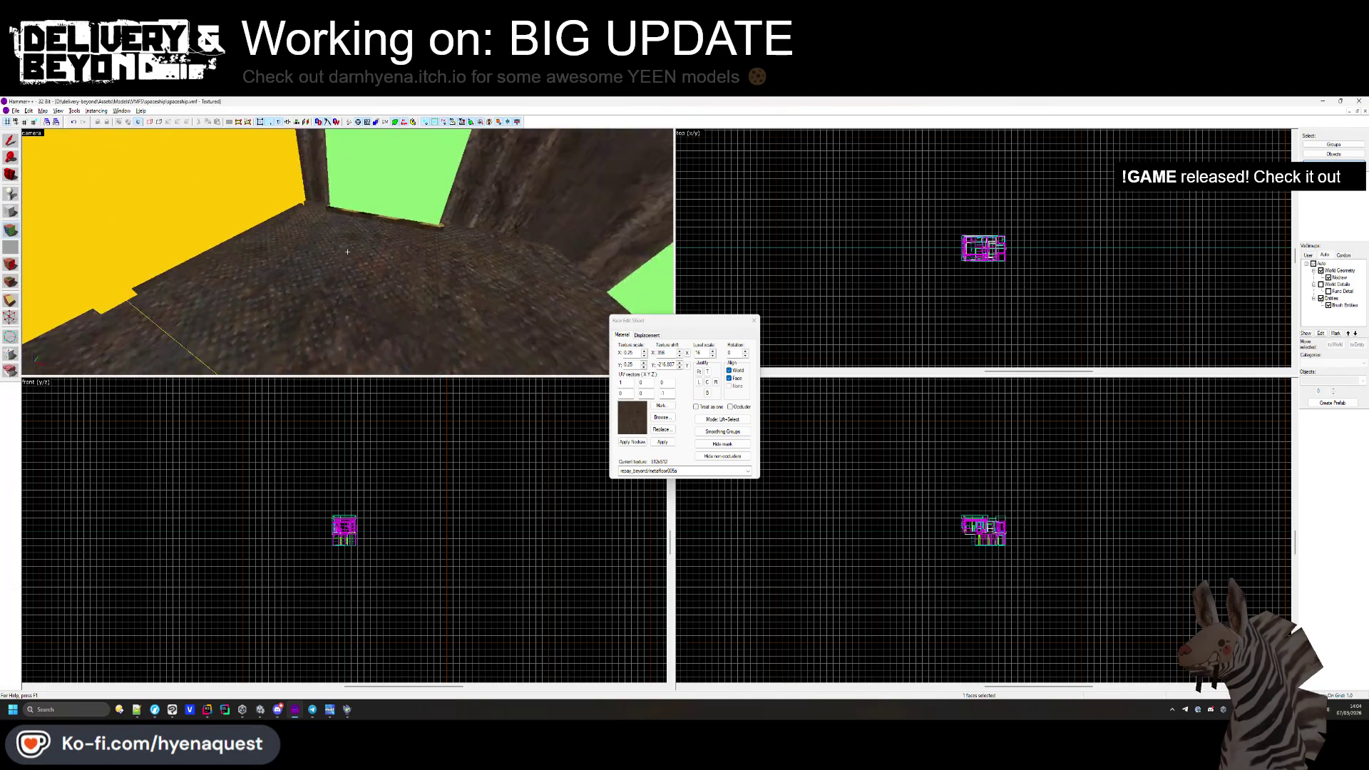
key("z")
left_click(754, 321)
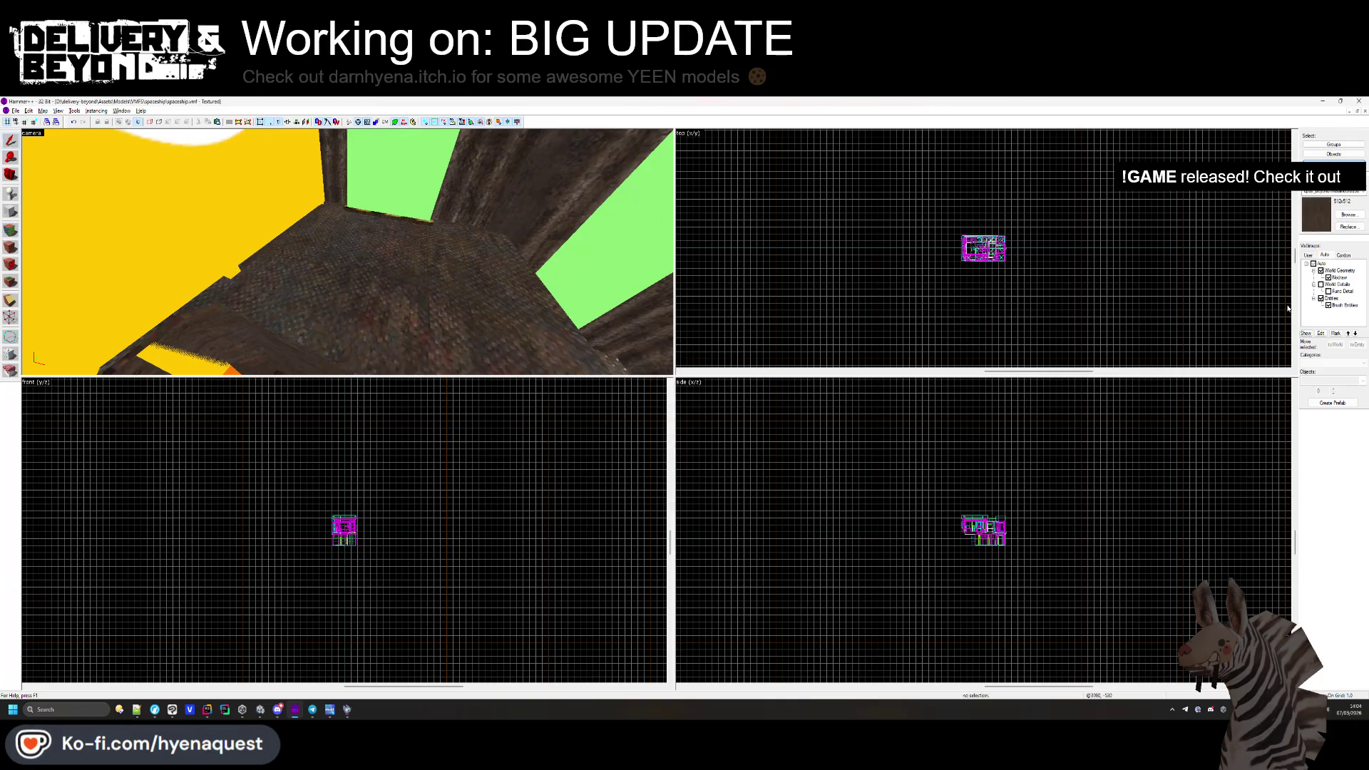
left_click(1321, 284)
Select the hazard-striped floor-edge strip and switch to the Block tool.
key("w")
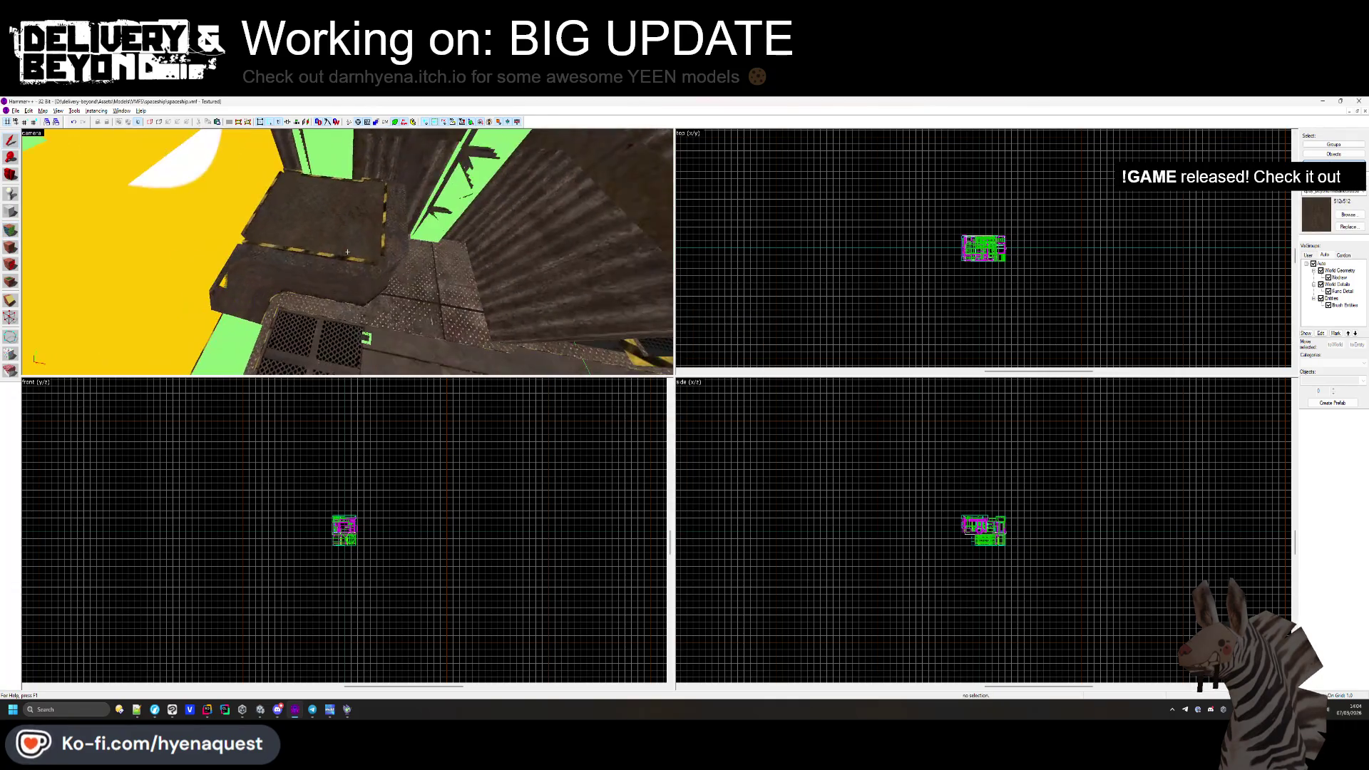
left_click(819, 238)
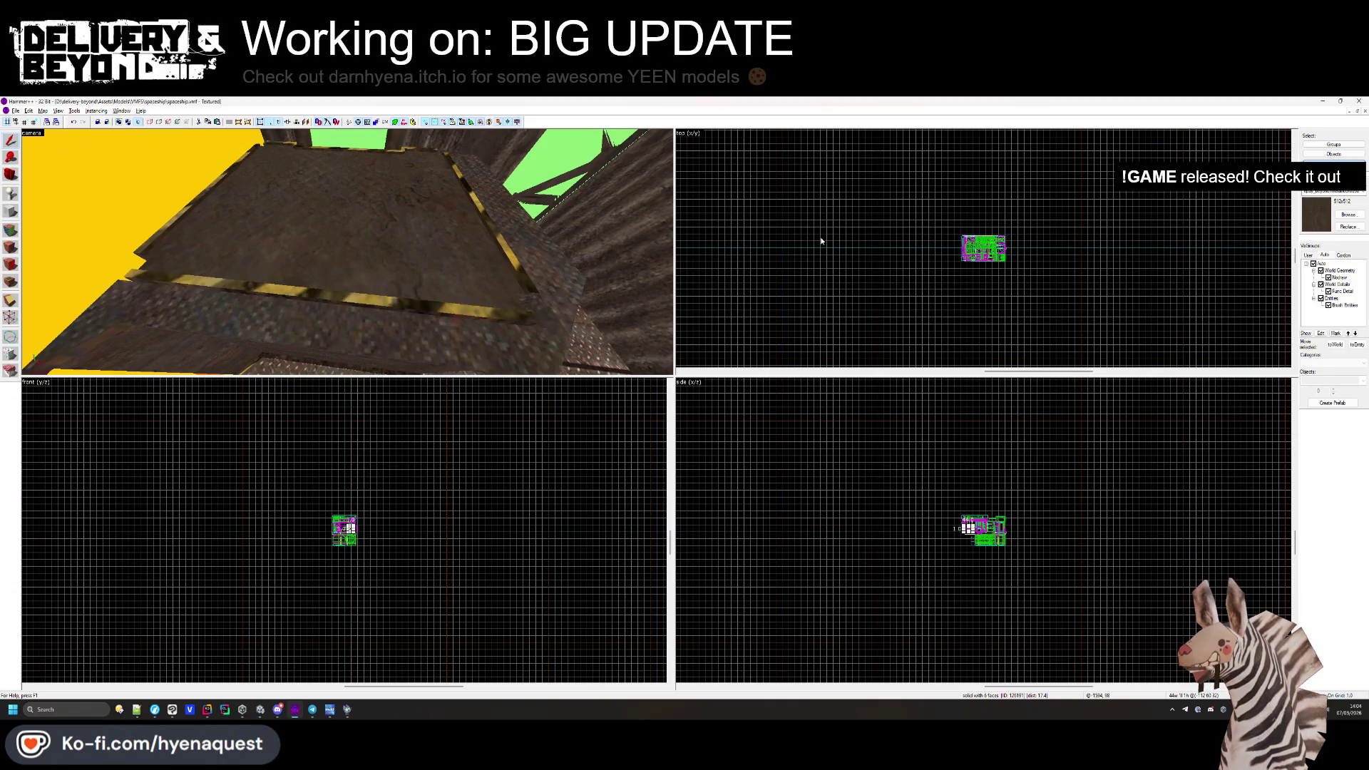
left_click(437, 311)
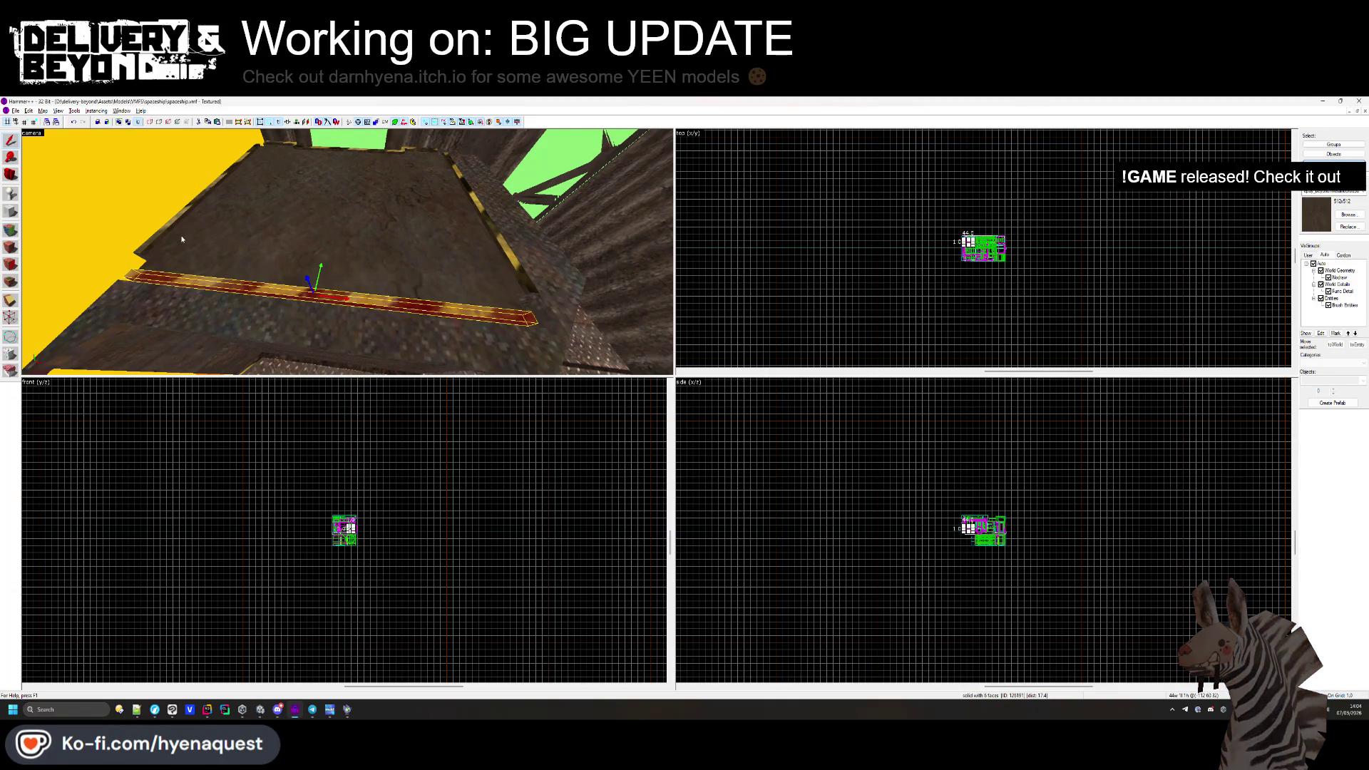
left_click(12, 210)
left_click(12, 211)
Zoom the top and front 2D views closely onto the strip and bring up the texture browser.
scroll(950, 217, "up", 6)
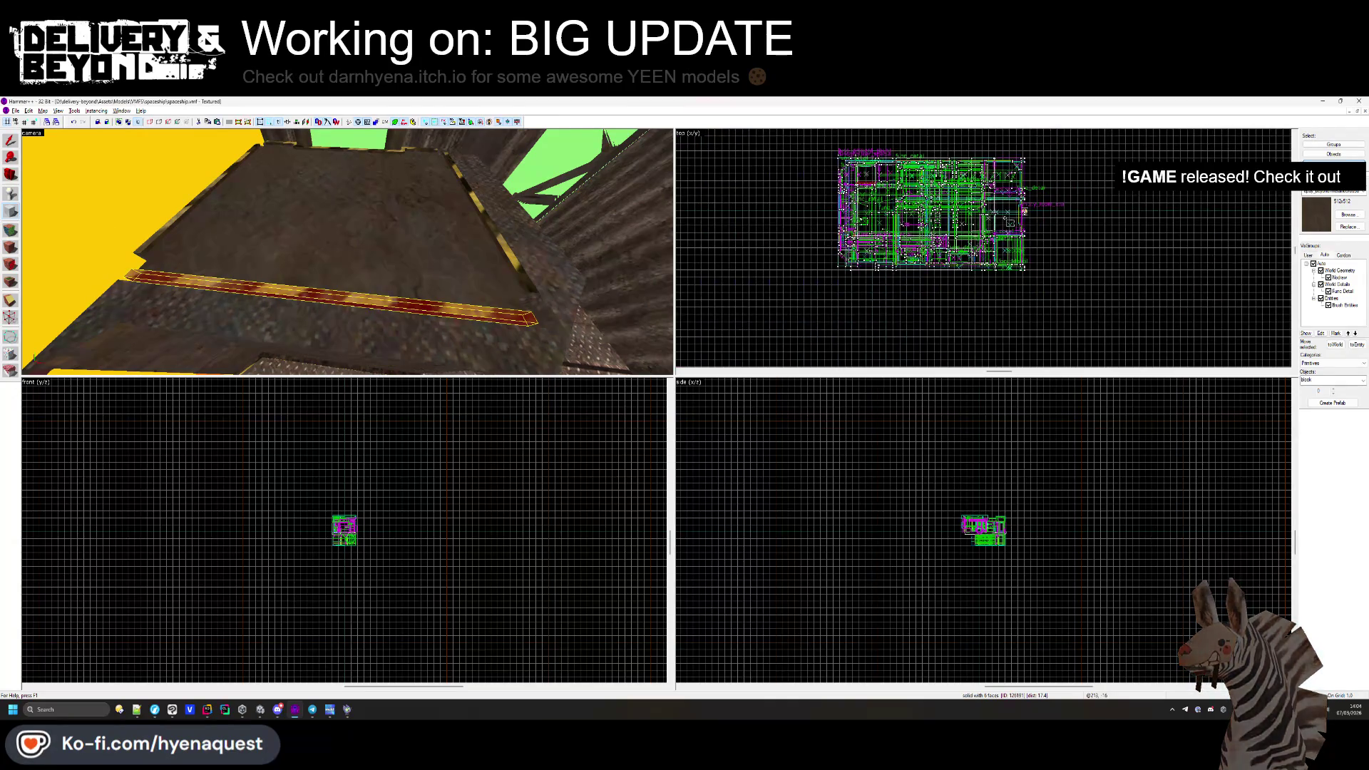
scroll(919, 238, "up", 3)
scroll(894, 303, "up", 5)
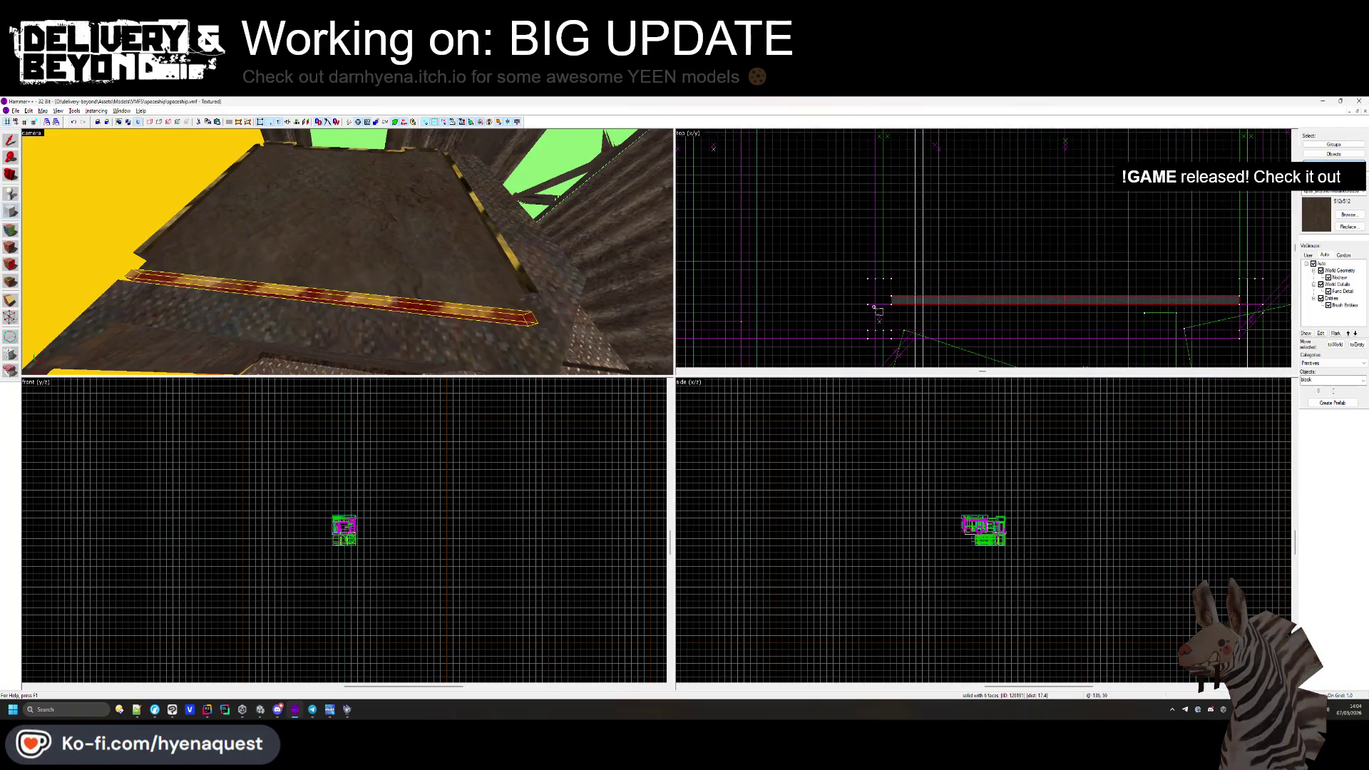
scroll(899, 267, "down", 3)
scroll(1033, 155, "up", 3)
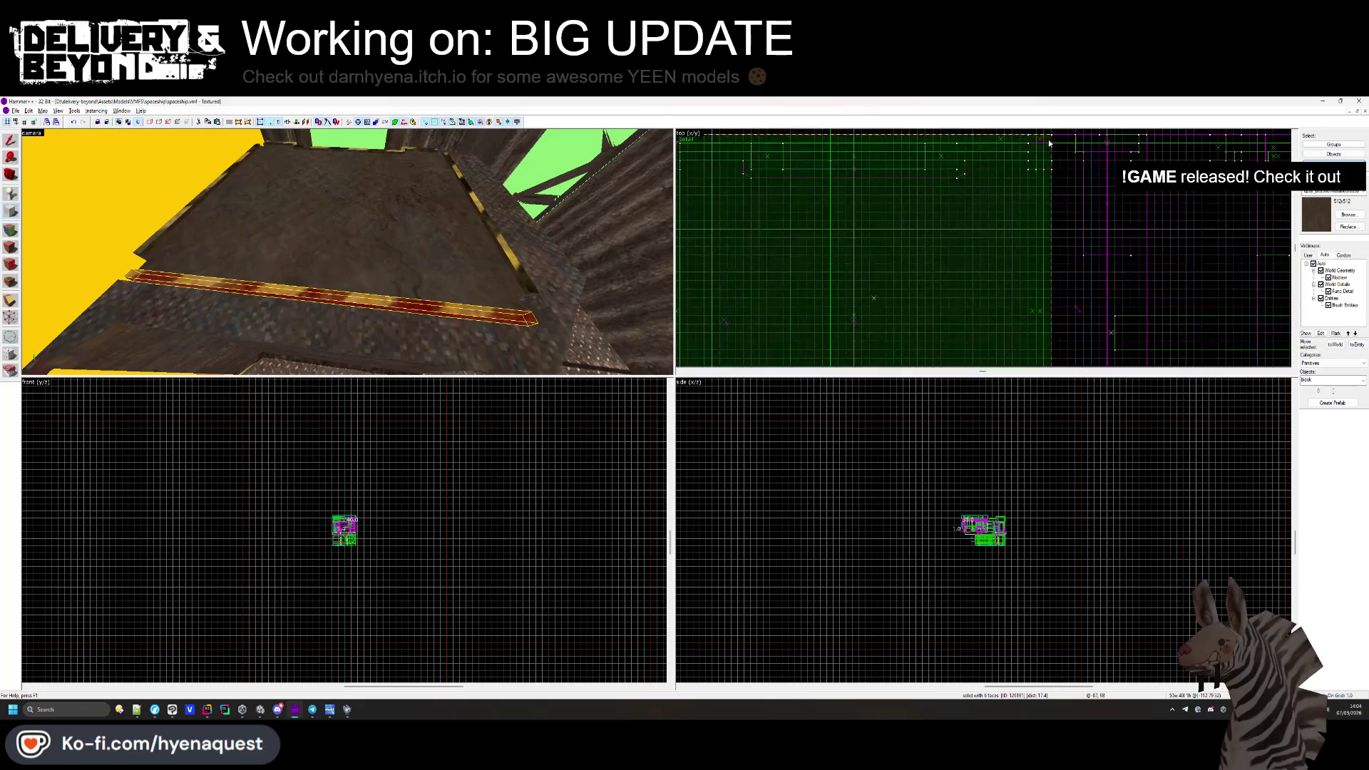
scroll(491, 463, "up", 8)
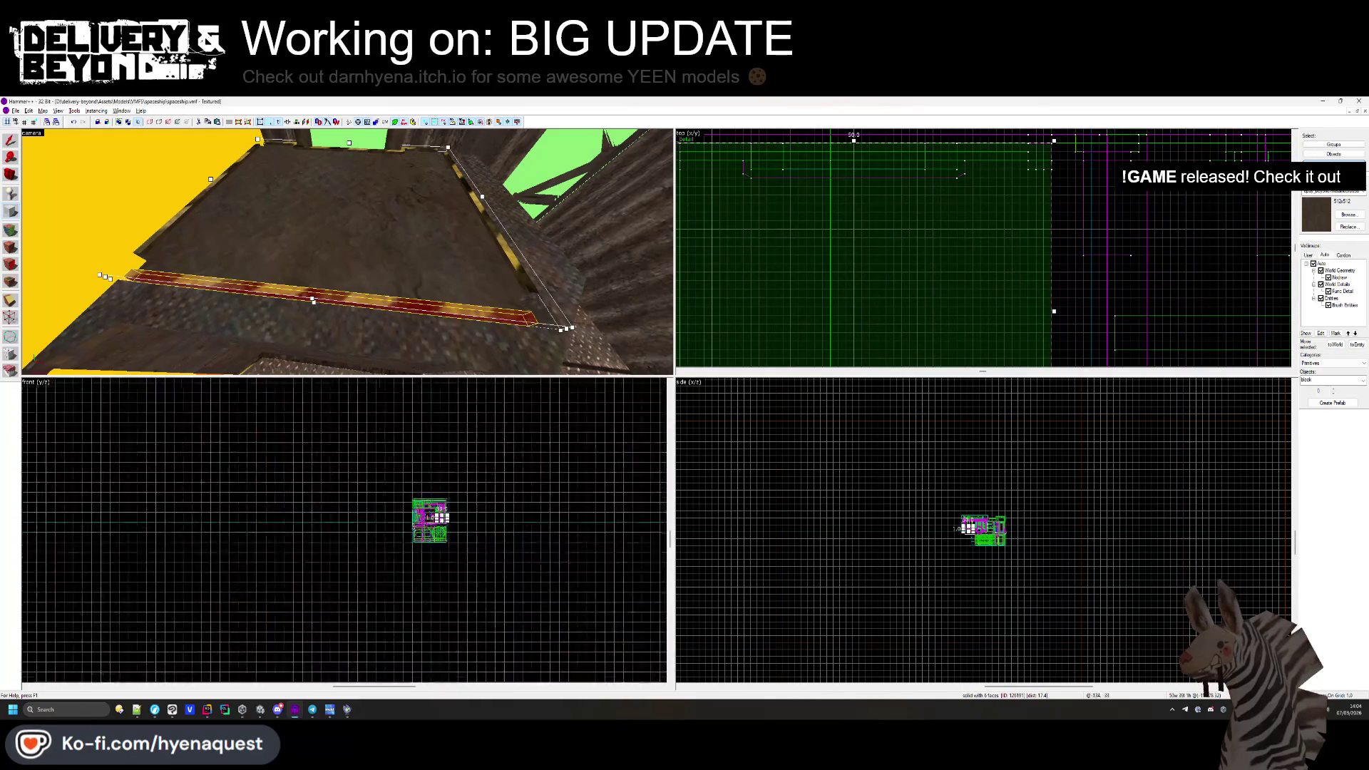
scroll(491, 464, "up", 3)
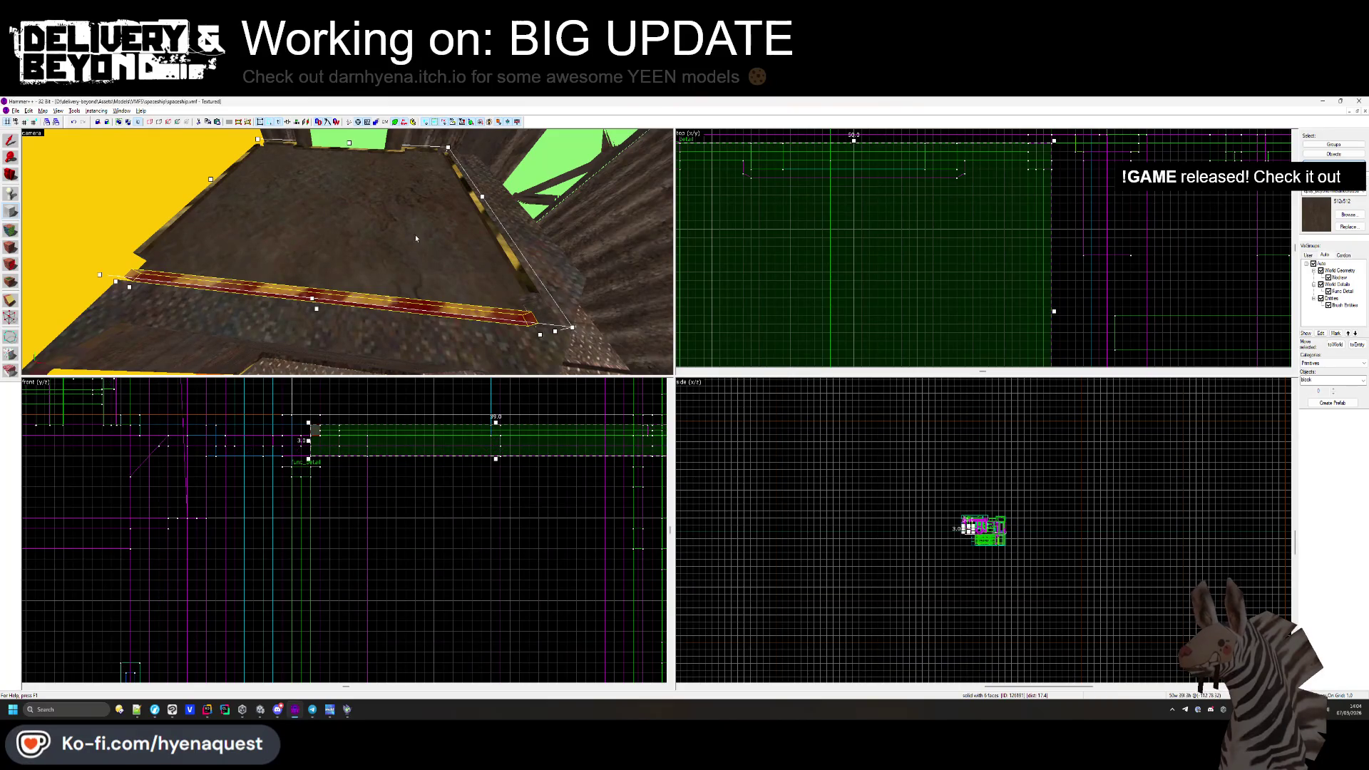
scroll(484, 433, "up", 2)
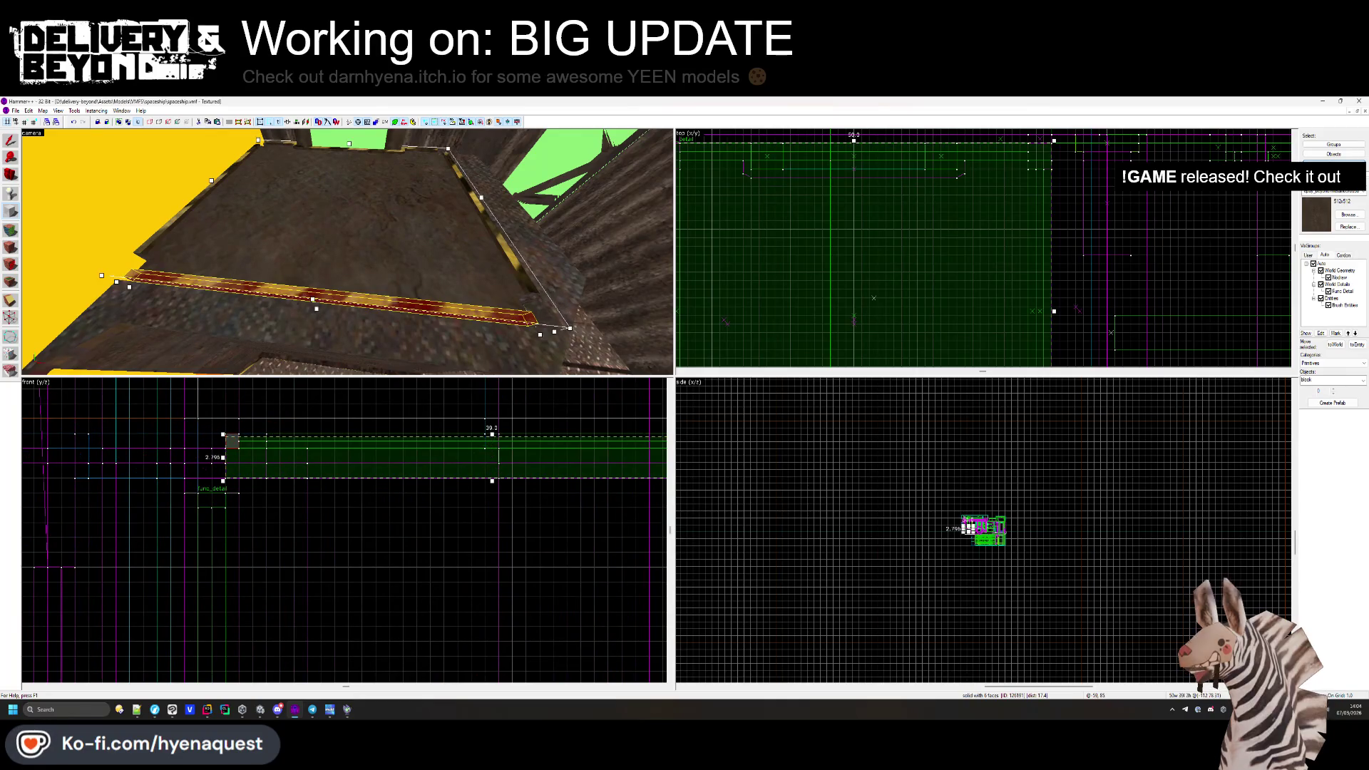
left_click(1348, 214)
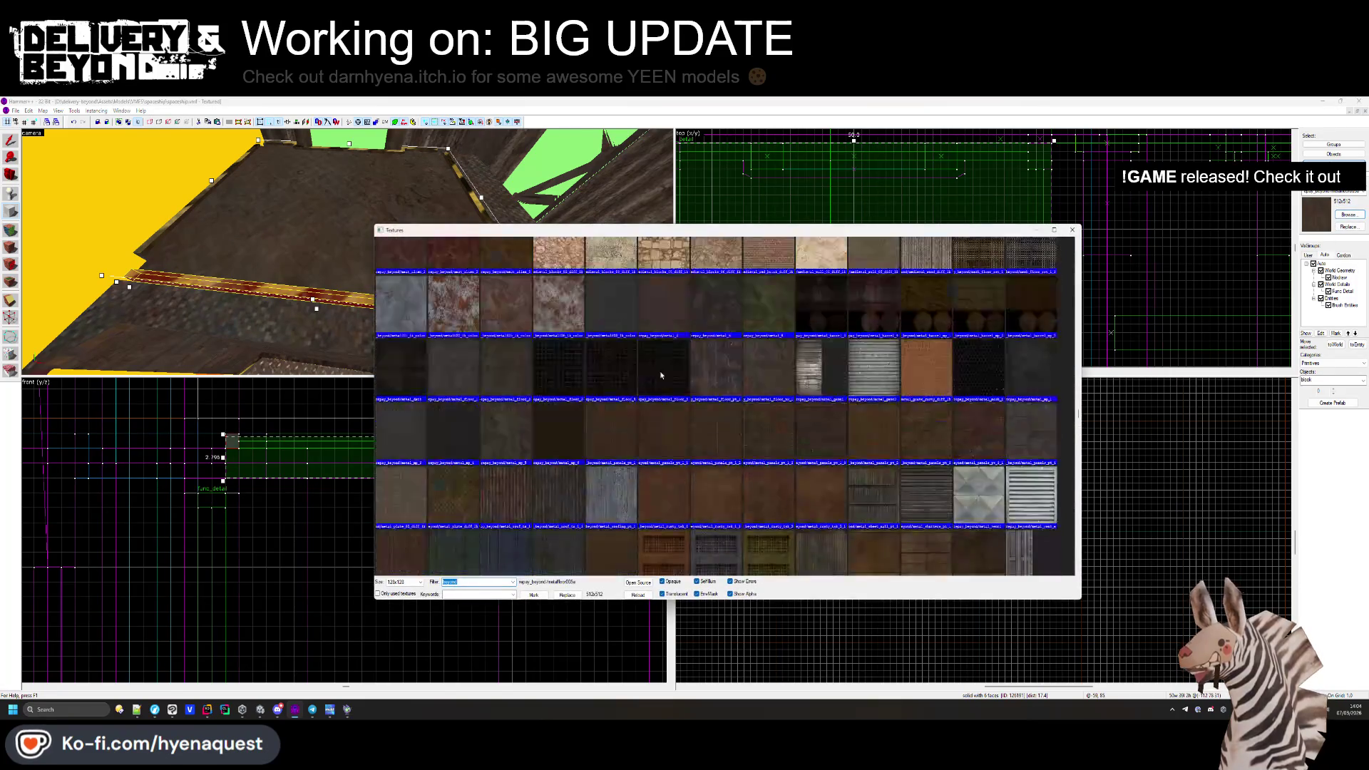
Texture the floor brush COLLISION, add it to the COLLISION visgroup, and hide that visgroup.
left_click_drag(1078, 408, 1077, 248)
double_click(413, 278)
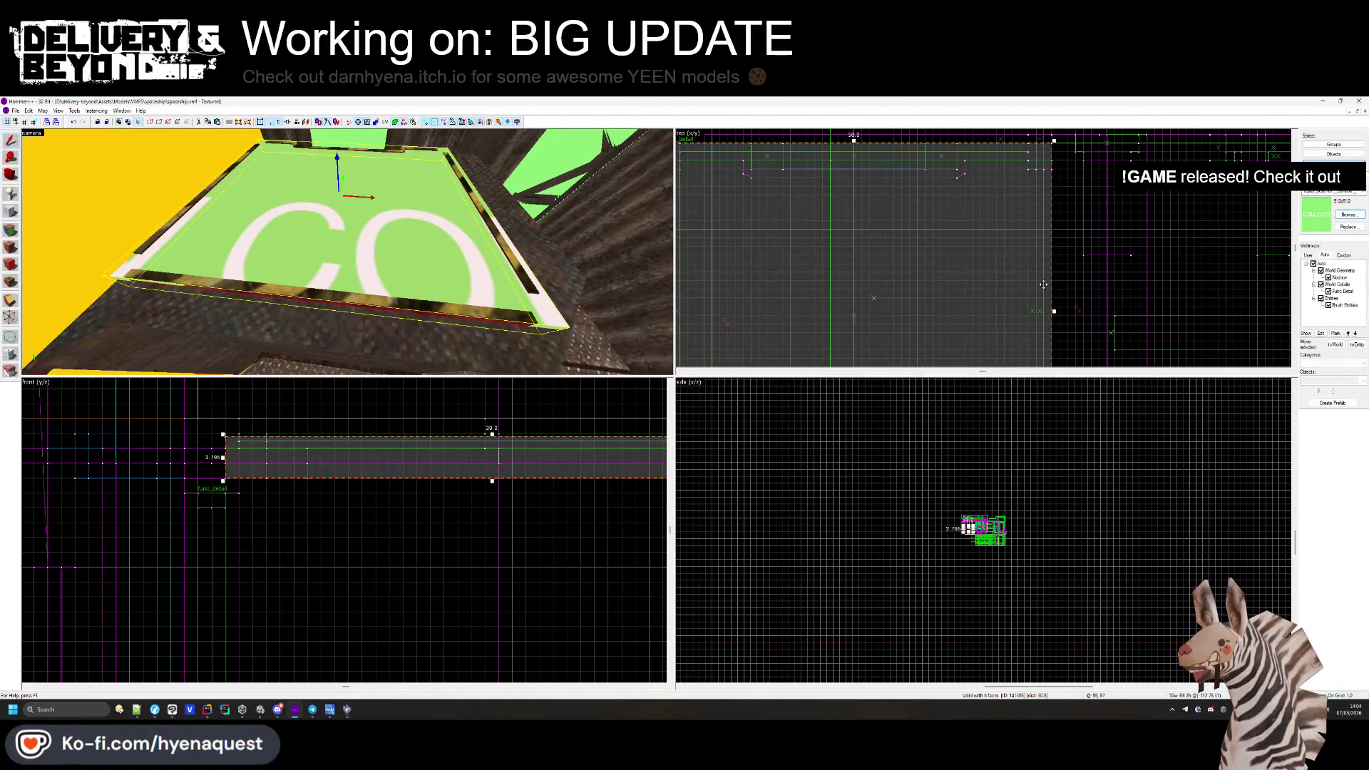
key("Escape")
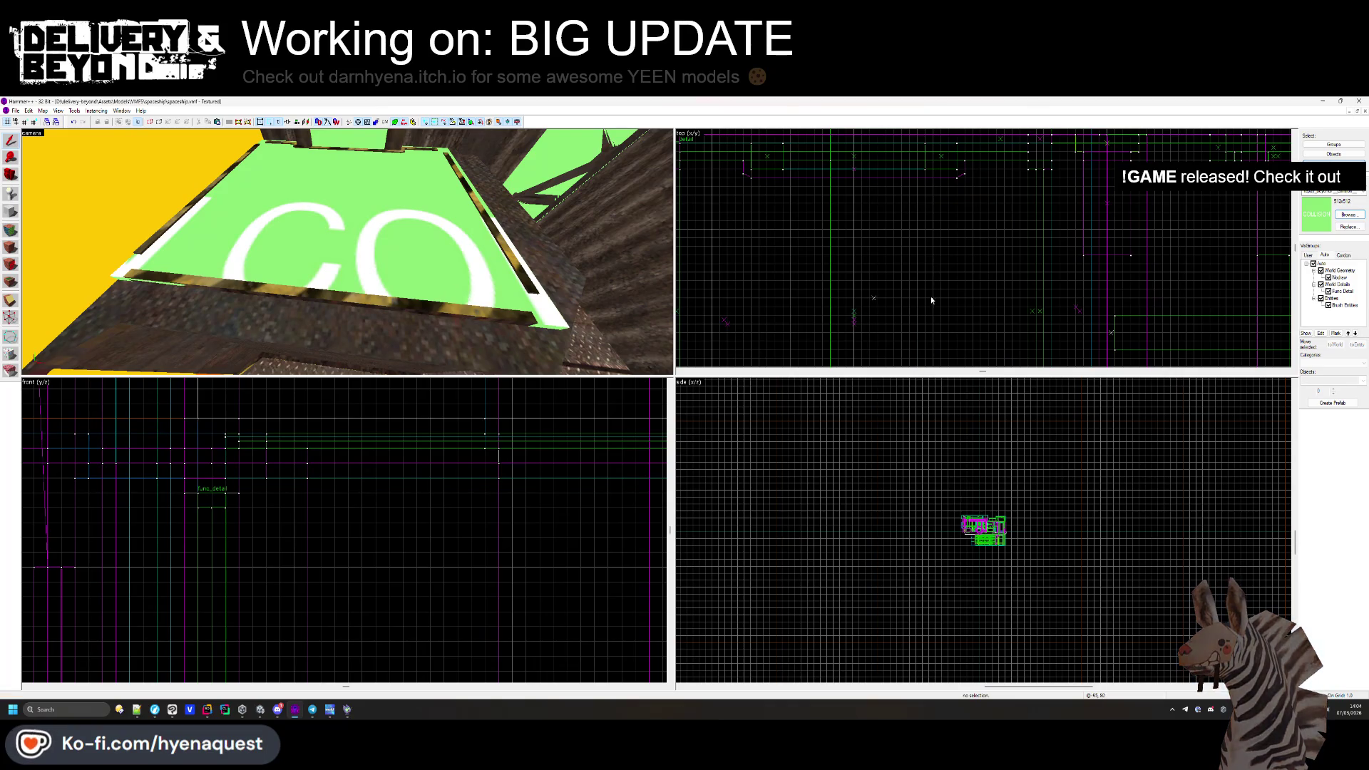
double_click(490, 269)
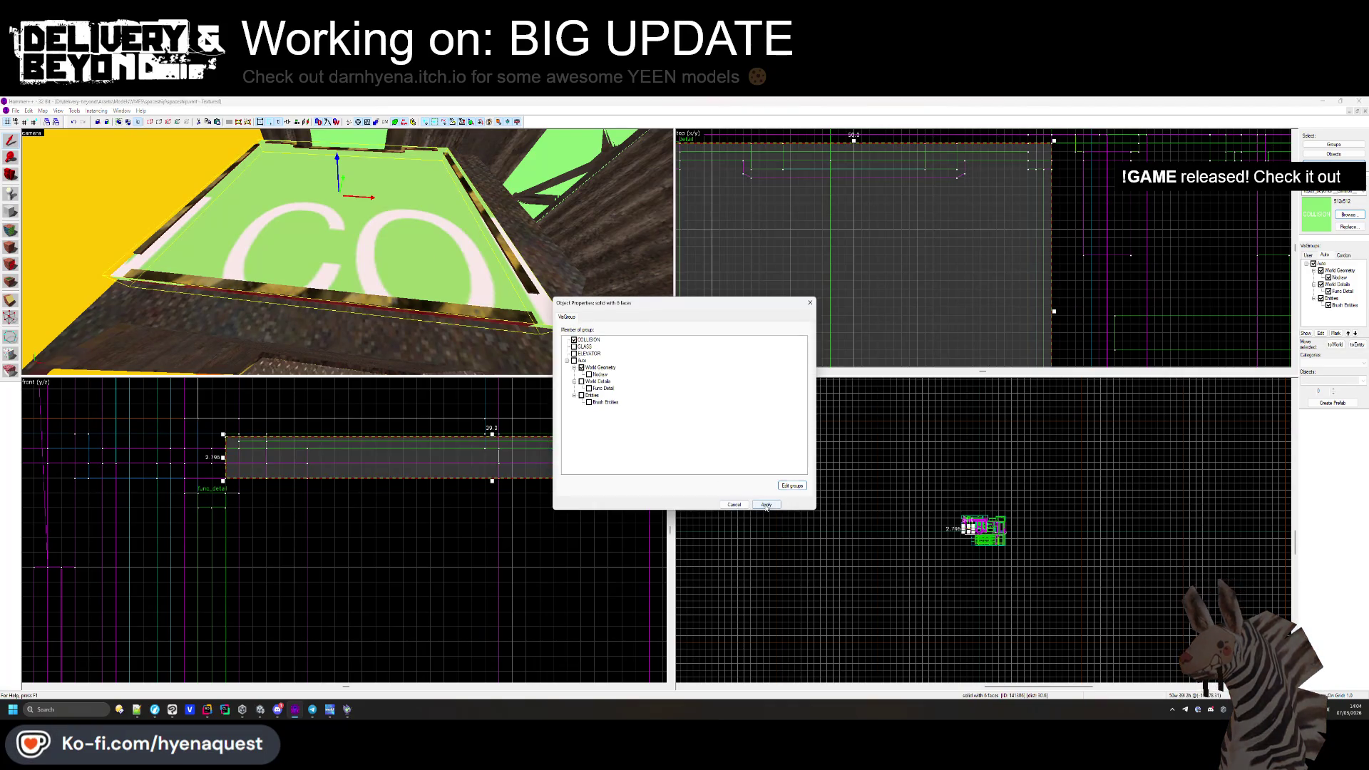
left_click(810, 302)
key("Escape")
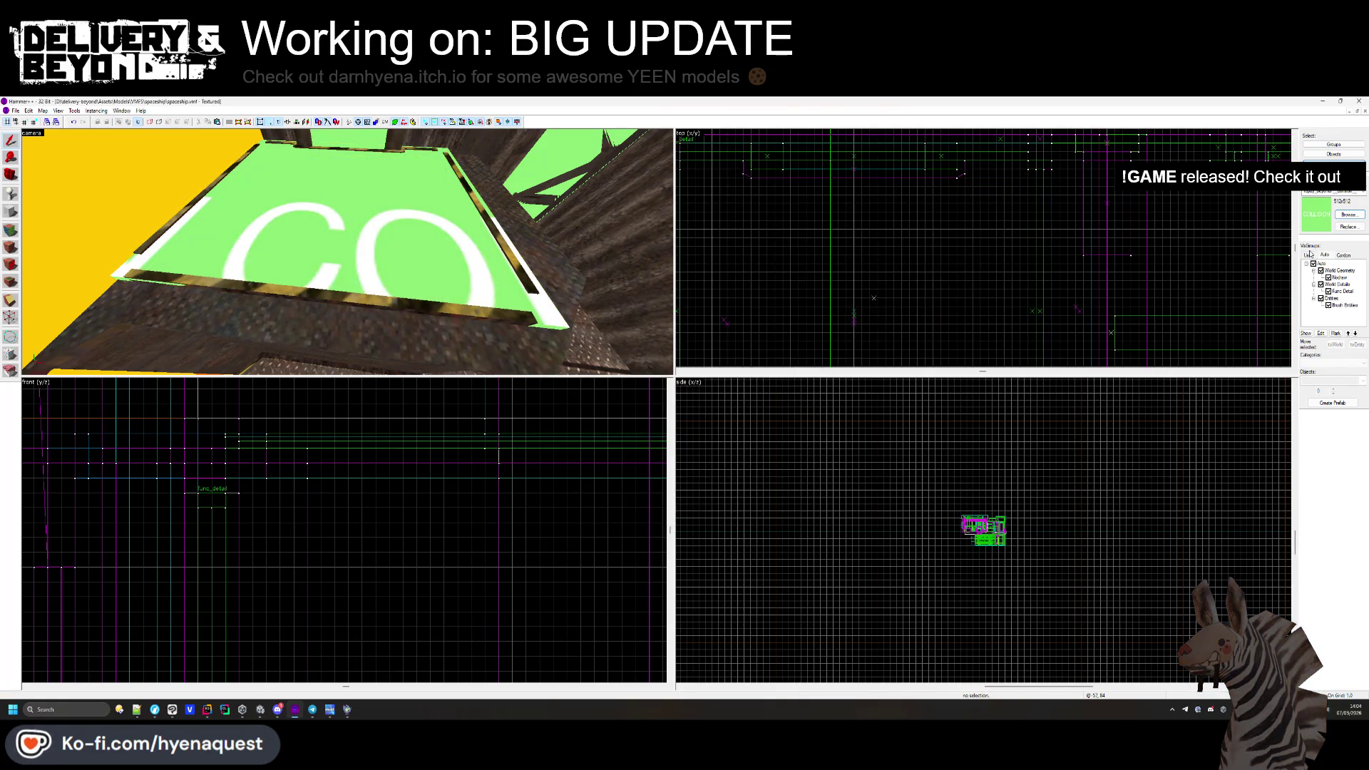
left_click(1313, 263)
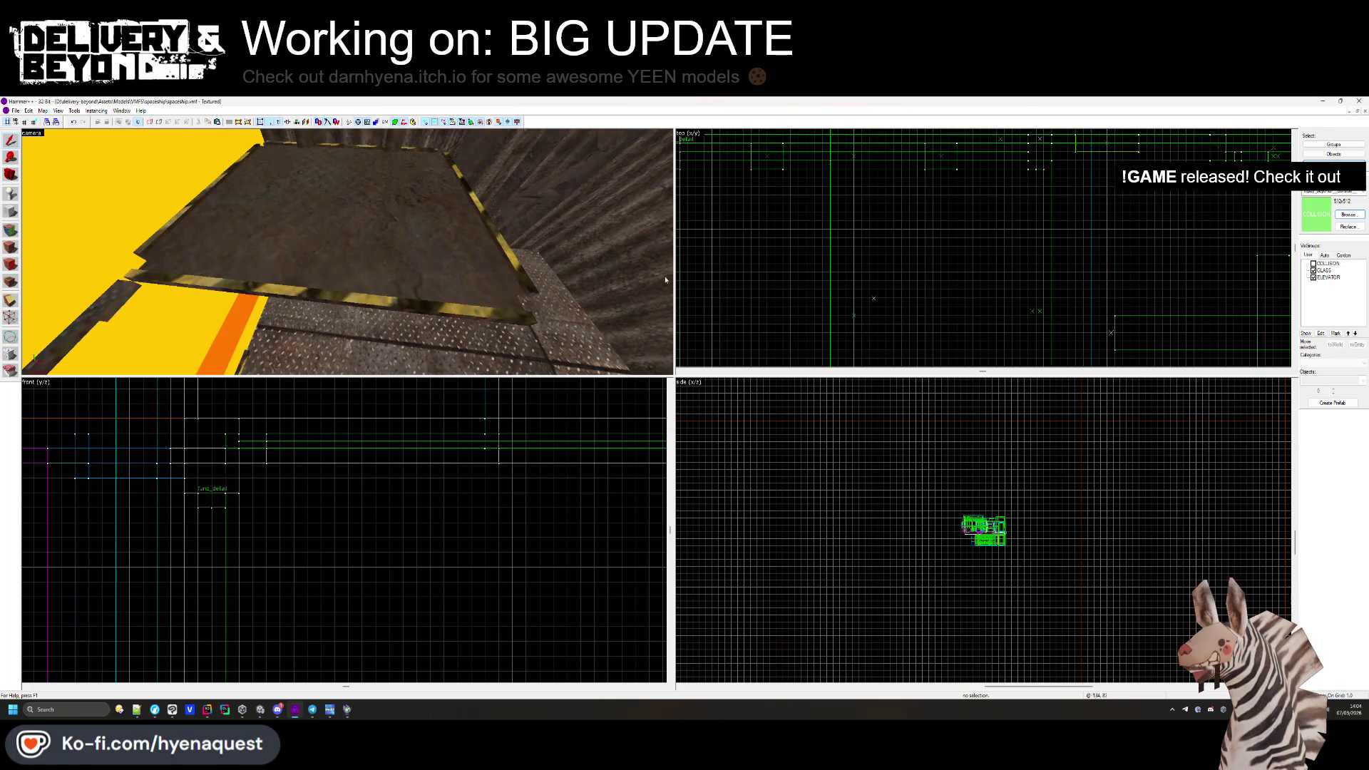
Select the floor brush and check a single face's texture in face editing.
left_click(347, 252)
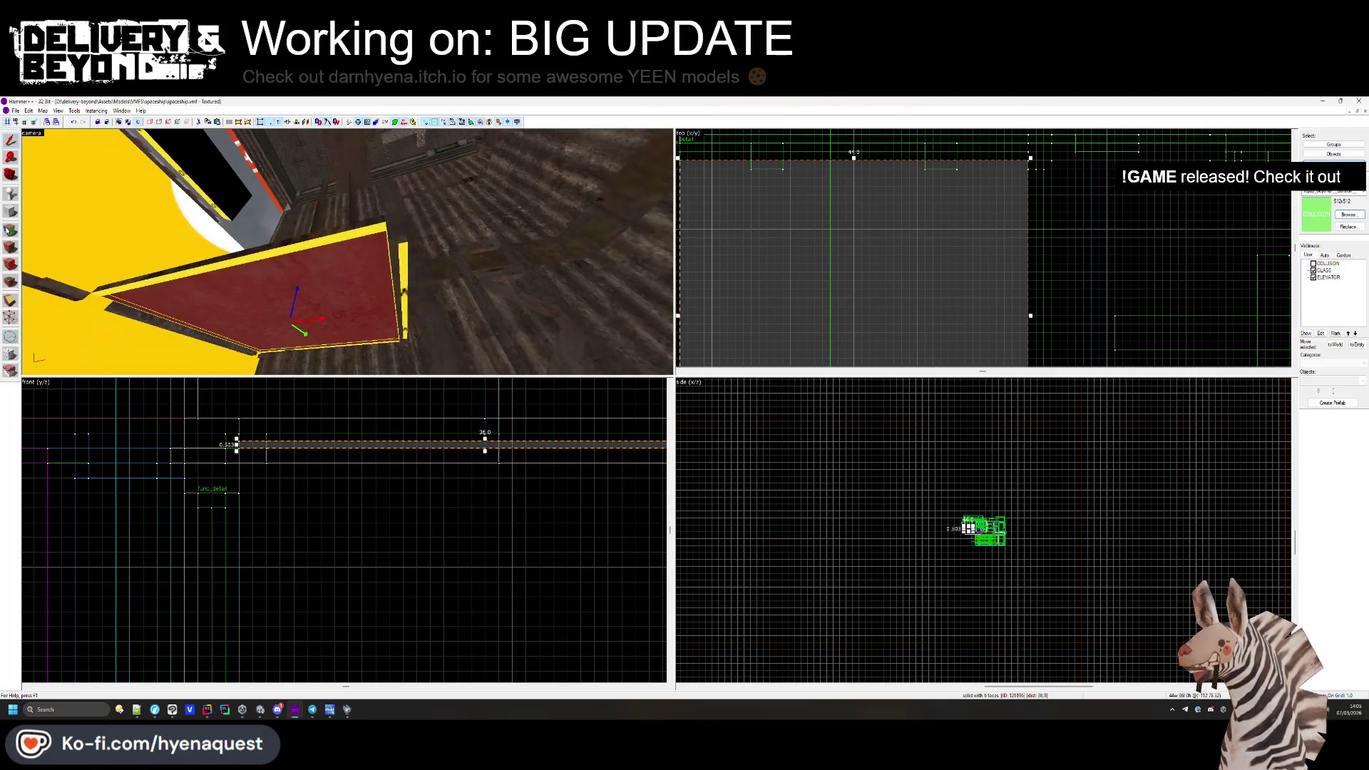
key("shift+a")
left_click(347, 252)
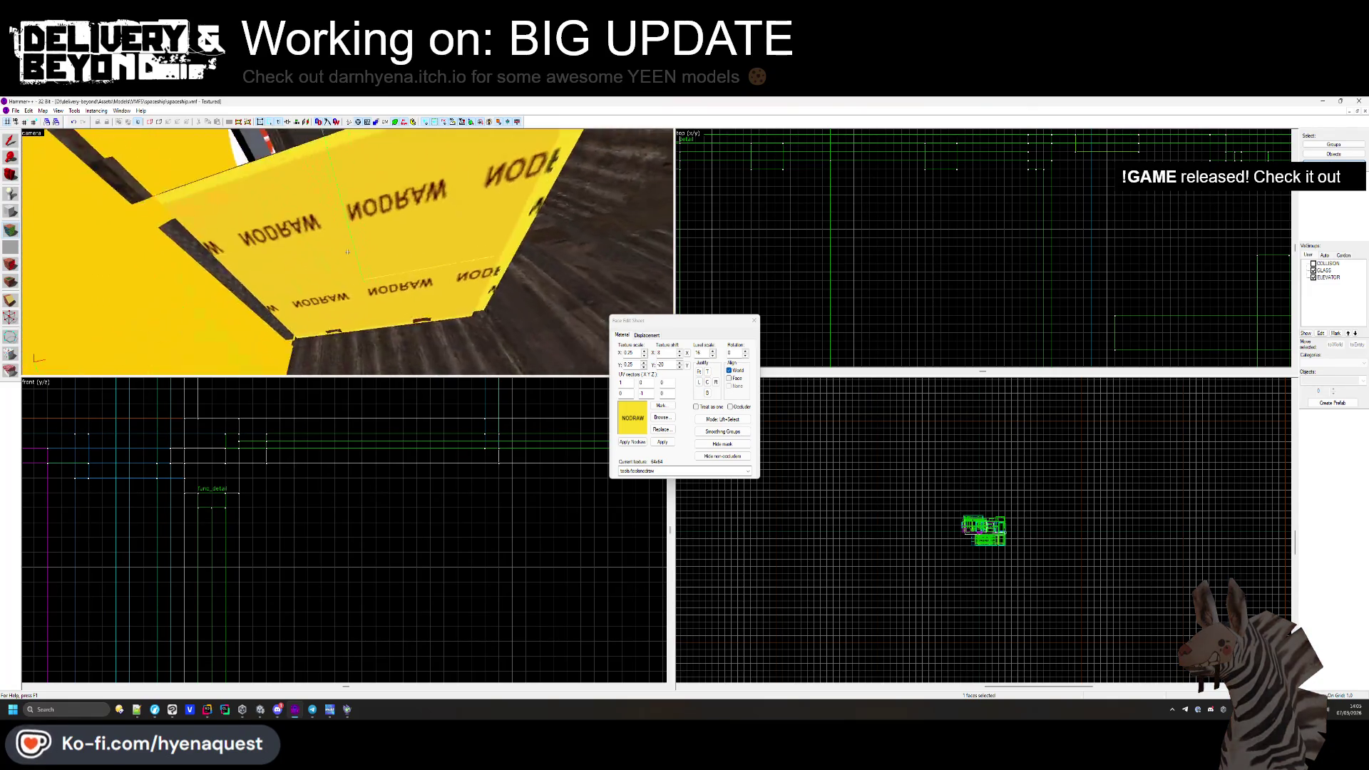
left_click(753, 320)
Turn the camera to the yellow NODRAW walls and inspect their face textures.
left_click_drag(318, 283, 141, 254)
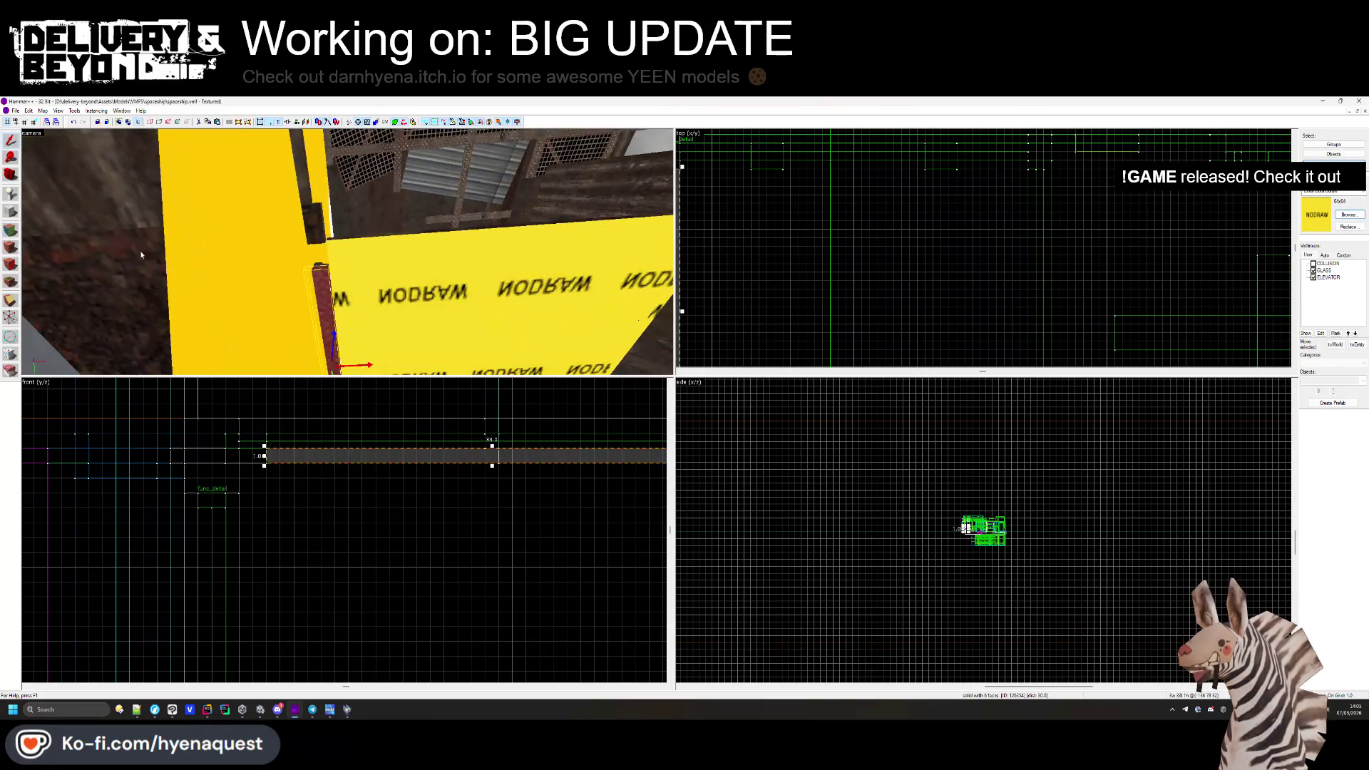
left_click(10, 246)
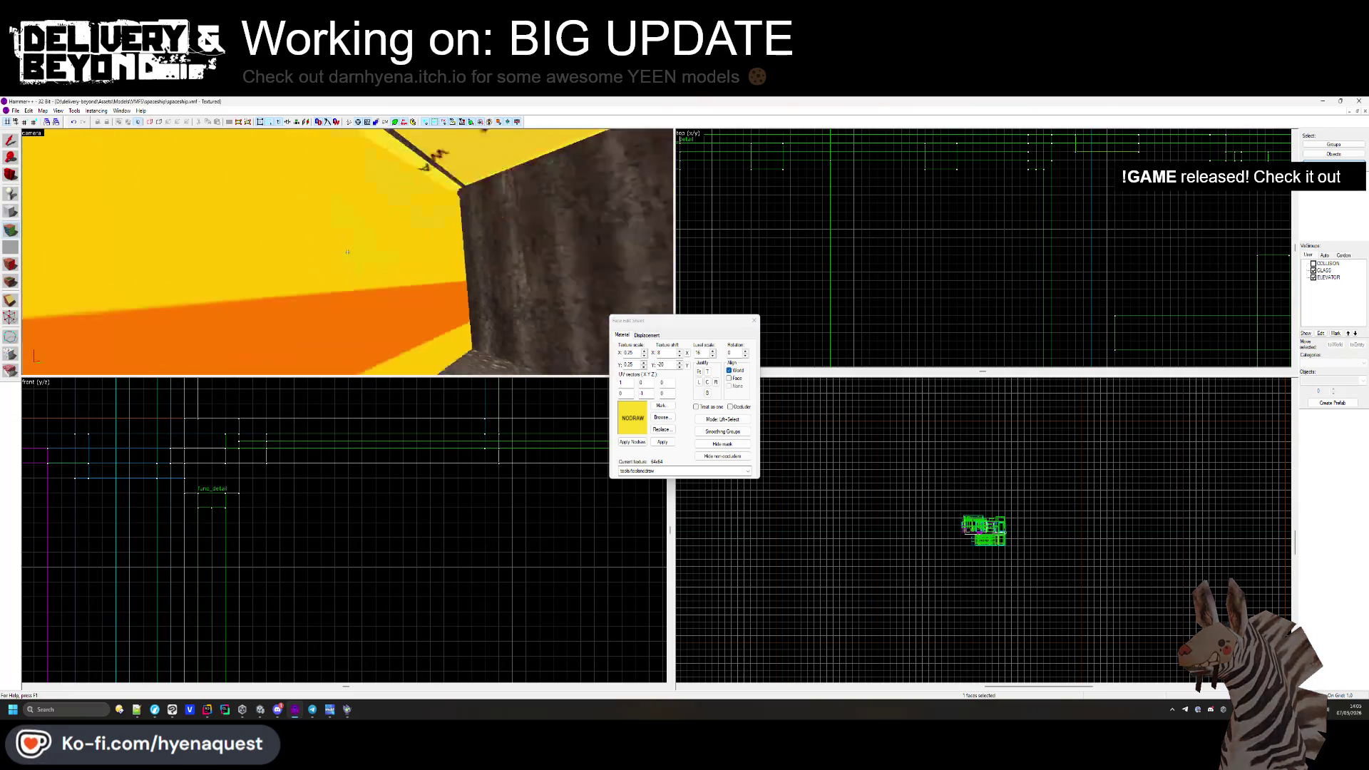
key("s")
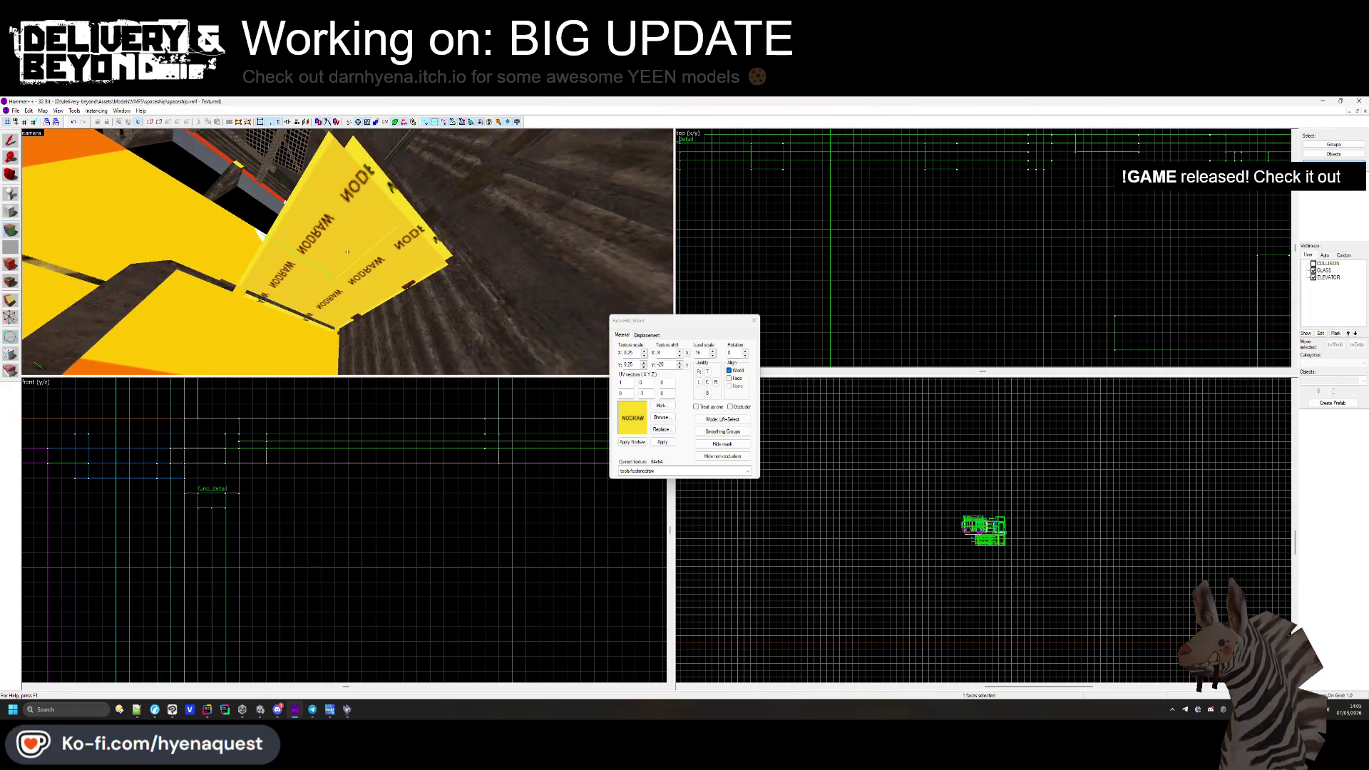
key("w")
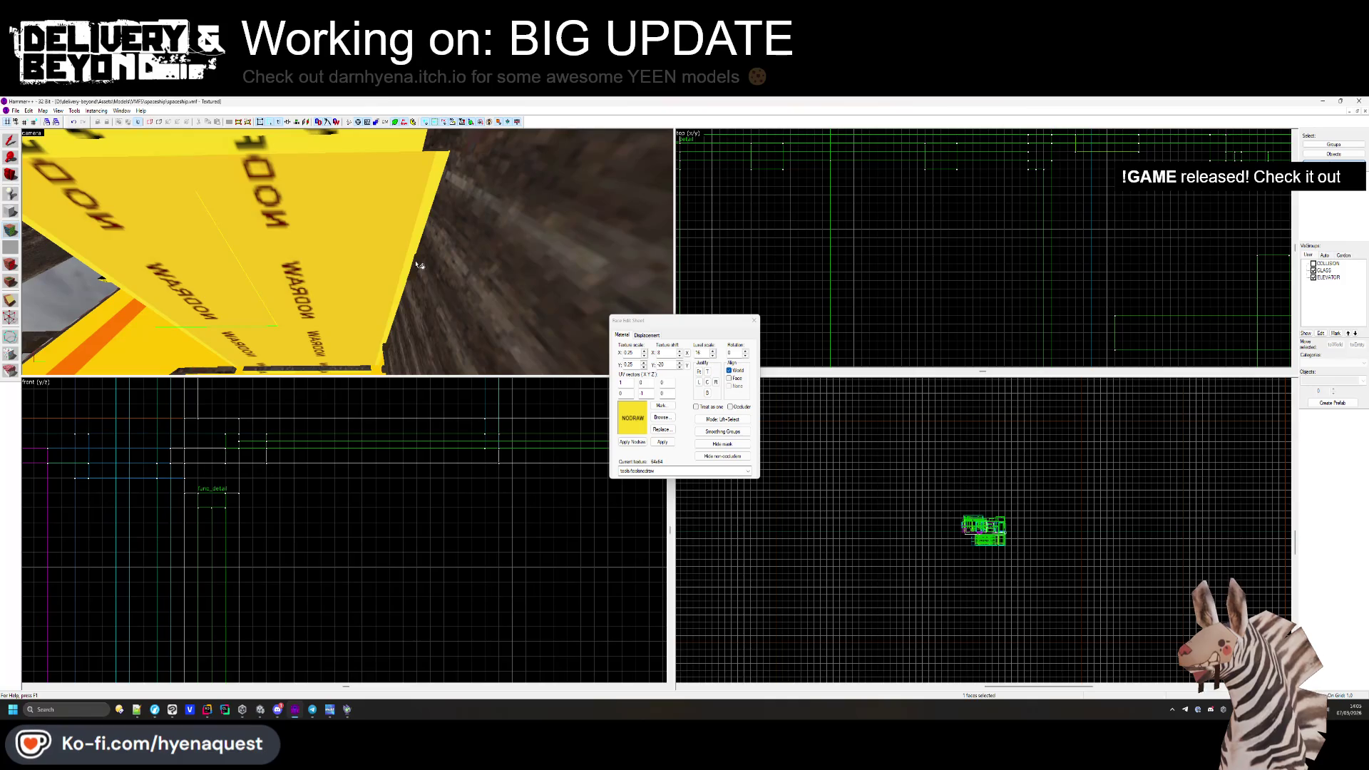
key("w")
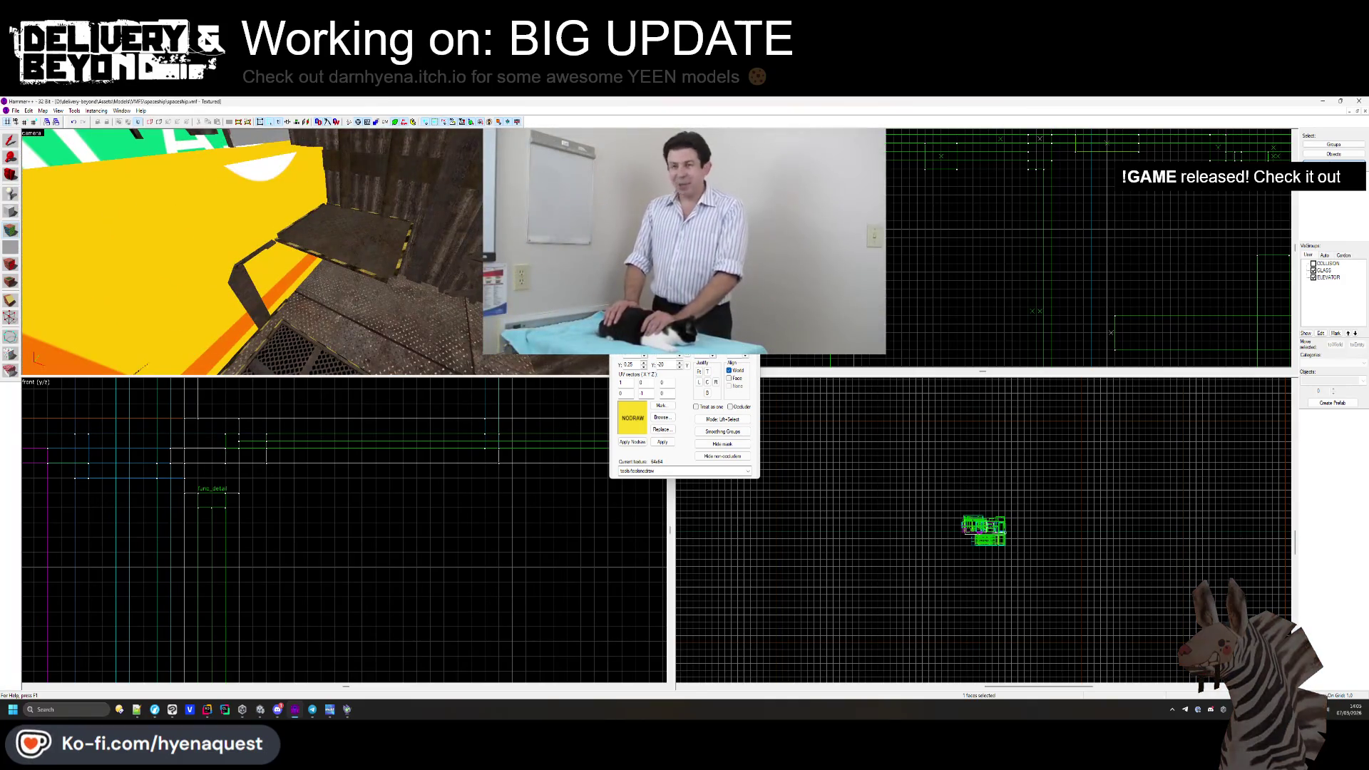
key("shift+s")
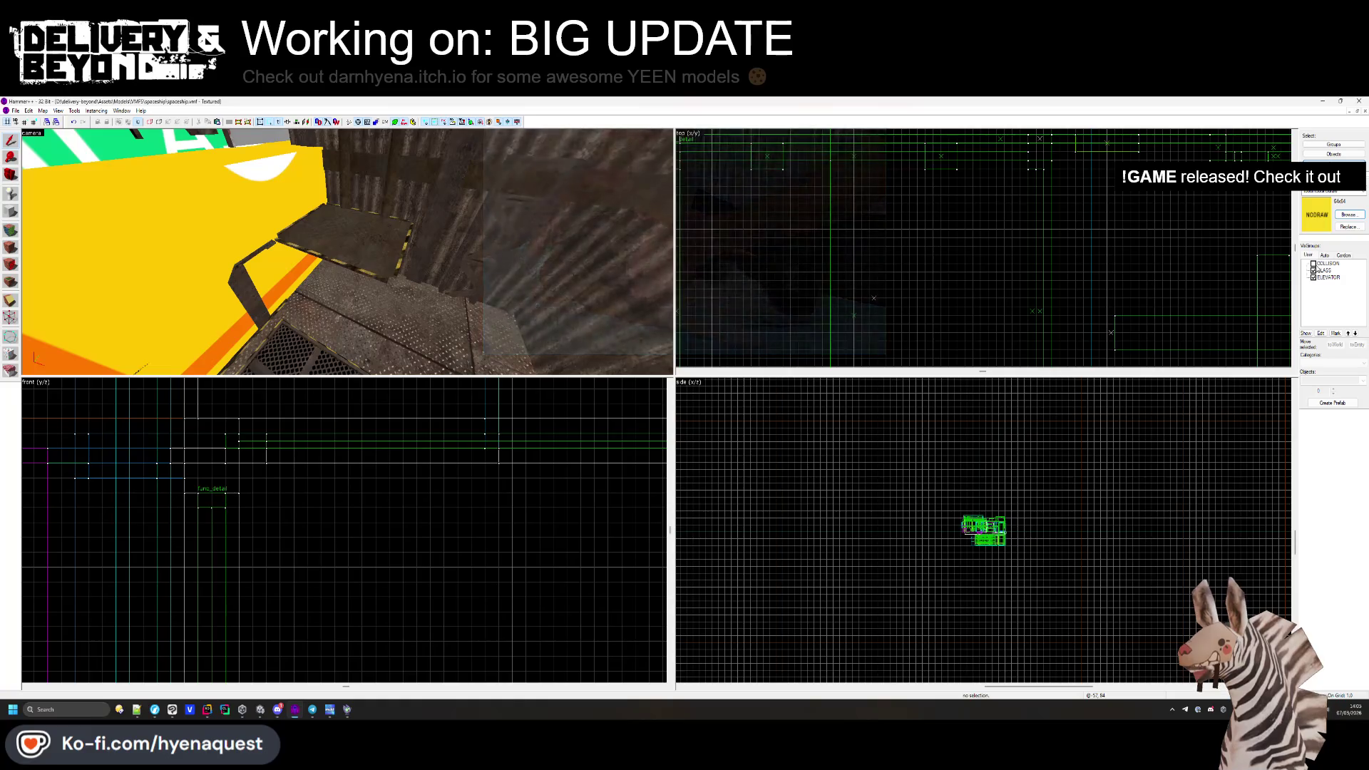
Step through the neighbouring floor slab solids, deselect, and switch to the Unity editor.
left_click(347, 252)
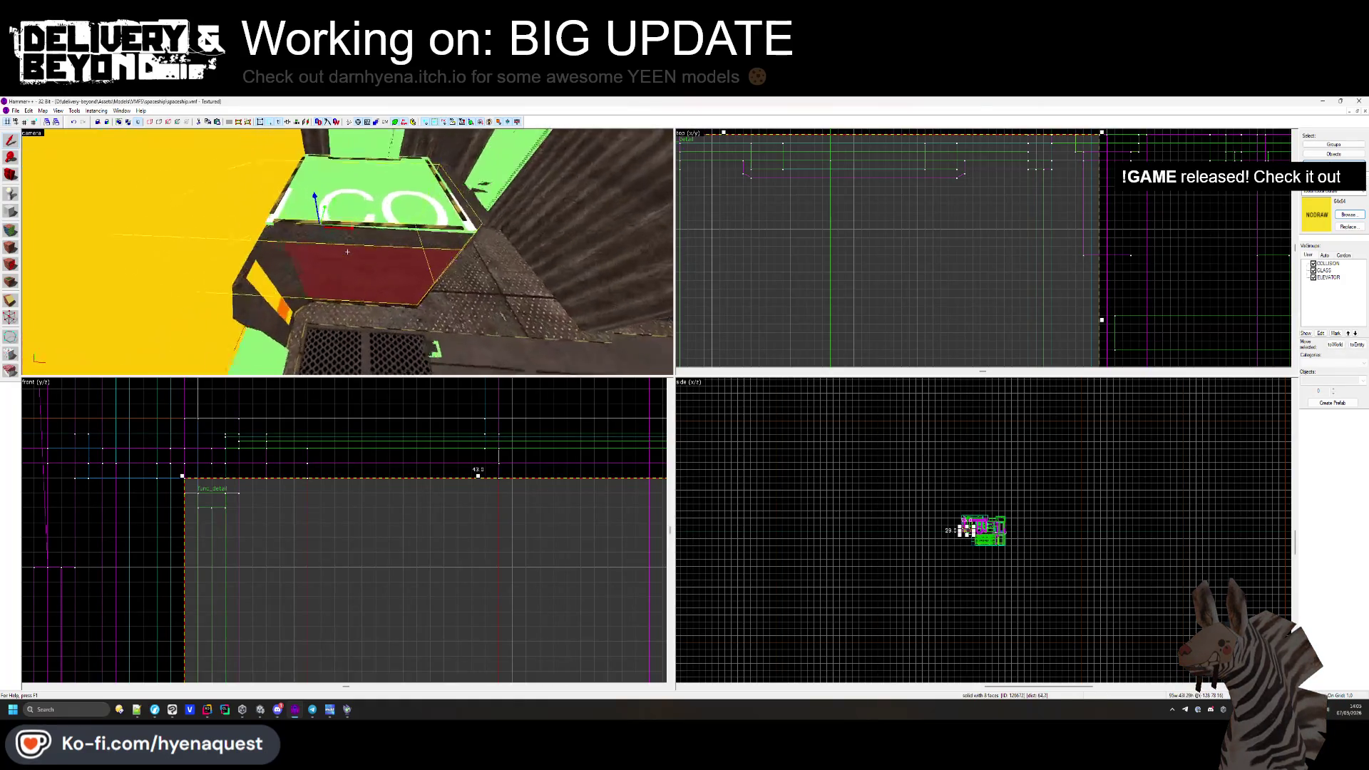
left_click(347, 251)
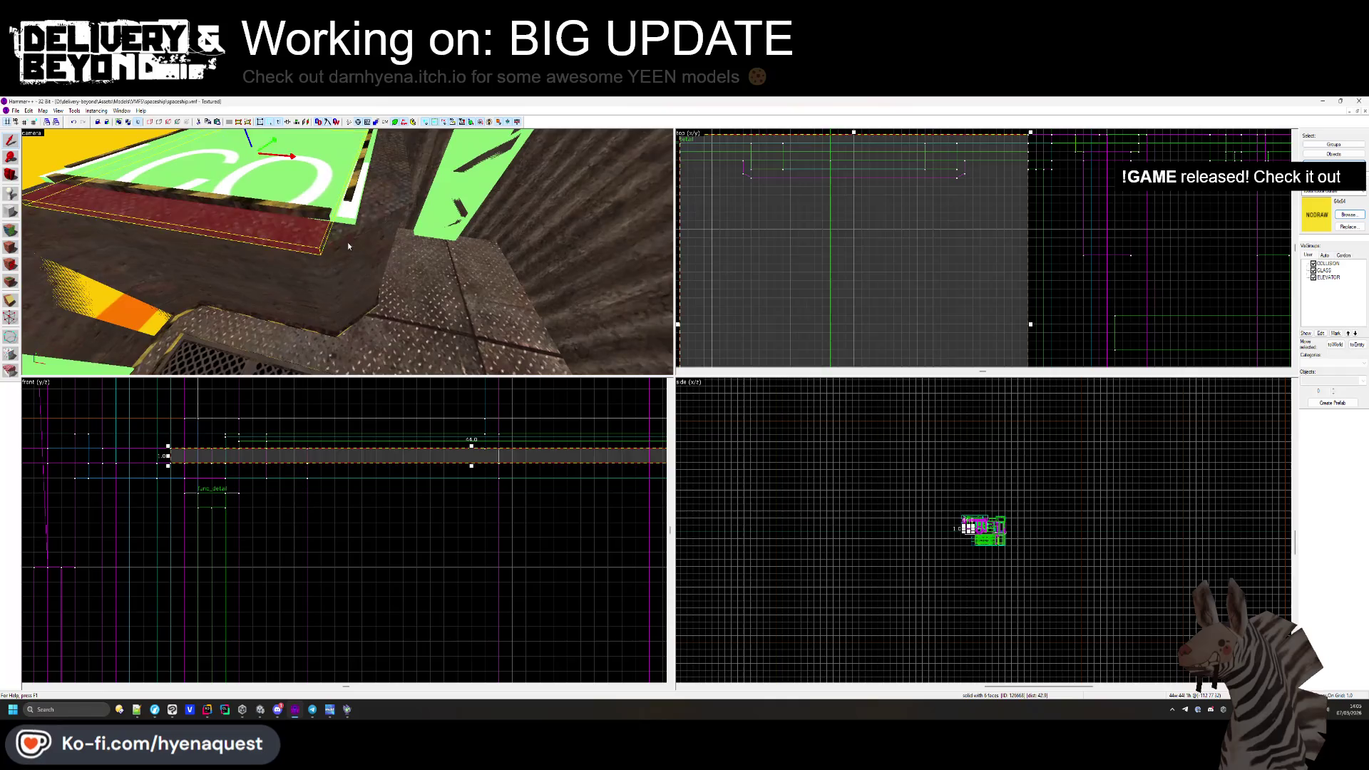
left_click(349, 242)
left_click(349, 236)
left_click(335, 239)
left_click(322, 242)
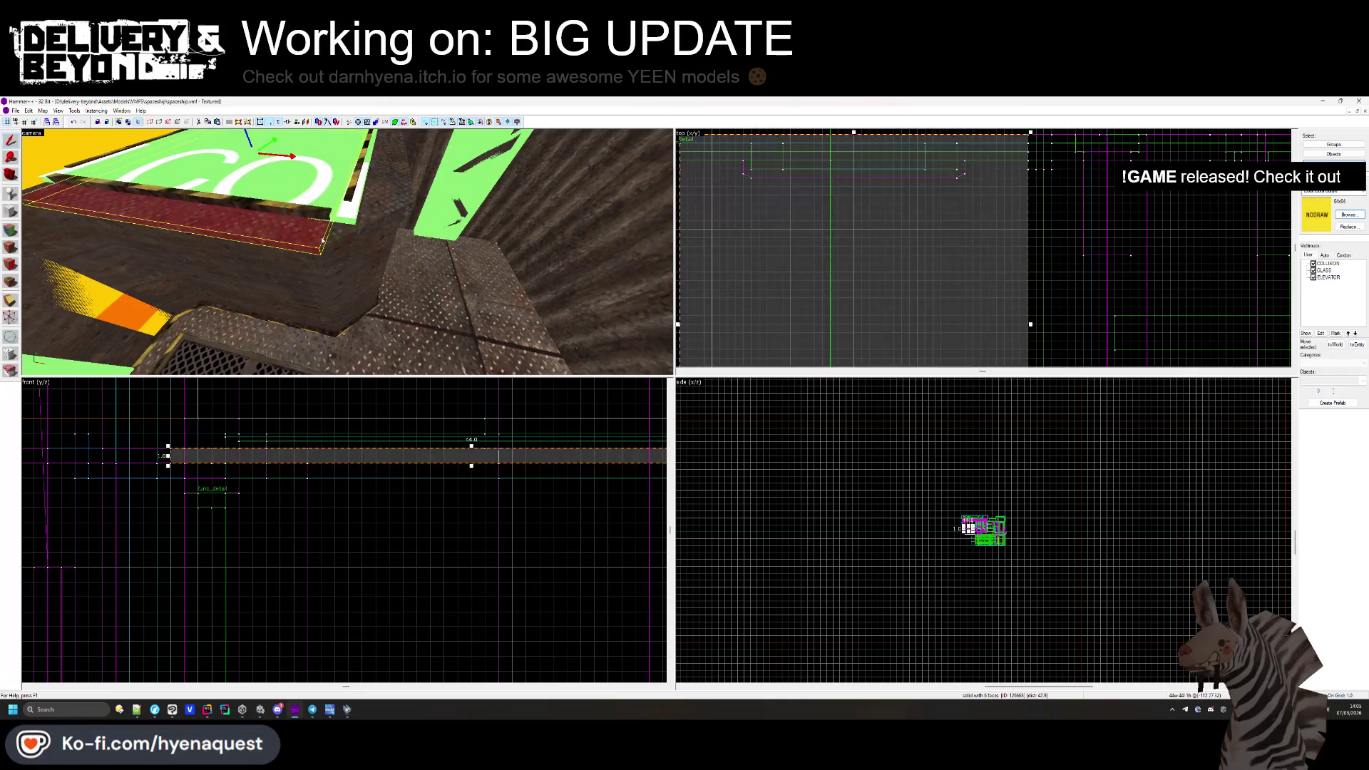
key("Escape")
key("z")
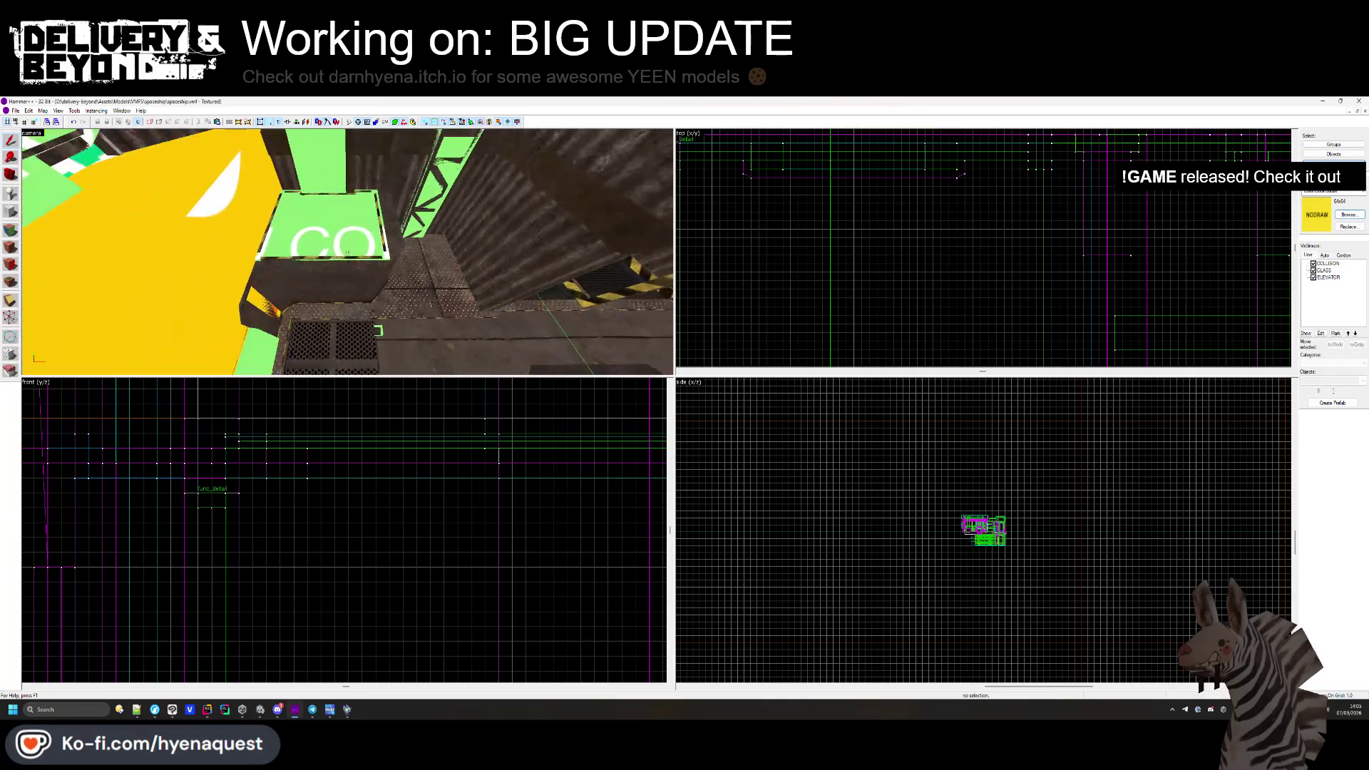
key("alt+Tab")
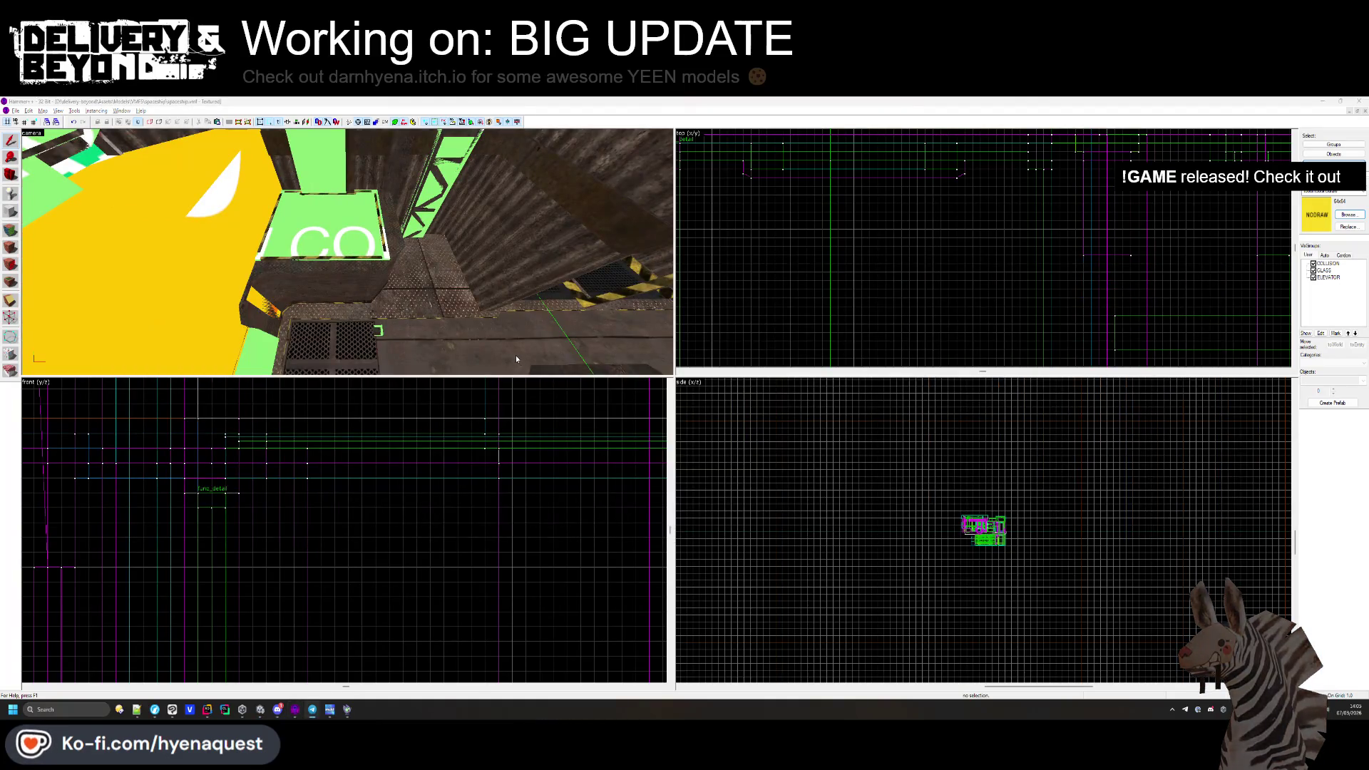
left_click(261, 709)
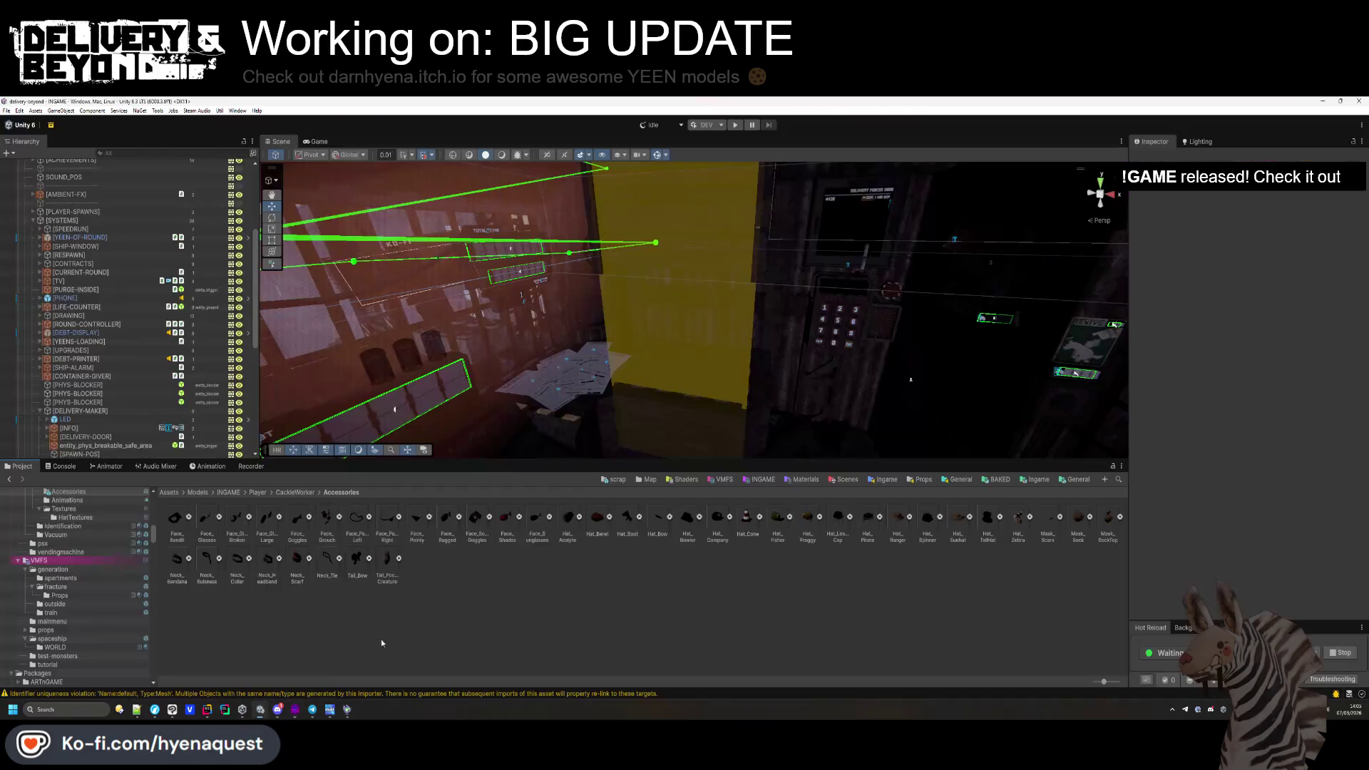
Turn on Scene view lighting and export the active scene for Steam Audio.
left_click(499, 155)
key("w")
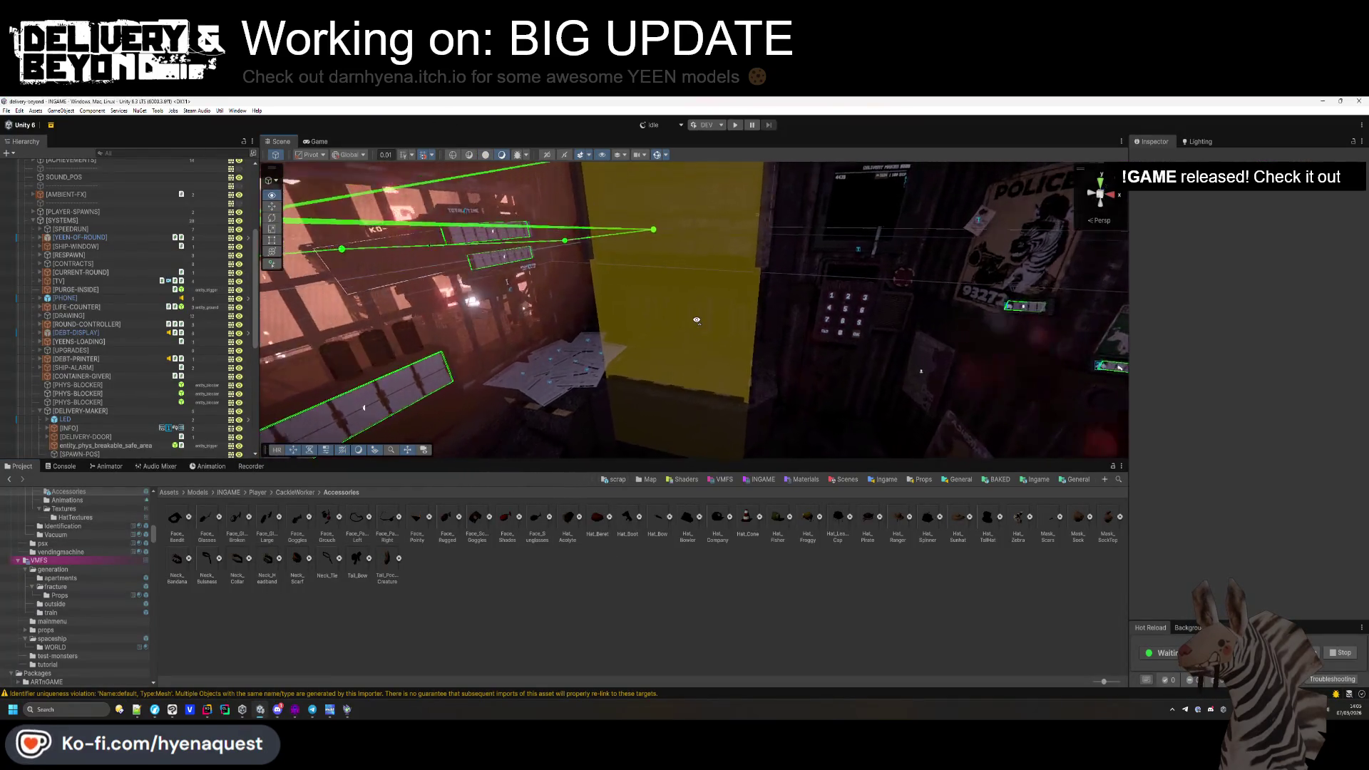
mouse_move(710, 353)
left_mouse_down()
mouse_move(611, 382)
mouse_move(720, 379)
mouse_move(767, 351)
mouse_move(753, 273)
mouse_move(761, 296)
mouse_move(722, 369)
left_mouse_up()
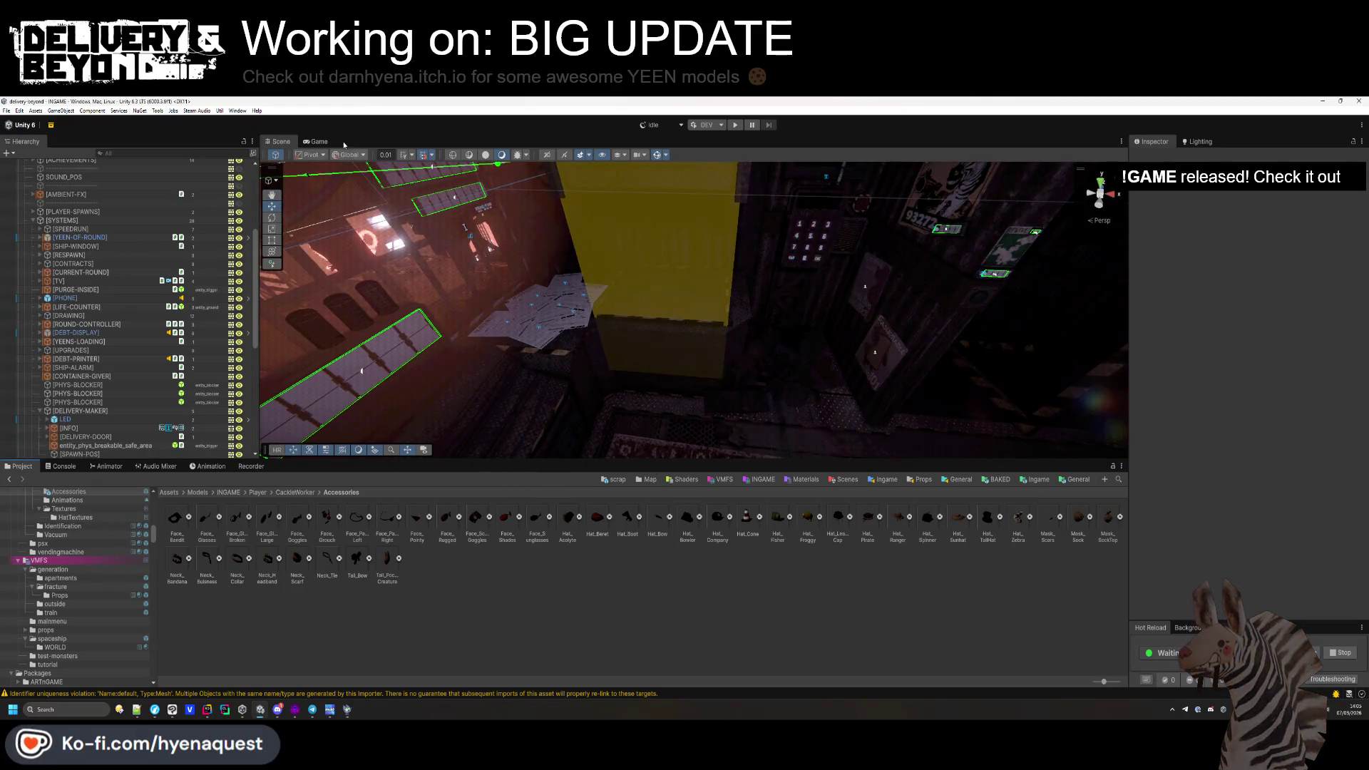
left_click(196, 114)
left_click(230, 140)
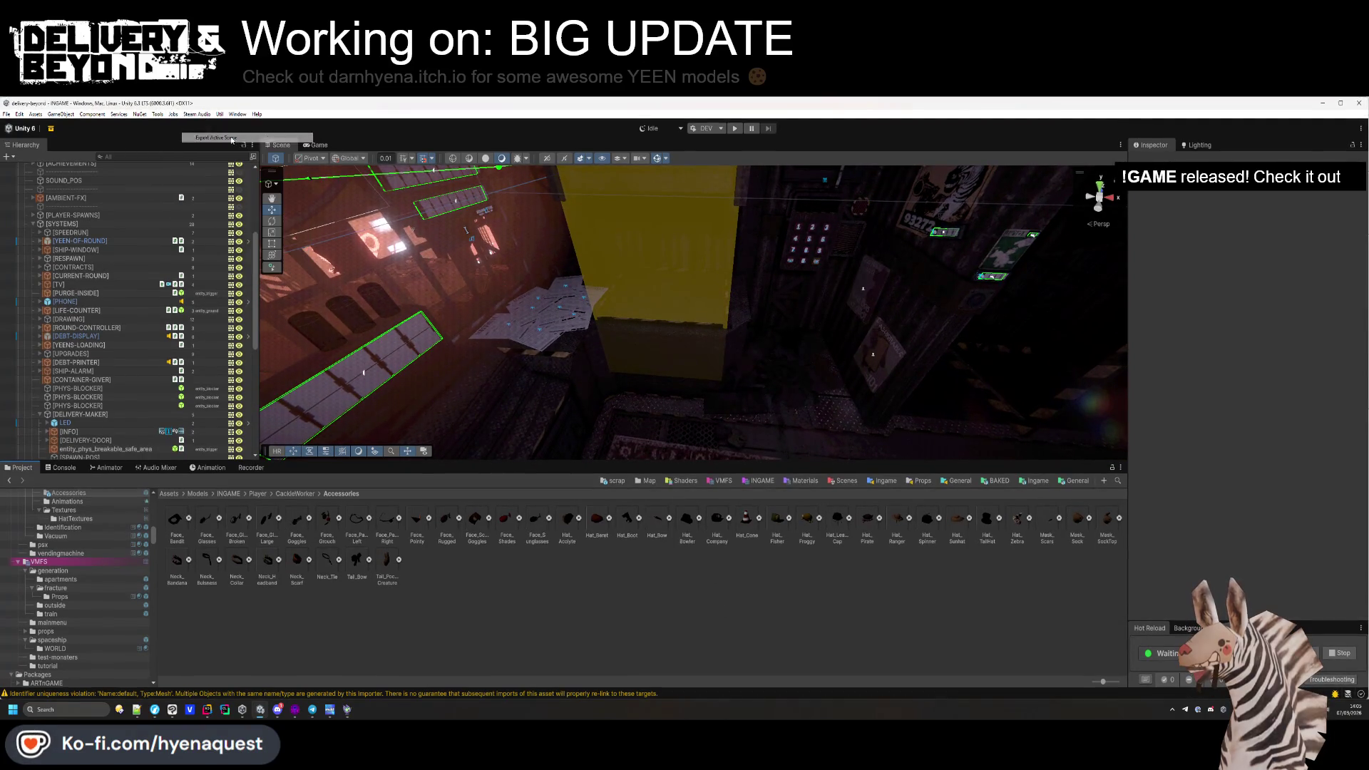
Maximise Unity and select the Neck_Business_Stan model in the Project panel.
left_click(1340, 105)
mouse_move(631, 194)
left_mouse_down()
mouse_move(745, 462)
mouse_move(738, 563)
mouse_move(747, 467)
left_mouse_up()
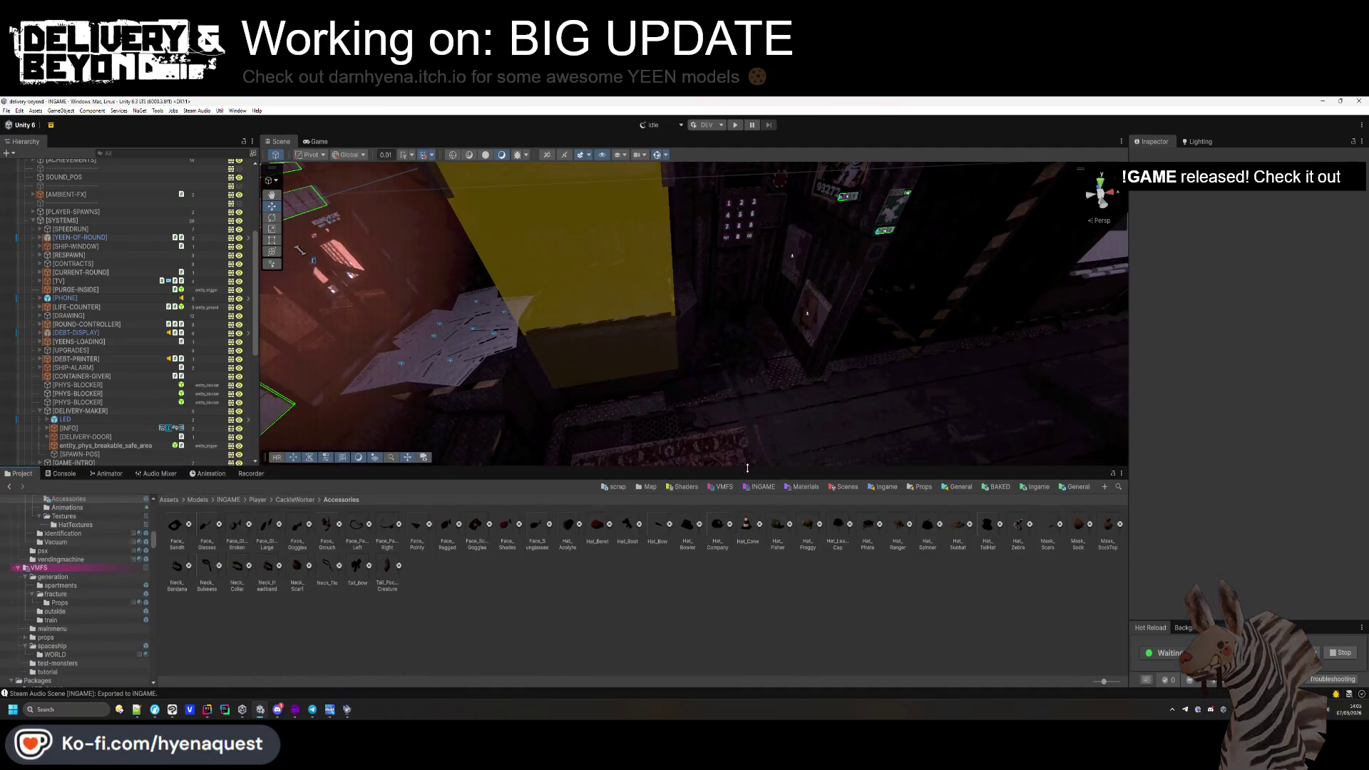
left_click(326, 568)
left_click(208, 571)
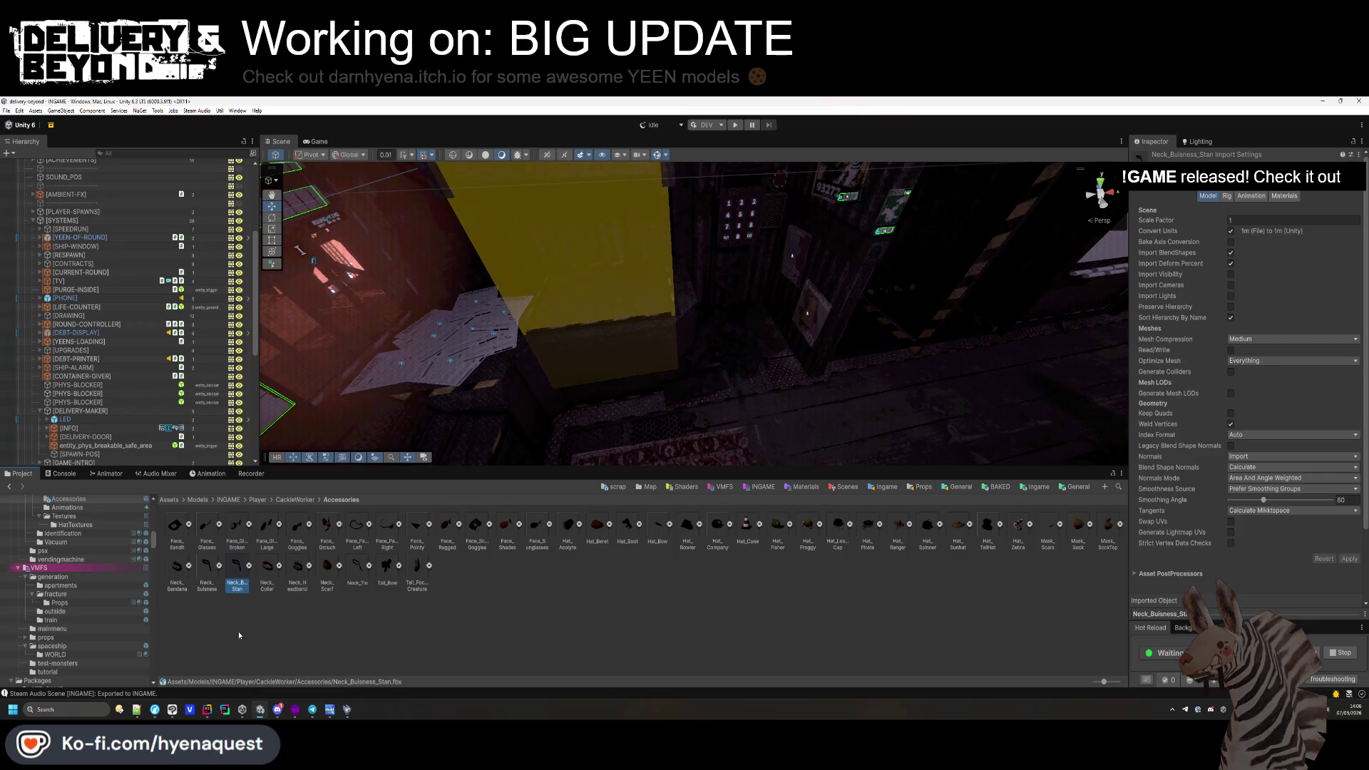
Drag Neck_Business_Stan from the Project browser into the scene and deselect it.
left_click(268, 610)
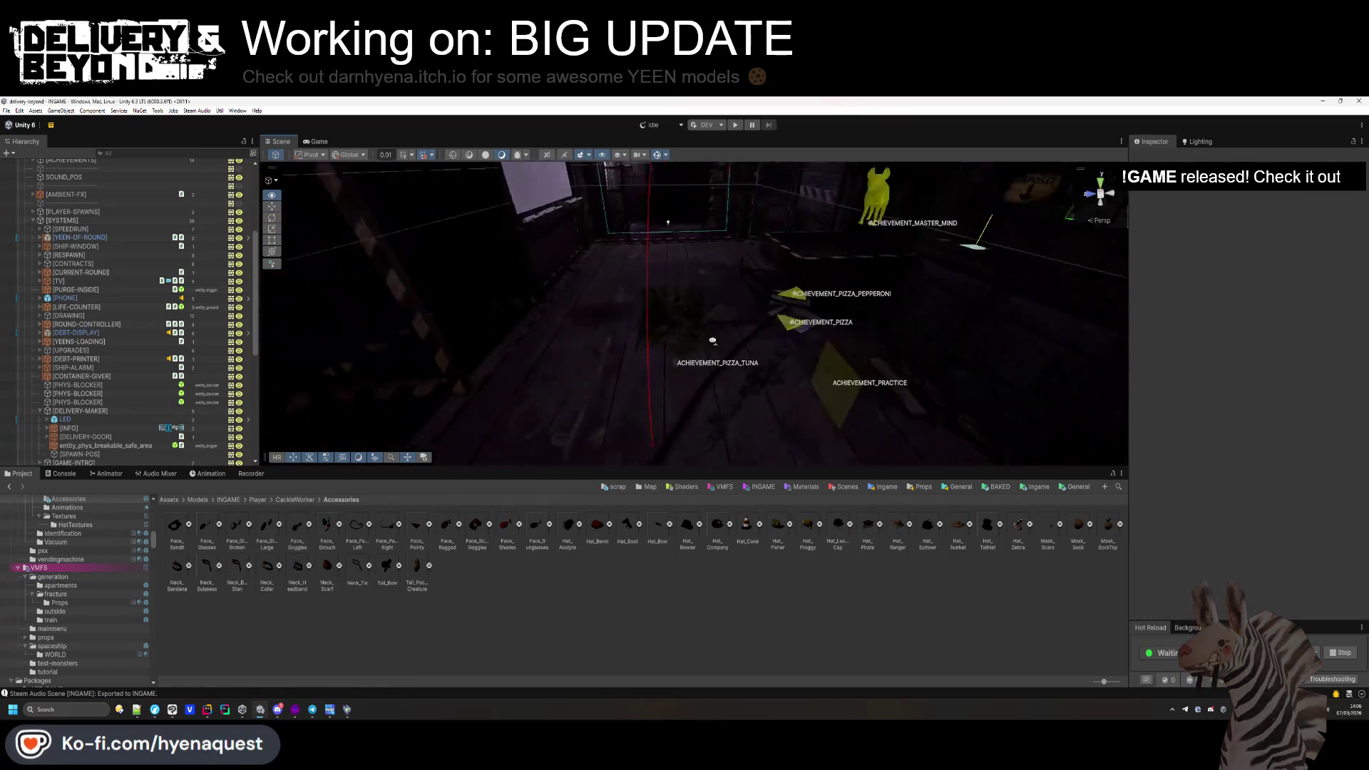
mouse_move(237, 567)
left_mouse_down()
mouse_move(675, 379)
mouse_move(688, 399)
left_mouse_up()
left_click(676, 638)
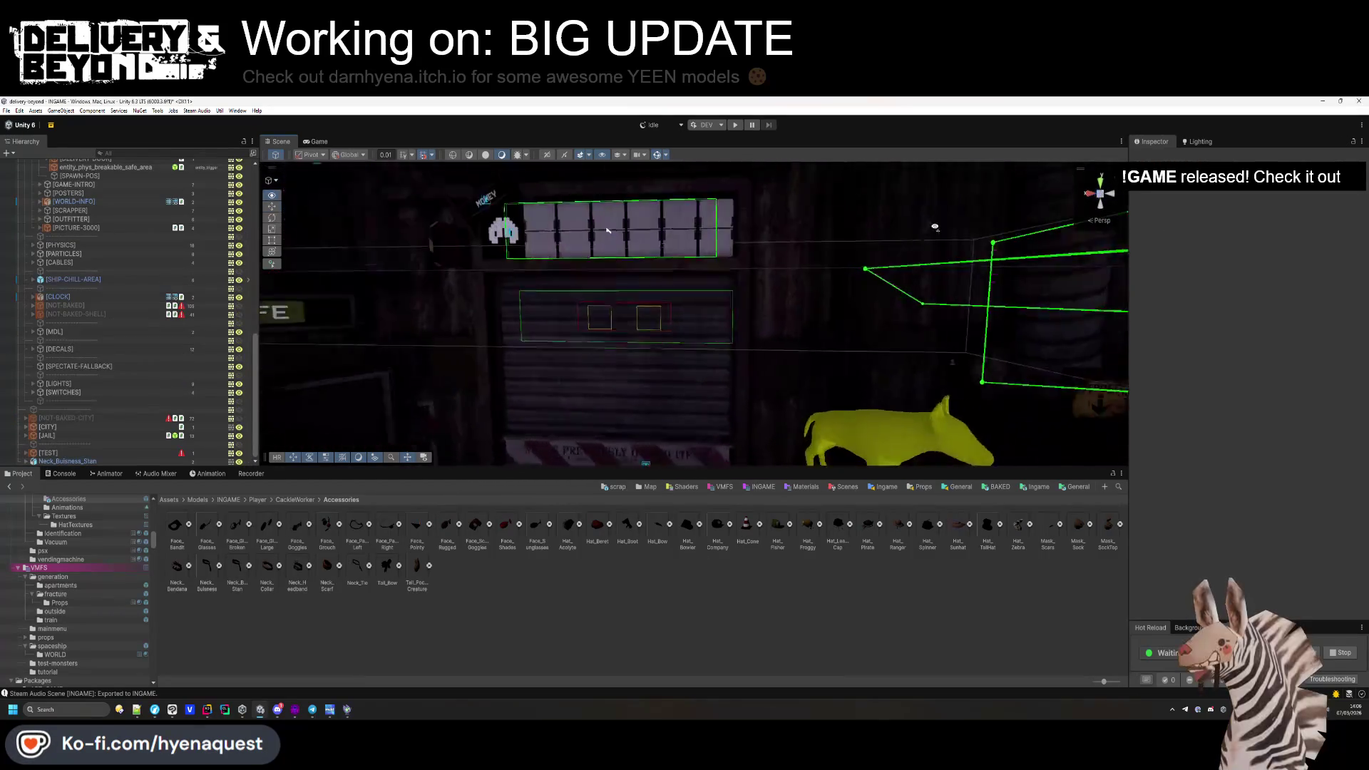
Swing the scene camera to the achievement triggers and capture a region screenshot.
scroll(676, 291, "down", 5)
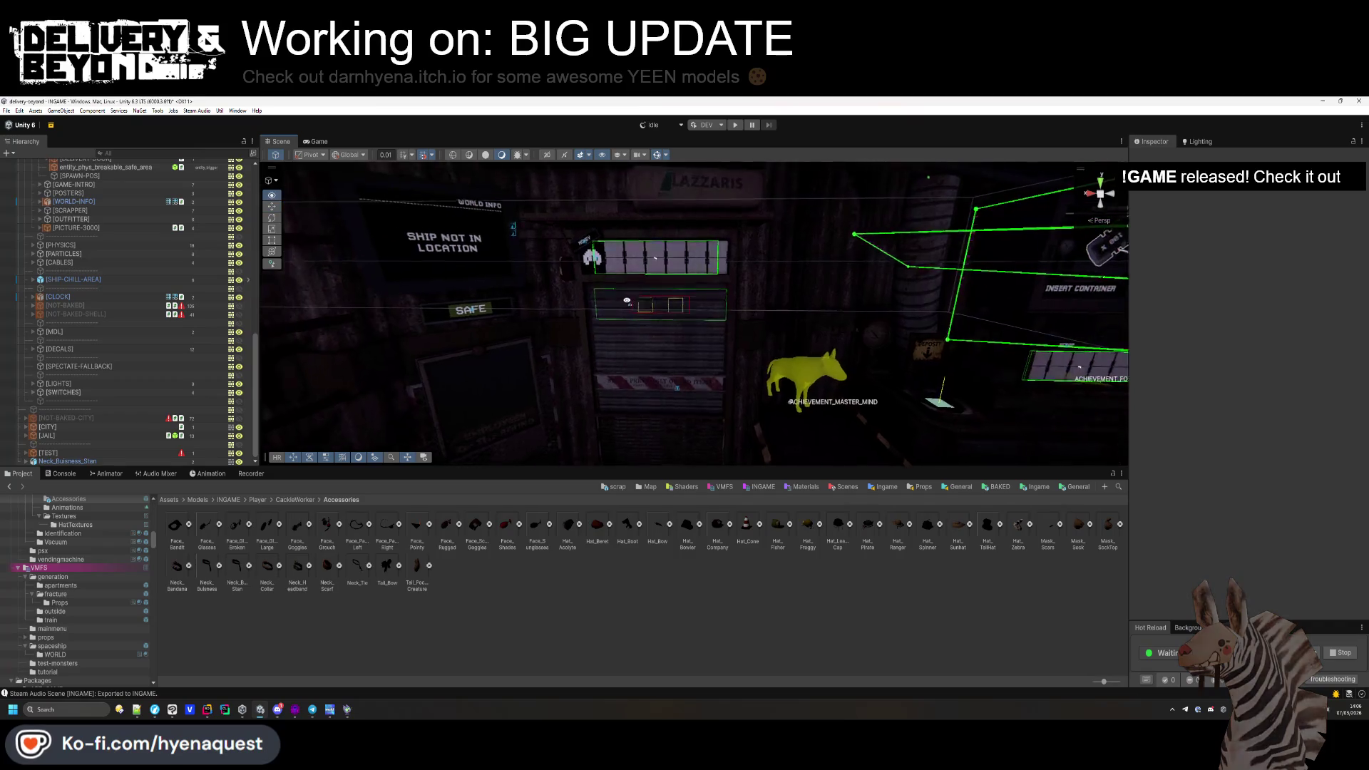
mouse_move(609, 365)
left_mouse_down()
mouse_move(962, 330)
mouse_move(388, 428)
mouse_move(253, 473)
mouse_move(485, 496)
mouse_move(303, 518)
mouse_move(194, 504)
mouse_move(169, 487)
mouse_move(335, 502)
mouse_move(307, 491)
left_mouse_up()
key("super+shift+s")
left_click_drag(548, 265, 662, 416)
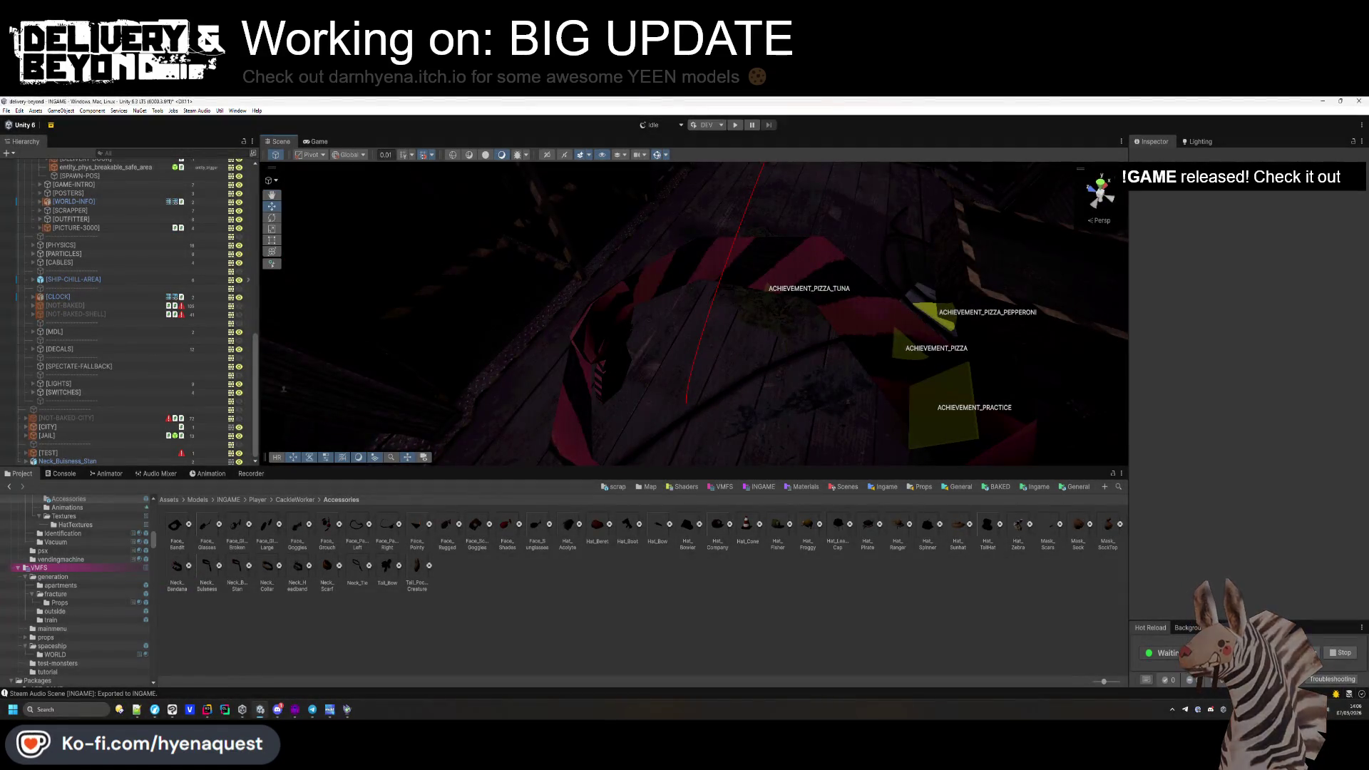
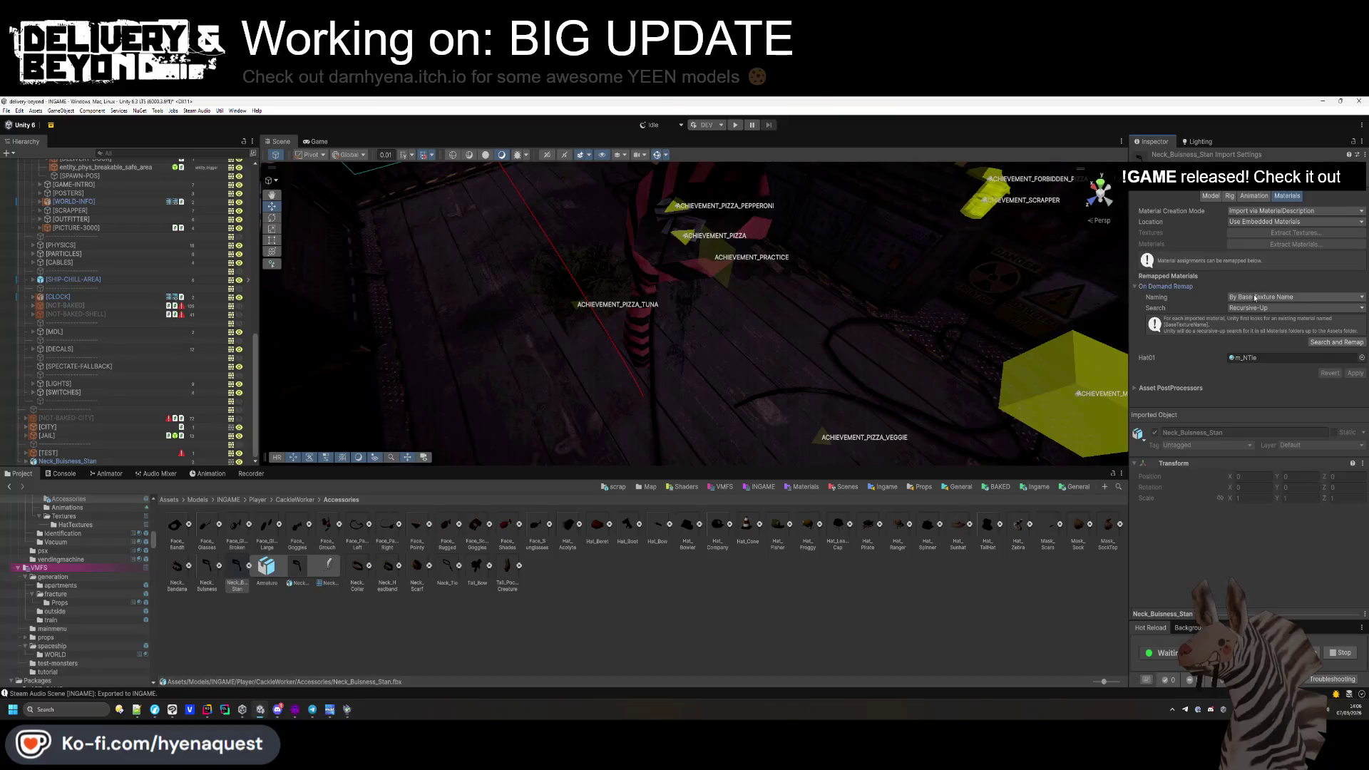
Duplicate the m_NTie material in CackleWorker and name the copy m_NTie_Stan.
left_click(295, 499)
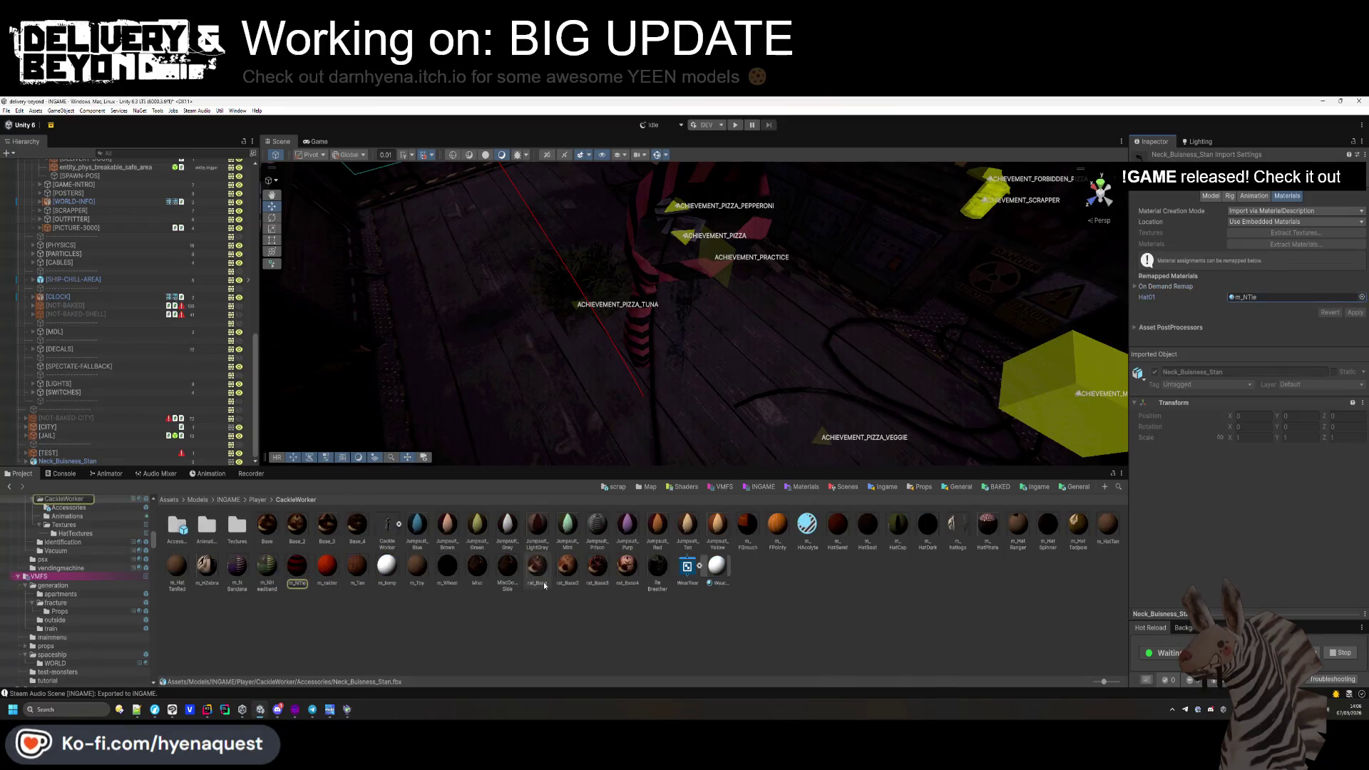
left_click(298, 584)
key("ctrl+d")
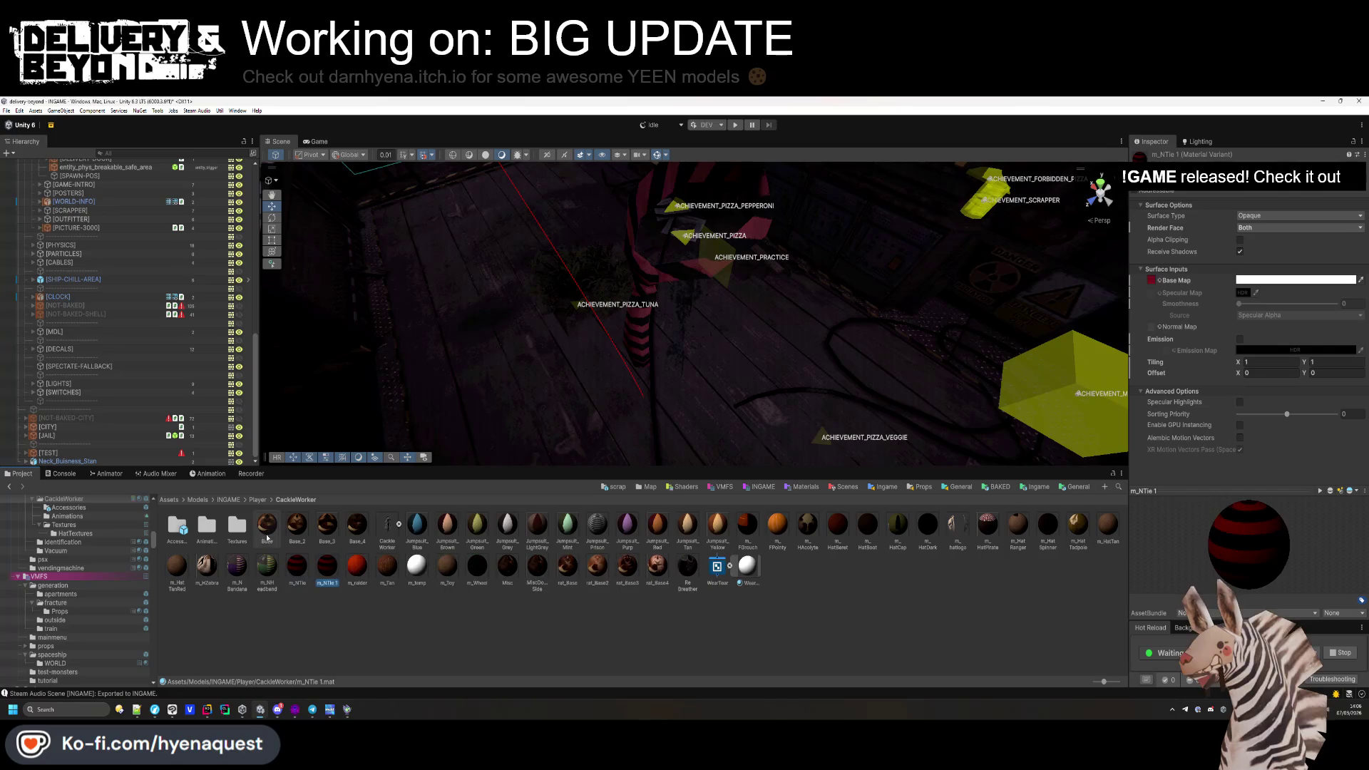
key("End")
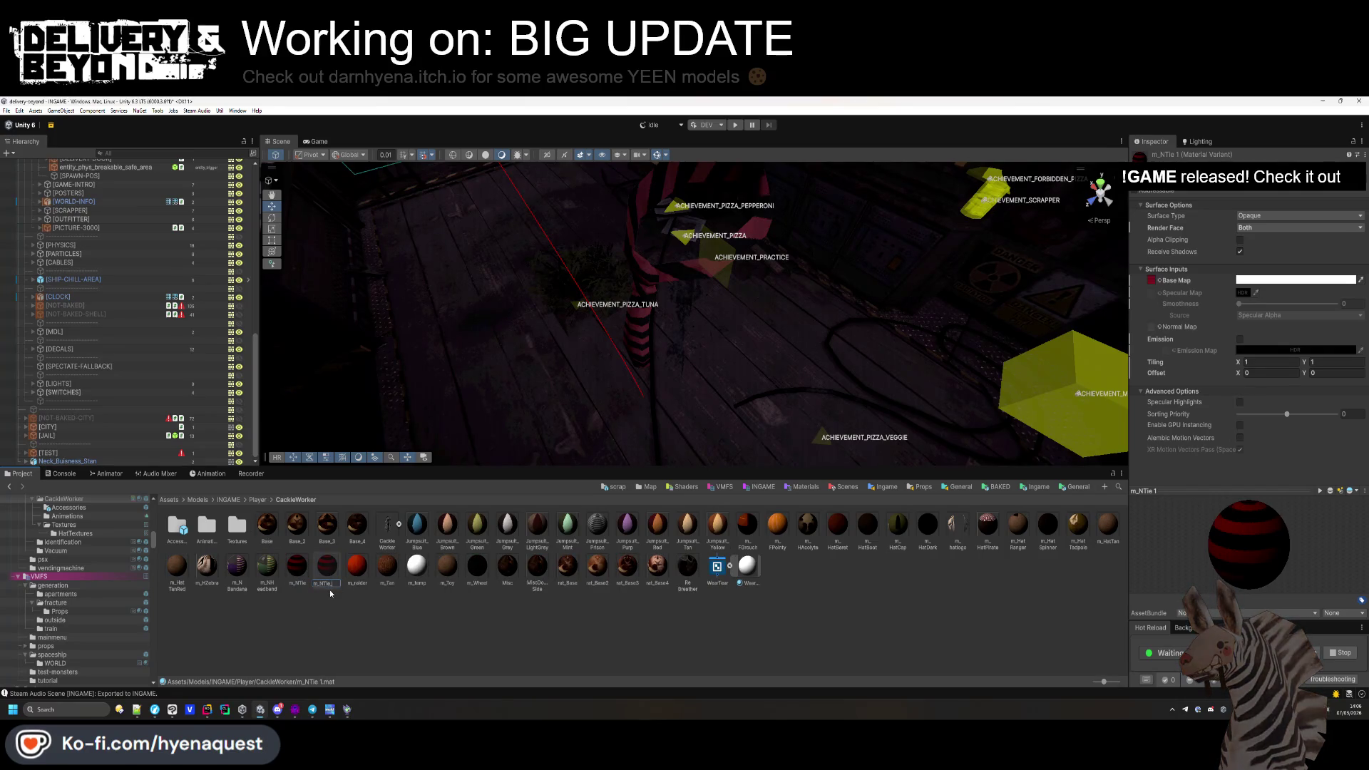
type("n")
key("Return")
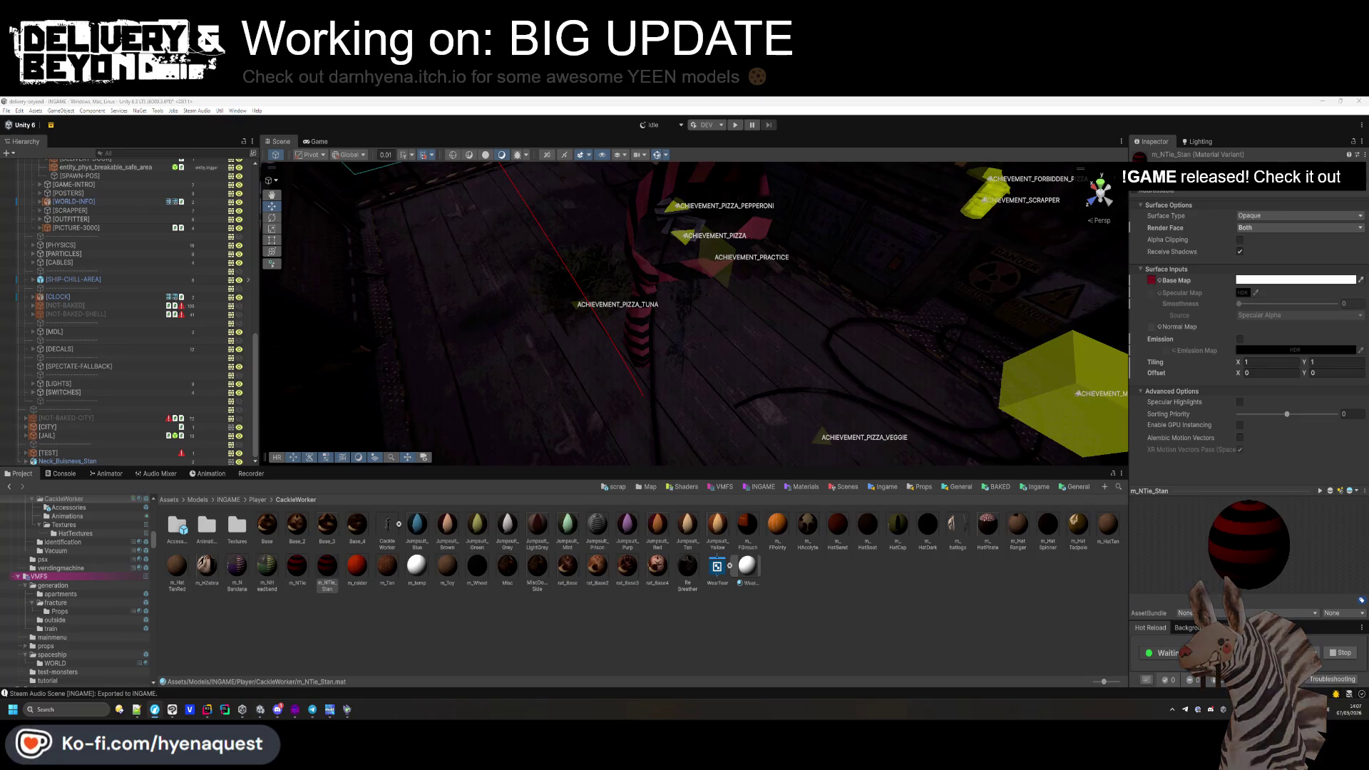
key("alt+Tab")
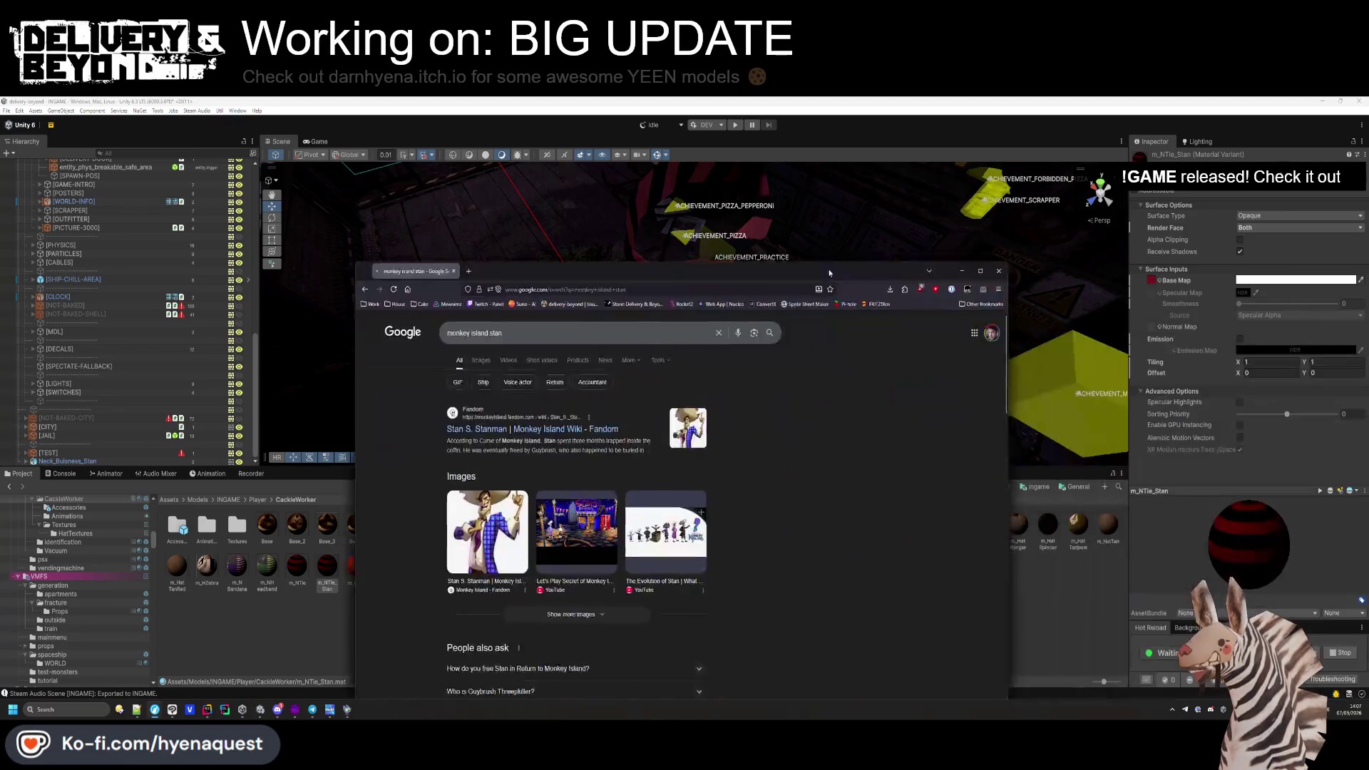
Browse Google Images for 'monkey island stan', preview the Reddit Stan picture, then minimize Chrome.
left_click(418, 447)
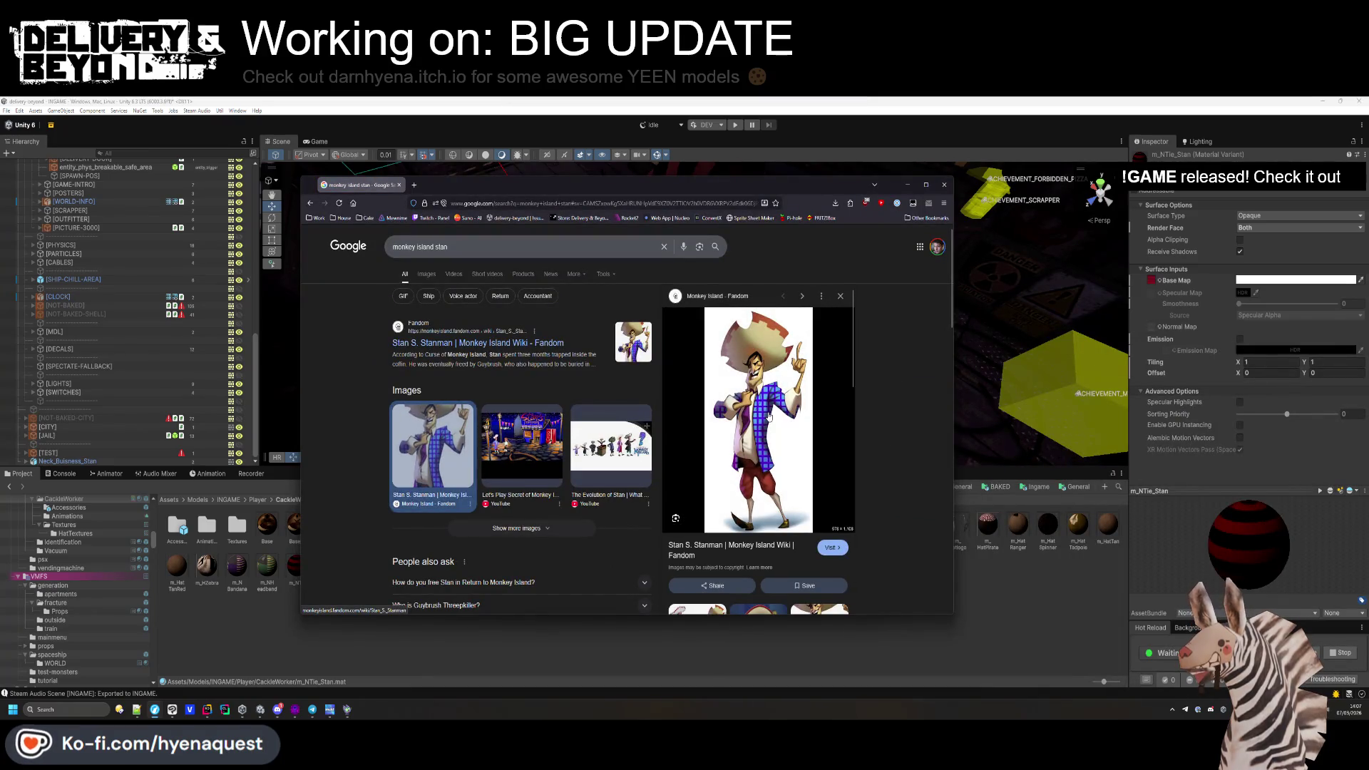
left_click(427, 273)
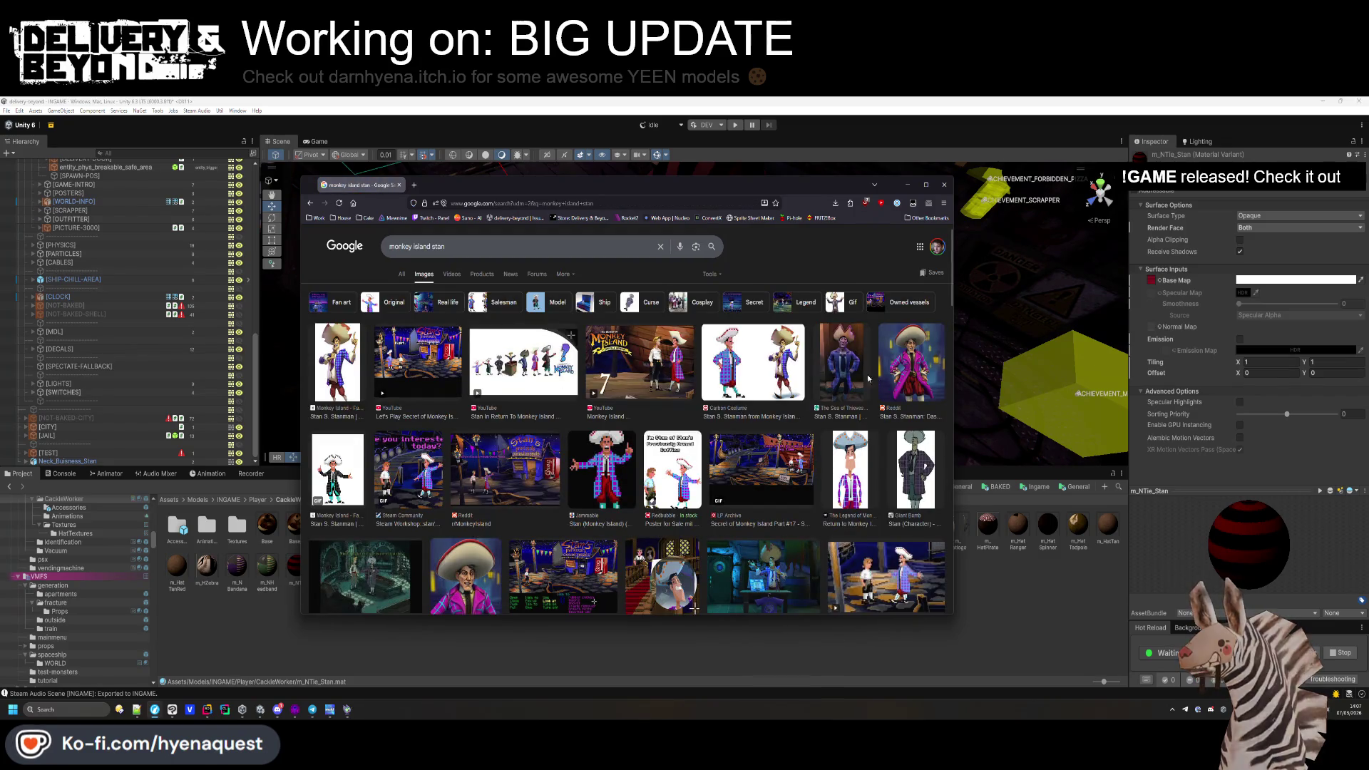
mouse_move(800, 187)
left_mouse_down()
mouse_move(679, 417)
mouse_move(764, 203)
mouse_move(697, 295)
mouse_move(663, 201)
left_mouse_up()
scroll(740, 475, "down", 3)
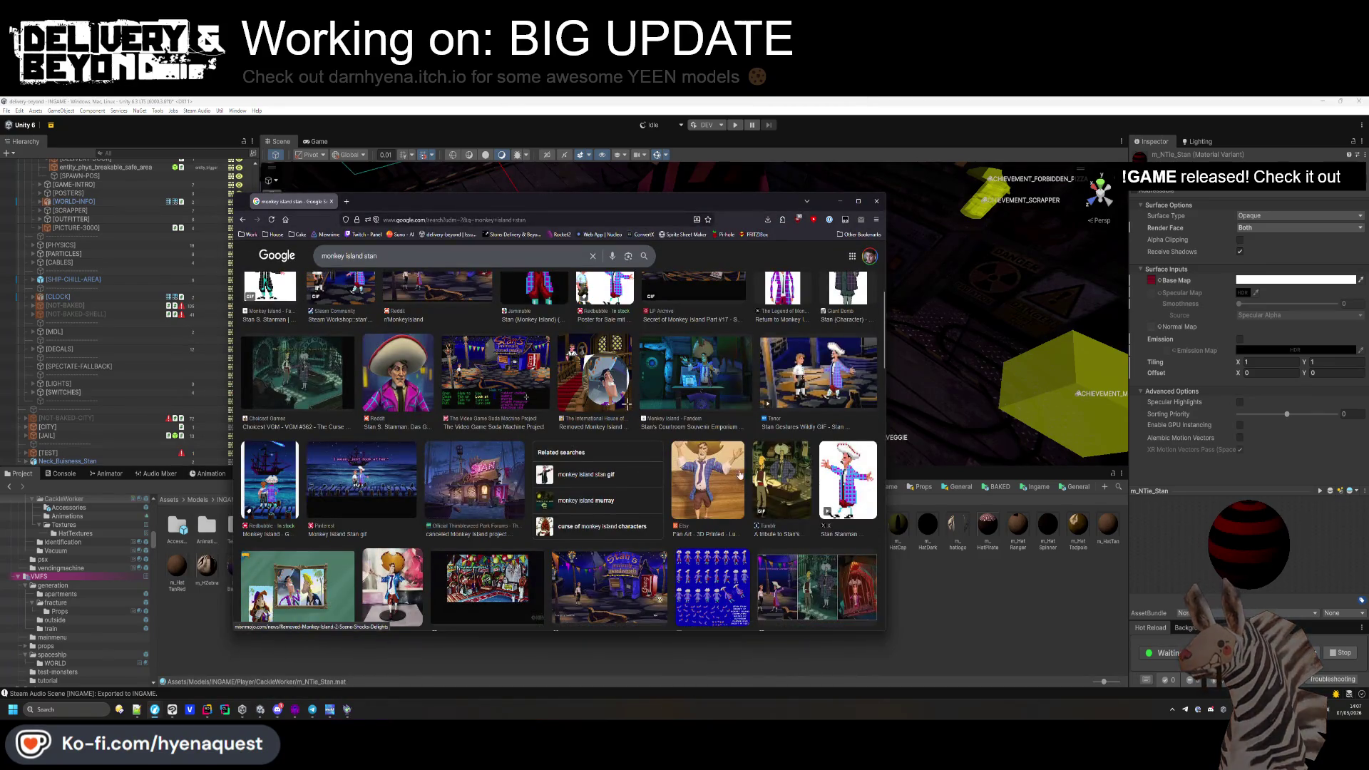
scroll(740, 476, "up", 3)
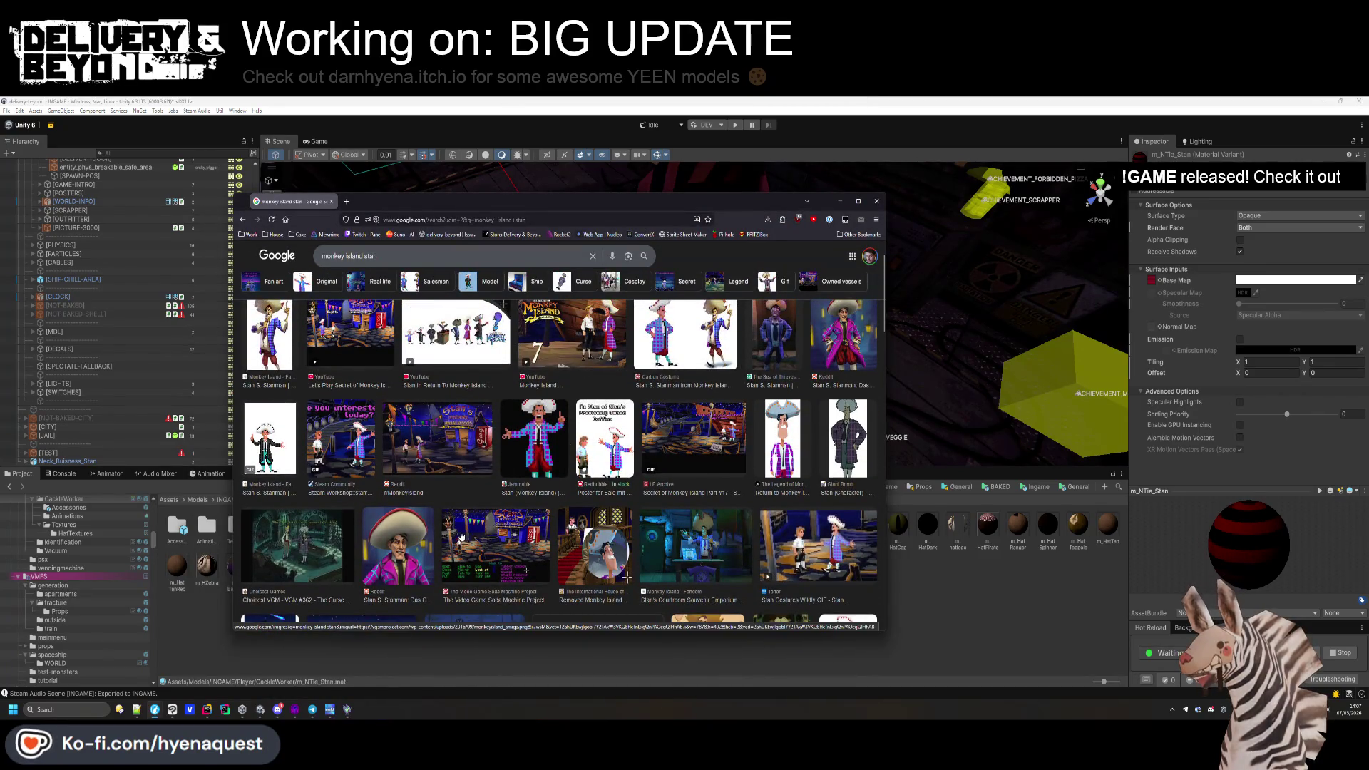
left_click(427, 566)
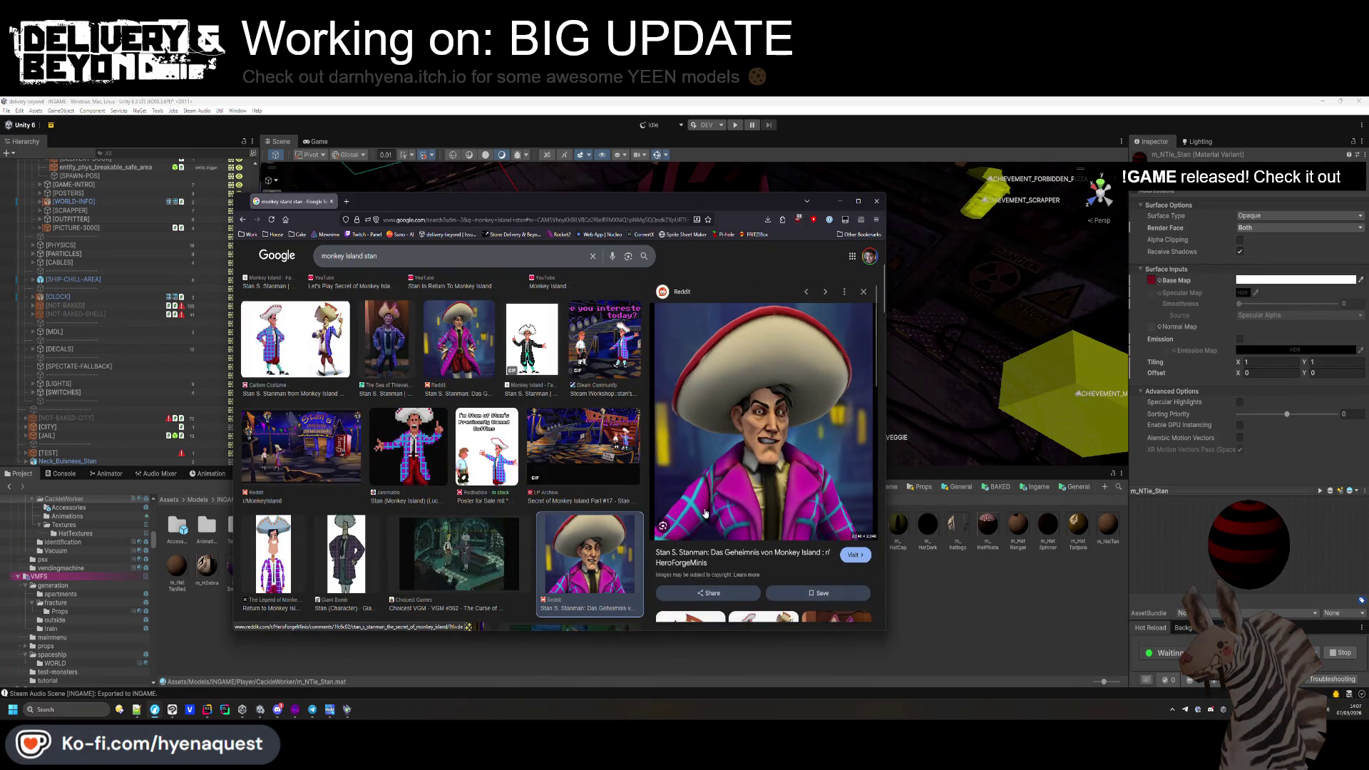
left_click(923, 614)
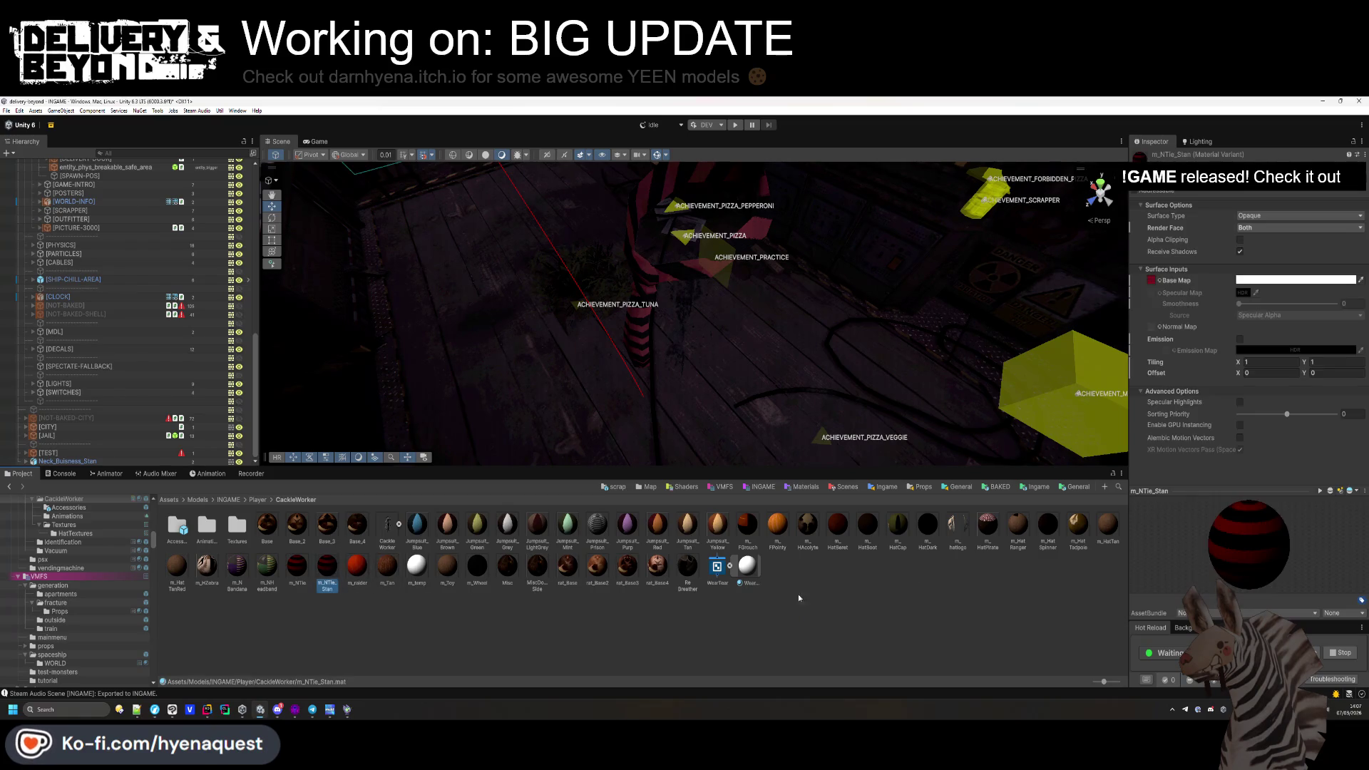
Cancel the base map texture picker and create a New Font asset in the folder.
left_click(1159, 281)
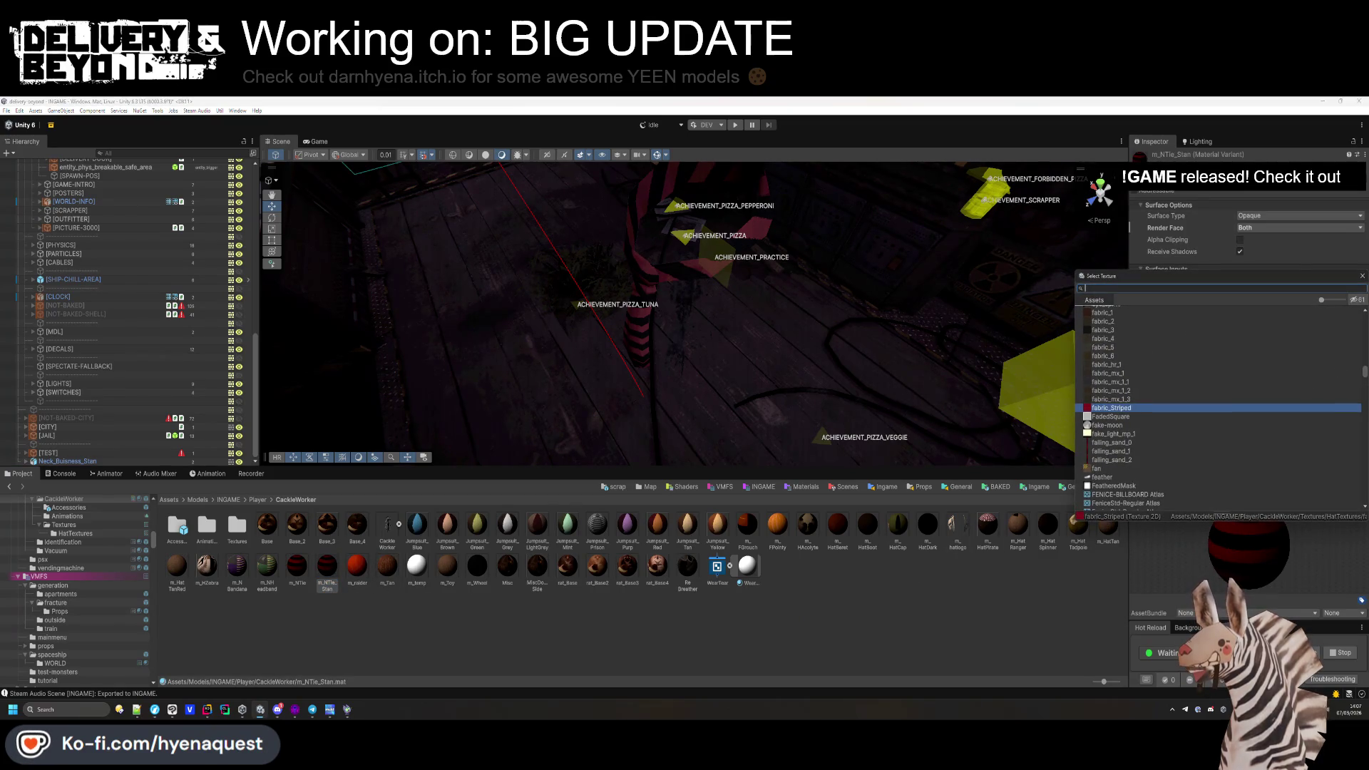
key("Escape")
left_click(533, 617)
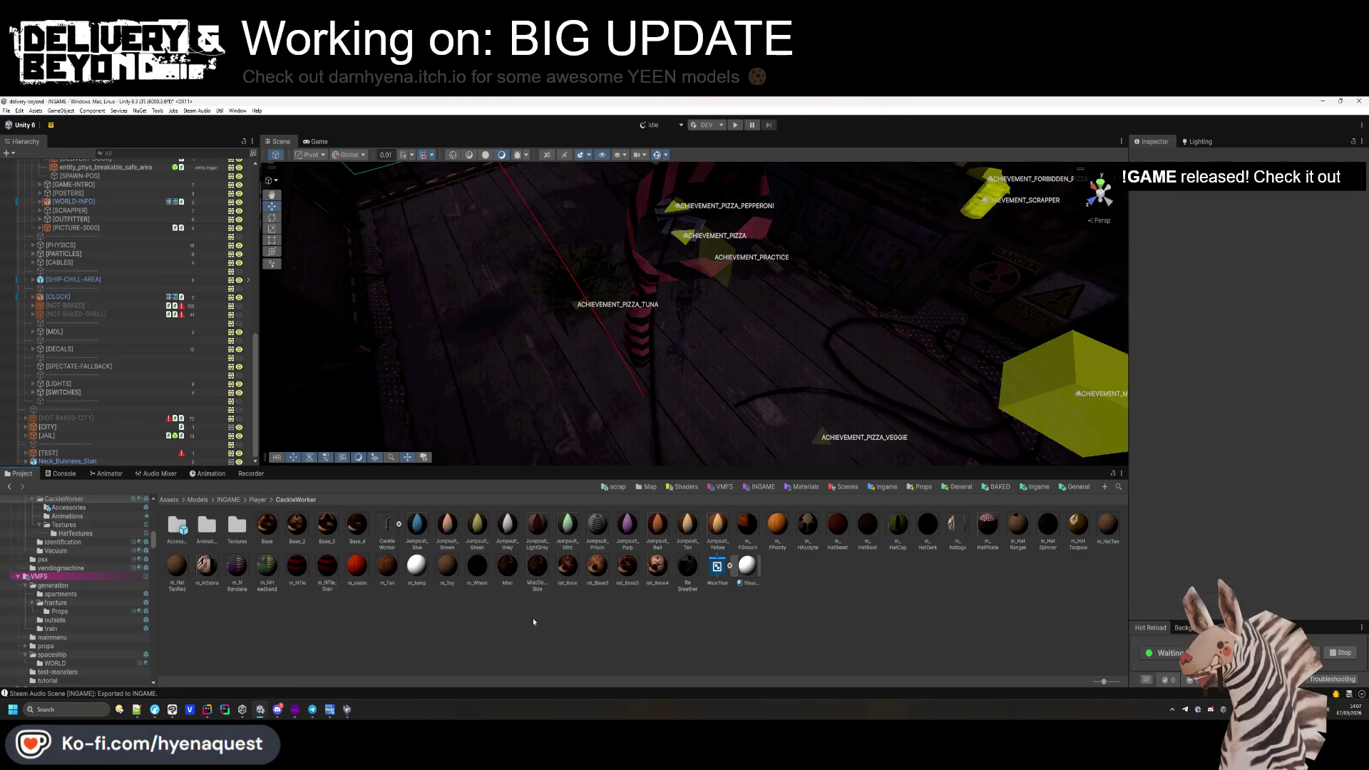
right_click(533, 618)
mouse_move(599, 318)
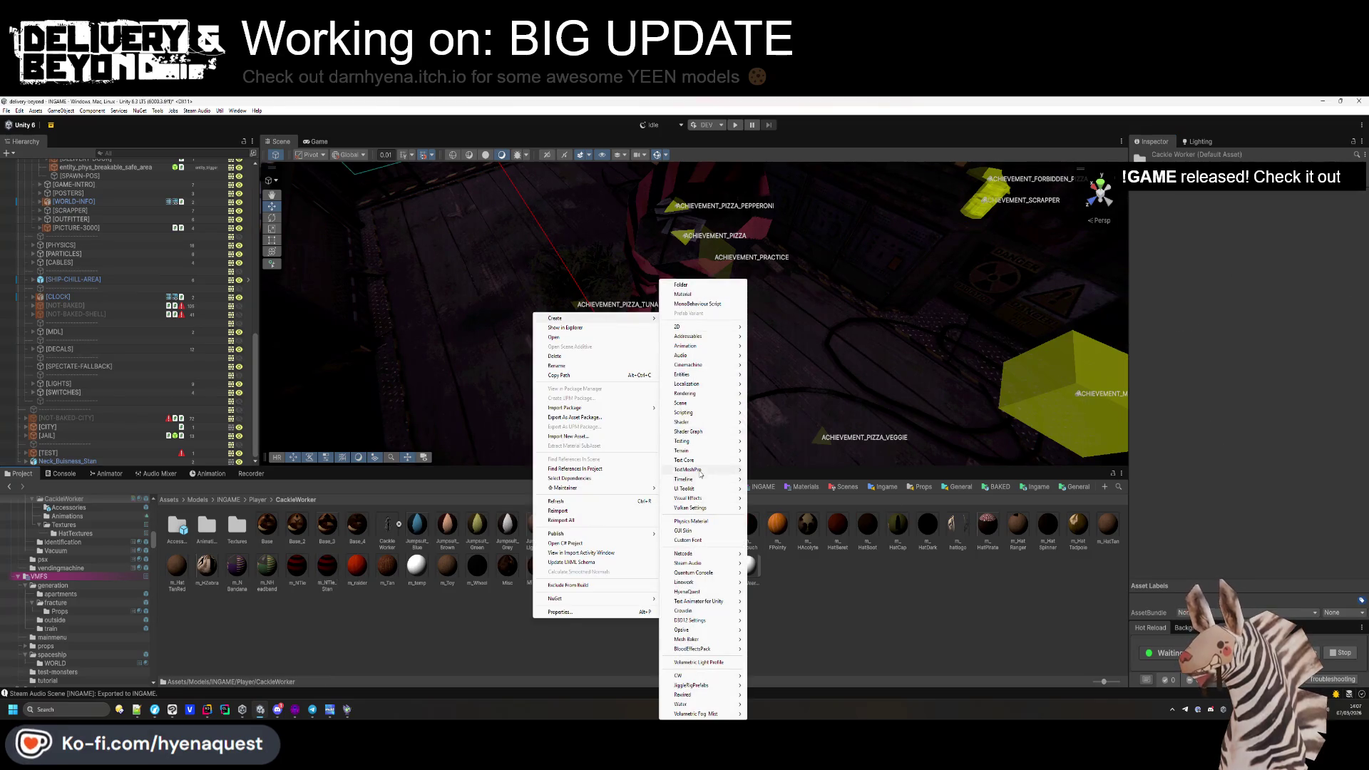
left_click(687, 540)
key("Return")
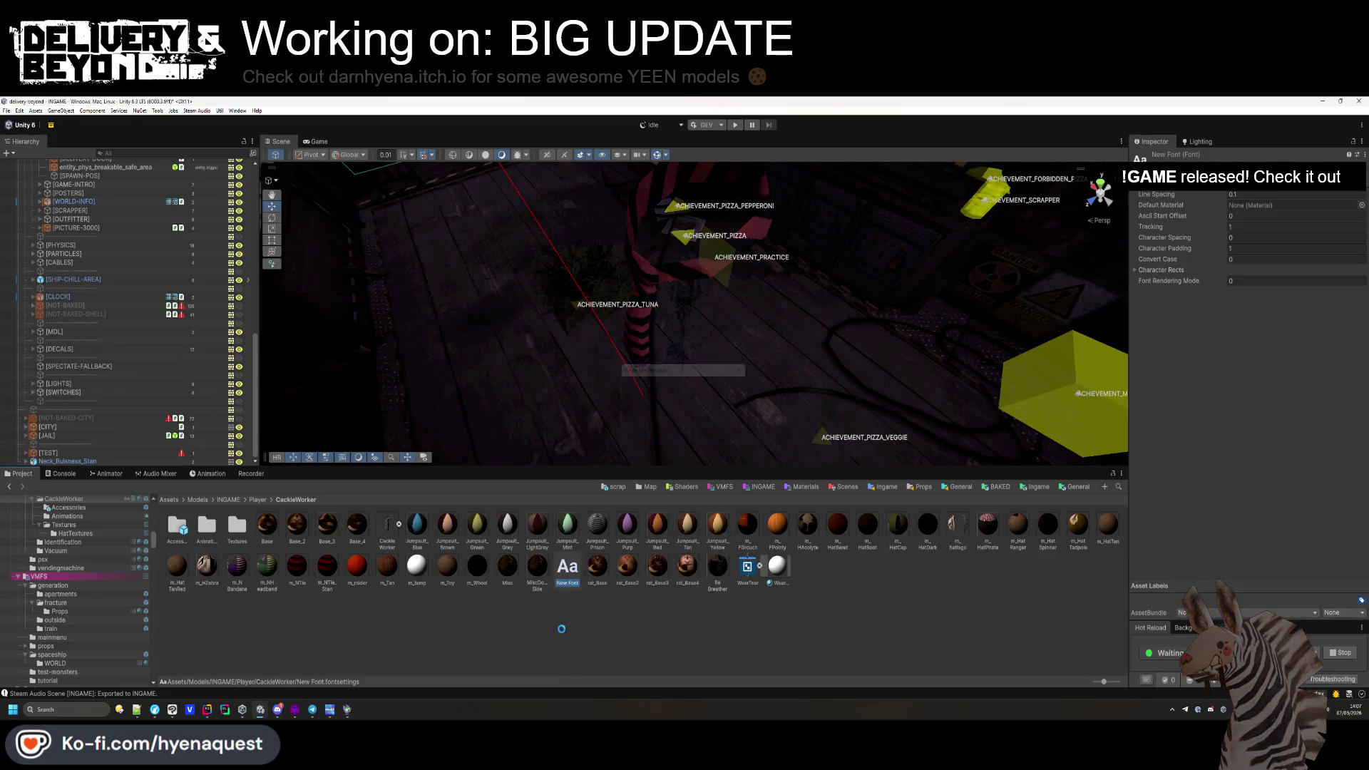
Create a URP Lit Shader Graph in CackleWorker named StanTie.
right_click(561, 627)
mouse_move(655, 301)
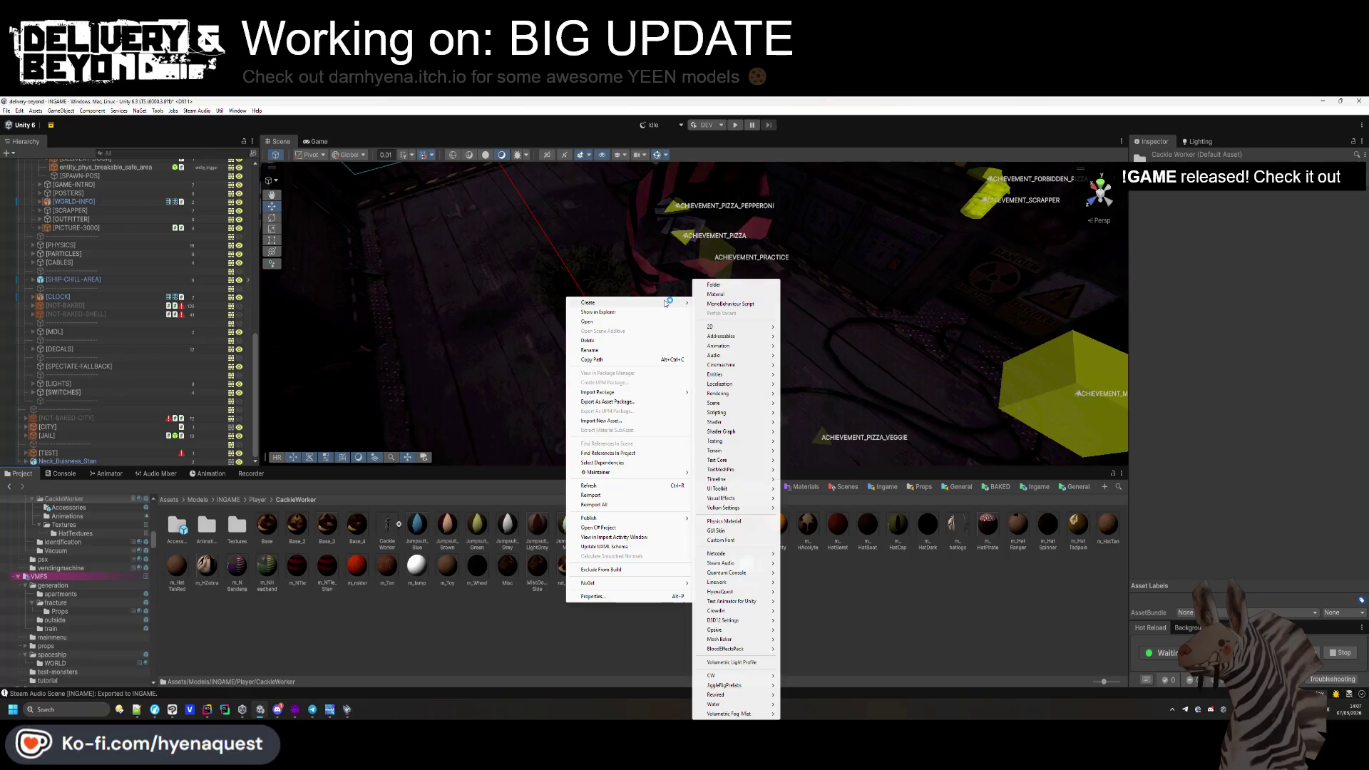
mouse_move(724, 501)
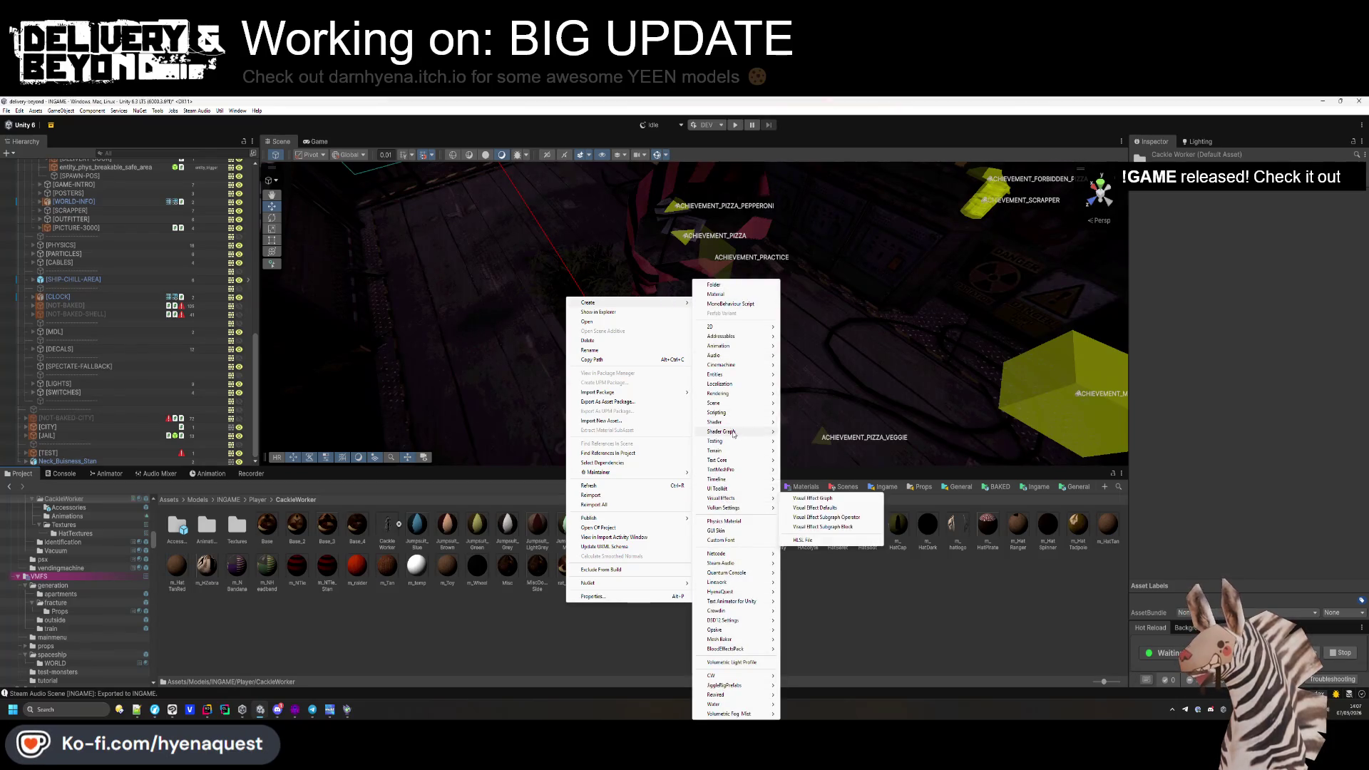
mouse_move(723, 431)
mouse_move(805, 431)
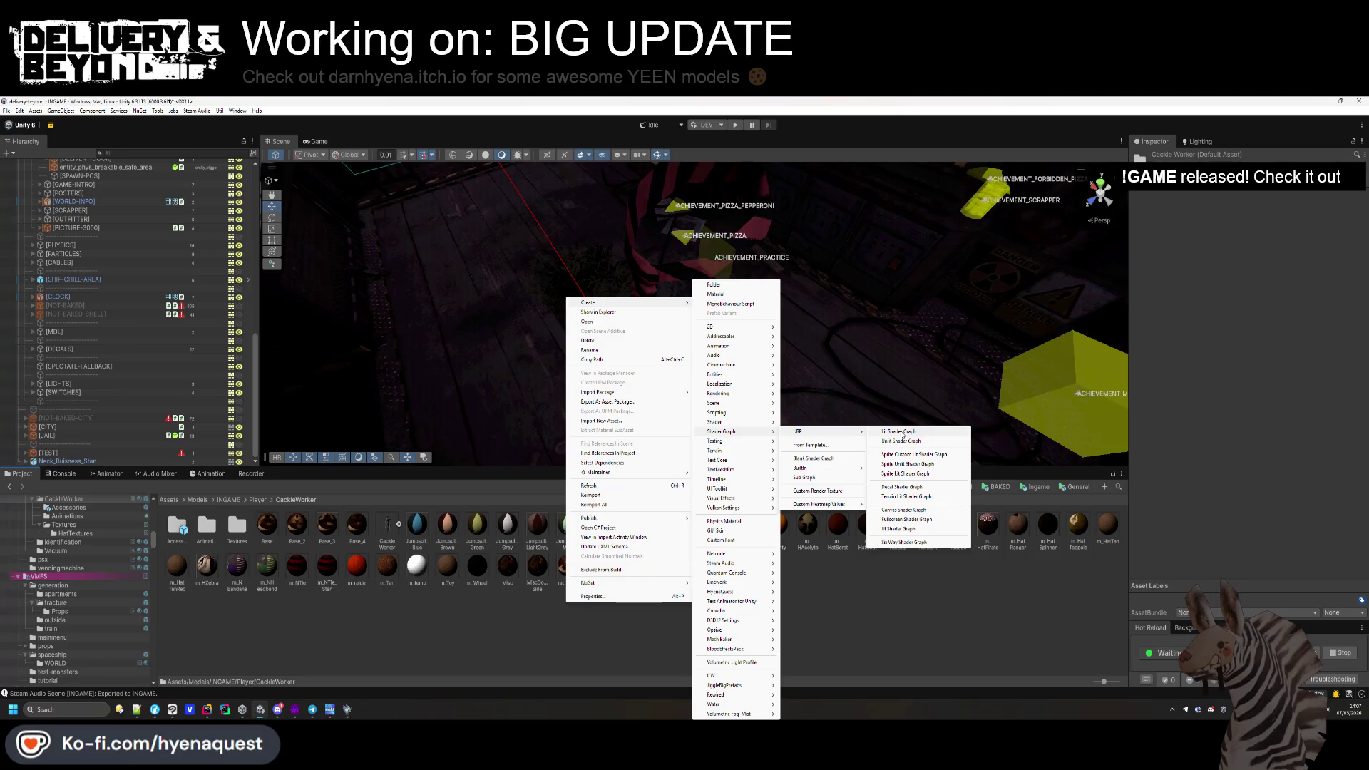
left_click(902, 435)
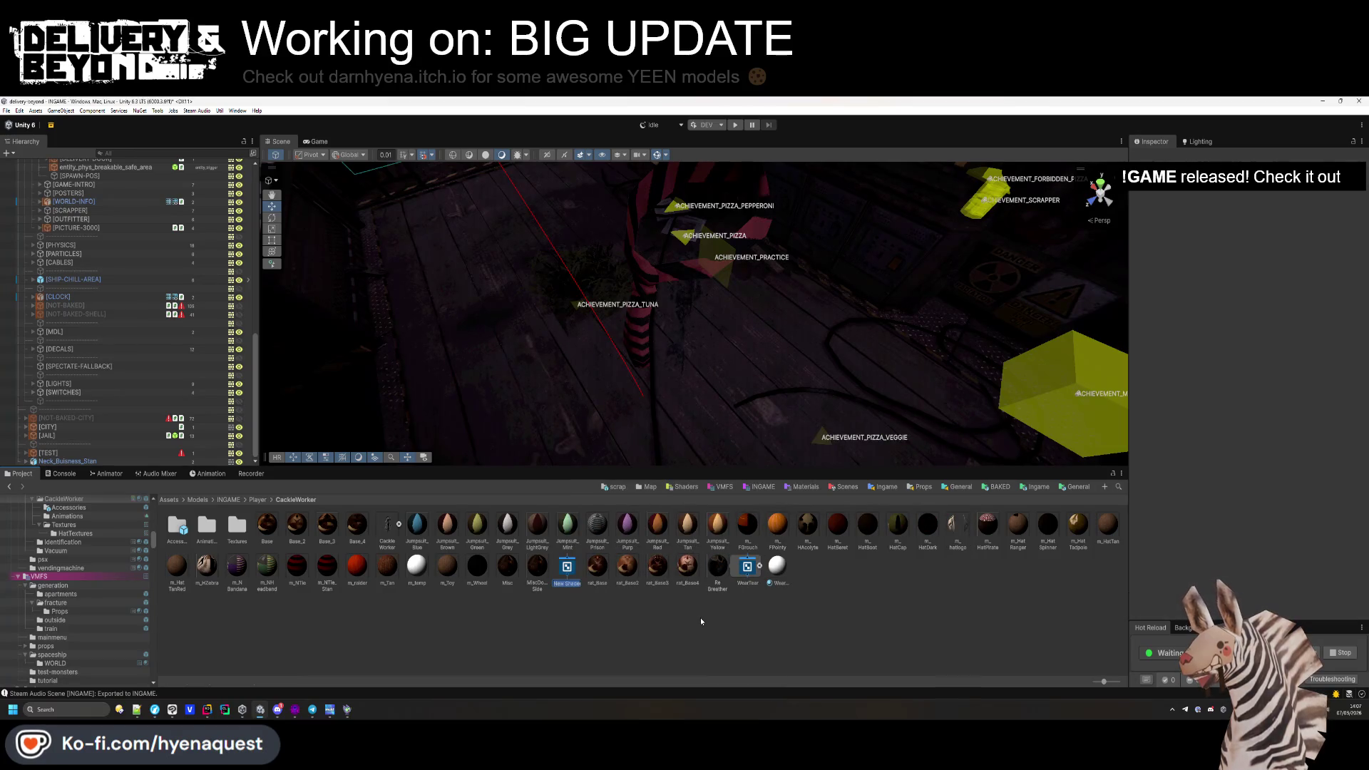
type("anTle")
key("Return")
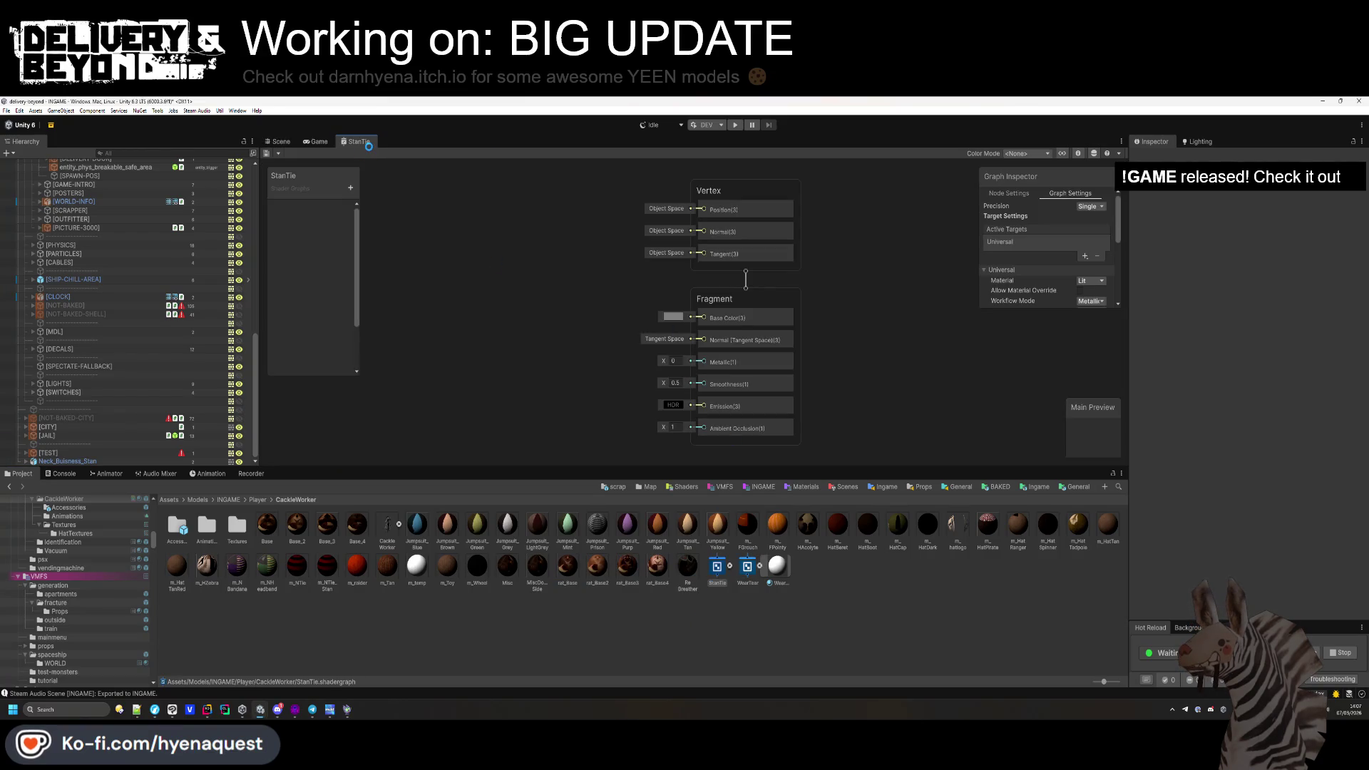
Dock the StanTie graph right of the Scene view and resize the Scene and graph panels.
mouse_move(369, 145)
left_mouse_down()
mouse_move(606, 235)
mouse_move(877, 292)
left_mouse_up()
left_click_drag(936, 469, 936, 562)
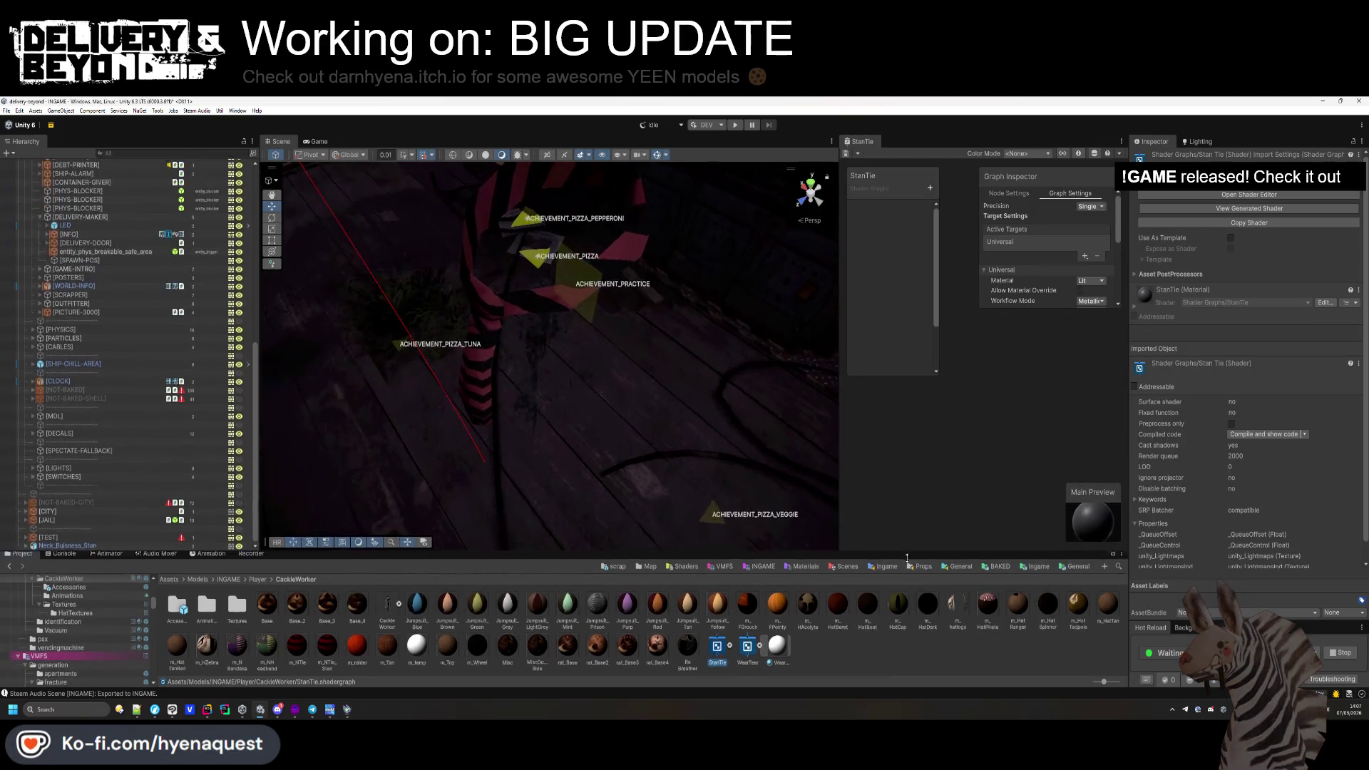
left_click_drag(838, 240, 739, 243)
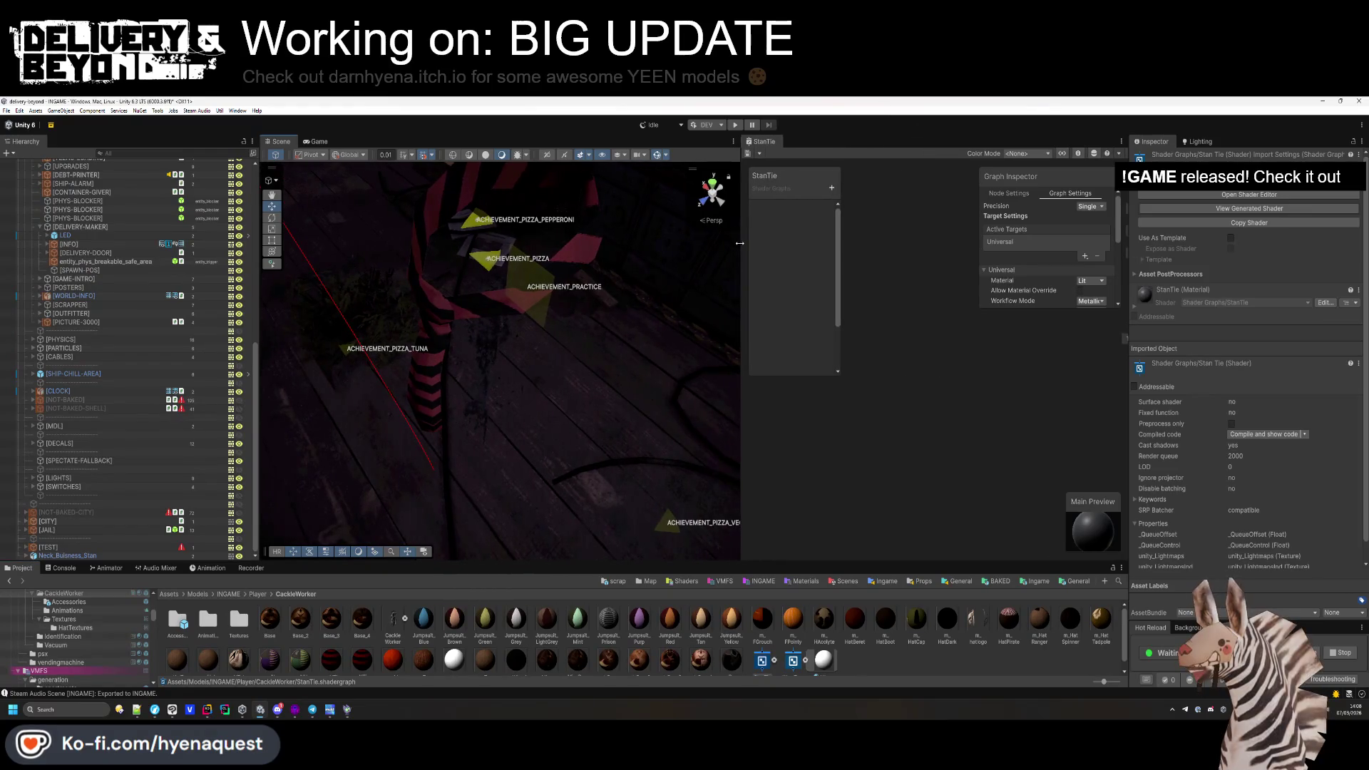
Widen the graph settings panel, then hide it and the Blackboard.
left_click_drag(1049, 305, 1072, 406)
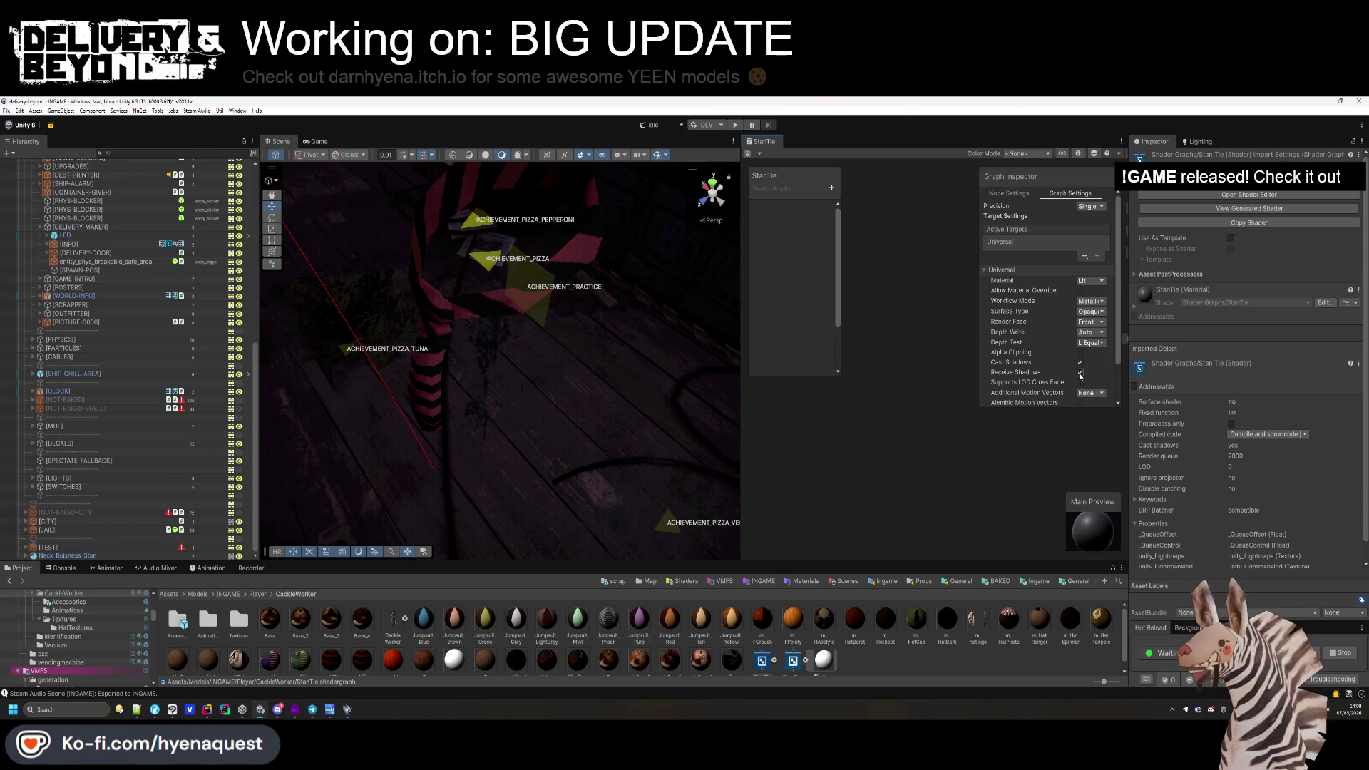
scroll(1077, 376, "down", 3)
scroll(1091, 332, "up", 3)
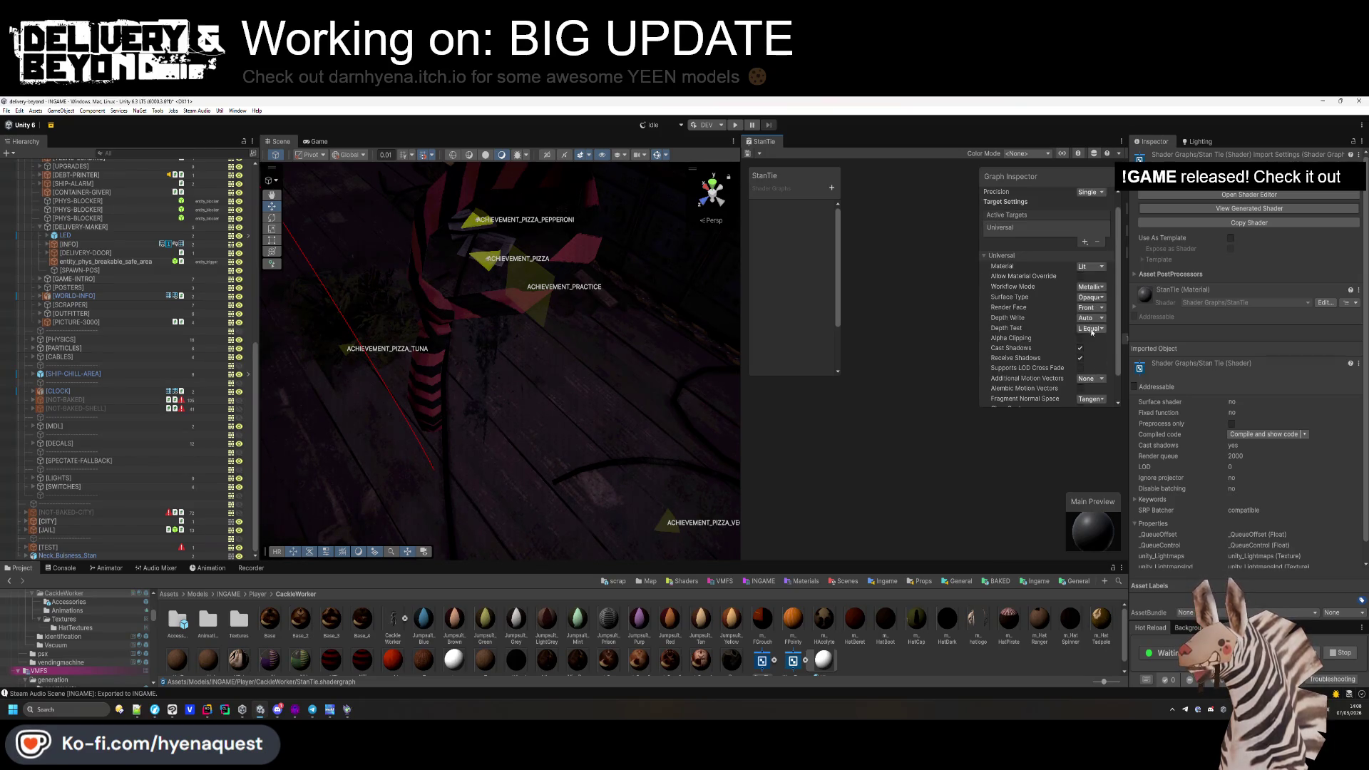
left_click_drag(980, 268, 948, 268)
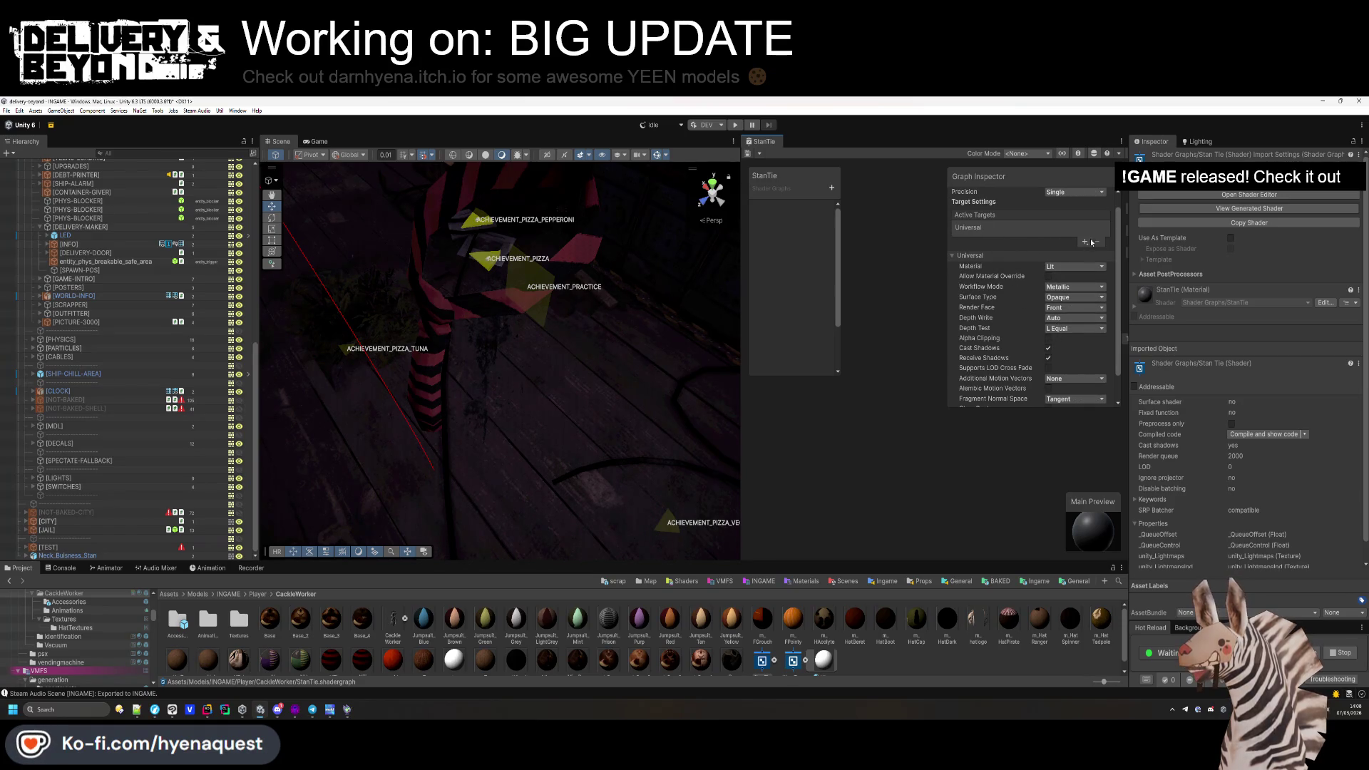
left_click(1078, 154)
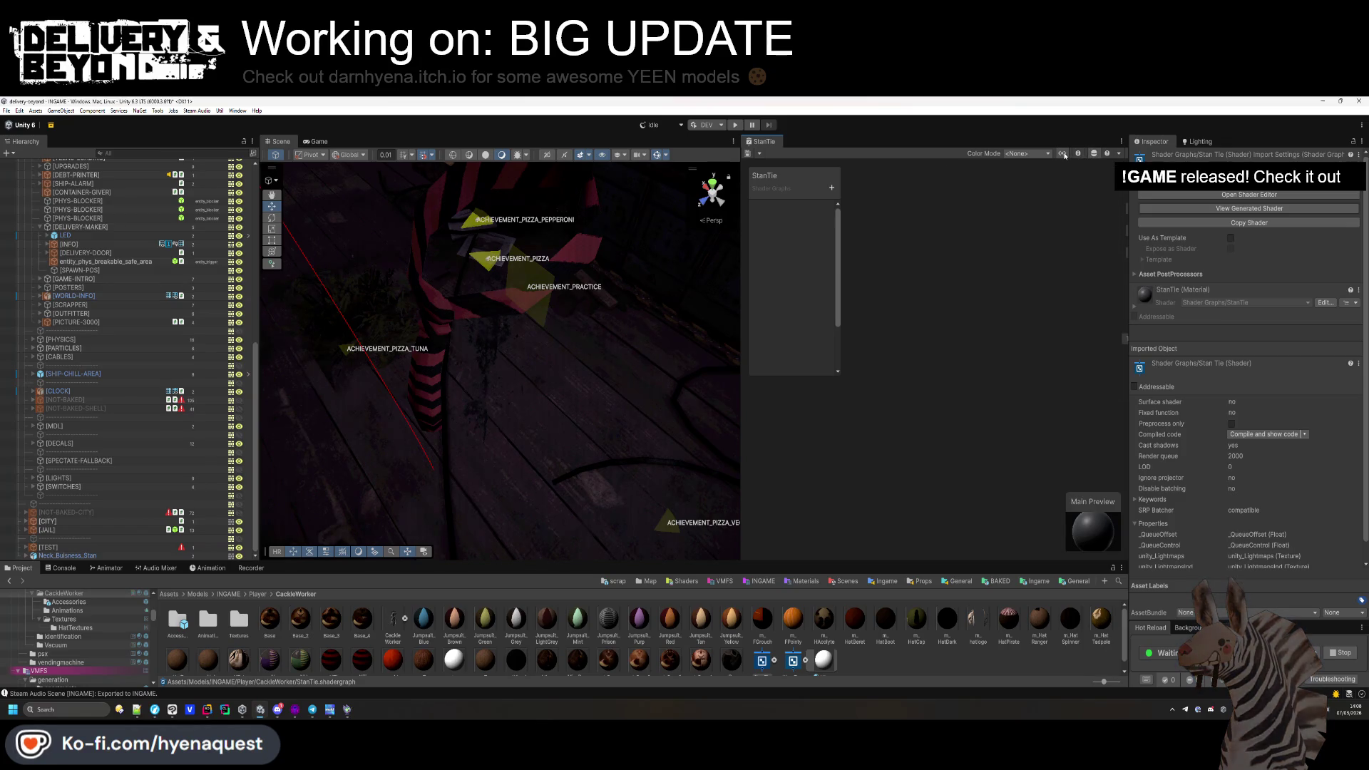
left_click(1062, 153)
scroll(934, 318, "down", 5)
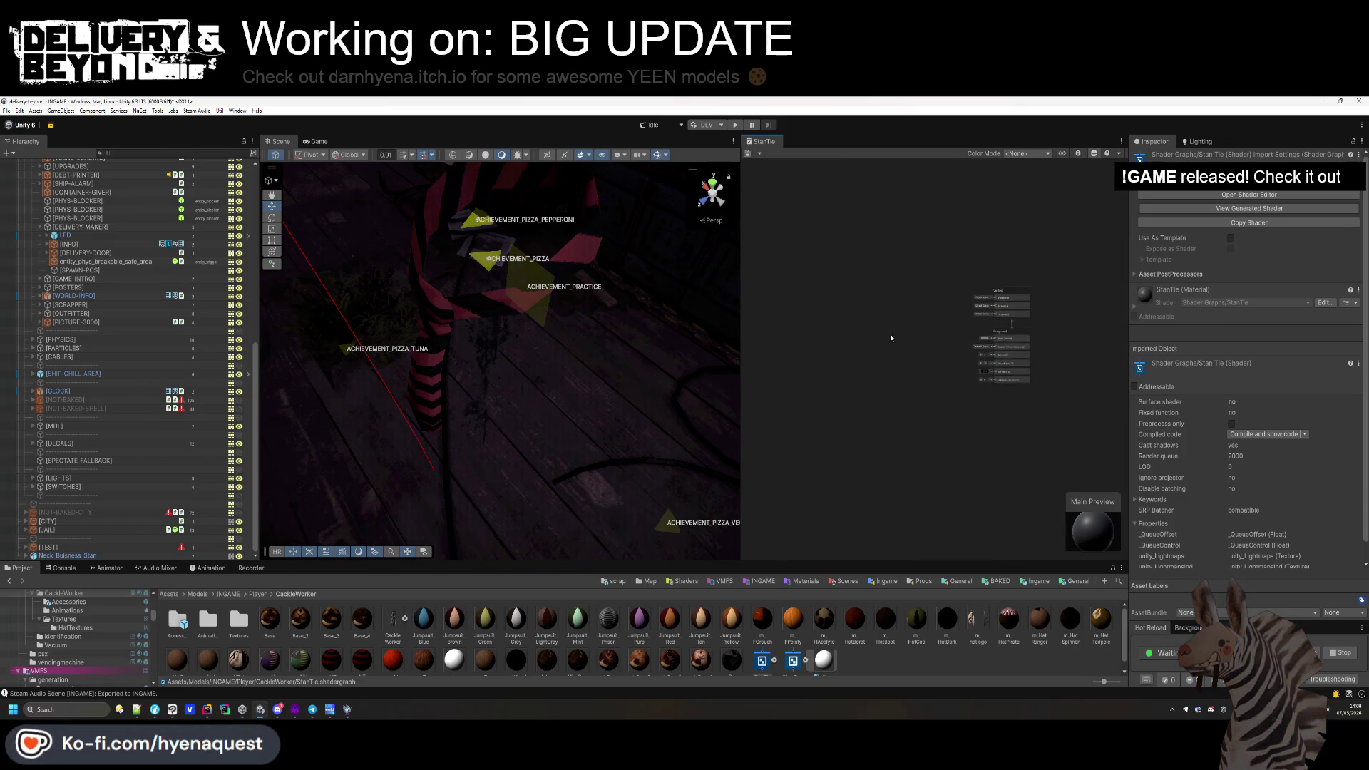
Add a Checkerboard node to the StanTie graph, glancing at the browser's Stan reference.
key("space")
type("che")
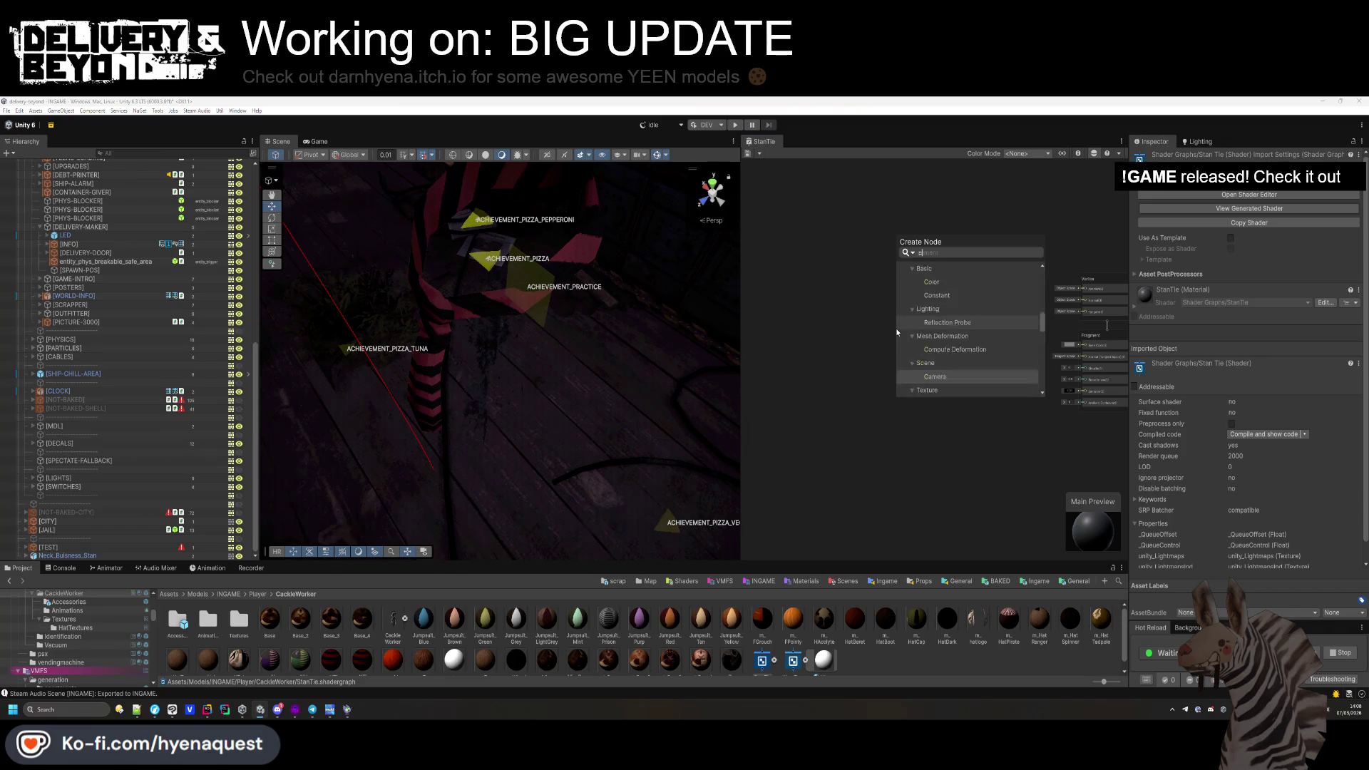
key("Return")
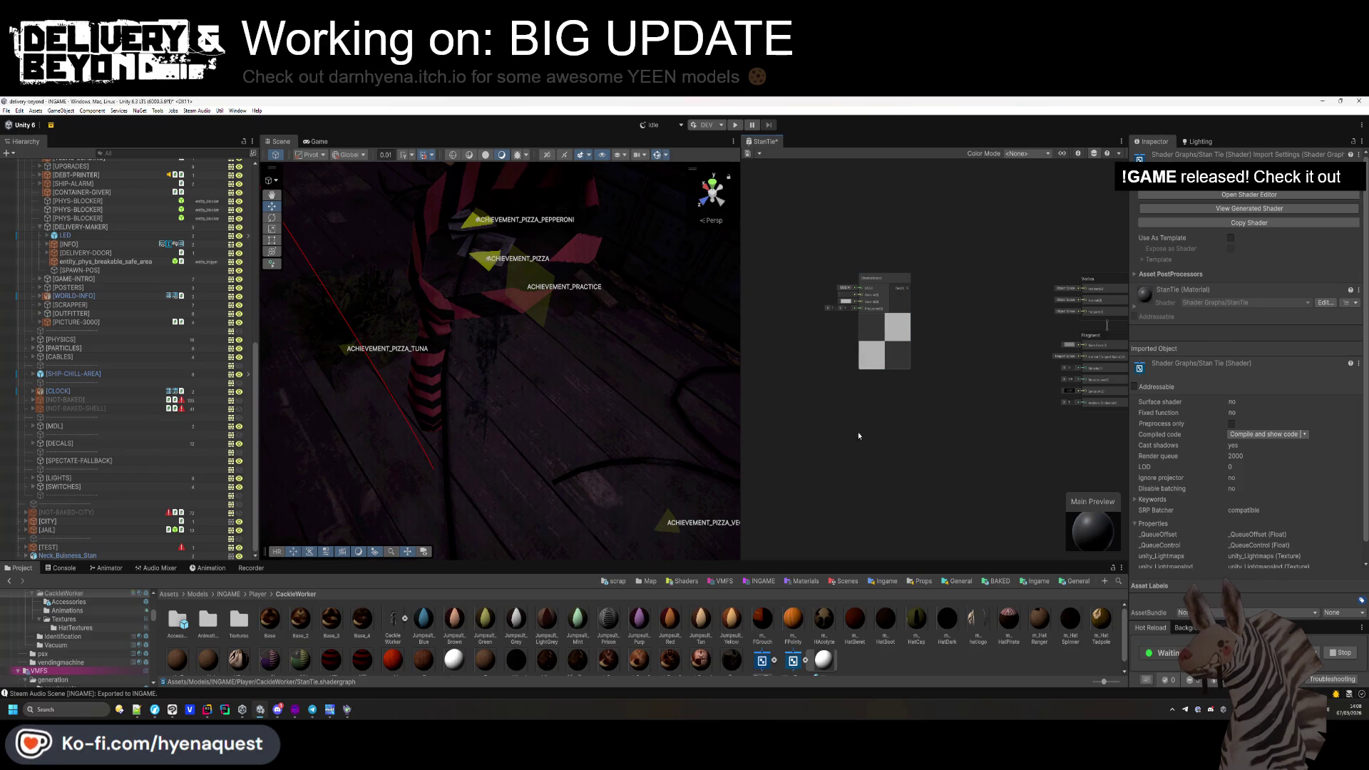
key("alt+Tab")
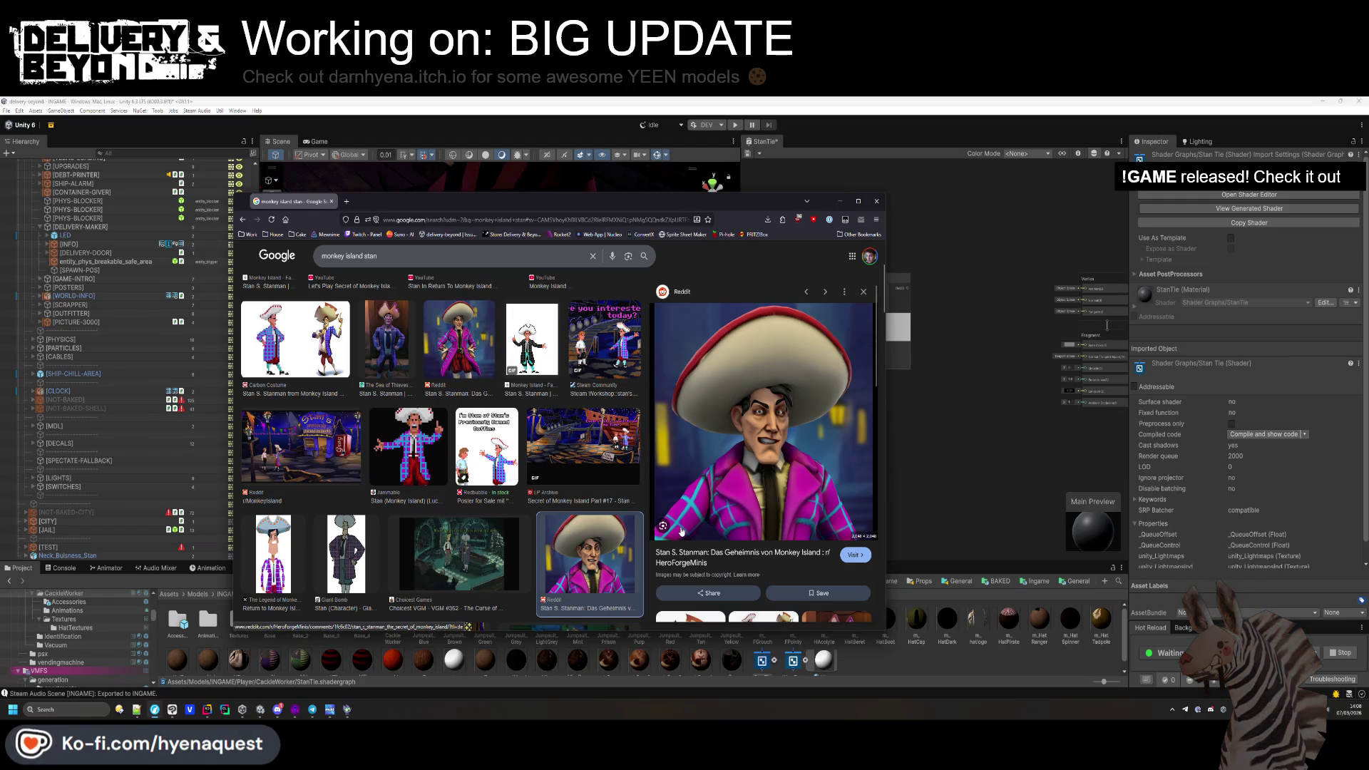
key("alt+Tab")
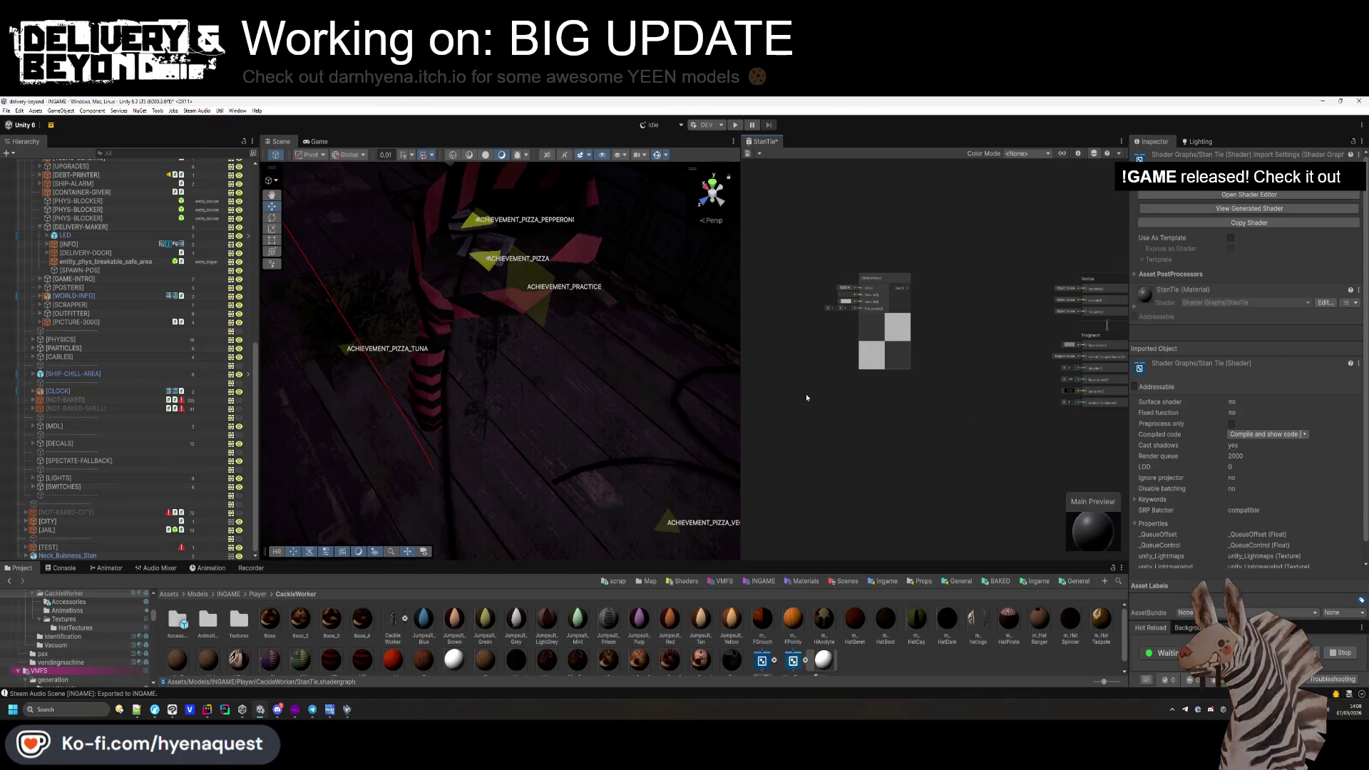
Add an Object node above the Checkerboard and move the Checkerboard lower.
key("space")
type("objec")
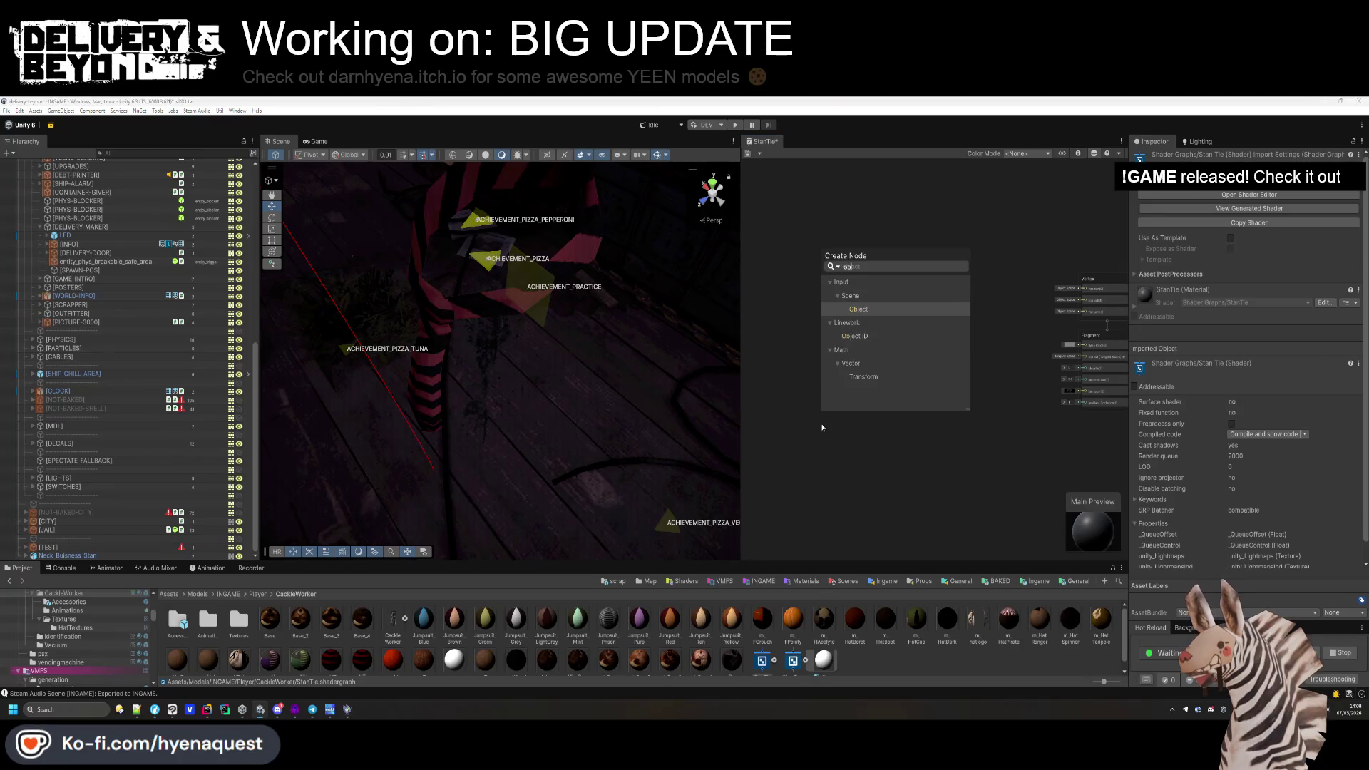
key("Return")
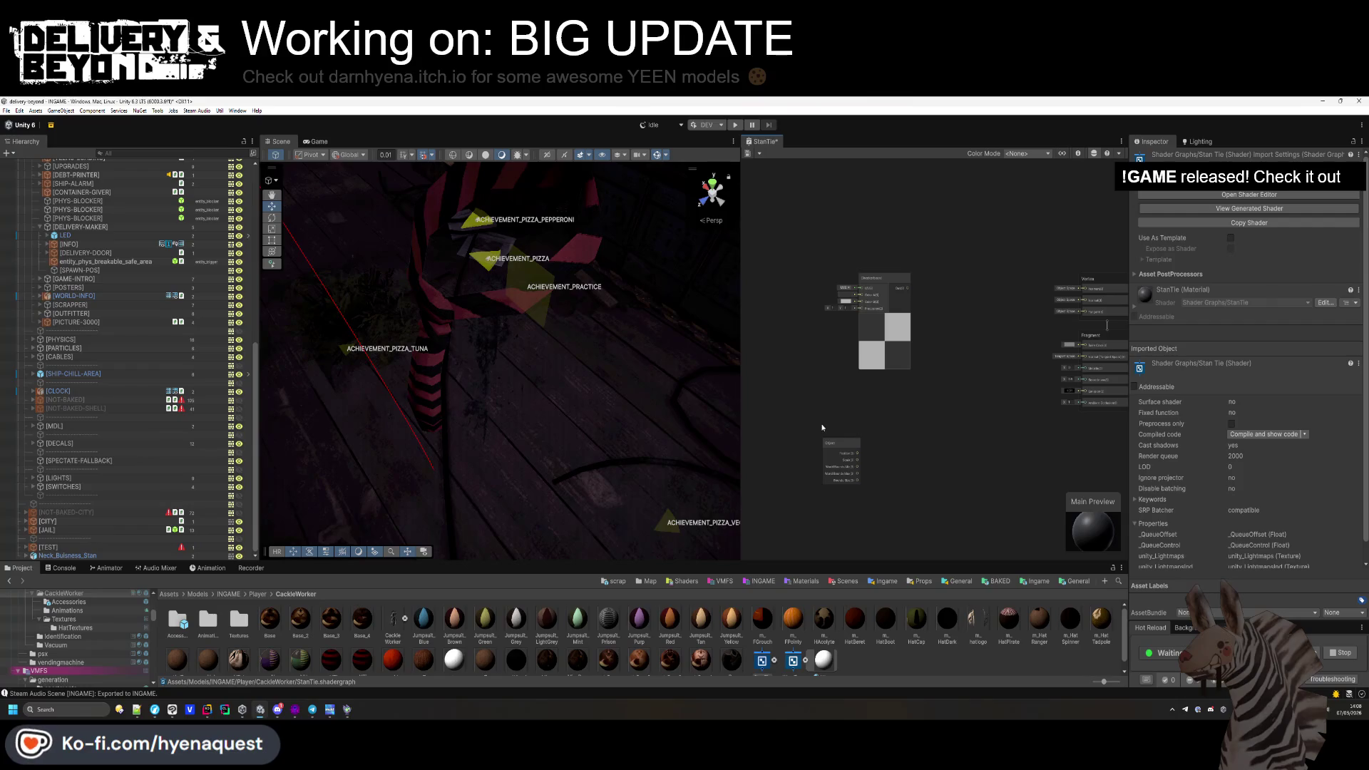
left_click_drag(851, 457, 821, 225)
left_click_drag(871, 285, 843, 354)
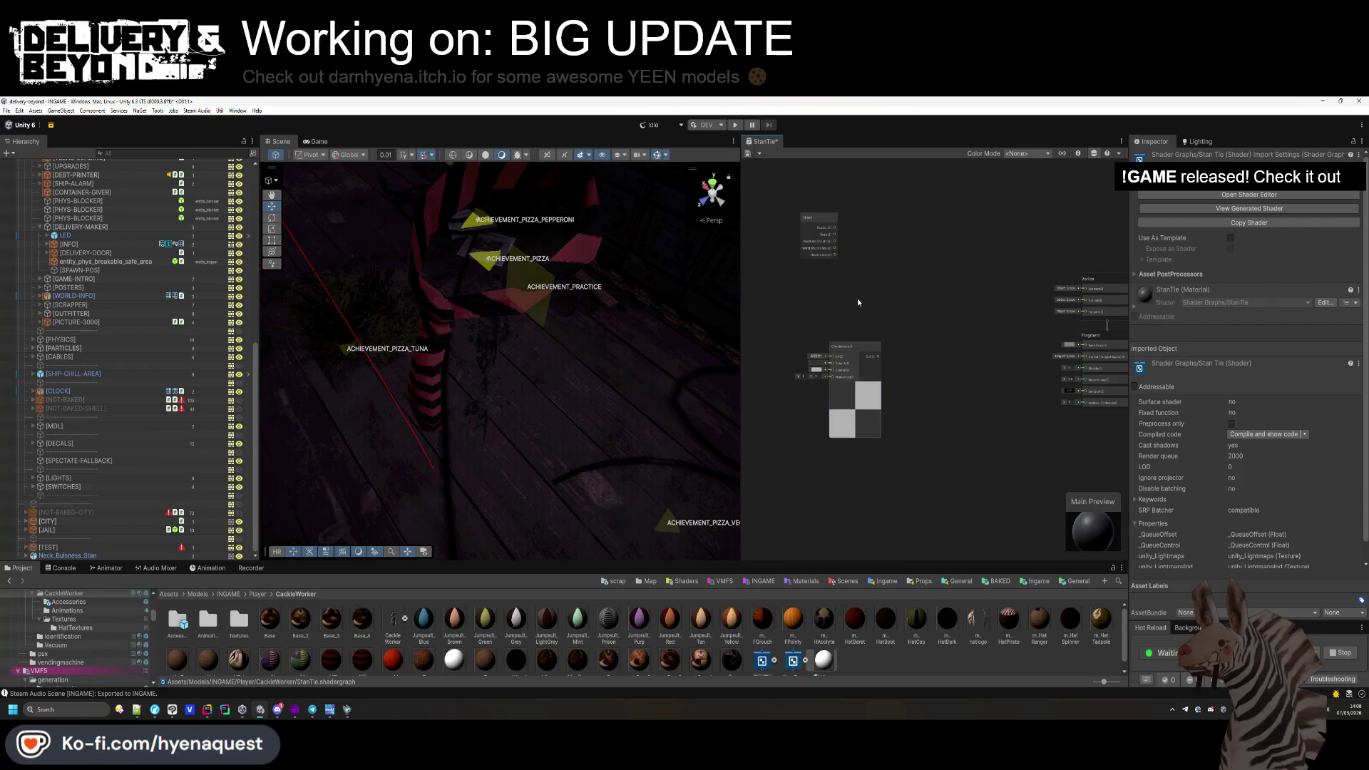
Add a Position geometry node and place it left of the Checkerboard.
key("space")
type("view")
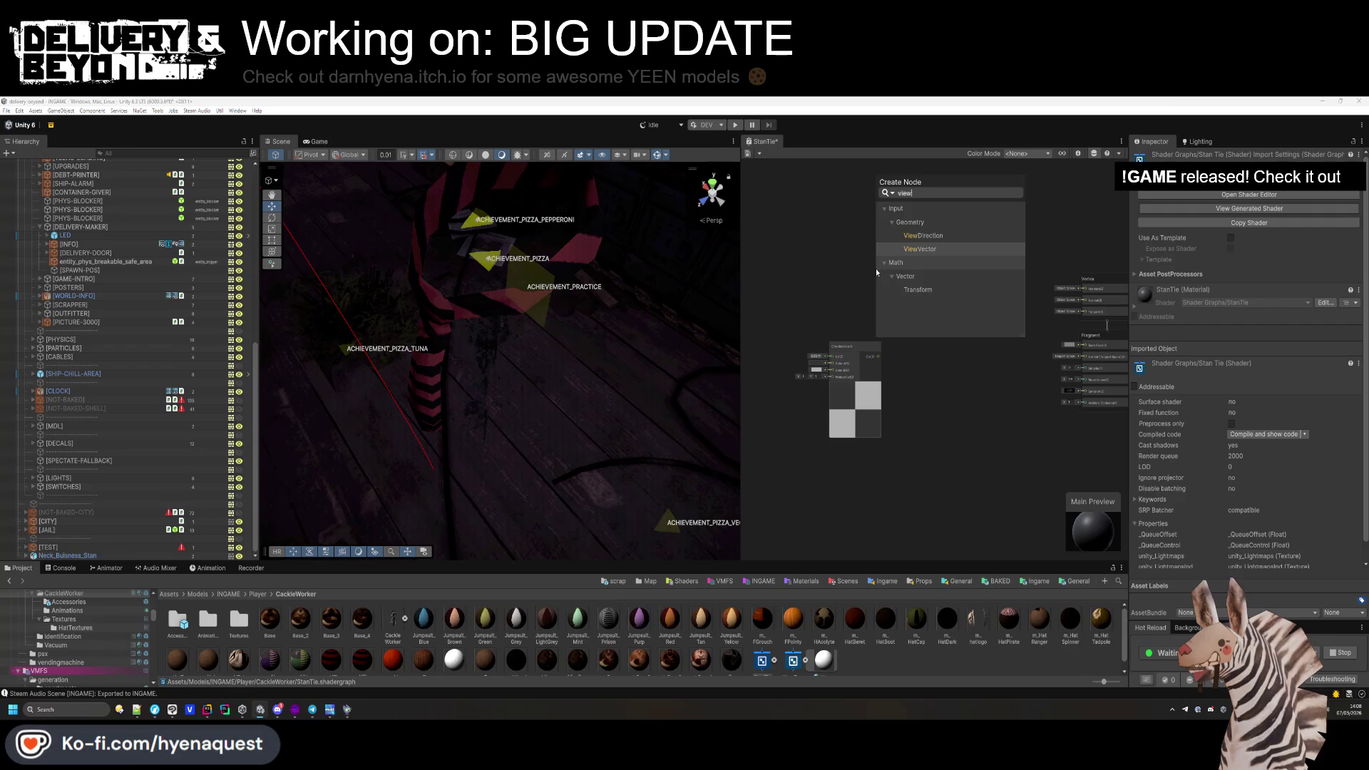
key("Down")
key("Down")
key("Down")
key("Up")
key("Up")
key("Up")
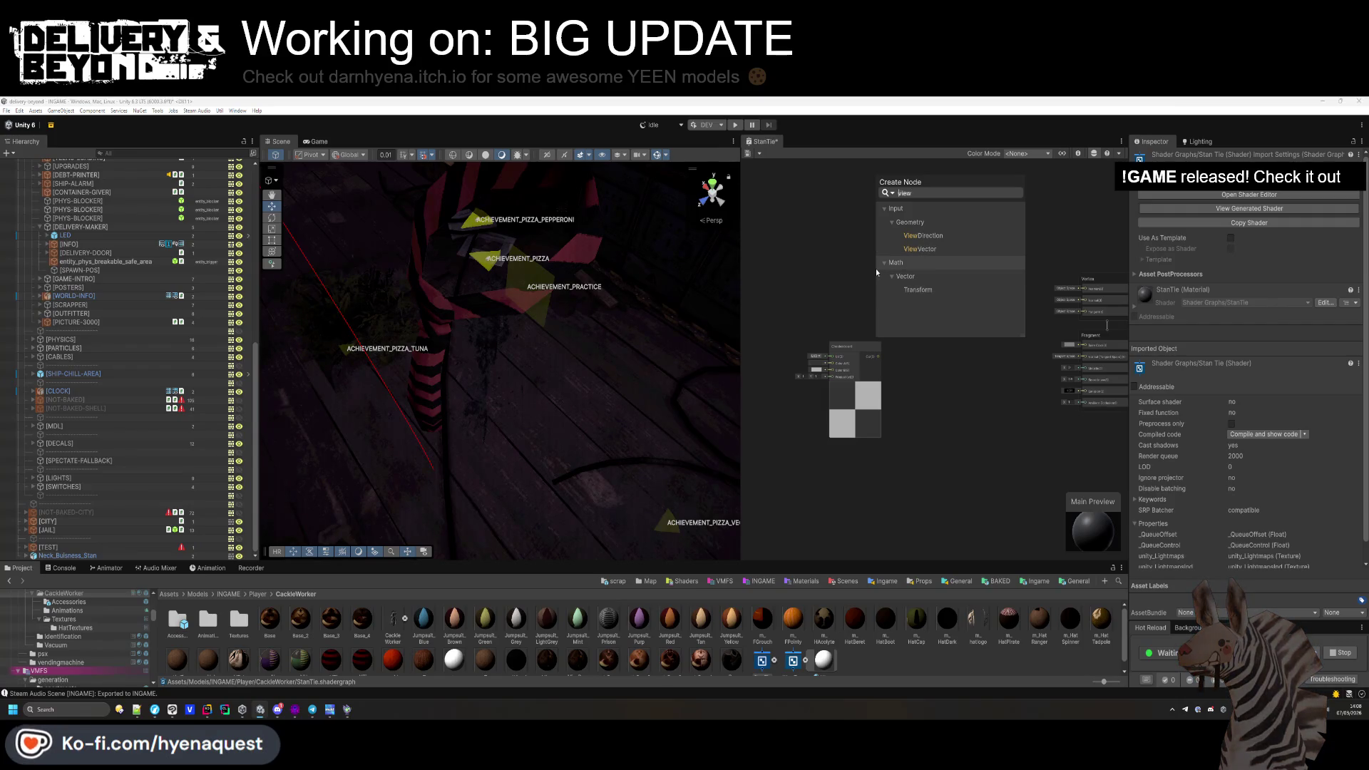
key("BackSpace")
key("BackSpace")
key("BackSpace")
type("geometry")
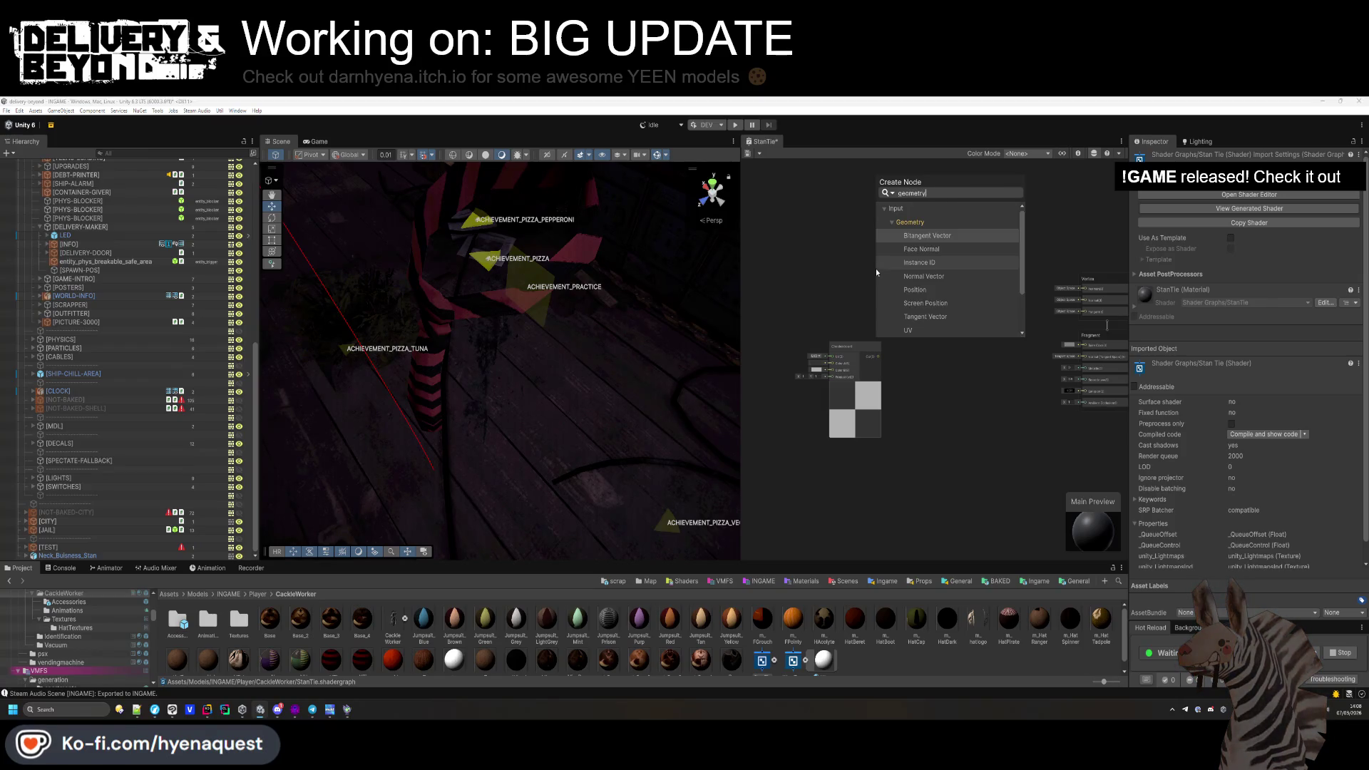
key("Escape")
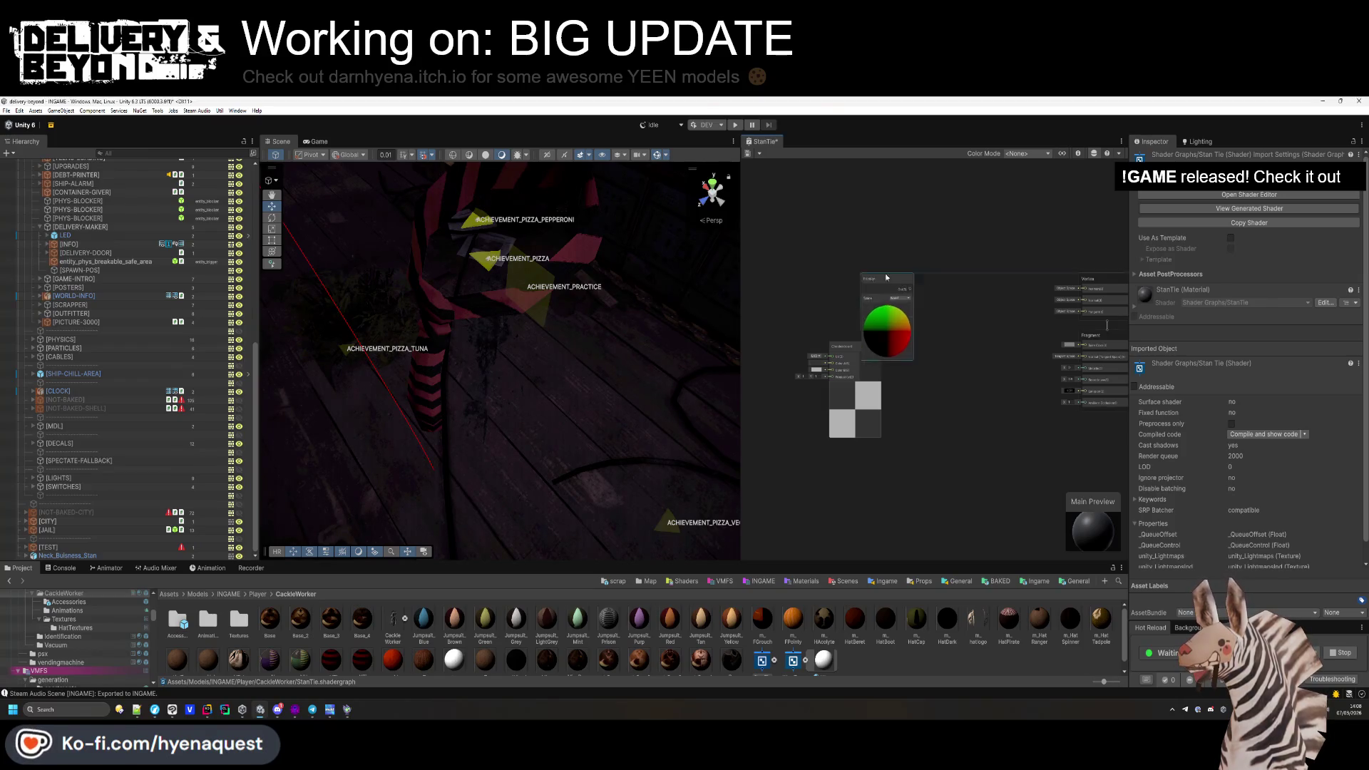
left_click_drag(884, 275, 813, 250)
key("space")
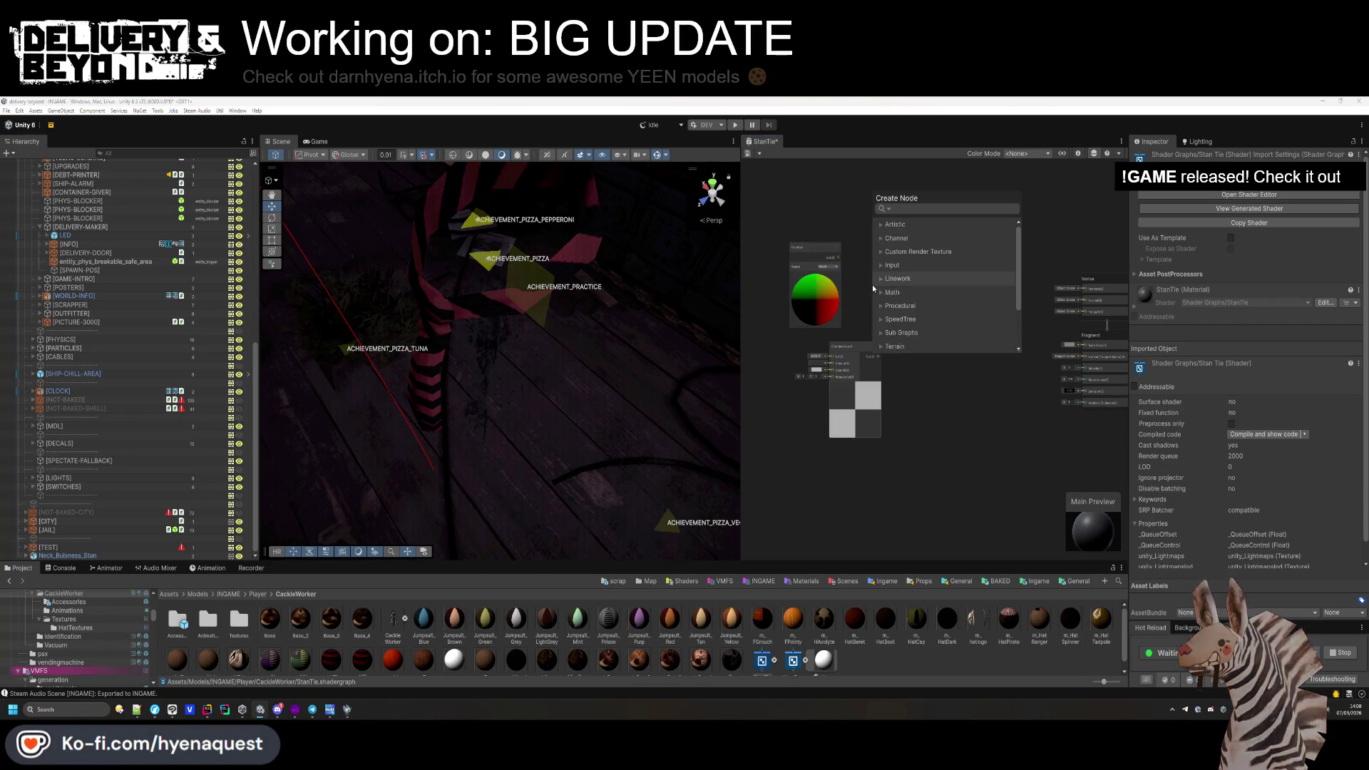
key("Escape")
mouse_move(857, 360)
left_mouse_down()
mouse_move(921, 317)
mouse_move(859, 311)
left_mouse_up()
Connect Position to the Checkerboard UV input and set its Space to View.
scroll(854, 300, "up", 3)
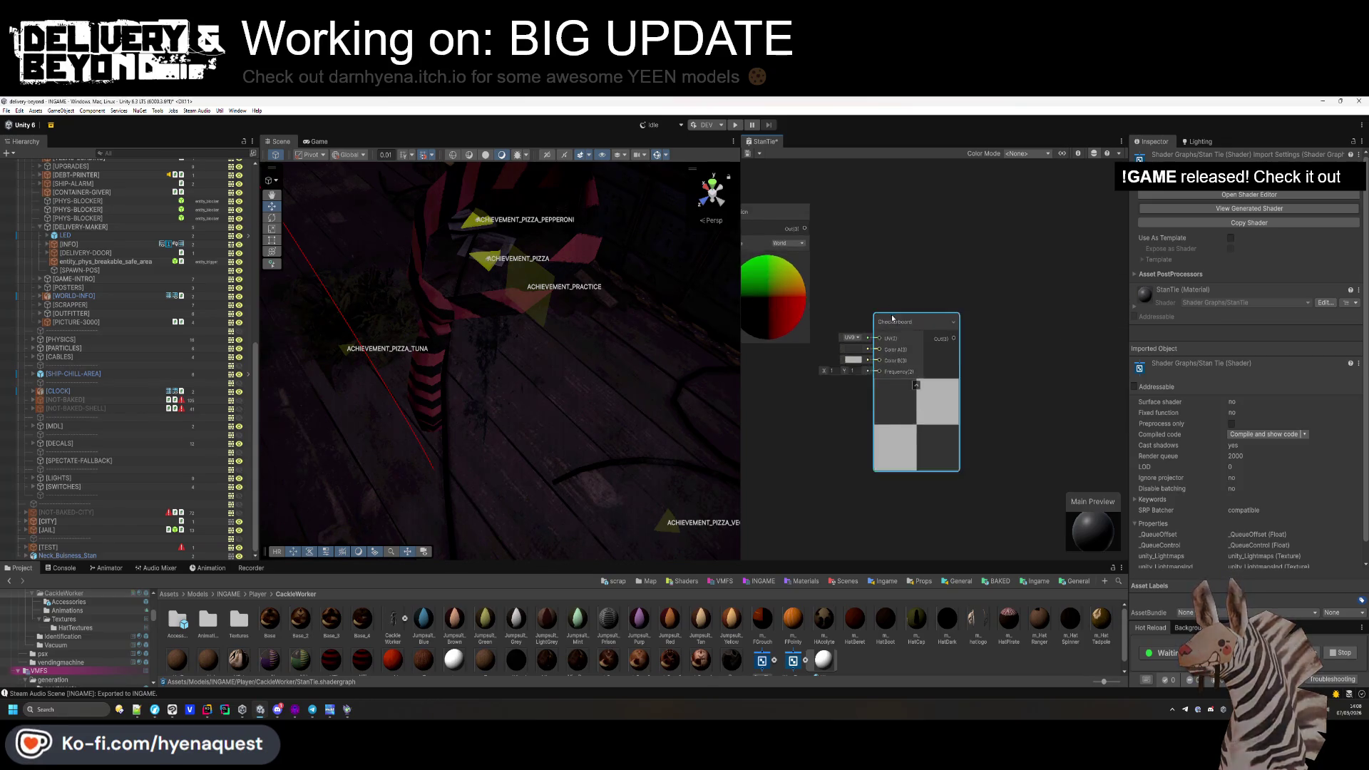
left_click_drag(955, 376, 806, 280)
left_click(805, 289)
left_click(827, 315)
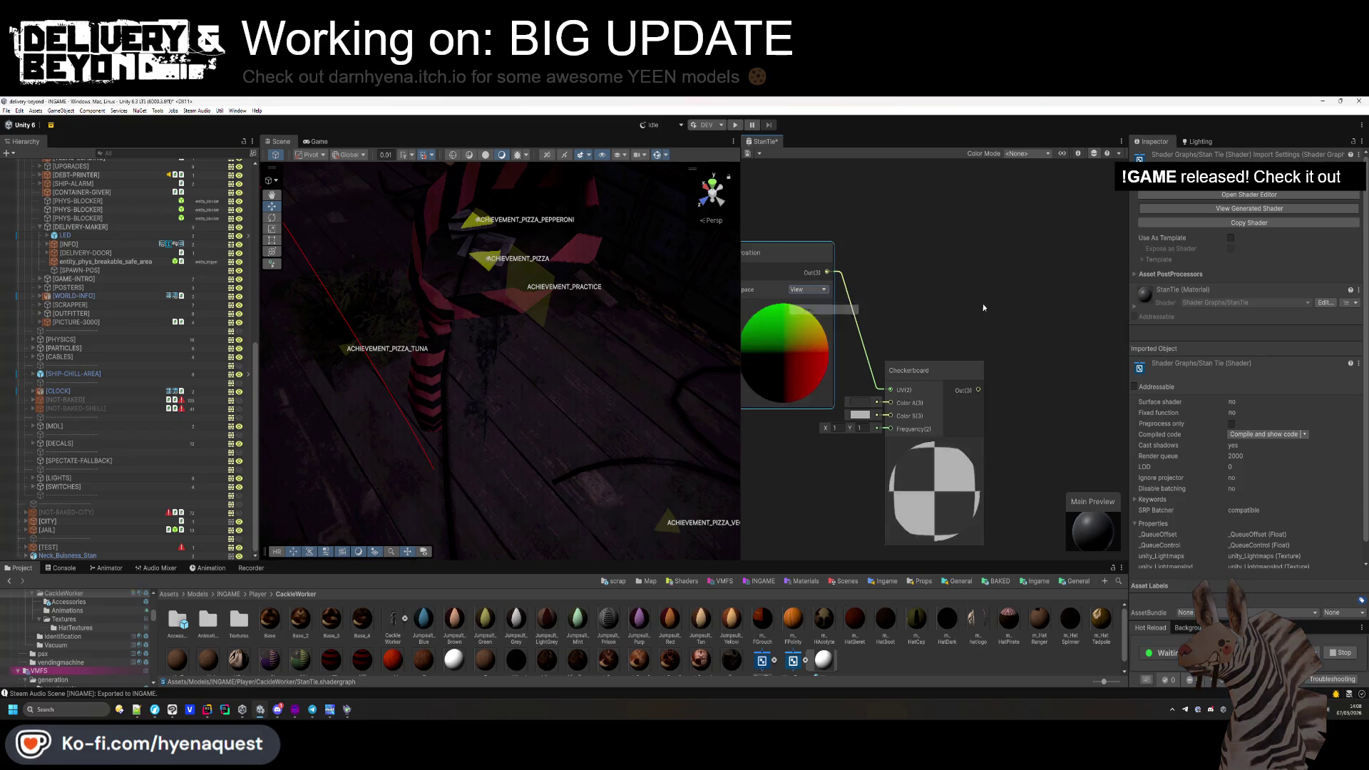
Move the output stack closer and wire the Checkerboard output into Fragment Base Color.
key("a")
left_click_drag(871, 303, 1068, 332)
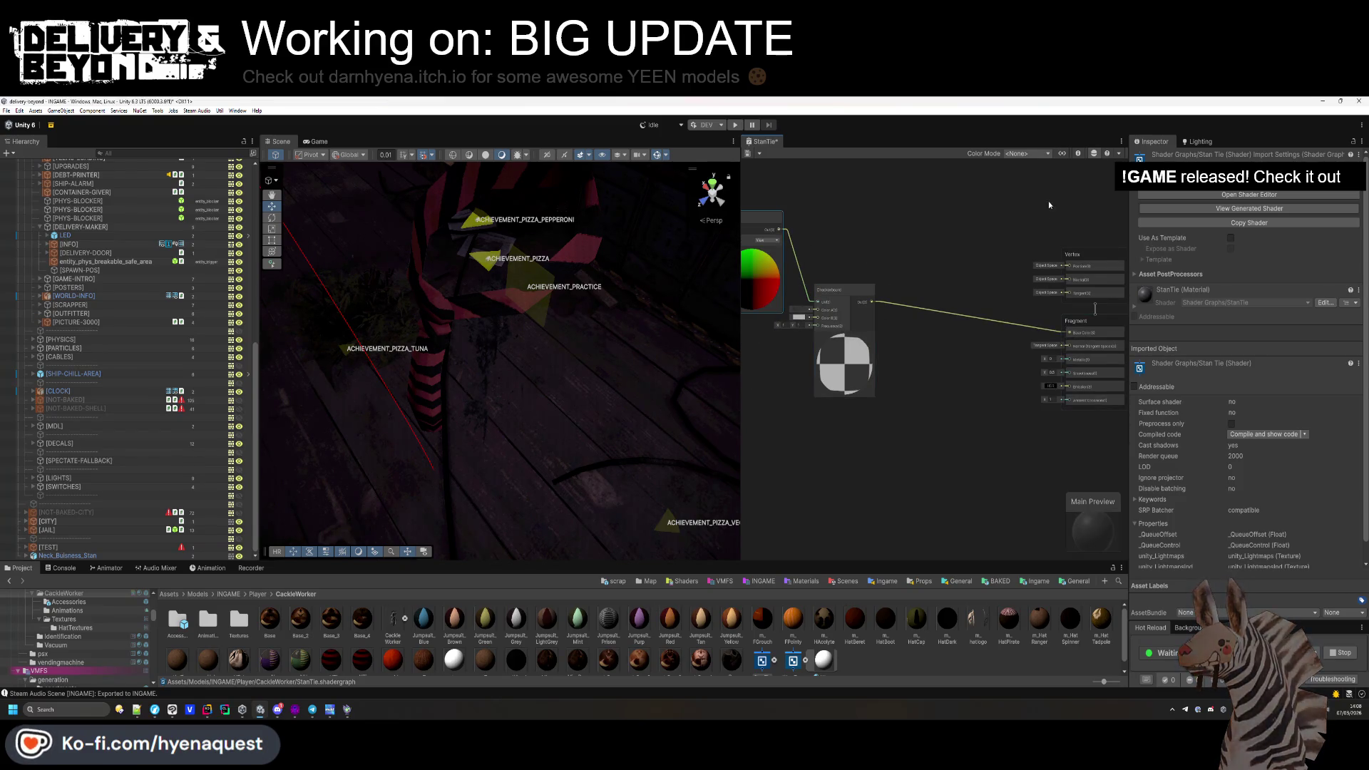
mouse_move(1075, 255)
left_mouse_down()
mouse_move(986, 255)
mouse_move(971, 239)
left_mouse_up()
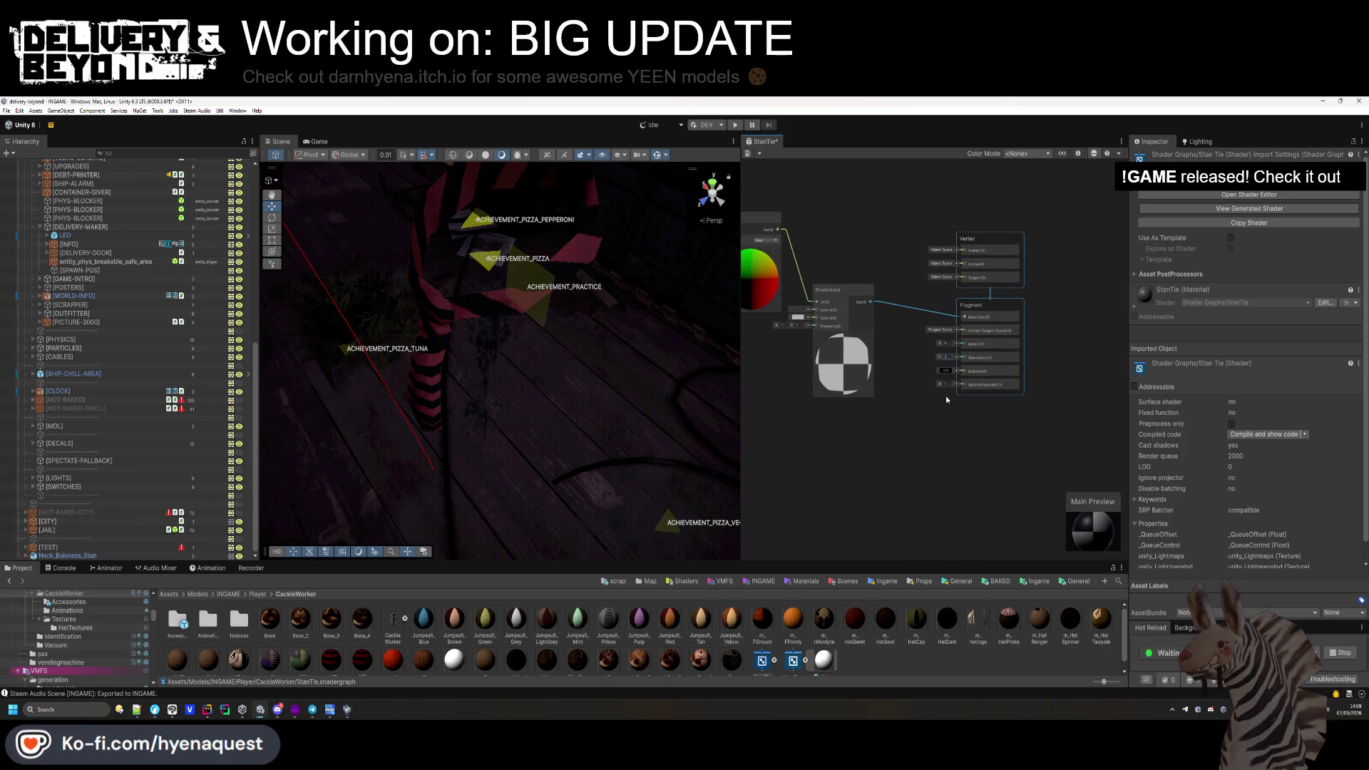
left_click(925, 450)
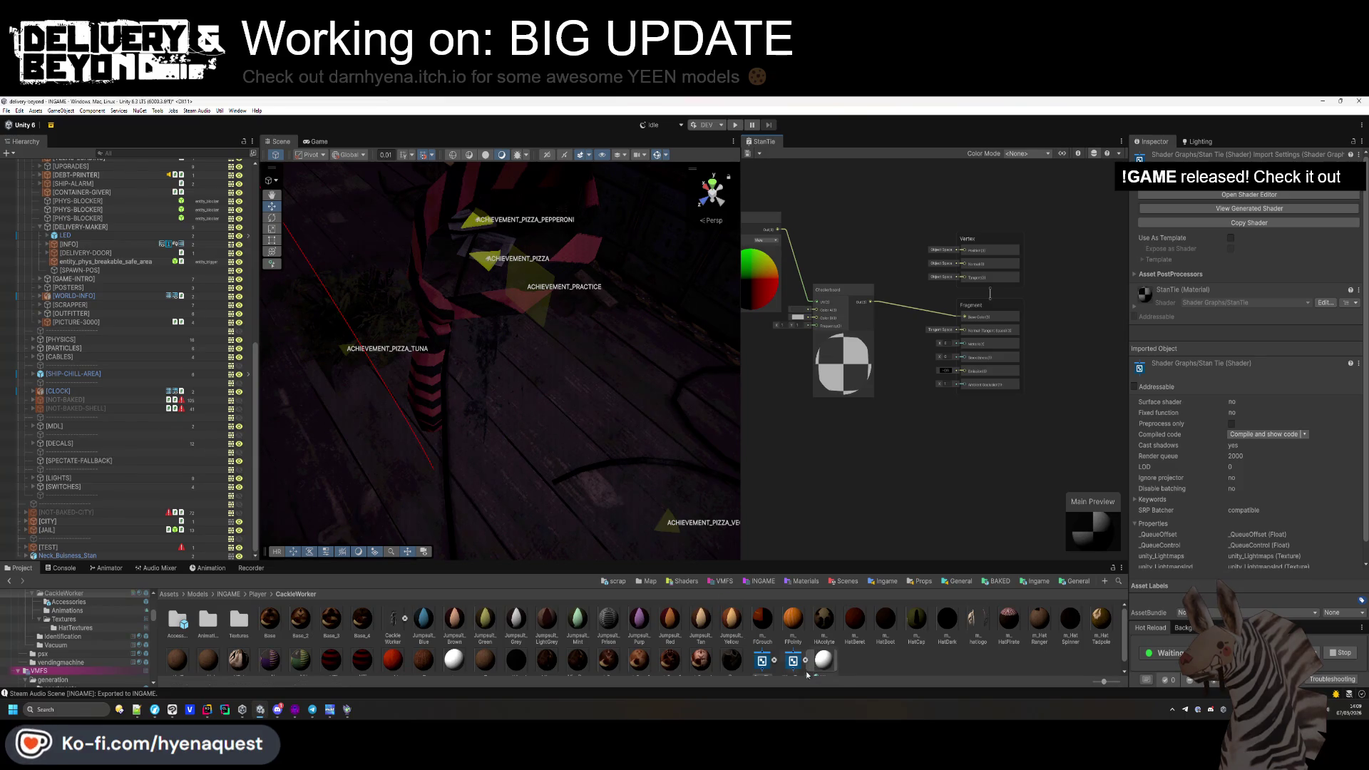
left_click(434, 316)
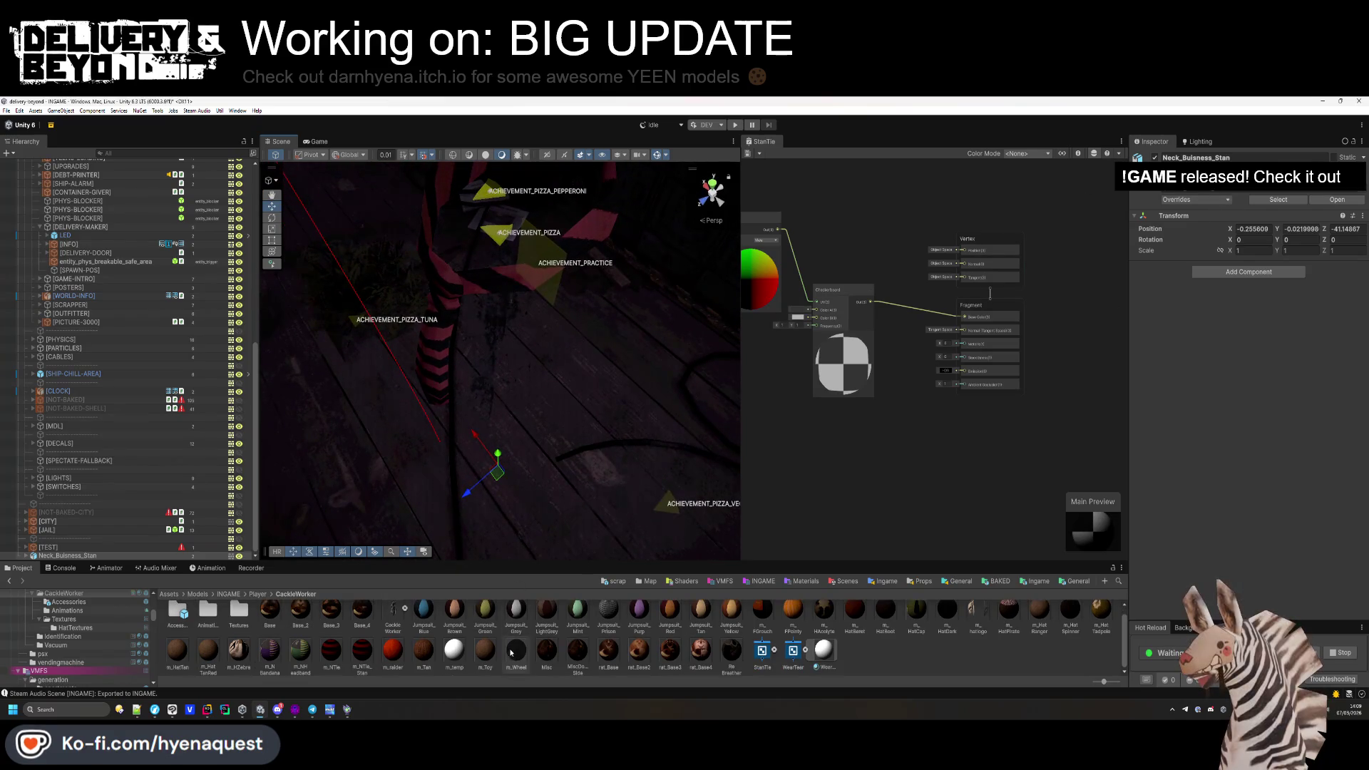
Drag StanTie onto the Neck_Buisness_Stan Hat01 material slot and orbit to view the tie.
scroll(247, 603, "down", 1)
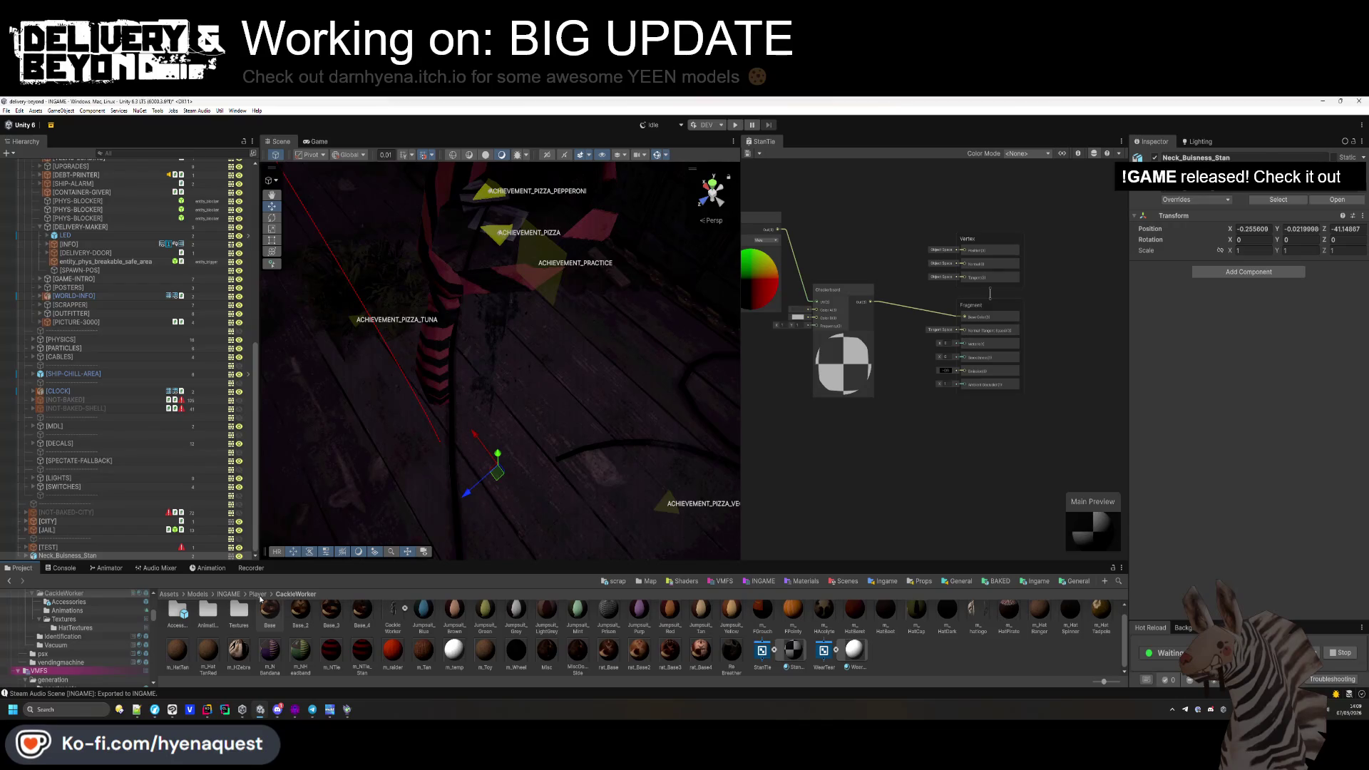
left_click(257, 593)
double_click(207, 611)
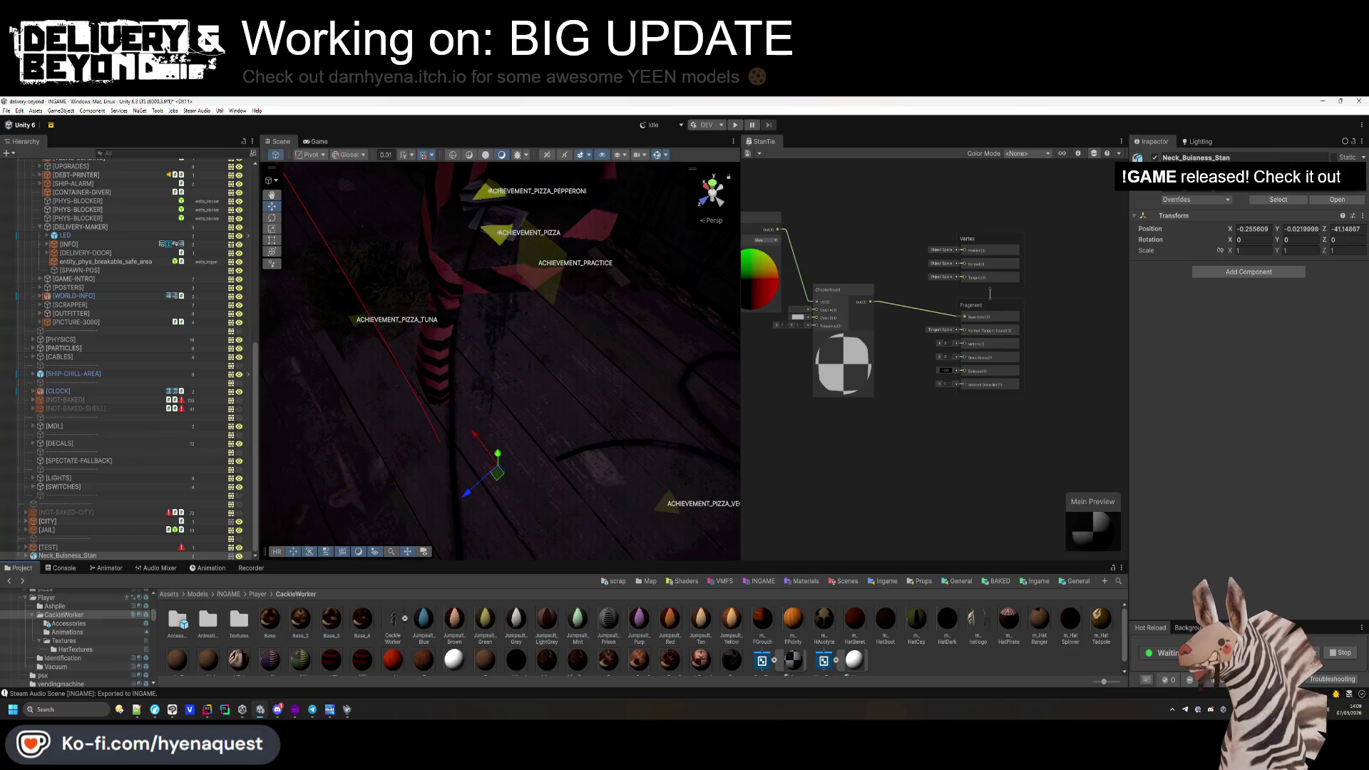
scroll(628, 642, "down", 1)
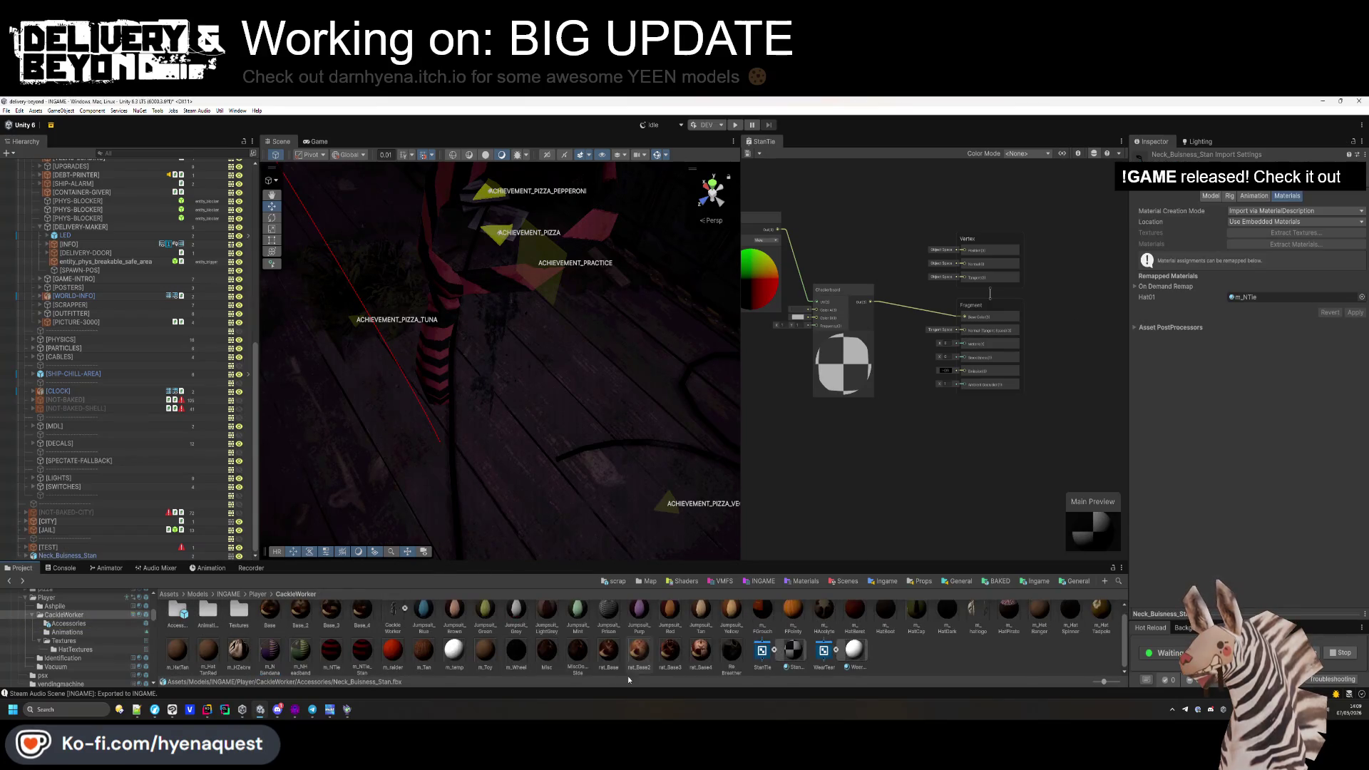
left_click_drag(1218, 321, 1258, 296)
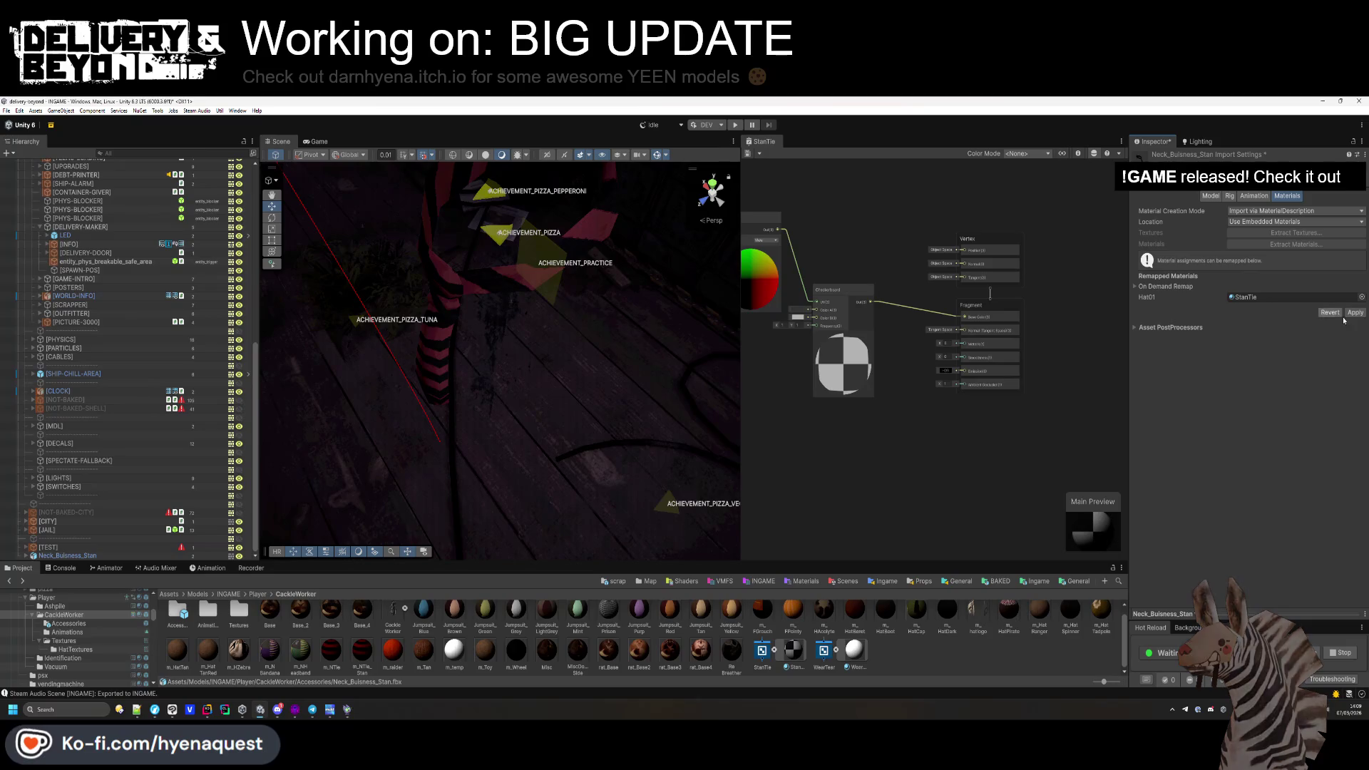
mouse_move(713, 356)
left_mouse_down()
mouse_move(737, 225)
mouse_move(697, 221)
mouse_move(611, 174)
mouse_move(636, 199)
mouse_move(568, 317)
mouse_move(584, 342)
left_mouse_up()
scroll(887, 382, "up", 5)
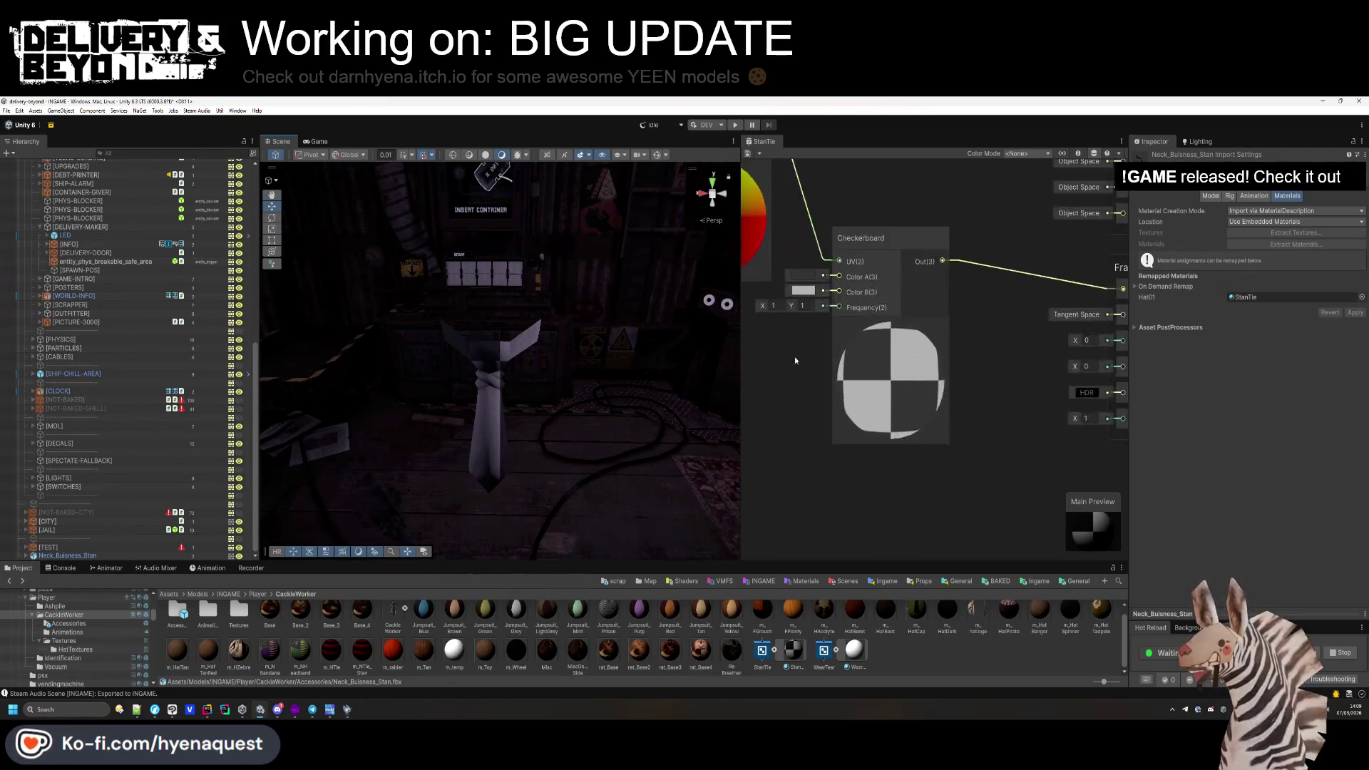
Set the Checkerboard frequency from 0.2 to 5 with Y 8, comparing against the Stan reference.
mouse_move(846, 421)
left_mouse_down()
mouse_move(857, 245)
mouse_move(893, 221)
left_mouse_up()
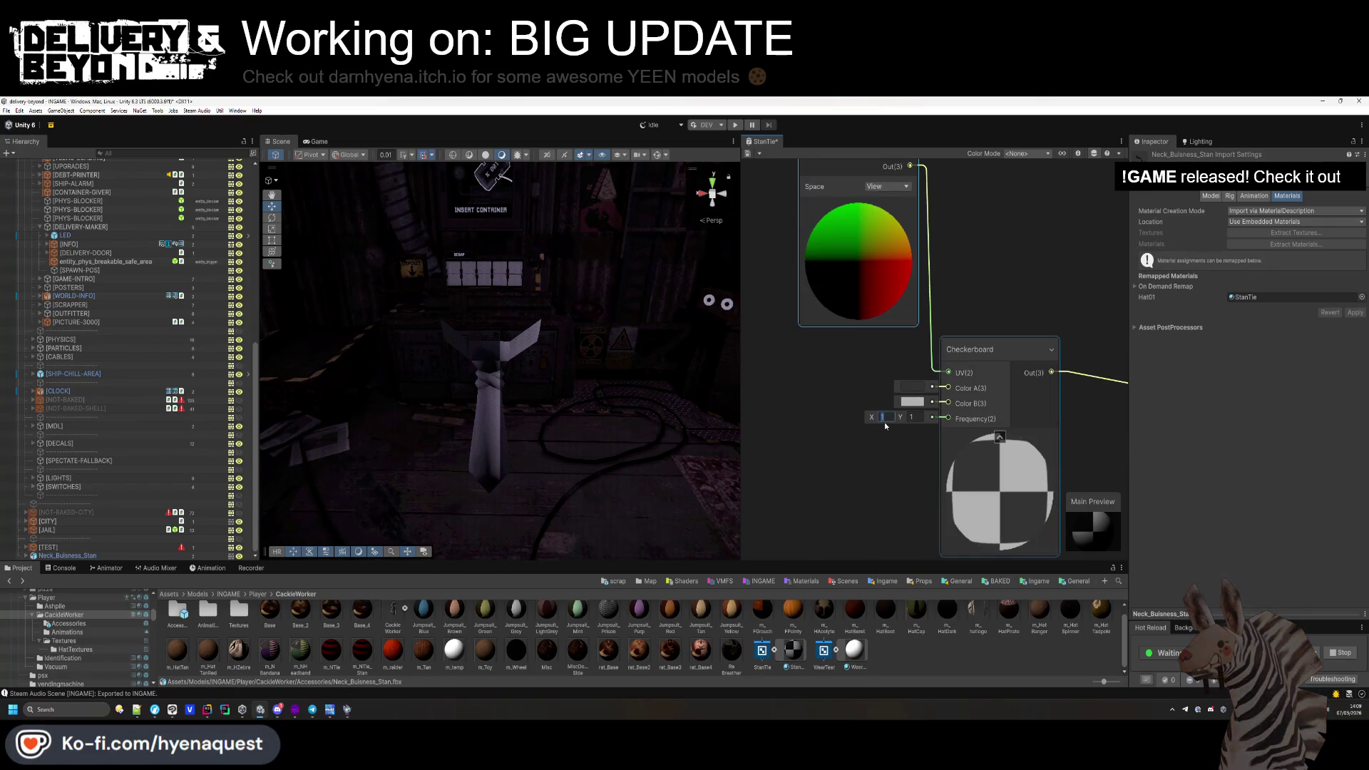
type("0.2")
key("Tab")
type("0.2")
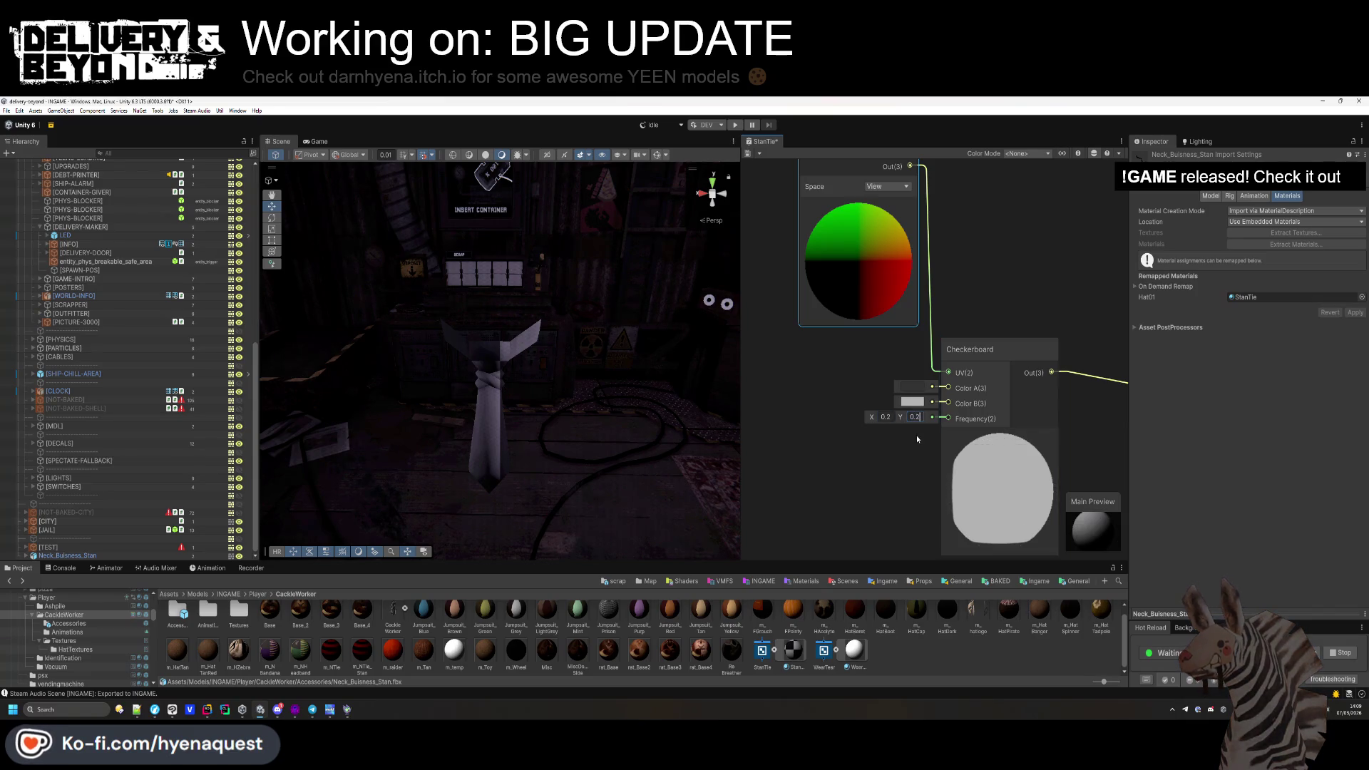
left_click(884, 416)
type("5")
key("Tab")
type("5")
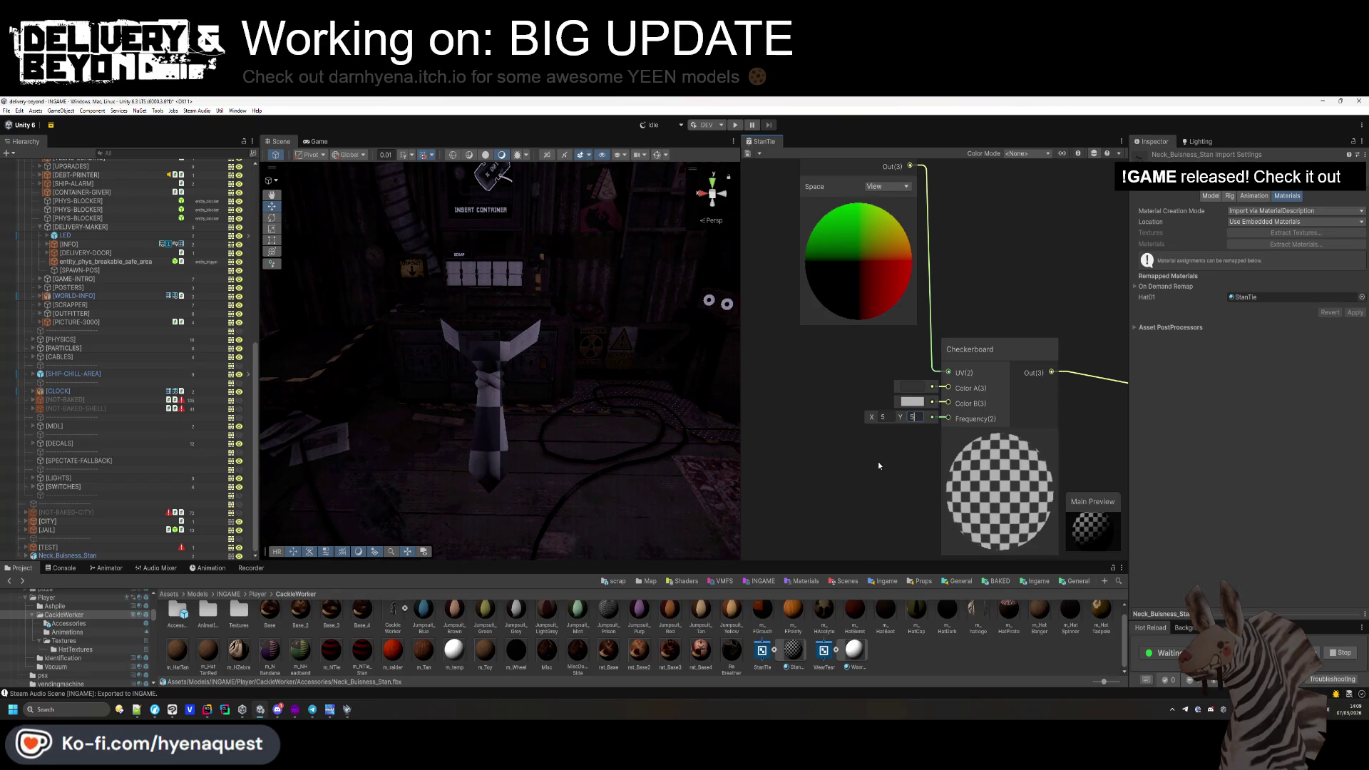
key("alt+Tab")
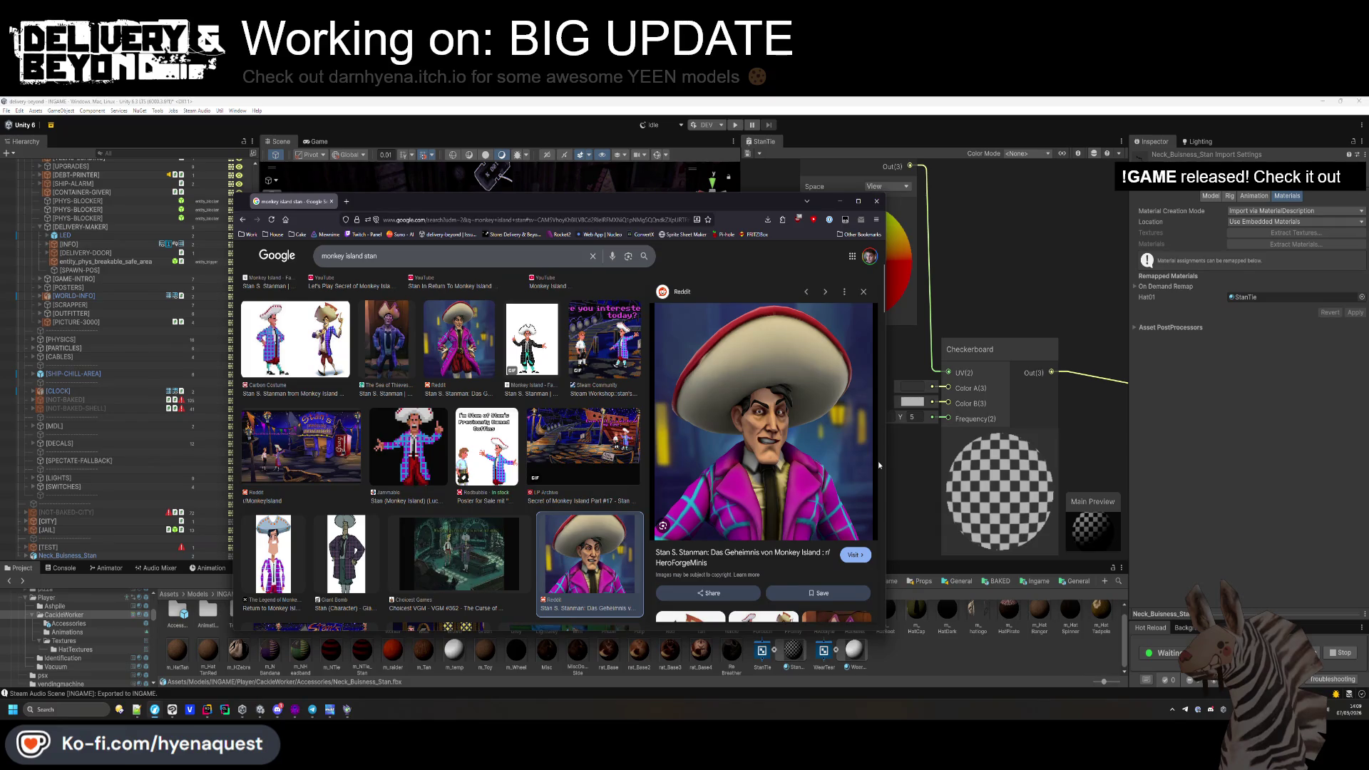
key("alt+Tab")
type("8")
key("alt+Tab")
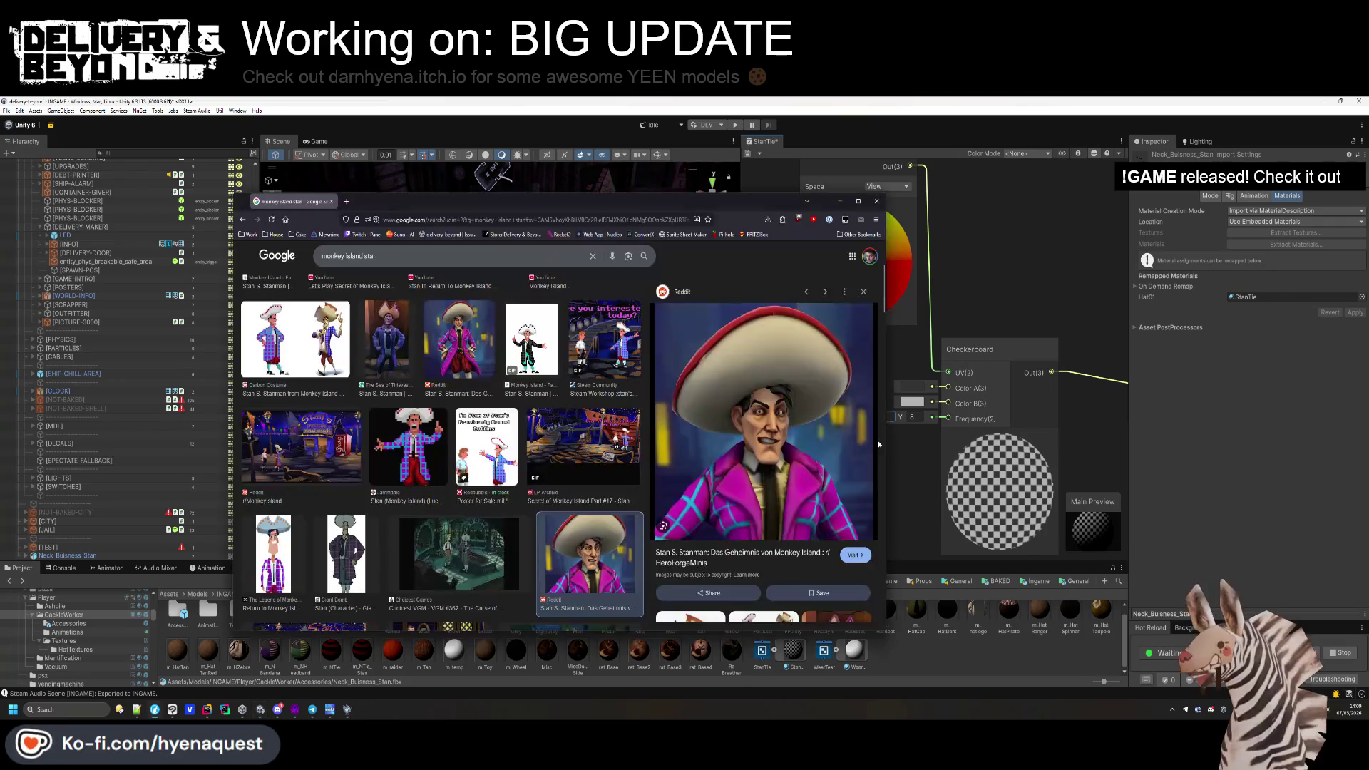
key("alt+Tab")
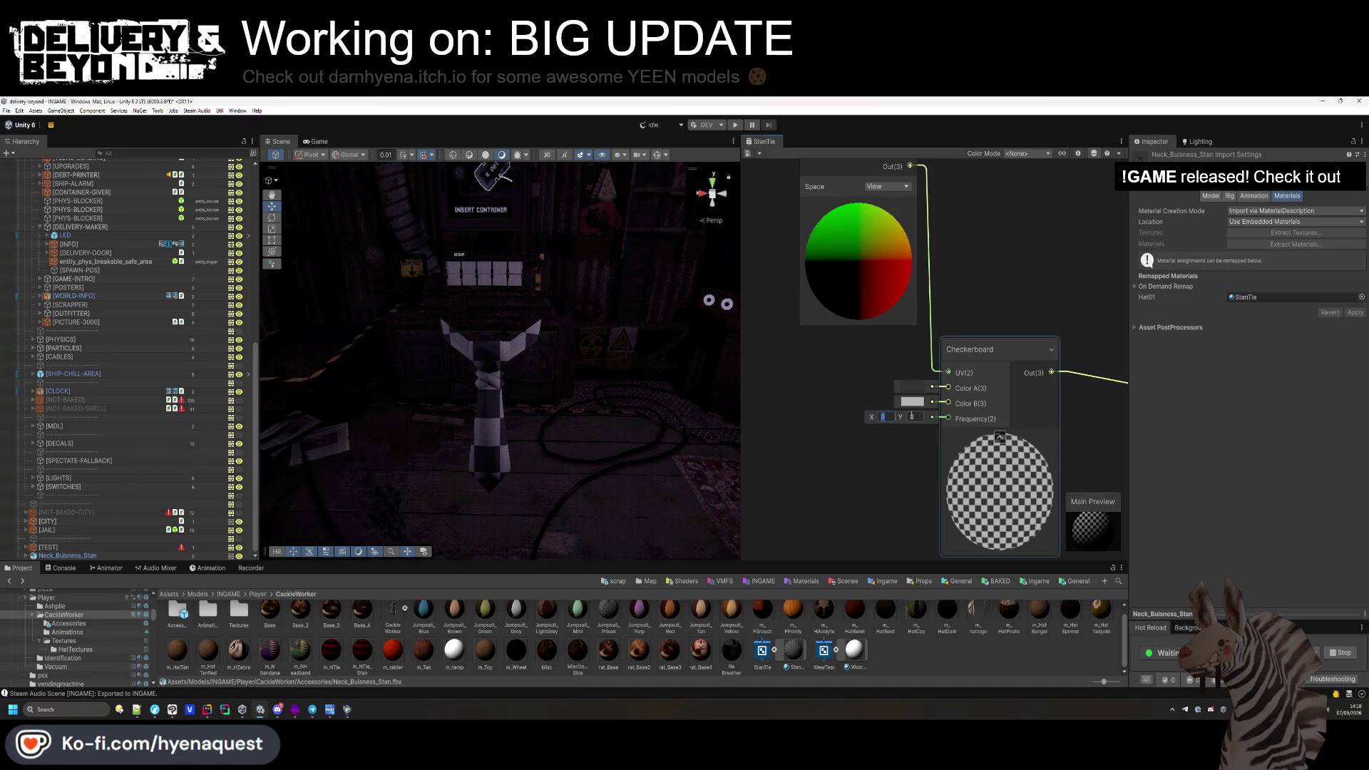
key("alt+Tab")
key("alt+Tab")
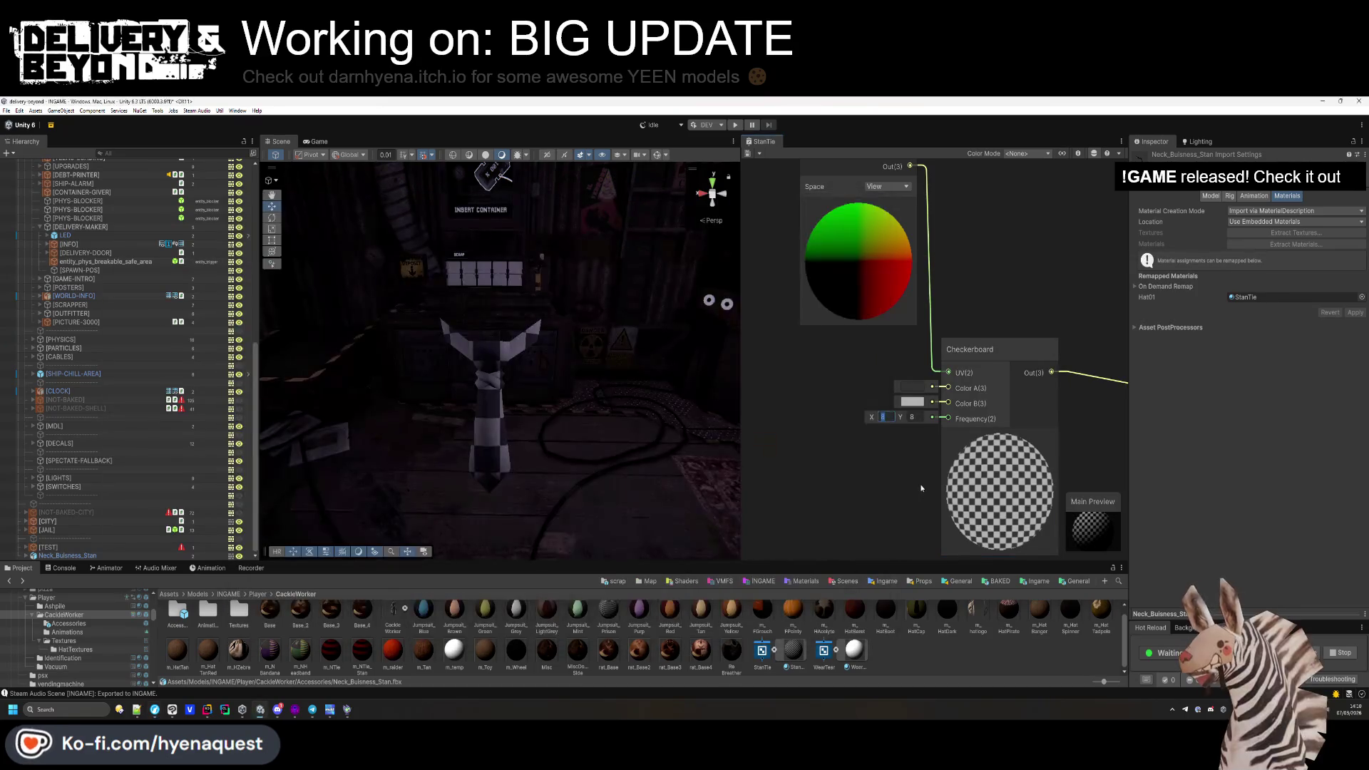
scroll(852, 354, "down", 3)
Add a second Checkerboard node and move it upward.
key("space")
type("checker")
key("Return")
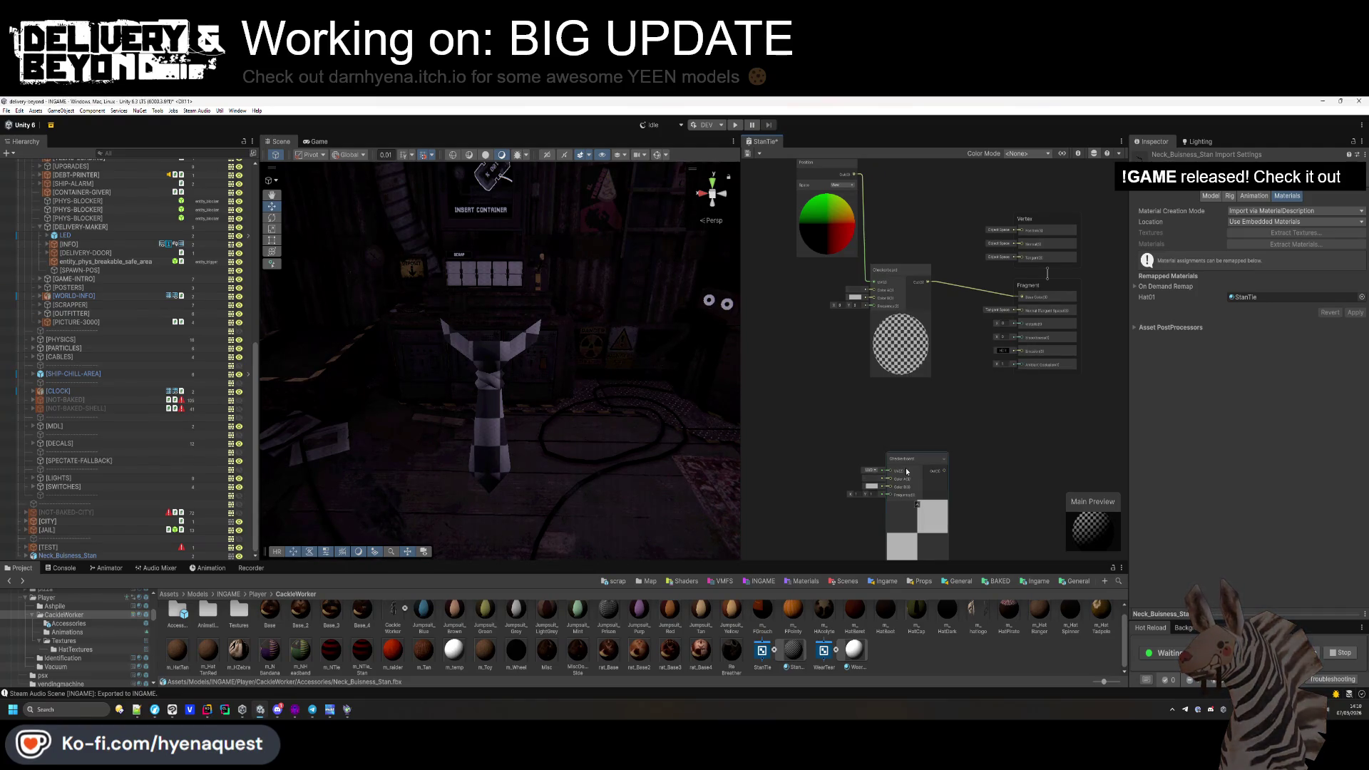
left_click_drag(907, 460, 907, 392)
Move the Vertex/Fragment stack right and delete the small black node.
scroll(927, 342, "up", 1)
scroll(927, 342, "down", 3)
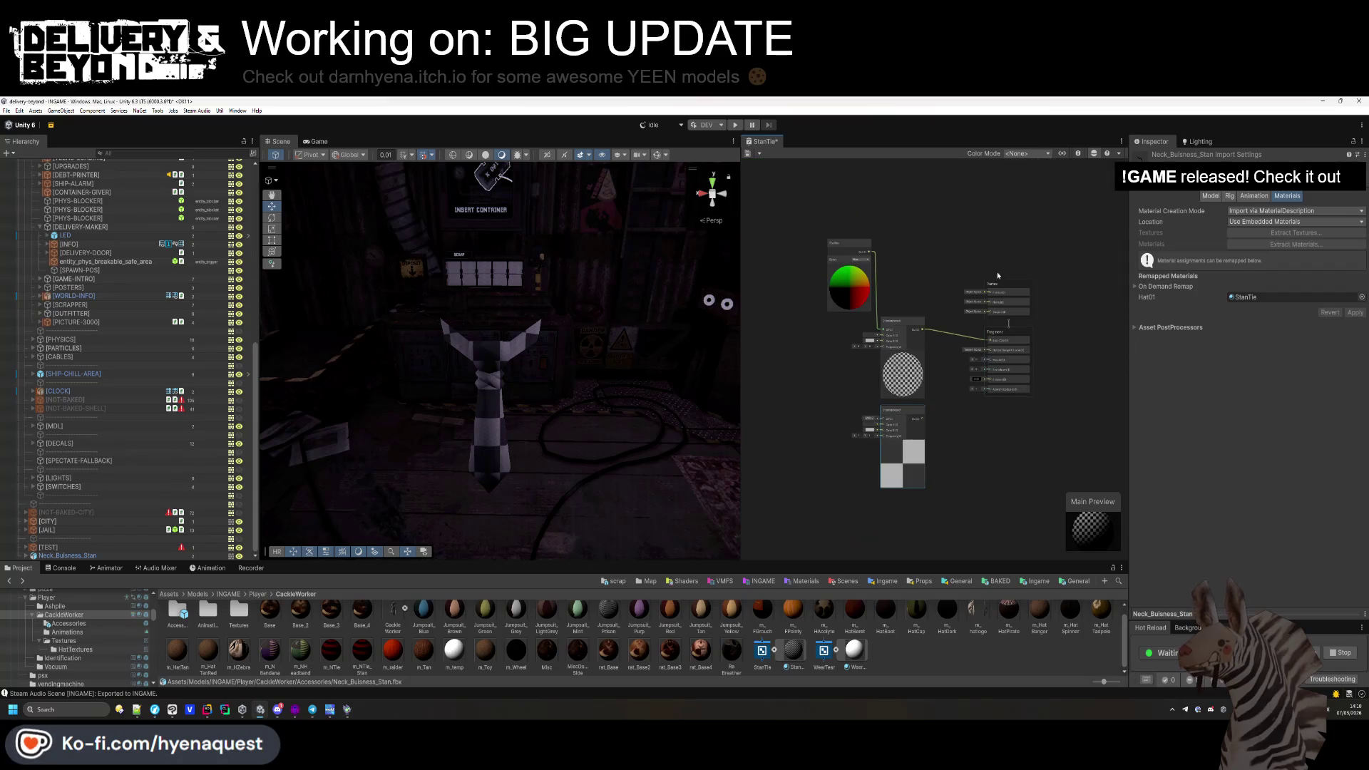
left_click(1008, 285)
left_click_drag(1007, 285, 1065, 282)
right_click(958, 293)
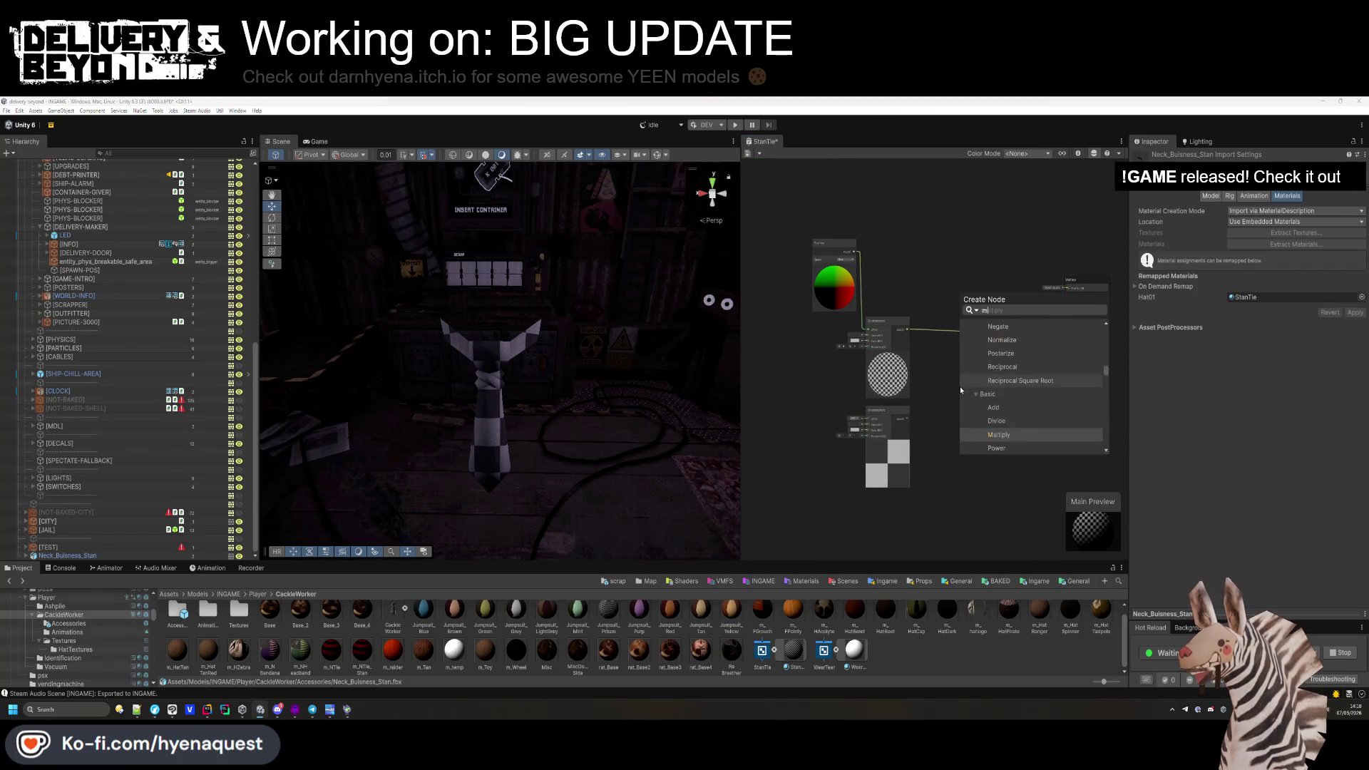
left_click(960, 390)
key("Delete")
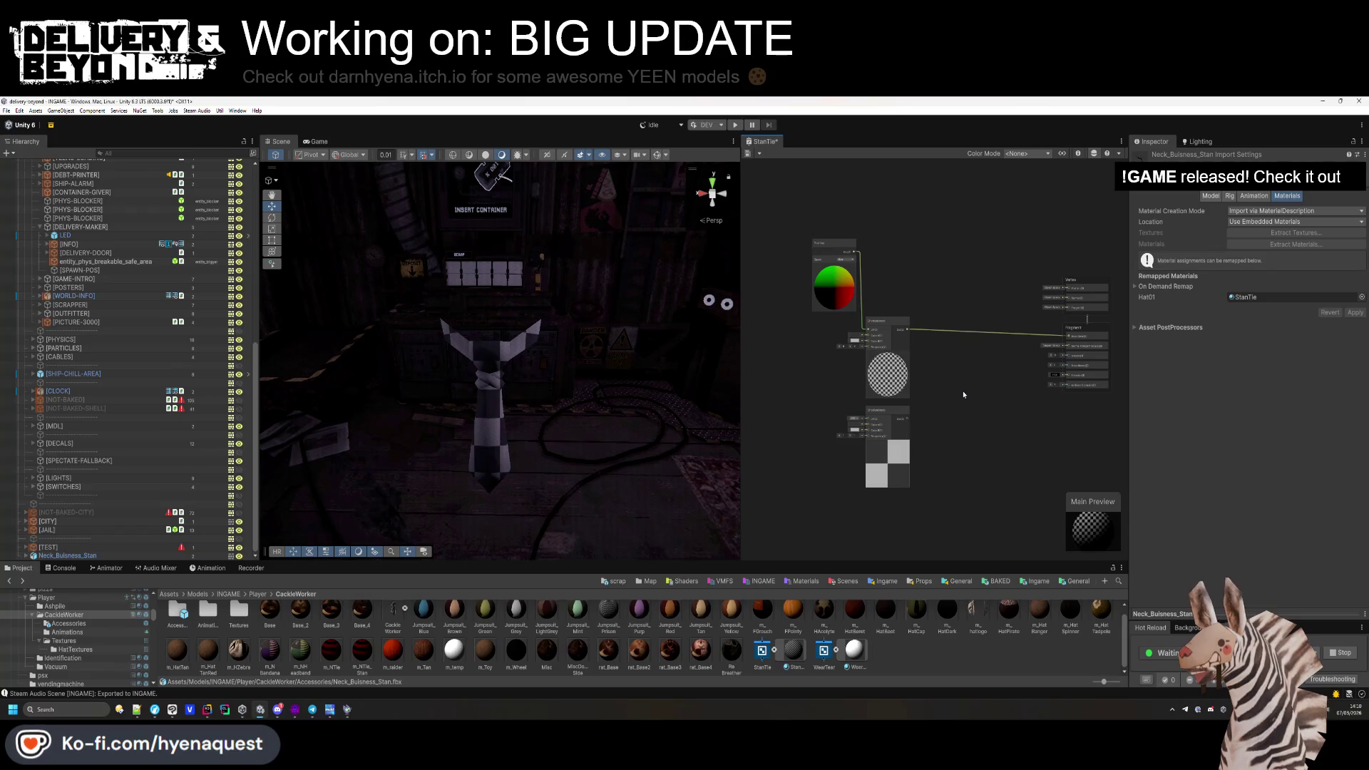
Add an Add node combining both Checkerboard outputs and feed it into Base Color.
key("space")
type("add")
left_click(996, 357)
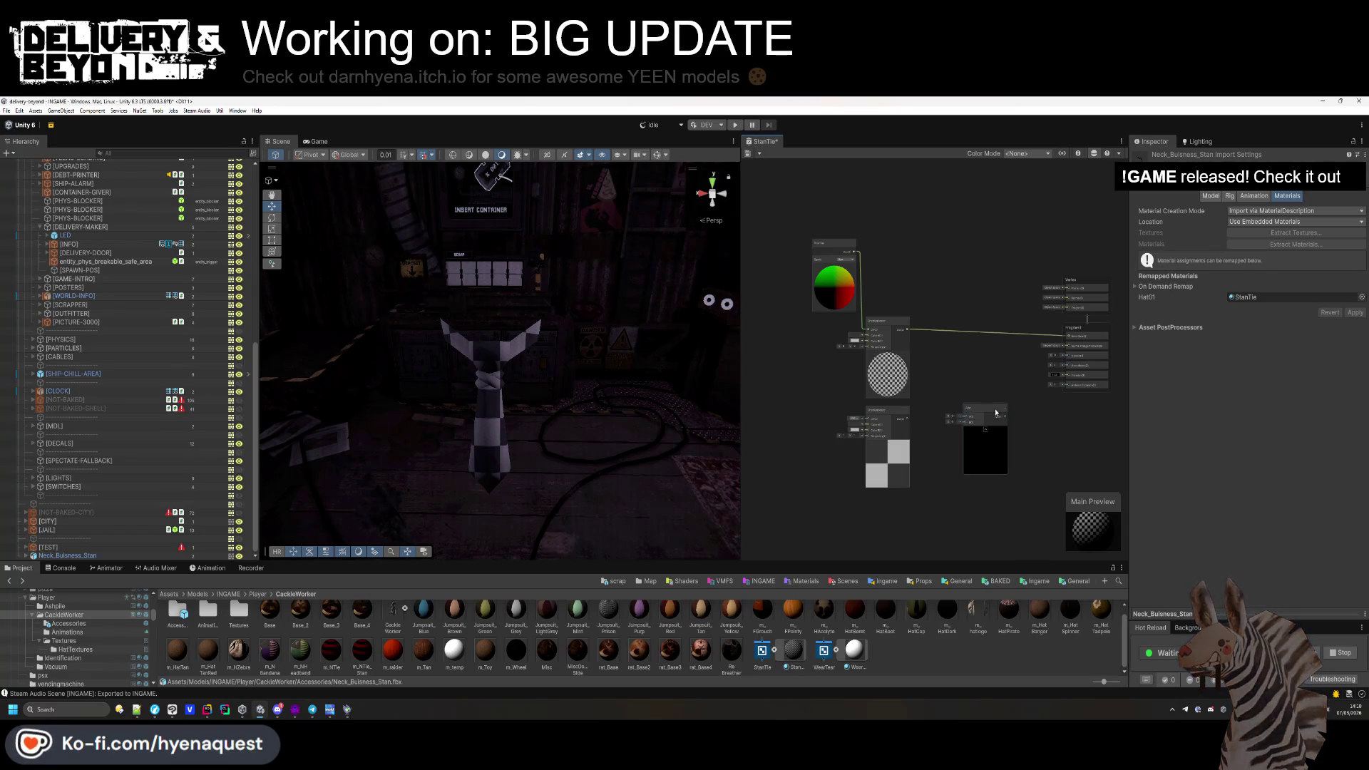
left_click_drag(909, 420, 946, 371)
left_click_drag(907, 330, 946, 366)
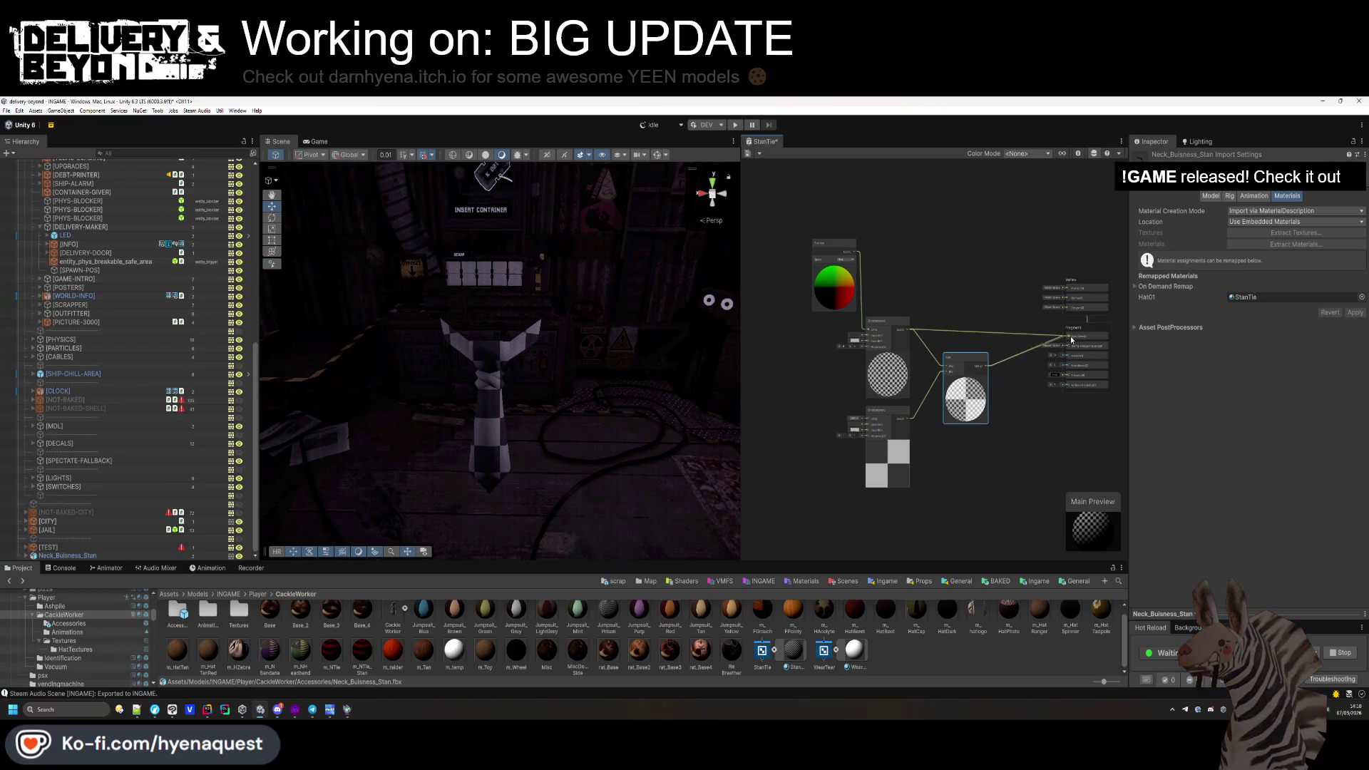
left_click_drag(1071, 340, 1069, 336)
Wire the preview node into the lower Checkerboard and move the colour node up and left.
left_click_drag(857, 252, 868, 421)
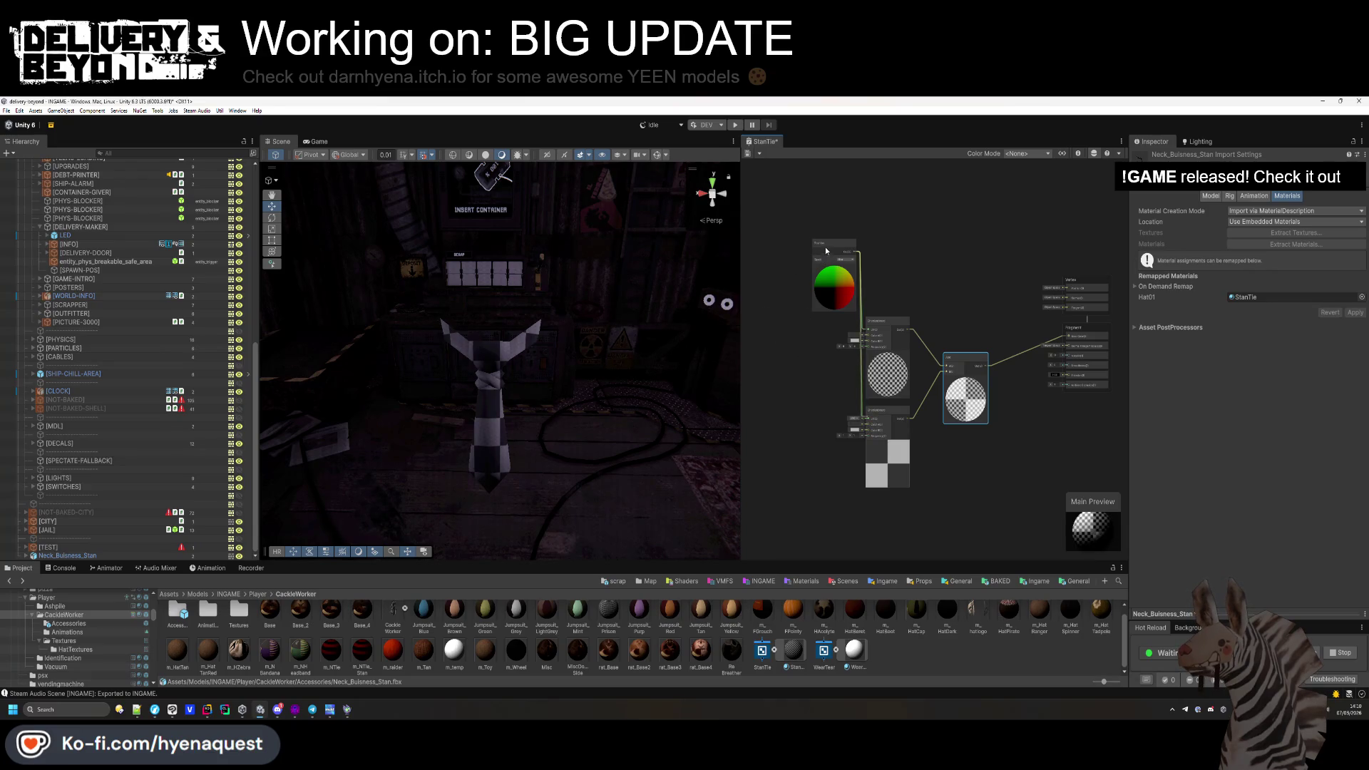
left_click_drag(830, 246, 808, 237)
scroll(815, 370, "up", 3)
key("space")
type("s")
key("BackSpace")
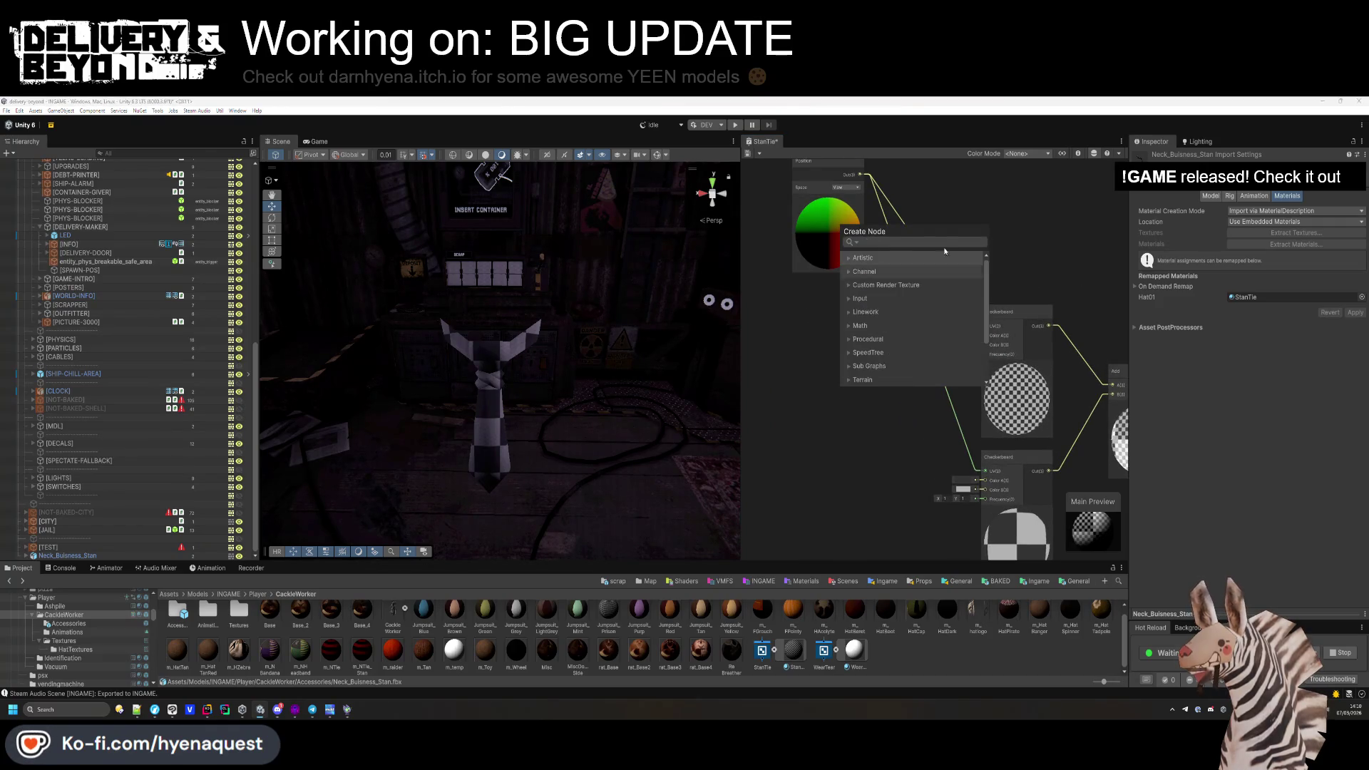
Add a Float property named Size on the Blackboard and review its settings.
key("Escape")
left_click(1061, 154)
left_click(831, 188)
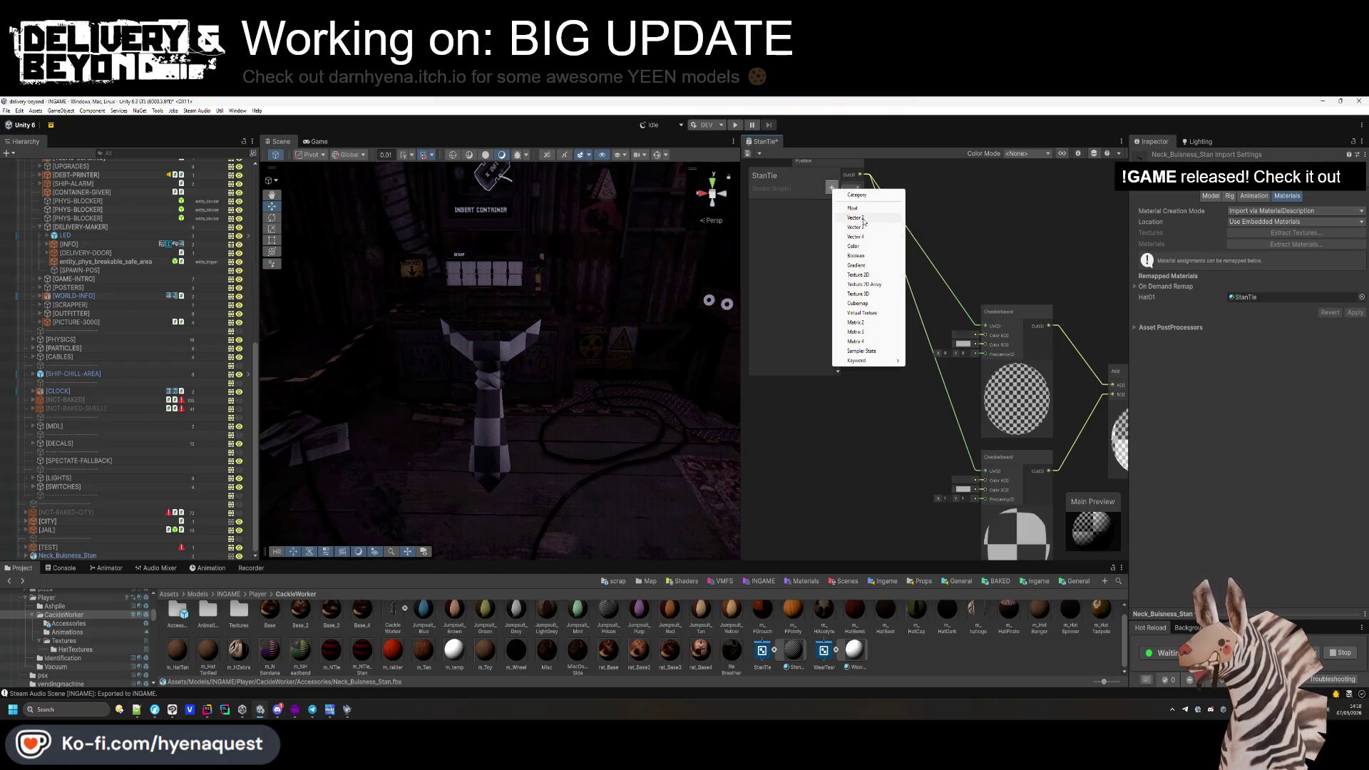
left_click(867, 219)
type("Size")
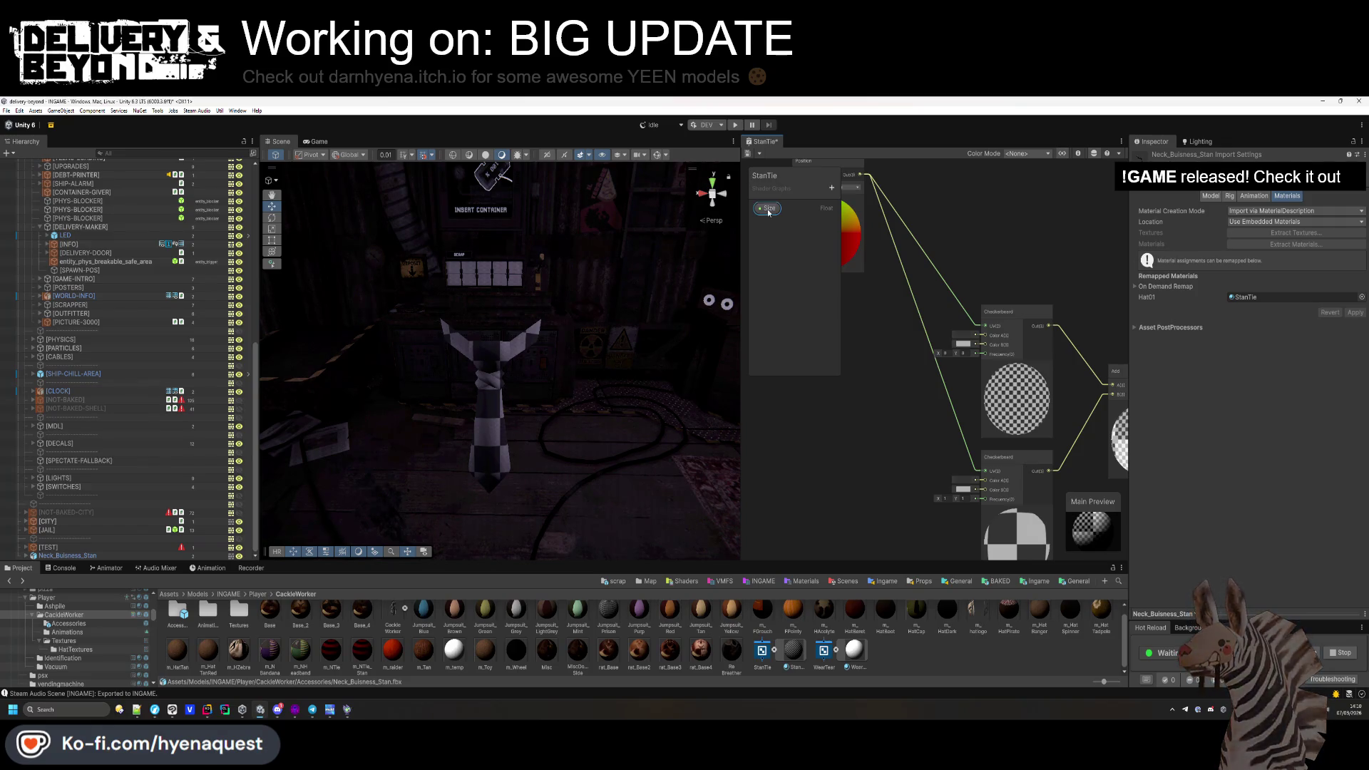
left_click(1077, 153)
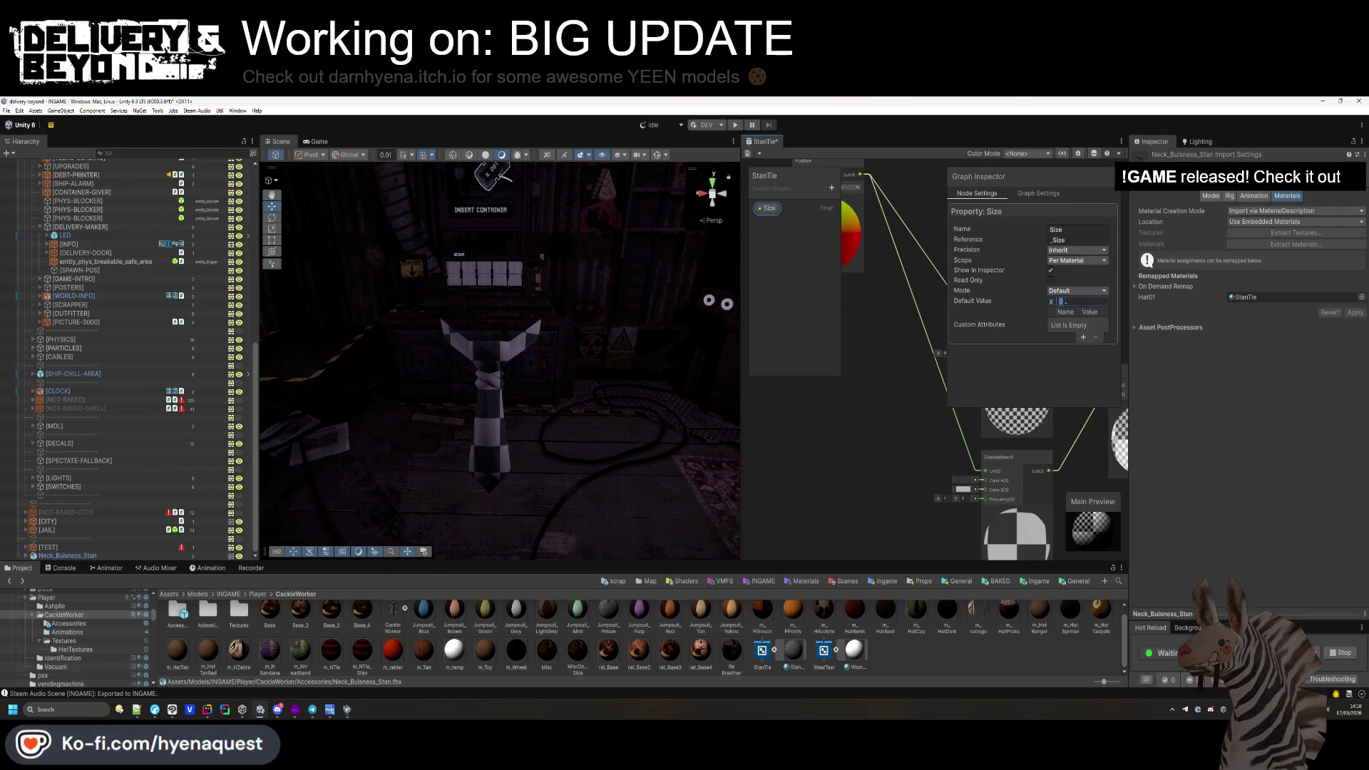
left_click(1078, 153)
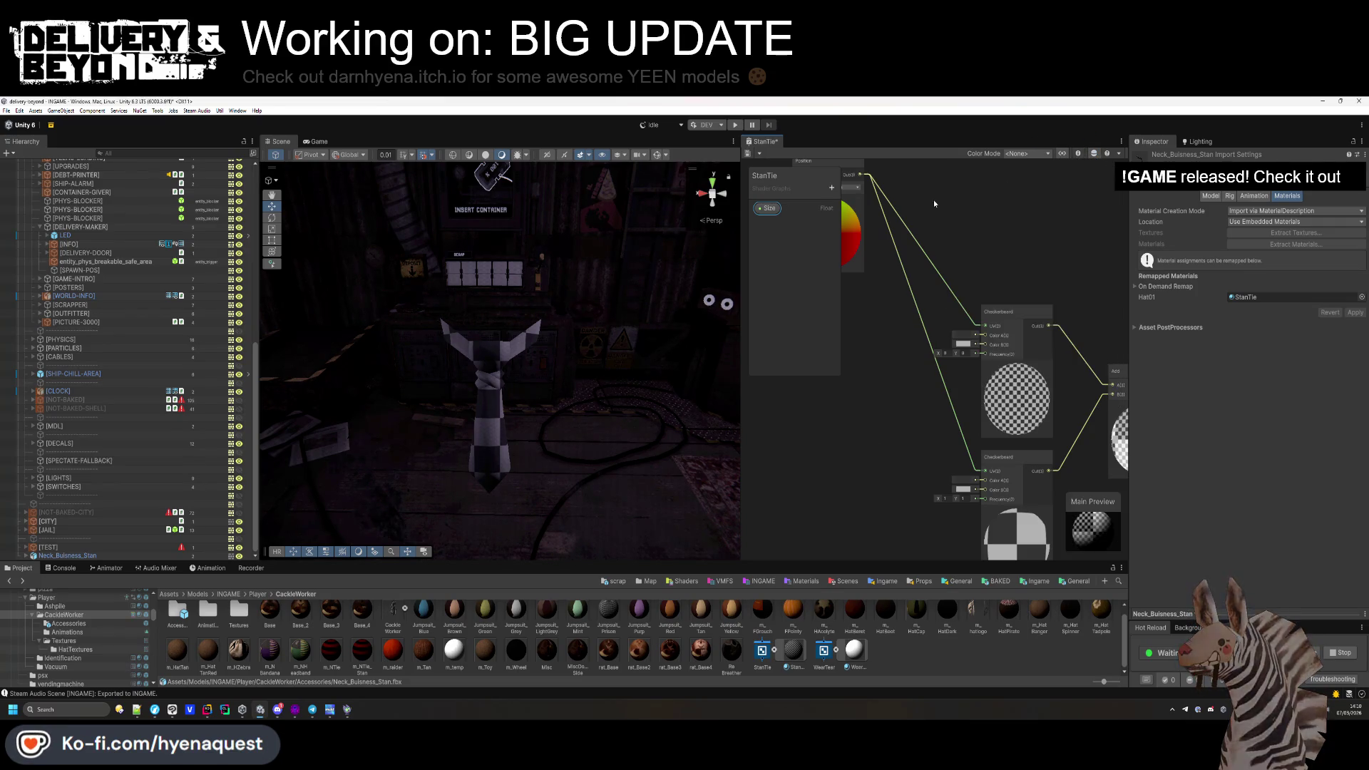
Add a Multiply node to the StanTie graph.
key("space")
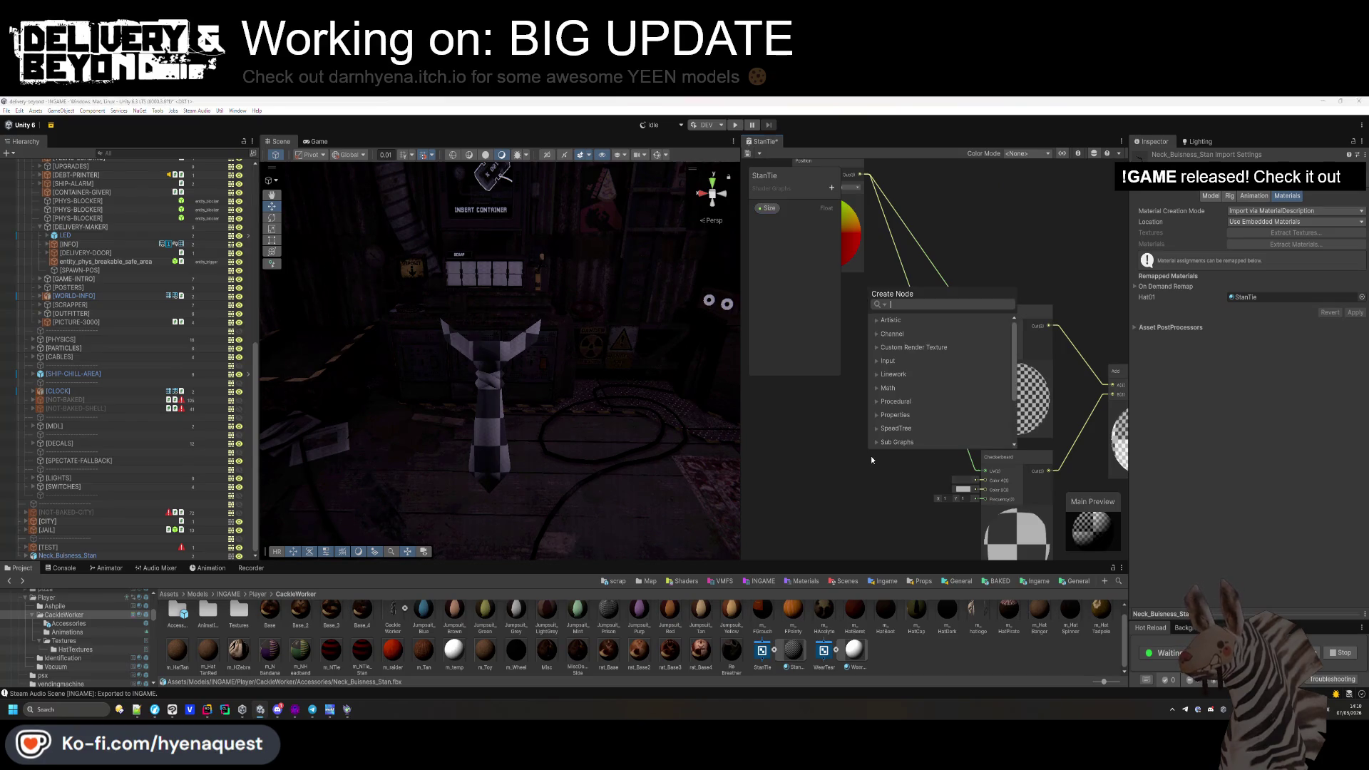
type("multiply")
key("Return")
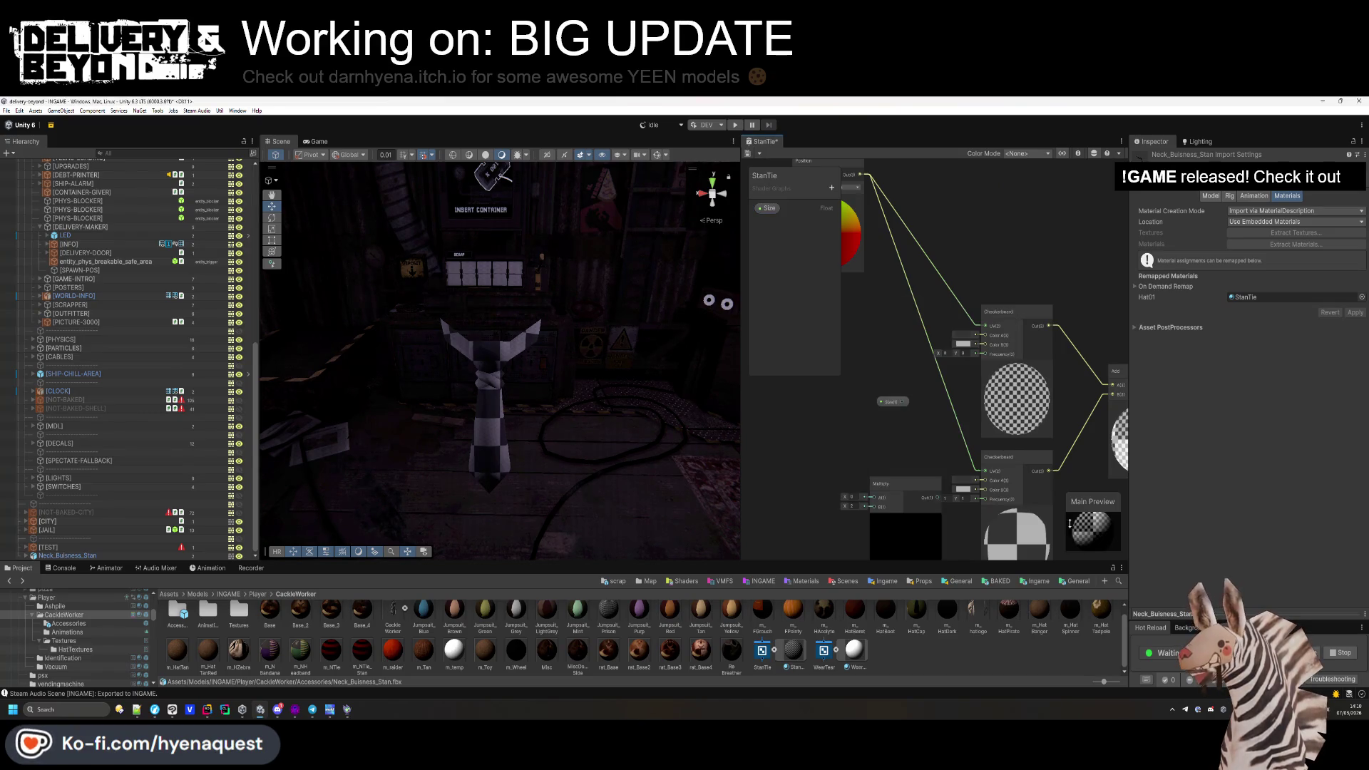
Connect the Size property into the Multiply node's A input and set B to 0.5.
scroll(870, 455, "up", 3)
left_click_drag(927, 333, 802, 386)
scroll(911, 426, "down", 3)
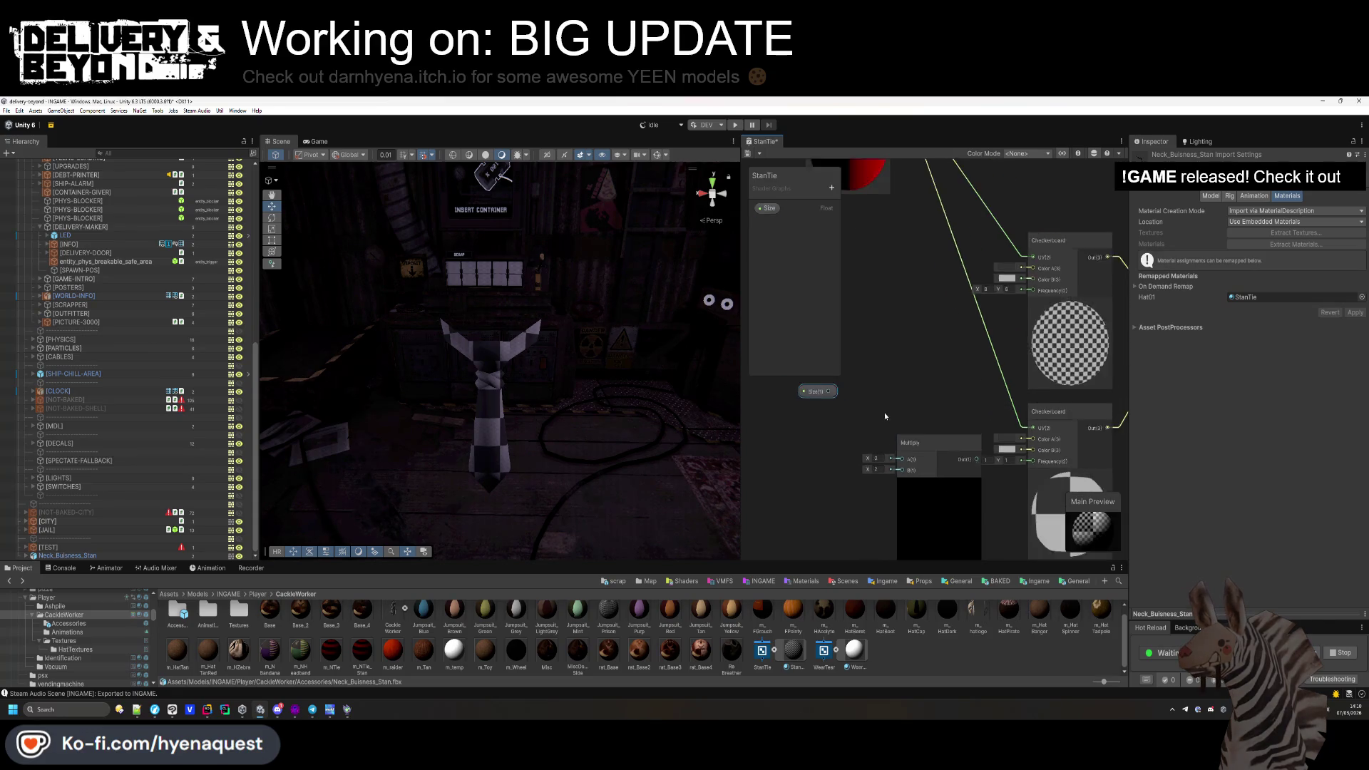
key("alt+Tab")
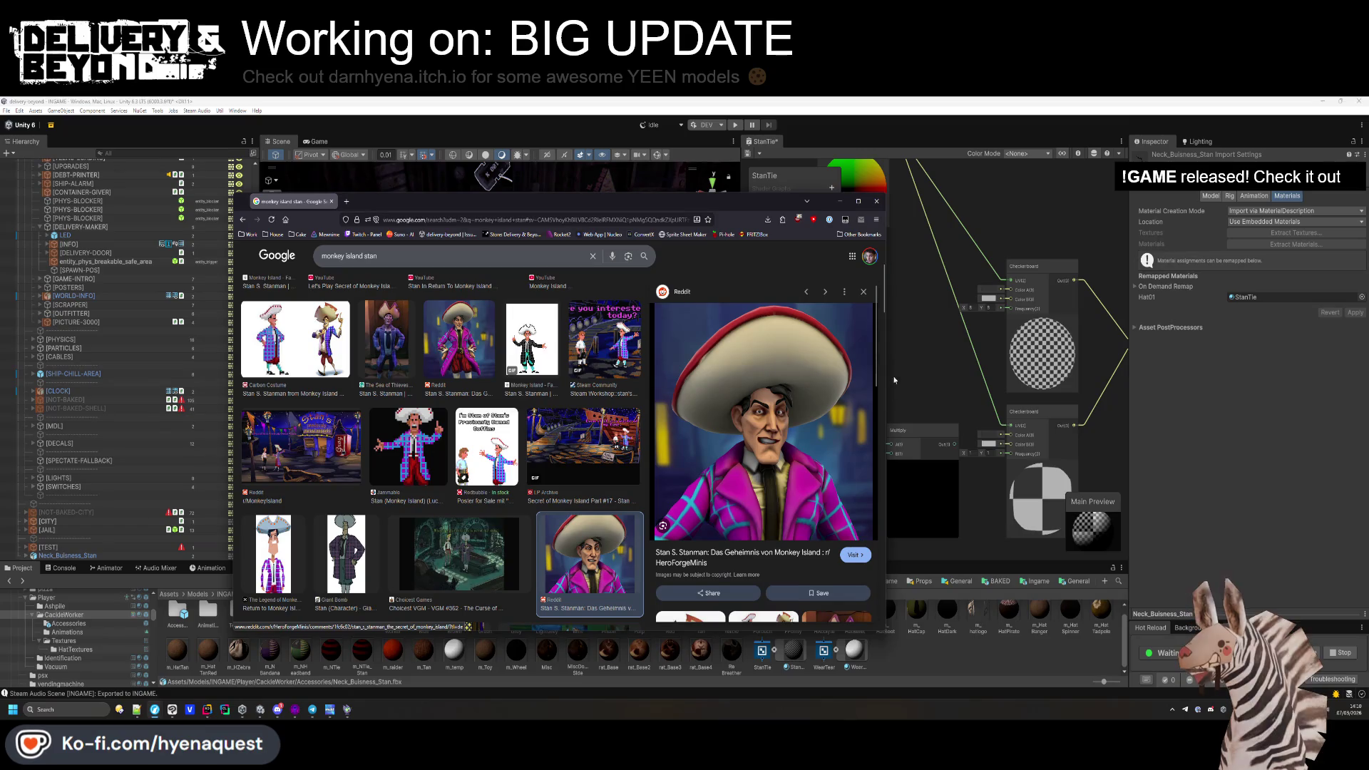
key("alt+Tab")
scroll(955, 399, "up", 1)
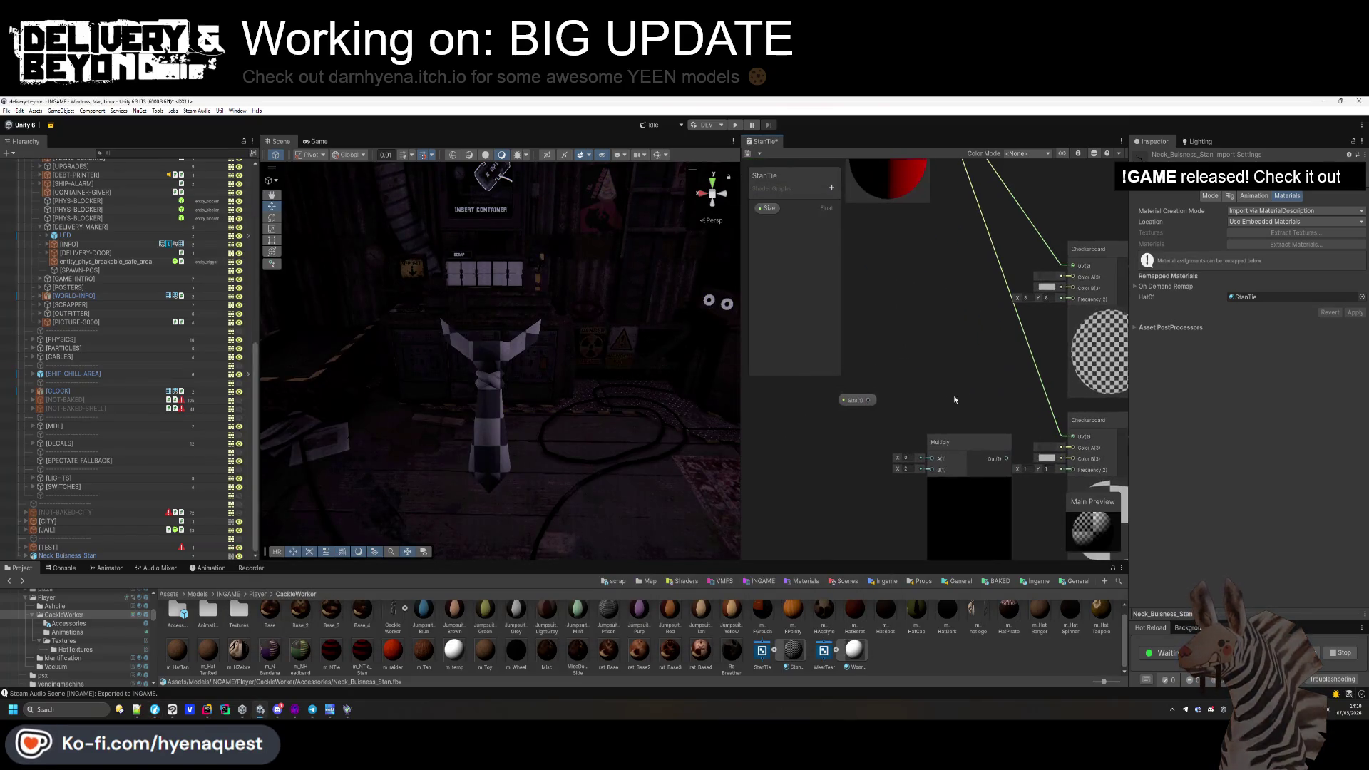
left_click_drag(931, 472, 931, 458)
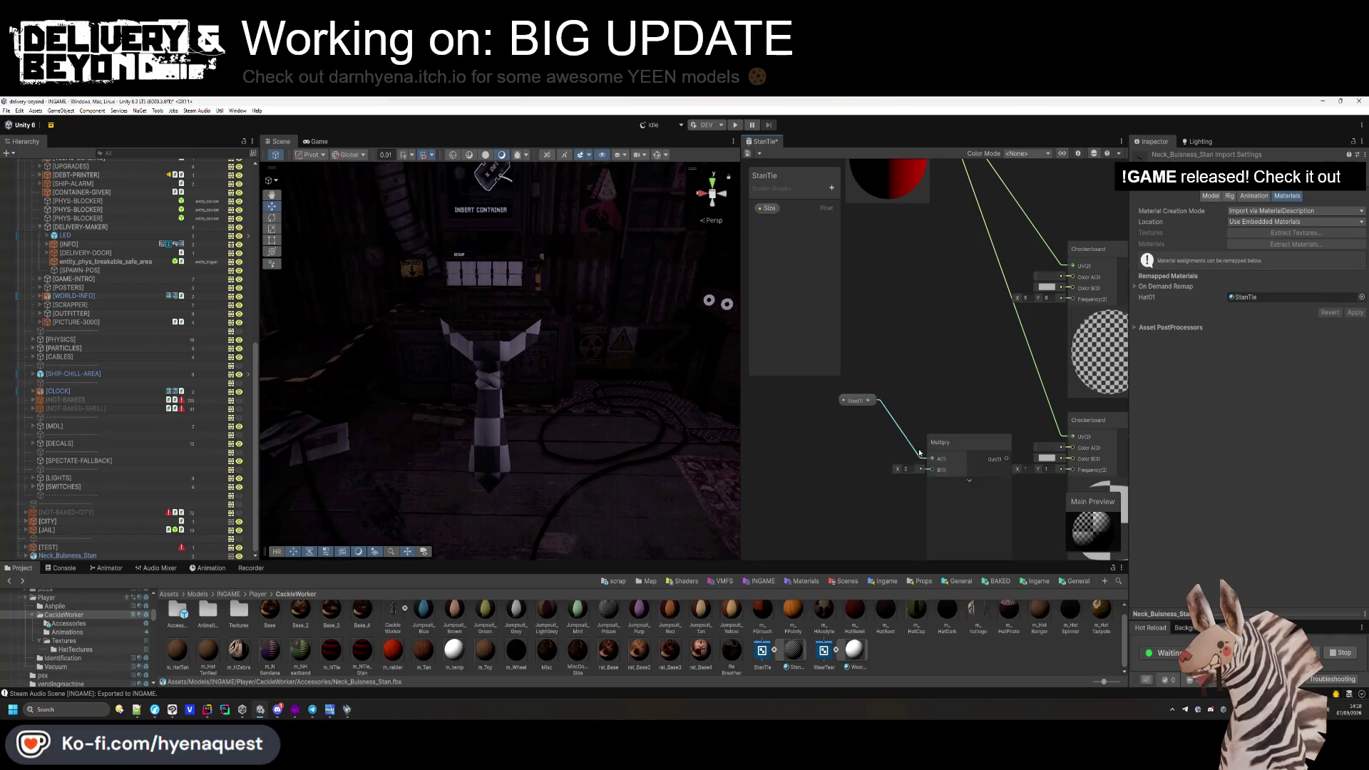
left_click_drag(856, 400, 890, 386)
left_click(906, 469)
type("0")
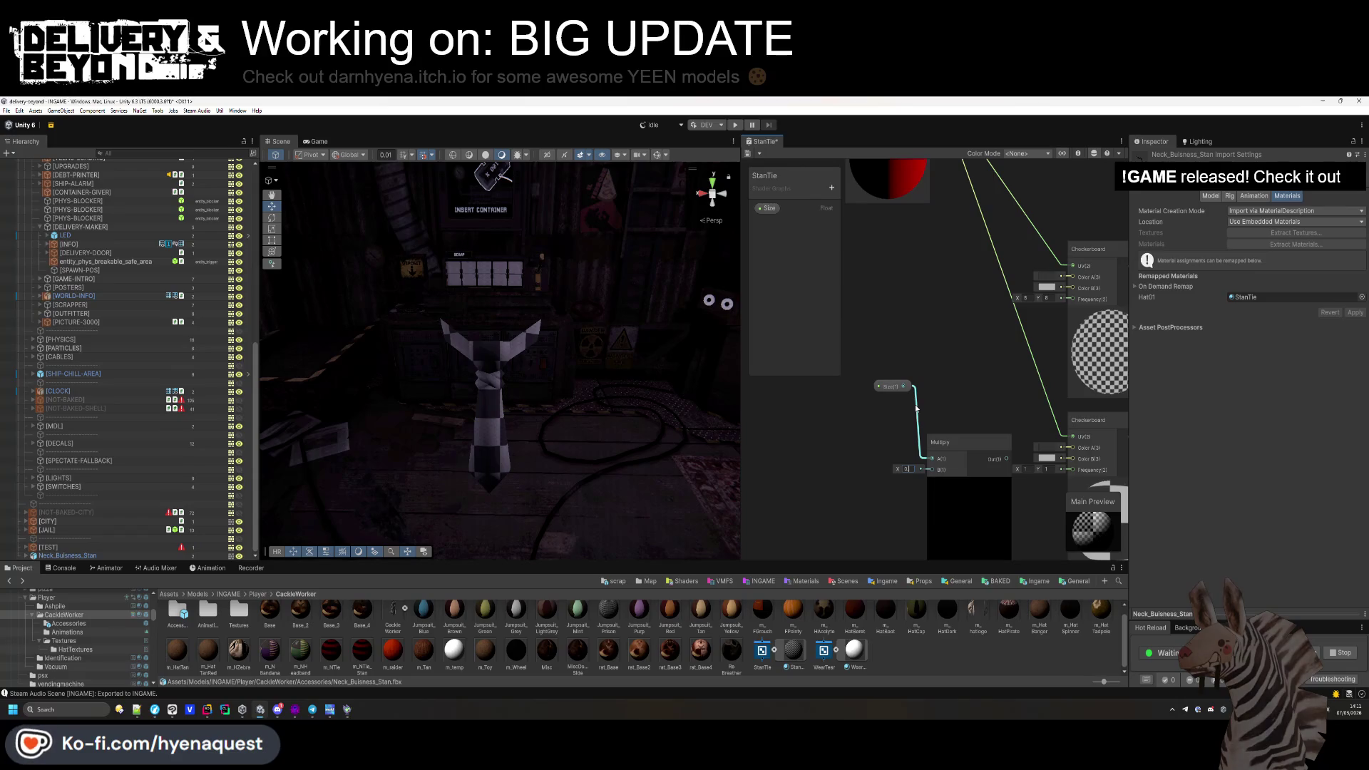
type(".55")
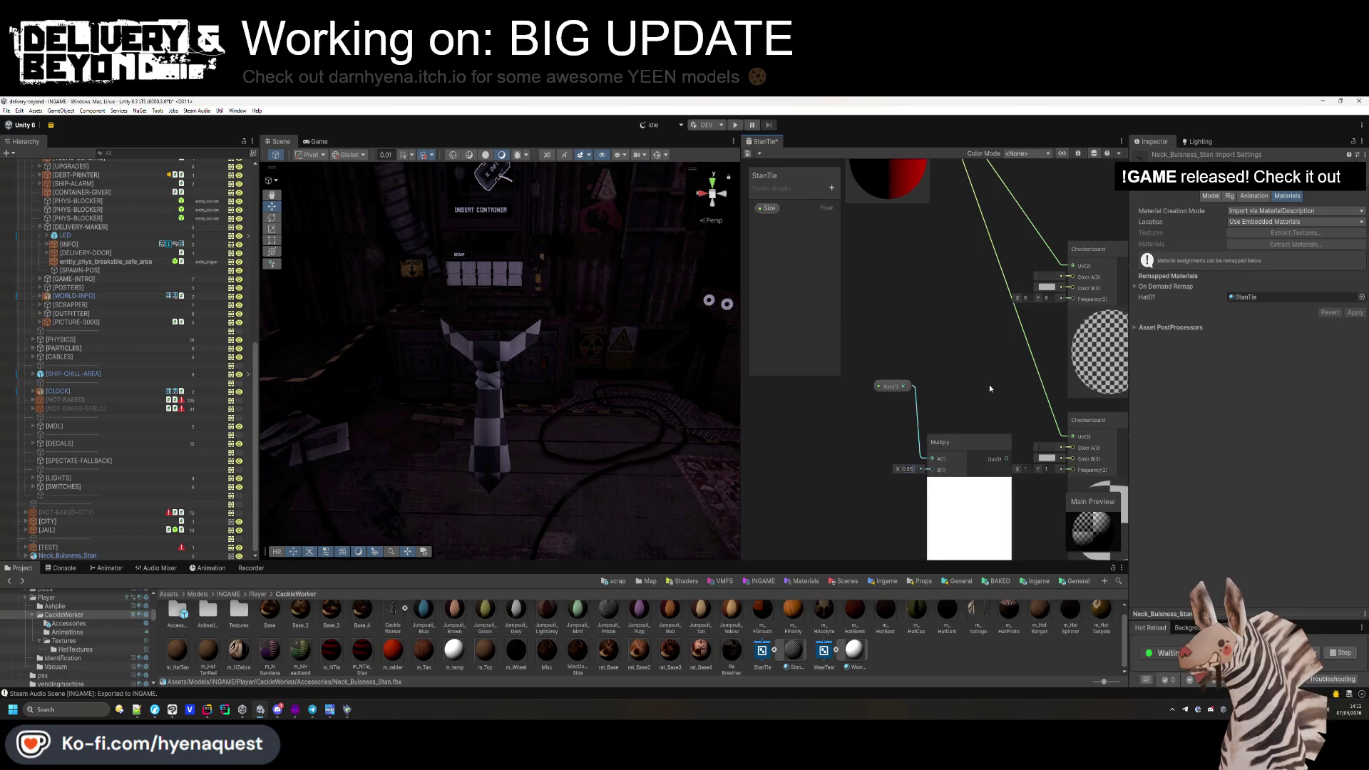
Feed Size into the upper Checkerboard's frequency and save the StanTie shader.
left_click_drag(1013, 253, 963, 243)
left_click(953, 446)
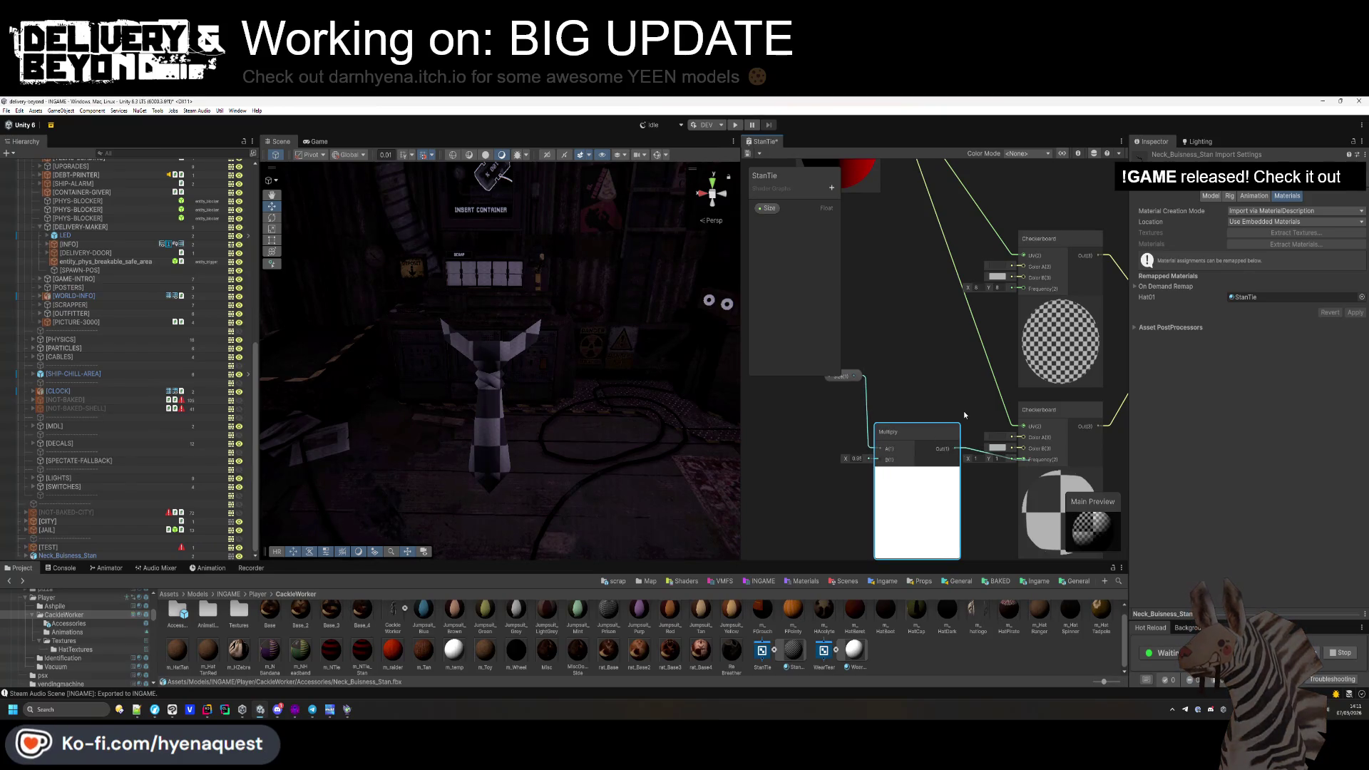
mouse_move(891, 378)
left_mouse_down()
mouse_move(889, 428)
mouse_move(1015, 342)
left_mouse_up()
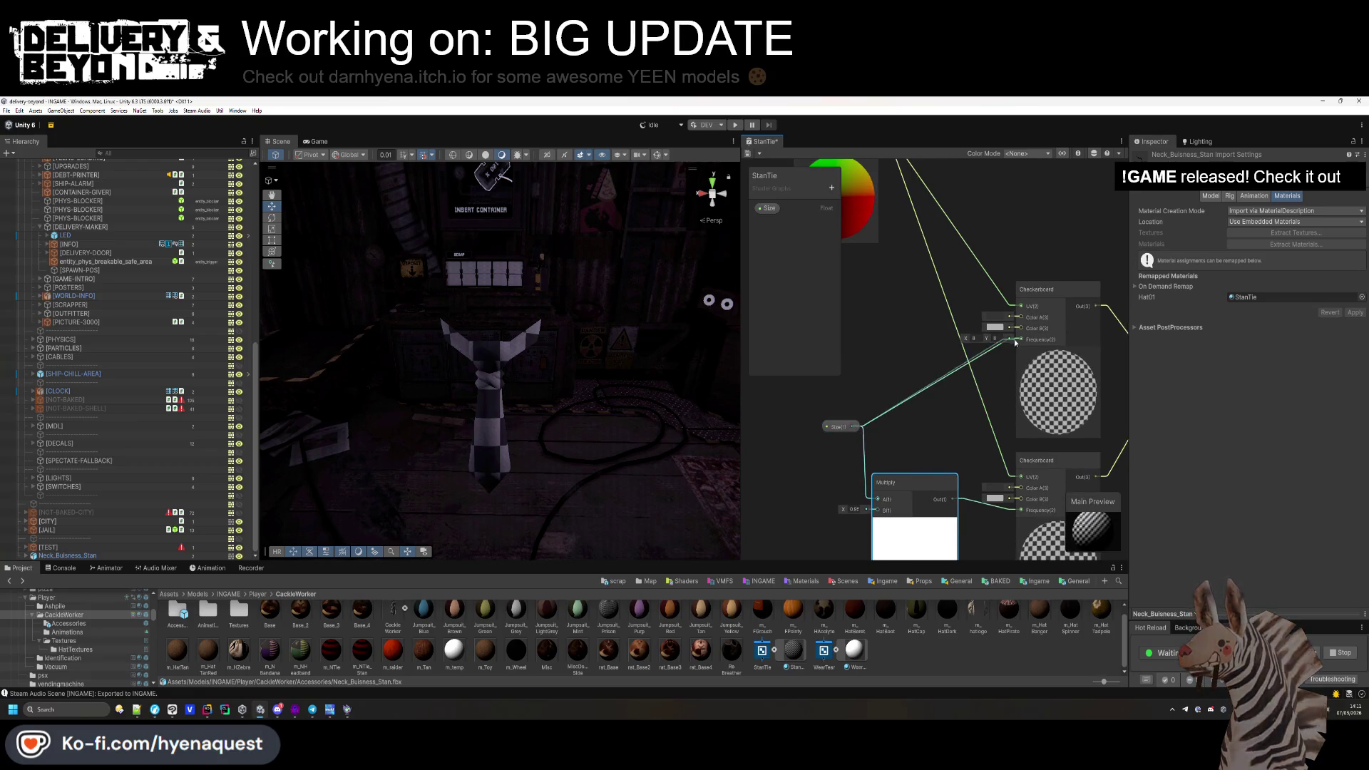
left_click(942, 418)
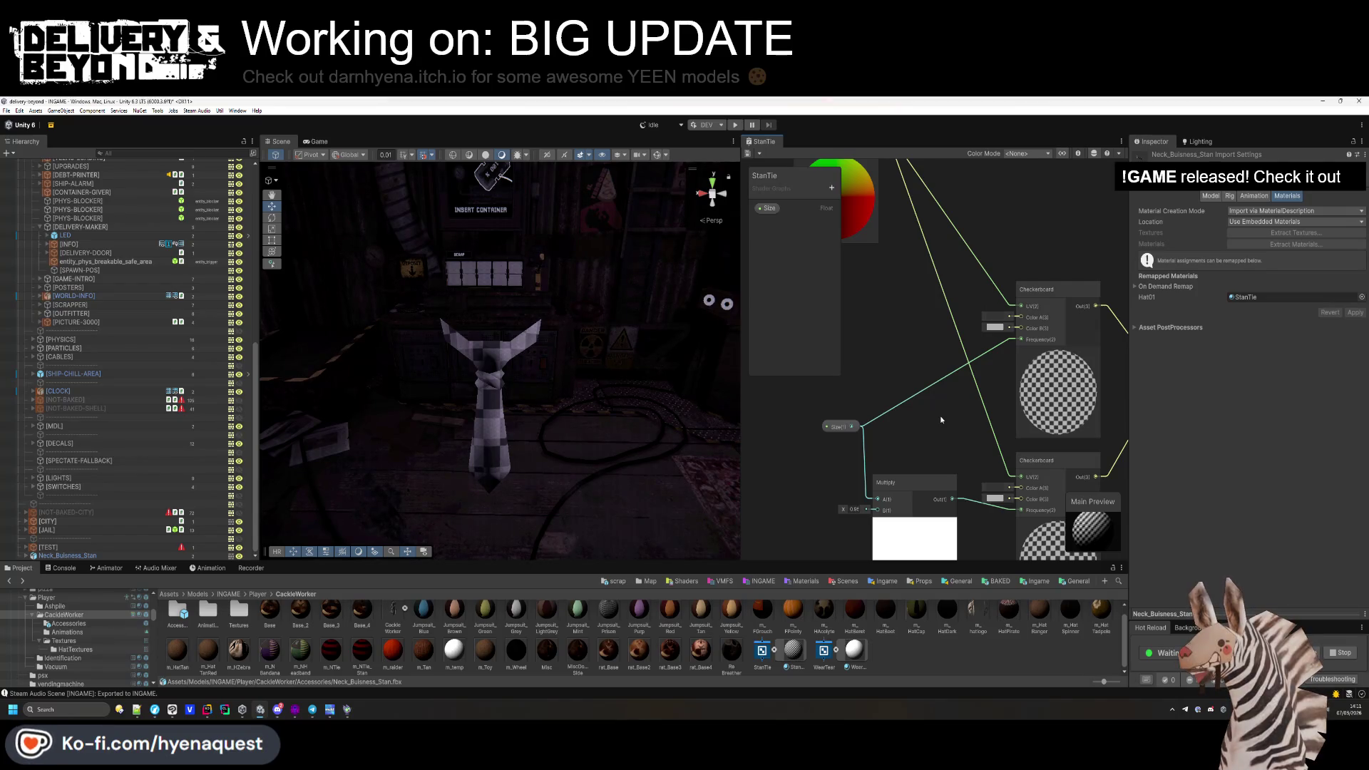
Move the Scene view in close to inspect the tie's checker pattern.
left_click_drag(636, 326, 552, 333)
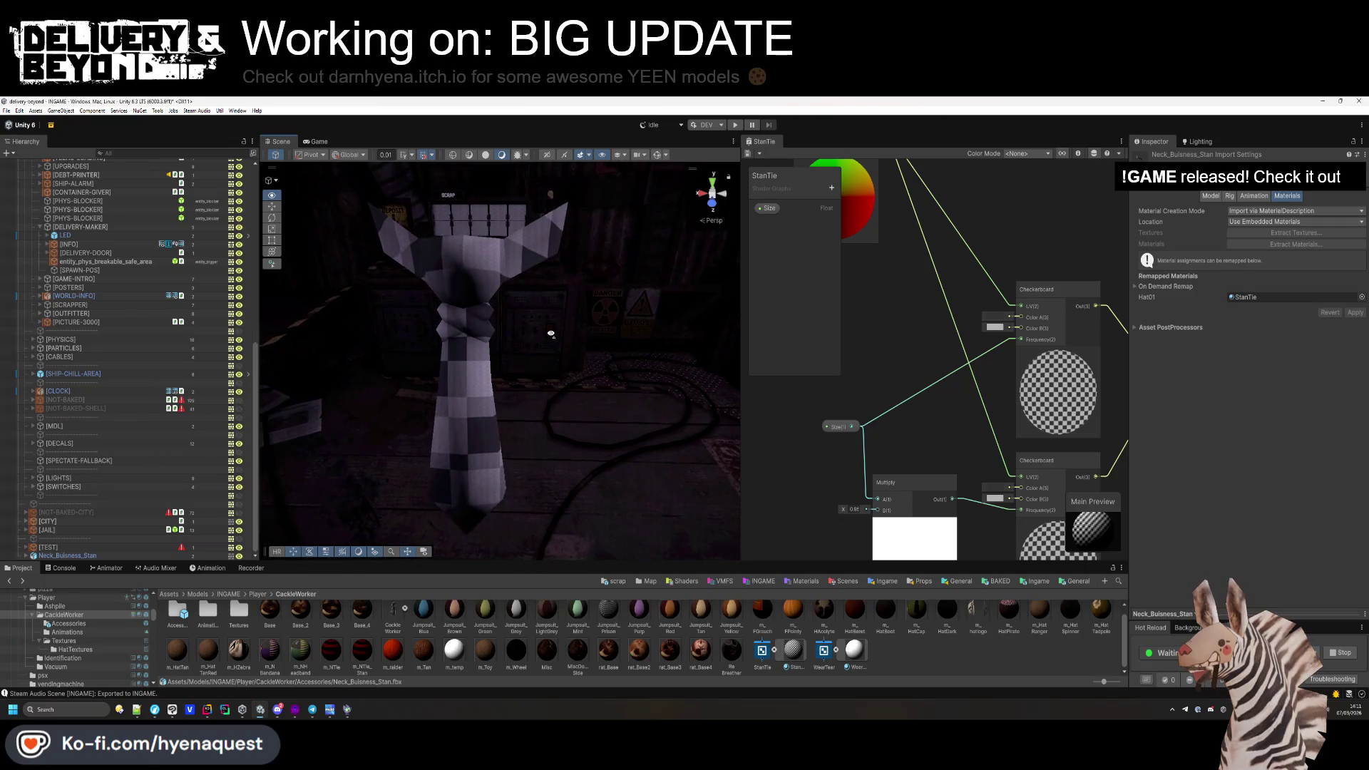
Set the Multiply node's factor to 9.
left_click_drag(858, 494, 861, 466)
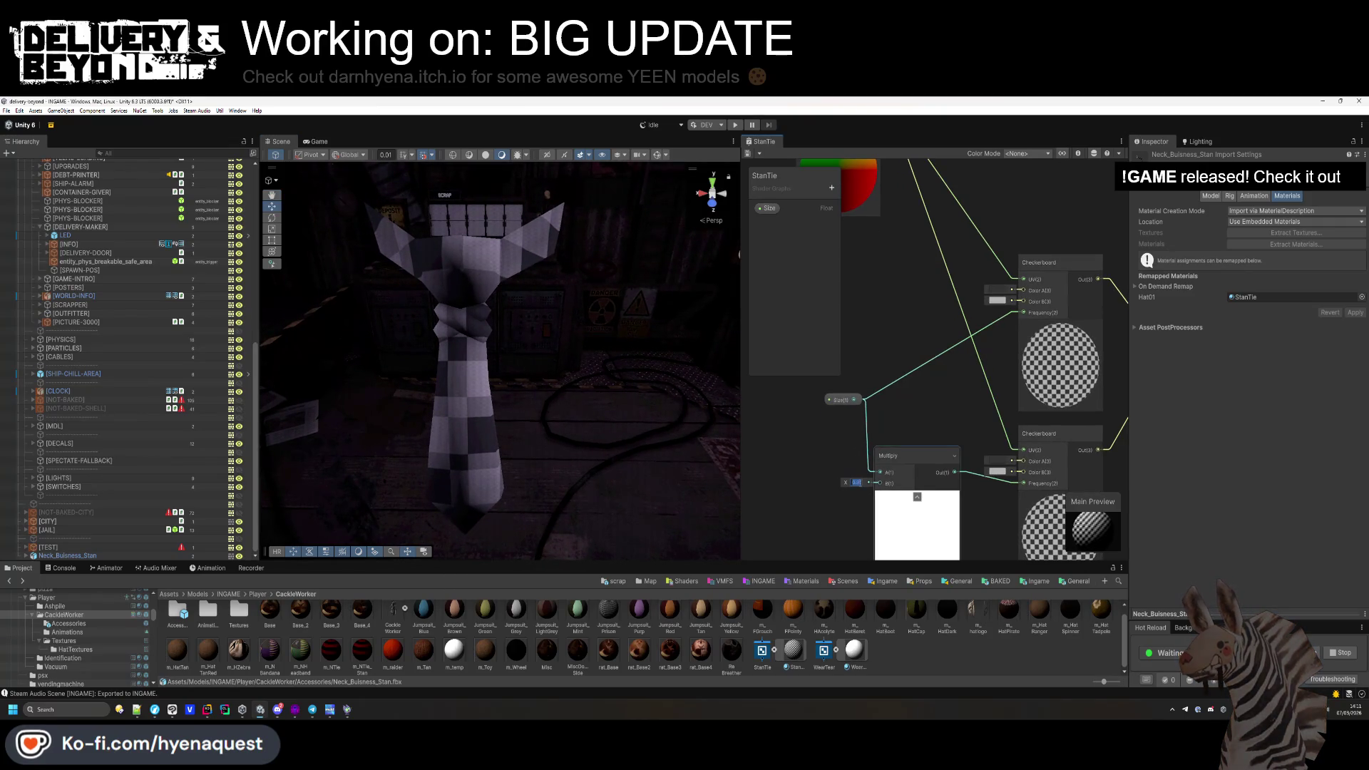
type("9")
key("Return")
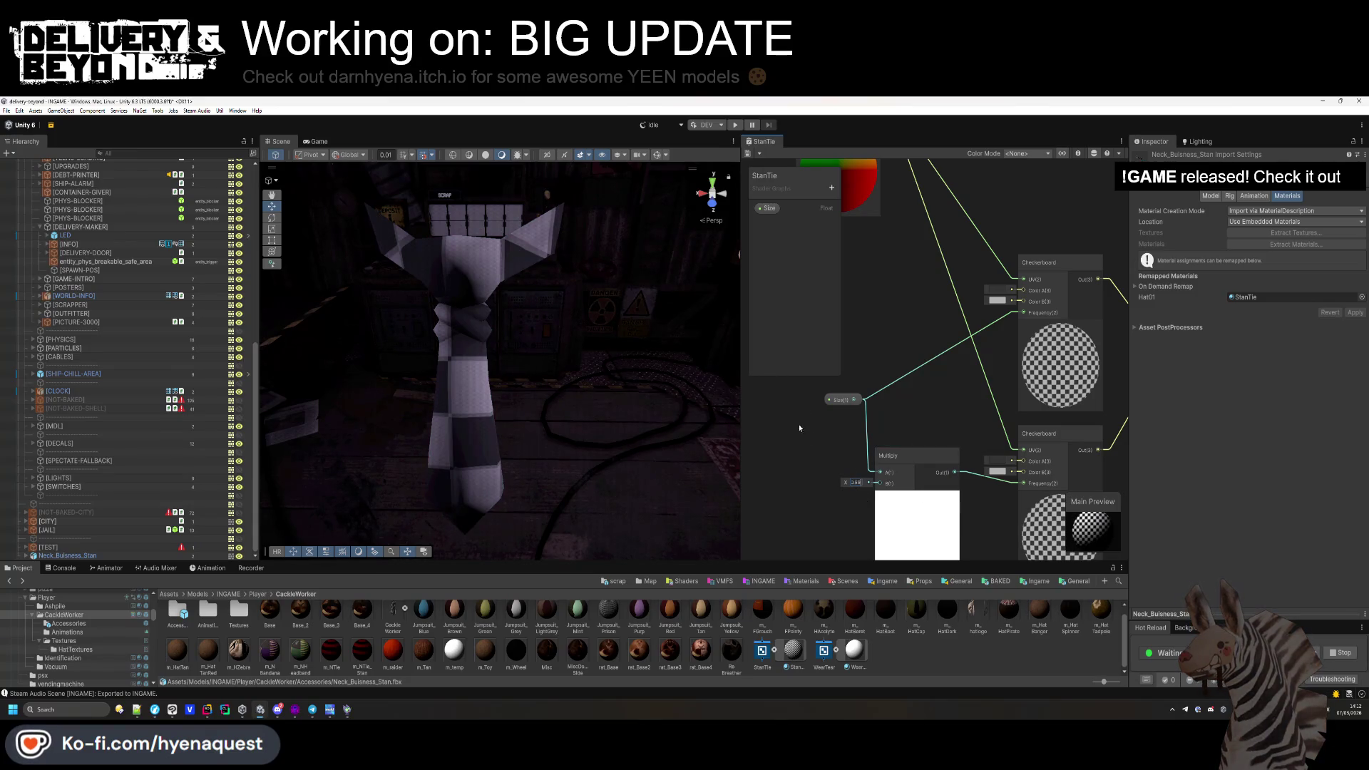
Check the checkerboard's Color A in its colour picker, dark grey 333333, then close it.
mouse_move(955, 414)
left_mouse_down()
mouse_move(914, 436)
mouse_move(915, 405)
left_mouse_up()
key("alt+Tab")
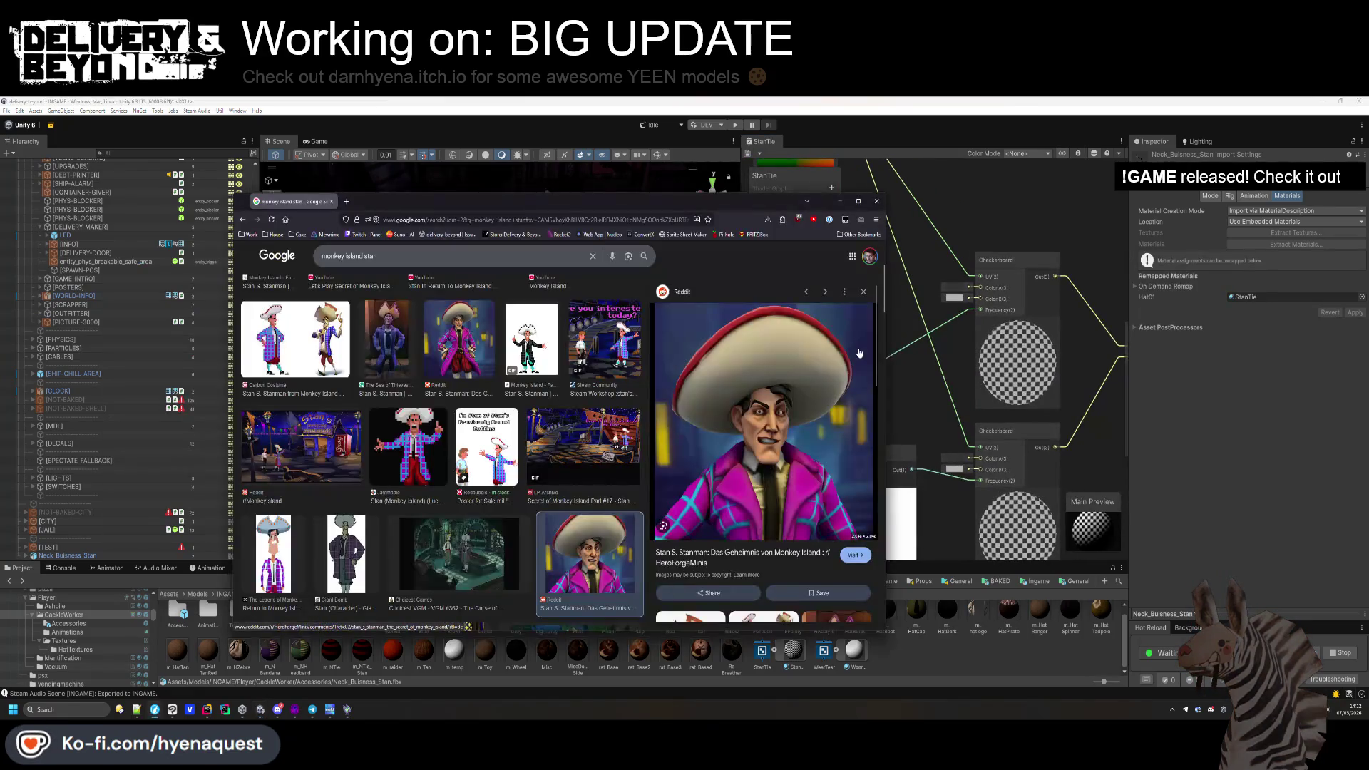
key("alt+Tab")
key("alt+Tab")
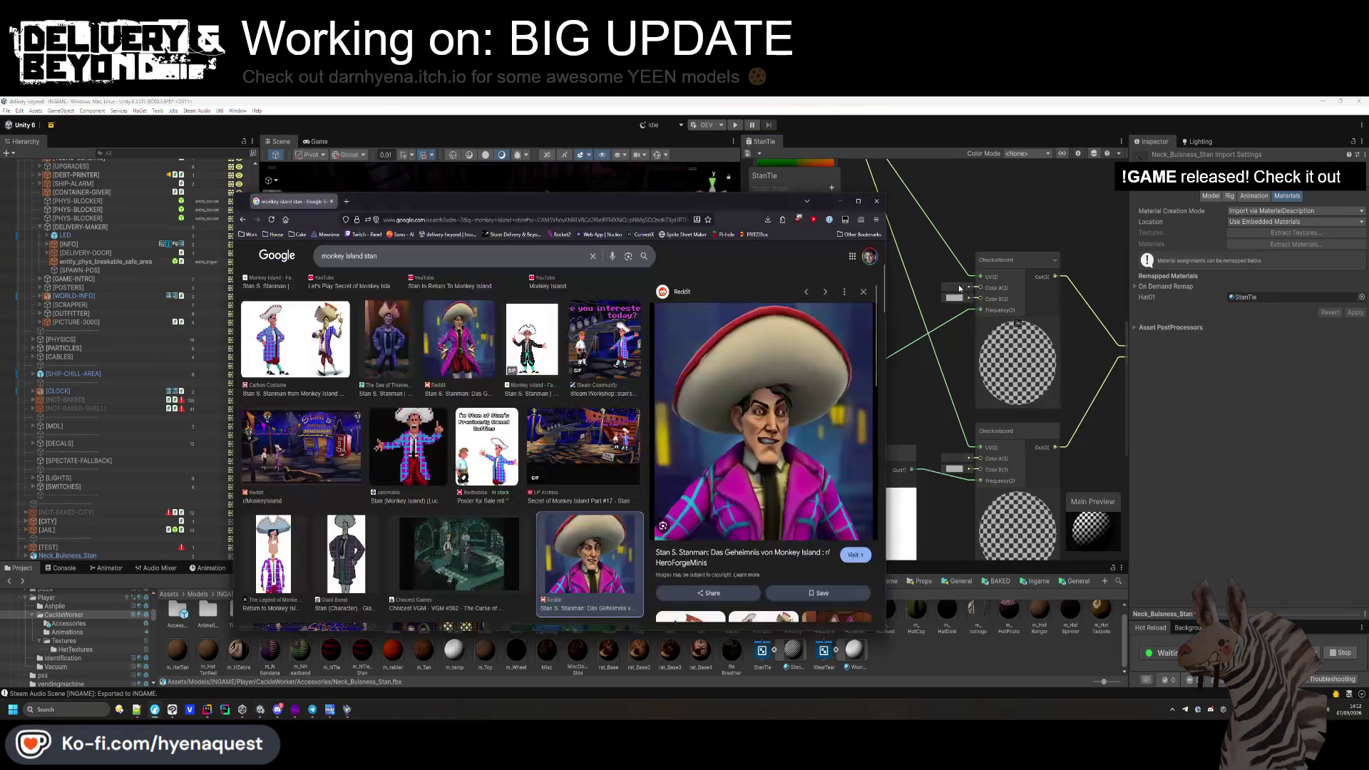
left_click(959, 286)
key("alt+Tab")
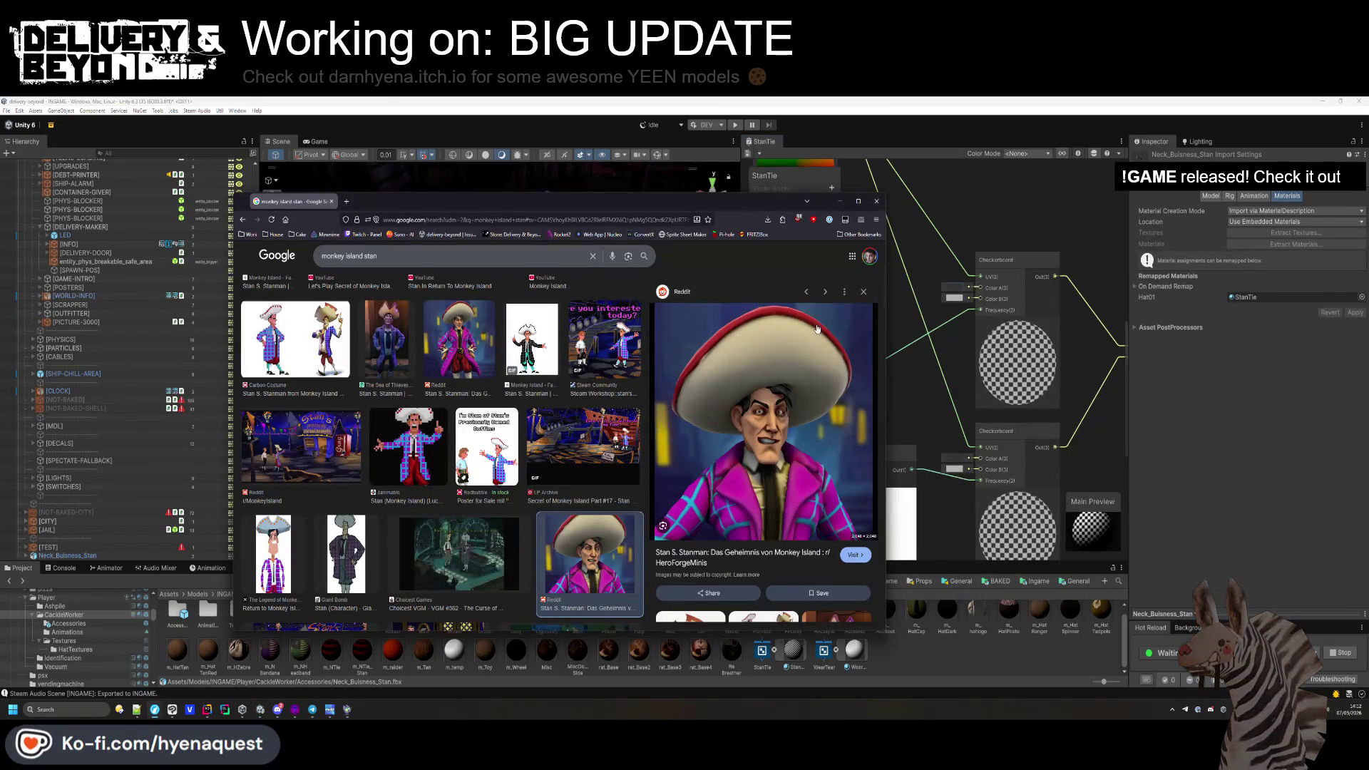
key("alt+Tab")
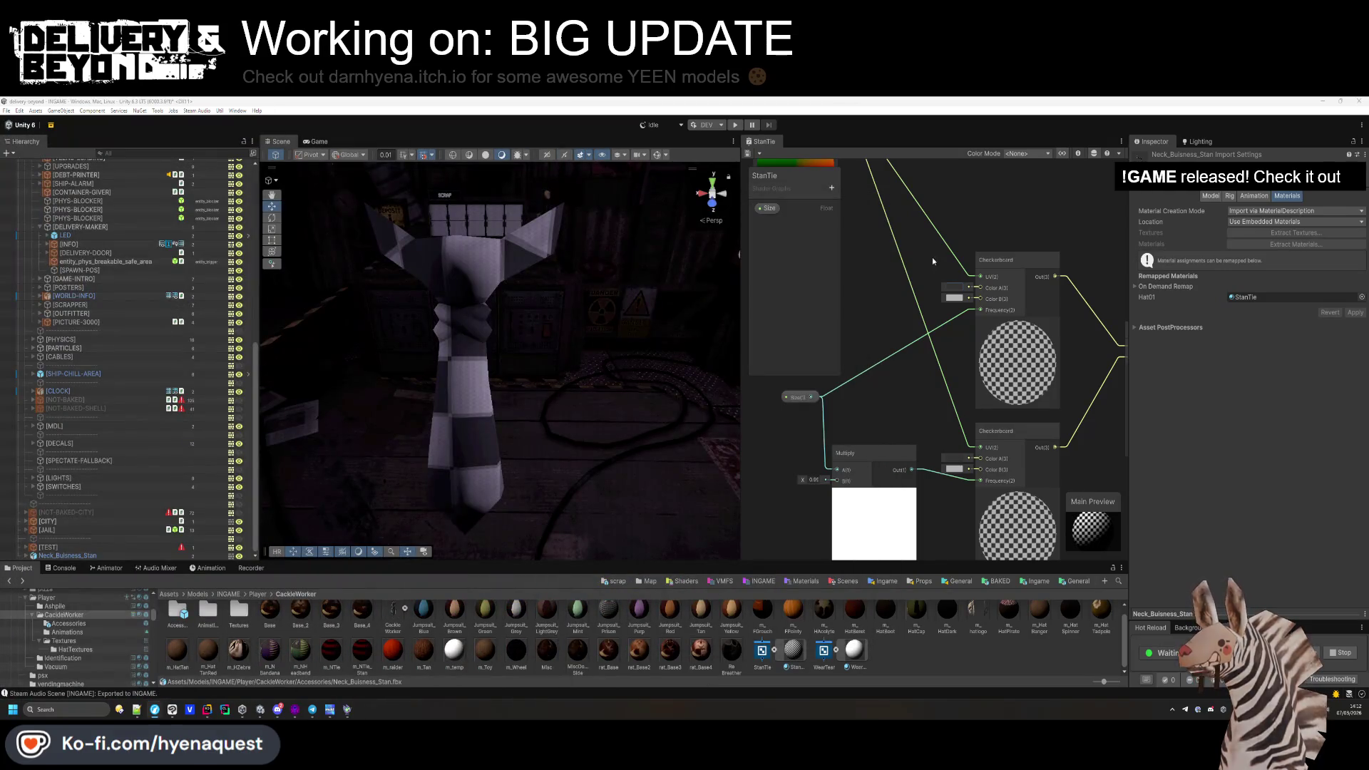
left_click(952, 293)
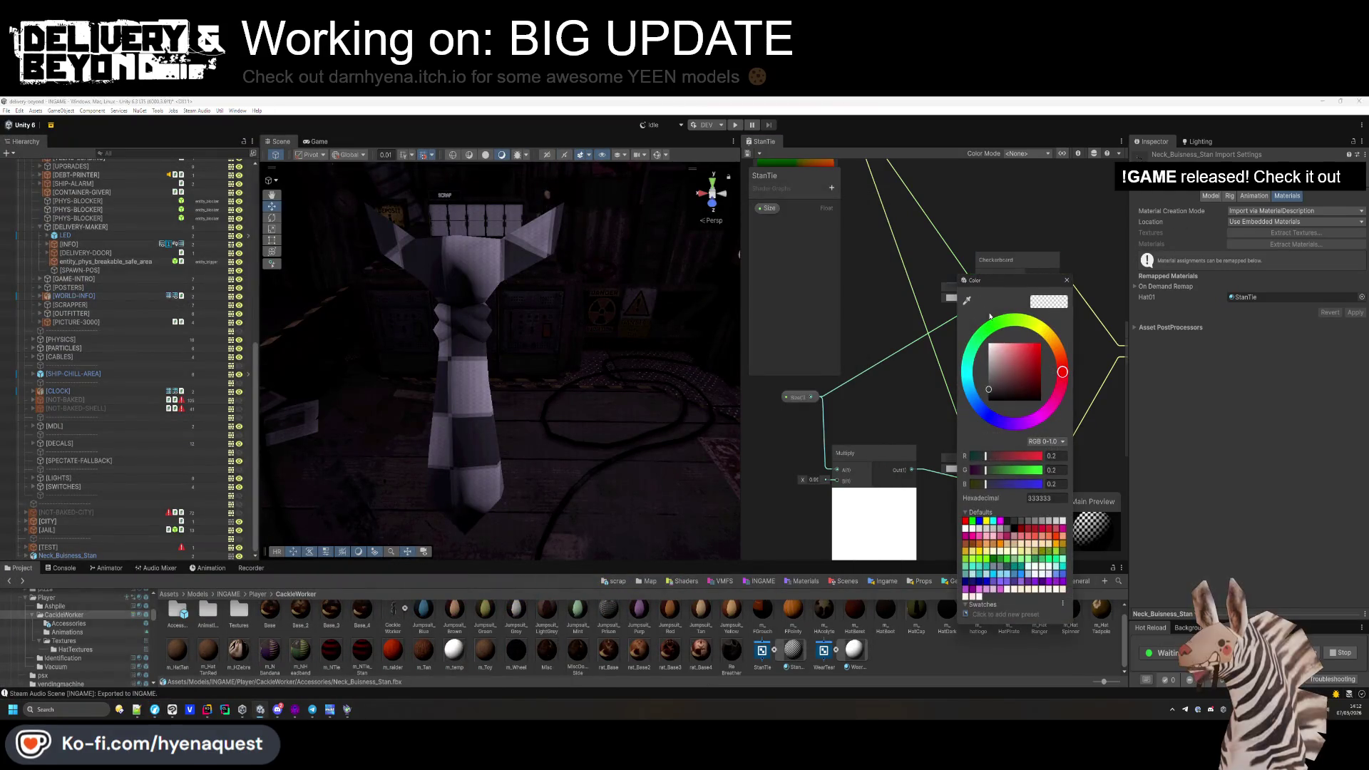
Add a new Color property named Color2 to the StanTie blackboard.
left_click(902, 309)
scroll(1106, 438, "down", 3)
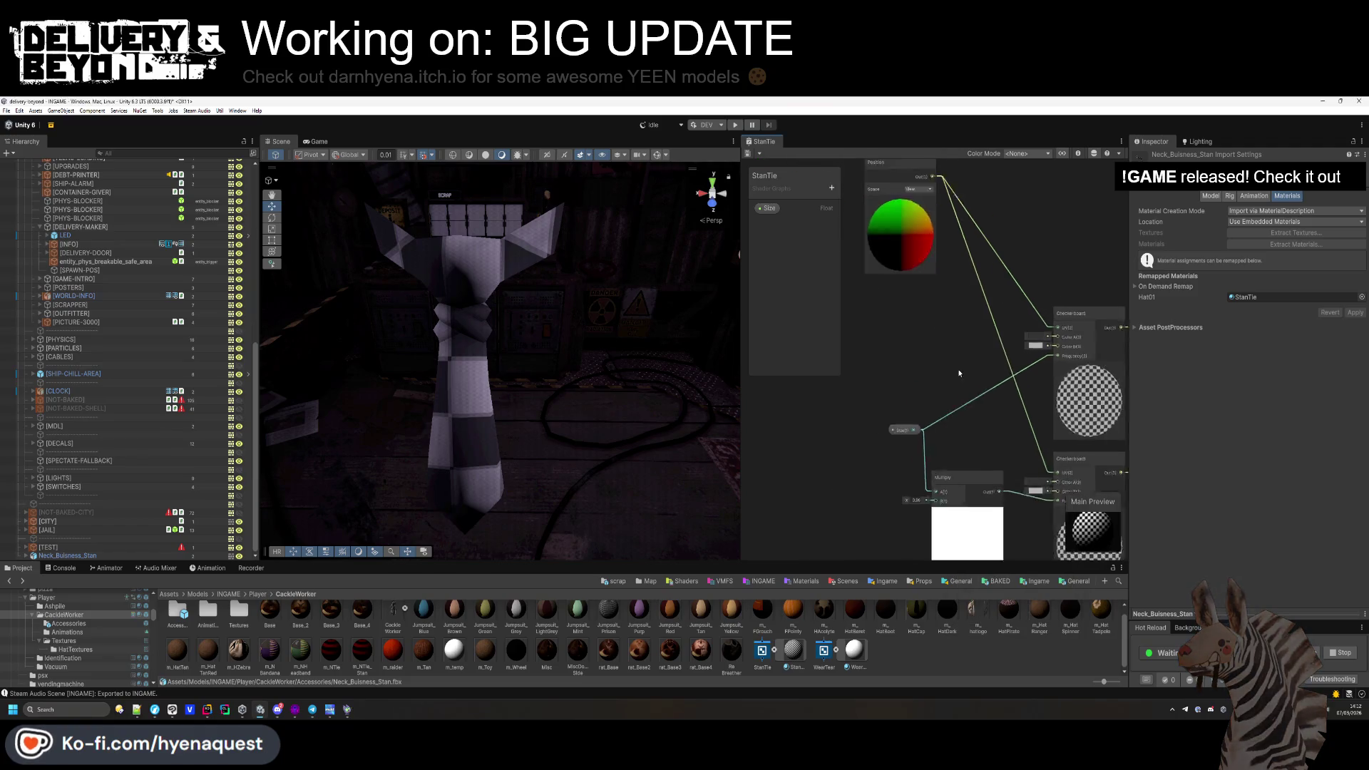
left_click(831, 187)
left_click(870, 246)
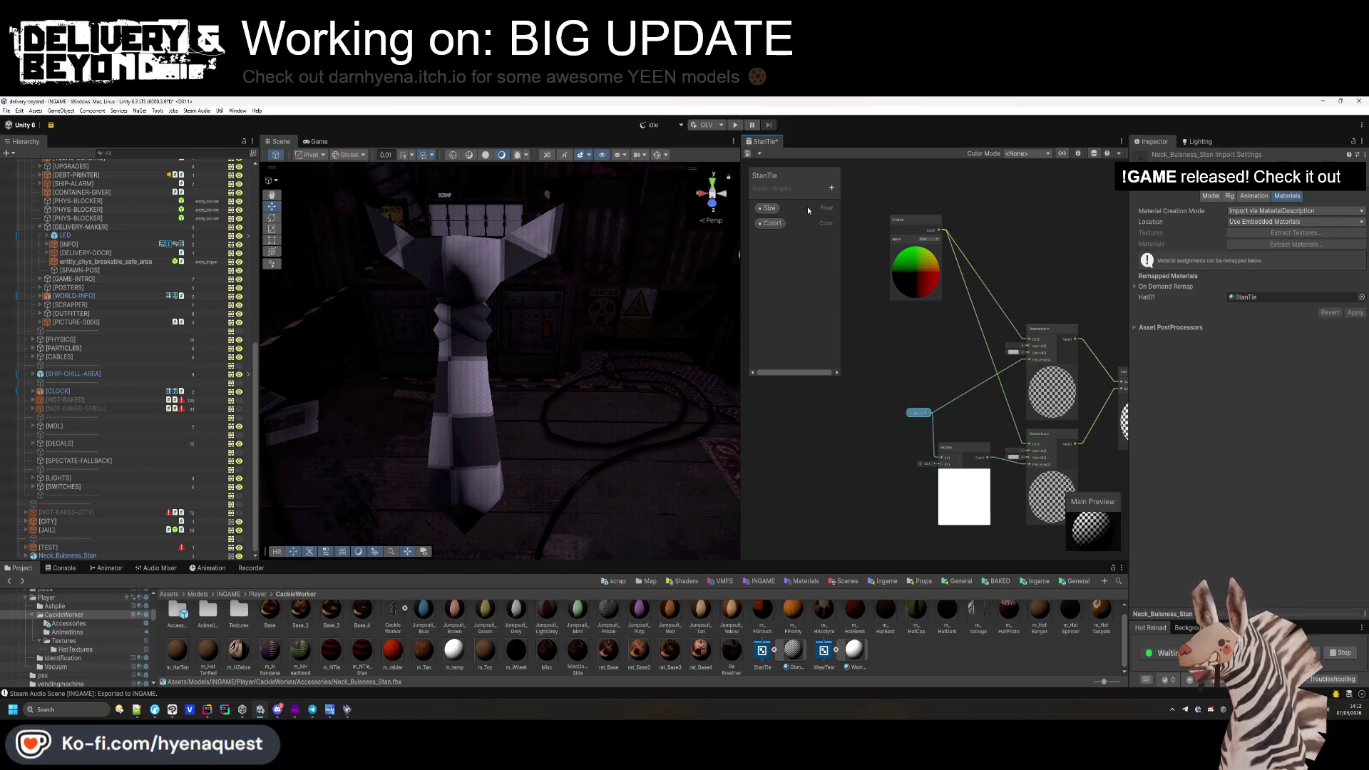
left_click(832, 187)
left_click(870, 246)
type("Color2")
Place the colour property nodes on the graph and sample a purple default for Color1.
left_click_drag(776, 227, 894, 326)
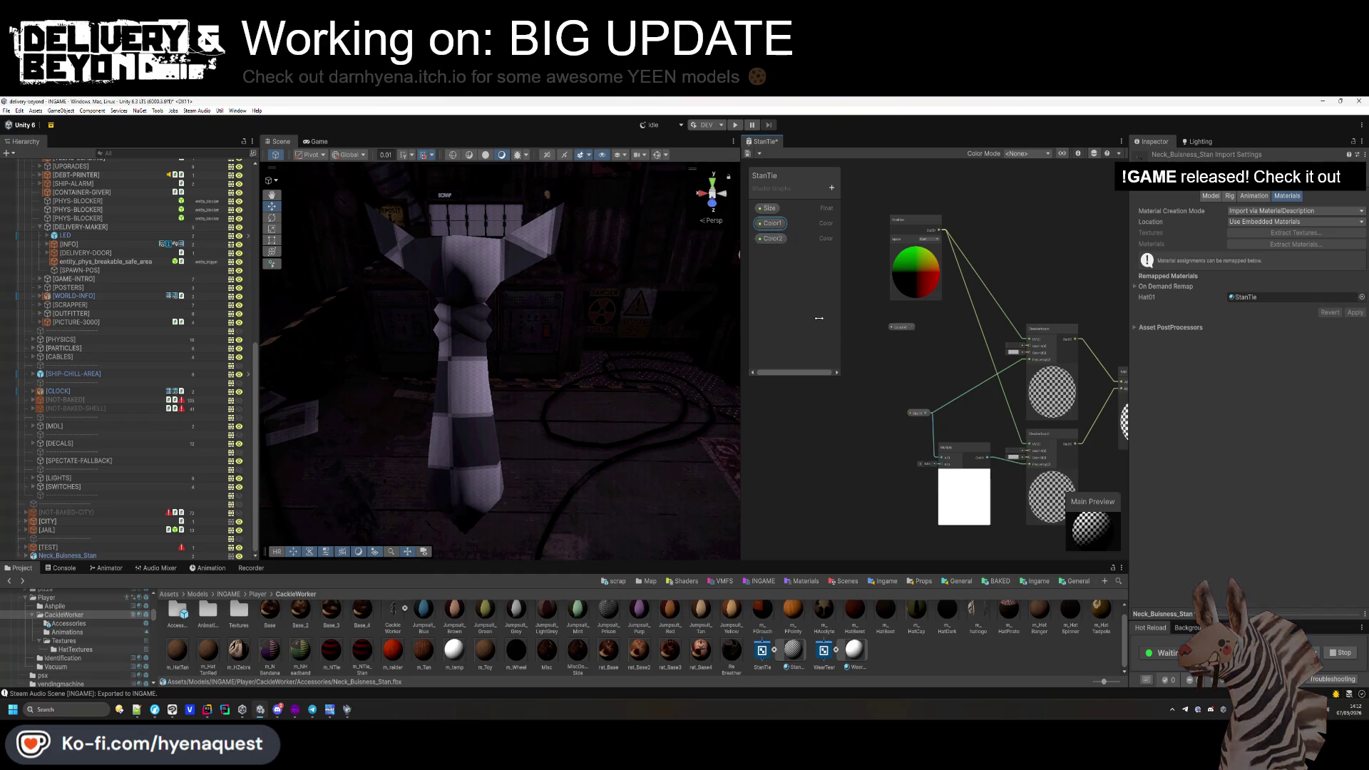
scroll(905, 352, "up", 3)
left_click(869, 350)
left_click(860, 321)
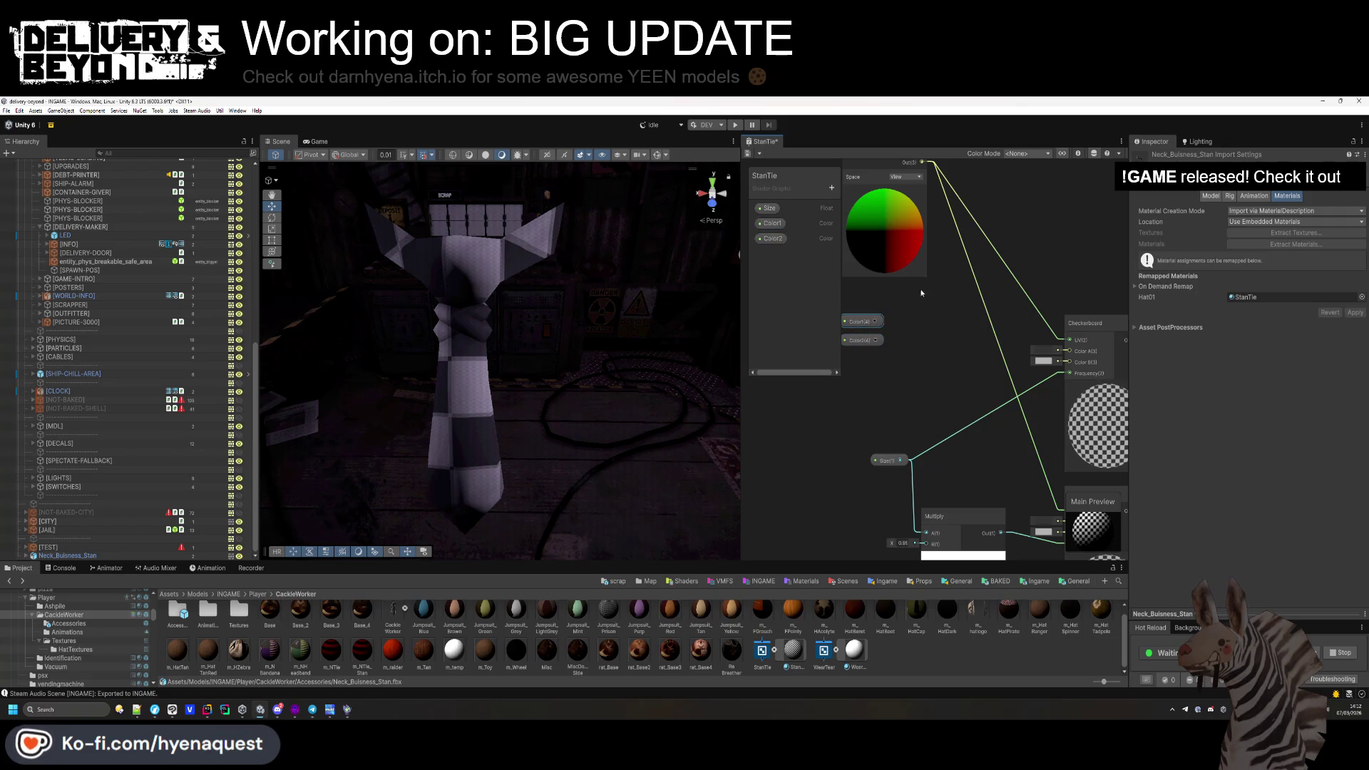
left_click(1080, 153)
left_click(772, 223)
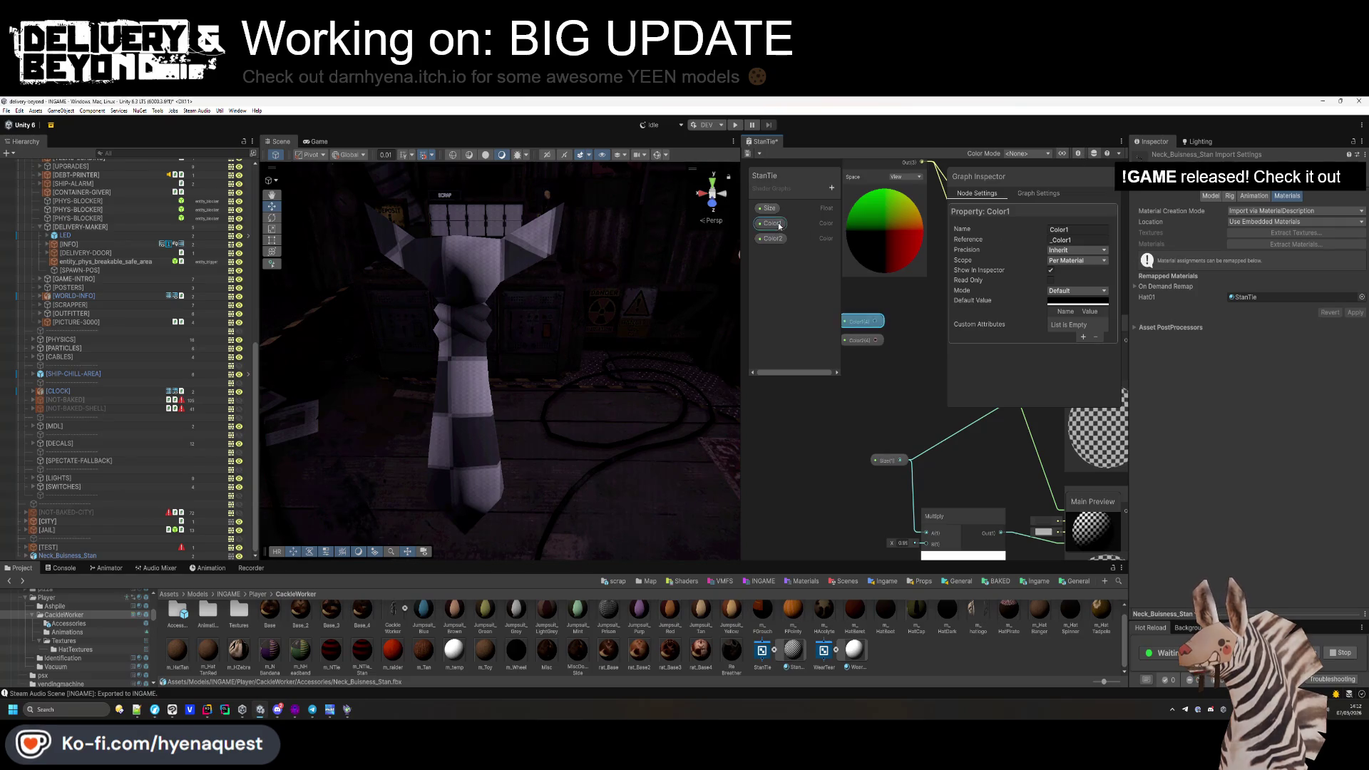
left_click(1076, 301)
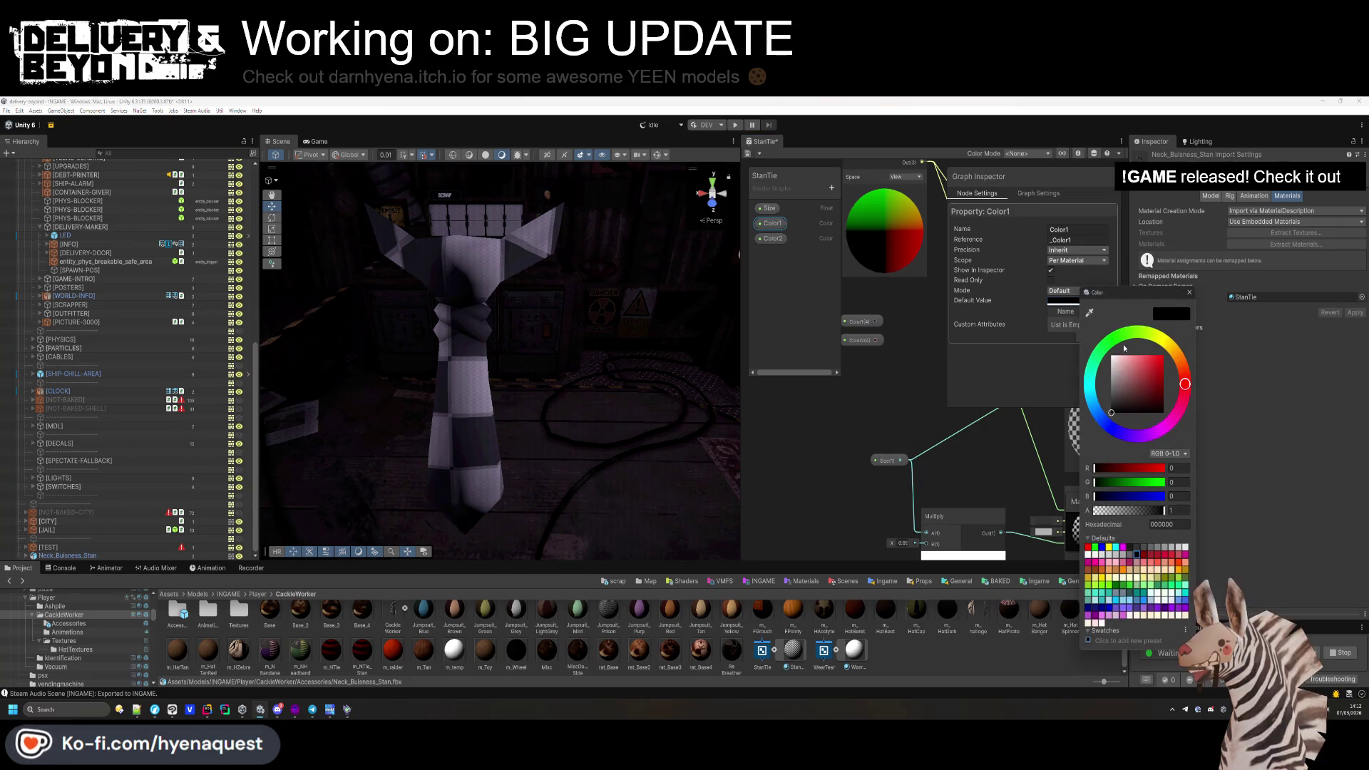
left_click(1089, 312)
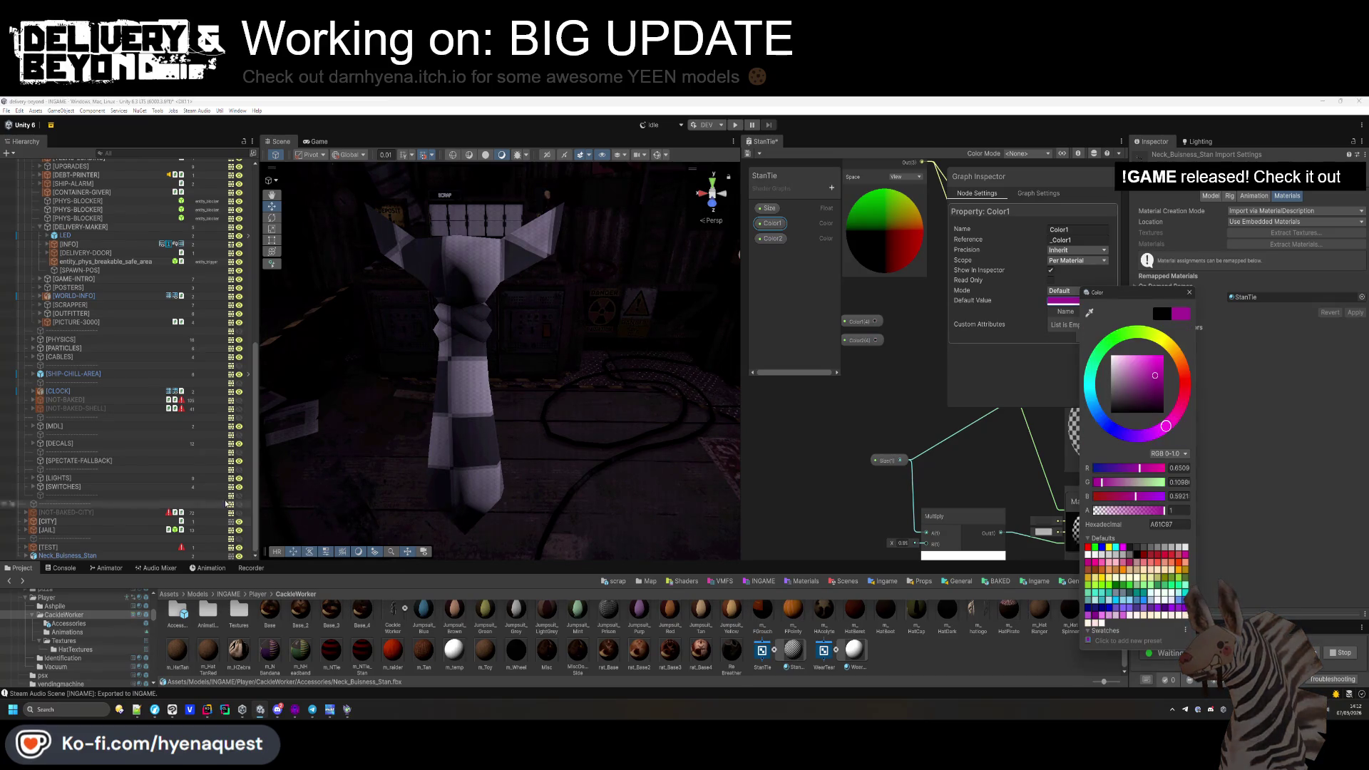
Give Color2 a teal default colour and close the property settings.
left_click(771, 239)
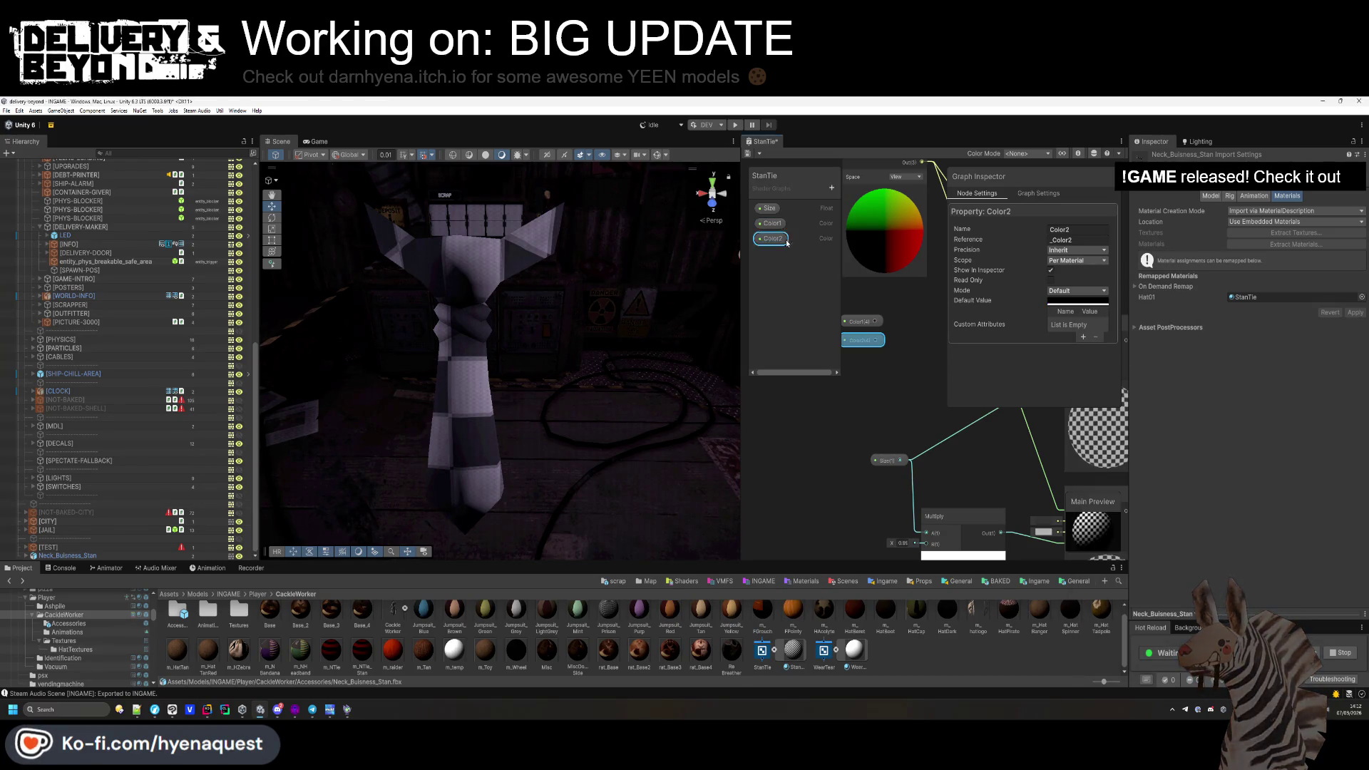
left_click(1098, 301)
left_click(1112, 316)
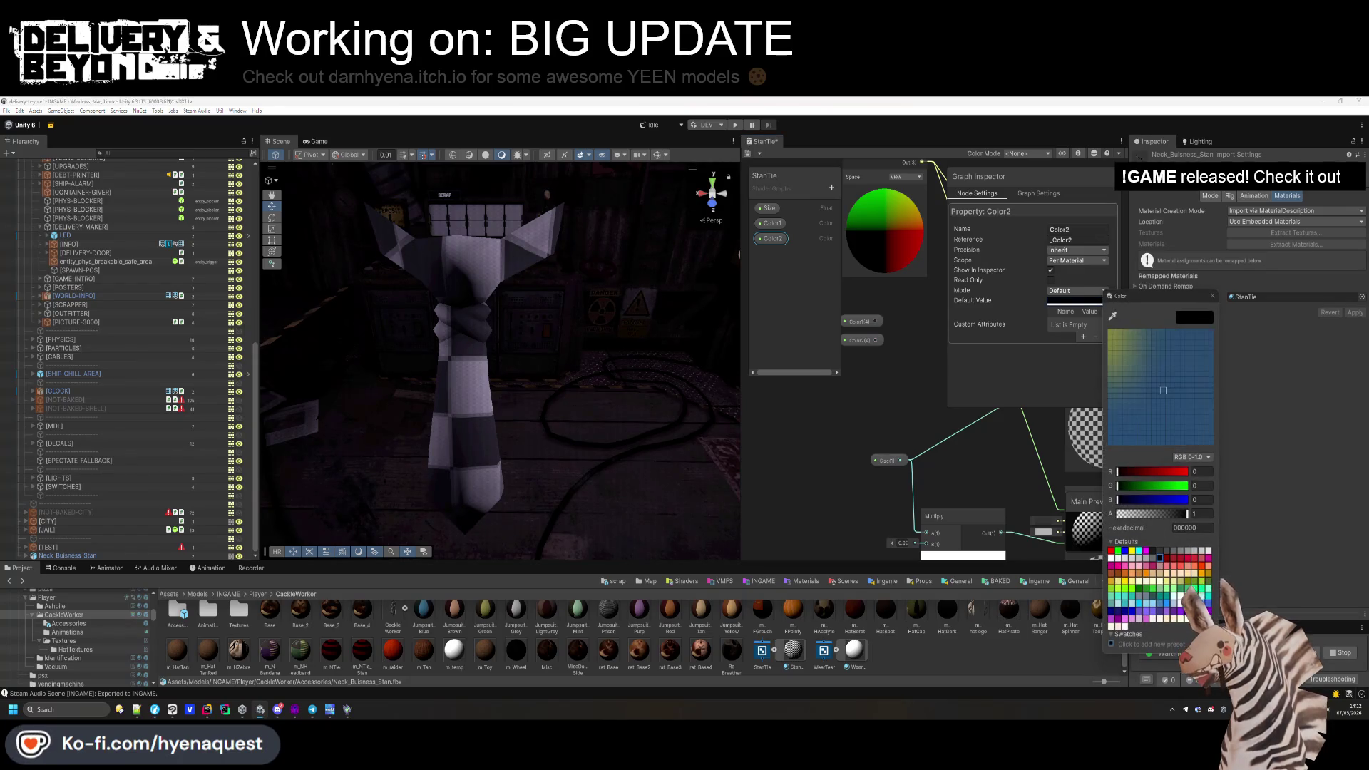
left_click(822, 445)
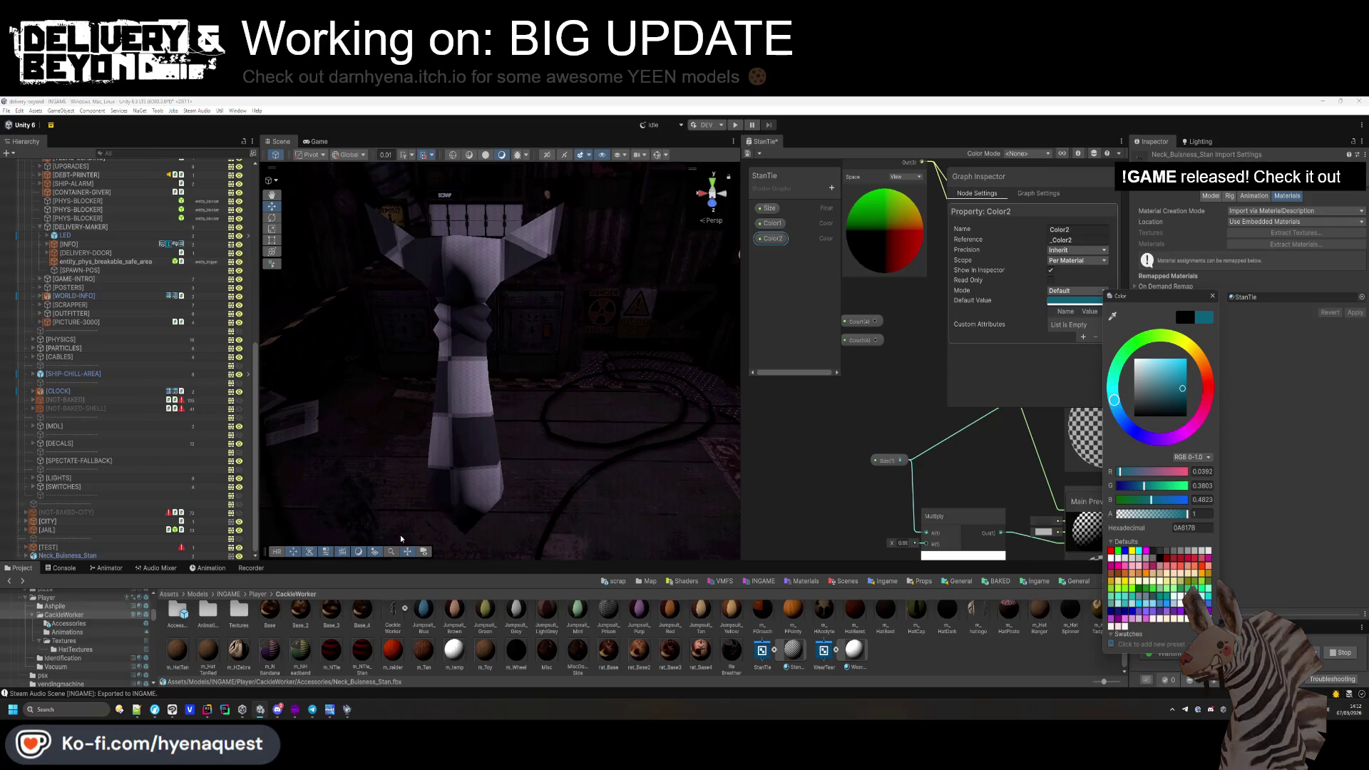
left_click(821, 446)
scroll(923, 405, "down", 2)
left_click(1079, 156)
left_click(1080, 156)
left_click(1094, 155)
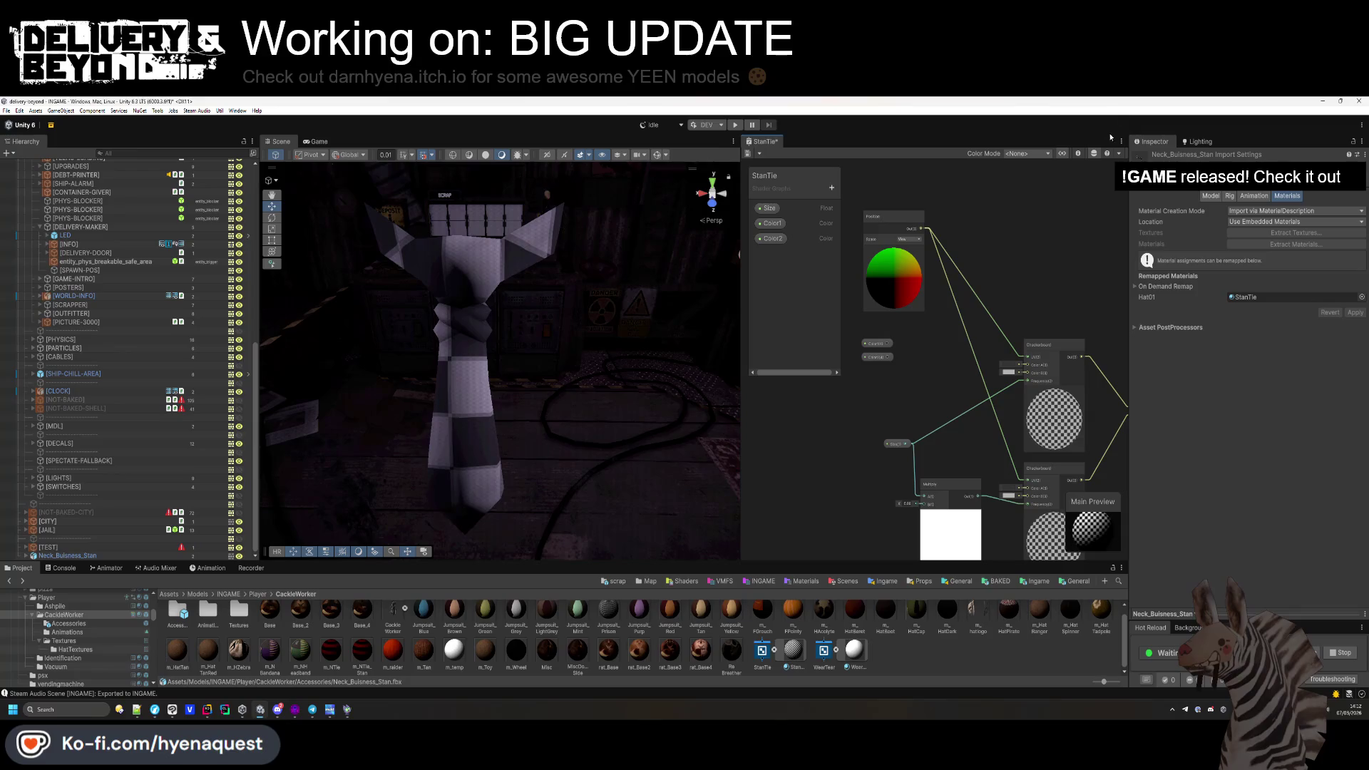
Wire Color1 and Color2 into Color A and Color B of both Checkerboard nodes.
left_click(1094, 155)
left_click_drag(882, 311, 1029, 338)
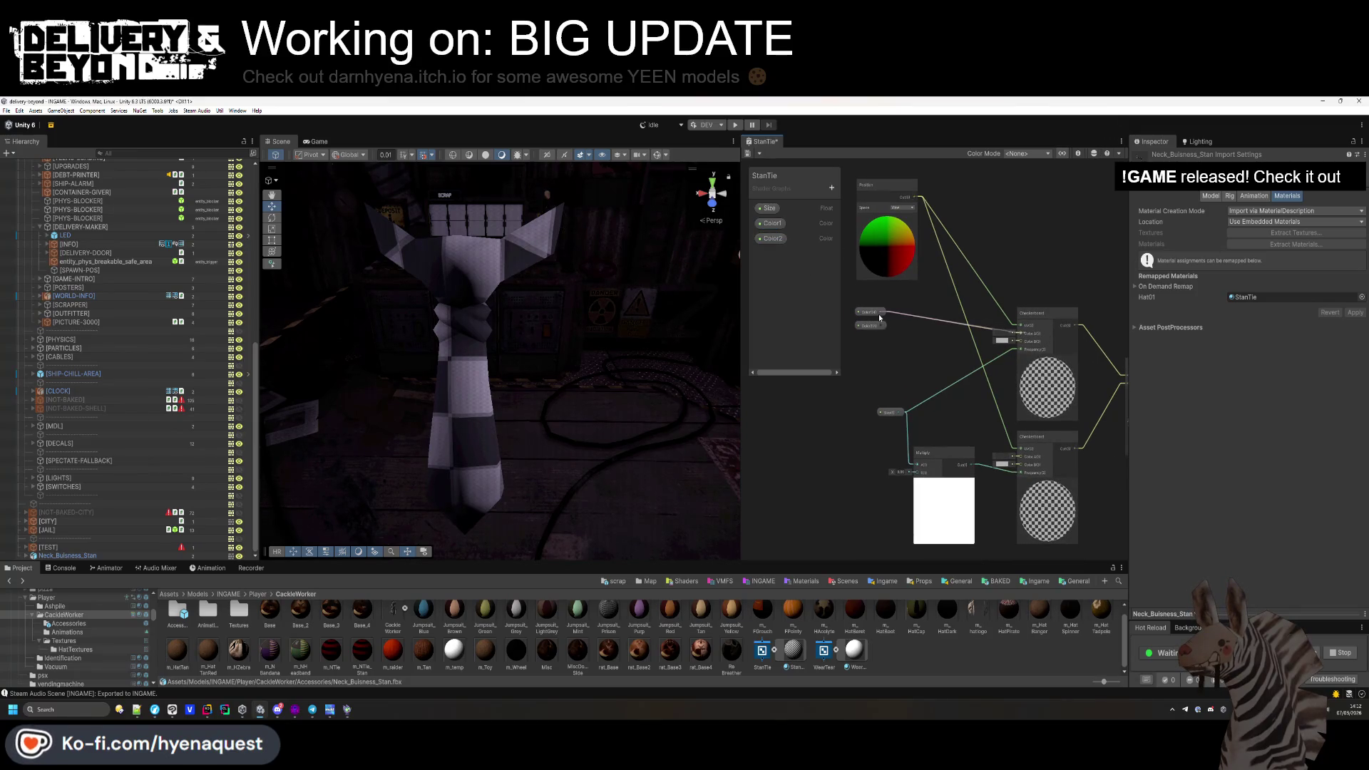
mouse_move(1020, 432)
left_mouse_down()
mouse_move(1021, 457)
mouse_move(882, 325)
left_mouse_up()
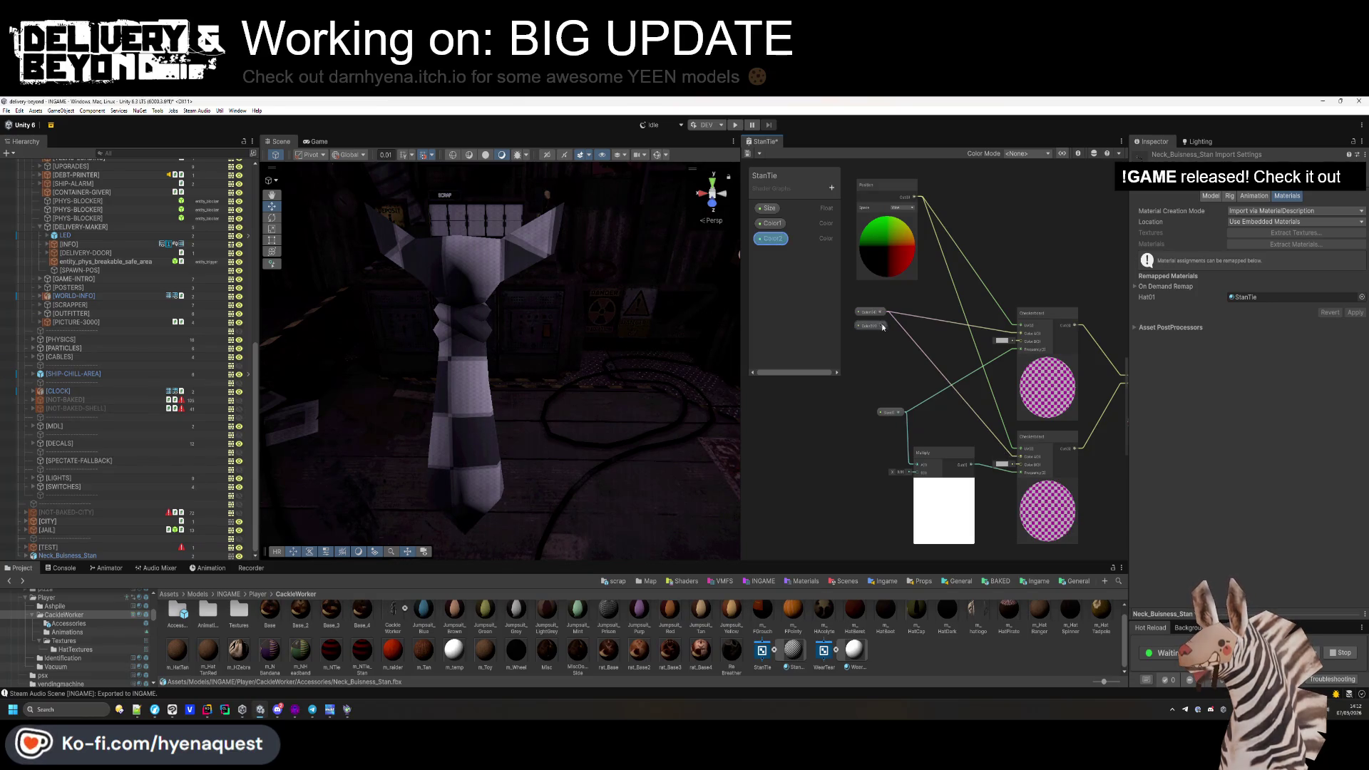
left_click_drag(882, 325, 1028, 344)
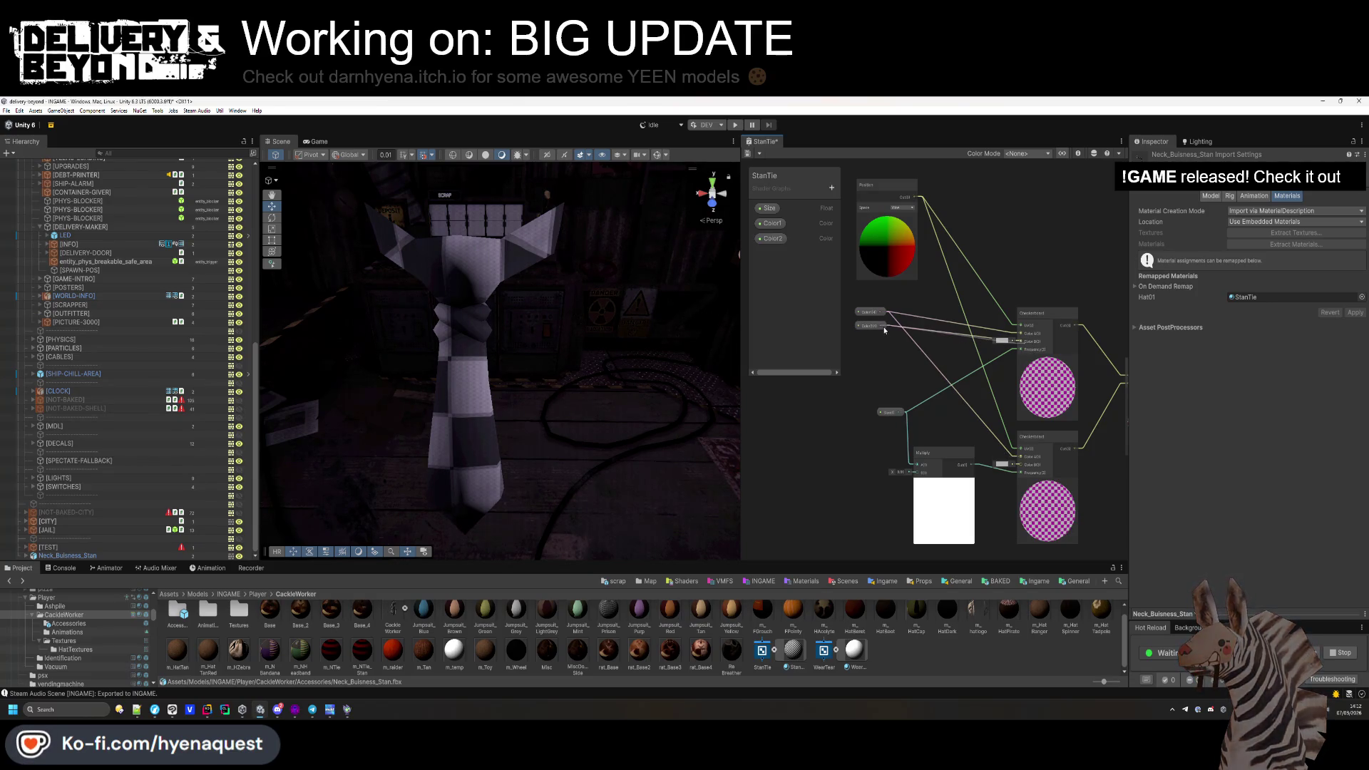
mouse_move(884, 326)
left_mouse_down()
mouse_move(901, 375)
mouse_move(887, 347)
mouse_move(926, 358)
mouse_move(1023, 465)
left_mouse_up()
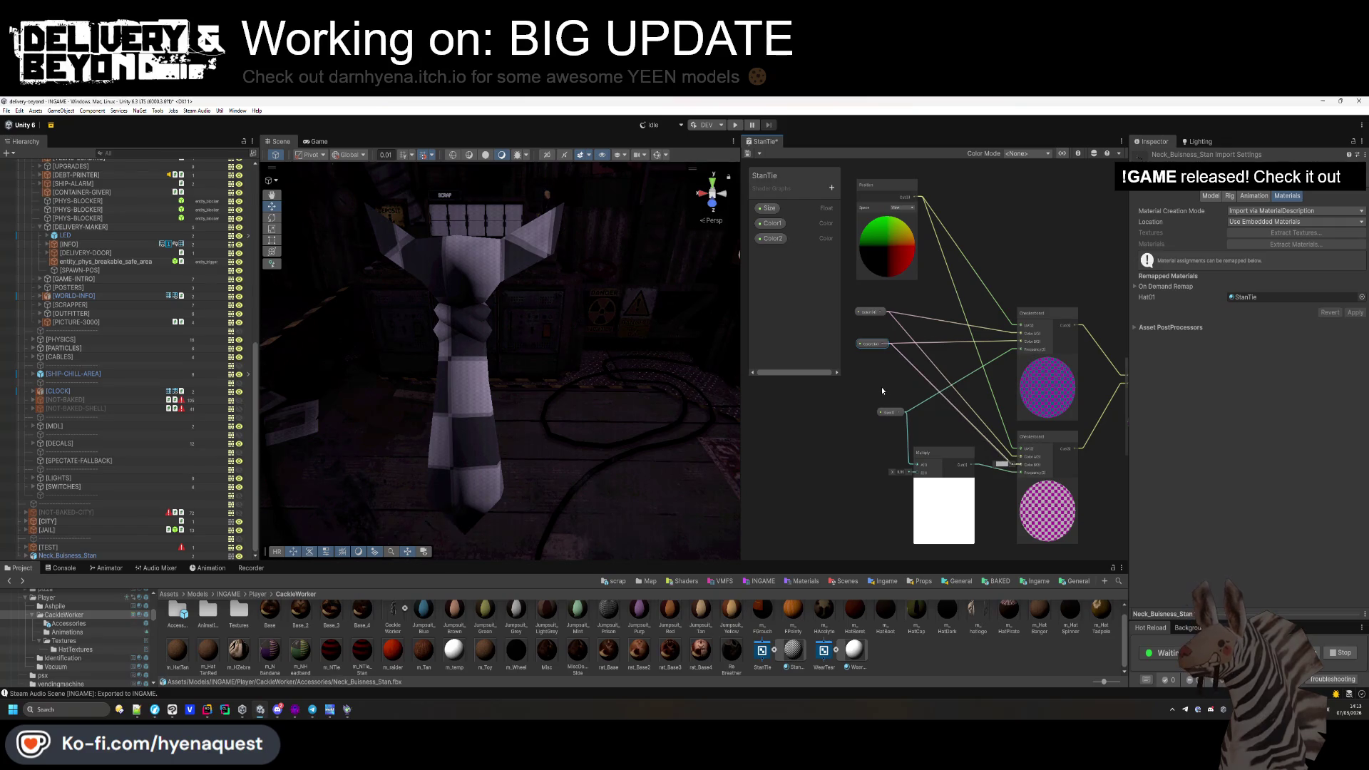
Tidy the graph layout, hiding the property list and moving the Color and Sin nodes.
scroll(877, 392, "down", 3)
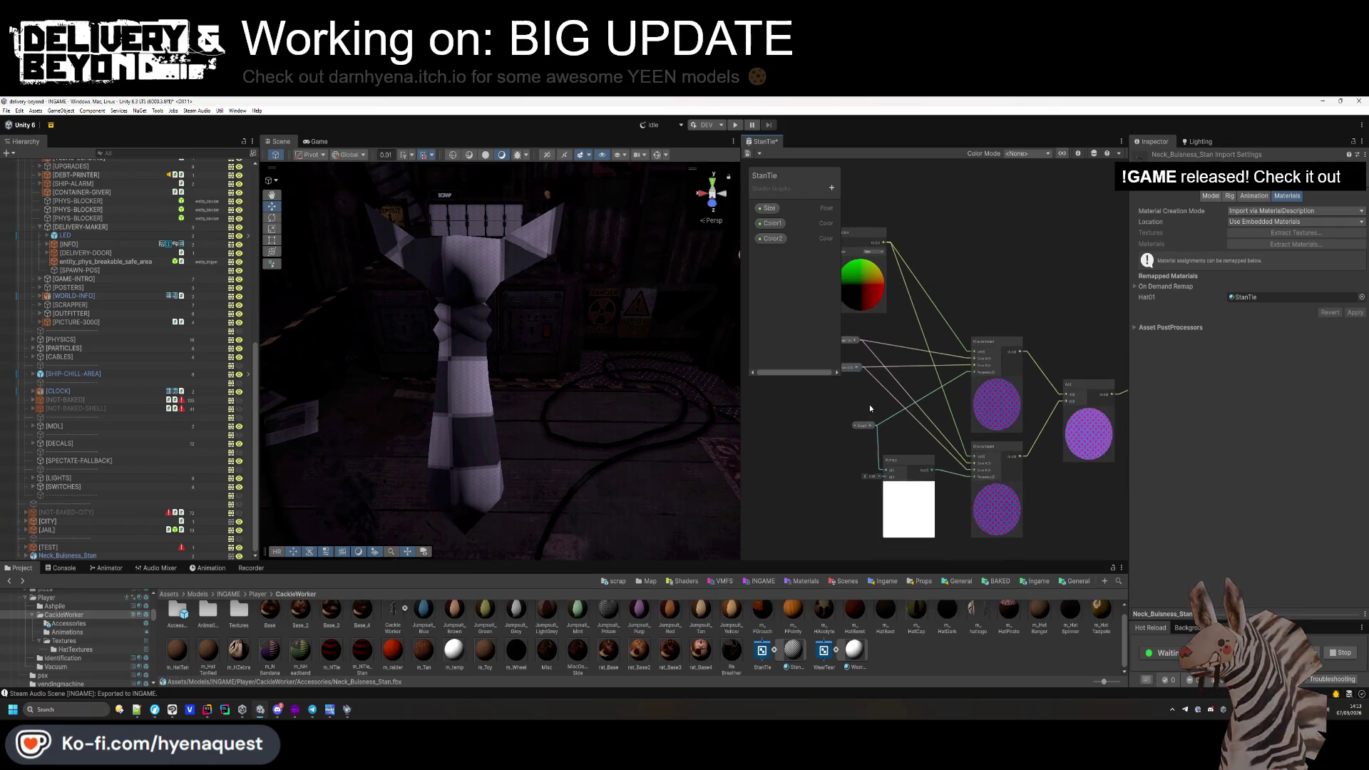
left_click(1061, 154)
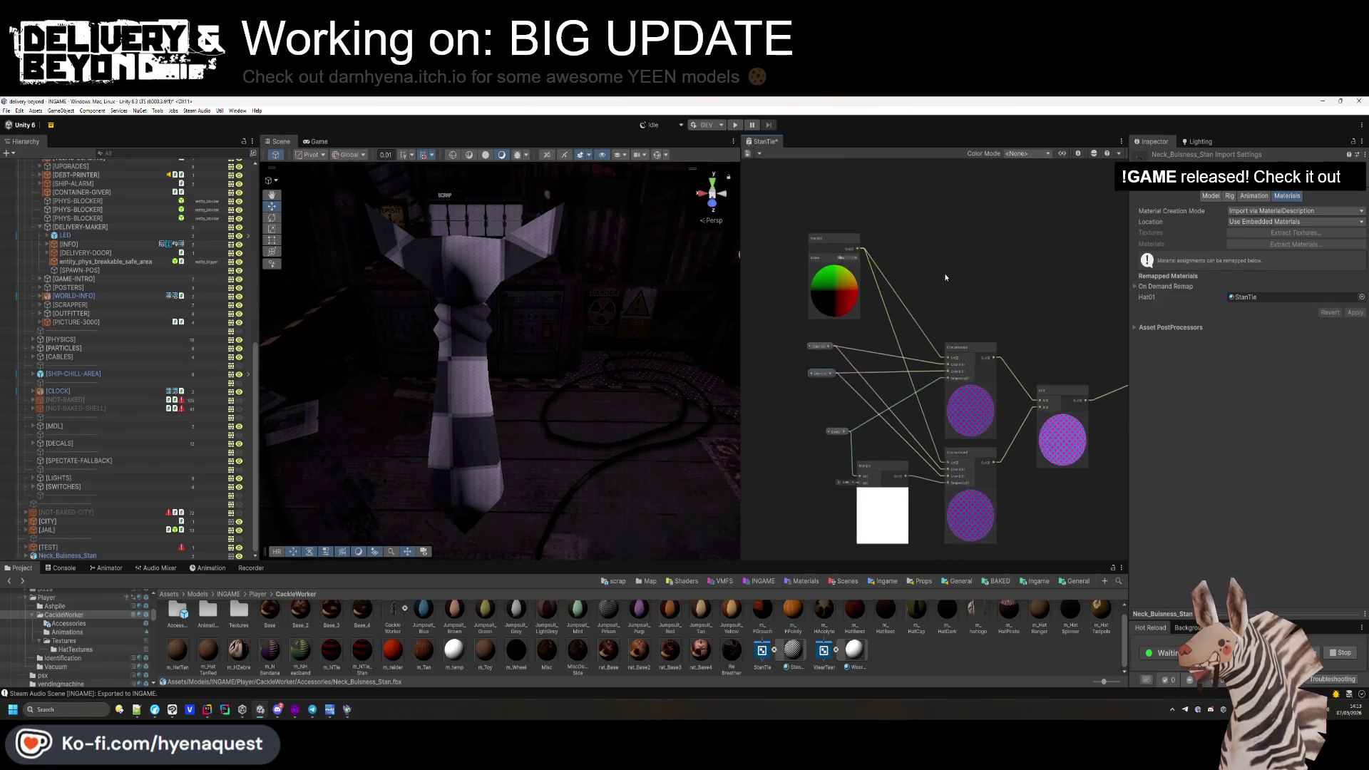
scroll(862, 399, "up", 2)
mouse_move(876, 201)
left_mouse_down()
mouse_move(749, 357)
mouse_move(791, 306)
mouse_move(804, 347)
left_mouse_up()
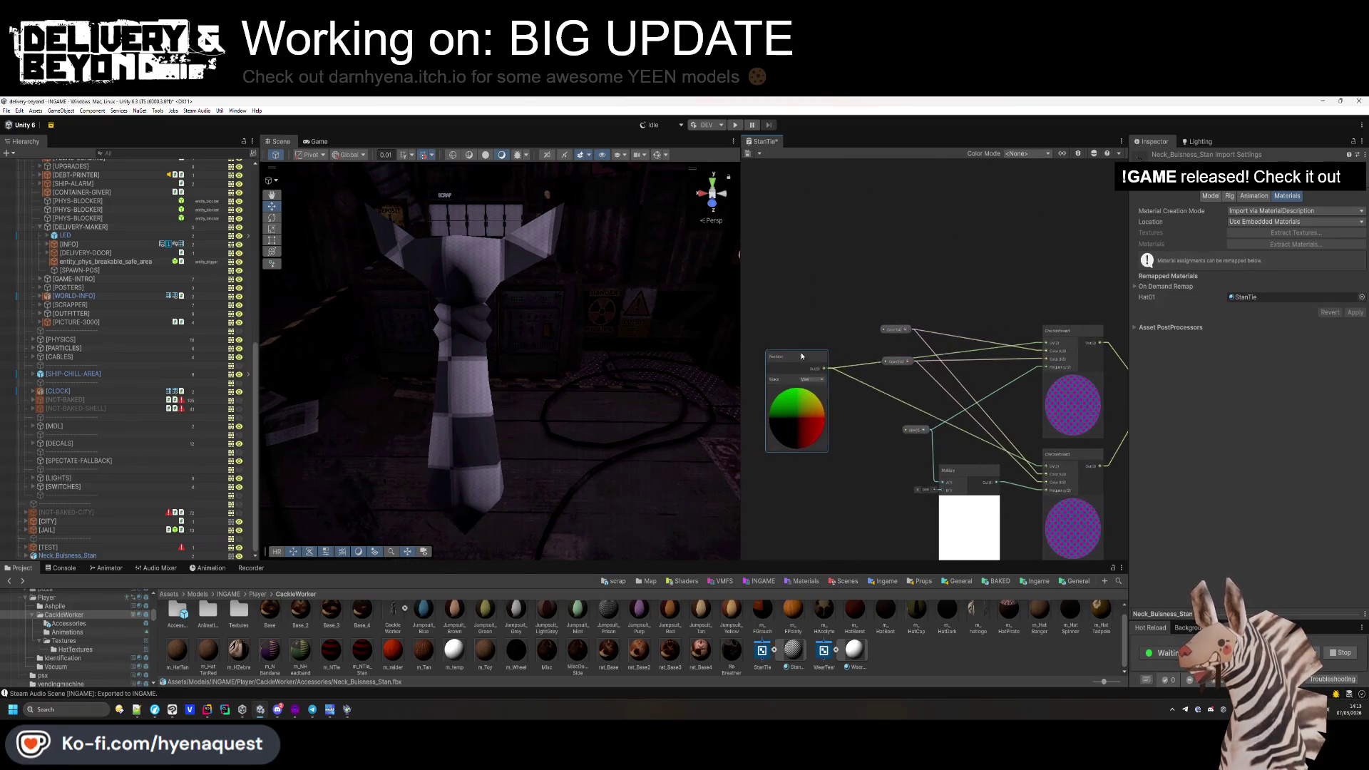
mouse_move(896, 361)
left_mouse_down()
mouse_move(965, 384)
mouse_move(964, 400)
mouse_move(917, 345)
left_mouse_up()
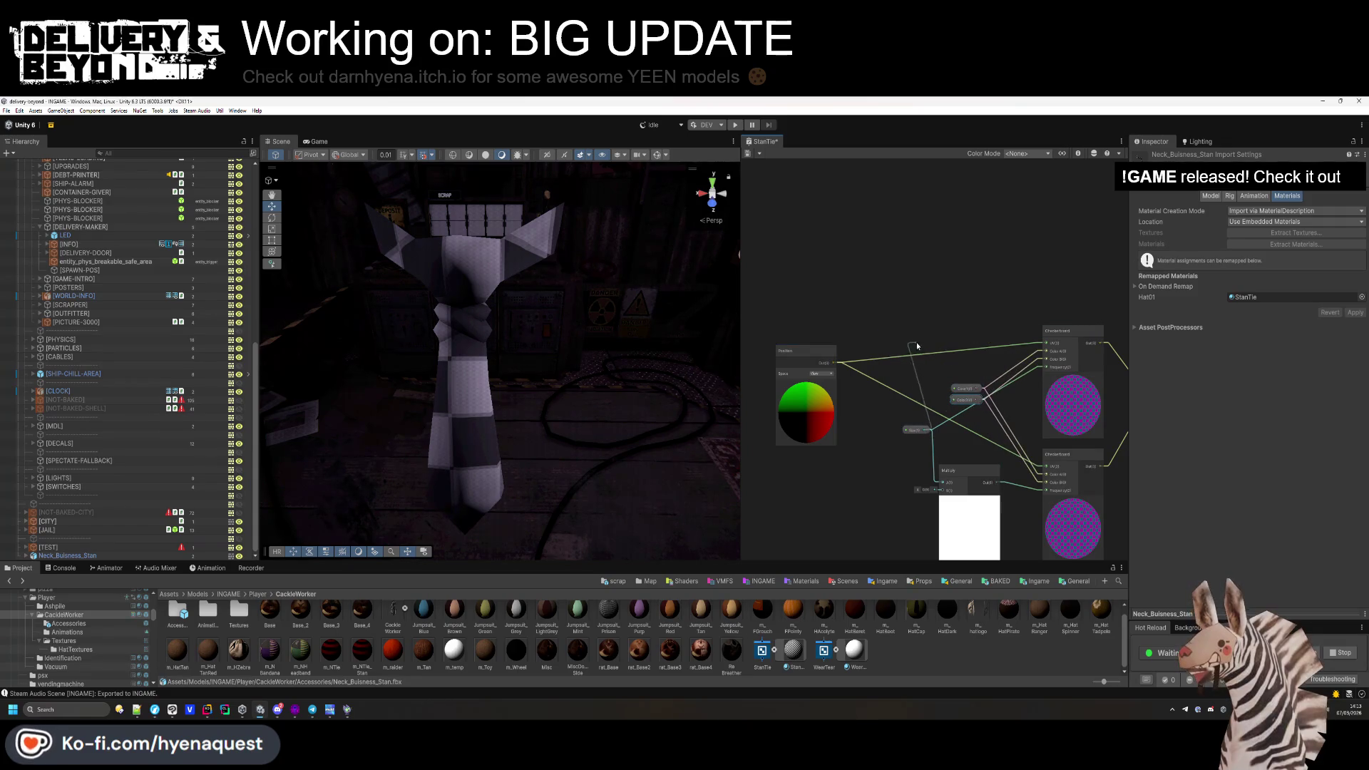
right_click(911, 436)
left_click(925, 437)
mouse_move(917, 431)
left_mouse_down()
mouse_move(903, 311)
mouse_move(951, 369)
mouse_move(917, 374)
left_mouse_up()
Save the StanTie shader, inspect the tie in the Scene view, then undo a colour link on the upper Checkerboard.
key("a")
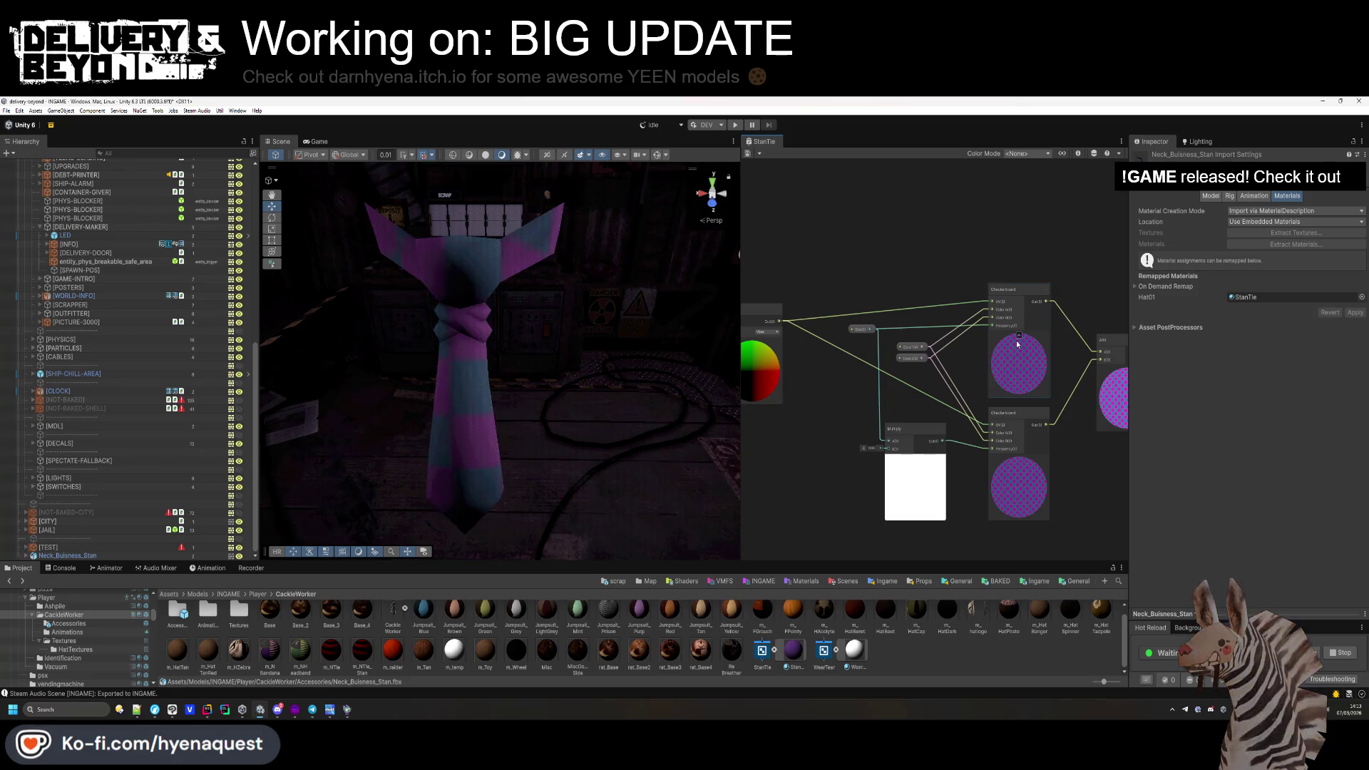
left_click(1092, 155)
left_click(1092, 155)
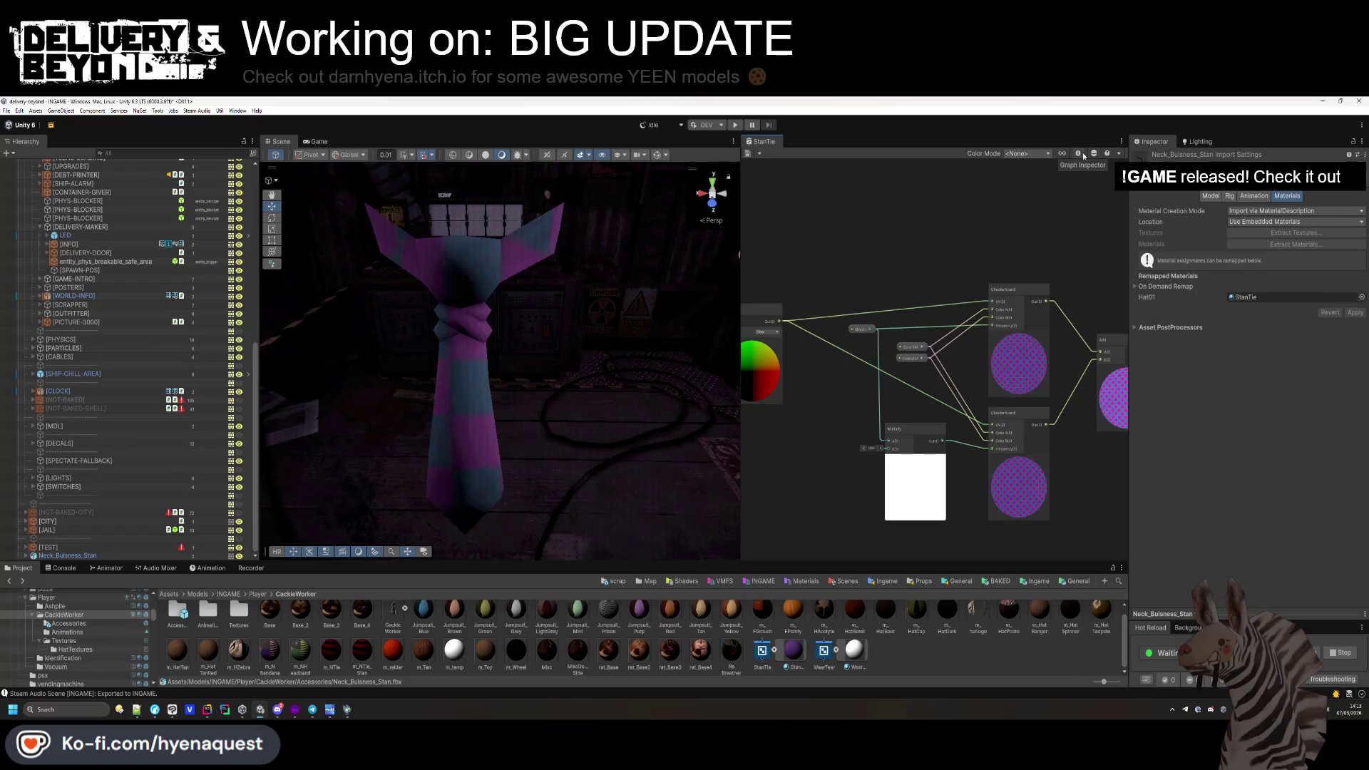
mouse_move(566, 358)
left_mouse_down()
mouse_move(534, 382)
mouse_move(549, 385)
mouse_move(533, 382)
left_mouse_up()
scroll(534, 388, "down", 3)
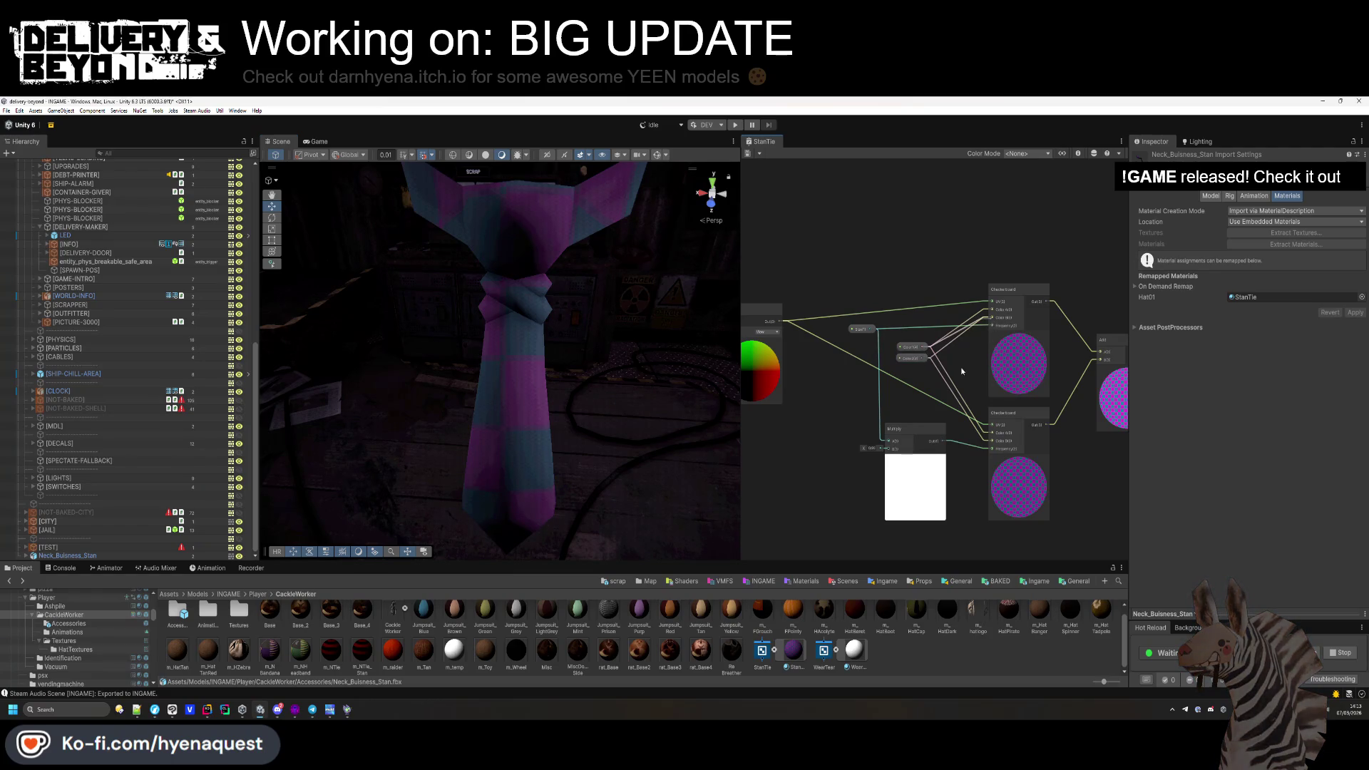
key("ctrl+z")
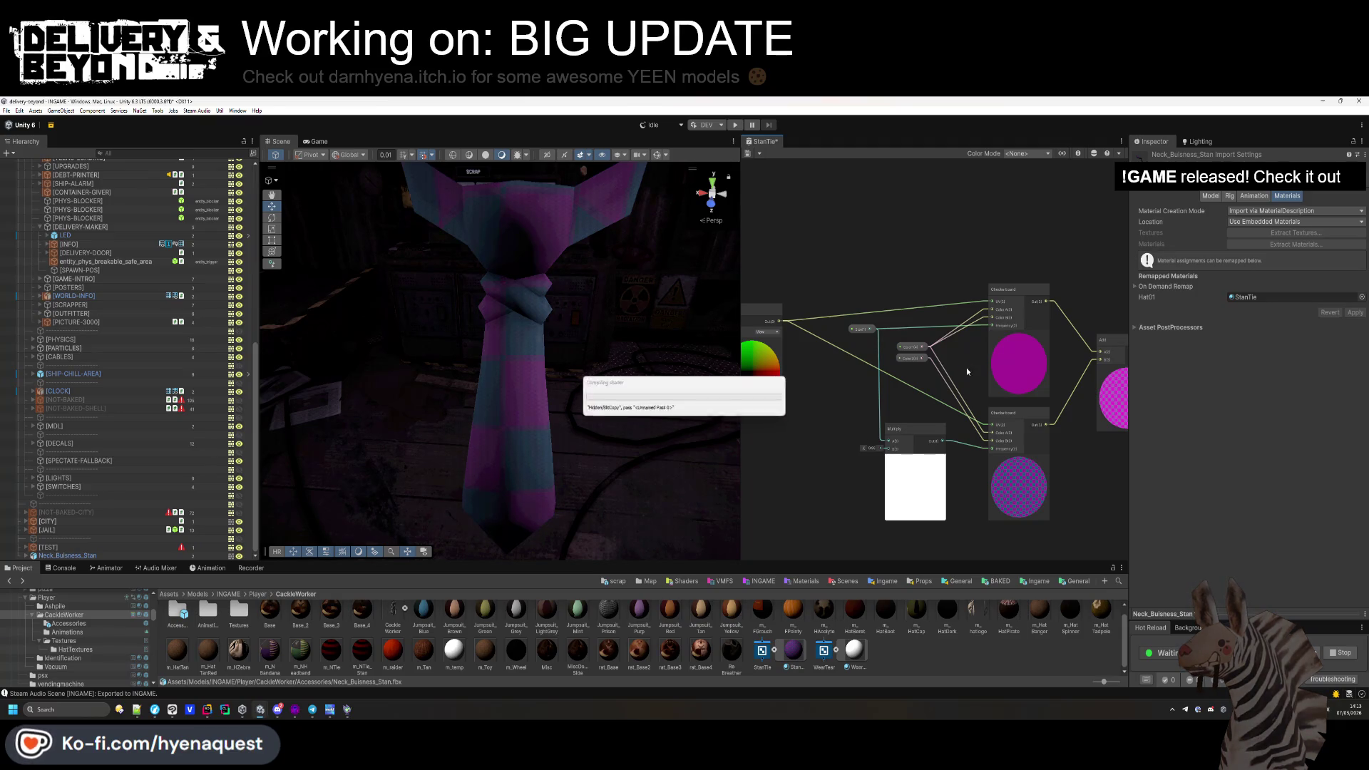
Replace the Add node with a Multiply node fed by both Checkerboard outputs.
mouse_move(708, 391)
left_mouse_down()
mouse_move(605, 400)
mouse_move(624, 411)
mouse_move(620, 398)
left_mouse_up()
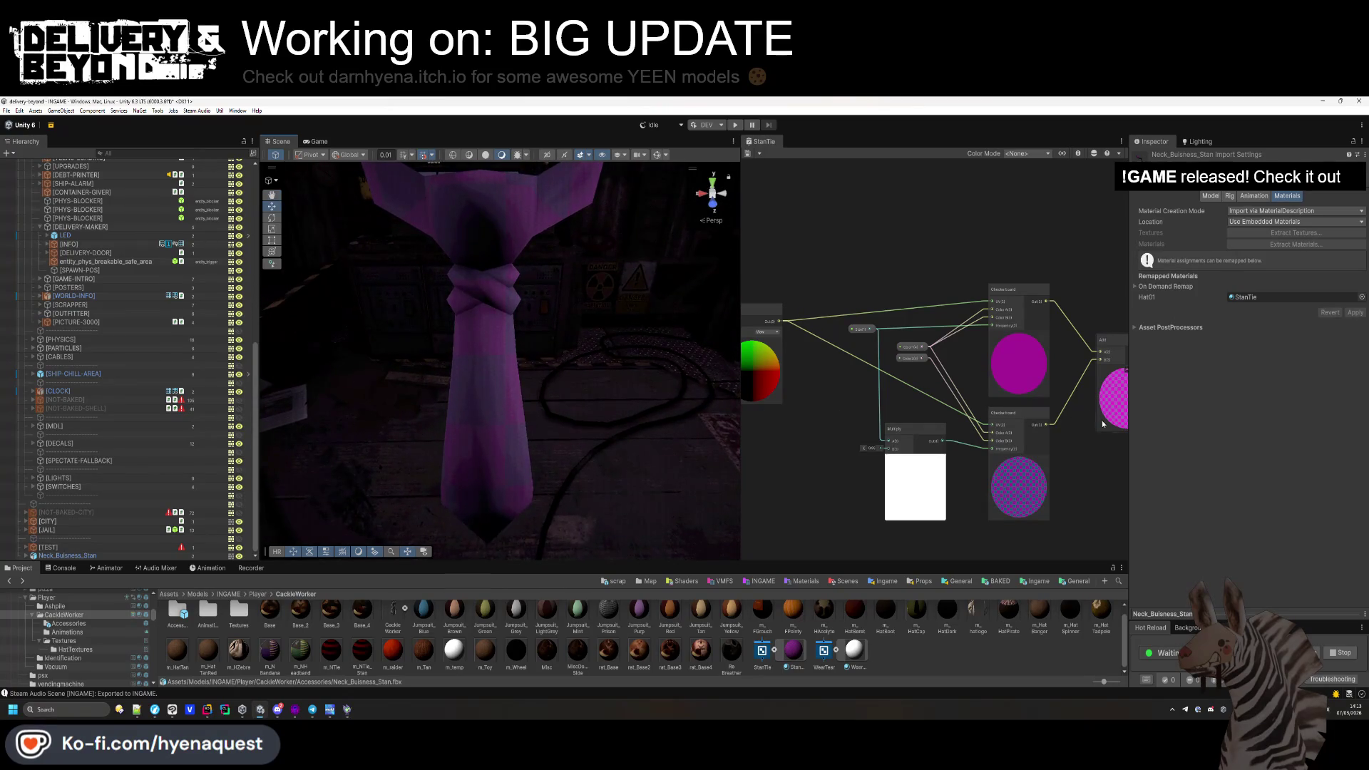
left_click_drag(1073, 462, 985, 463)
left_click(1016, 389)
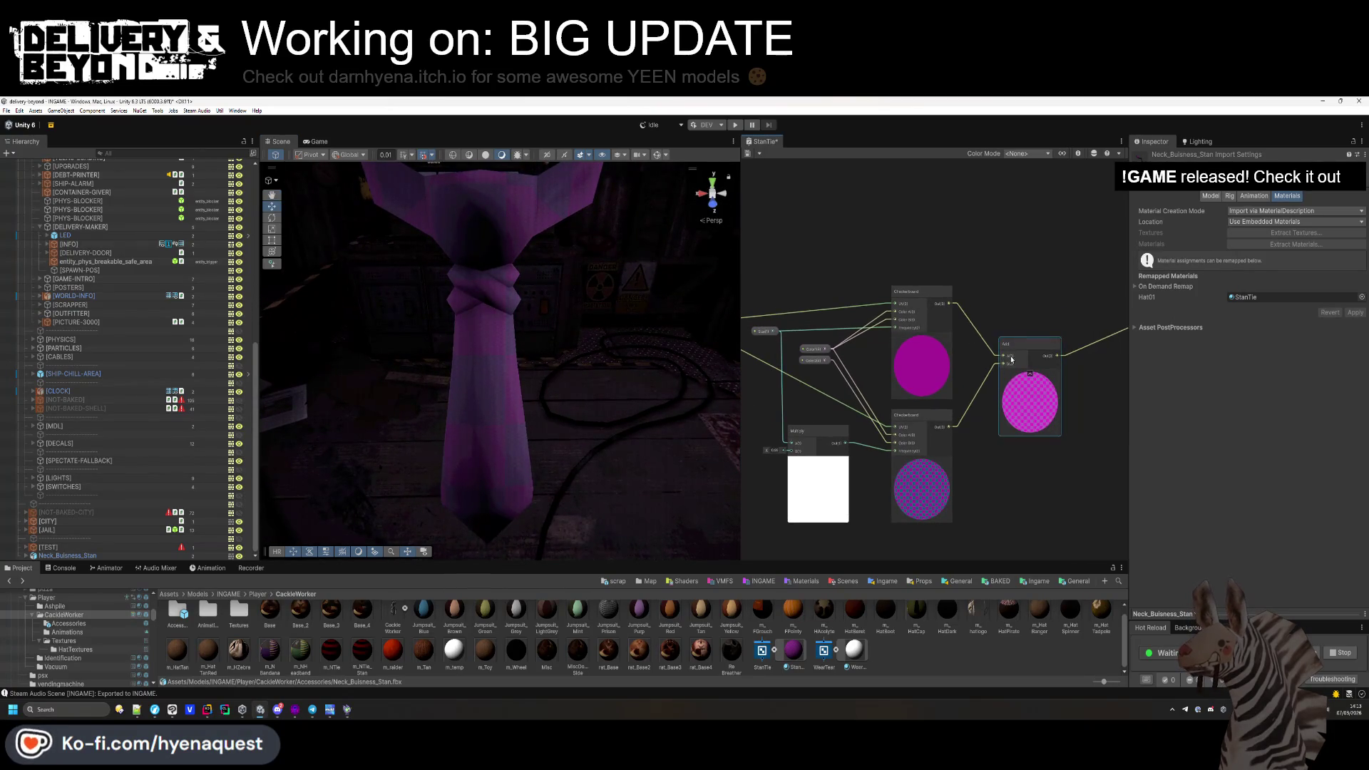
key("Delete")
key("space")
type("m")
key("Return")
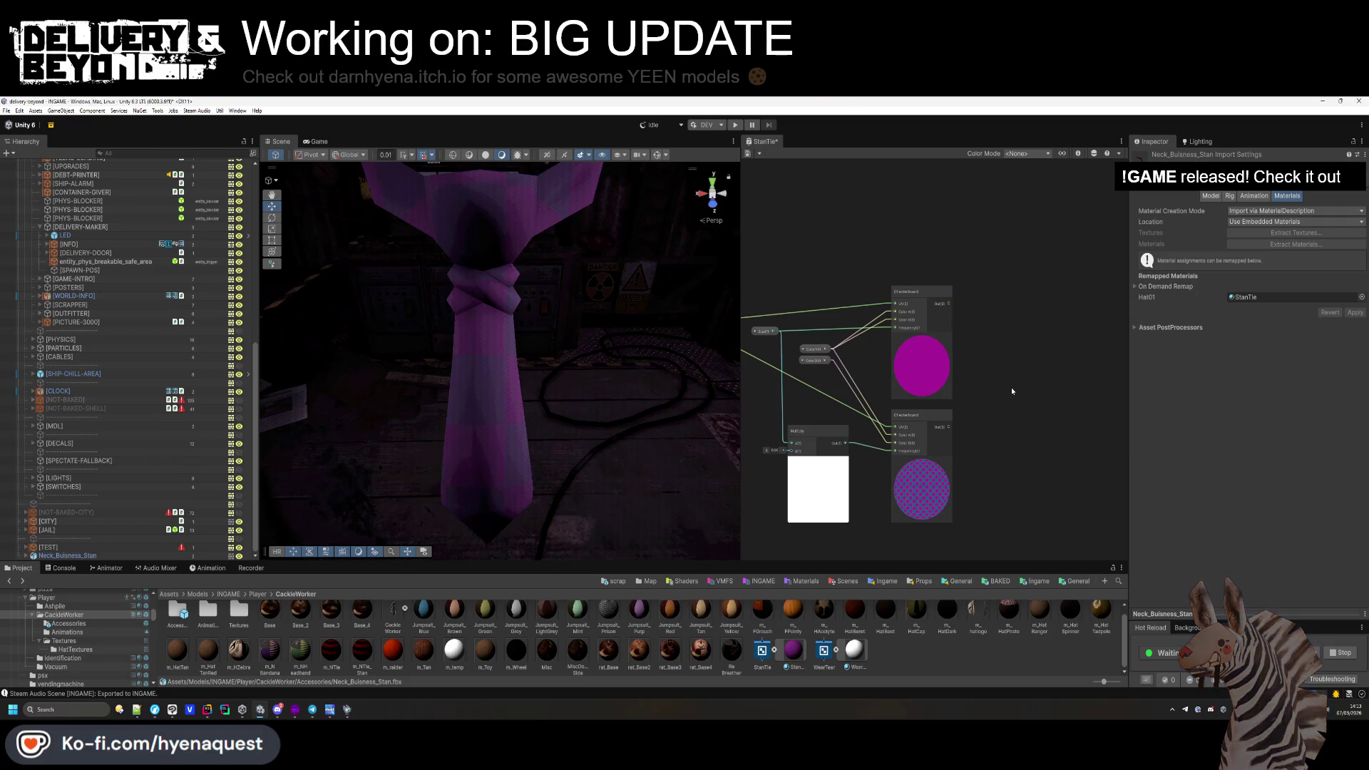
left_click_drag(1011, 393, 964, 345)
mouse_move(888, 301)
left_mouse_down()
mouse_move(955, 426)
mouse_move(861, 445)
mouse_move(1015, 328)
left_mouse_up()
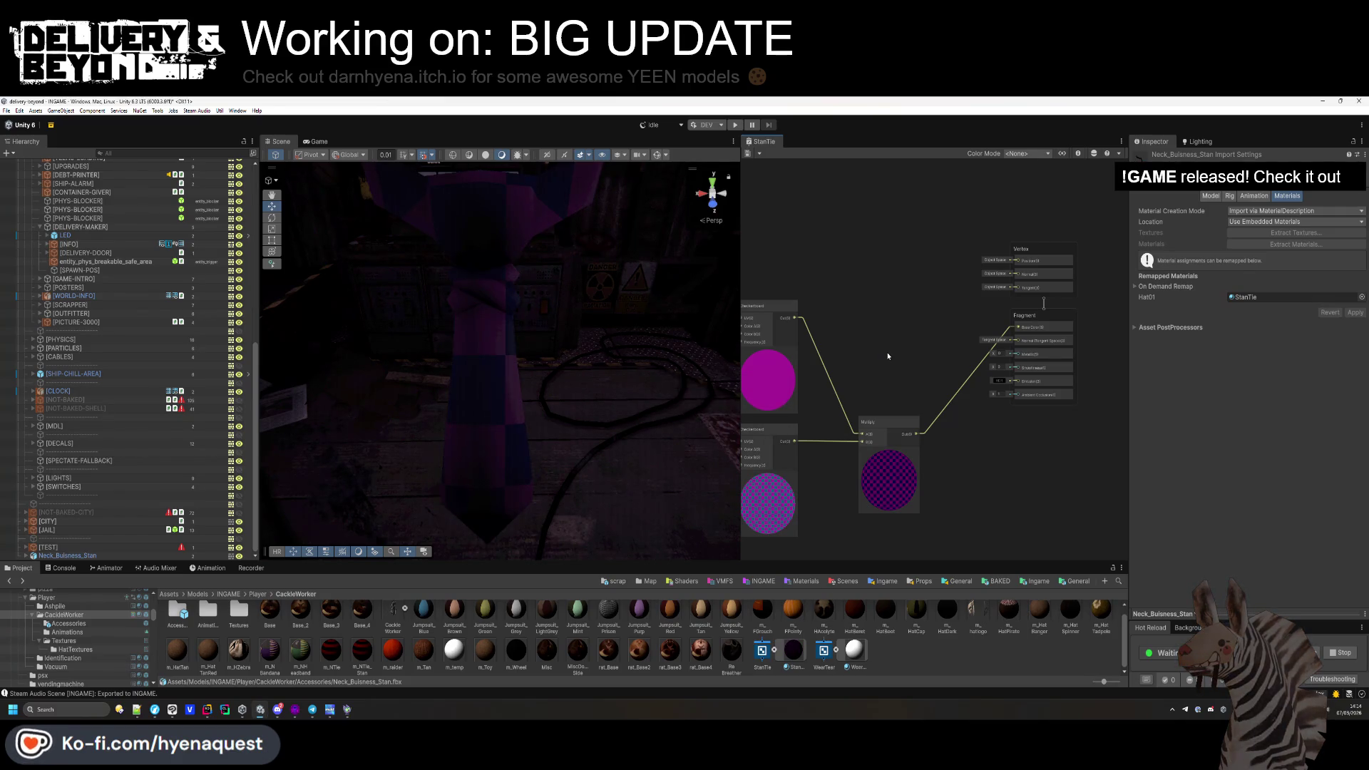
Reconnect Color2 to the upper Checkerboard's Color B, save, and inspect the tie.
left_click_drag(842, 291, 1010, 271)
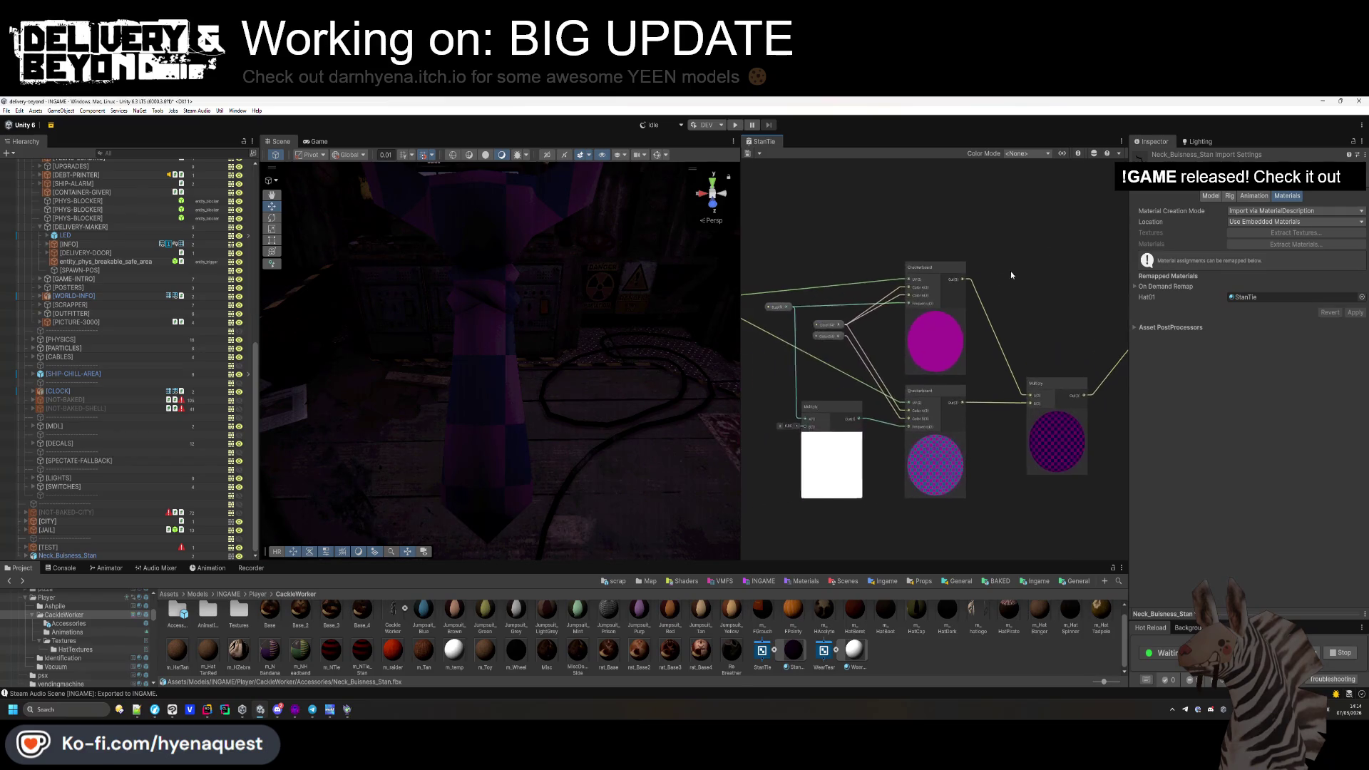
scroll(828, 317, "up", 3)
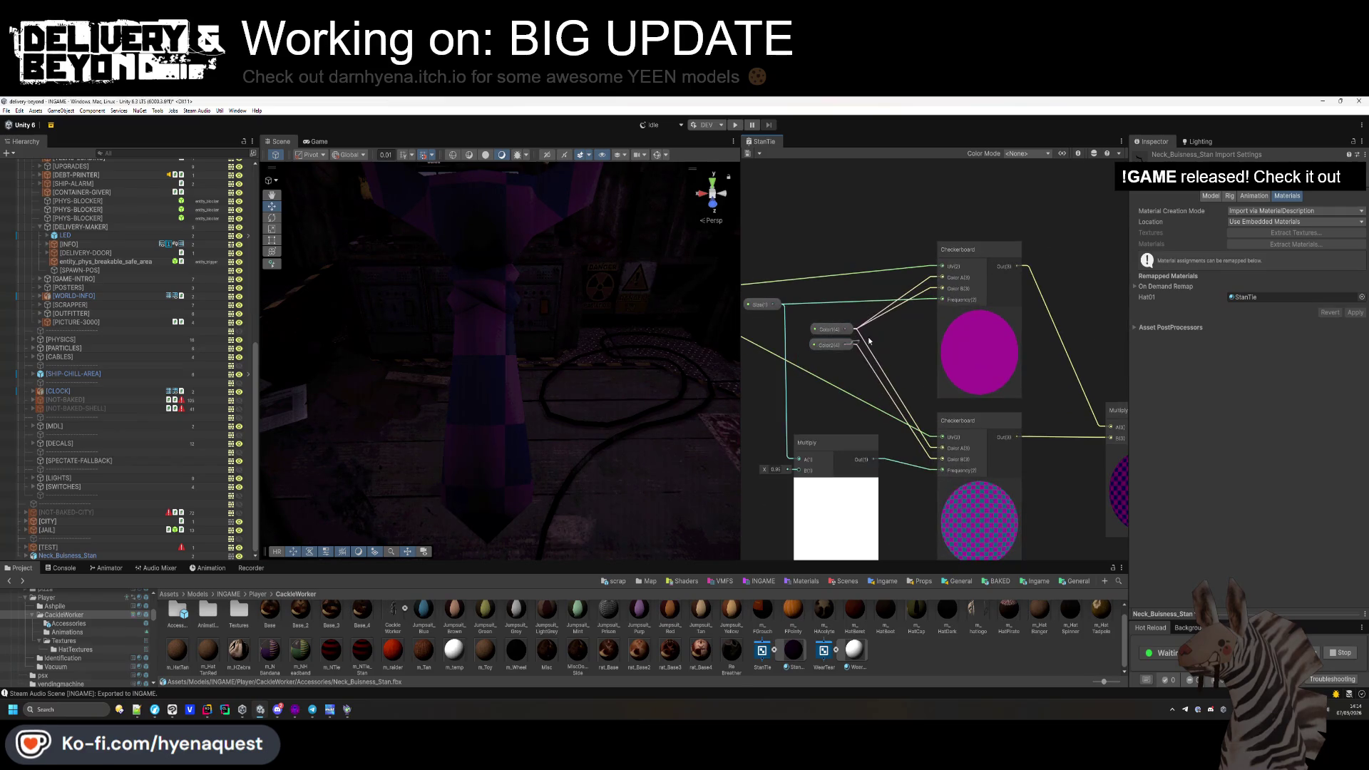
left_click_drag(939, 294, 942, 289)
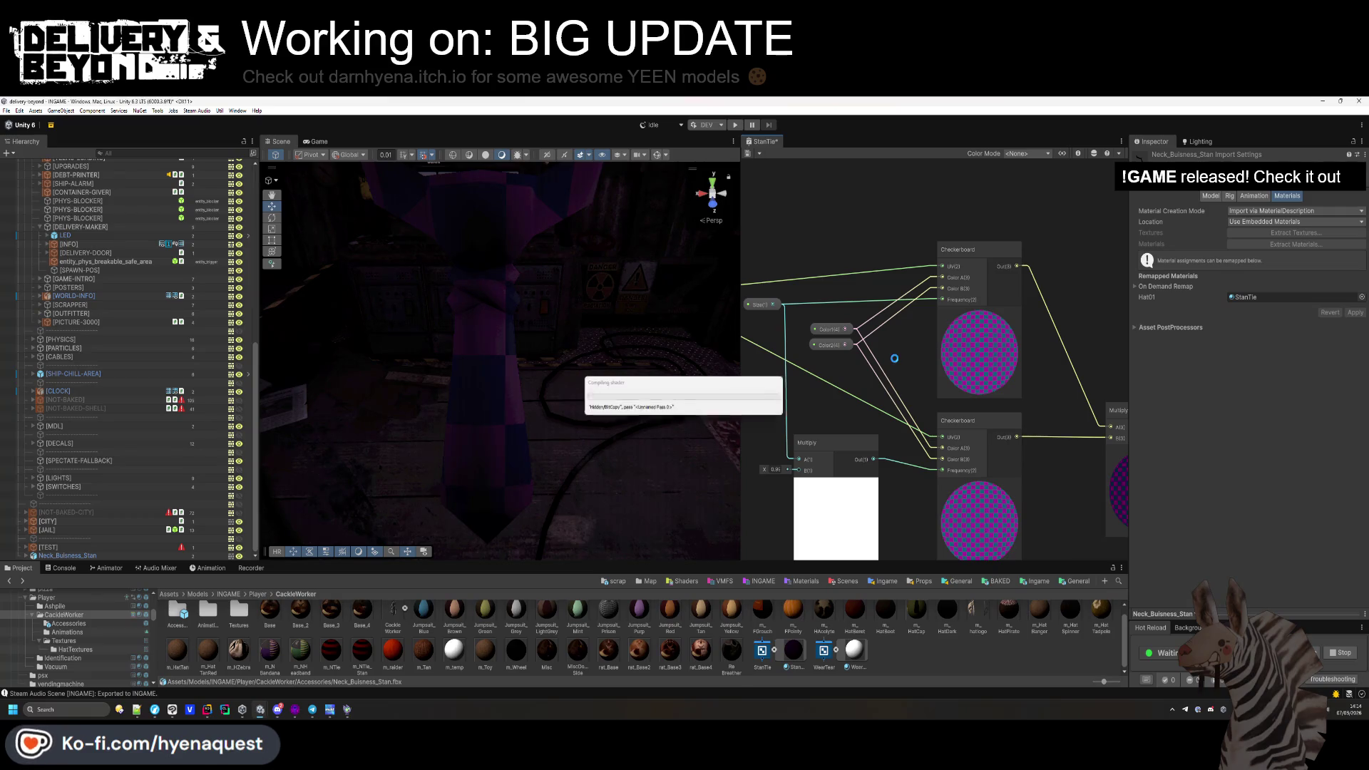
key("ctrl+s")
mouse_move(499, 357)
left_mouse_down()
mouse_move(649, 352)
mouse_move(553, 395)
mouse_move(667, 400)
left_mouse_up()
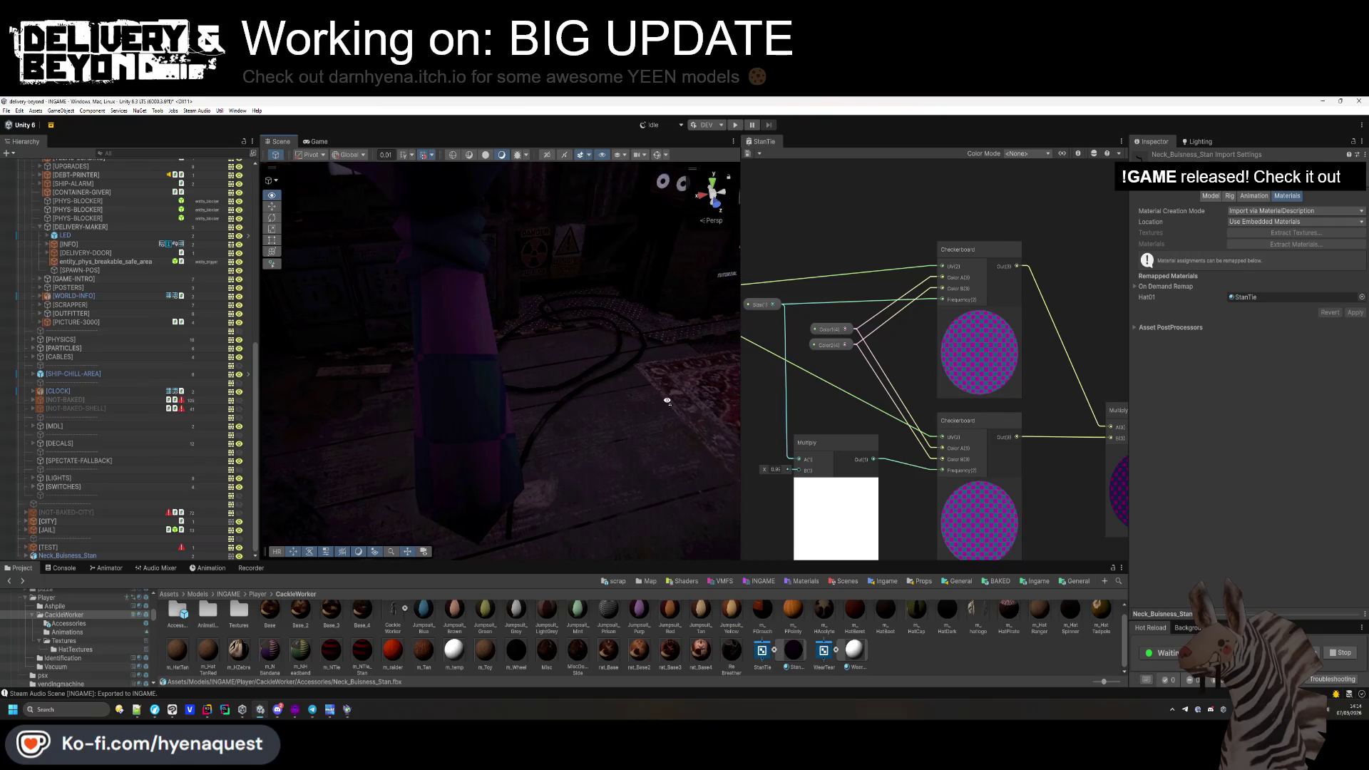
Change the Multiply node's B value and save so the tie shows purple-and-blue checks.
left_click_drag(777, 468, 824, 452)
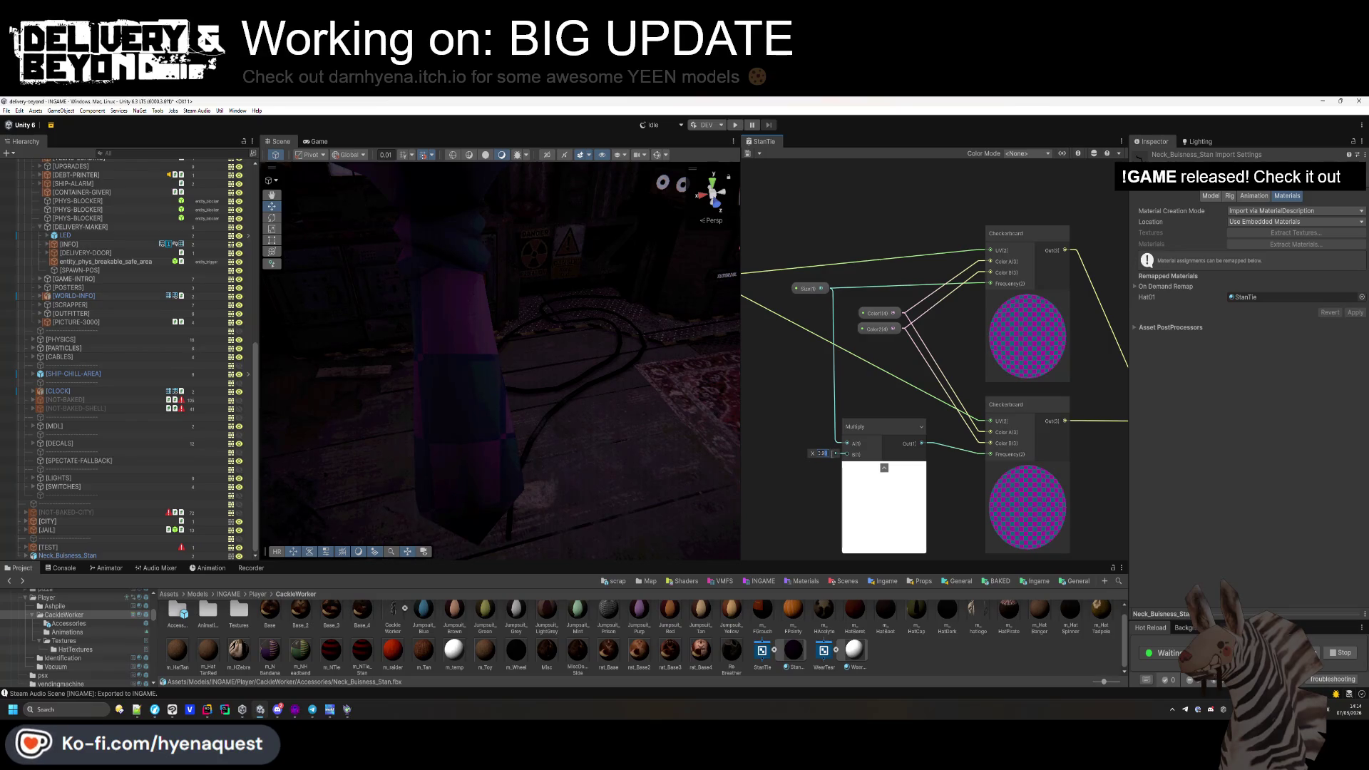
key("ctrl+s")
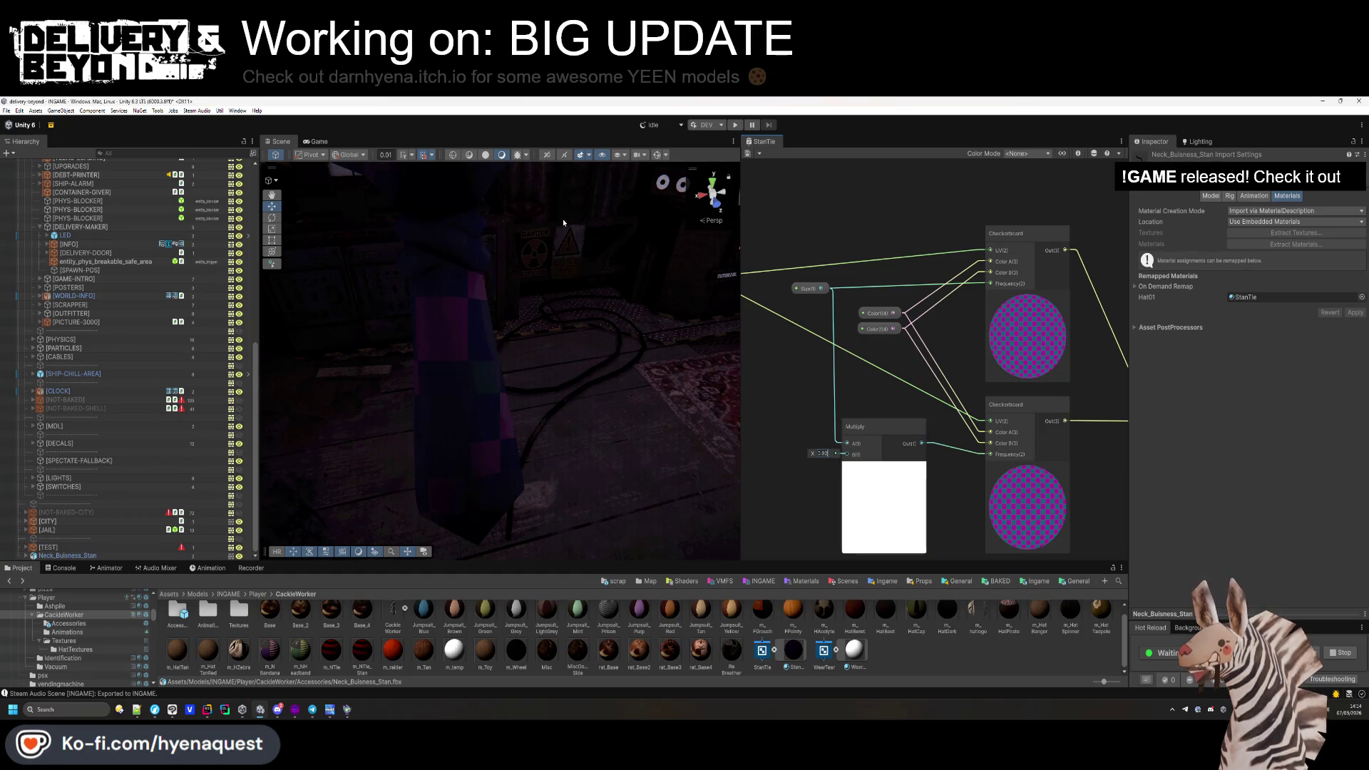
mouse_move(570, 335)
left_mouse_down()
mouse_move(590, 340)
mouse_move(553, 338)
mouse_move(565, 324)
mouse_move(618, 331)
left_mouse_up()
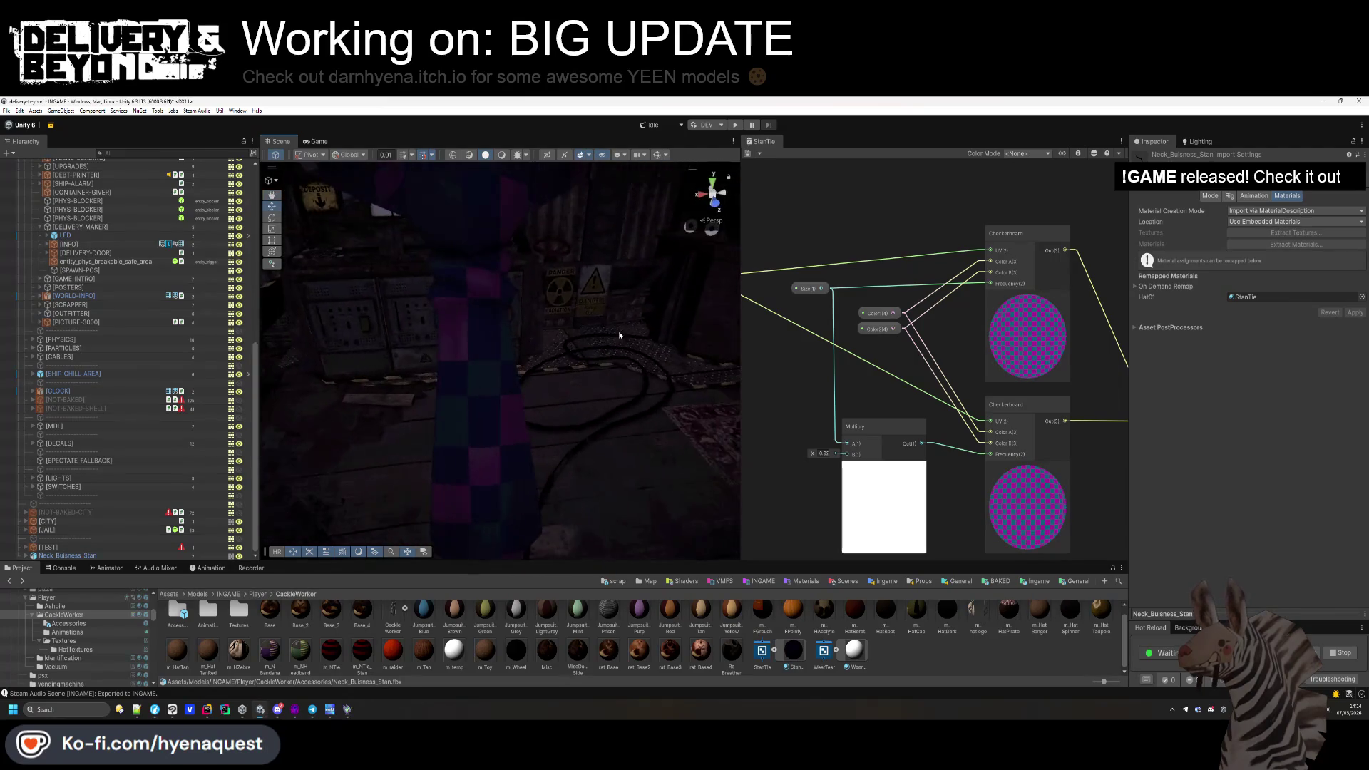
left_click_drag(832, 455, 824, 458)
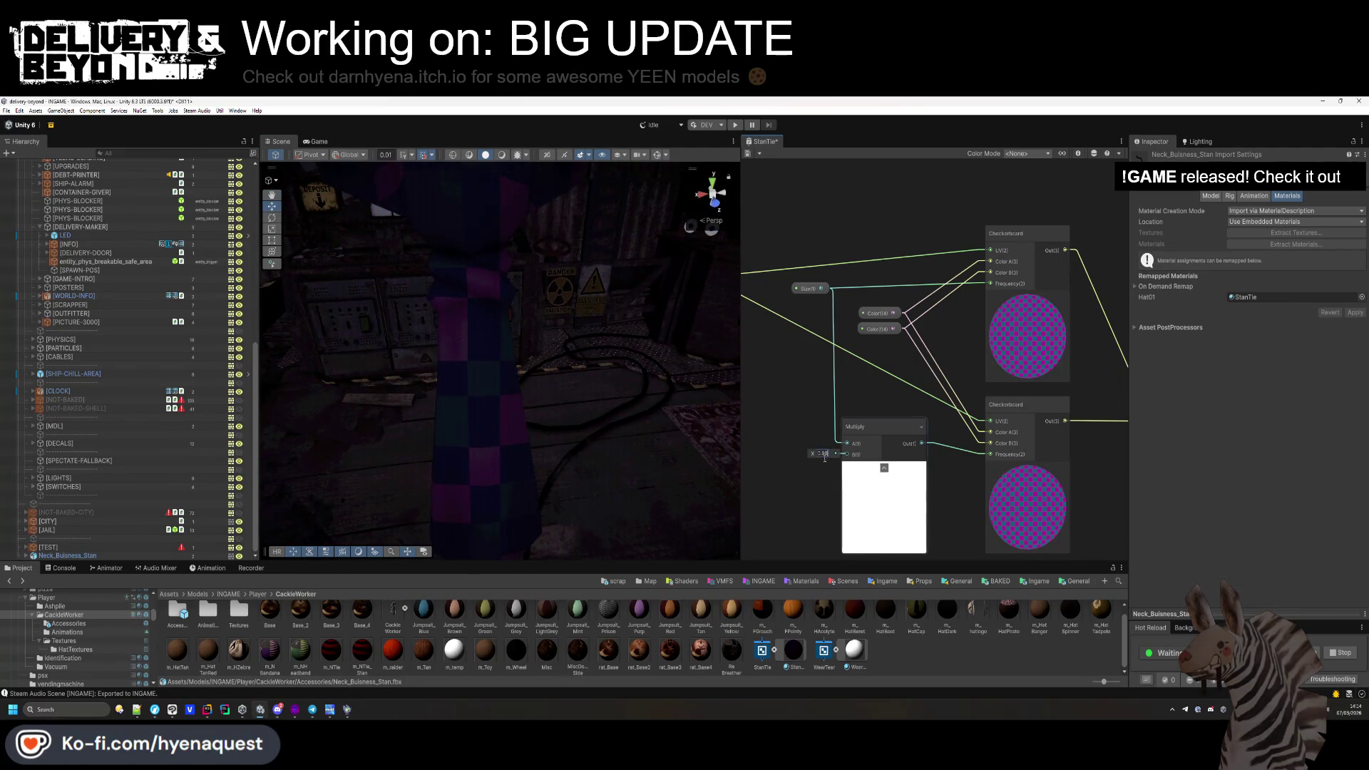
key("ctrl+s")
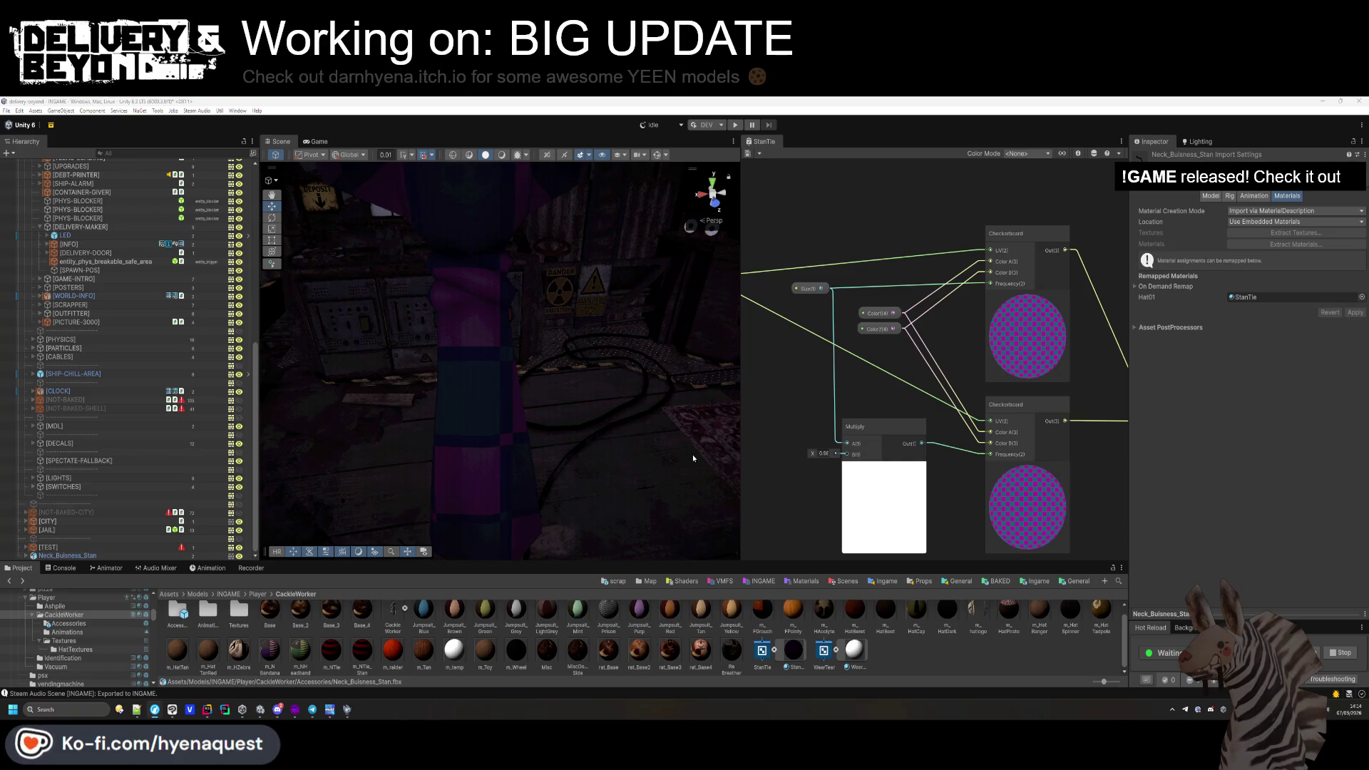
scroll(824, 430, "down", 3)
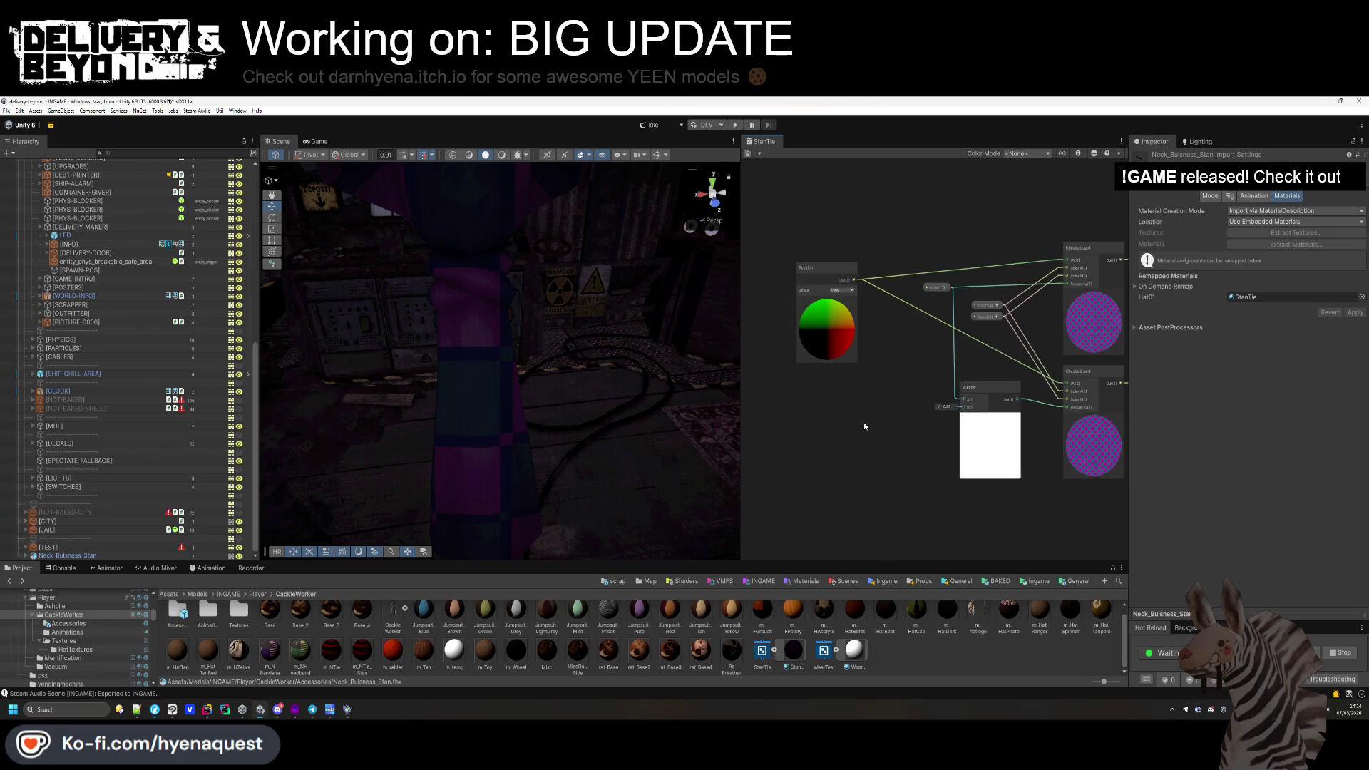
Search for 'rectangle' and create a Rectangle node in the graph.
key("space")
type("b")
key("BackSpace")
type("rec")
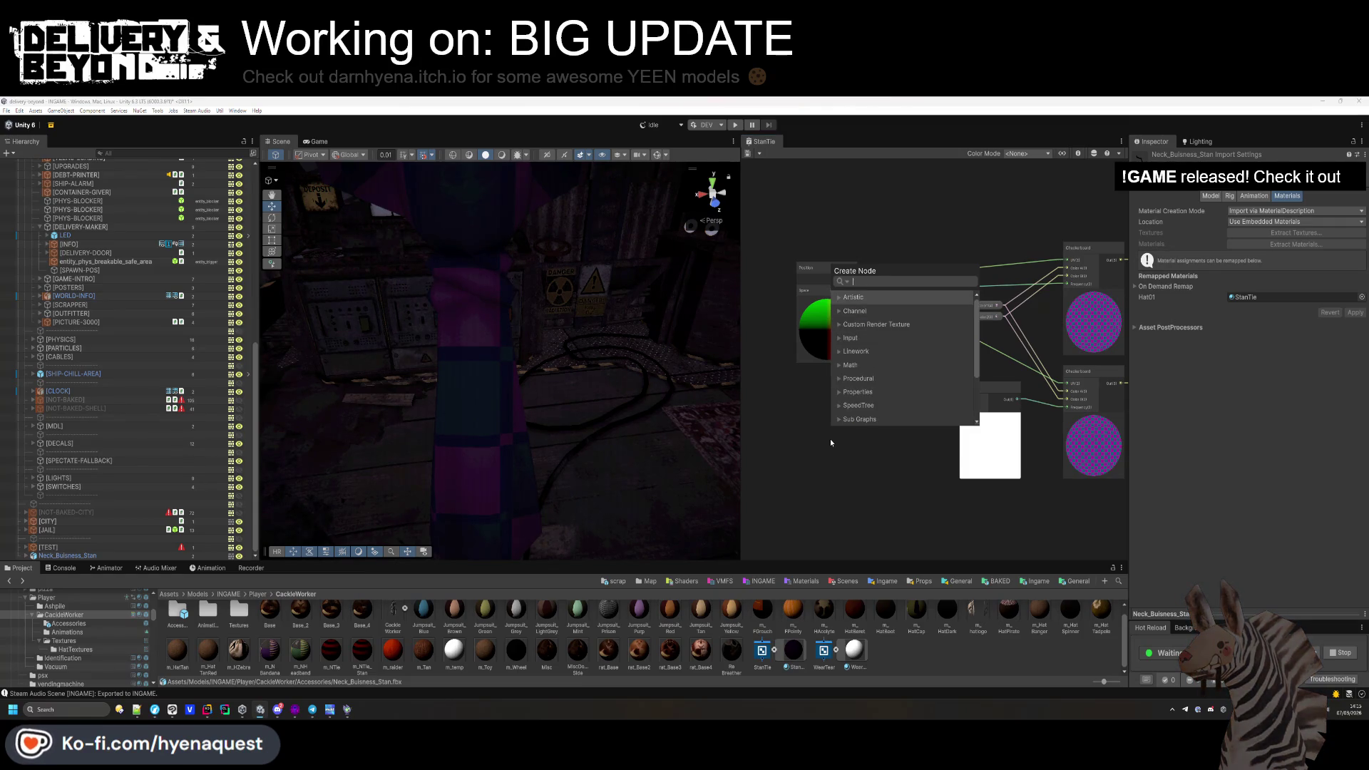
key("BackSpace")
key("BackSpace")
key("BackSpace")
type("squ")
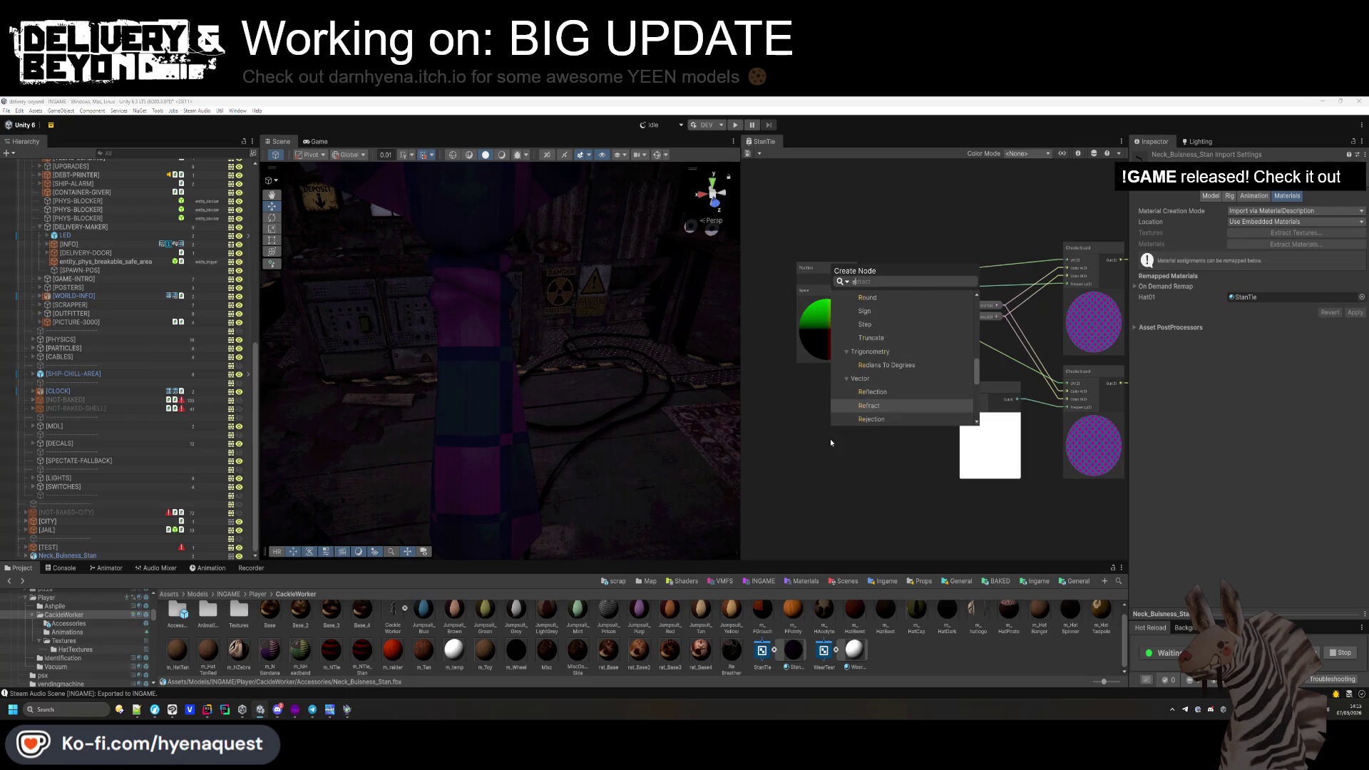
key("BackSpace")
key("BackSpace")
key("BackSpace")
type("rectagb")
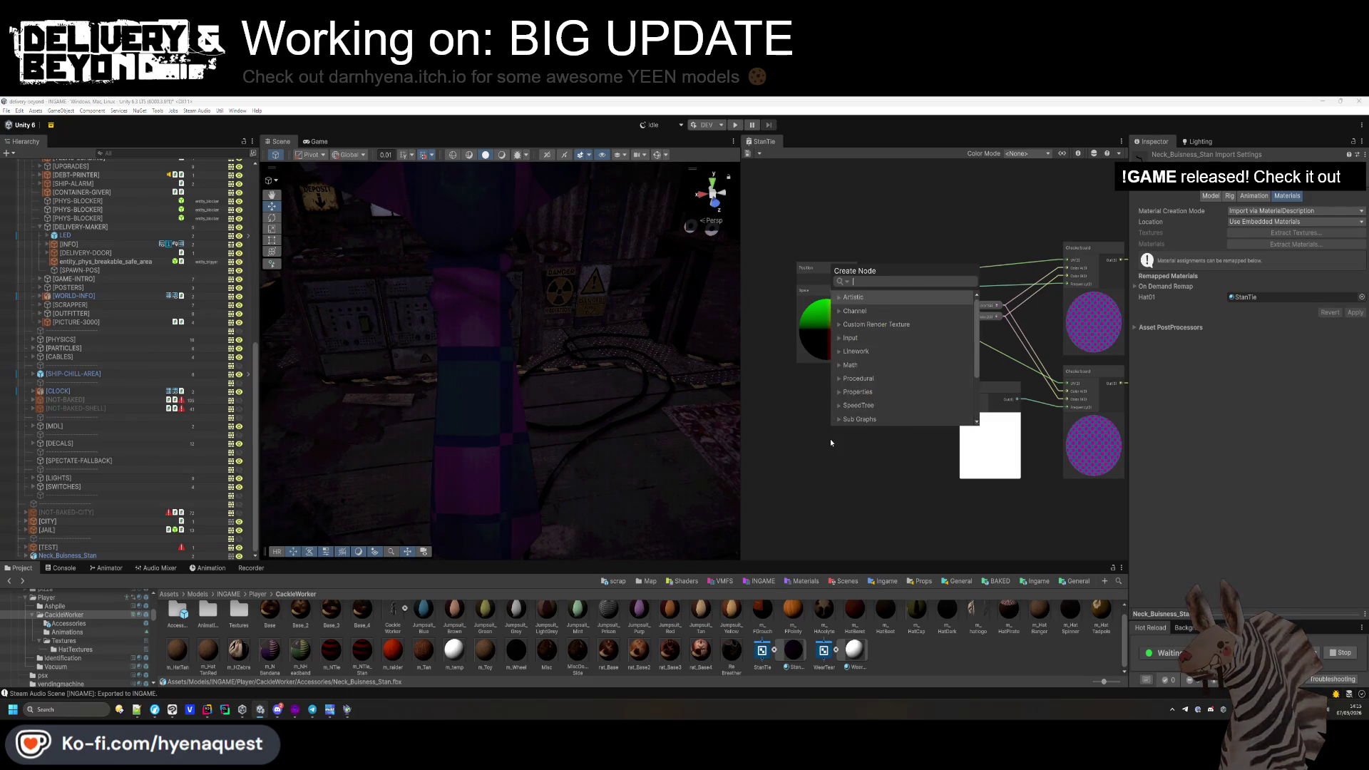
key("BackSpace")
key("BackSpace")
key("Return")
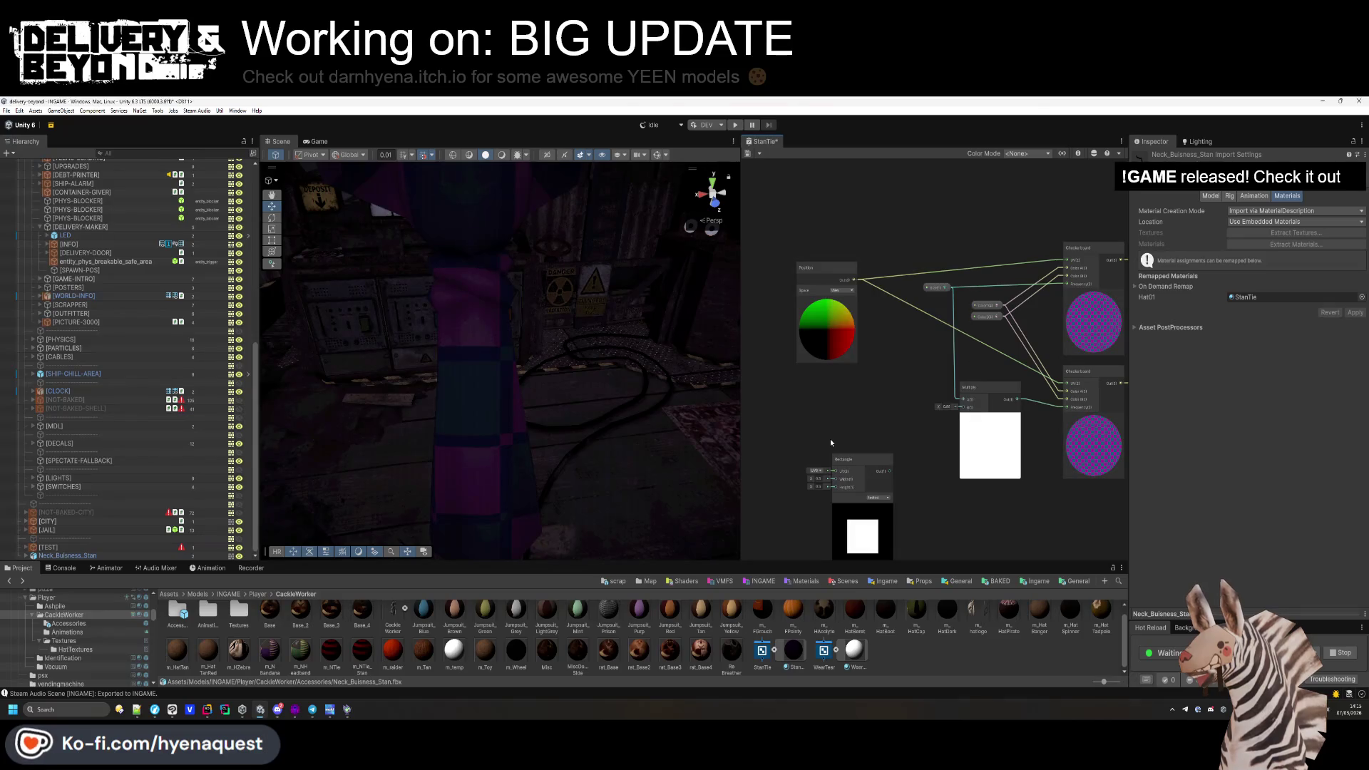
Position the Rectangle node below the Multiply node.
left_click_drag(834, 456, 896, 397)
scroll(897, 397, "up", 3)
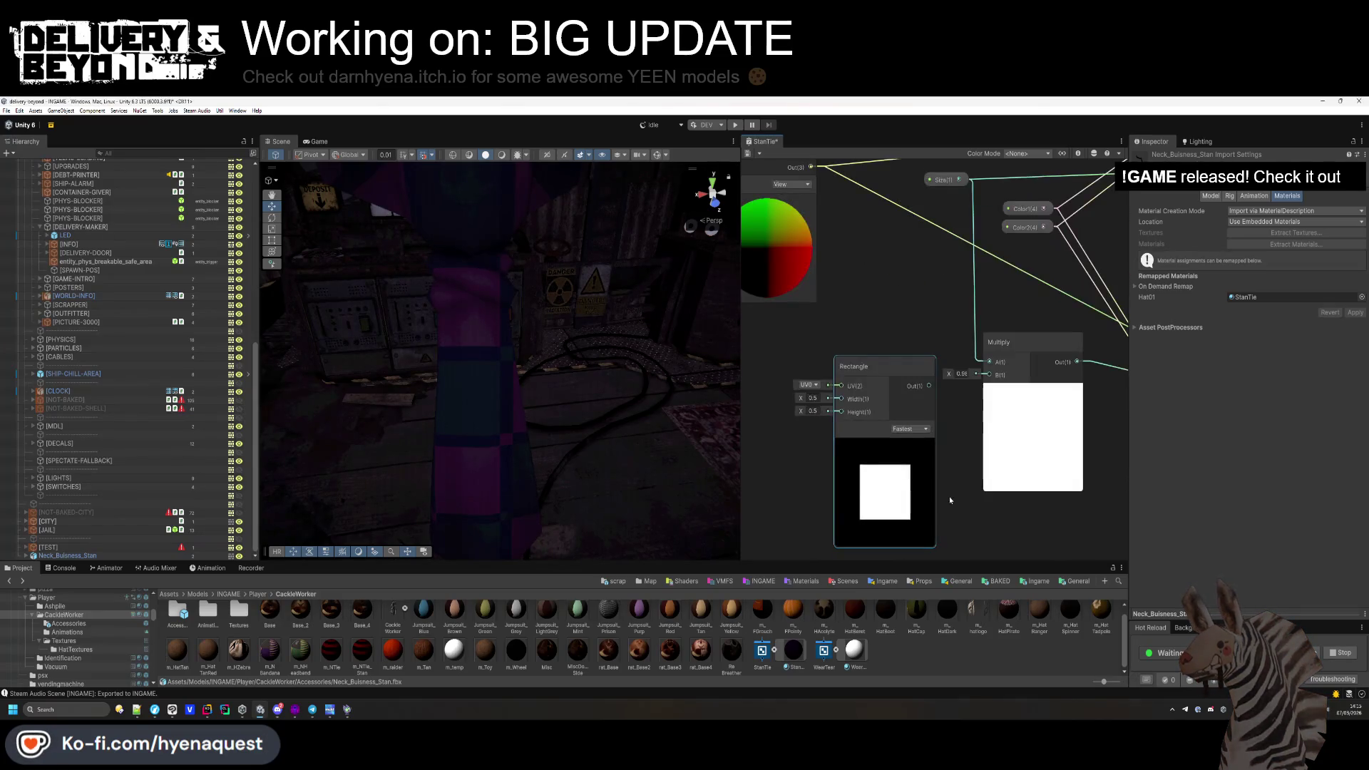
scroll(908, 497, "down", 2)
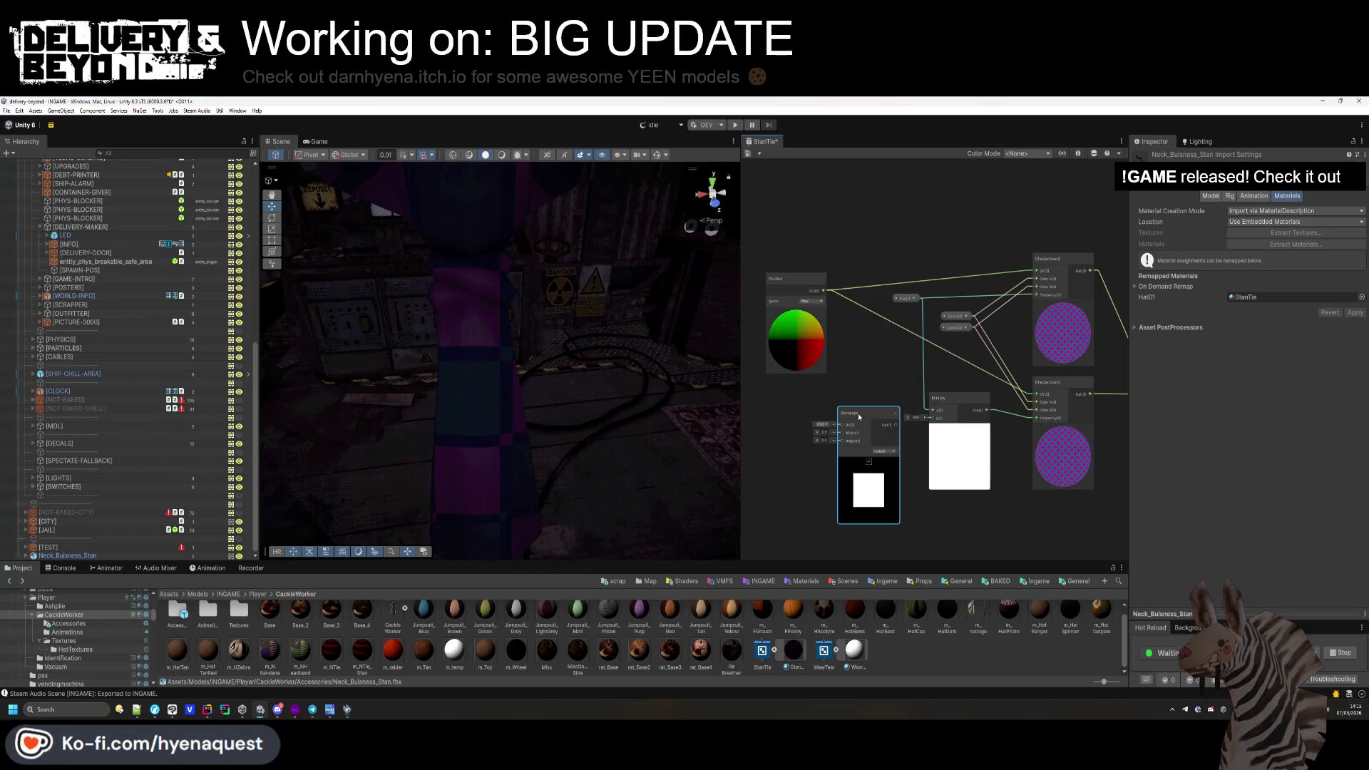
left_click_drag(989, 469, 878, 444)
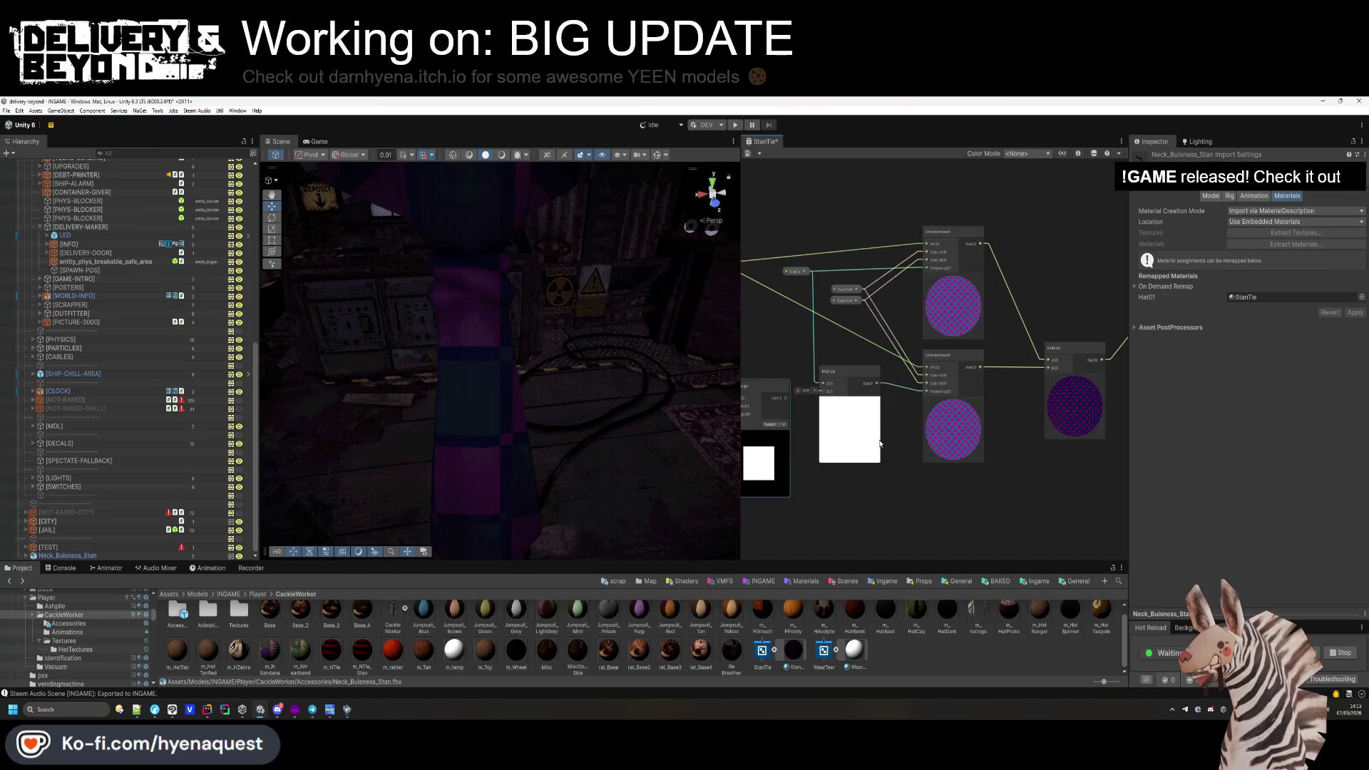
scroll(884, 438, "down", 2)
left_click(799, 403)
left_click_drag(798, 403, 1033, 460)
scroll(1010, 429, "up", 4)
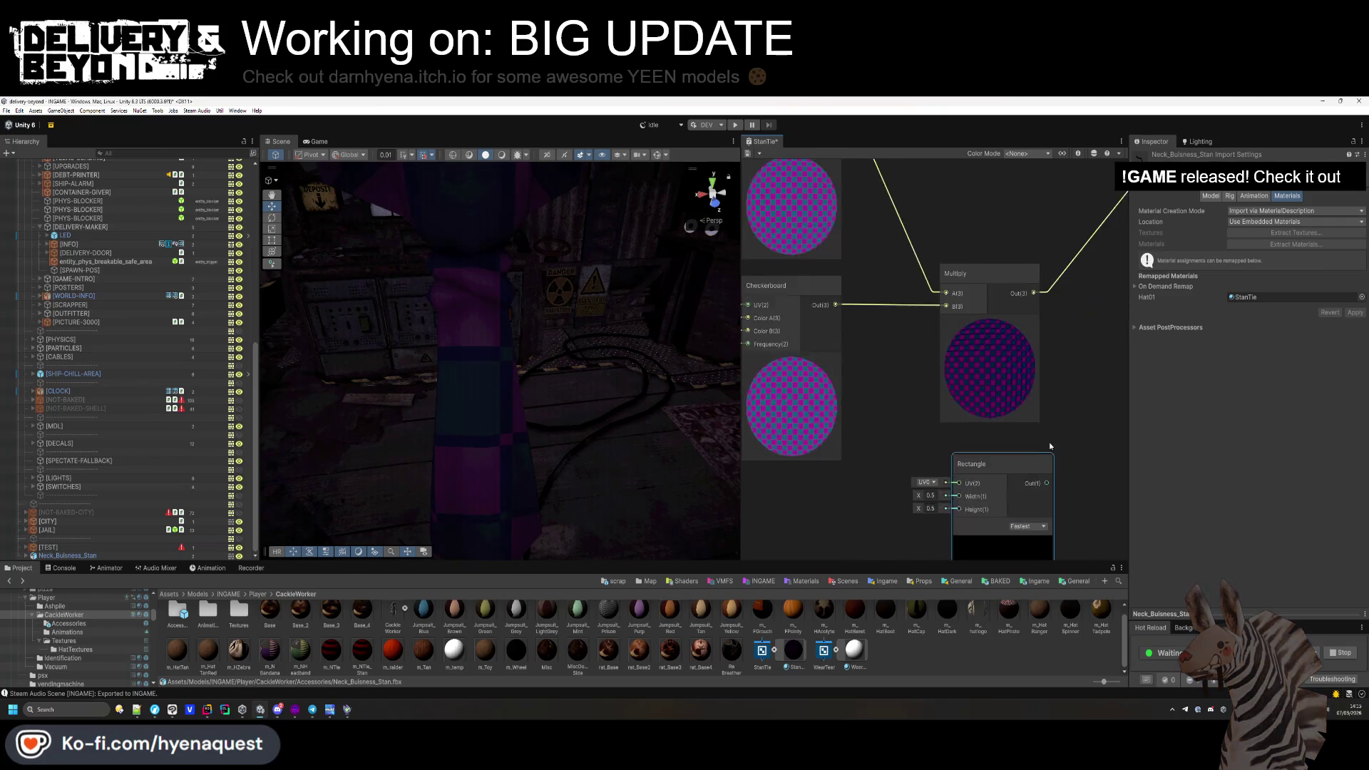
scroll(1009, 429, "down", 5)
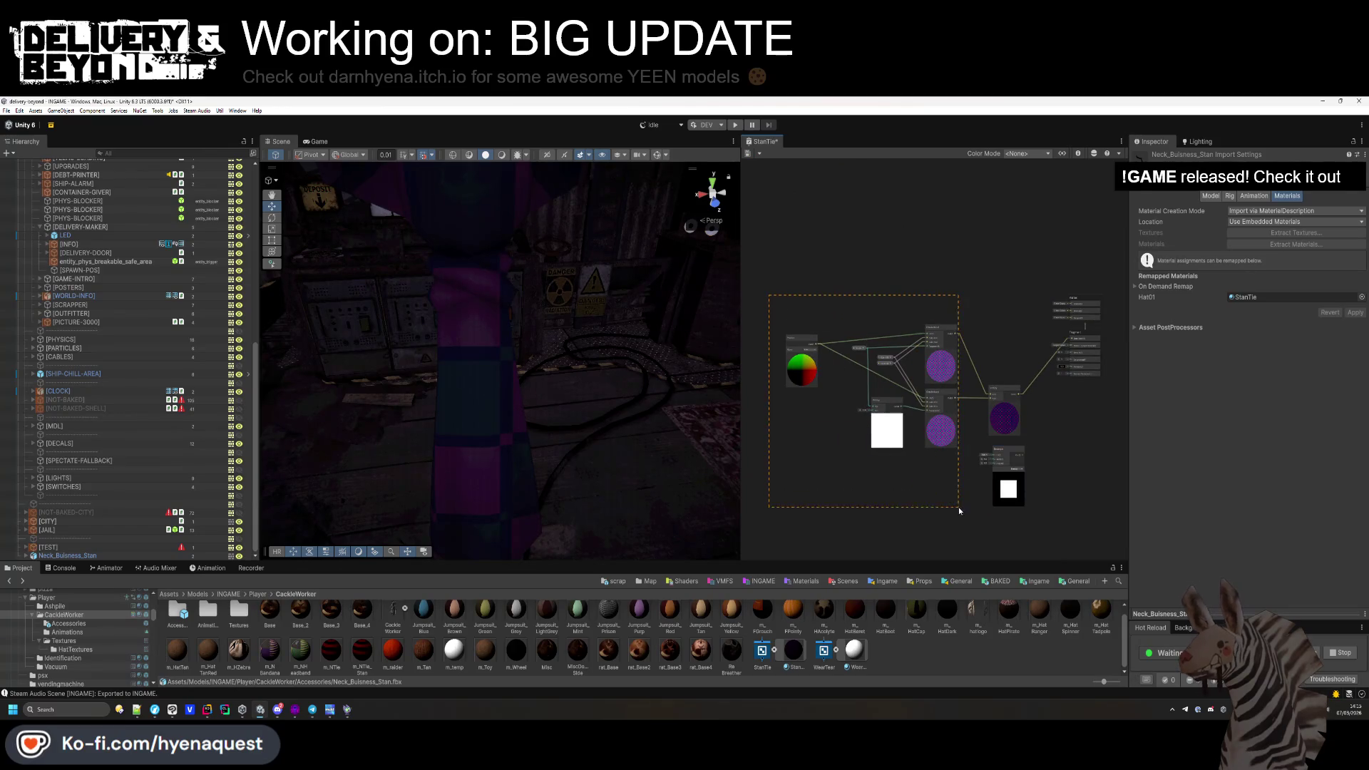
Group the connected checkerboard nodes and title the group MAYBE.
scroll(946, 333, "up", 2)
scroll(1005, 378, "down", 2)
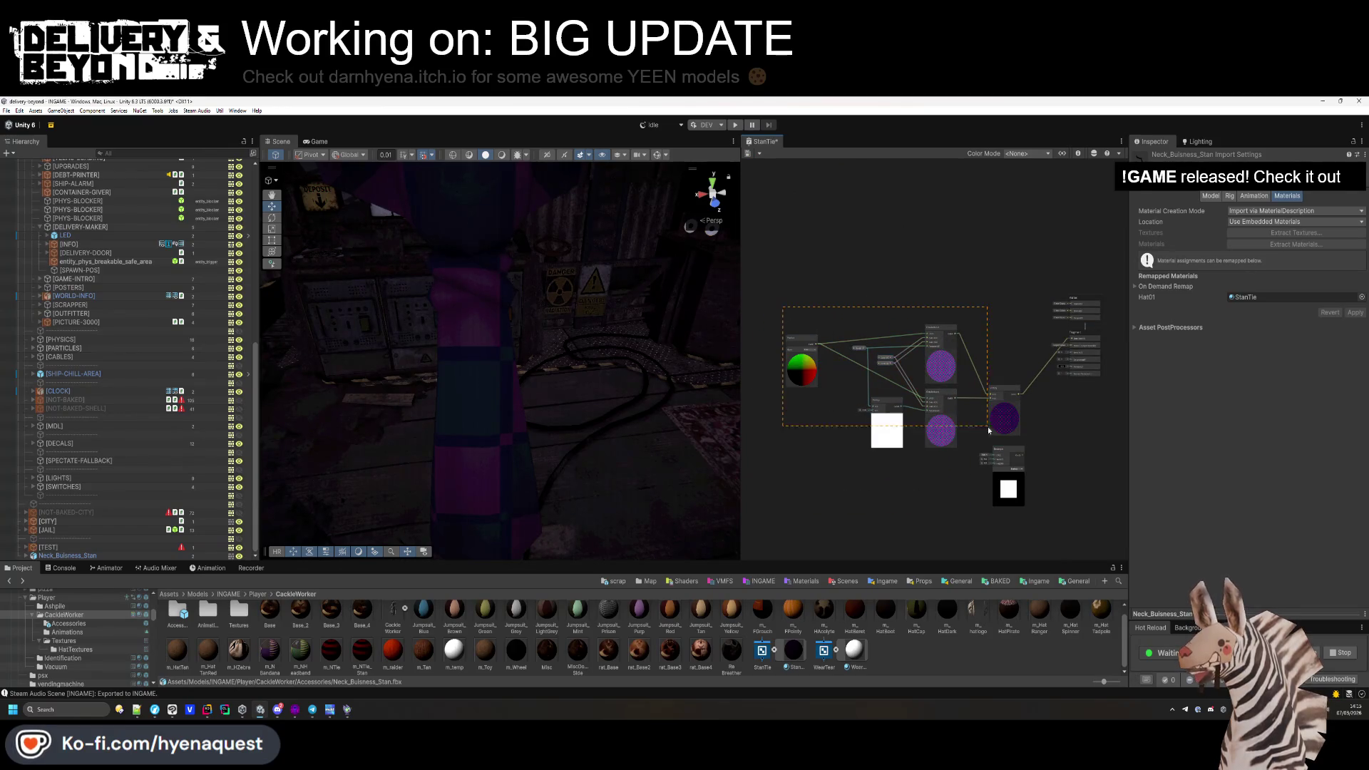
left_click_drag(1005, 379, 881, 296)
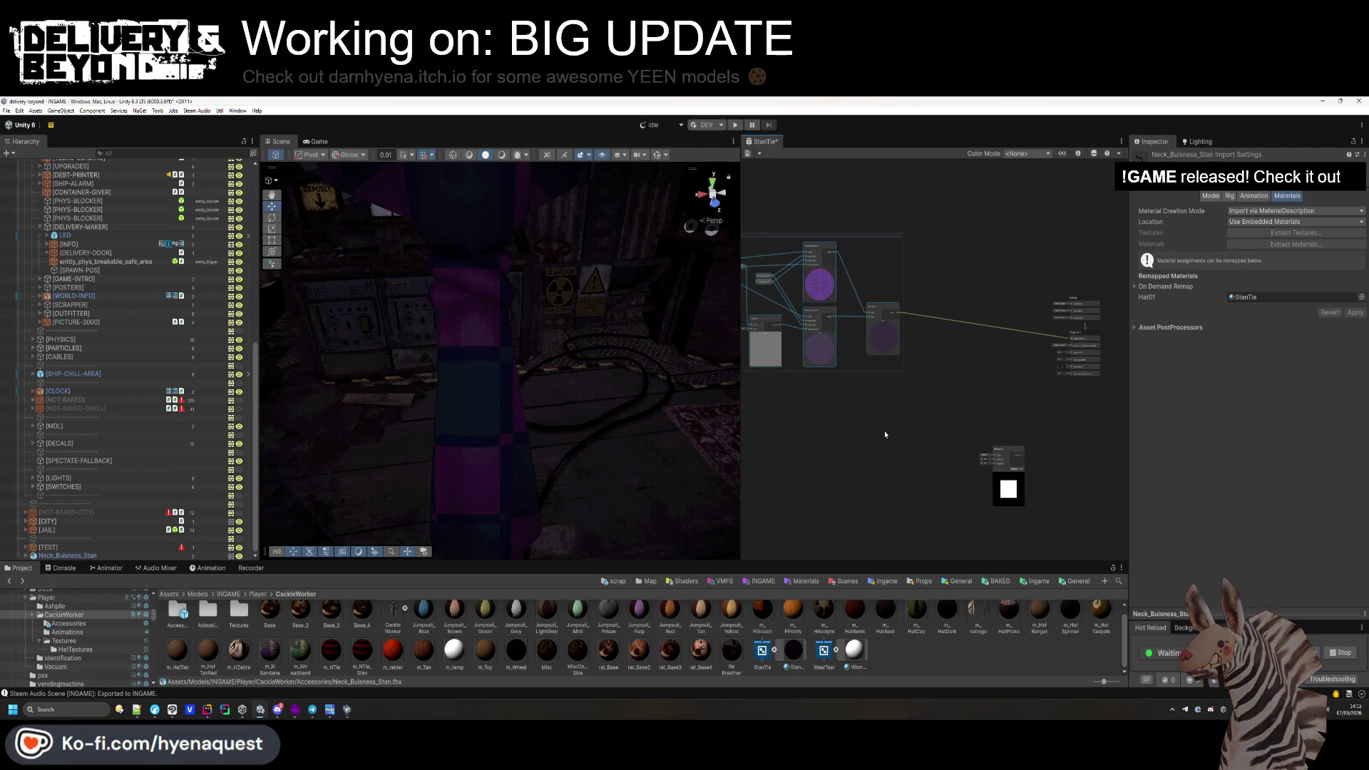
key("ctrl+g")
double_click(891, 250)
type("MAYBE")
left_click(969, 462)
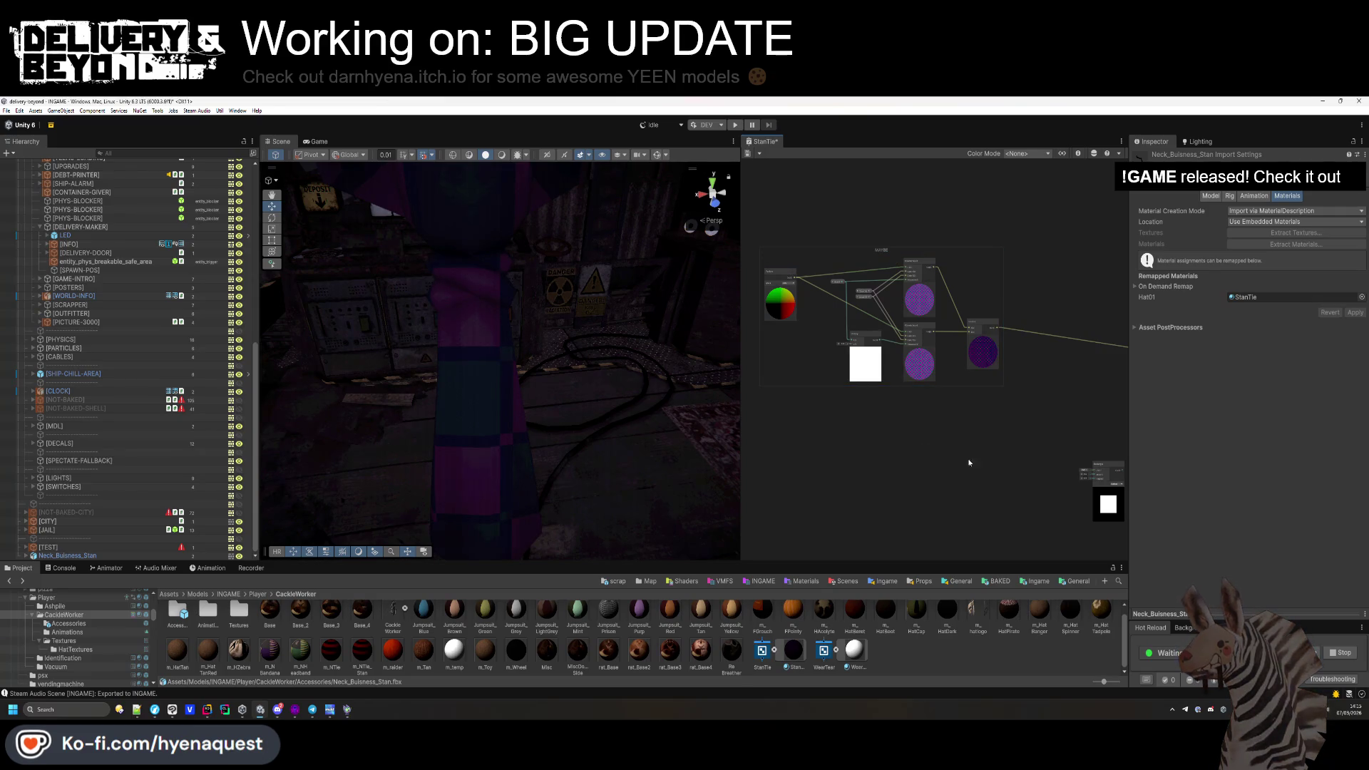
Connect the Position output to the Rectangle node's UV input.
left_click_drag(969, 463, 901, 433)
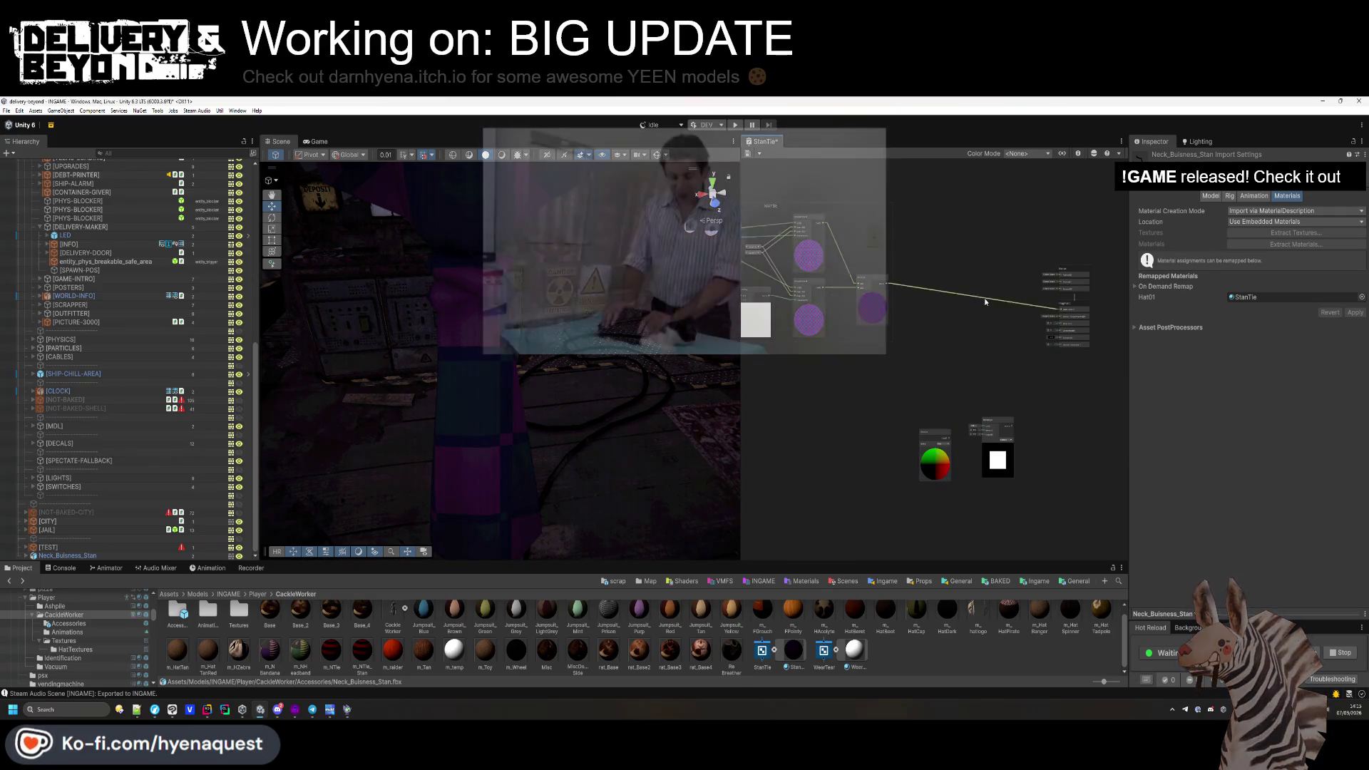
left_click_drag(939, 274, 1018, 331)
scroll(1011, 407, "up", 5)
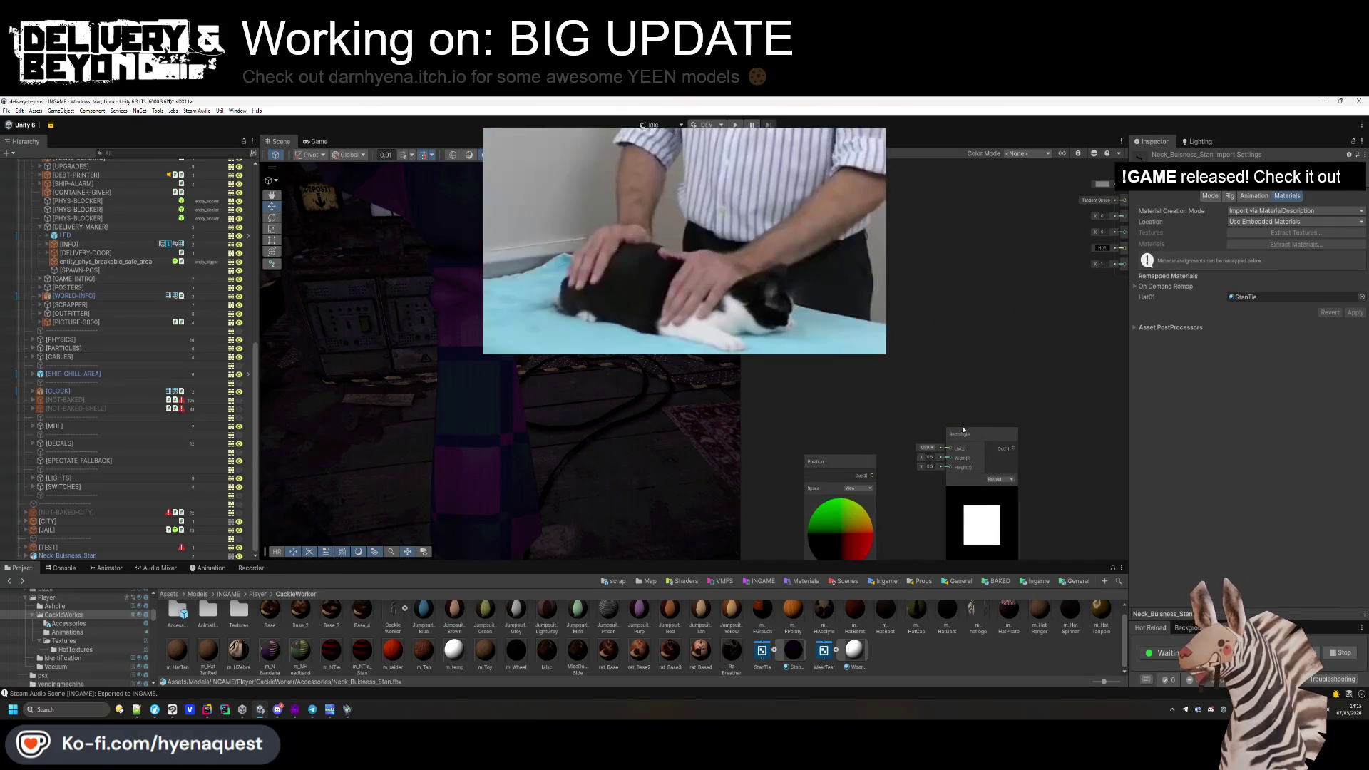
scroll(873, 378, "down", 3)
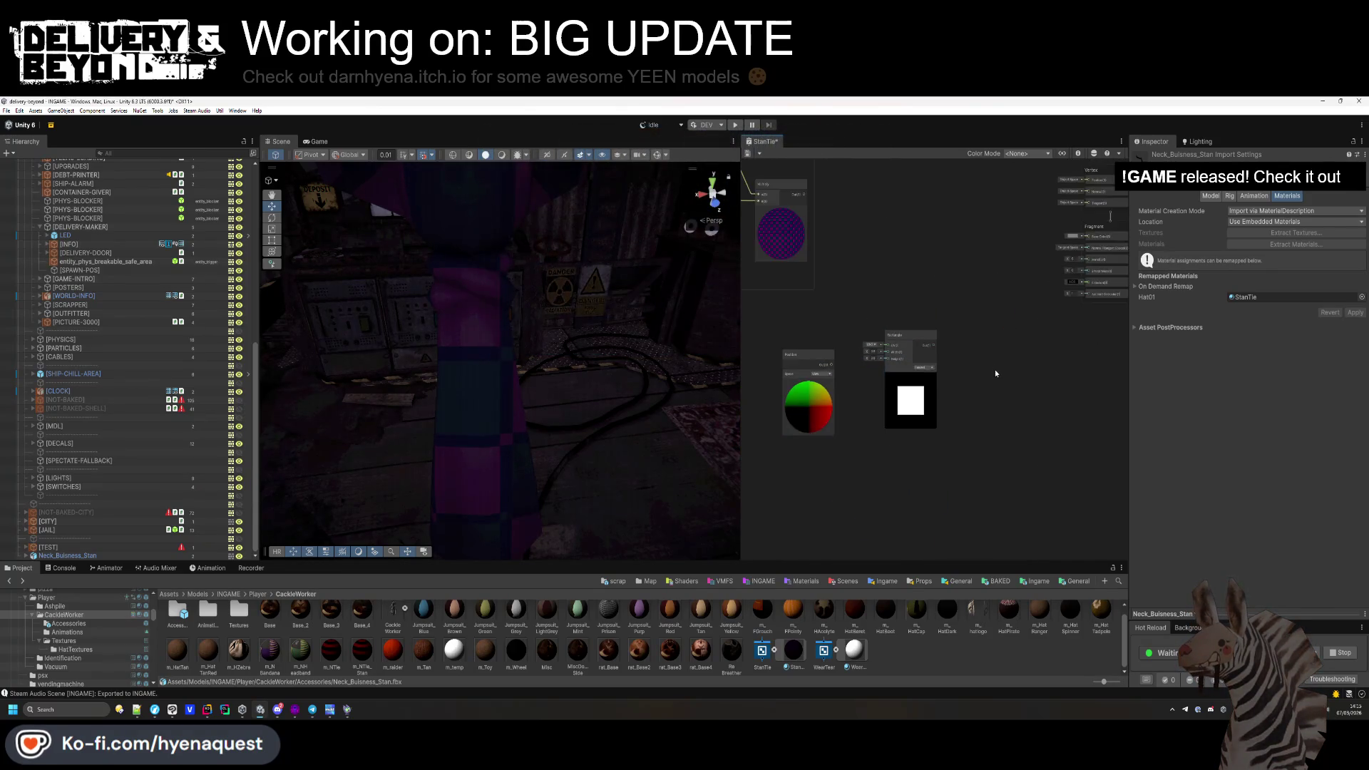
mouse_move(871, 382)
left_mouse_down()
mouse_move(886, 364)
mouse_move(882, 399)
left_mouse_up()
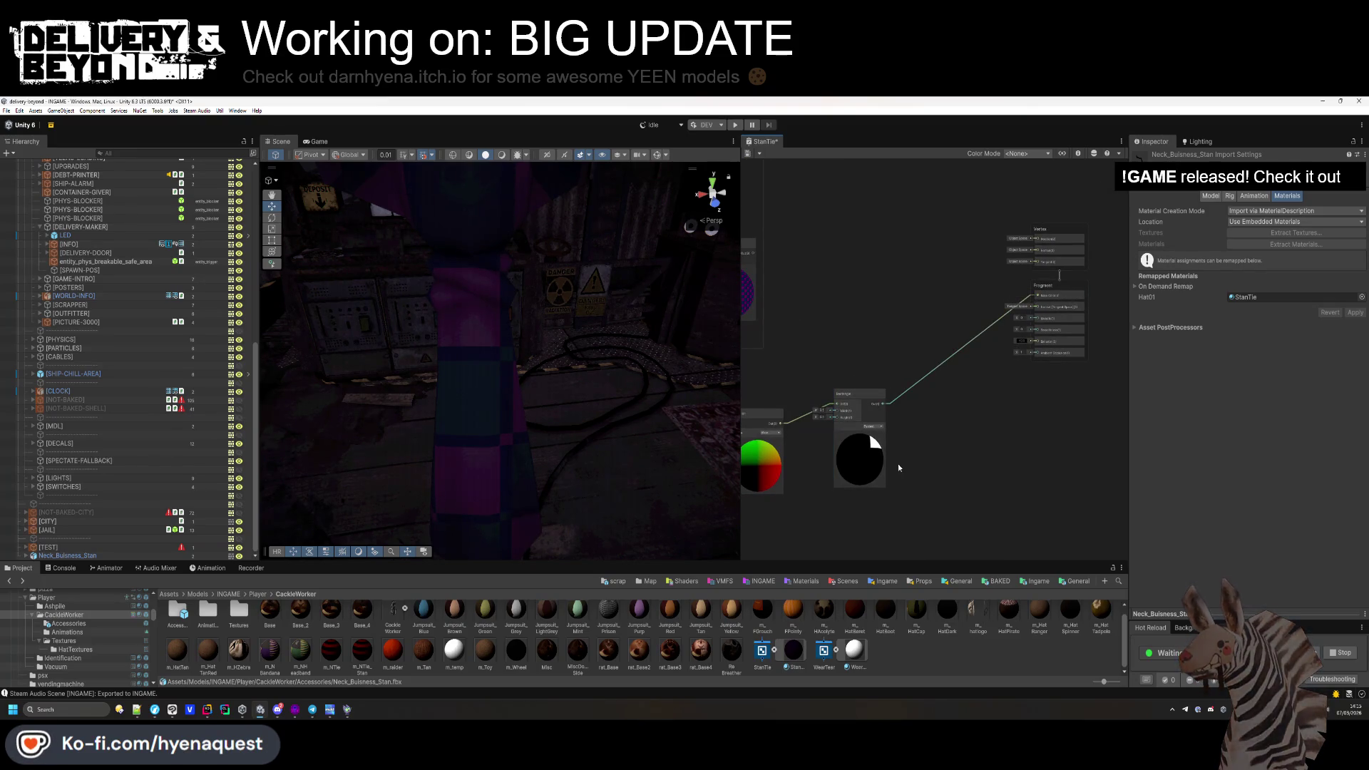
Add a Tiling And Offset node and arrange it beside the Rectangle node.
scroll(855, 442, "up", 4)
key("space")
type("tiling")
key("Return")
scroll(1074, 391, "down", 3)
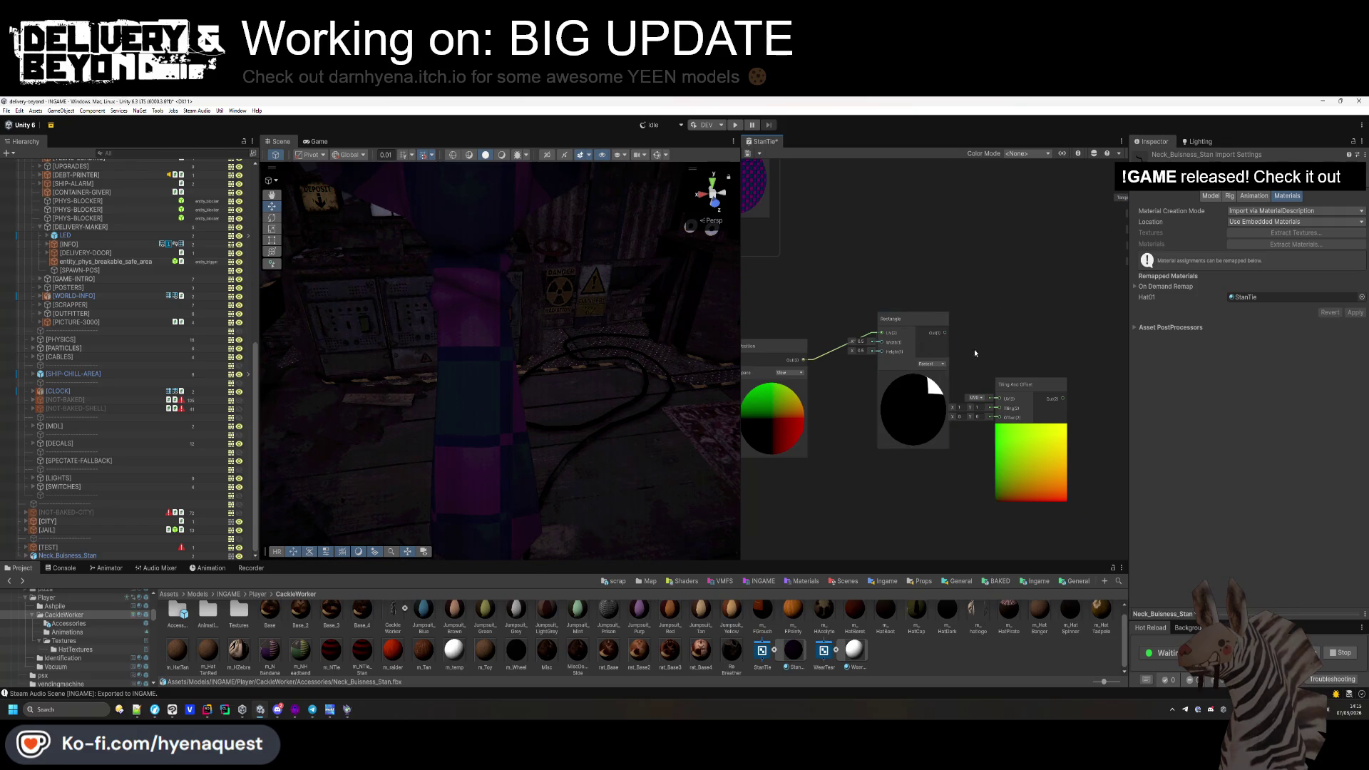
left_click_drag(1106, 352, 866, 334)
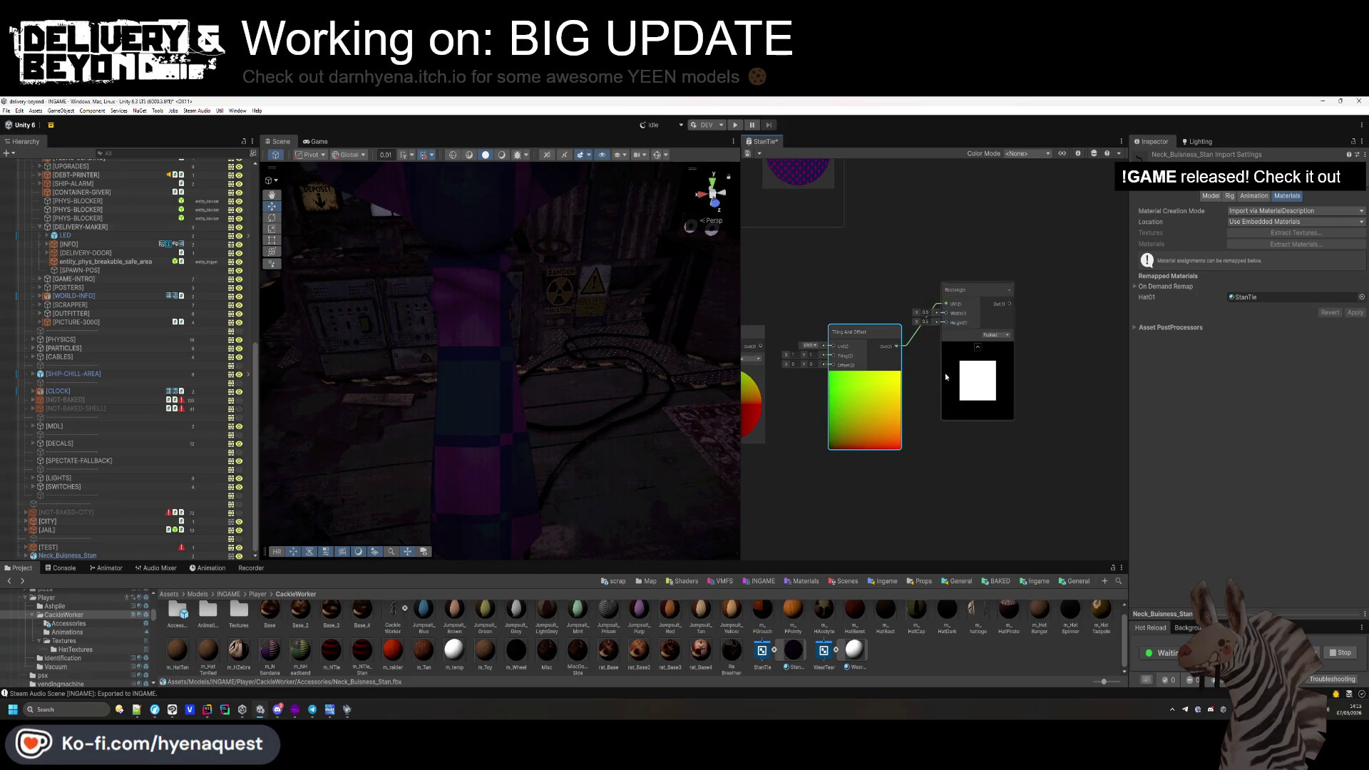
left_click(897, 304)
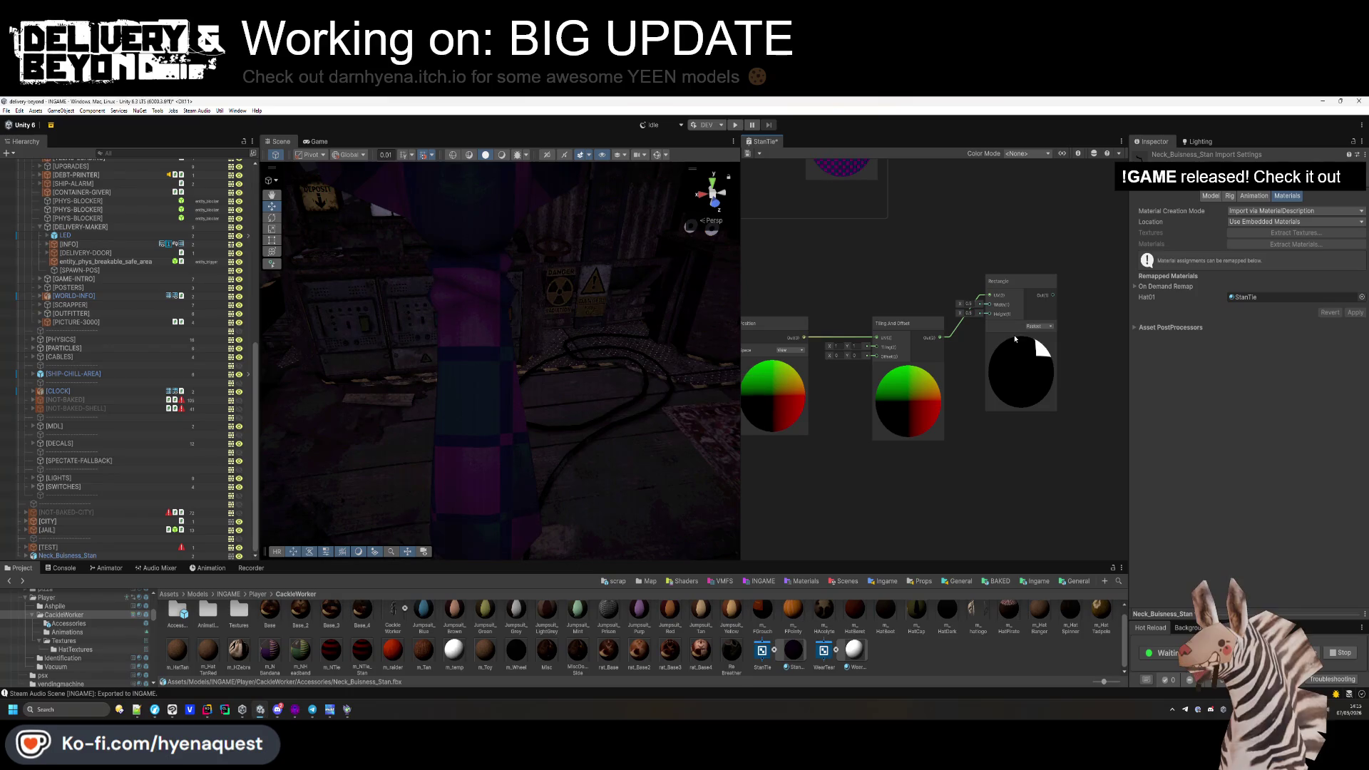
Feed the Rectangle output into the master node's Base Color and save the shader.
left_click(794, 650)
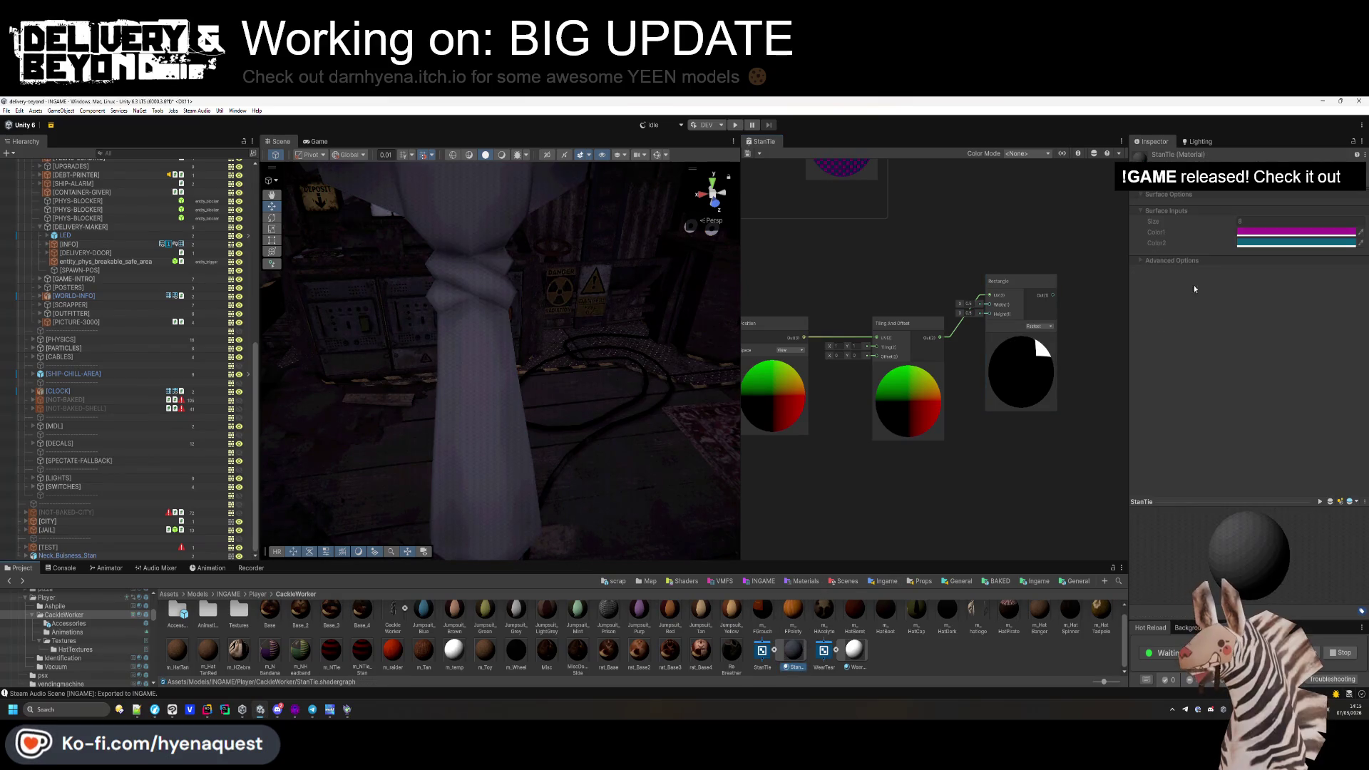
mouse_move(998, 344)
left_mouse_down()
mouse_move(884, 409)
mouse_move(884, 436)
mouse_move(771, 492)
left_mouse_up()
left_click_drag(831, 440, 1042, 289)
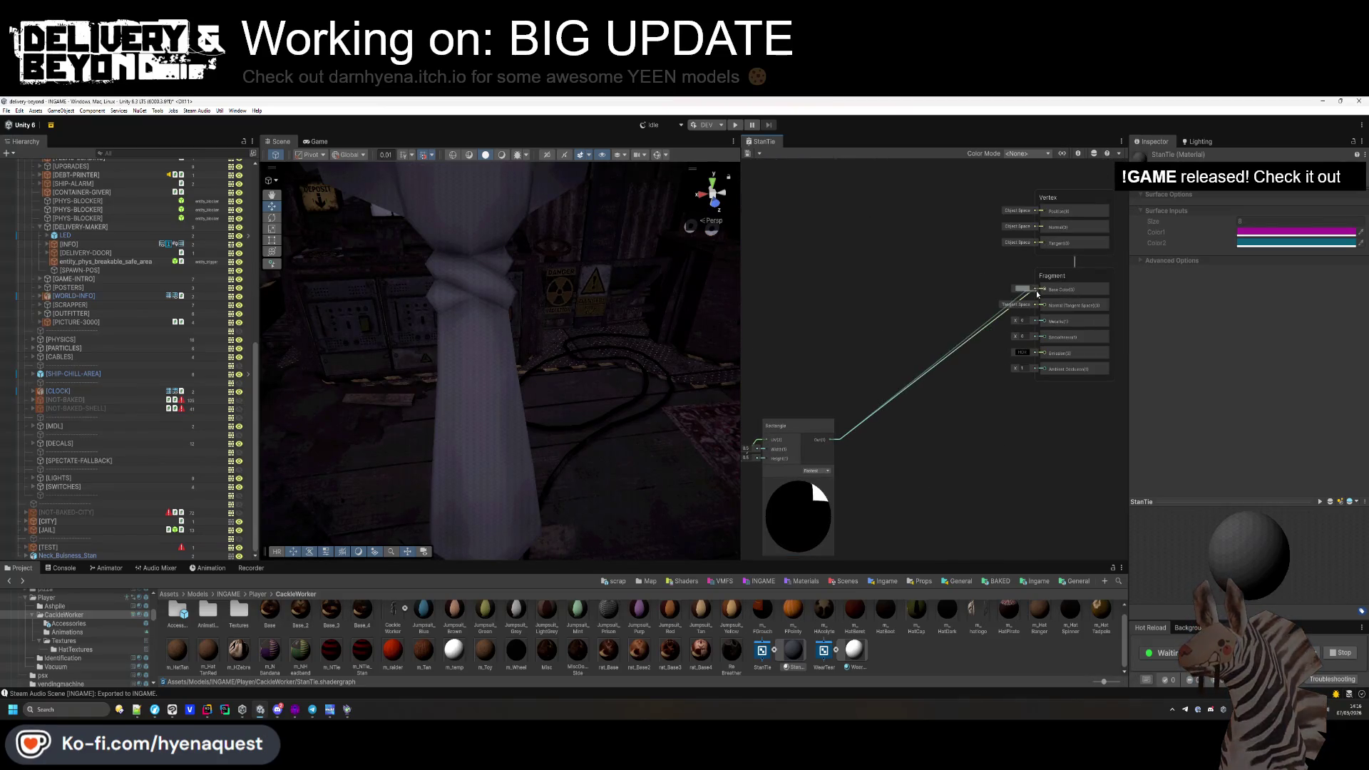
key("ctrl+s")
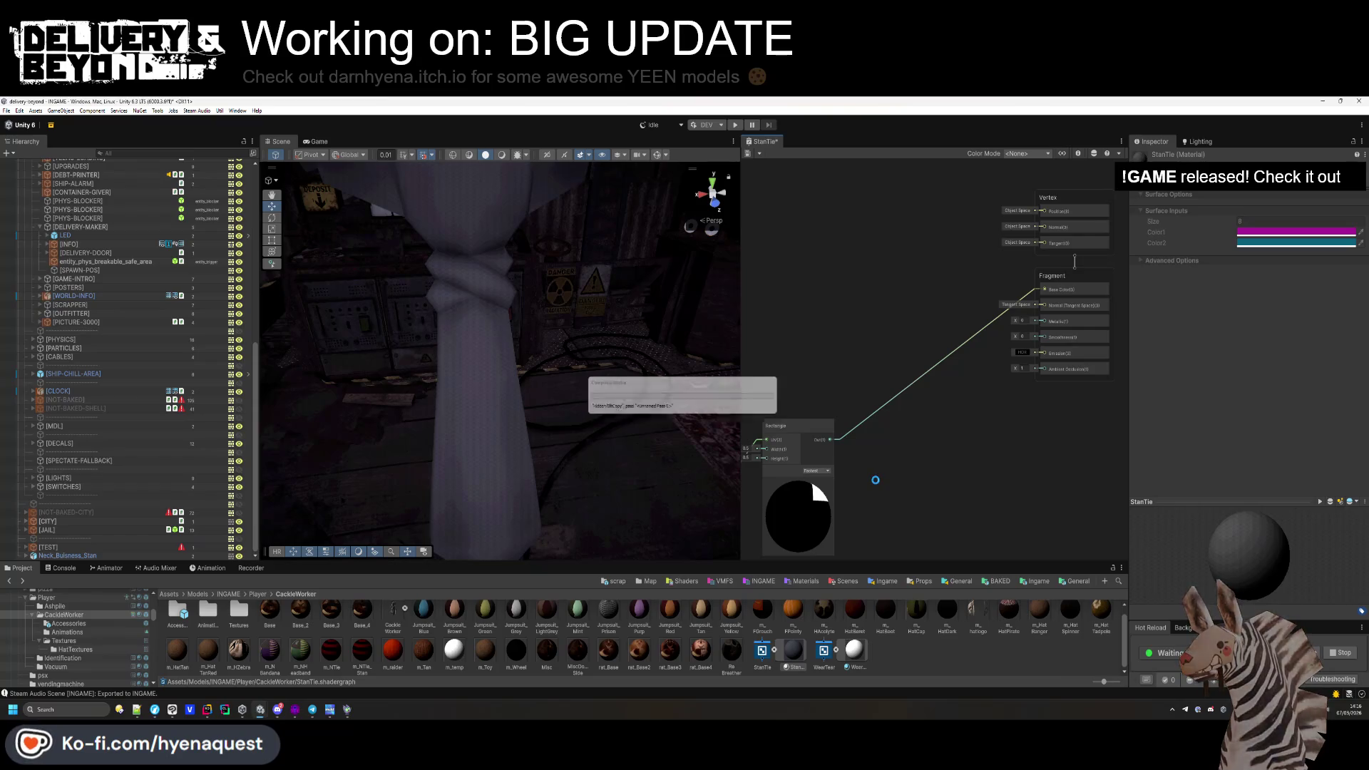
Try a Tiling X value of 4.43, then undo it back to 1.
left_click_drag(876, 485, 934, 467)
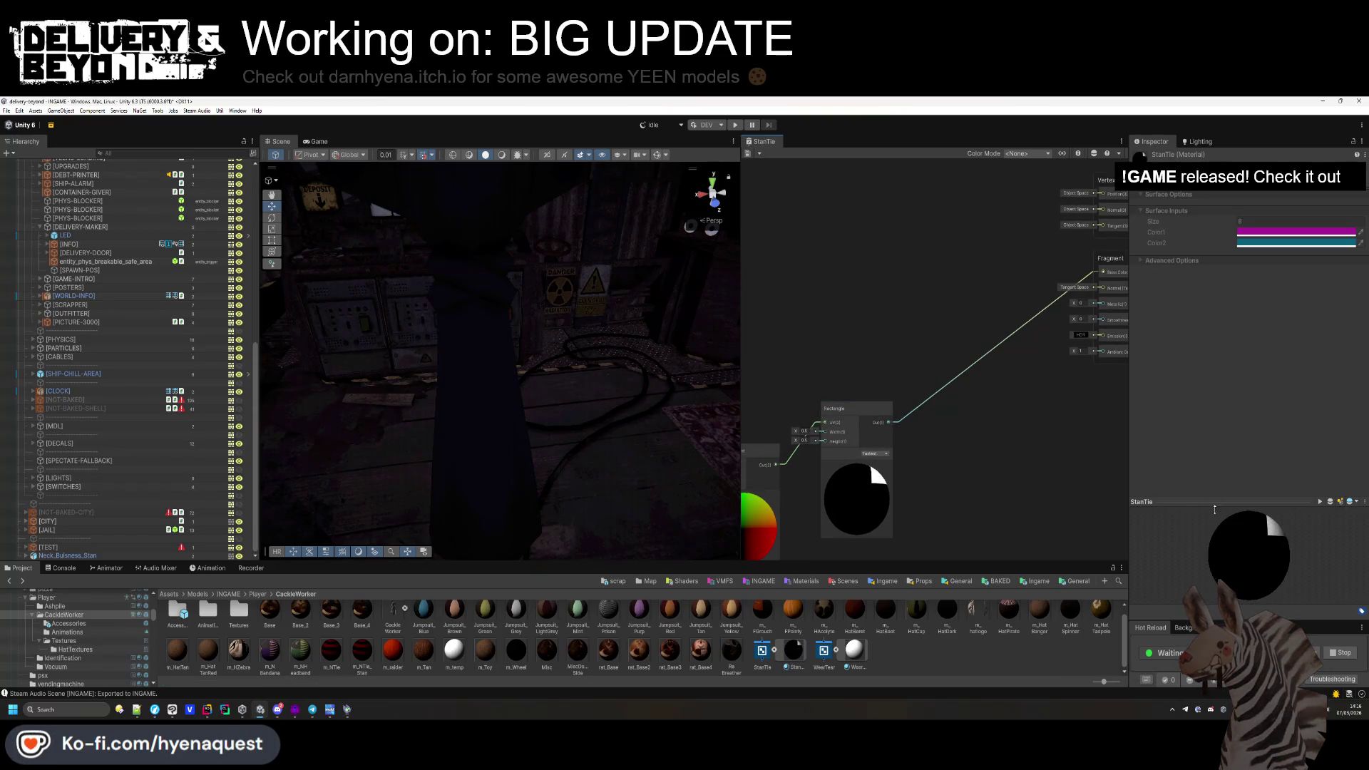
mouse_move(1006, 484)
left_mouse_down()
mouse_move(1107, 417)
mouse_move(1096, 433)
mouse_move(1135, 431)
left_mouse_up()
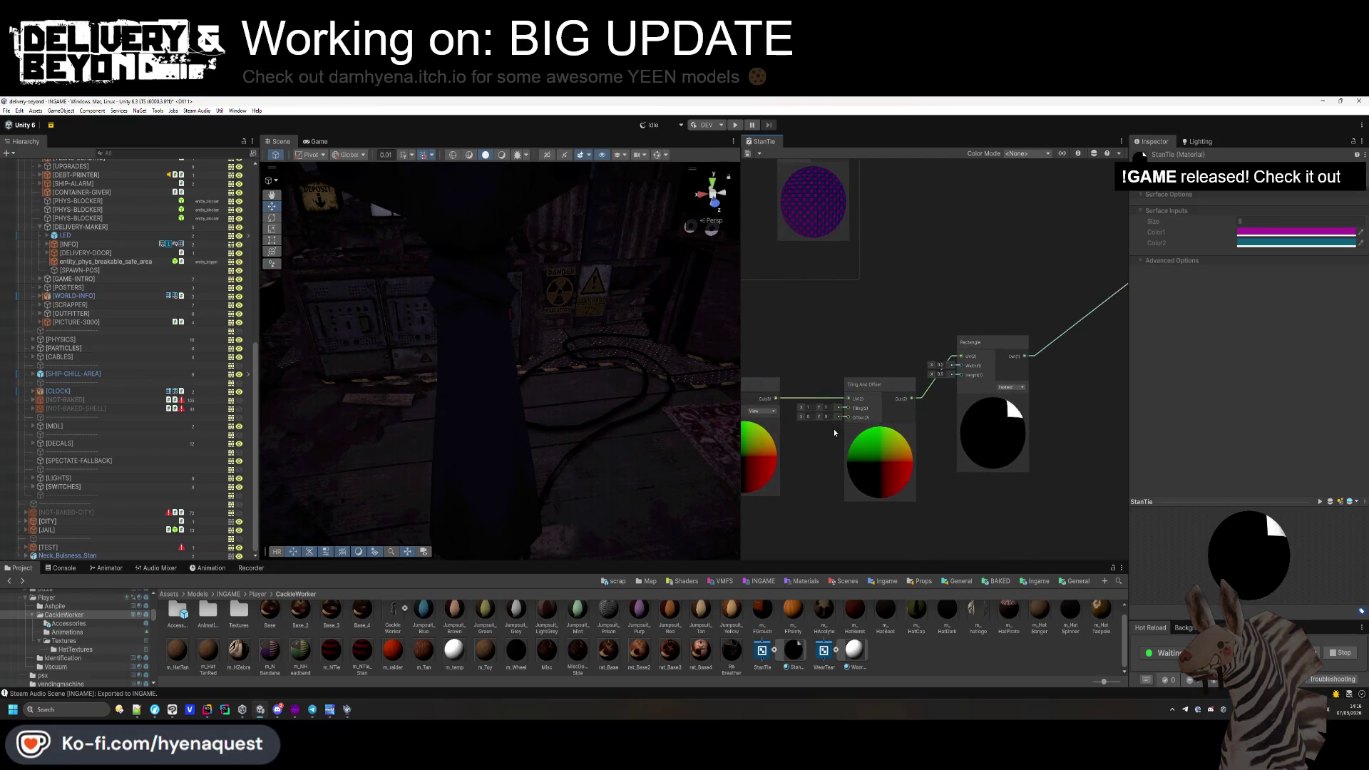
left_click_drag(804, 409, 837, 430)
key("ctrl+z")
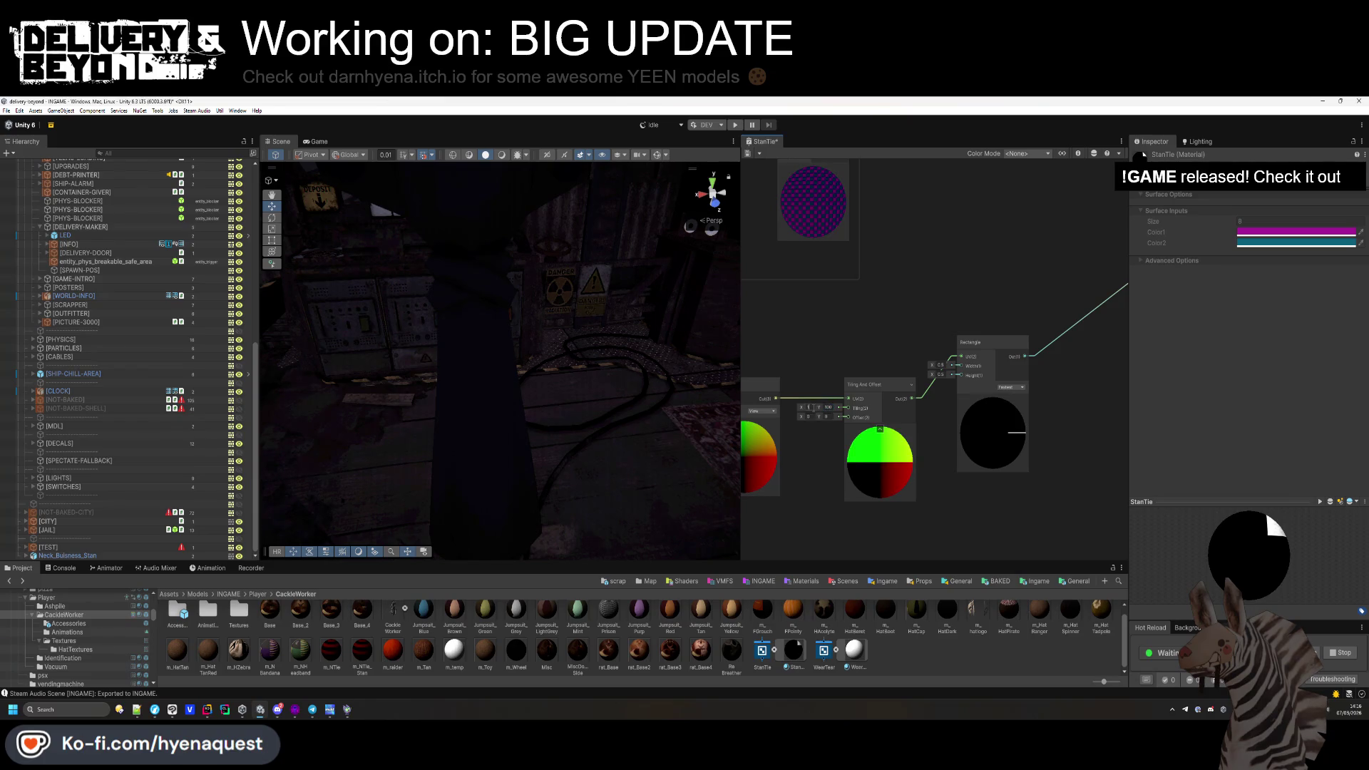
scroll(855, 342, "down", 5)
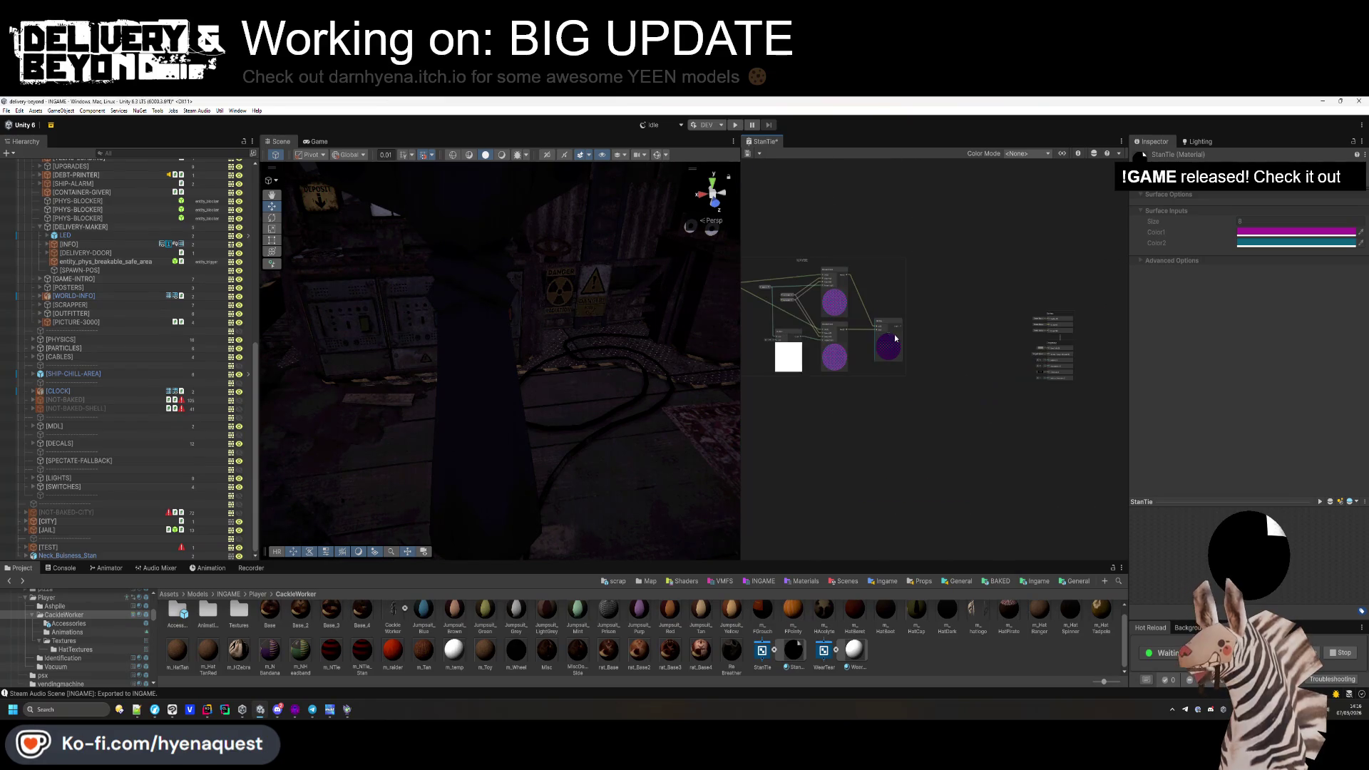
Frame the MAYBE node group in the graph and orbit the scene around the tie.
key("a")
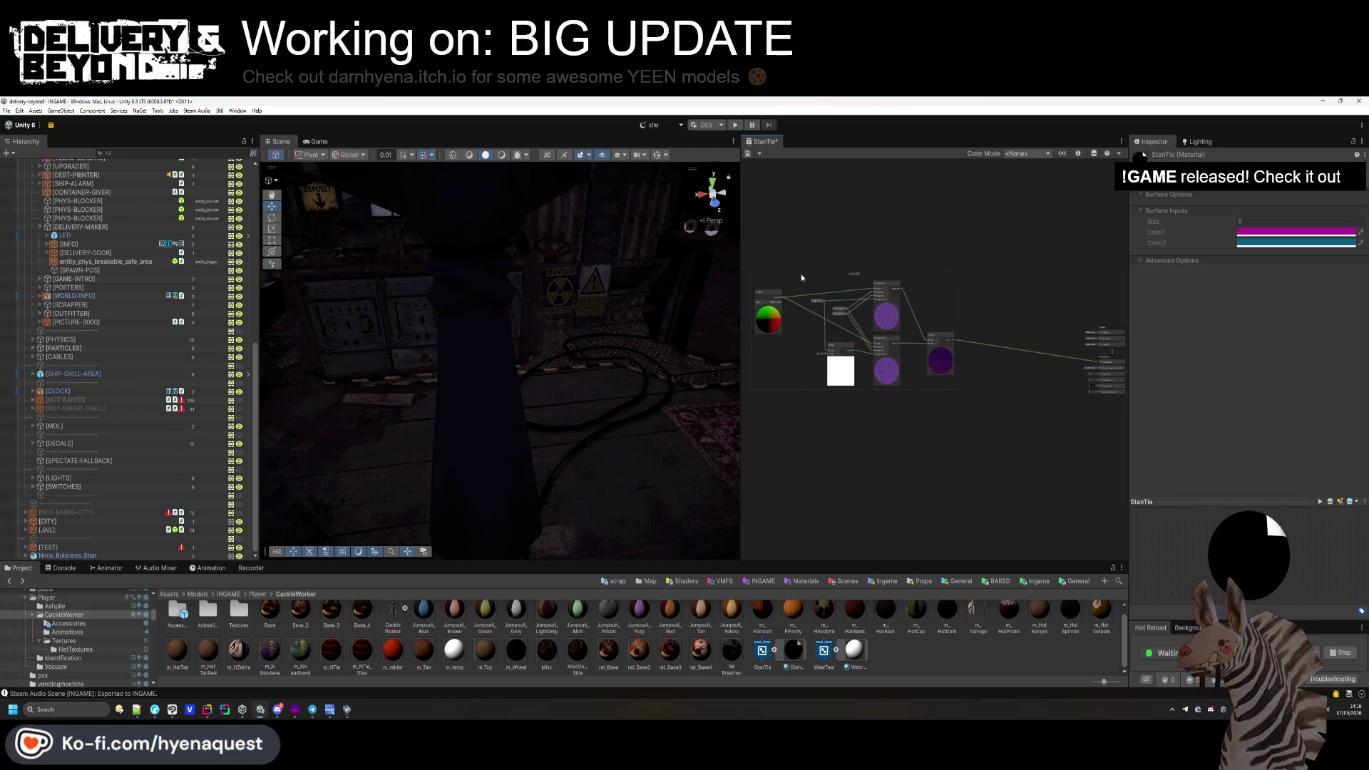
left_click_drag(866, 289, 867, 288)
key("f")
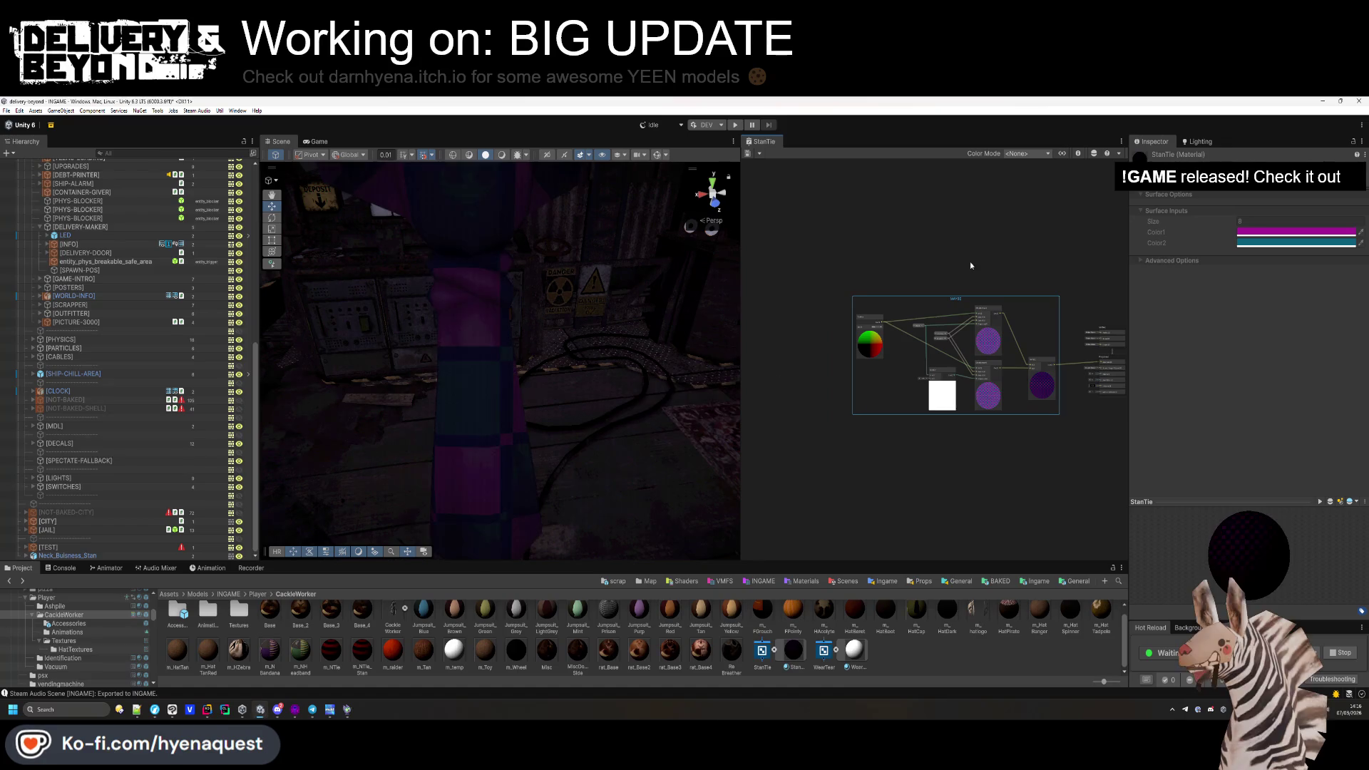
mouse_move(474, 367)
left_mouse_down()
mouse_move(479, 345)
mouse_move(473, 385)
mouse_move(475, 367)
mouse_move(458, 369)
left_mouse_up()
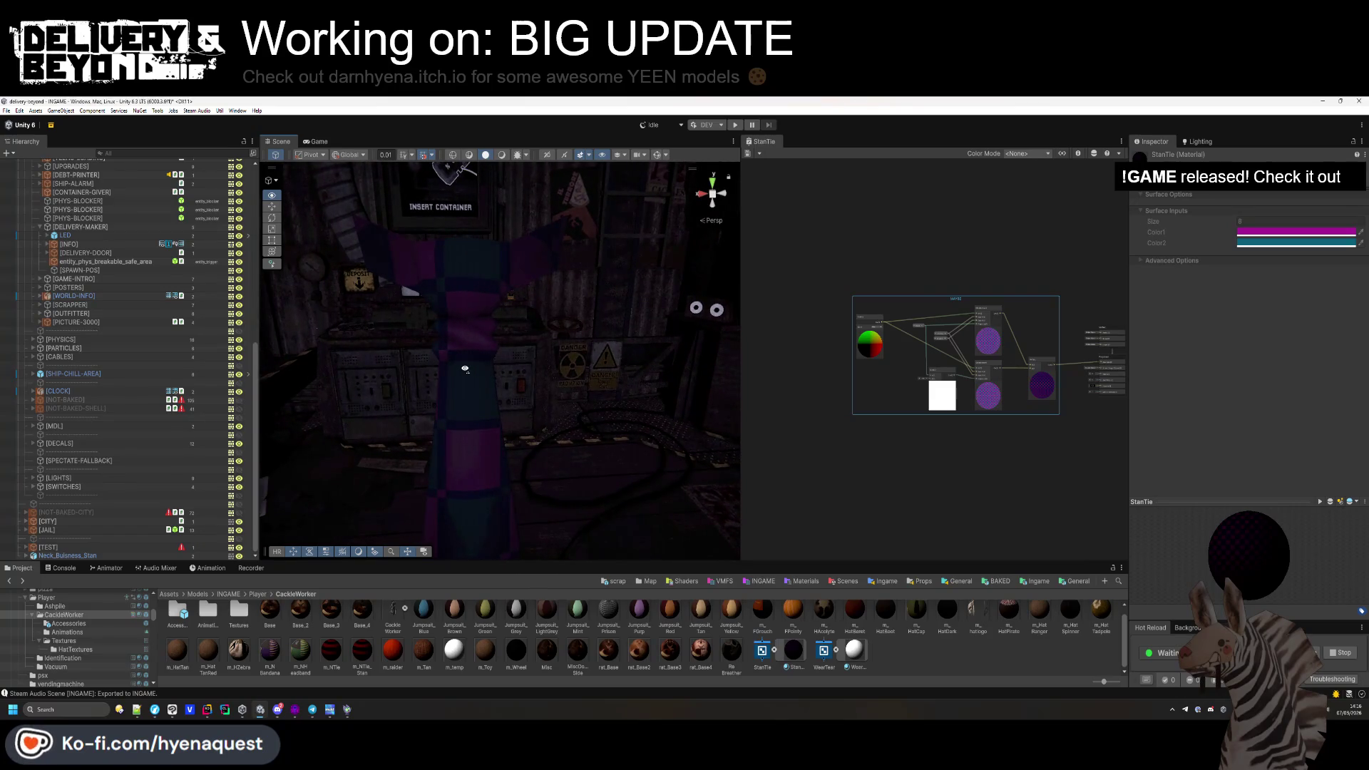
scroll(968, 337, "up", 5)
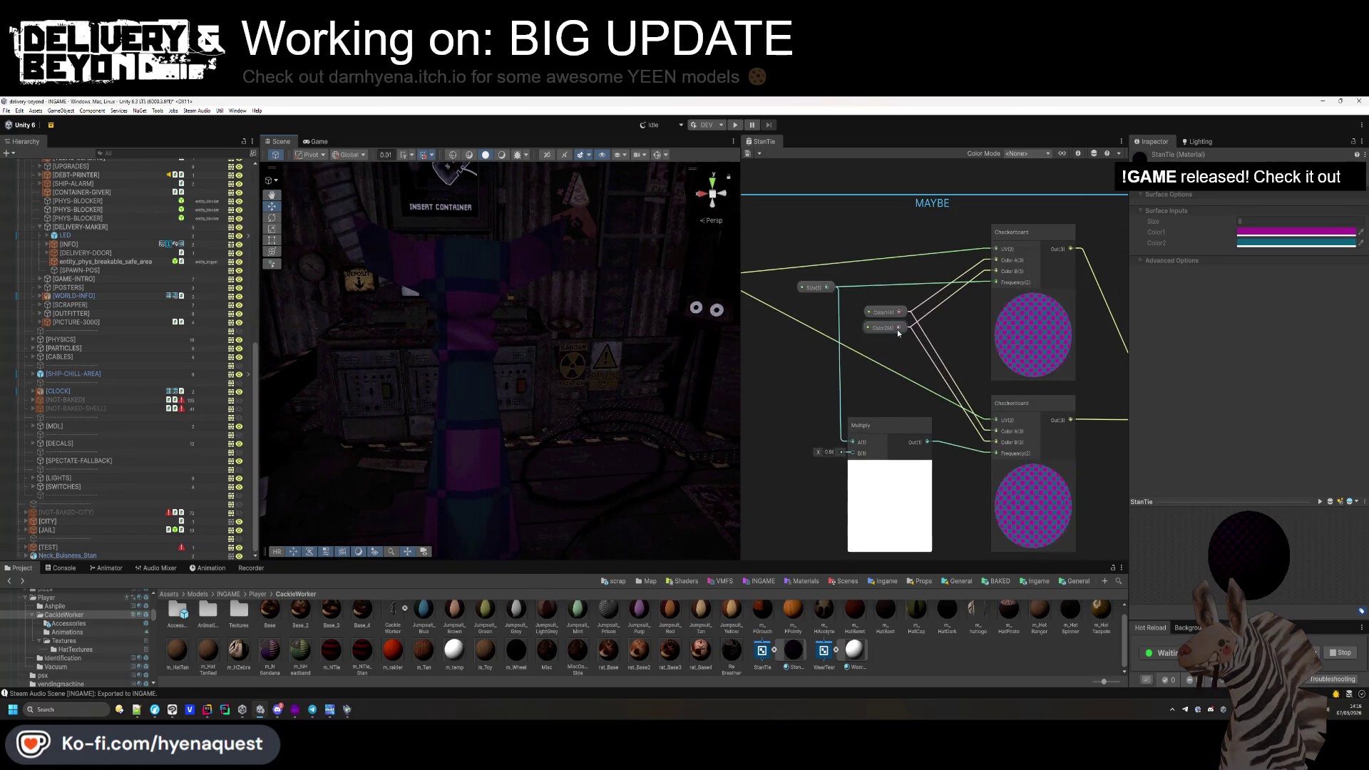
Wire Color2 into the lower checker's first colour and save, then remove that wiring and save again.
left_click_drag(900, 329, 996, 431)
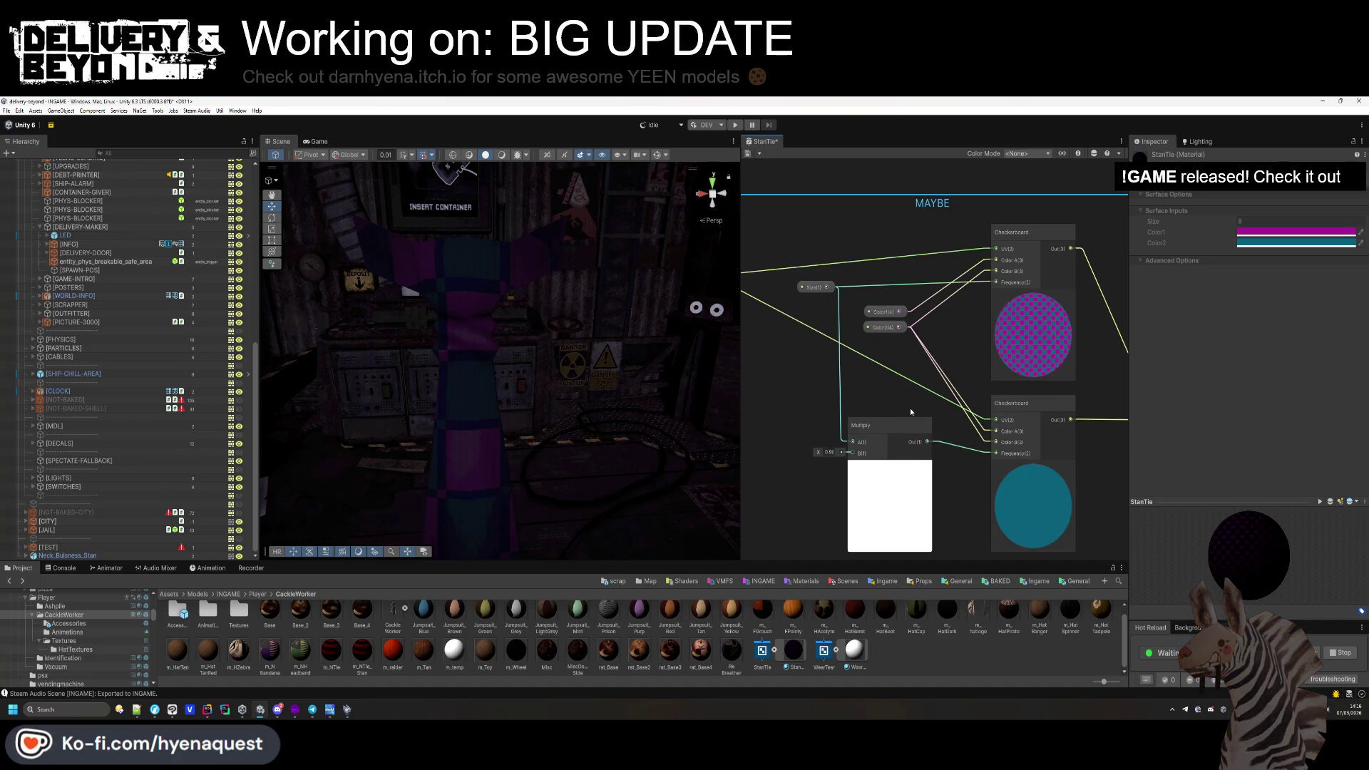
key("ctrl+s")
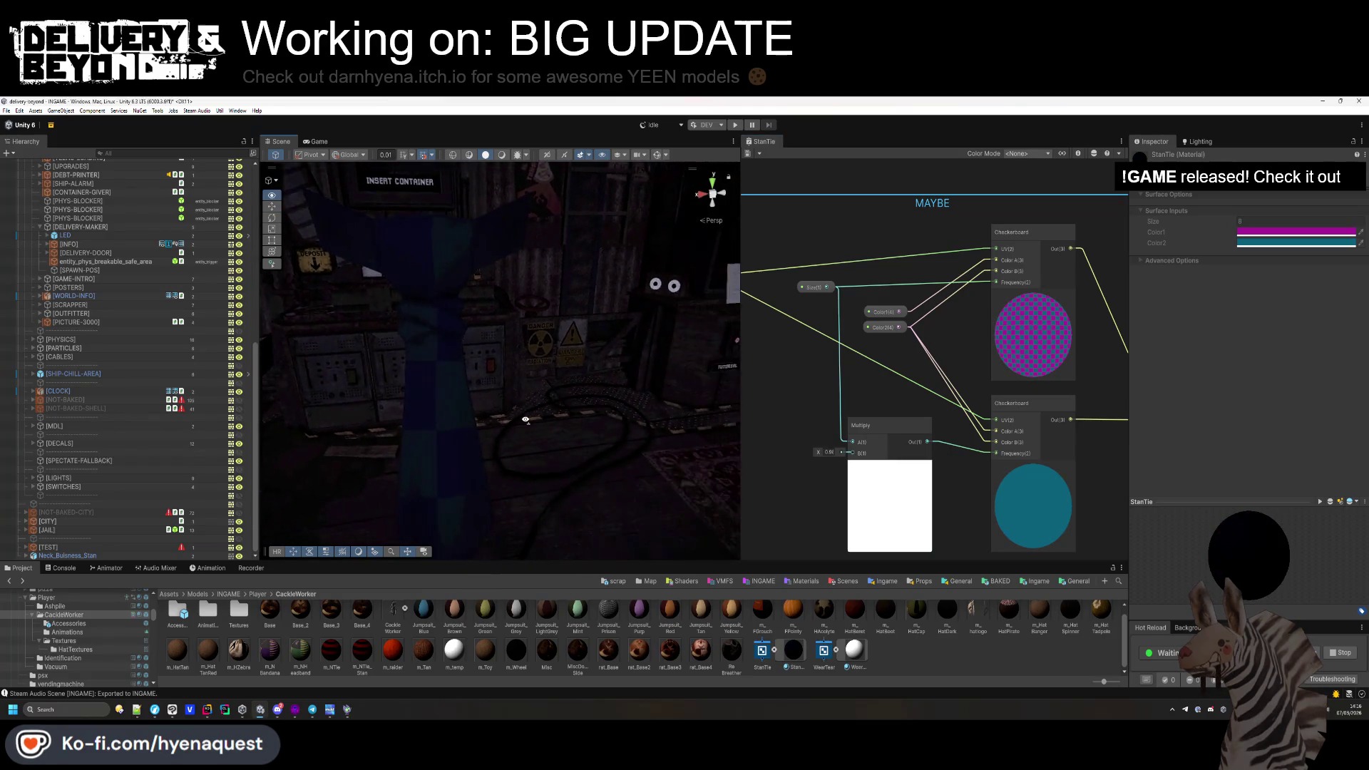
left_click(841, 398)
key("Delete")
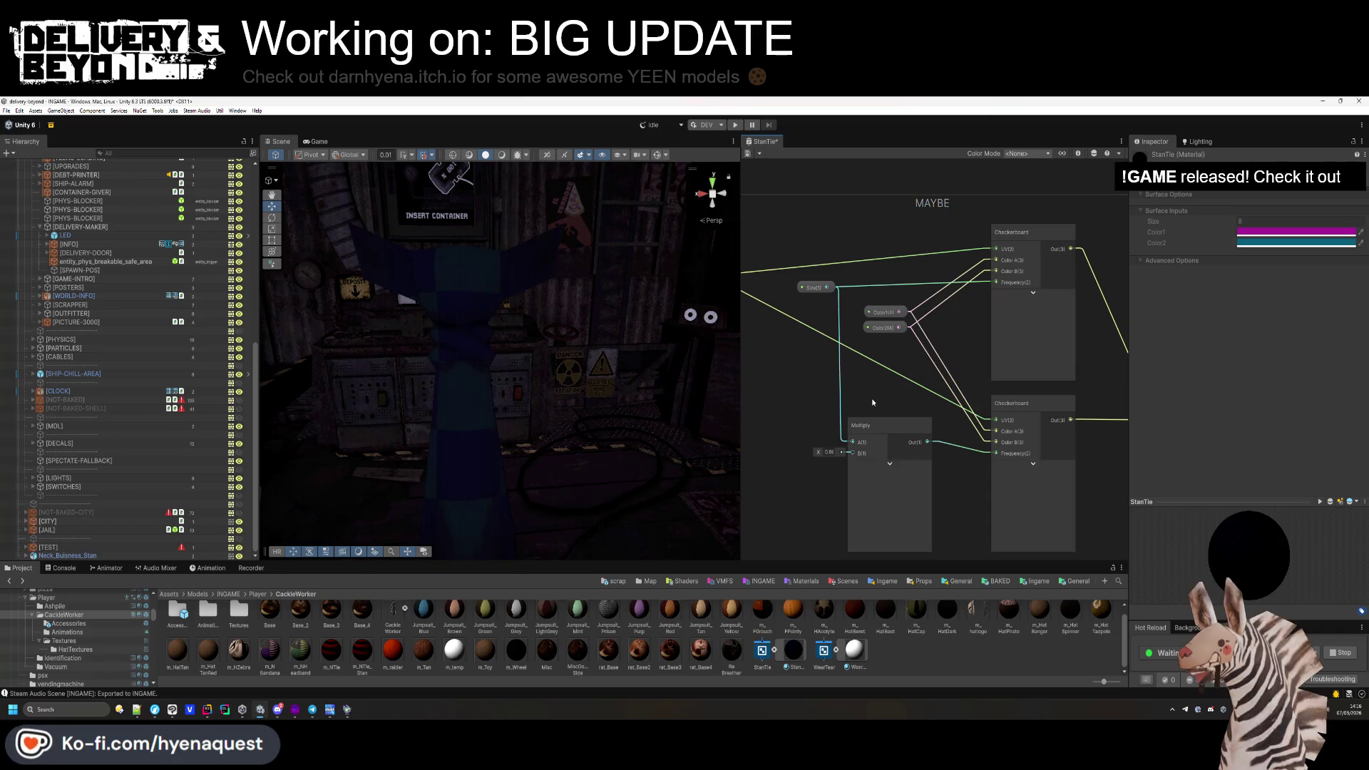
key("ctrl+s")
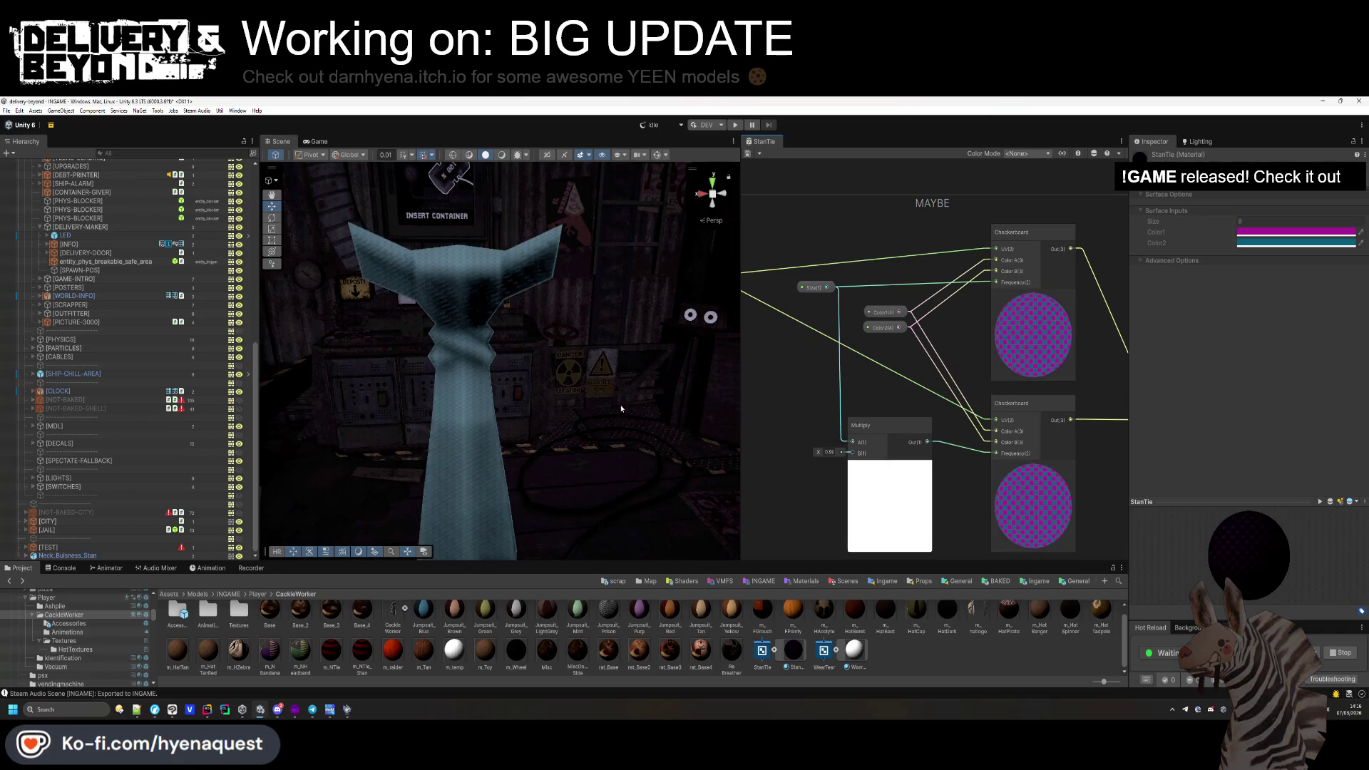
left_click_drag(586, 397, 613, 399)
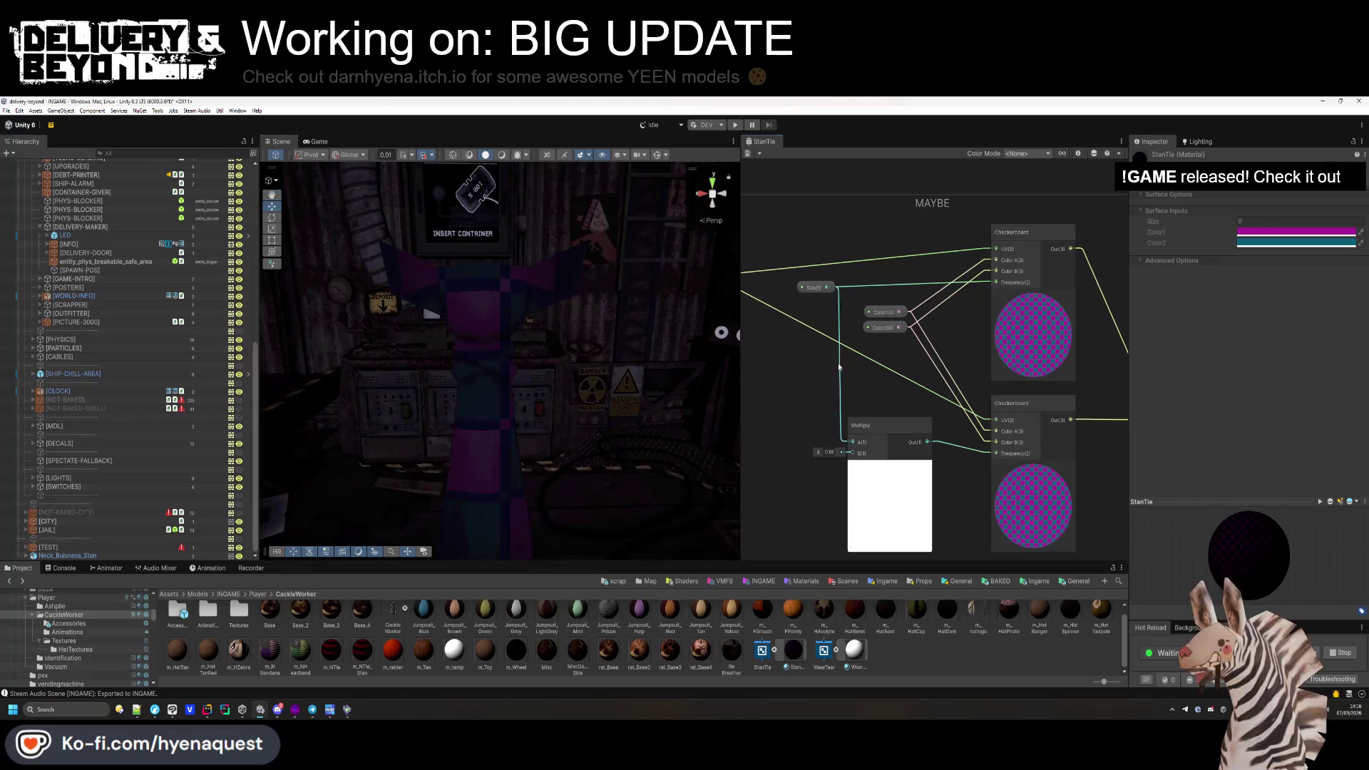
scroll(1034, 362, "down", 4)
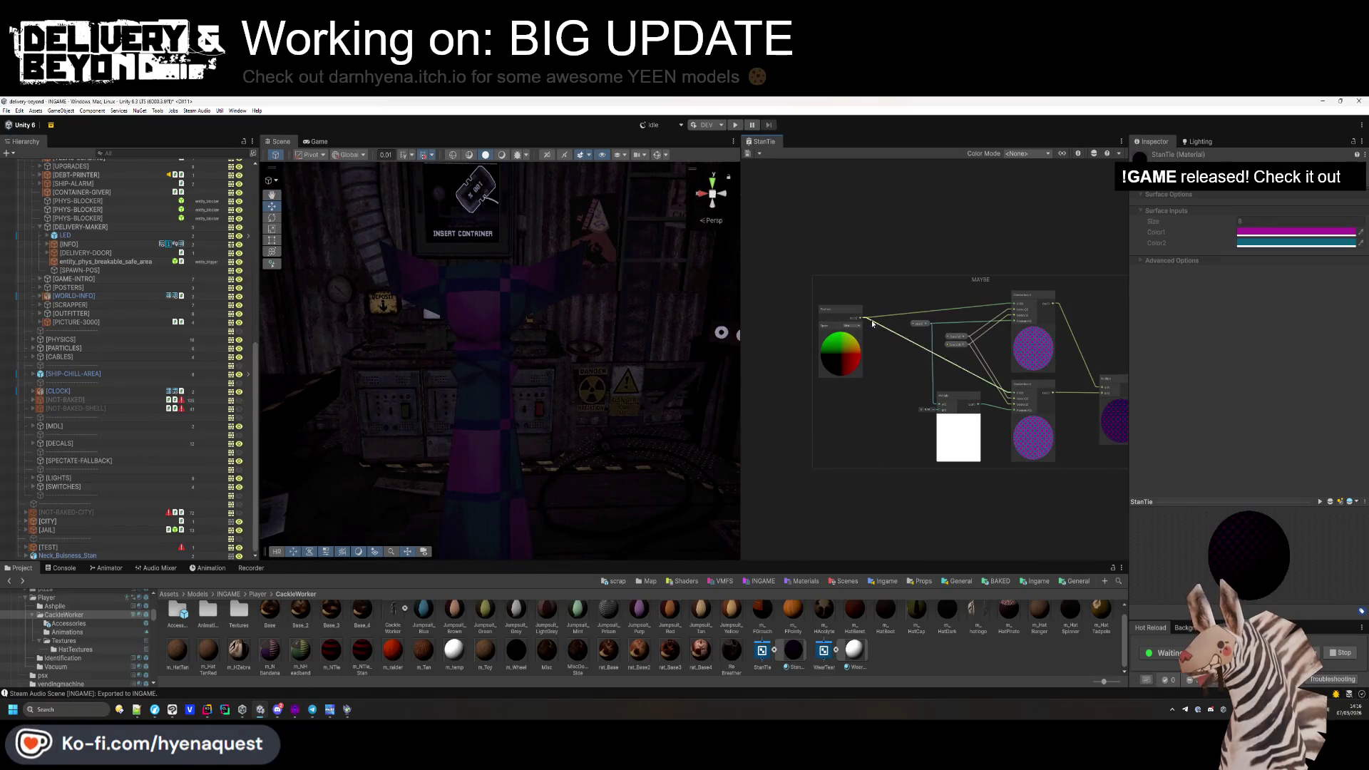
Open the Graph Inspector and review the graph-wide shader settings.
left_click(1079, 155)
left_click(1077, 154)
left_click(1077, 154)
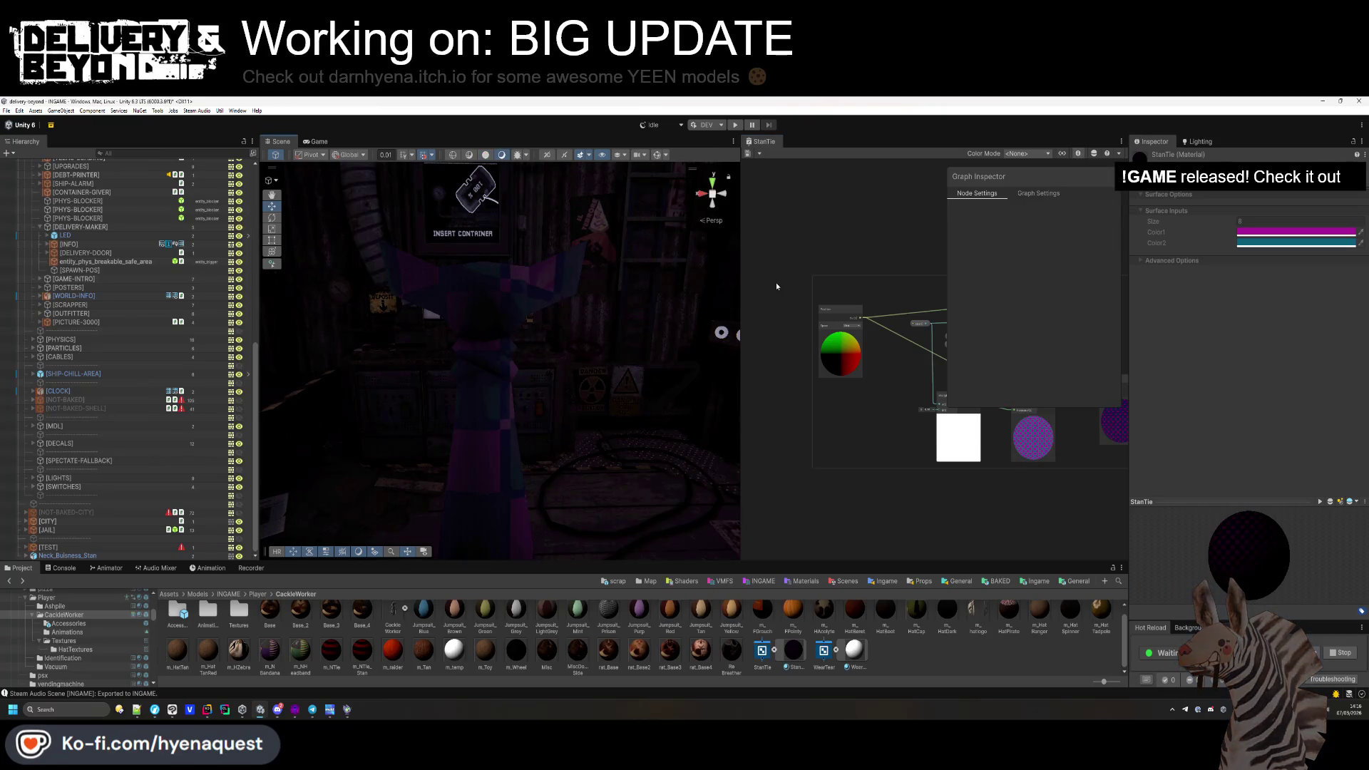
left_click(1038, 193)
scroll(1054, 316, "down", 1)
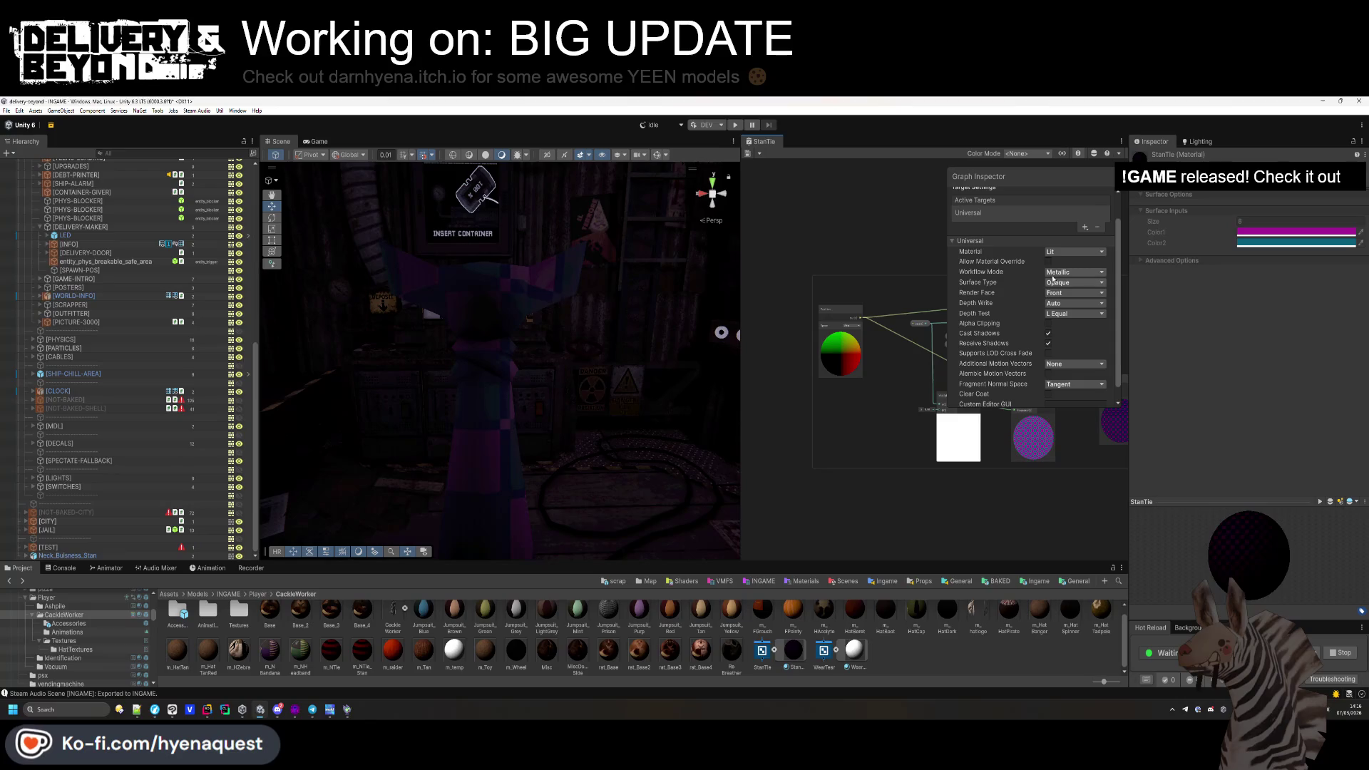
scroll(1048, 333, "down", 1)
scroll(1084, 259, "up", 2)
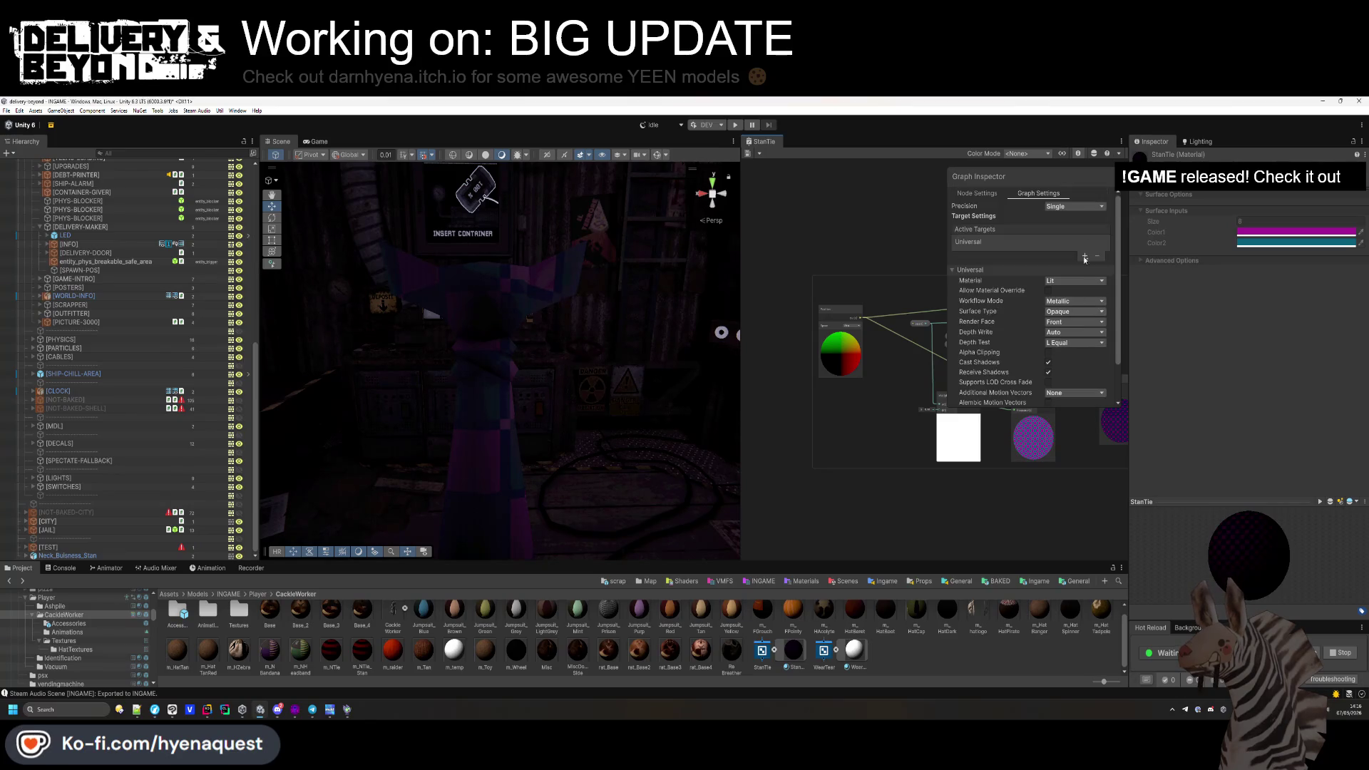
Set the Size property's default value to 12.
left_click(1063, 153)
left_click(1077, 153)
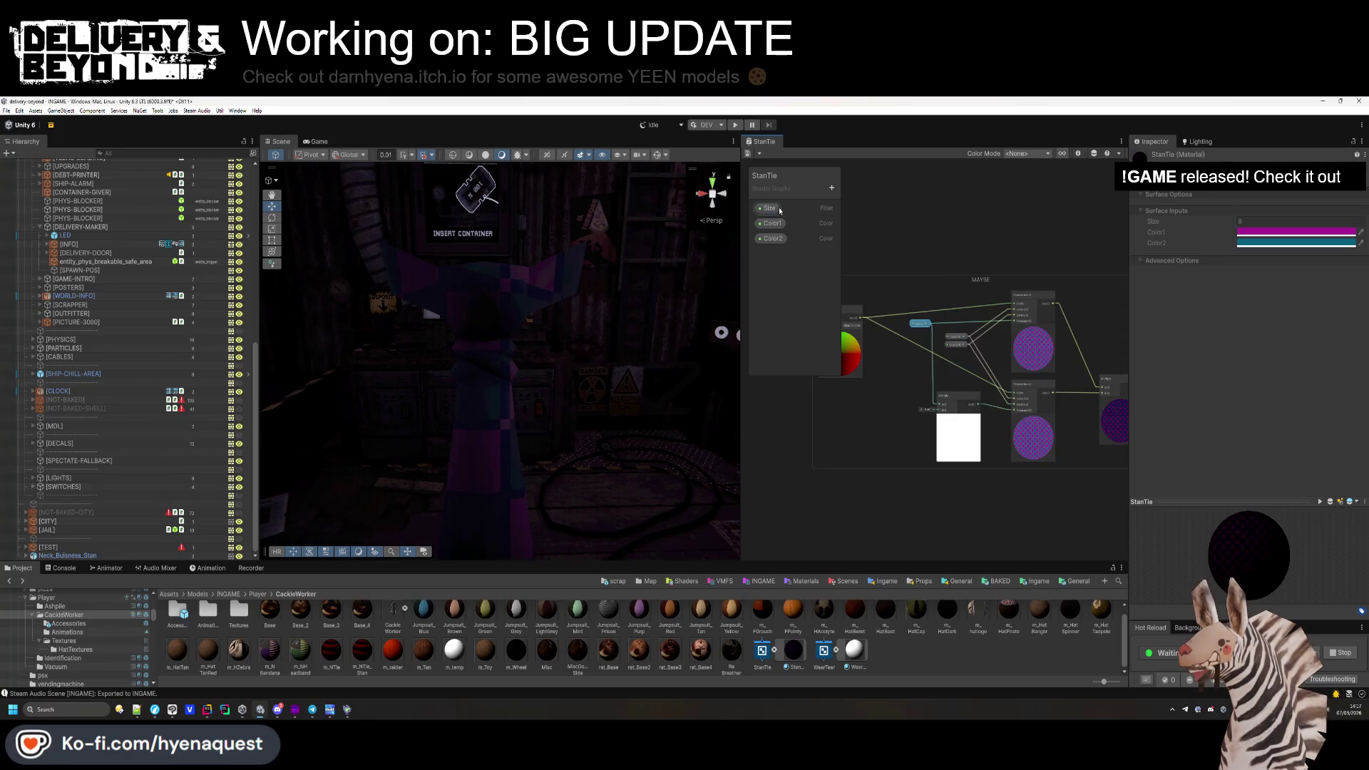
left_click(1078, 154)
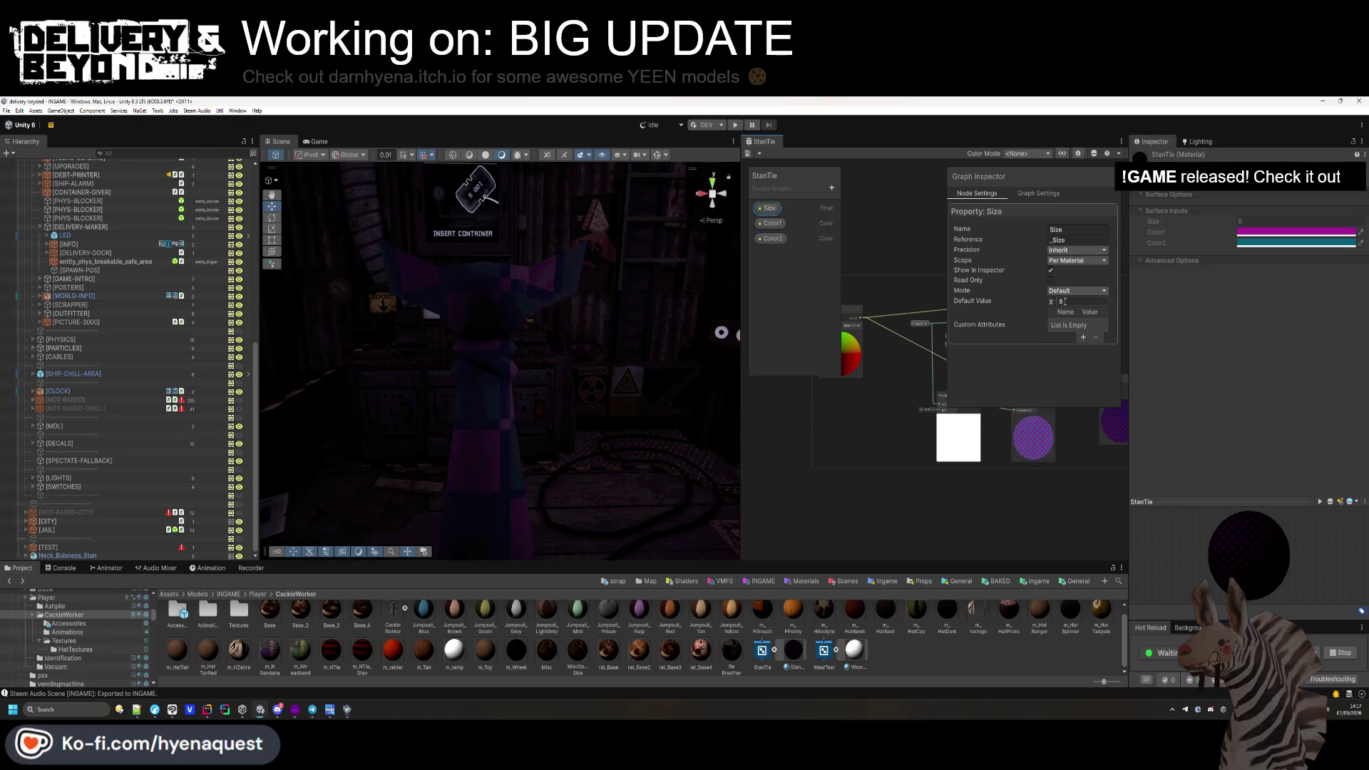
type("12")
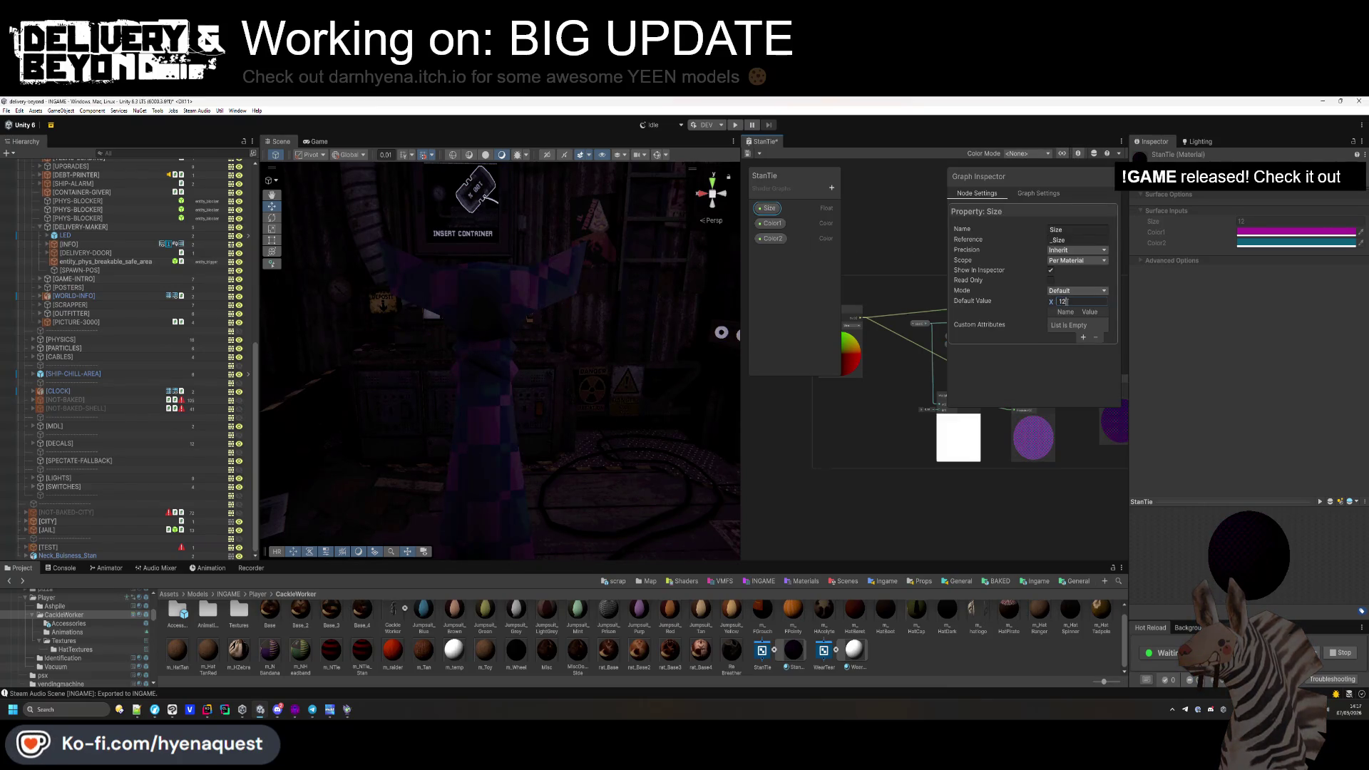
left_click(971, 411)
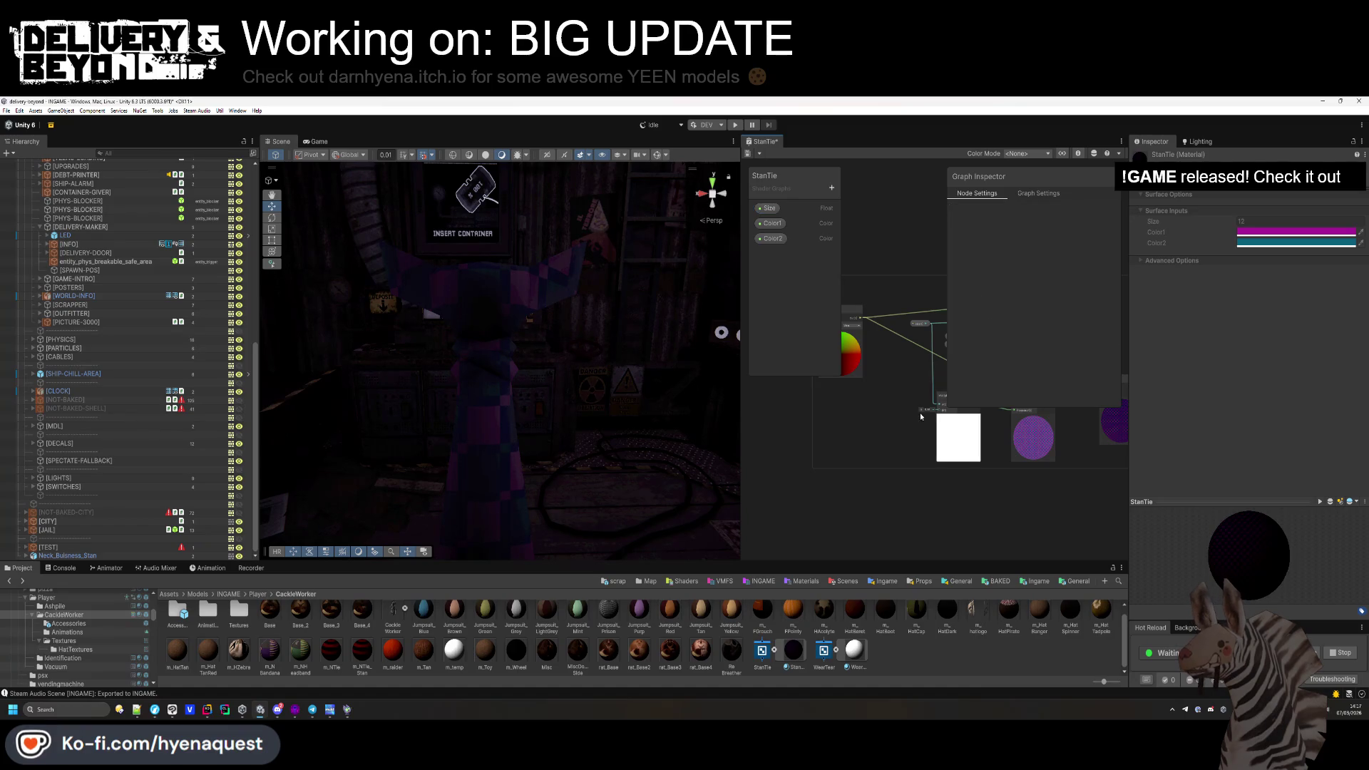
Set the Multiply factor to 0.99 and save the shader.
scroll(948, 410, "up", 5)
double_click(942, 404)
type("0.99")
key("ctrl+s")
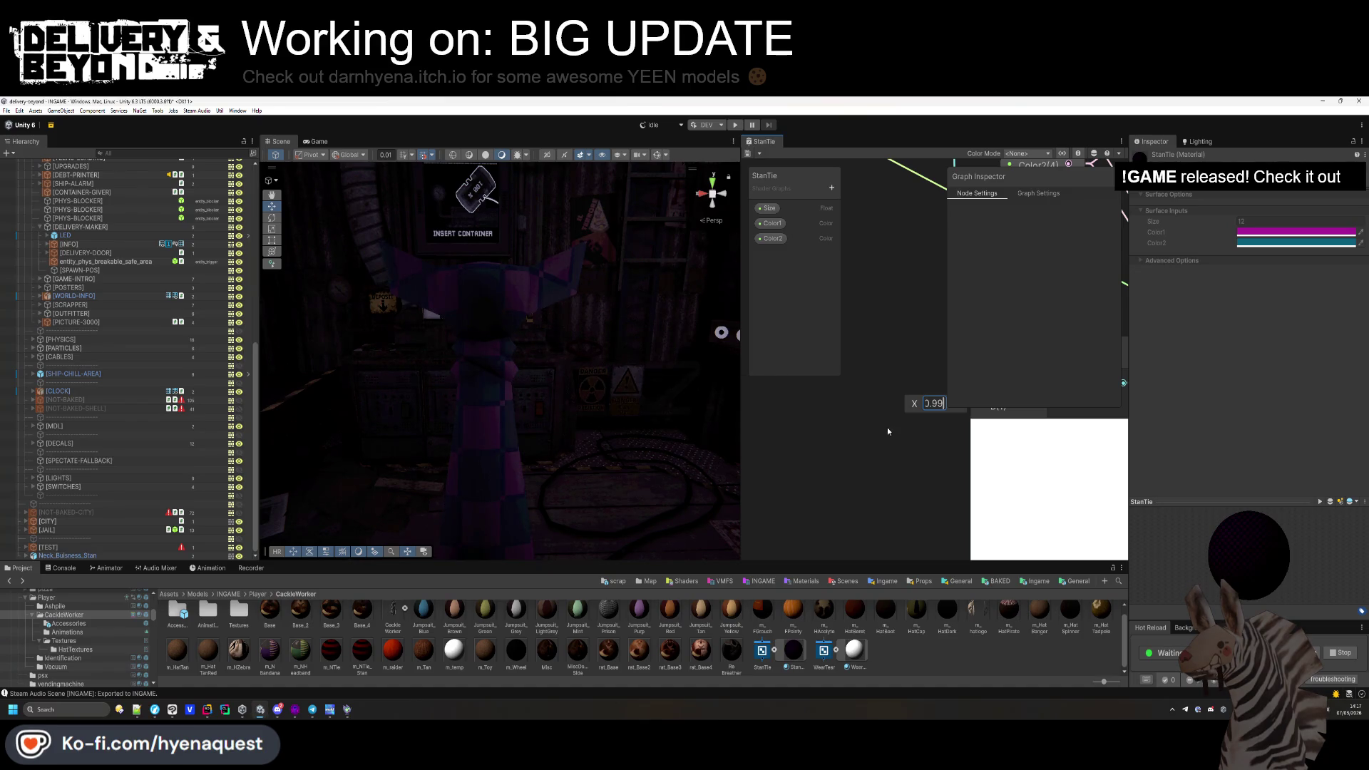
scroll(570, 385, "down", 5)
mouse_move(571, 389)
left_mouse_down()
mouse_move(596, 391)
mouse_move(526, 391)
left_mouse_up()
left_click(1038, 193)
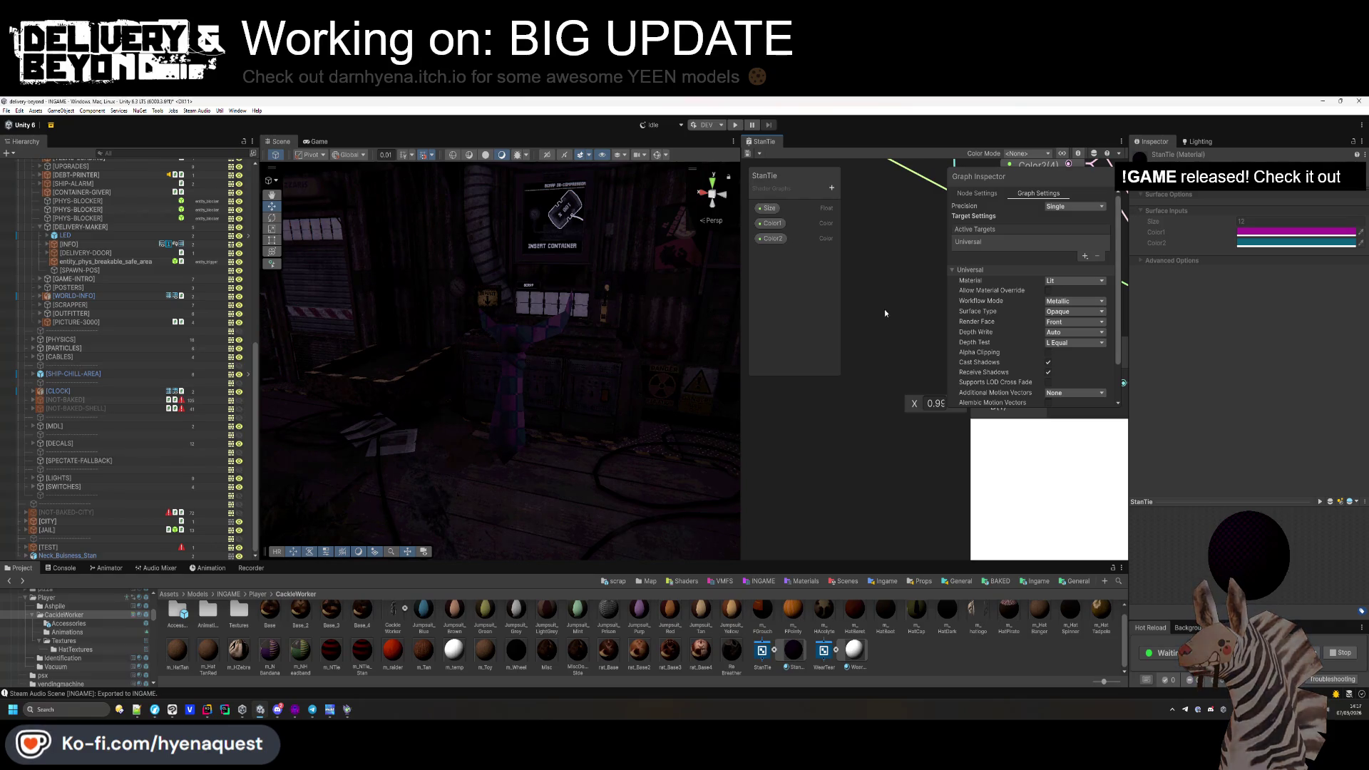
Switch Color2 to HDR mode and enter 1242 in Color1's default colour picker.
left_click(772, 223)
left_click(1076, 291)
left_click(1082, 308)
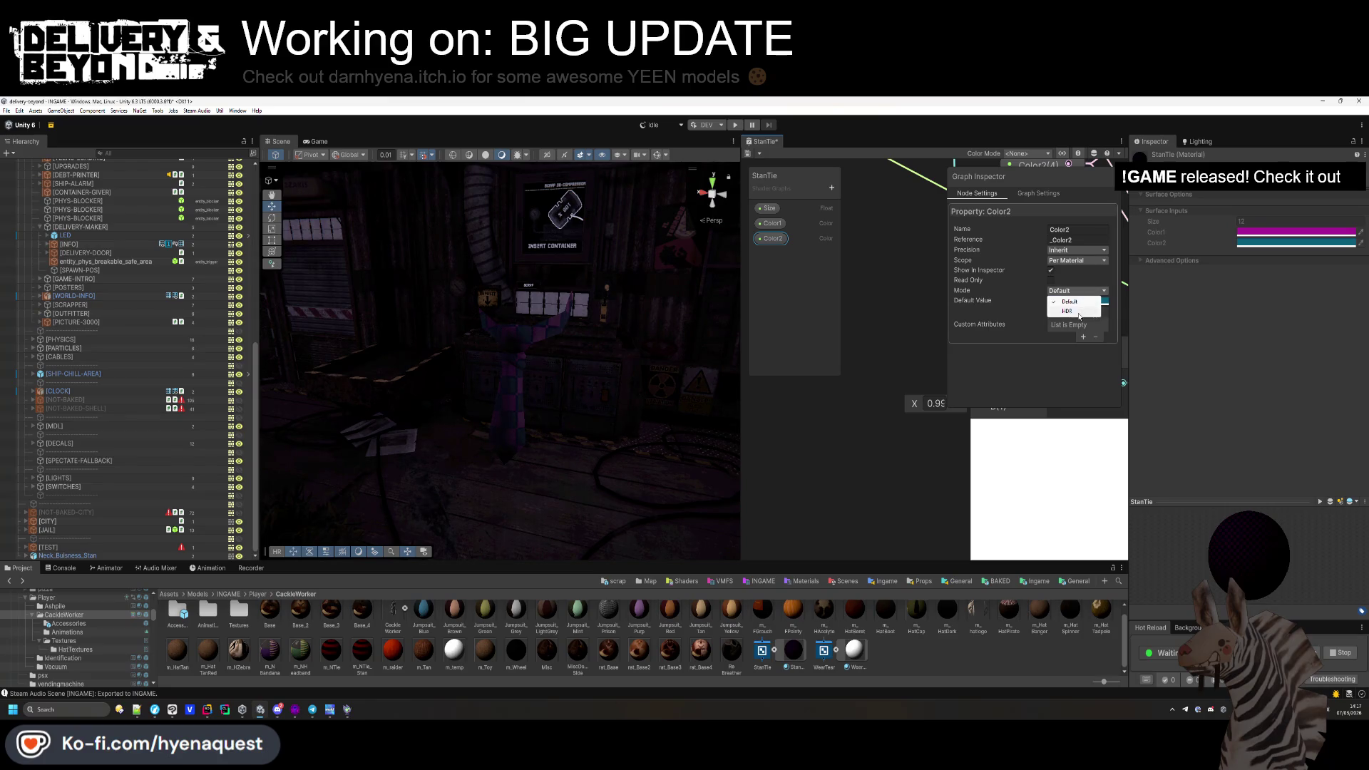
left_click(777, 223, "ctrl")
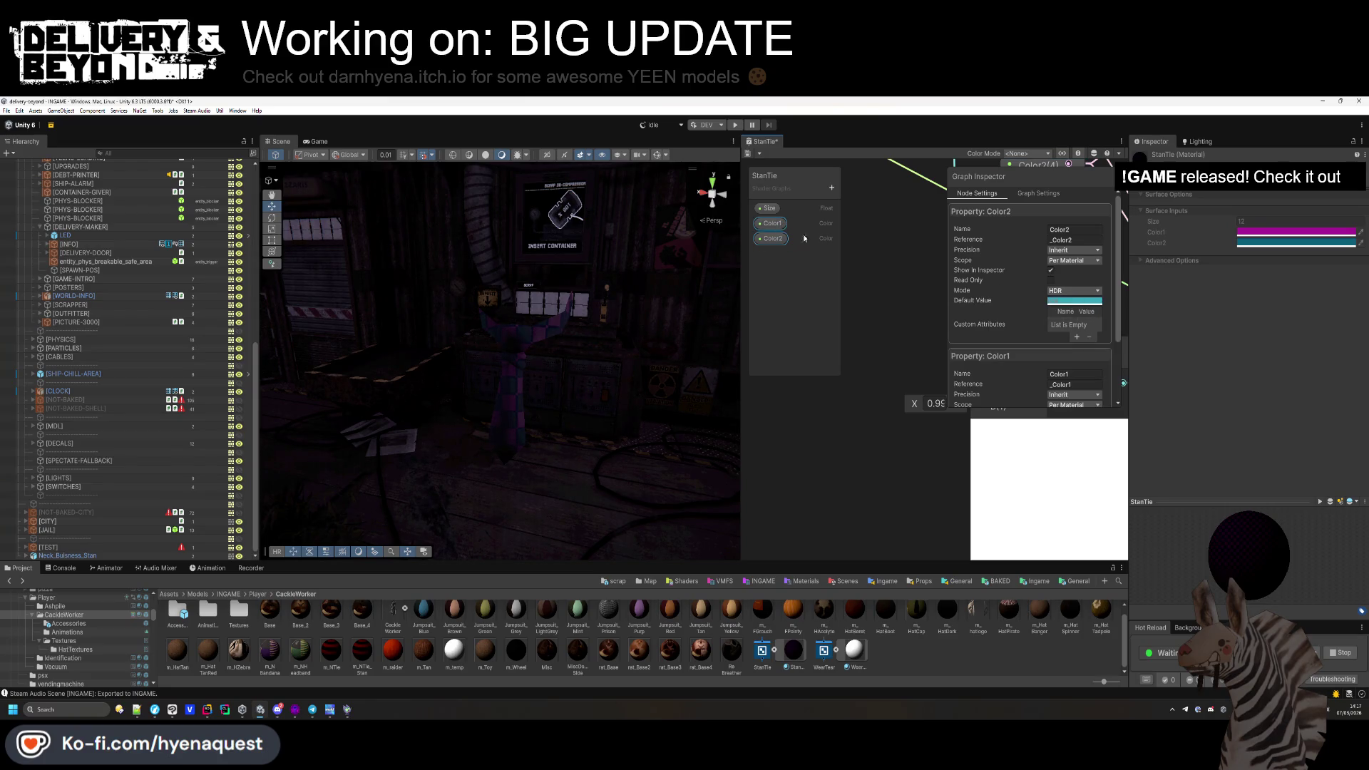
left_click(1070, 301)
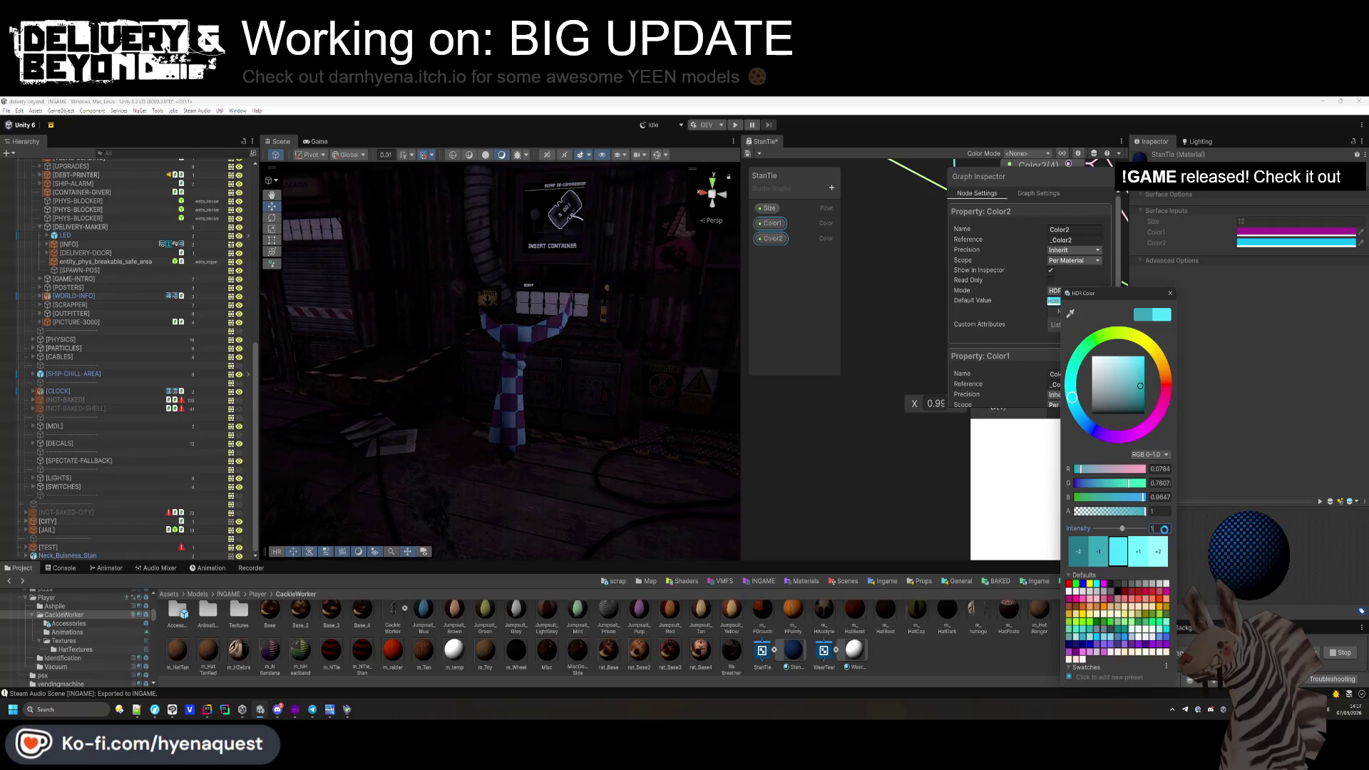
left_click(1077, 312)
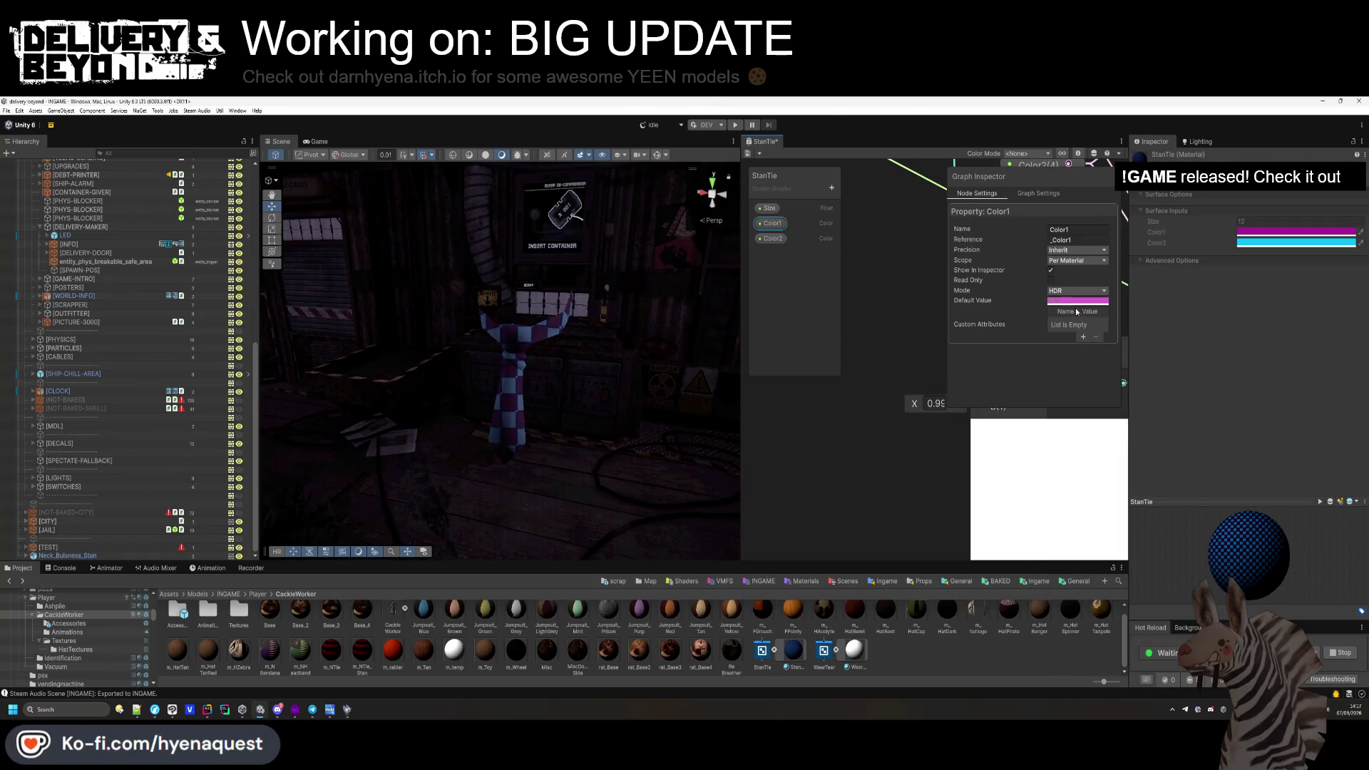
left_click(1077, 300)
type("1")
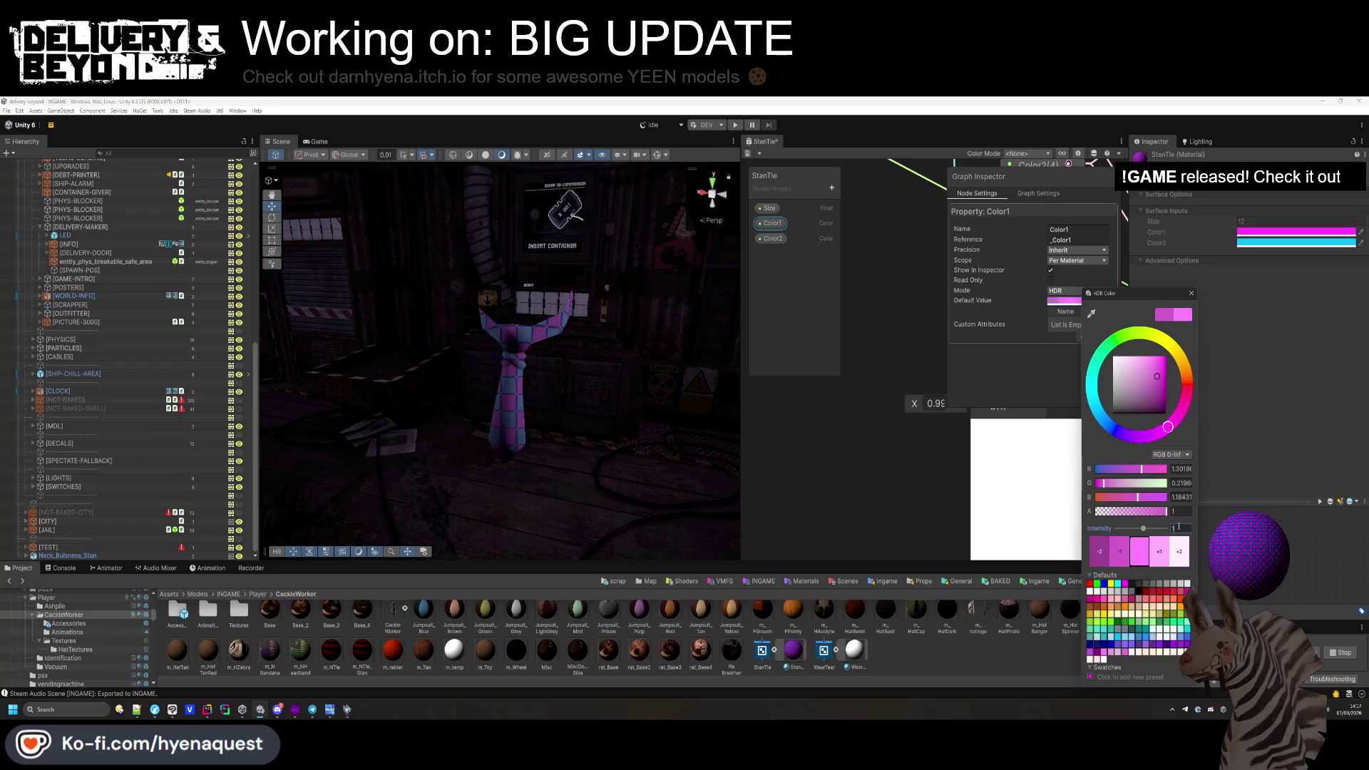
type("2")
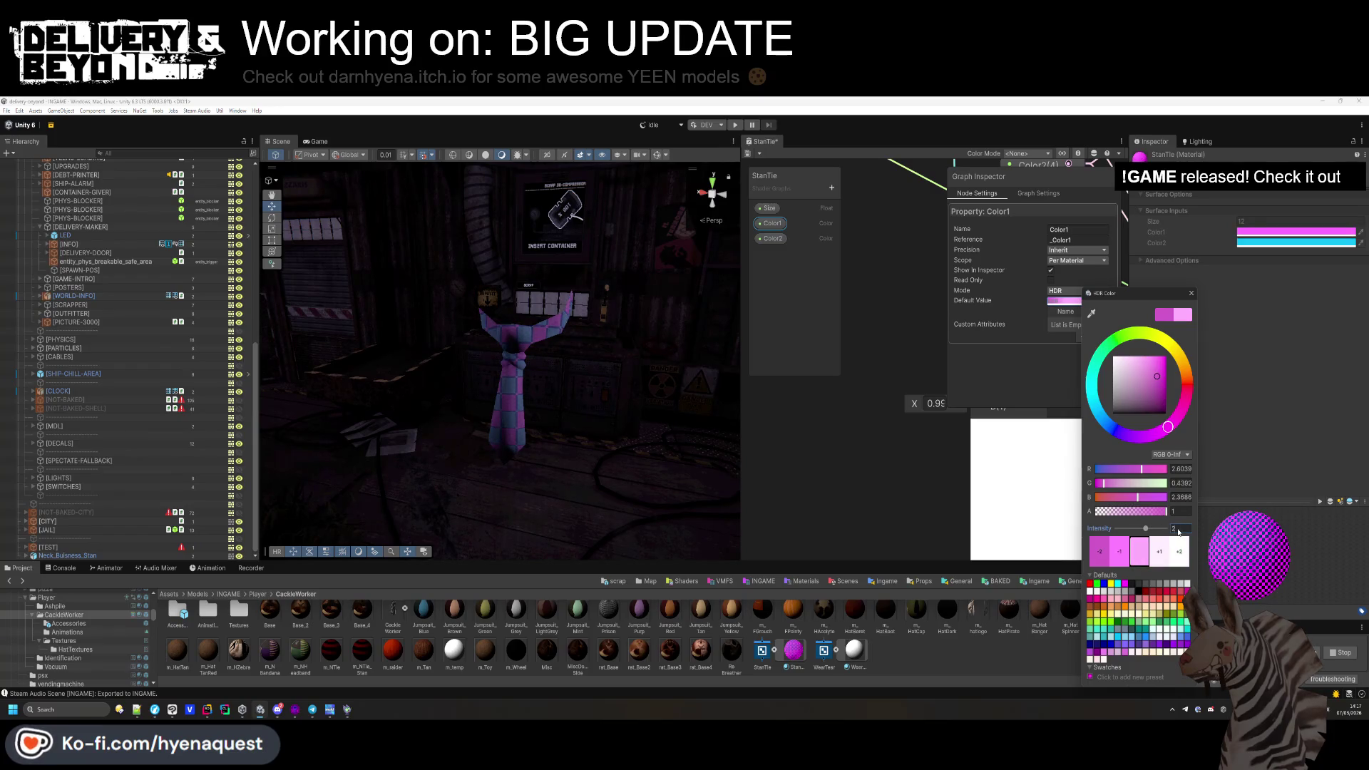
type("42")
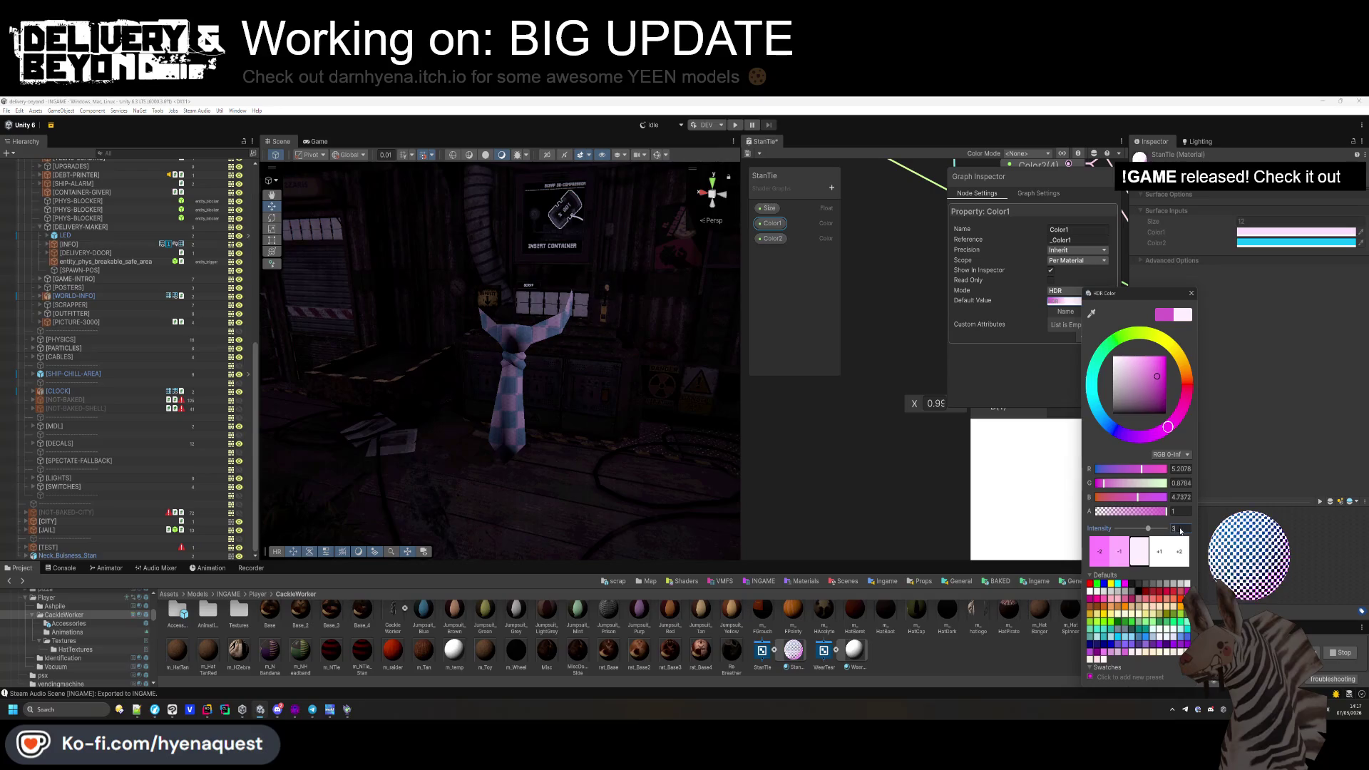
Tint Color2's default colour slightly bluer.
left_click(1037, 163)
left_click(1062, 300)
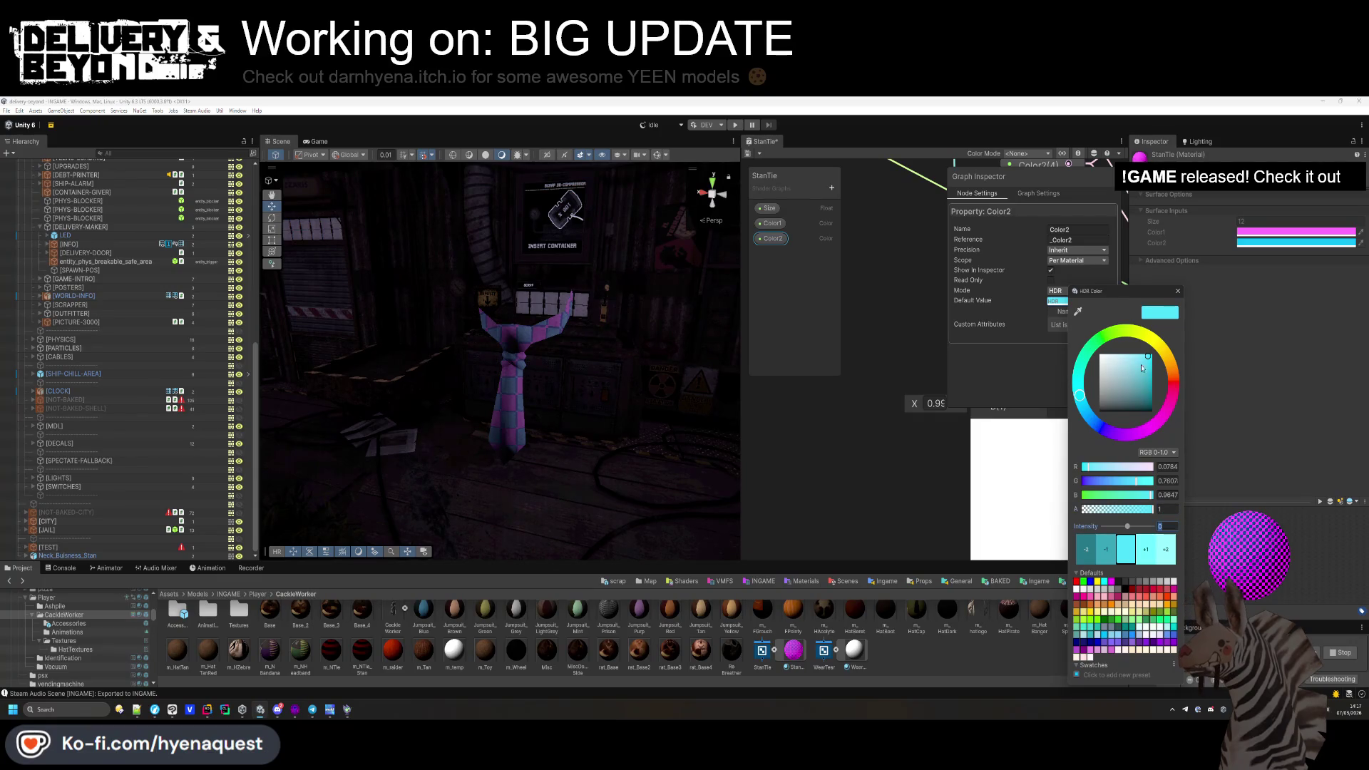
left_click_drag(1086, 398, 1087, 410)
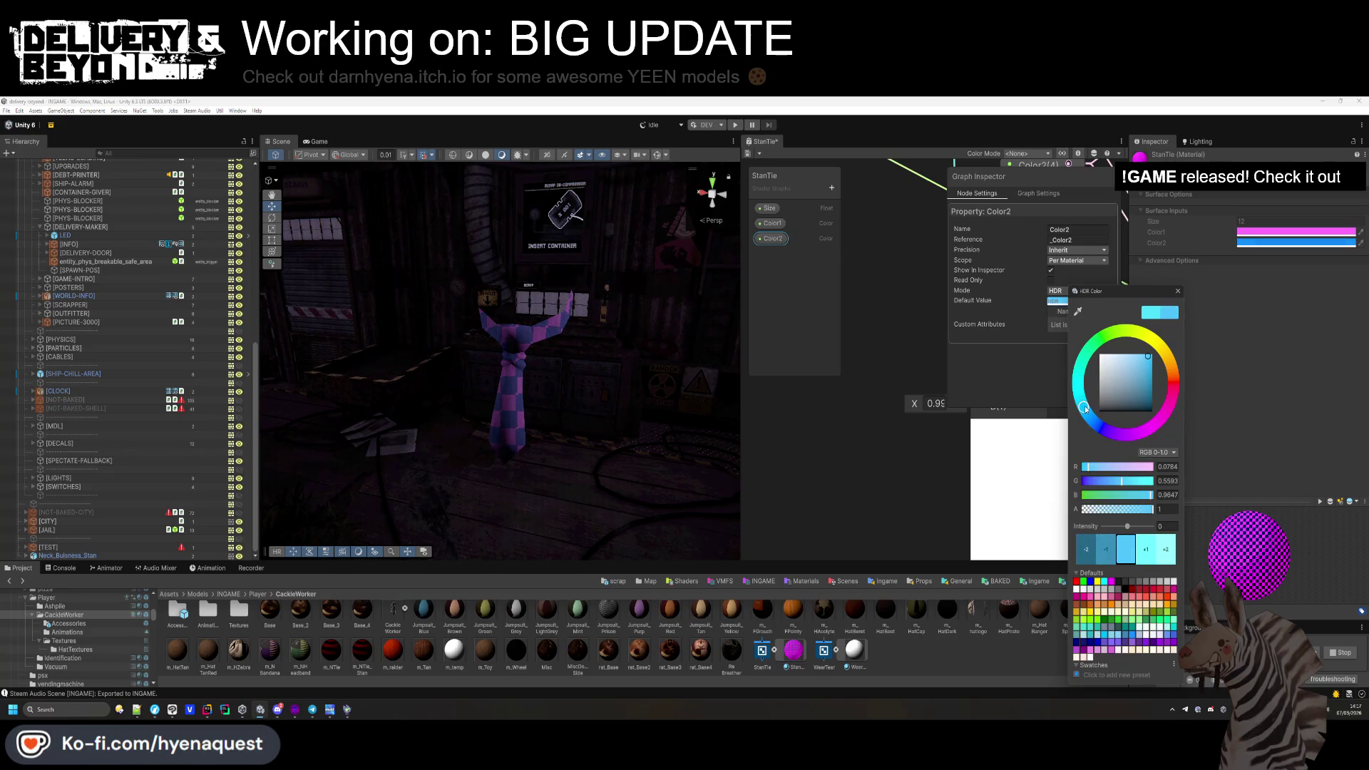
left_click(1028, 427)
mouse_move(542, 371)
left_mouse_down()
mouse_move(527, 401)
mouse_move(399, 417)
mouse_move(618, 424)
left_mouse_up()
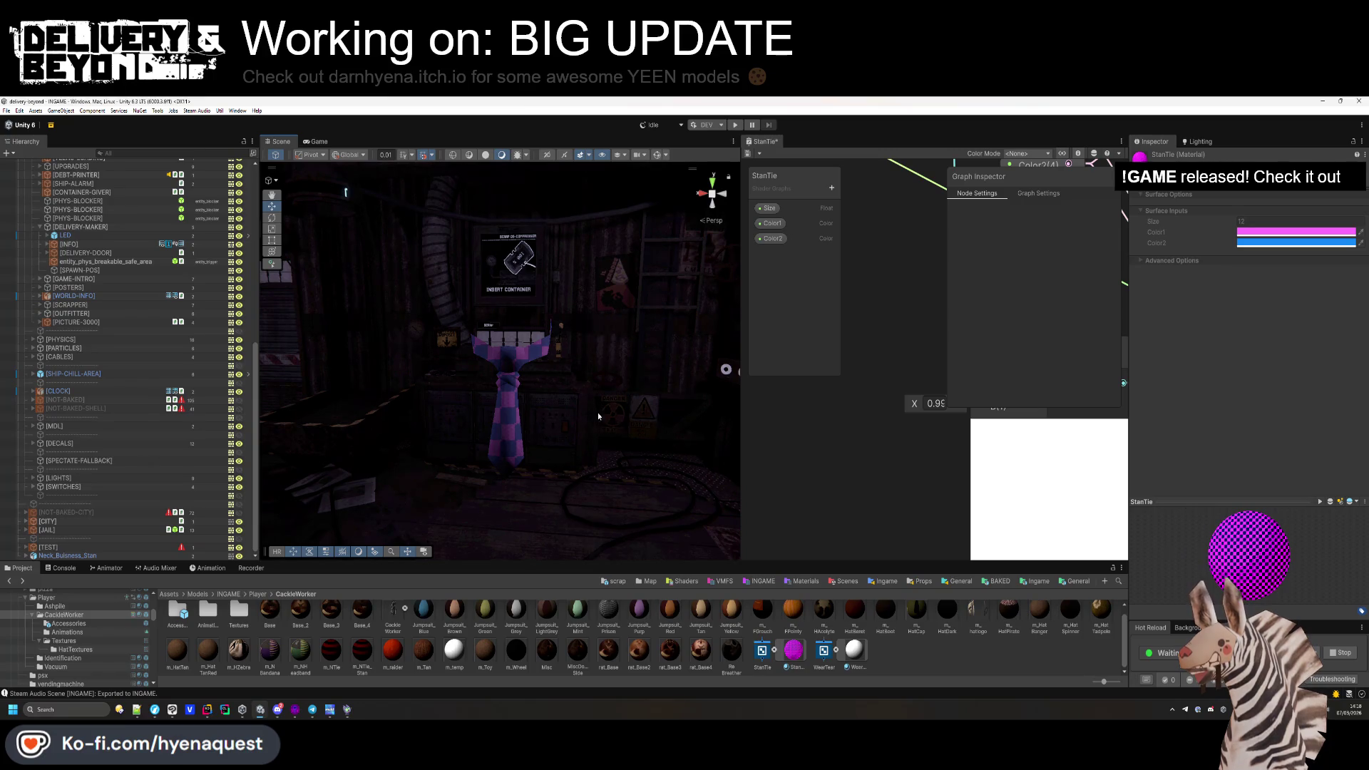
Close the StanTie shader graph and look around the room in the Scene view.
left_click(766, 141)
mouse_move(713, 356)
left_mouse_down()
mouse_move(794, 426)
mouse_move(571, 443)
left_mouse_up()
left_click(914, 641)
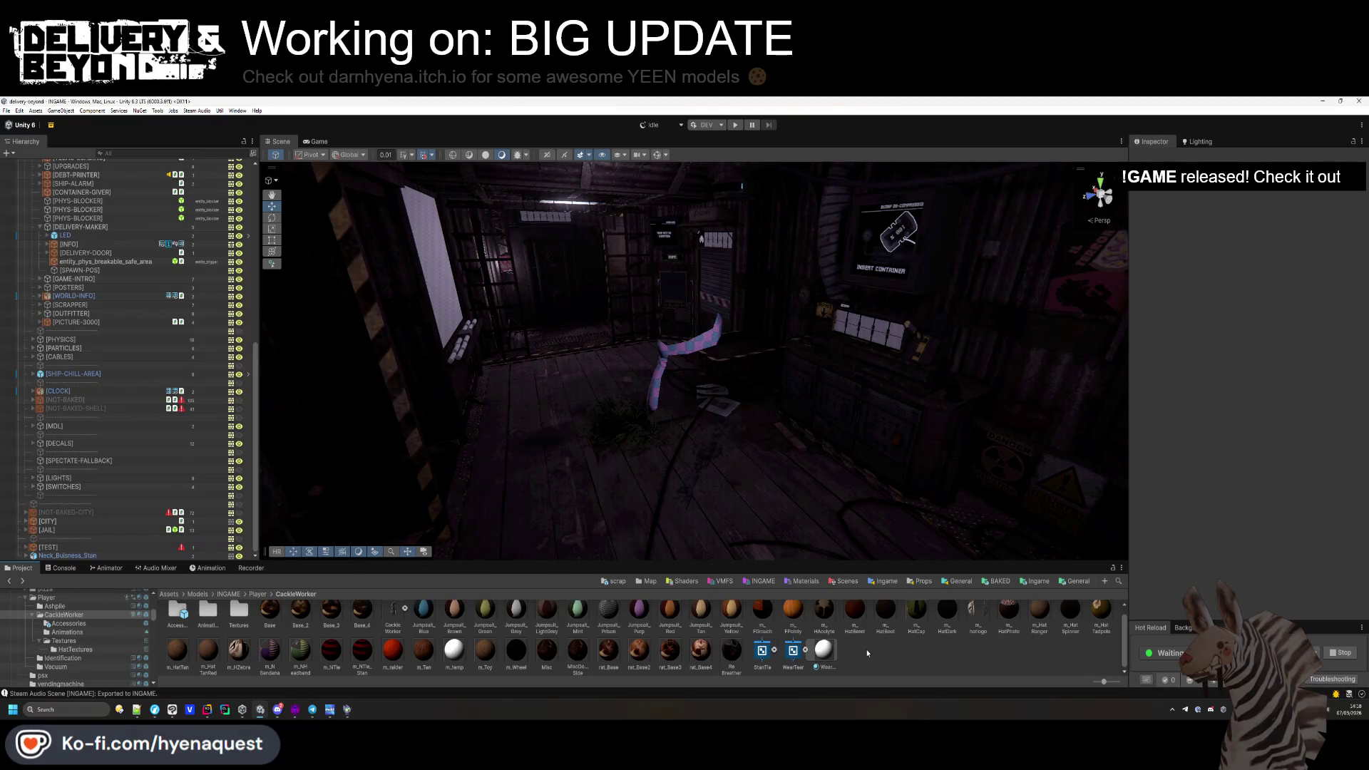
Browse to the Resources/Accessories folder with larger asset thumbnails.
left_click_drag(619, 560, 619, 518)
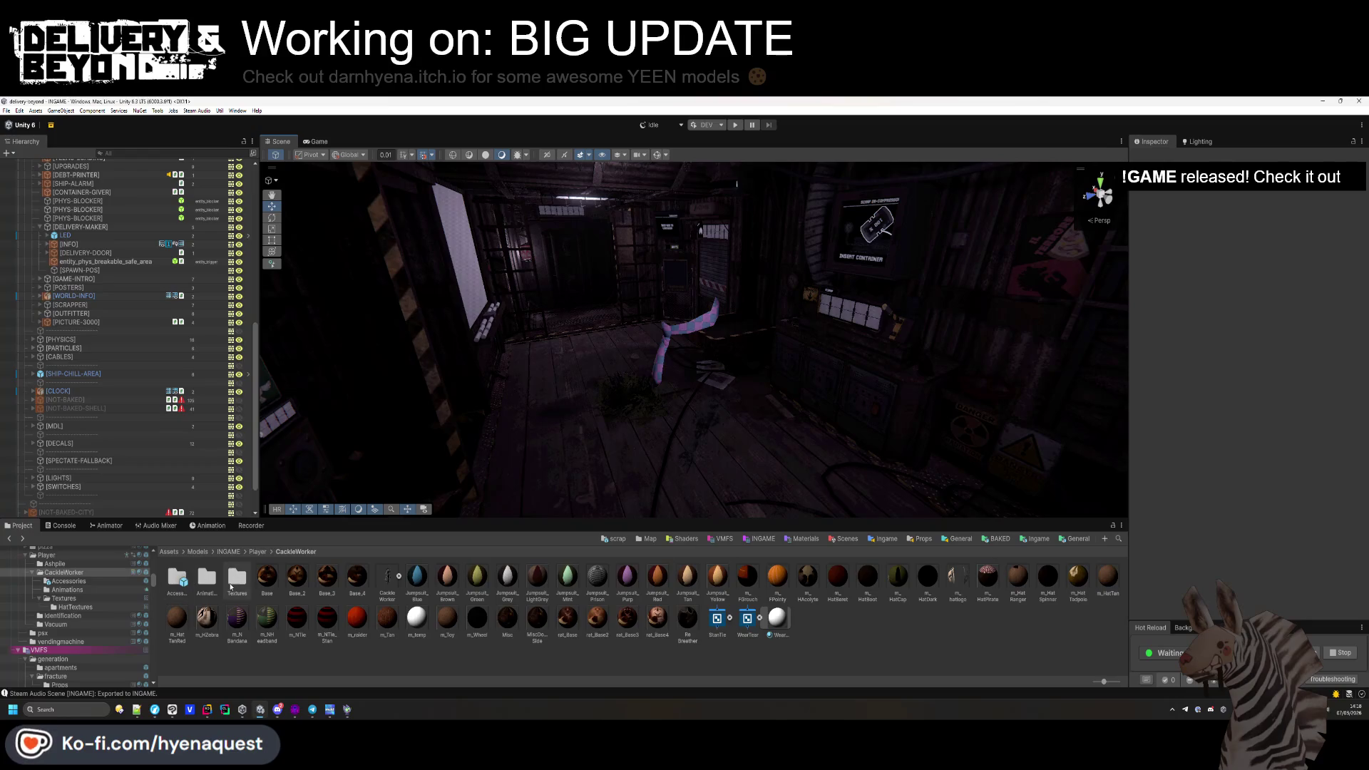
double_click(178, 577)
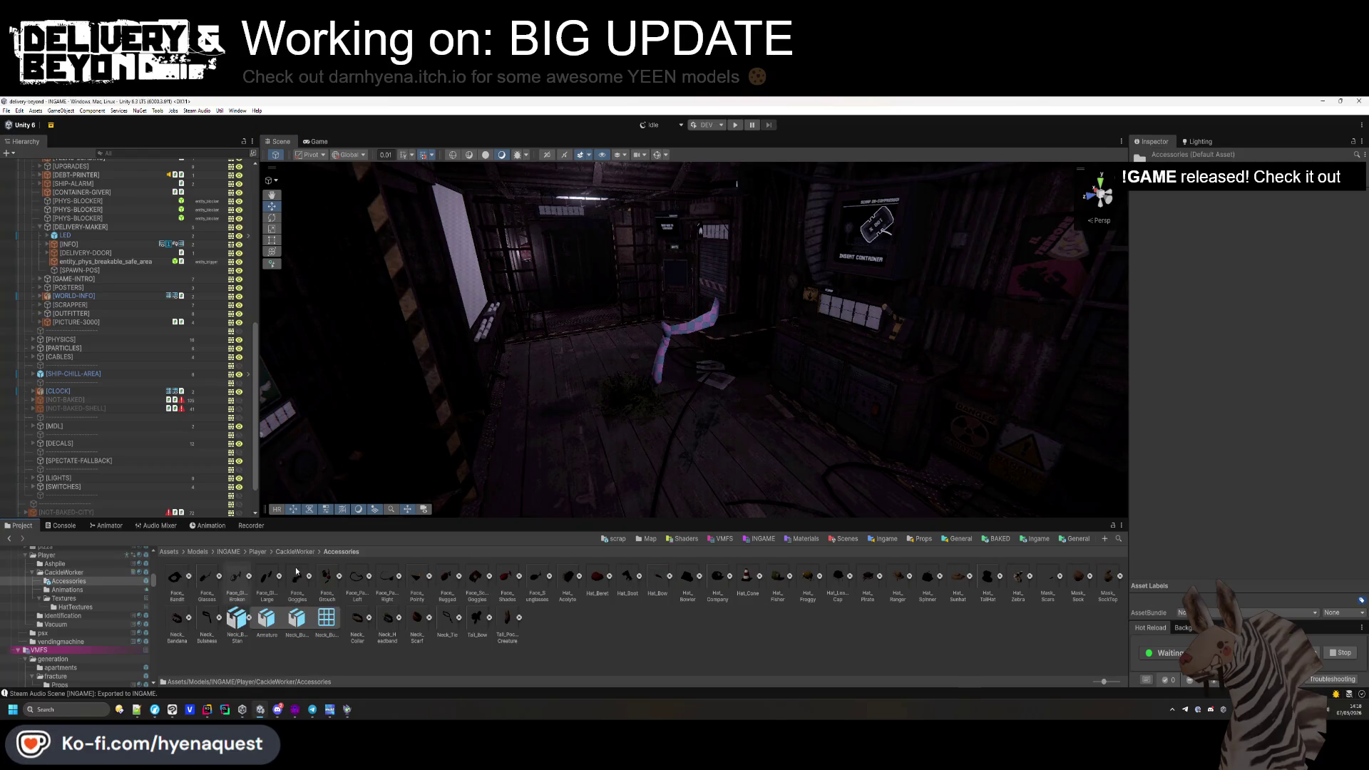
left_click(249, 617)
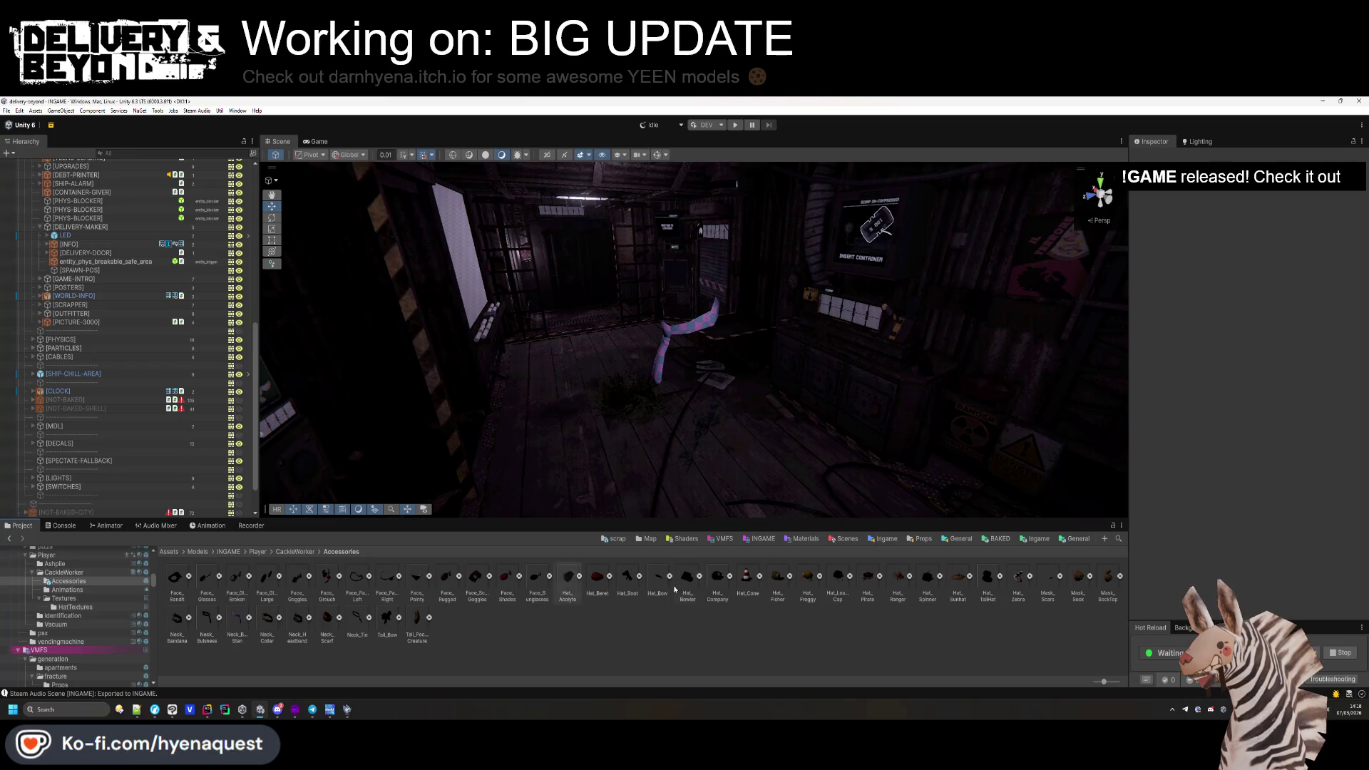
left_click(169, 551)
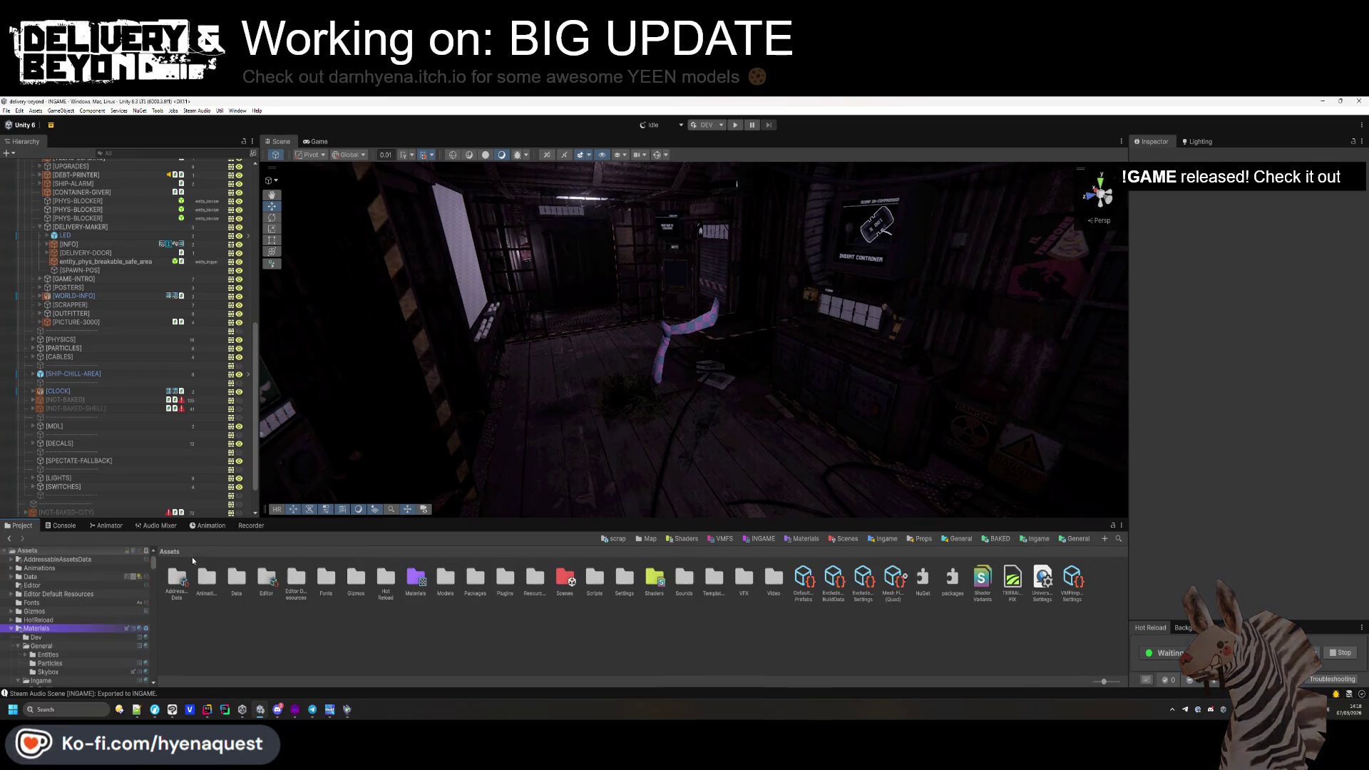
double_click(526, 587)
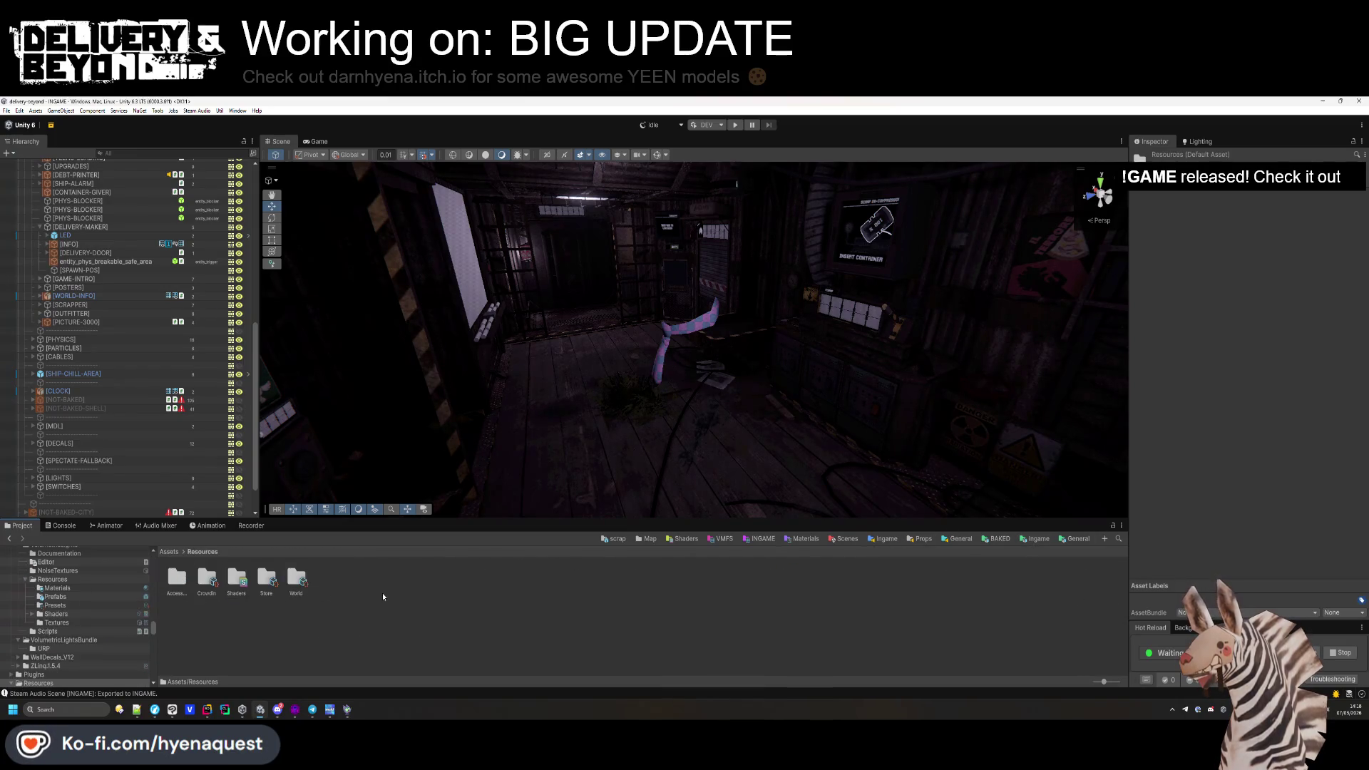
double_click(284, 589)
left_click_drag(1103, 682, 1109, 682)
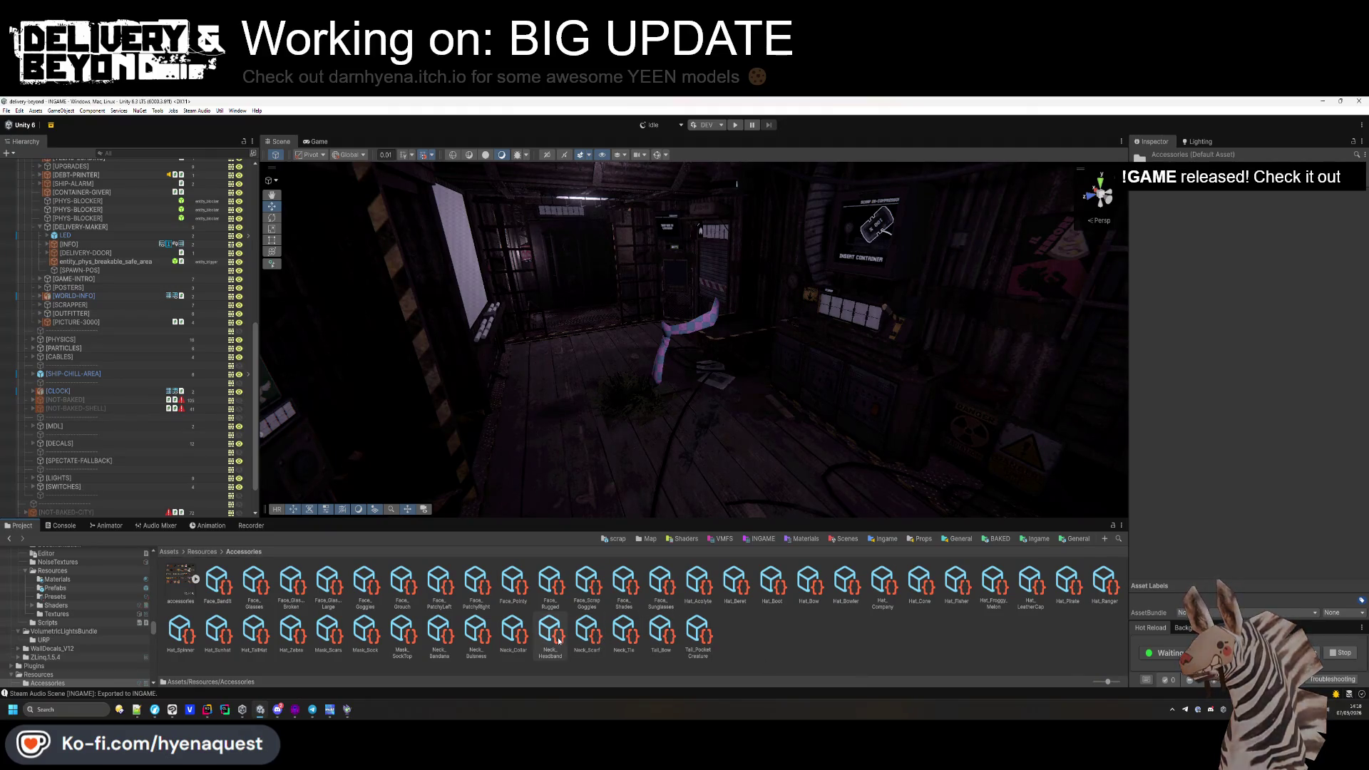
Duplicate the Neck_Bulsness accessory and rename the copy Neck_Bulsness_Stan.
left_click(469, 632)
key("ctrl+d")
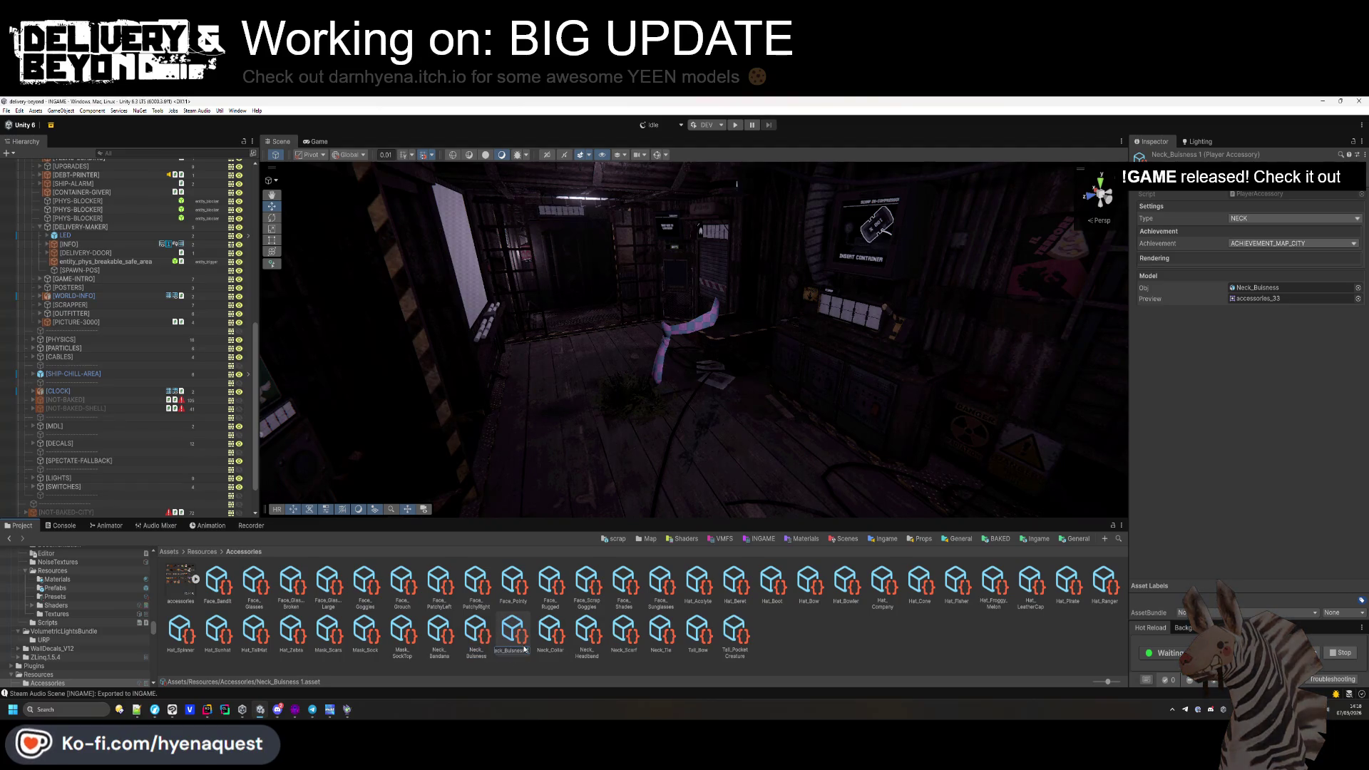
left_click(524, 648)
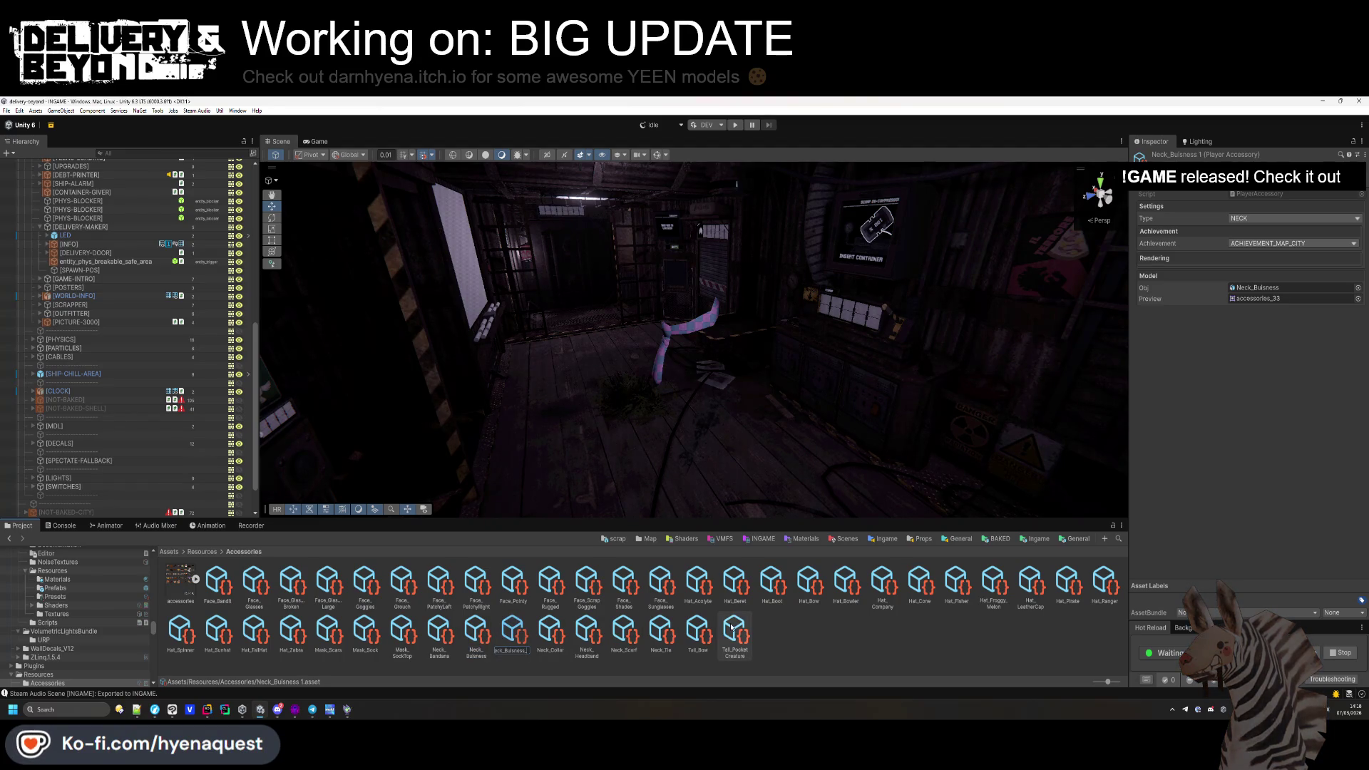
type("Stan")
key("Return")
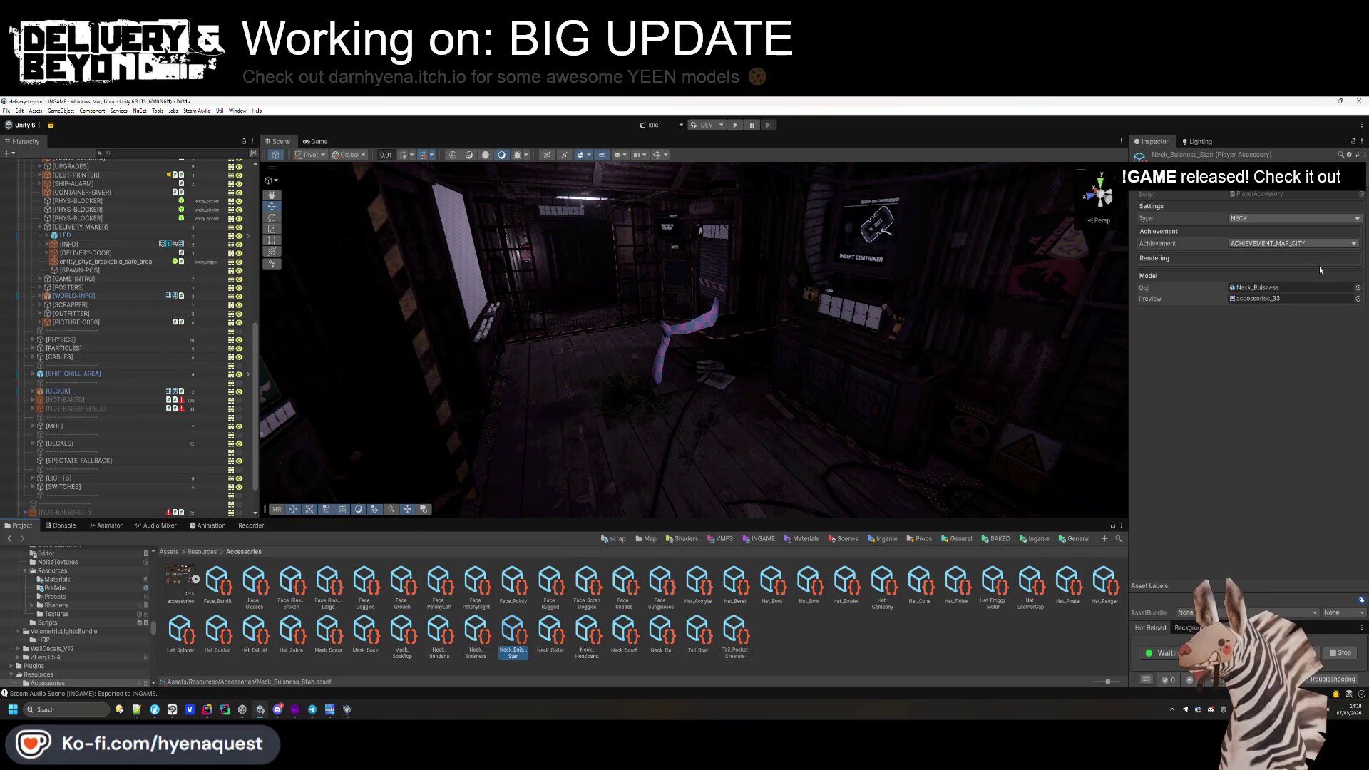
Set the unlock achievement to ACHIEVEMENT_STAN, check its model, then open the ITEM_MAKER scene.
left_click(1312, 244)
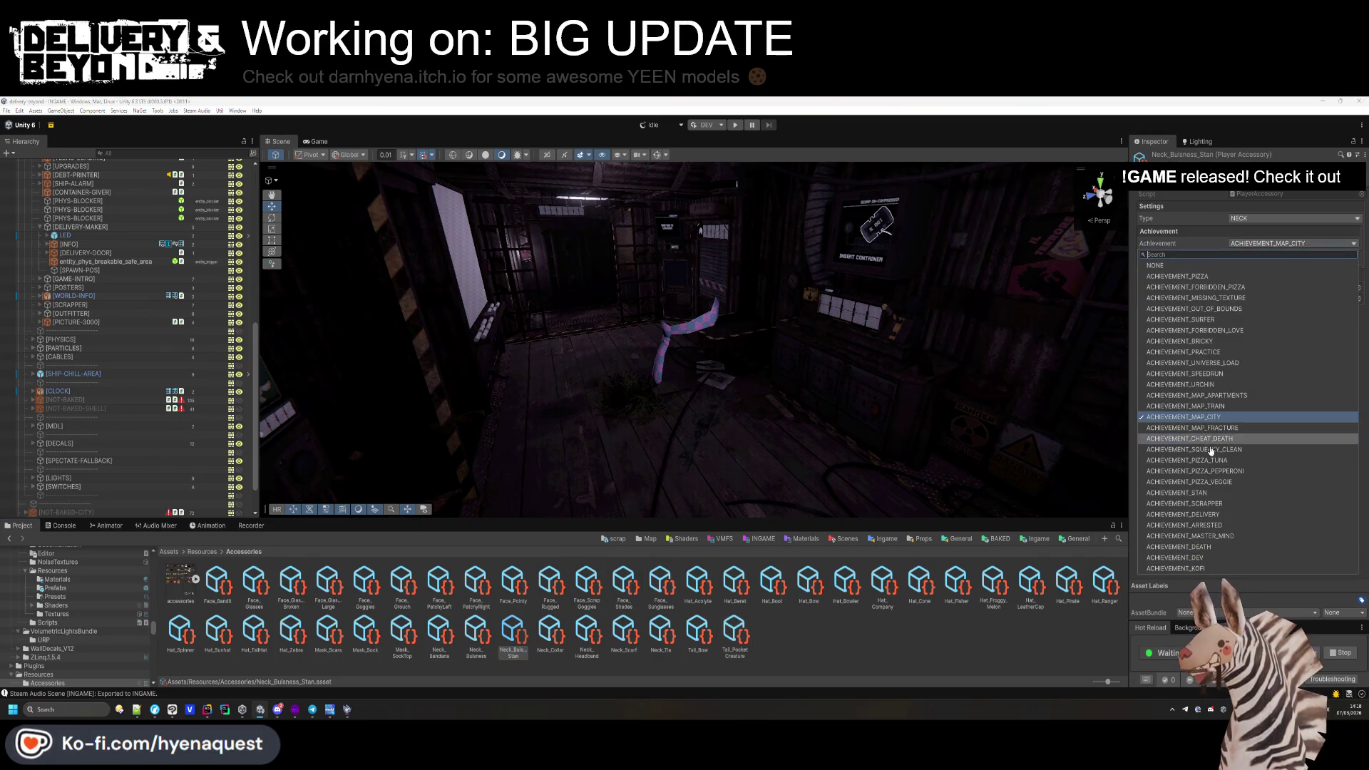
left_click(1211, 493)
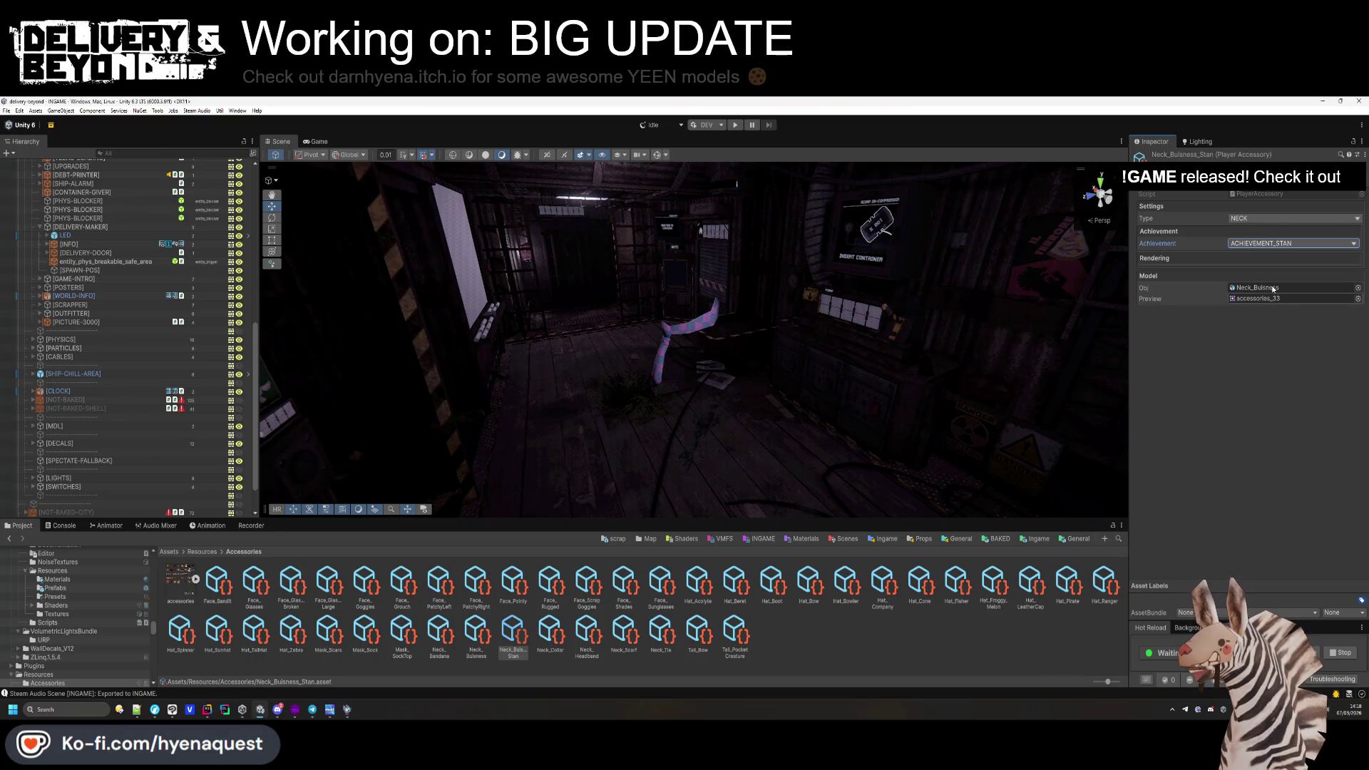
left_click(1273, 288)
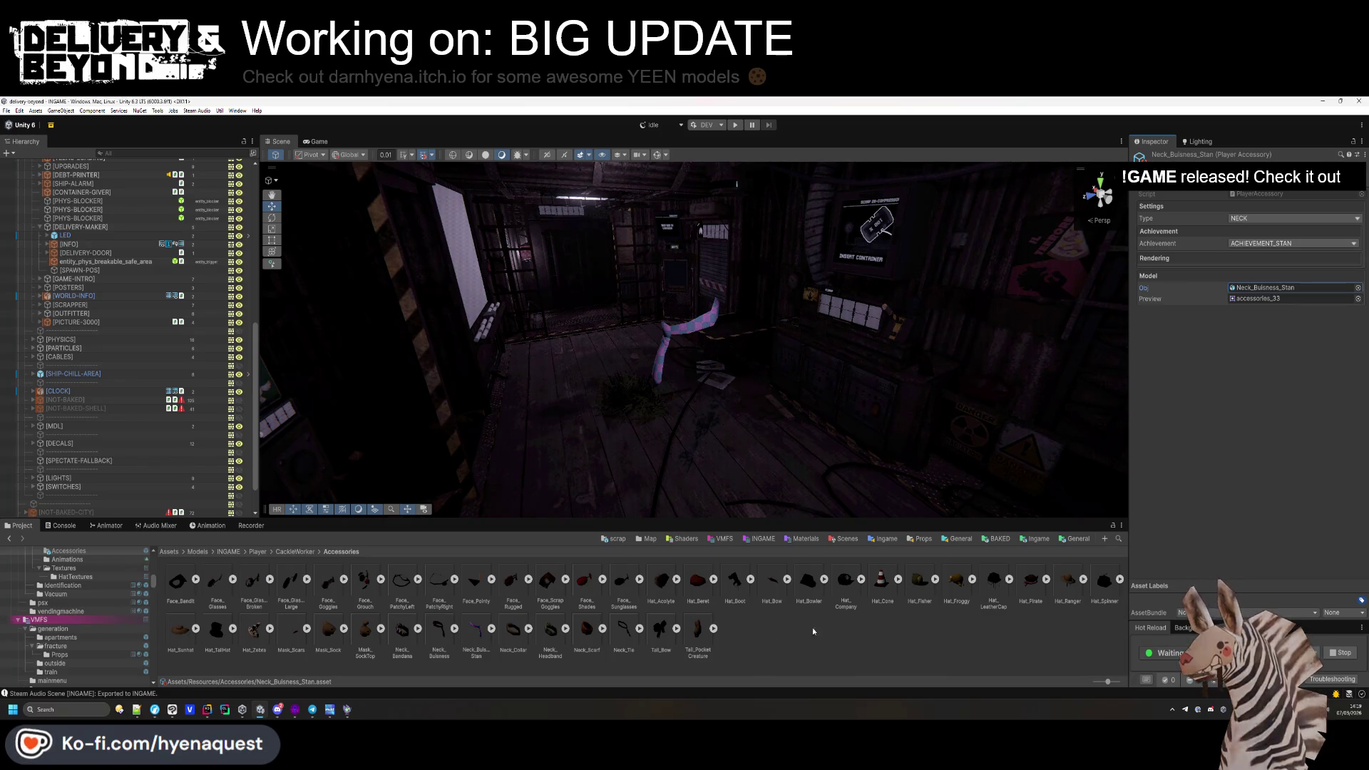
left_click(1259, 299)
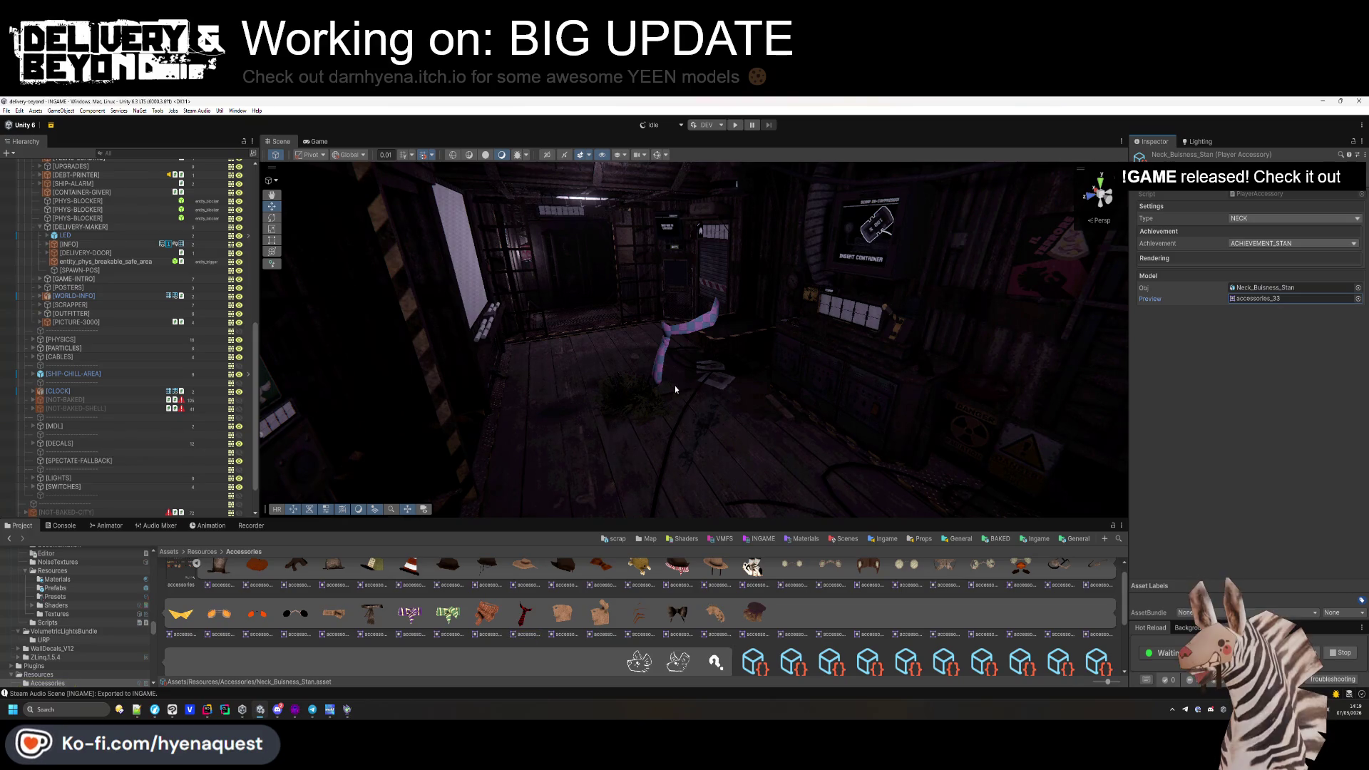
left_click(1023, 539)
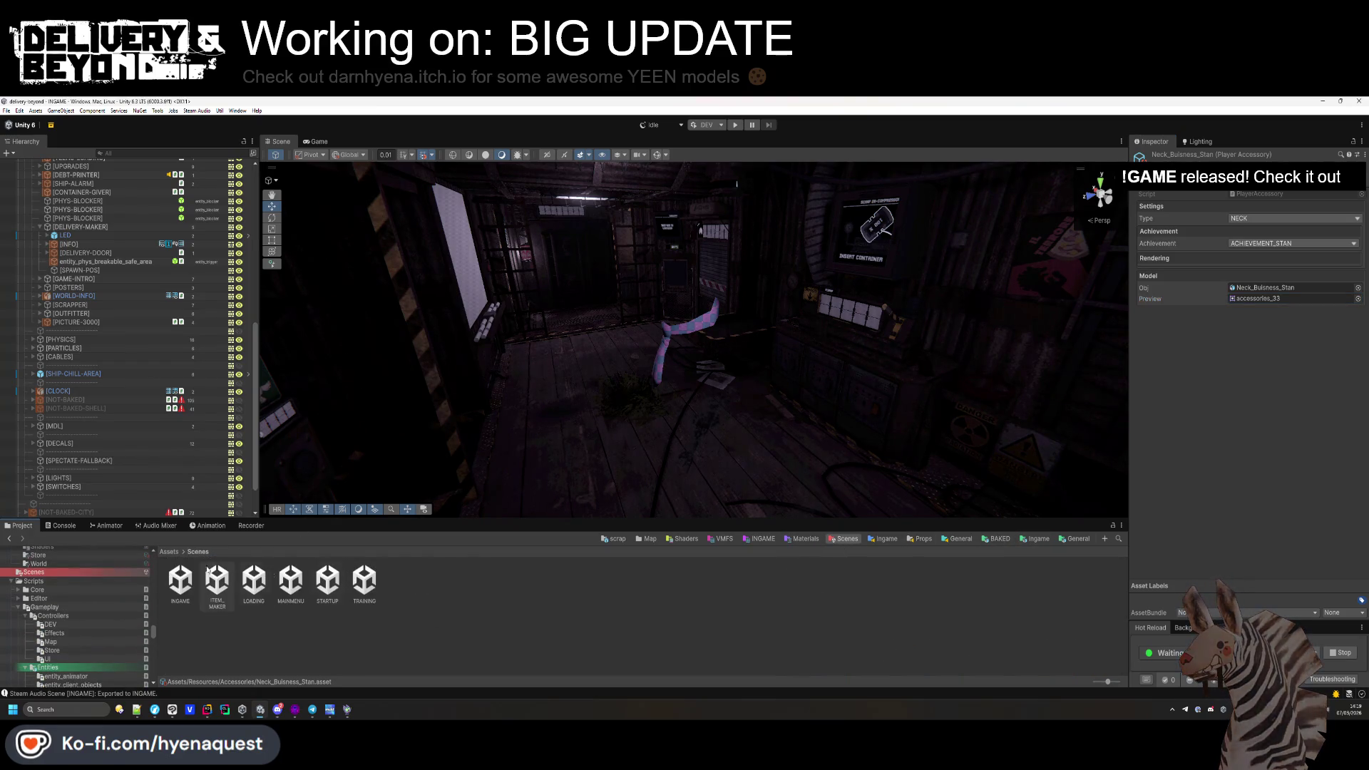
double_click(216, 580)
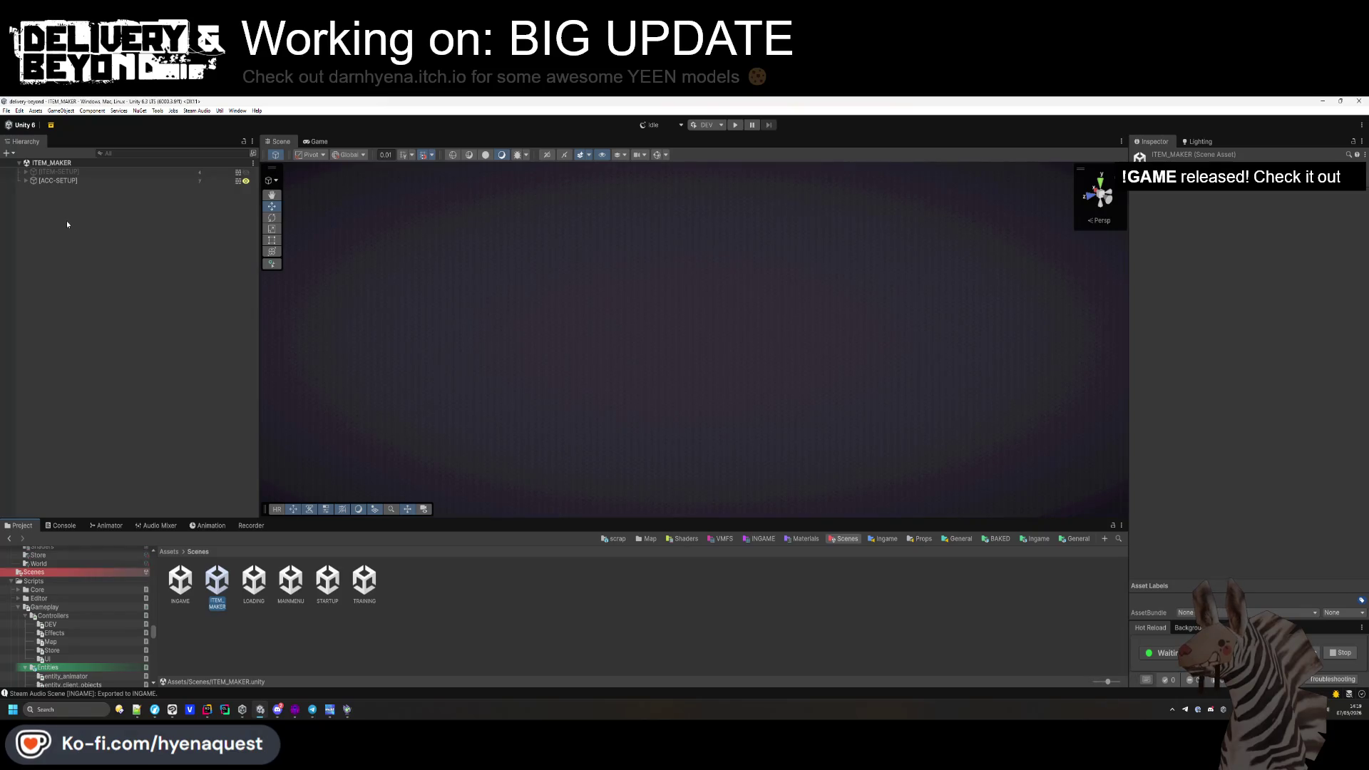
Show the Game view beside the Scene view at ITEMGEN 256x256 resolution.
left_click(25, 181)
mouse_move(316, 141)
left_mouse_down()
mouse_move(891, 299)
mouse_move(836, 250)
left_mouse_up()
left_click(964, 154)
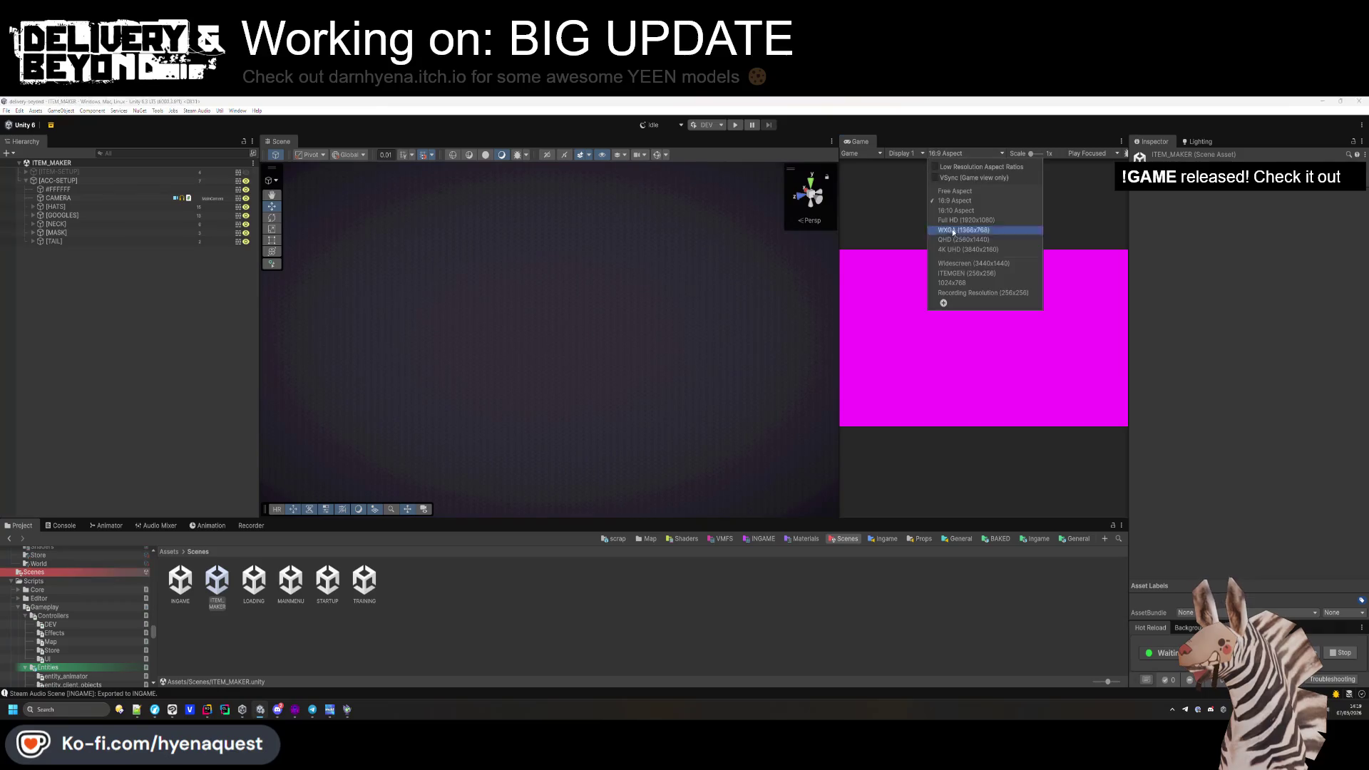
left_click(961, 273)
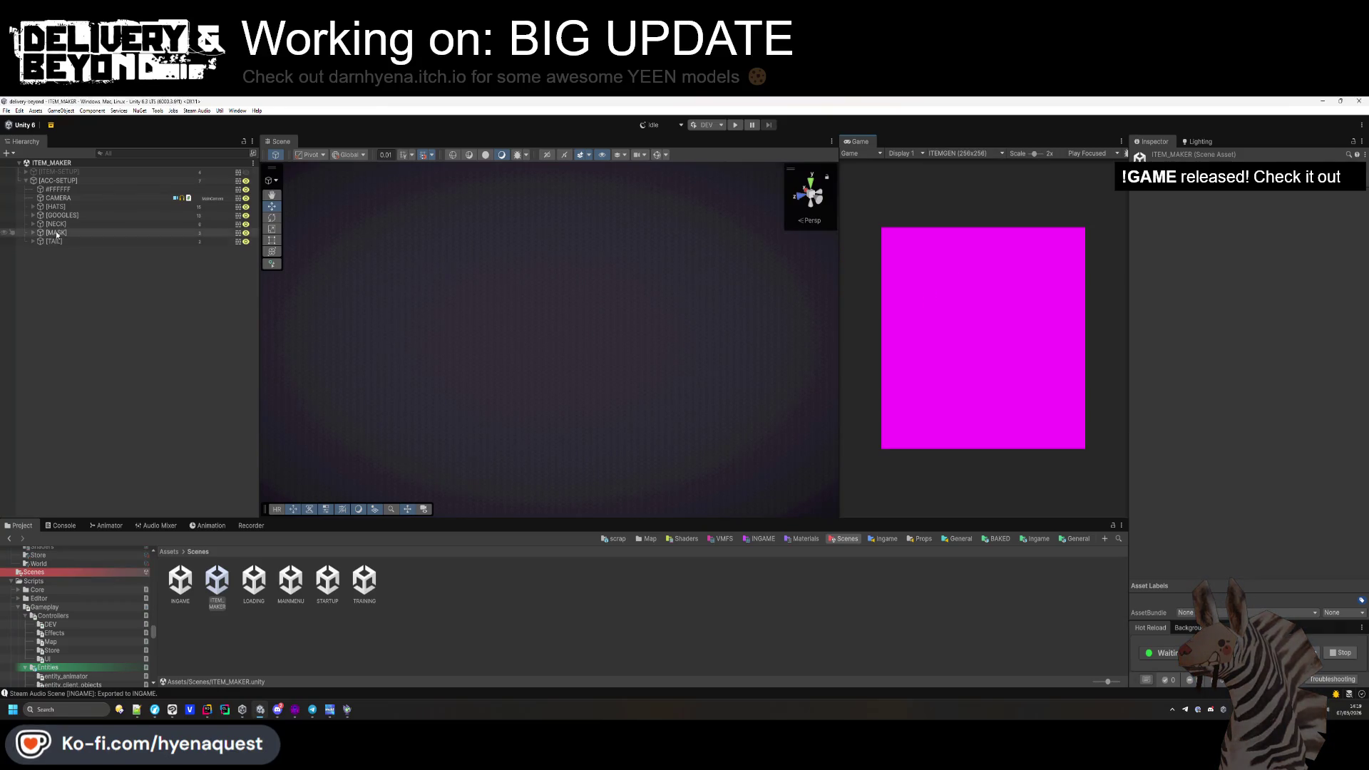
Inspect the TIE-BUSINESS object's mesh and duplicate the object.
left_click(33, 223)
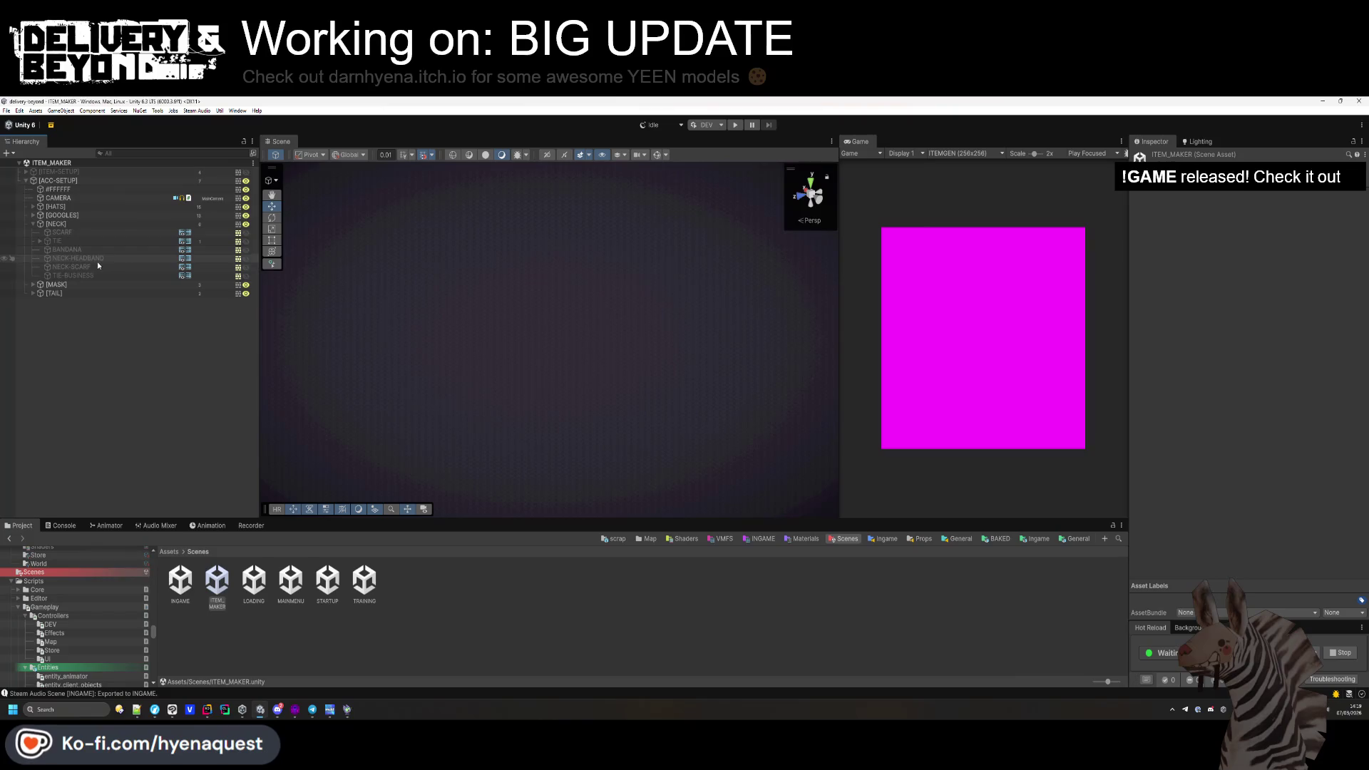
left_click(121, 275)
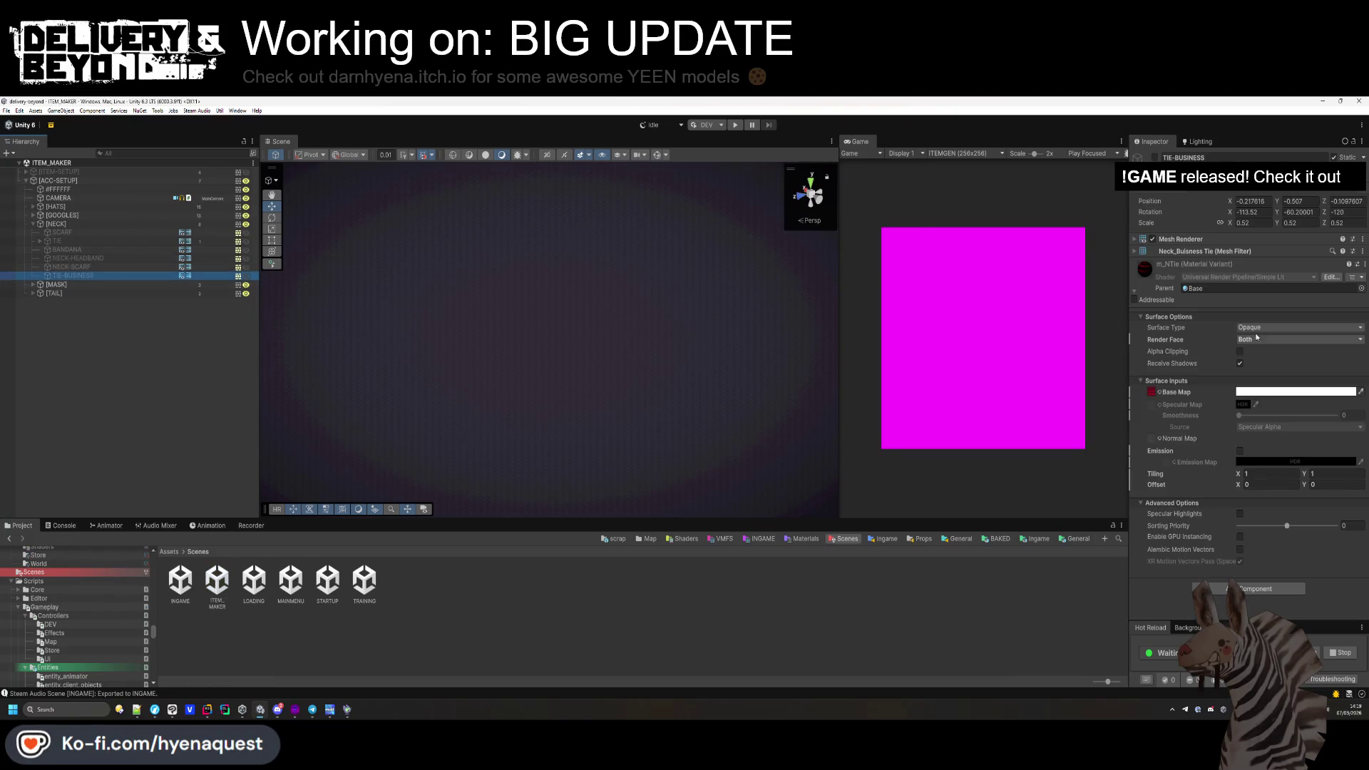
left_click(1199, 251)
left_click(1247, 263)
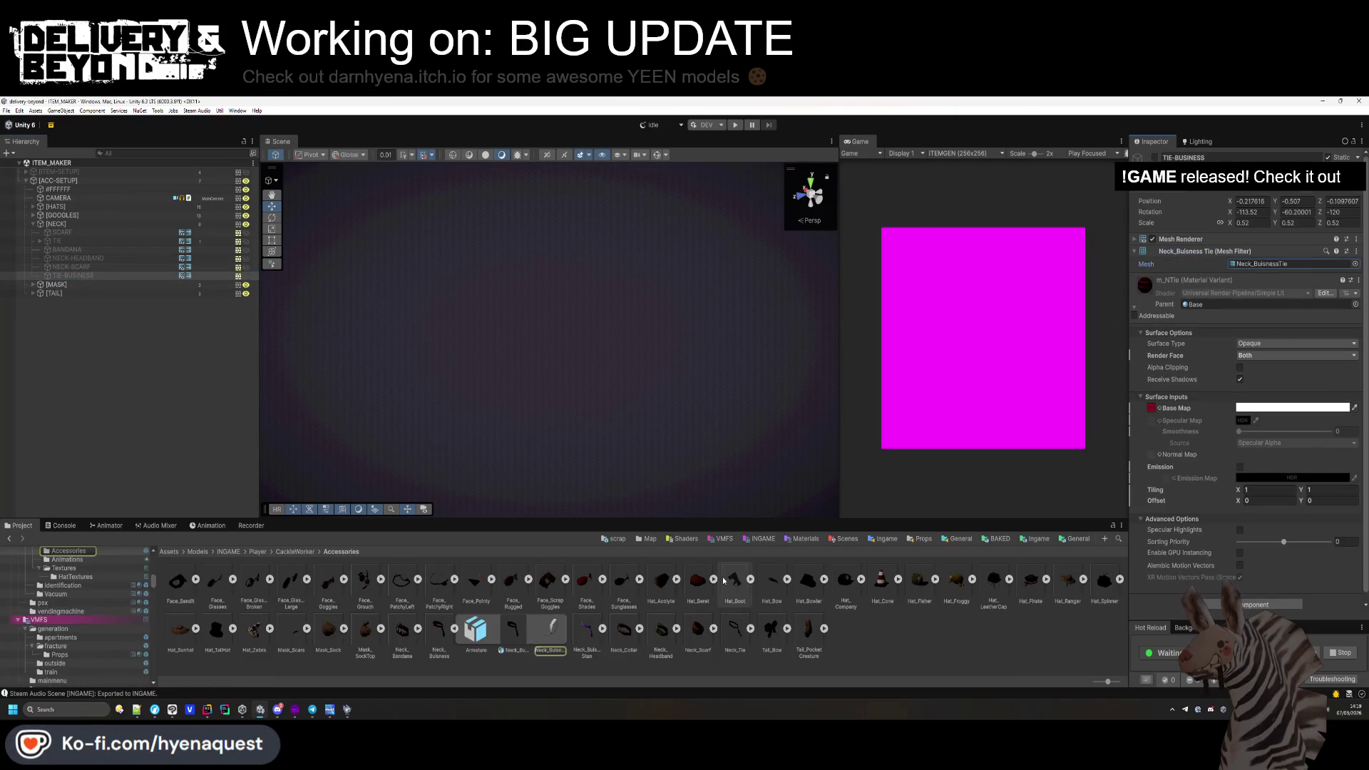
left_click(110, 275)
key("ctrl+d")
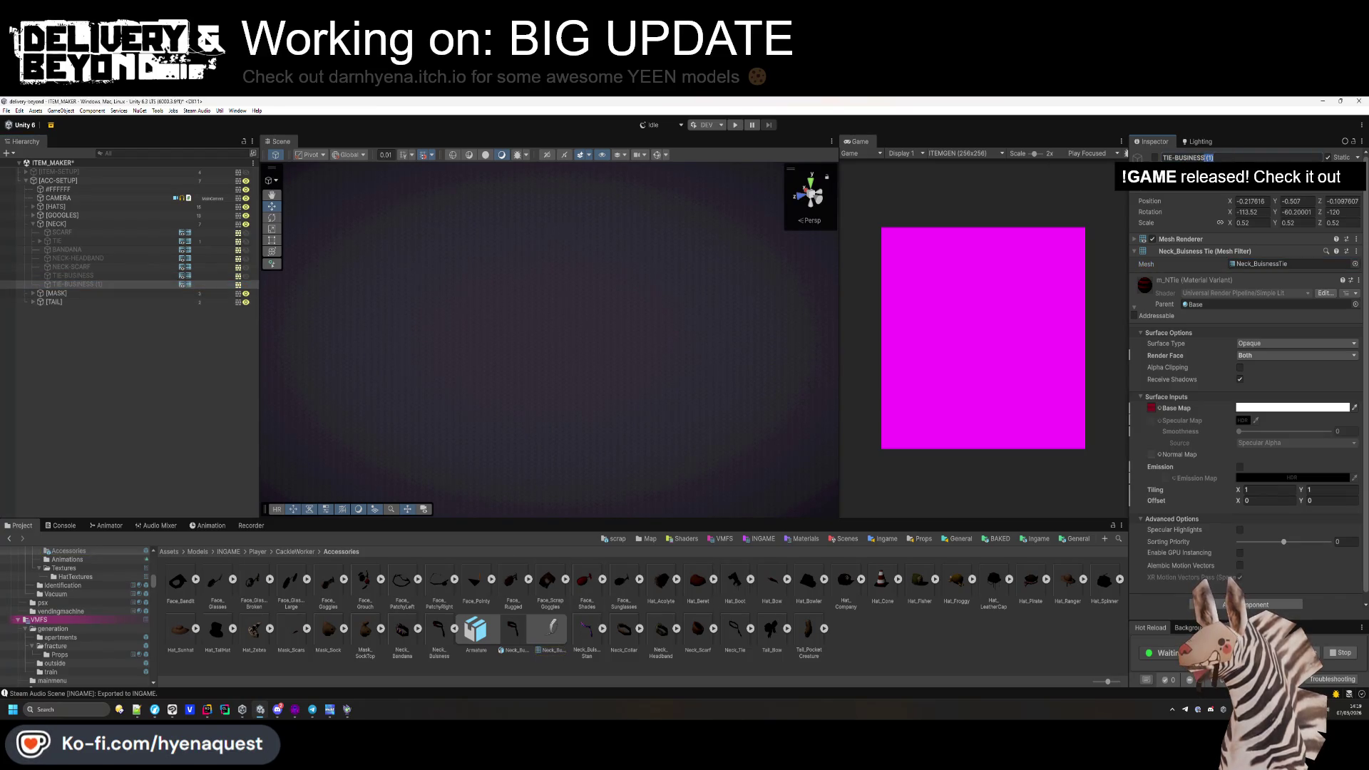
Check the tie's m_NTie material and delete the unused m_NTie_Stan material.
left_click(603, 628)
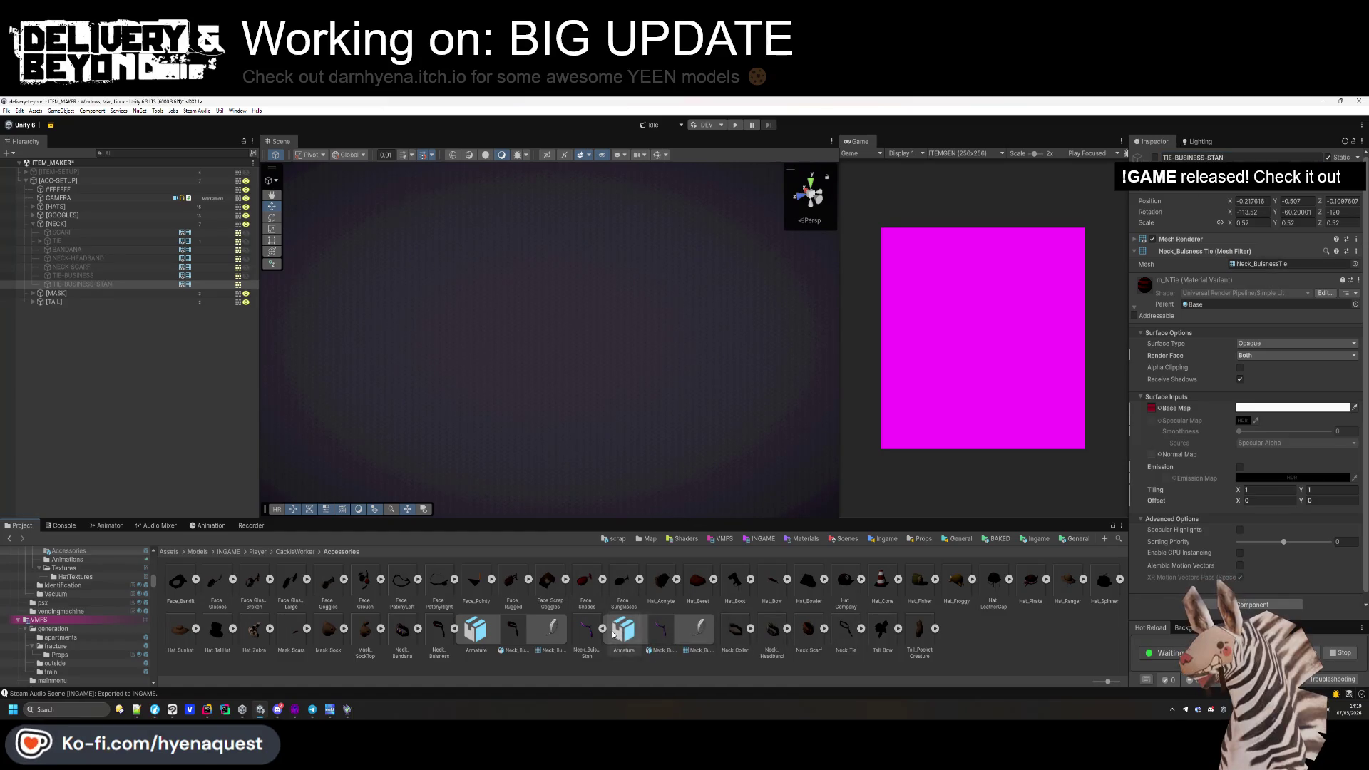
left_click(603, 628)
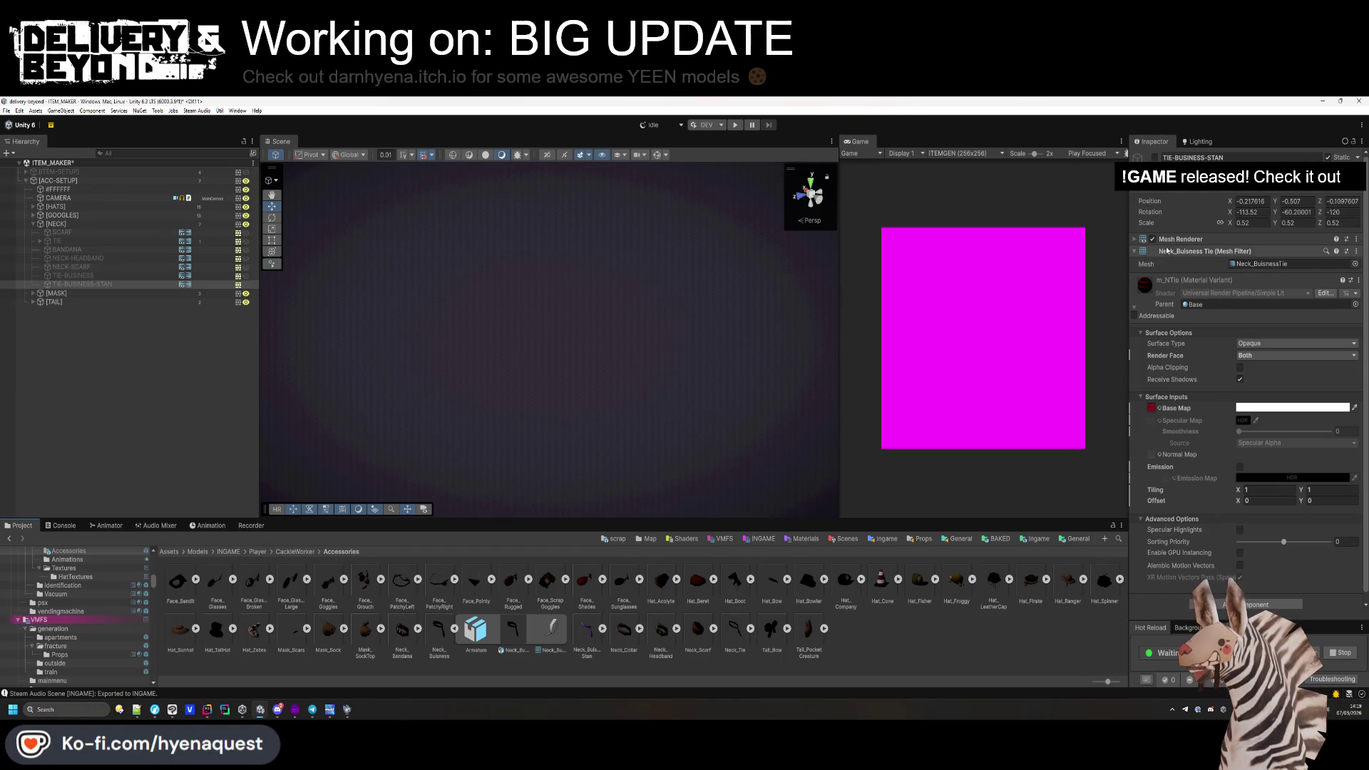
left_click(1135, 250)
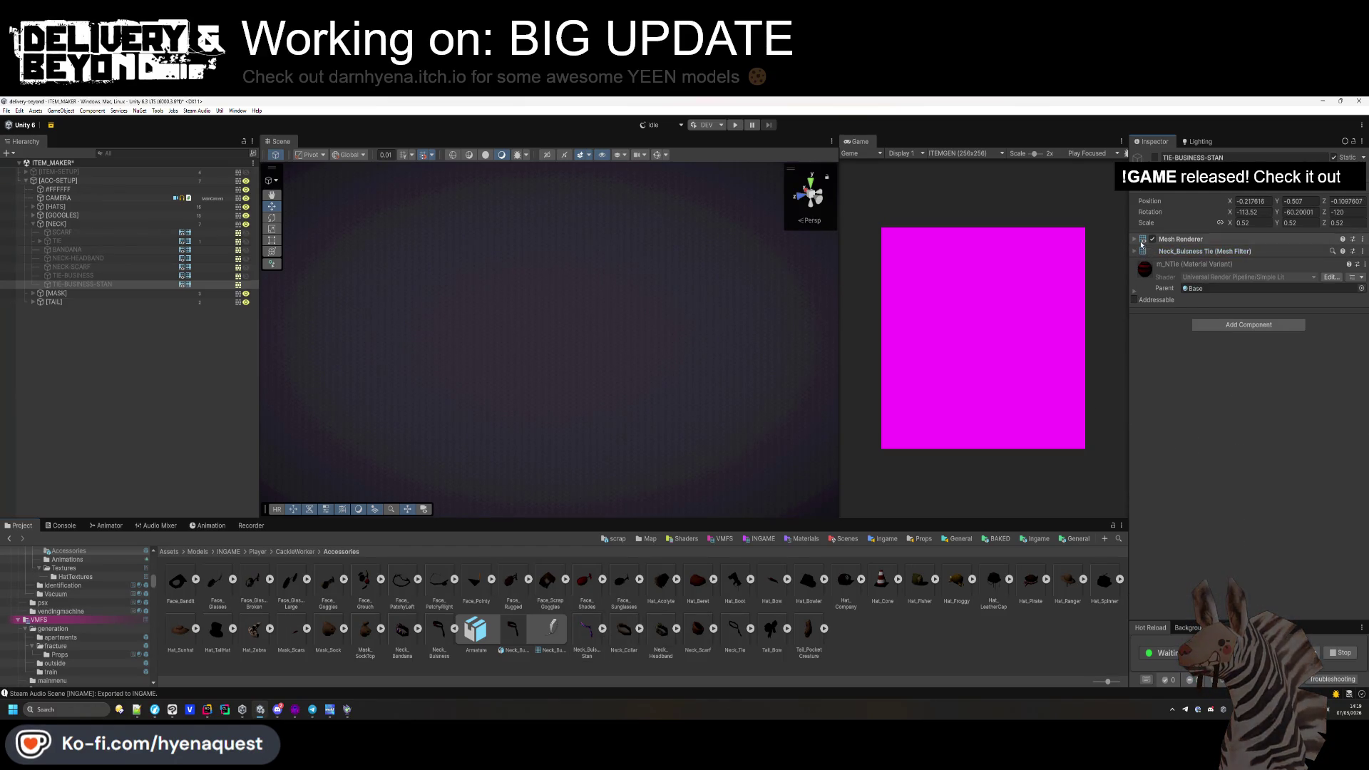
left_click(1141, 240)
left_click(1258, 265)
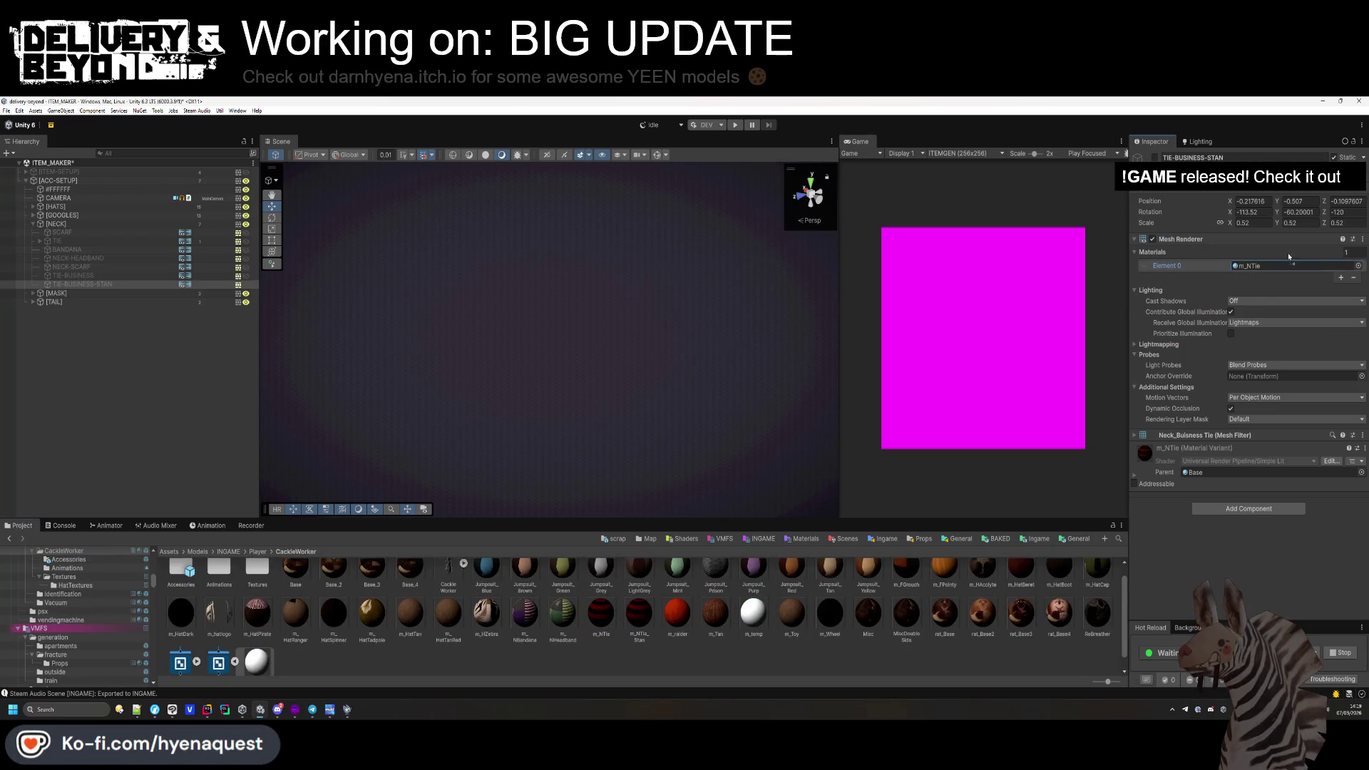
left_click(639, 615)
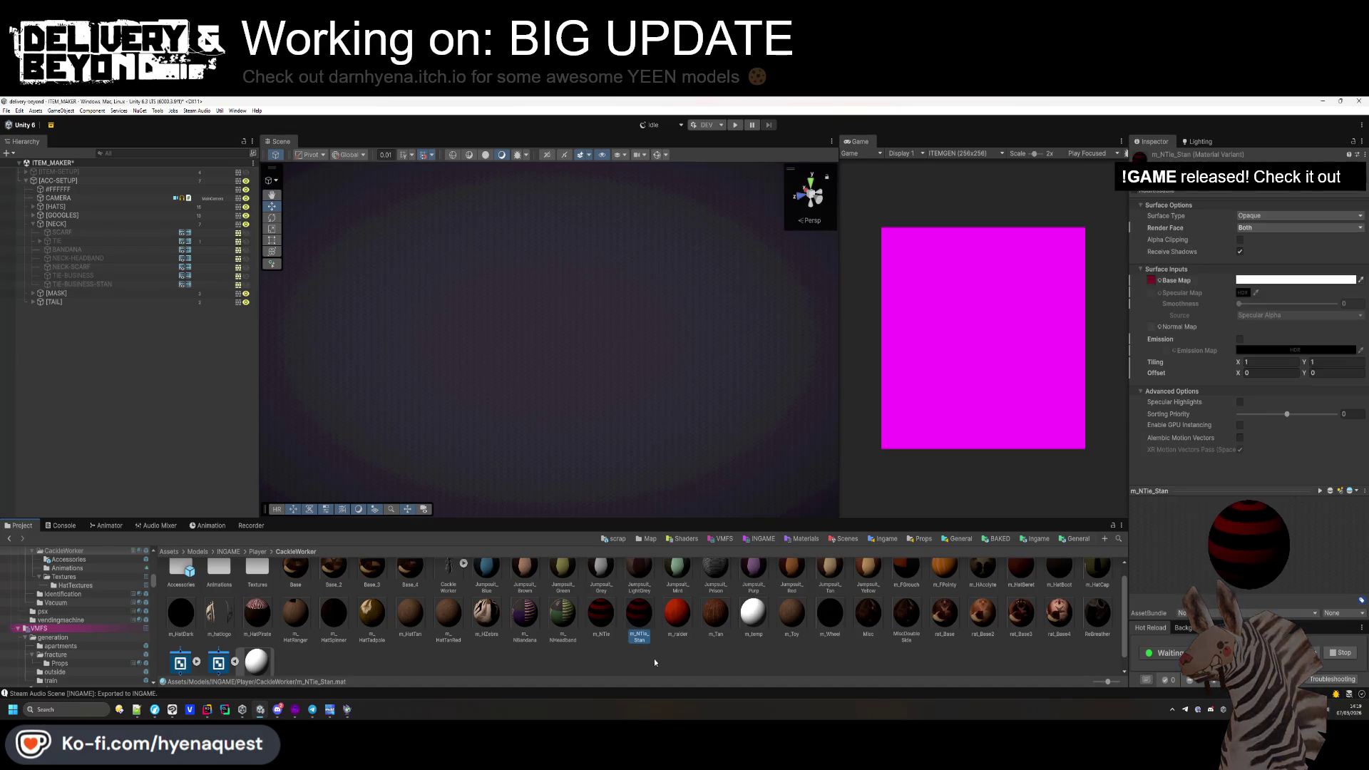
key("Delete")
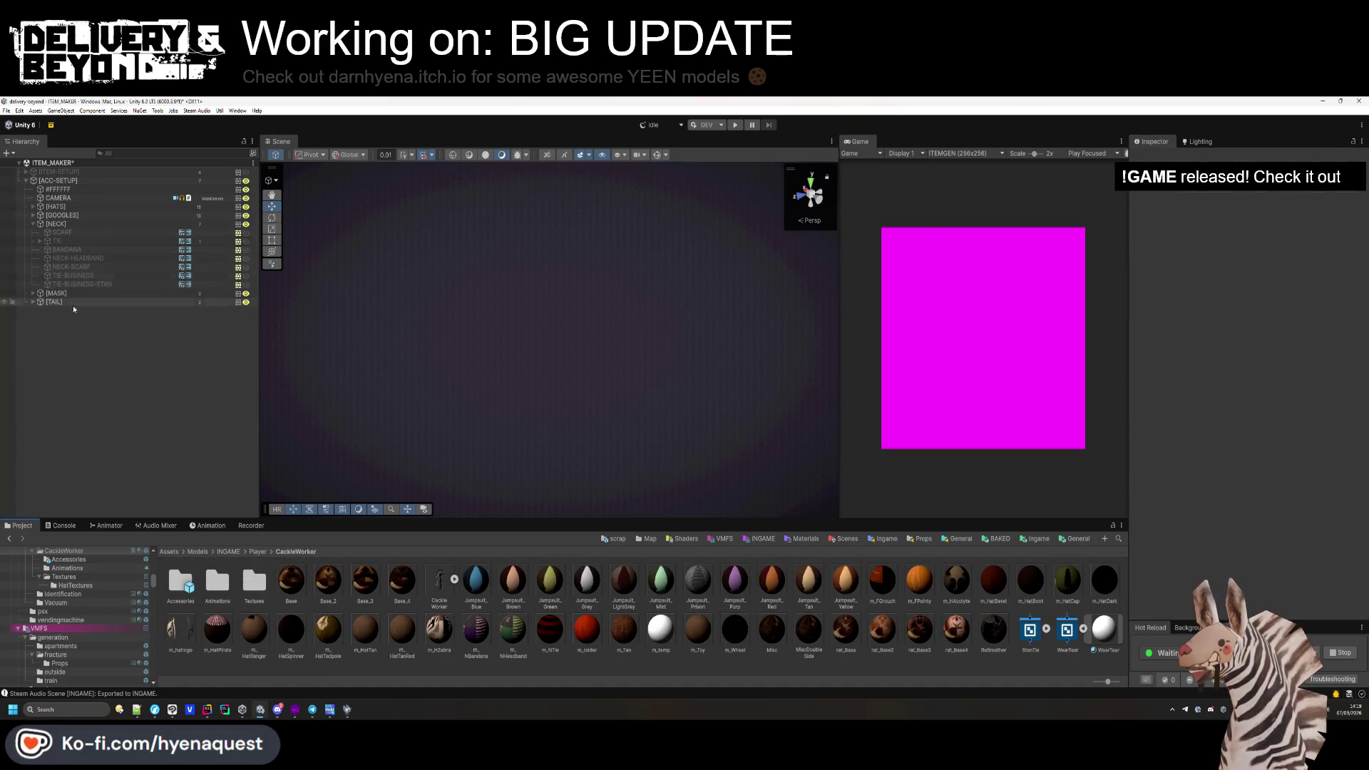
Give TIE-BUSINESS-STAN the StanTie material and enable it so it renders.
left_click(71, 284)
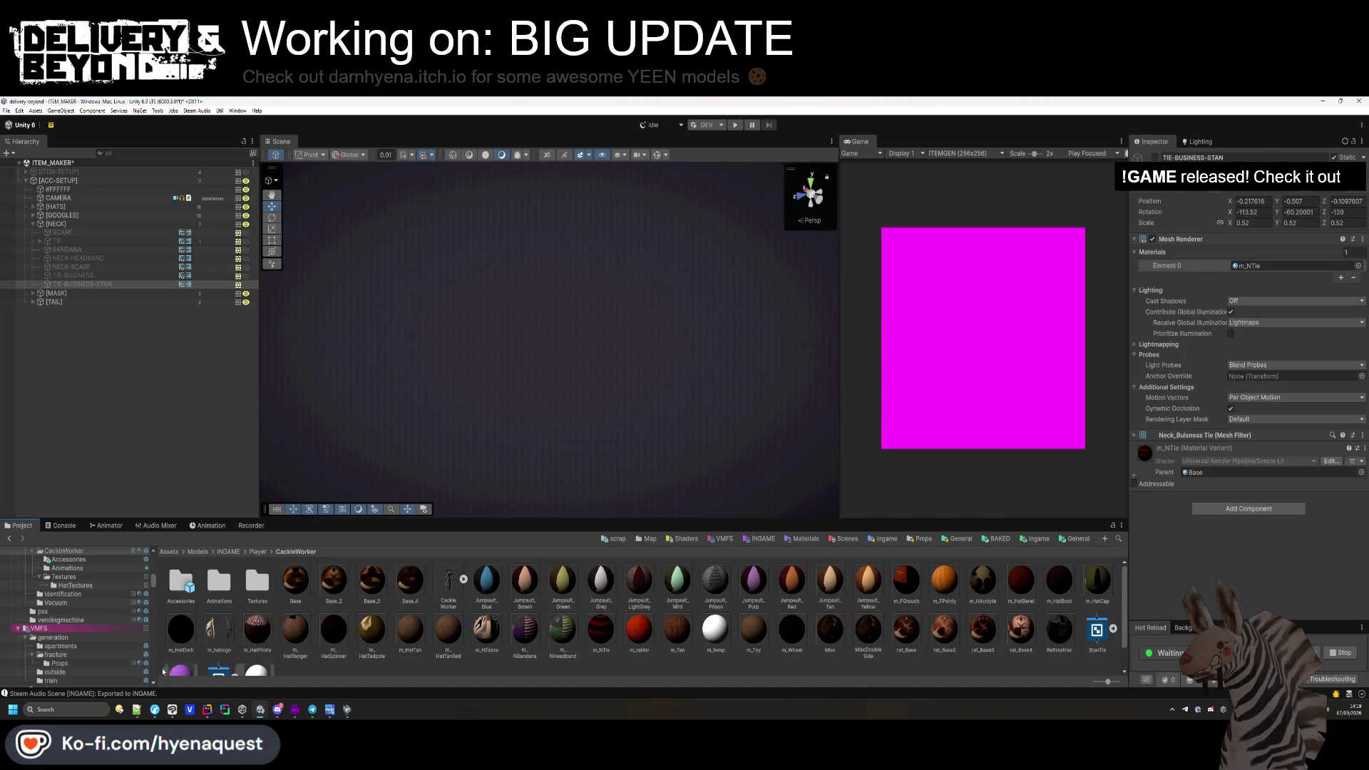
mouse_move(182, 675)
left_mouse_down()
mouse_move(713, 428)
mouse_move(1256, 271)
left_mouse_up()
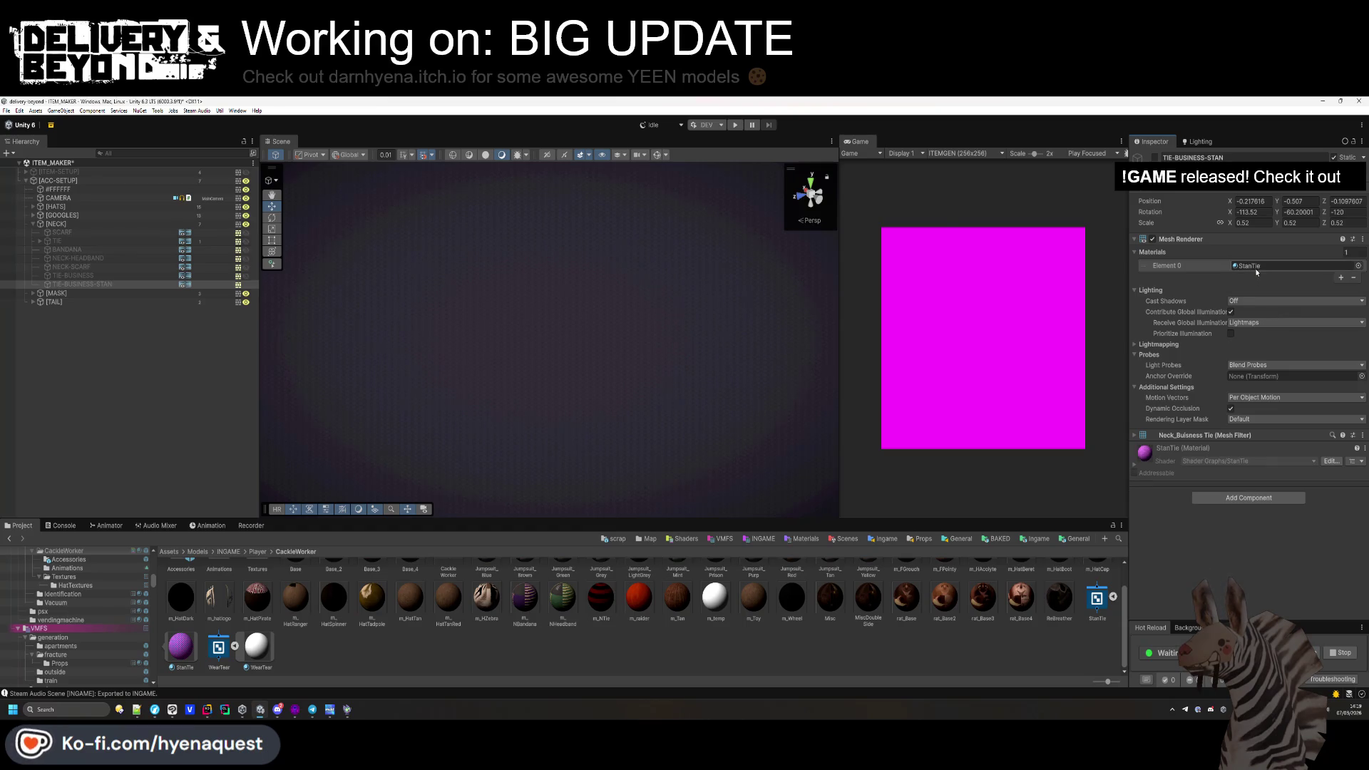
left_click(246, 285)
left_click(113, 456)
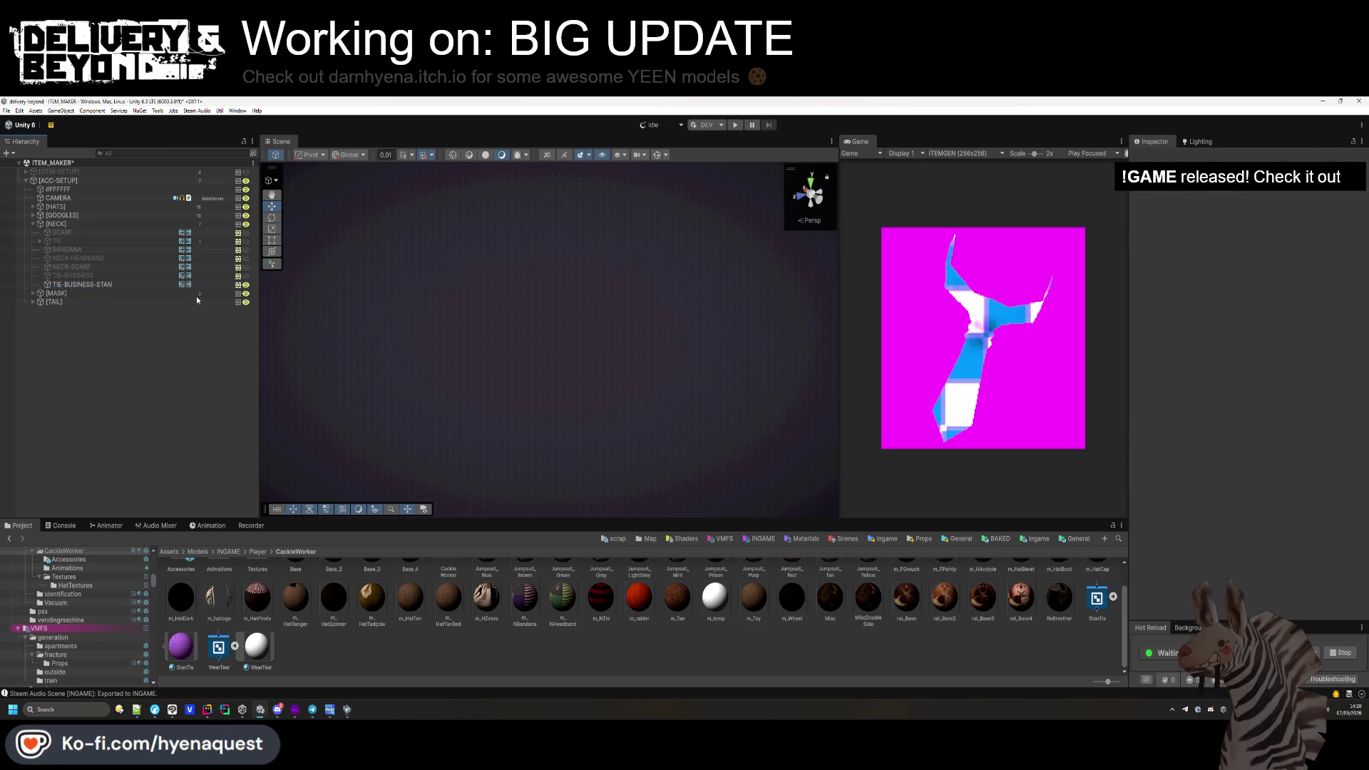
Inspect TIE-BUSINESS-STAN's StanTie material colours, then switch to Clip Studio Paint.
left_click_drag(804, 364, 746, 371, "alt")
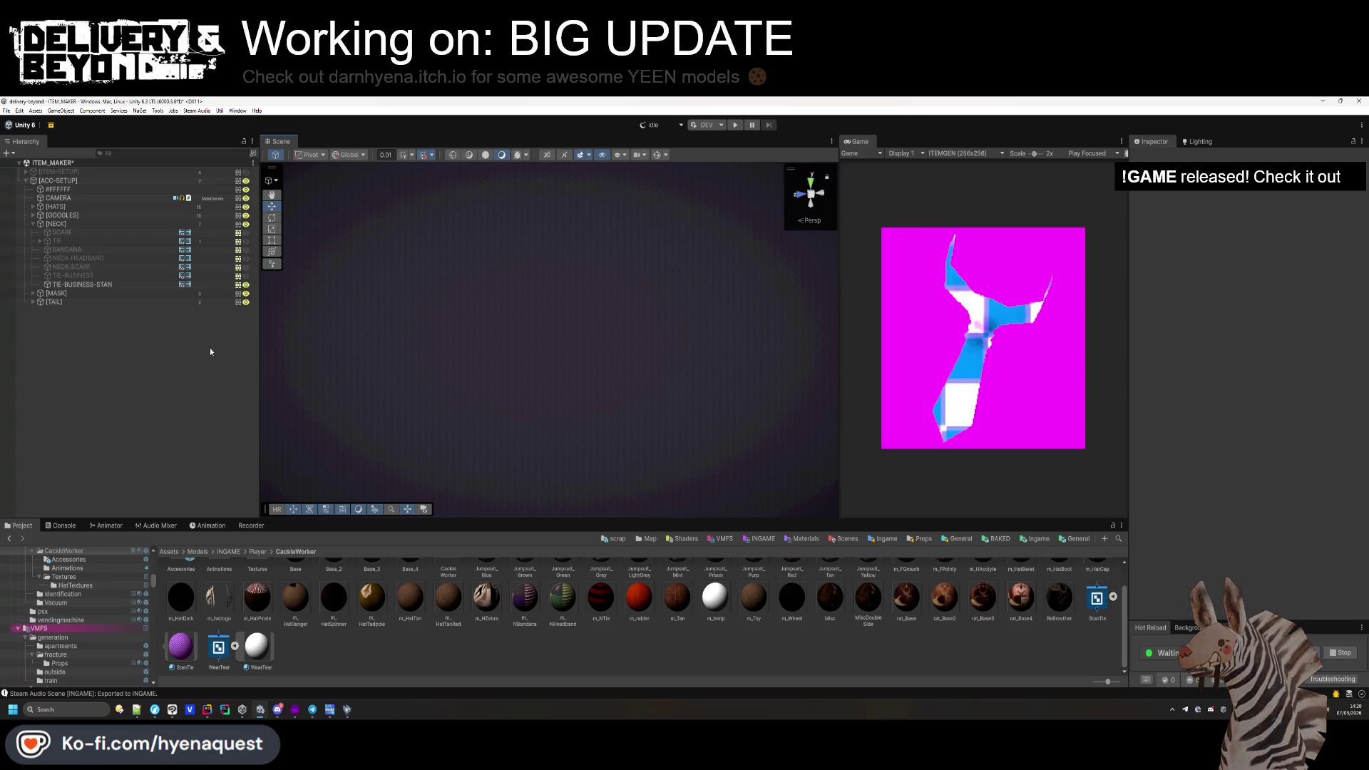
left_click(134, 285)
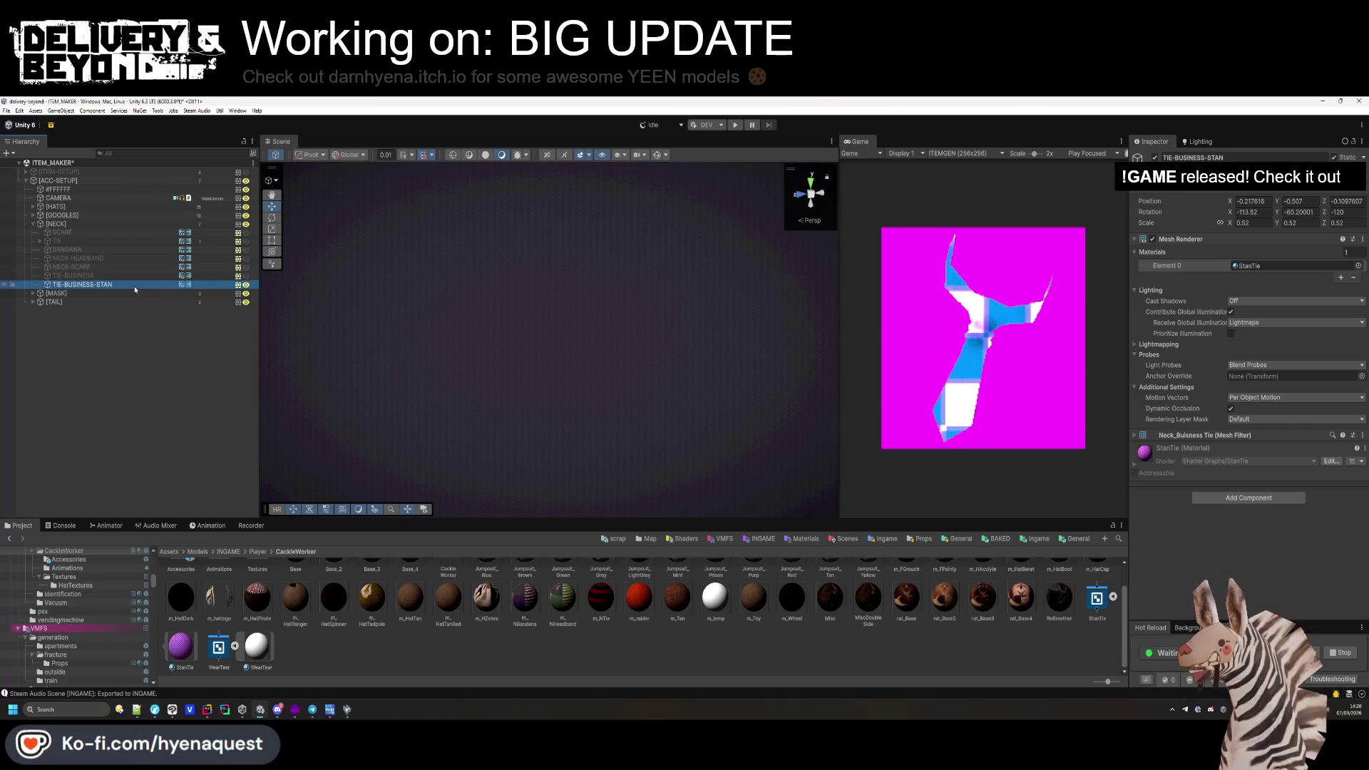
left_click(1134, 465)
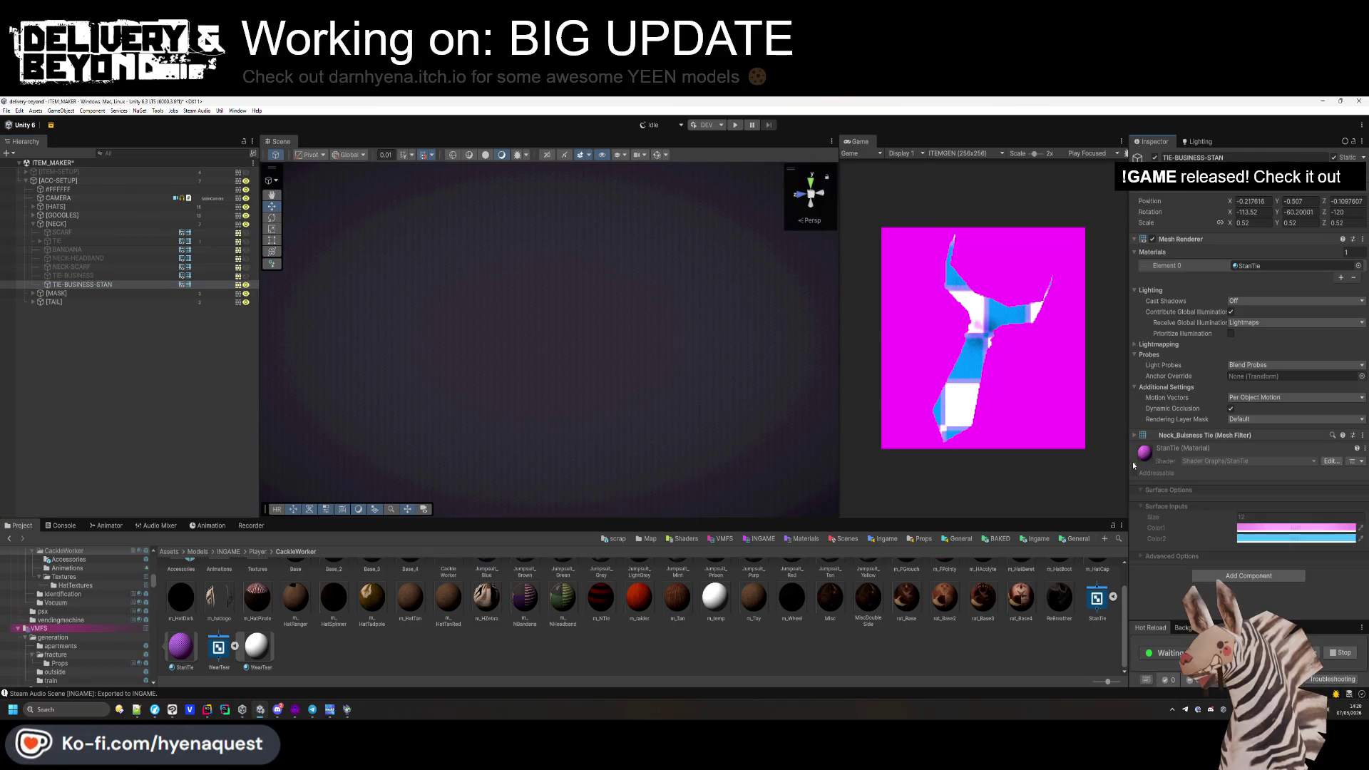
left_click(1134, 465)
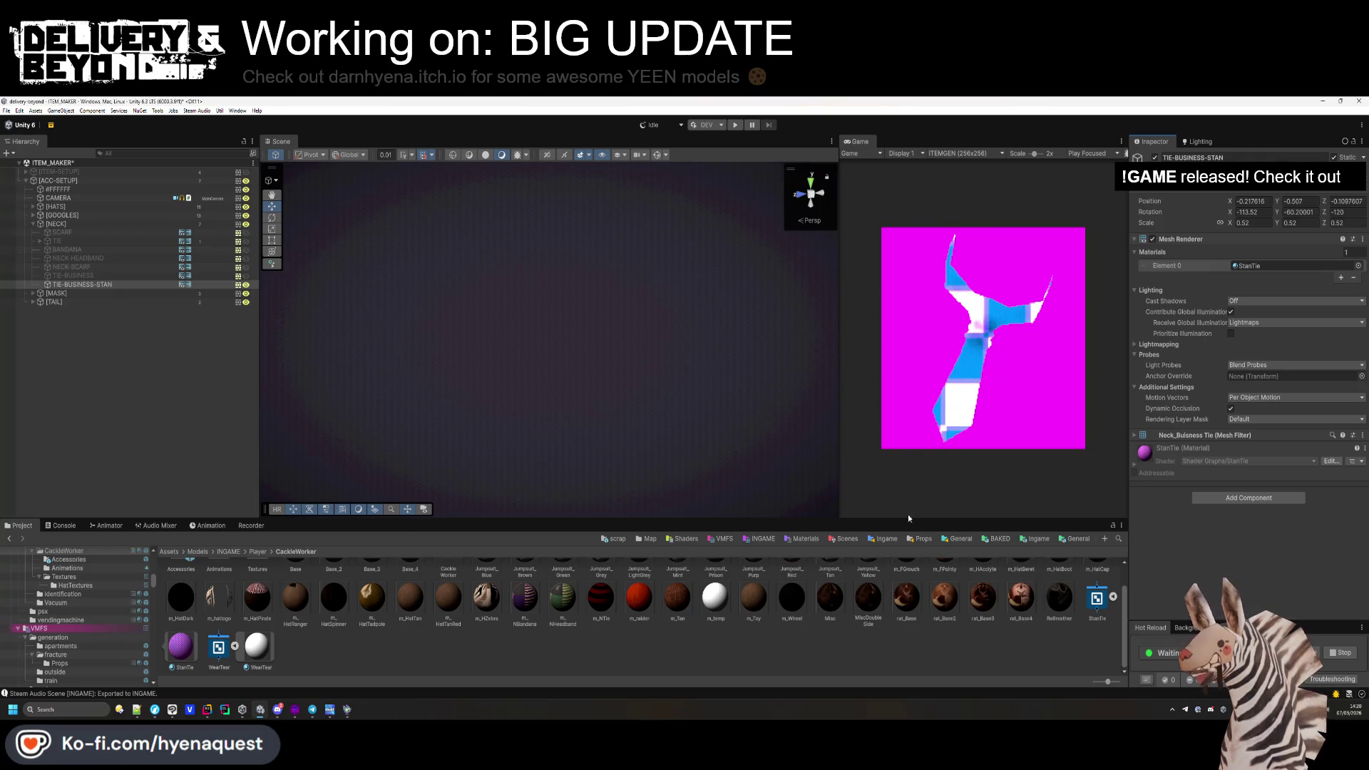
left_click(204, 709)
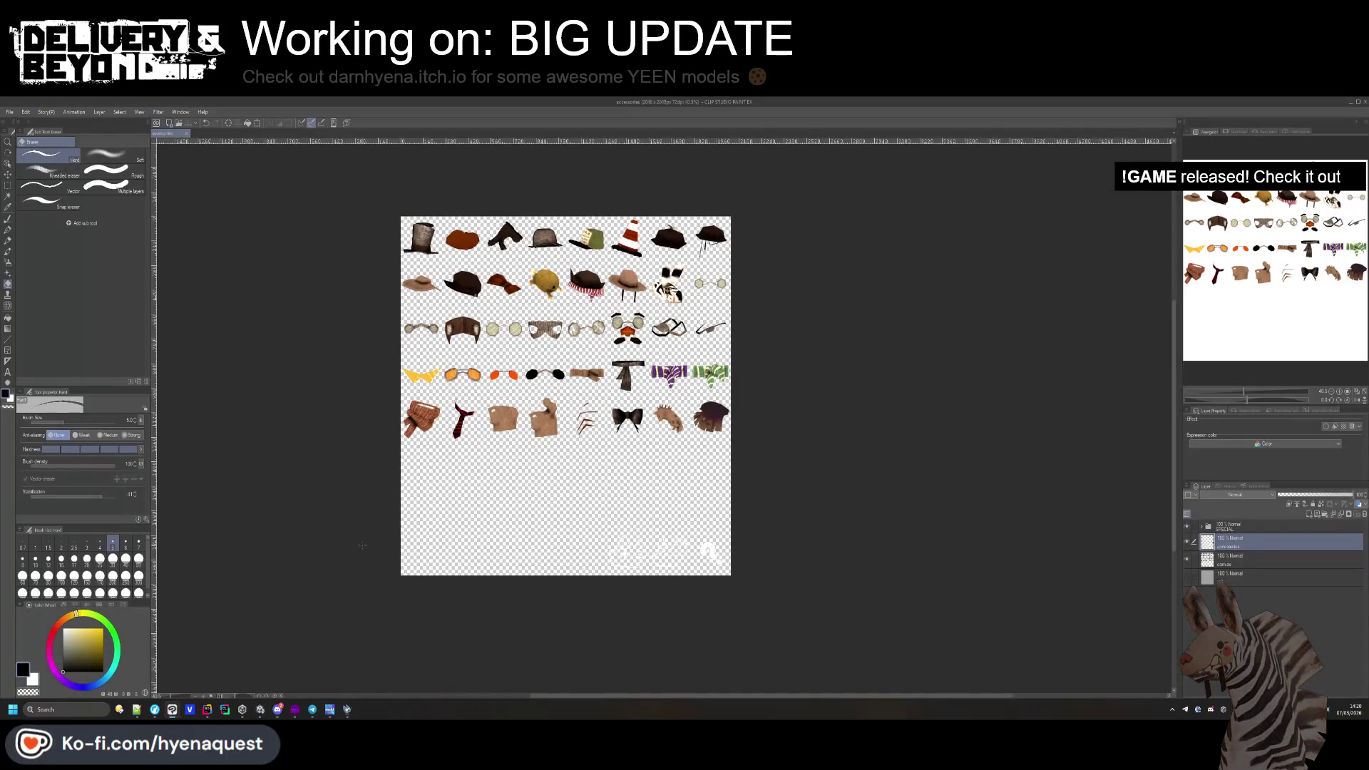
Turn on the BG layer, zoom into the red tie's cell, then return to Unity.
left_click(1186, 577)
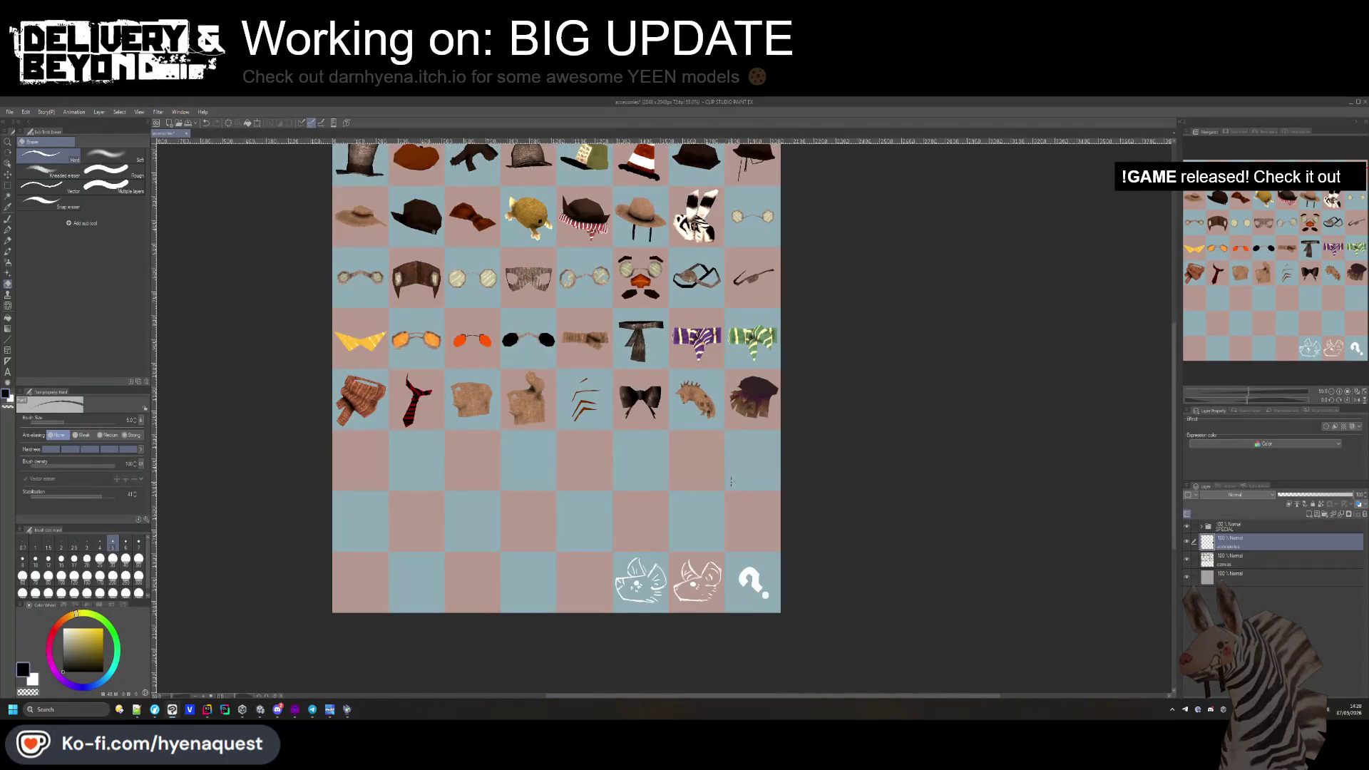
scroll(843, 268, "up", 3)
scroll(447, 517, "up", 3)
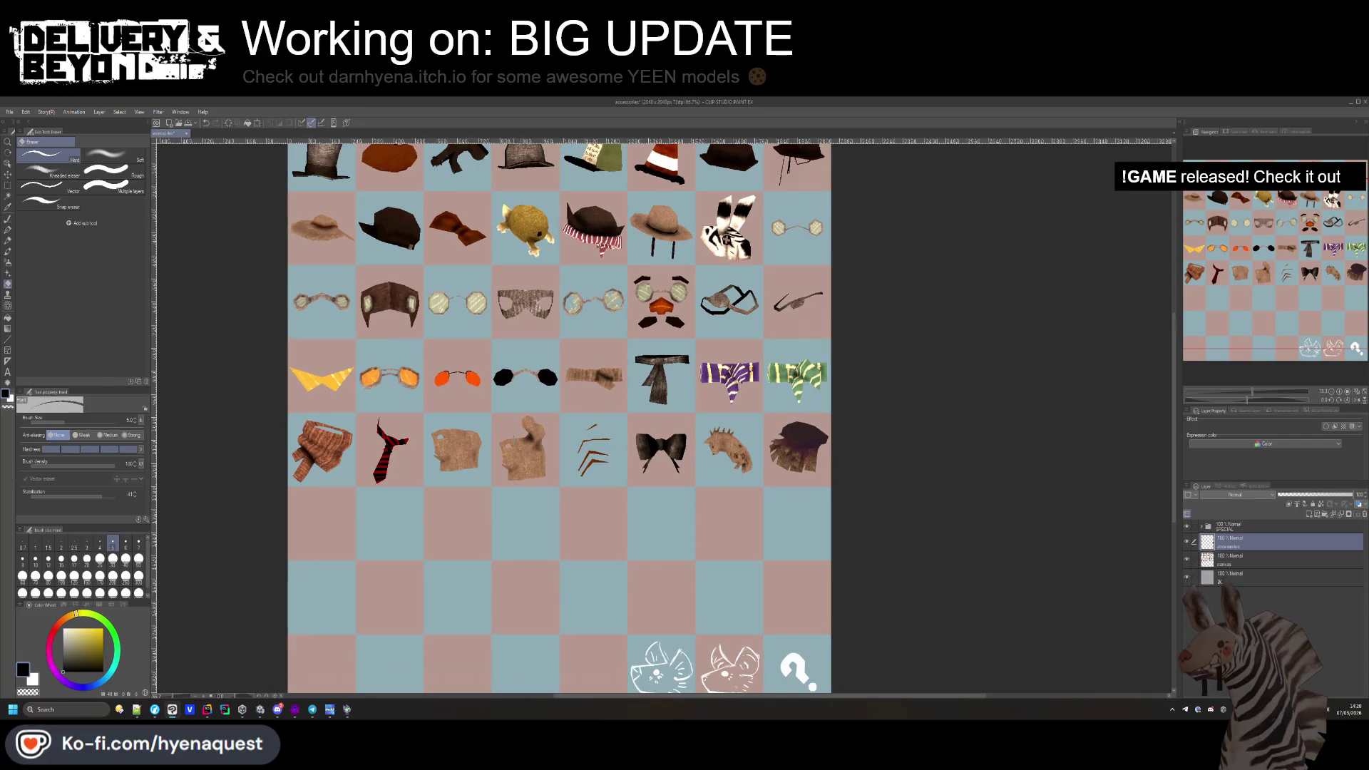
scroll(448, 516, "up", 2)
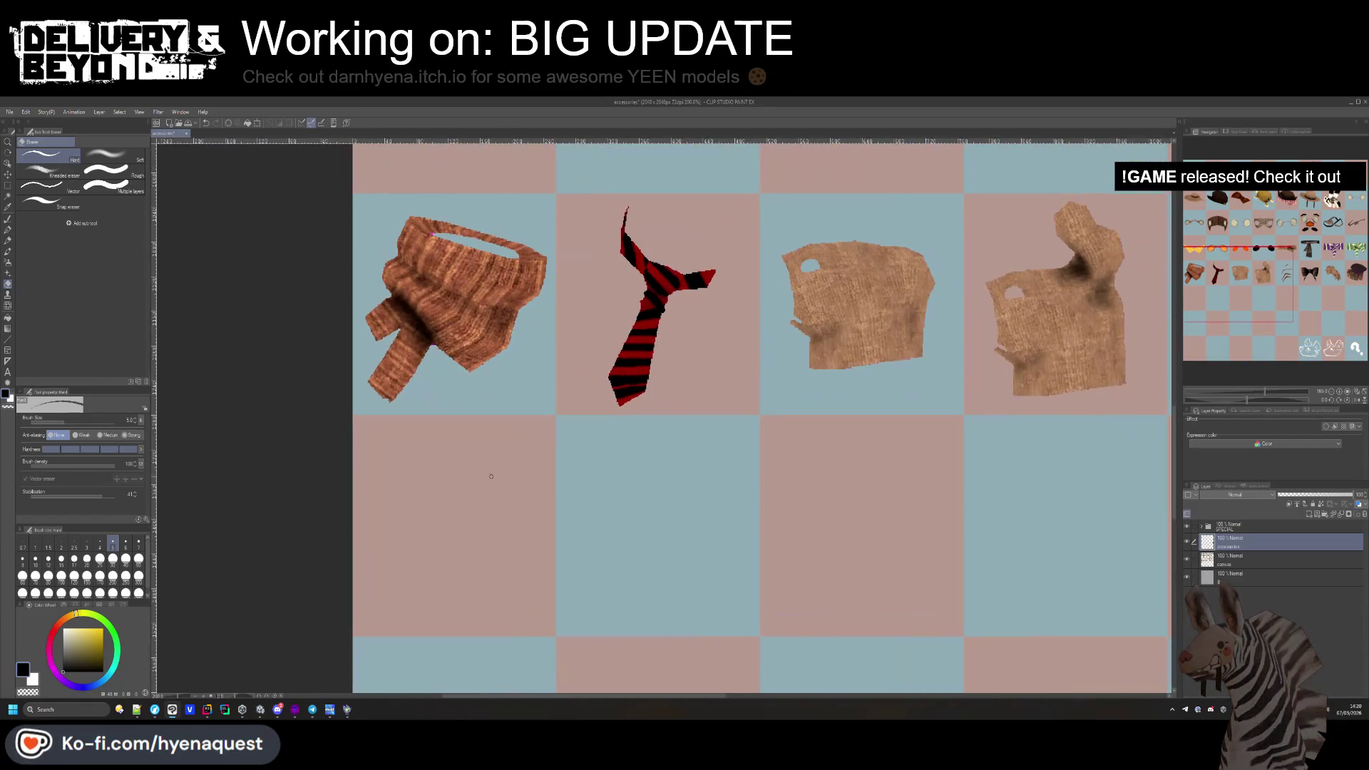
key("alt+Tab")
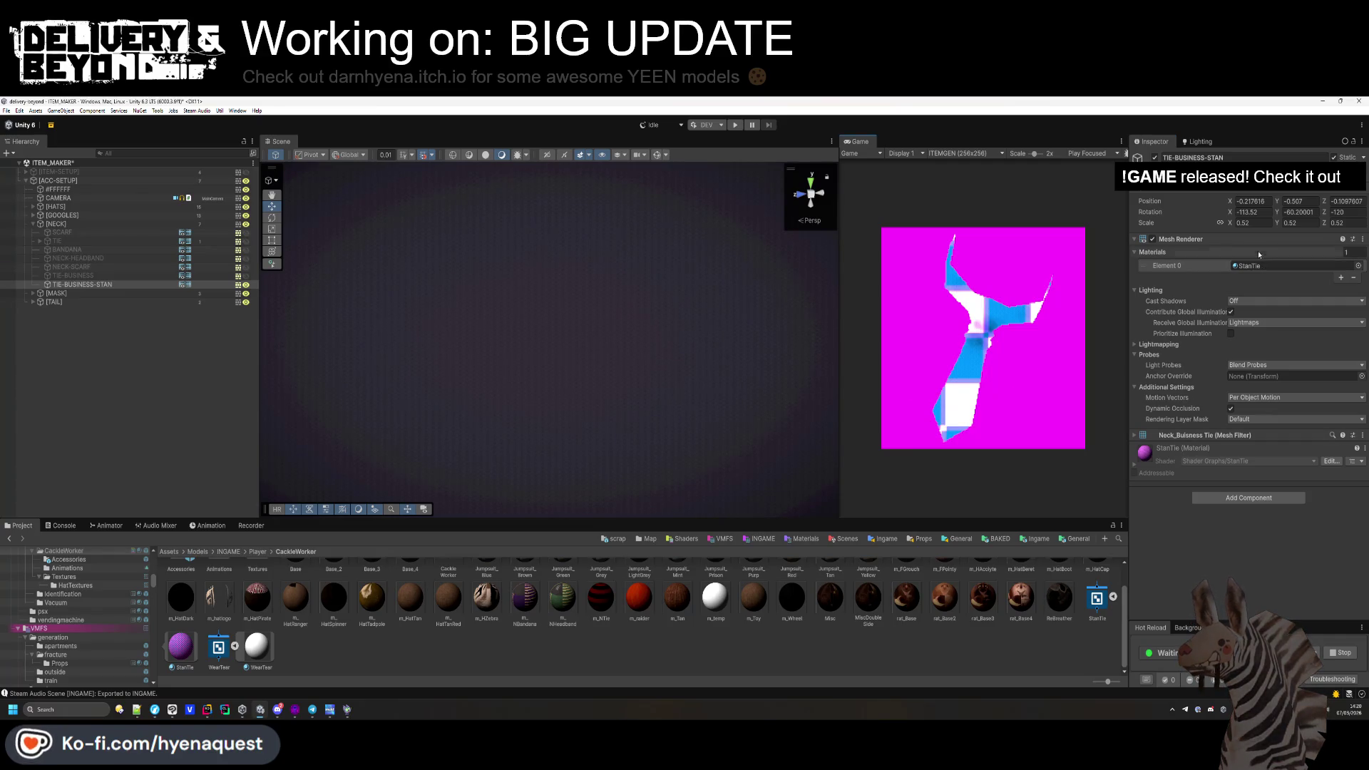
Darken the scene's Environment Ambient Color slightly in the Lighting settings.
left_click(1229, 239)
left_click(1202, 252)
left_click(1202, 252)
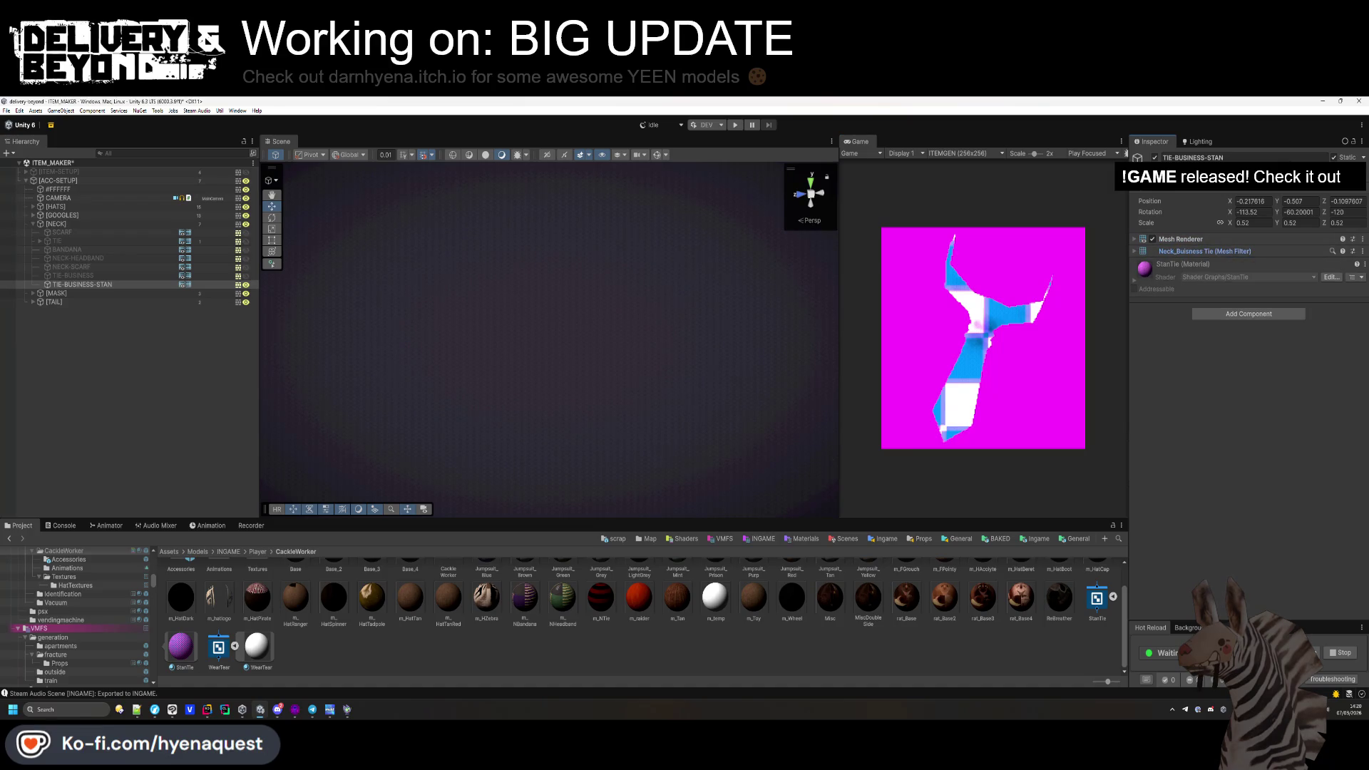
left_click(1201, 142)
left_click(1291, 158)
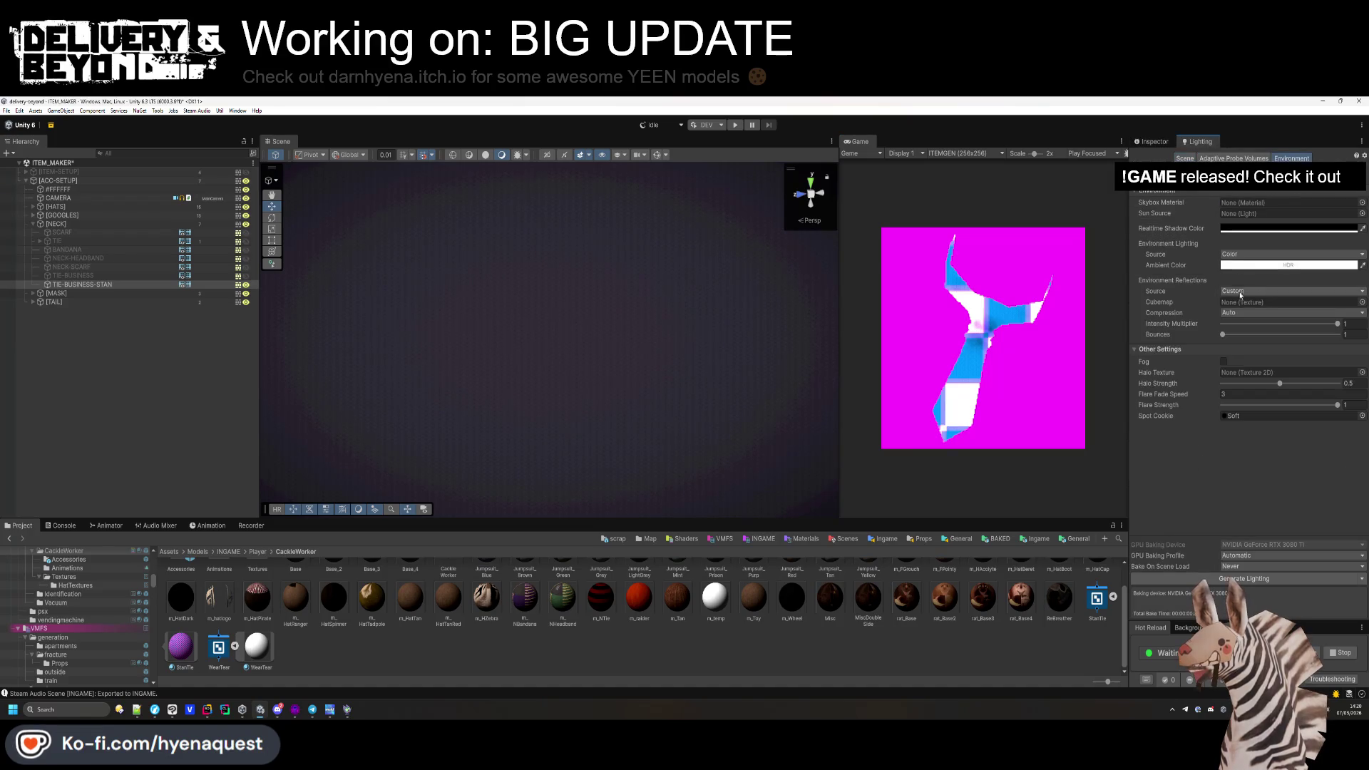
left_click(1256, 266)
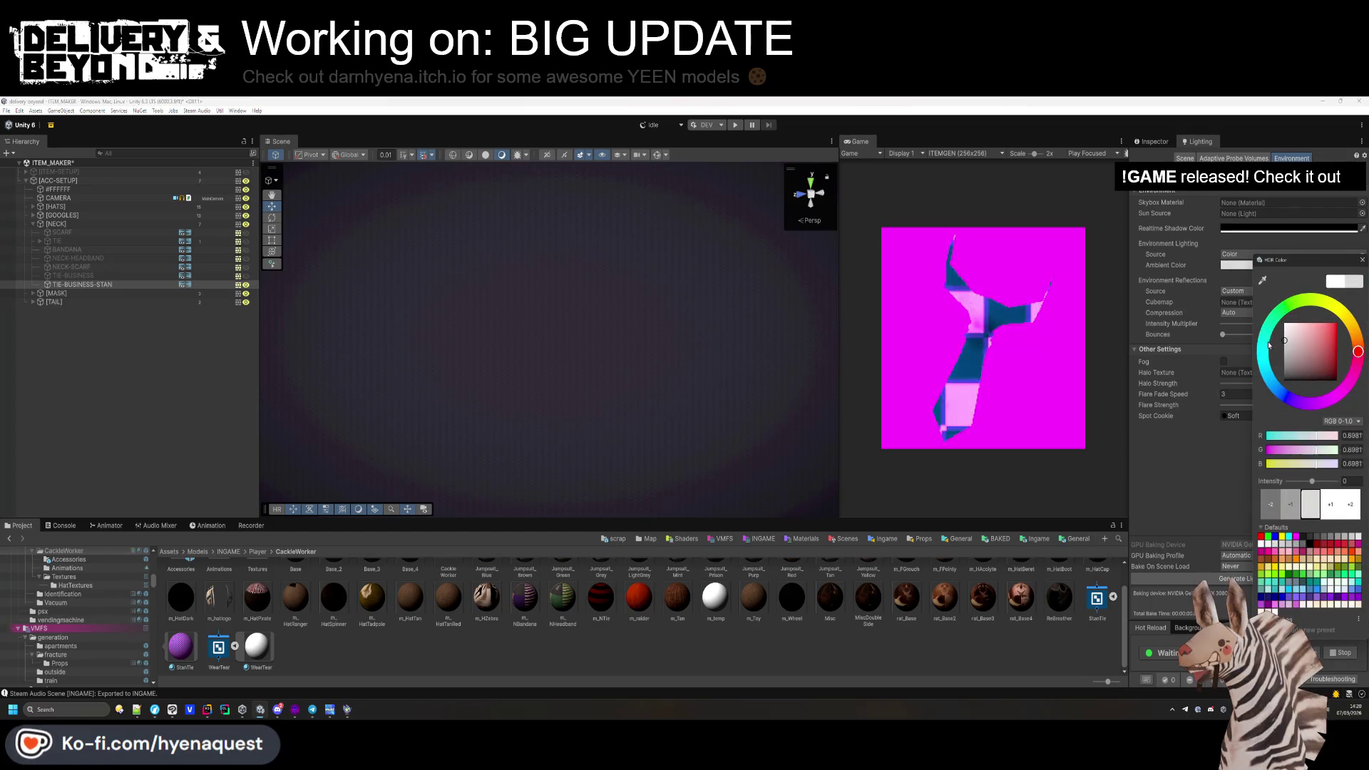
left_click_drag(1264, 337, 1258, 339)
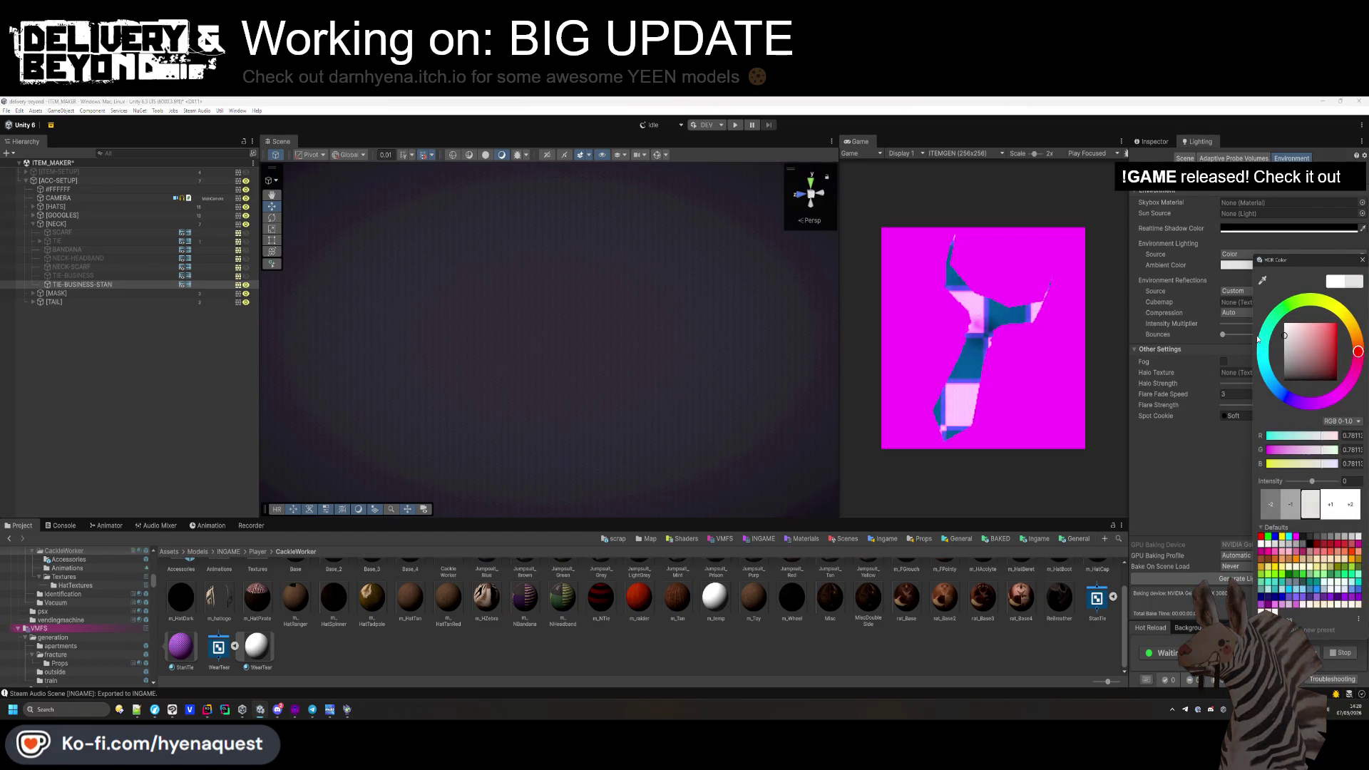
left_click(908, 398)
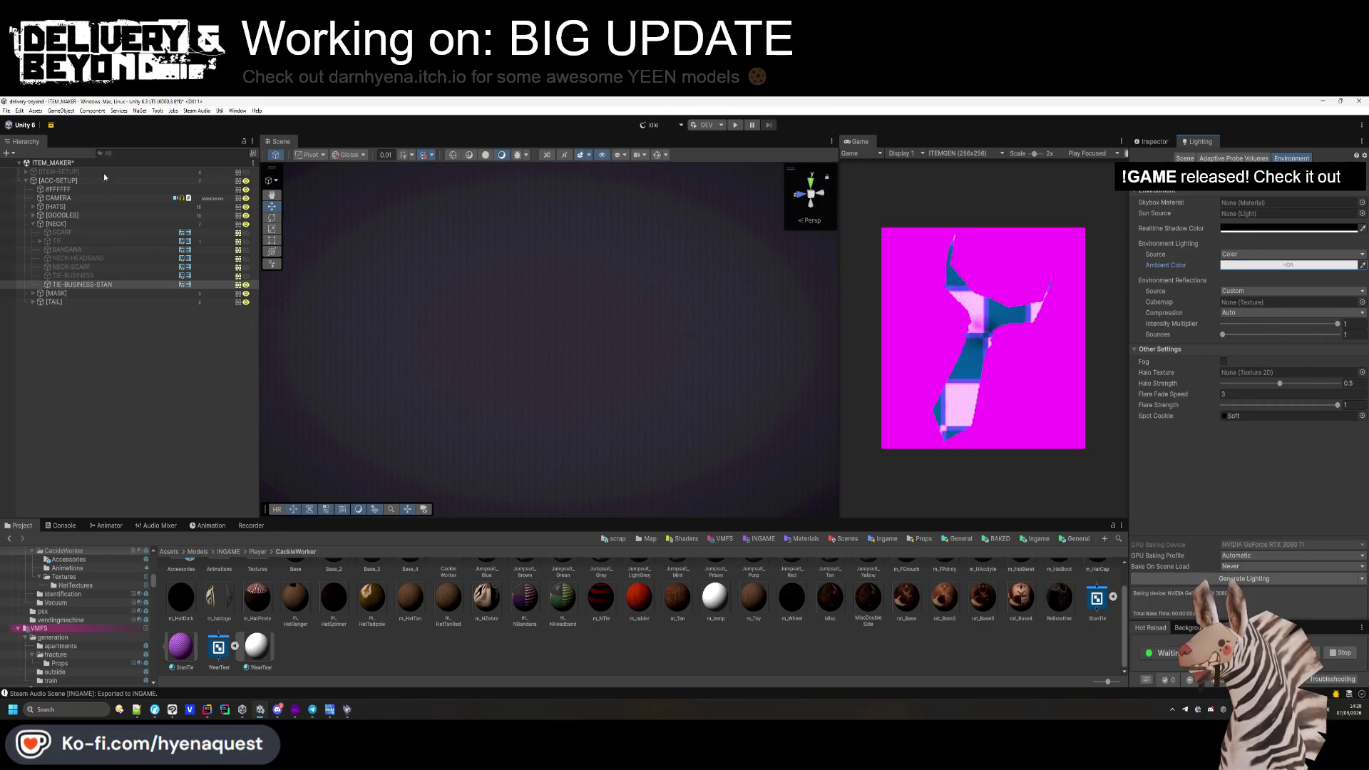
Set the CAMERA object's background colour to black.
left_click(60, 197)
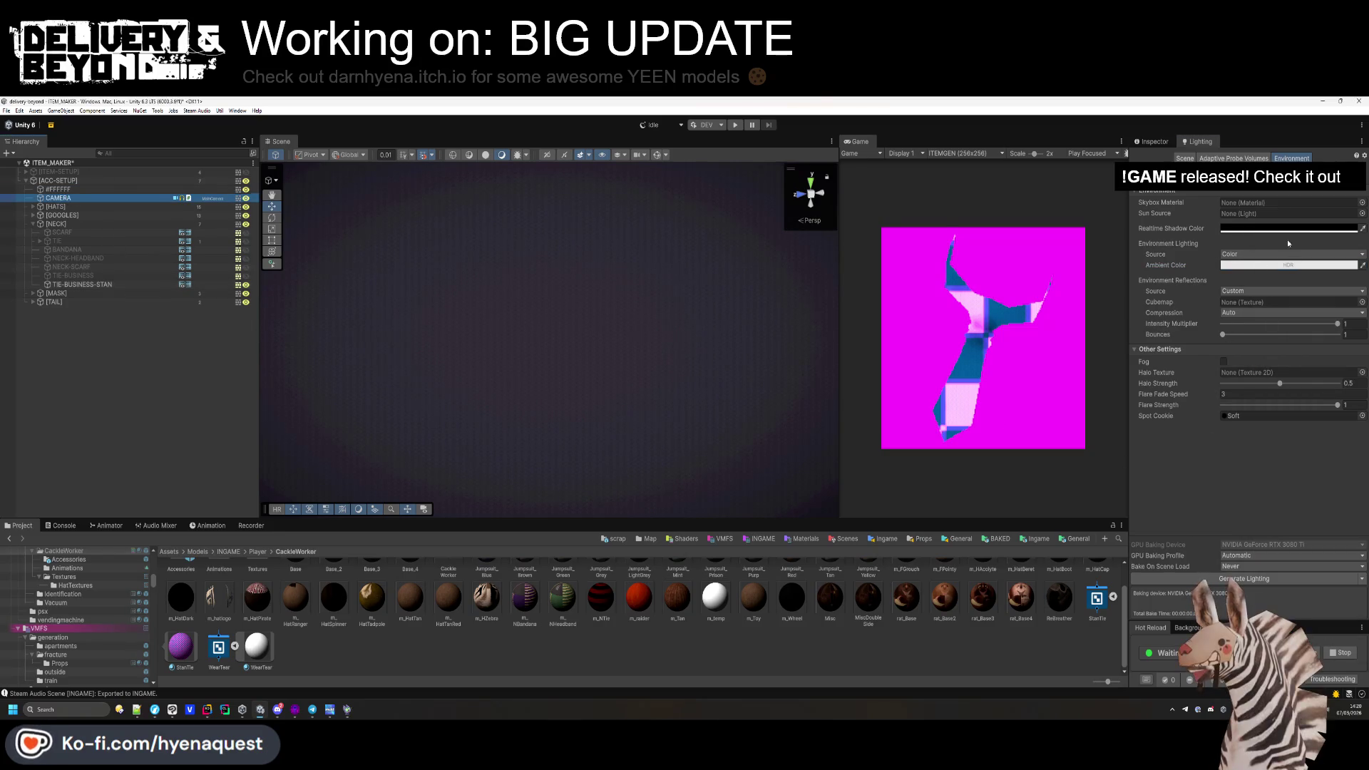
left_click(1164, 141)
left_click(1170, 239)
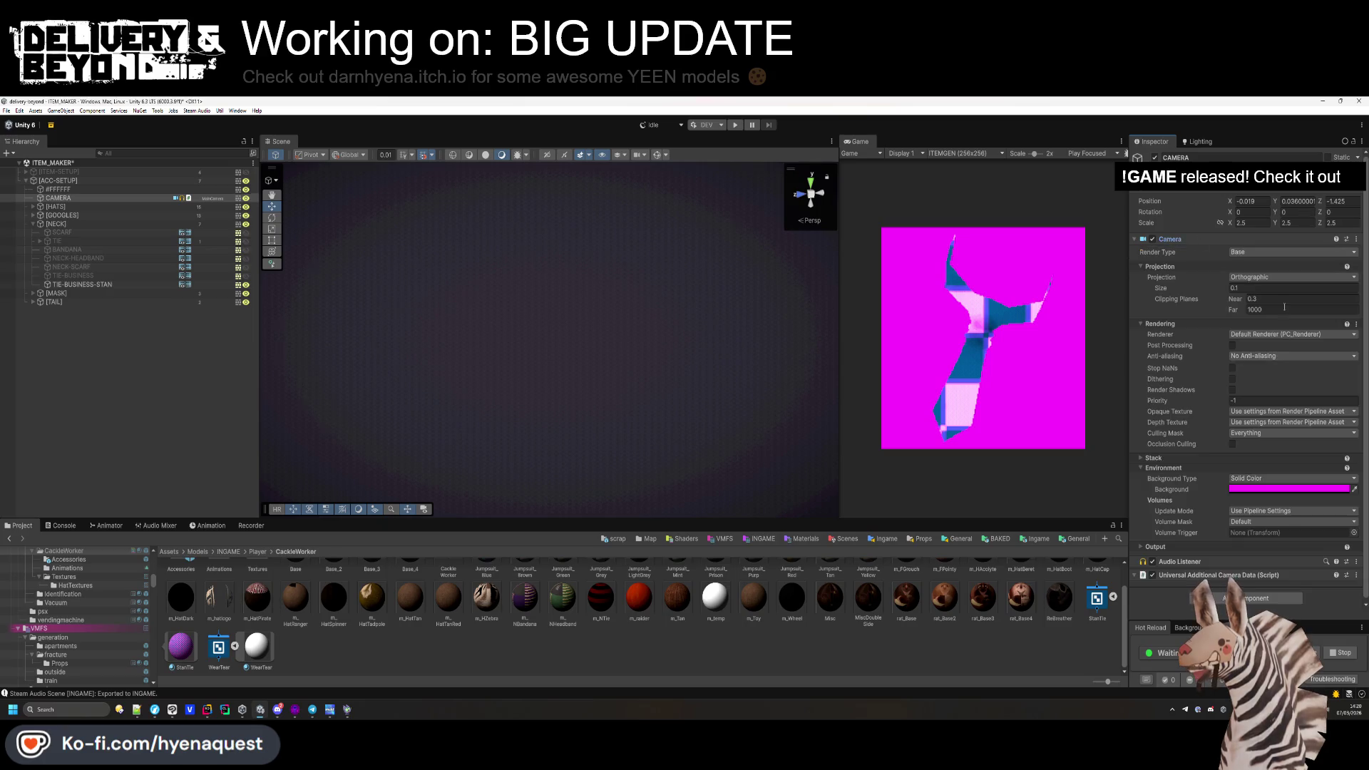
left_click(1239, 489)
left_click(1337, 413)
left_click_drag(1343, 415, 1337, 442)
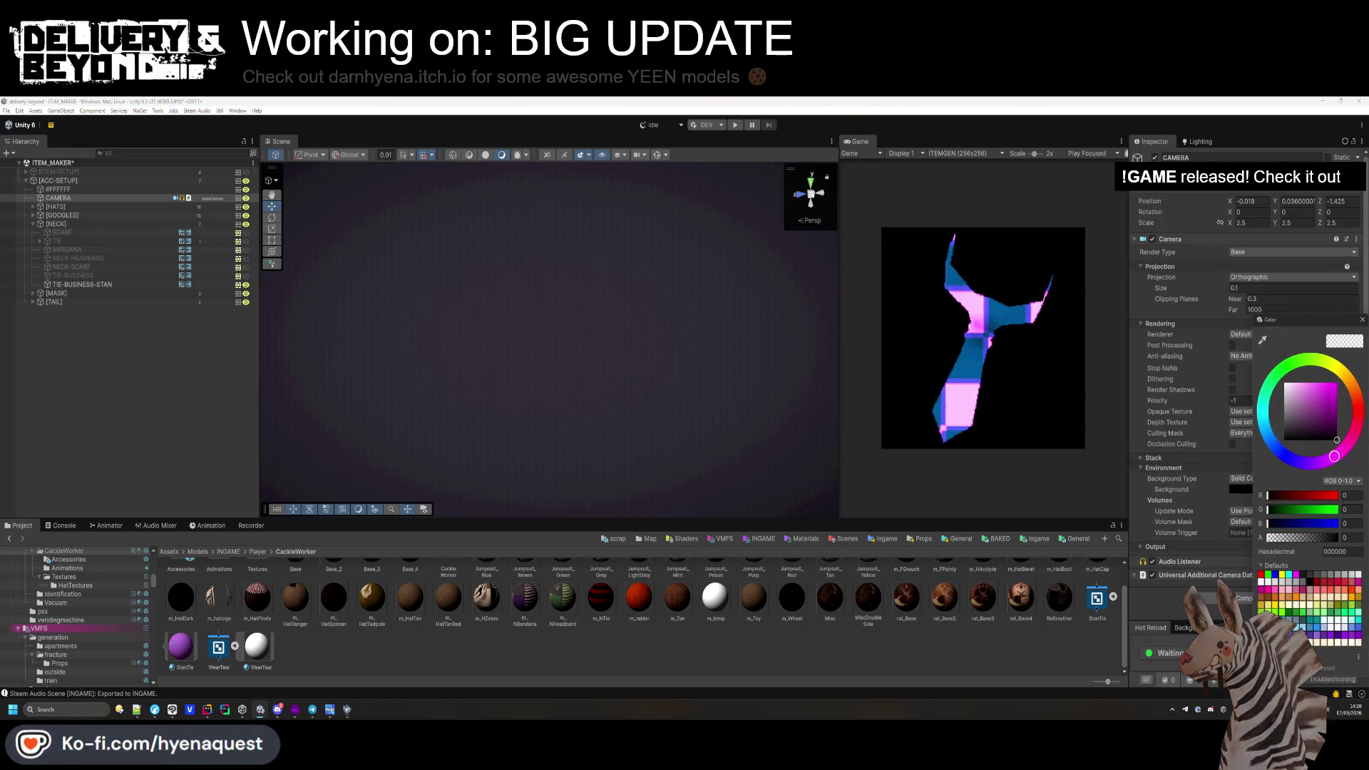
left_click(1154, 541)
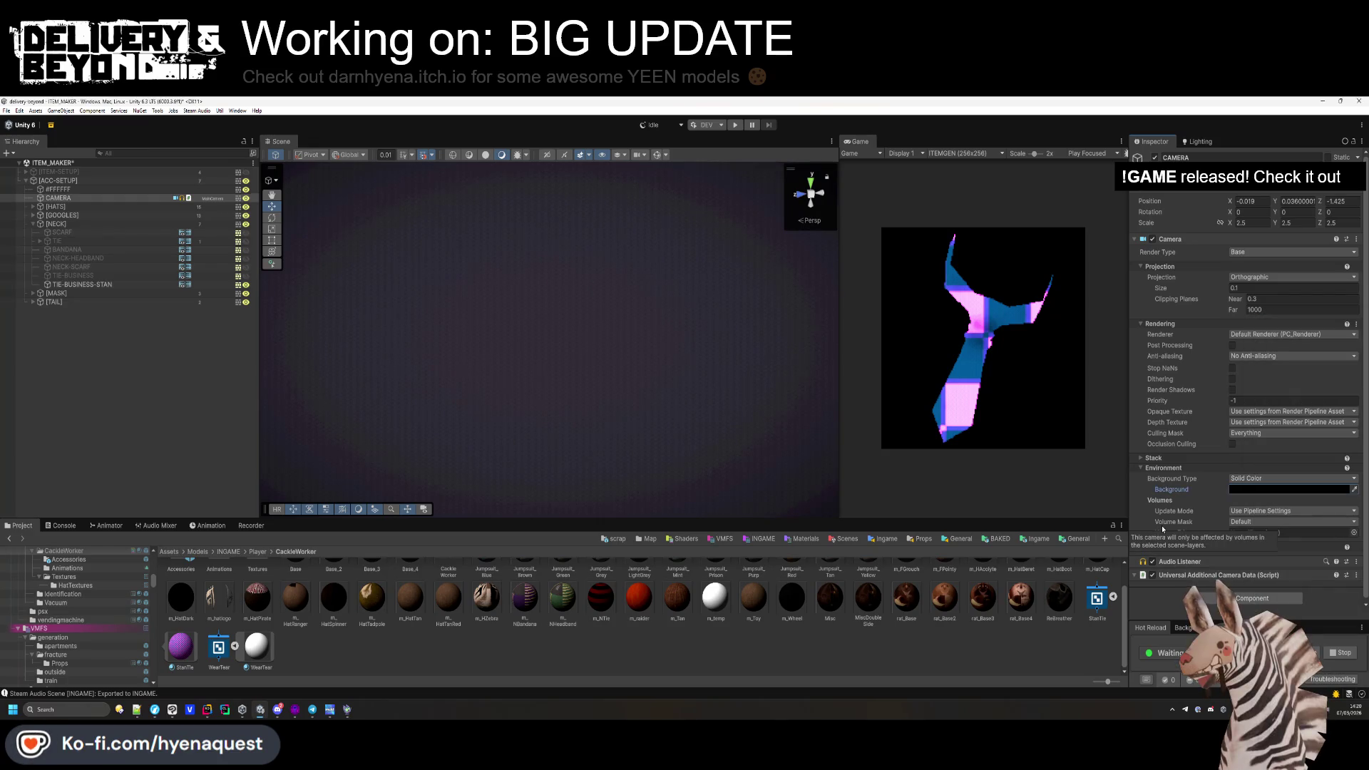
Snip the rendered tie from the Game view.
key("super+shift+s")
left_click_drag(881, 223, 1090, 456)
key("alt+Tab")
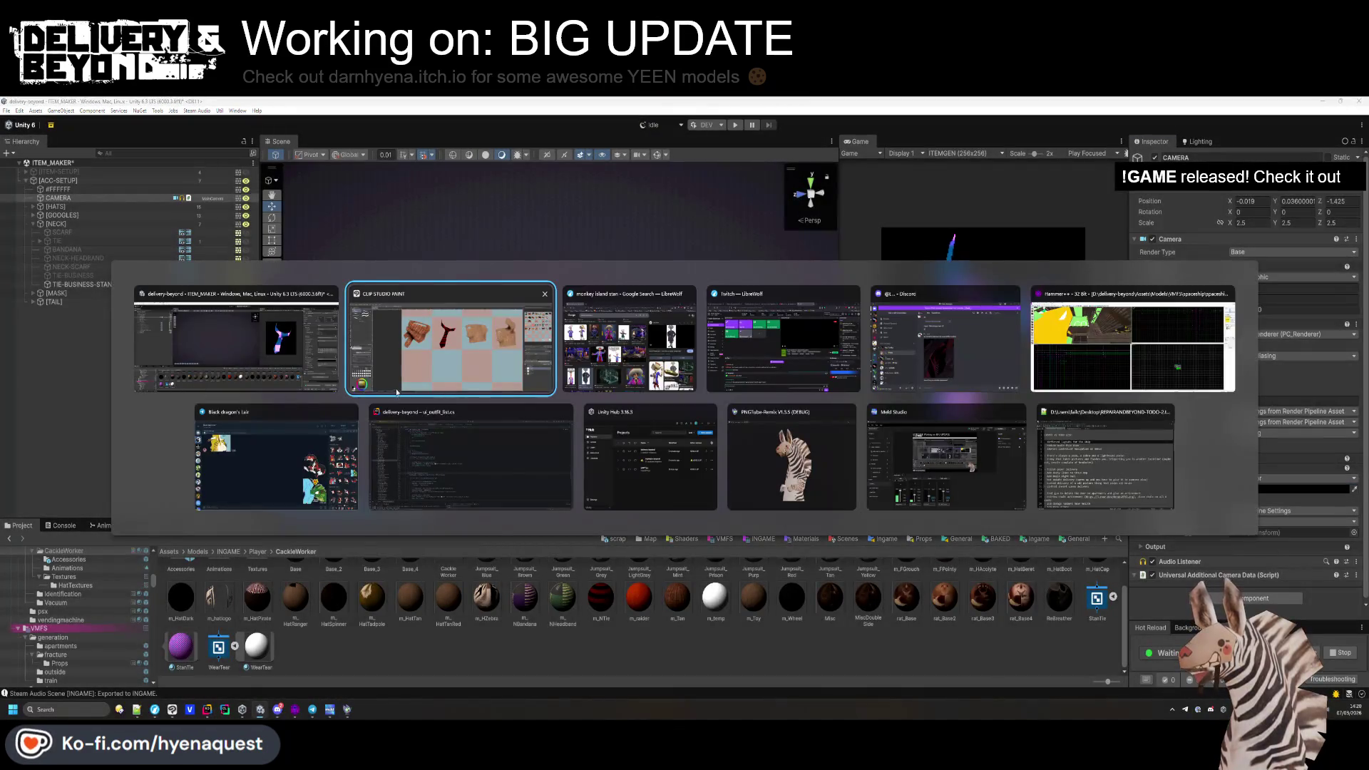
Paste the tie snip into the sheet and move it onto the red striped tie's cell.
key("ctrl+v")
scroll(758, 356, "down", 3)
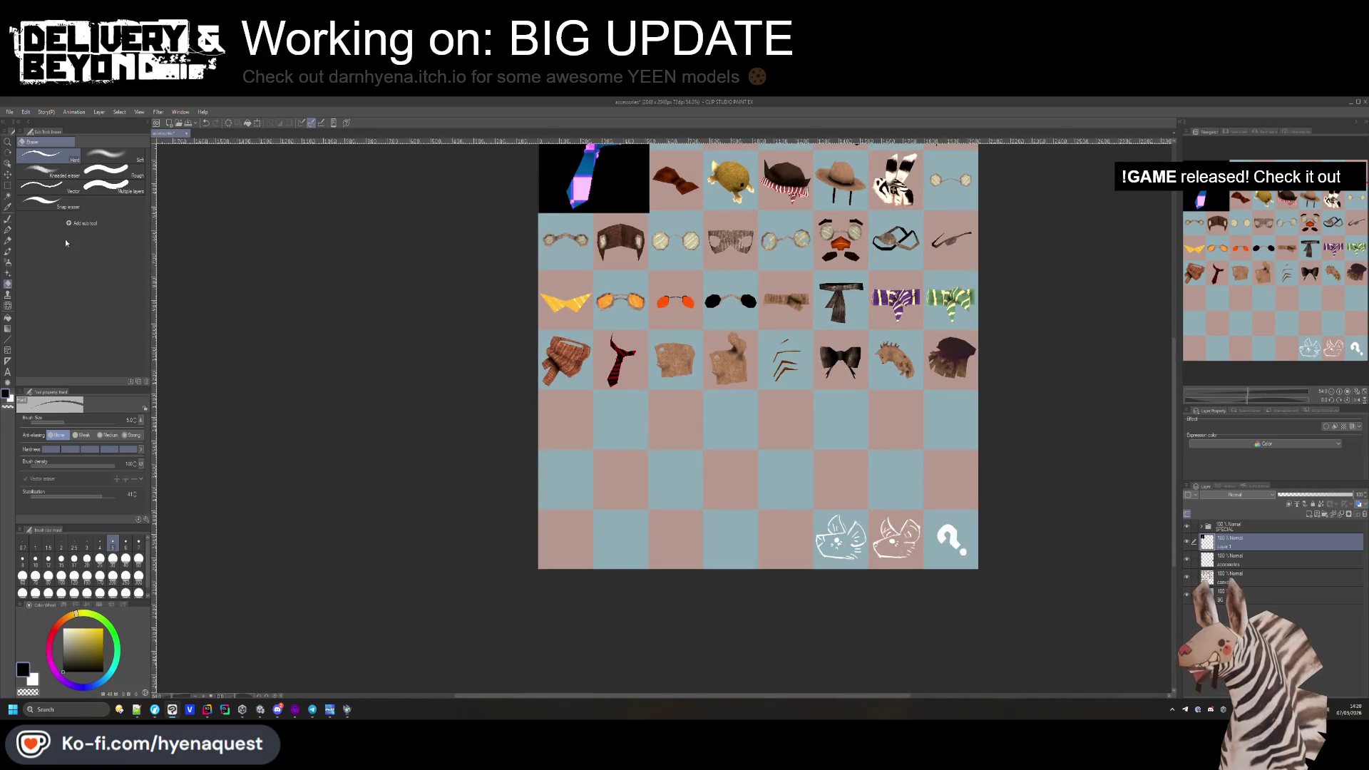
left_click(8, 174)
left_click_drag(617, 210, 683, 449)
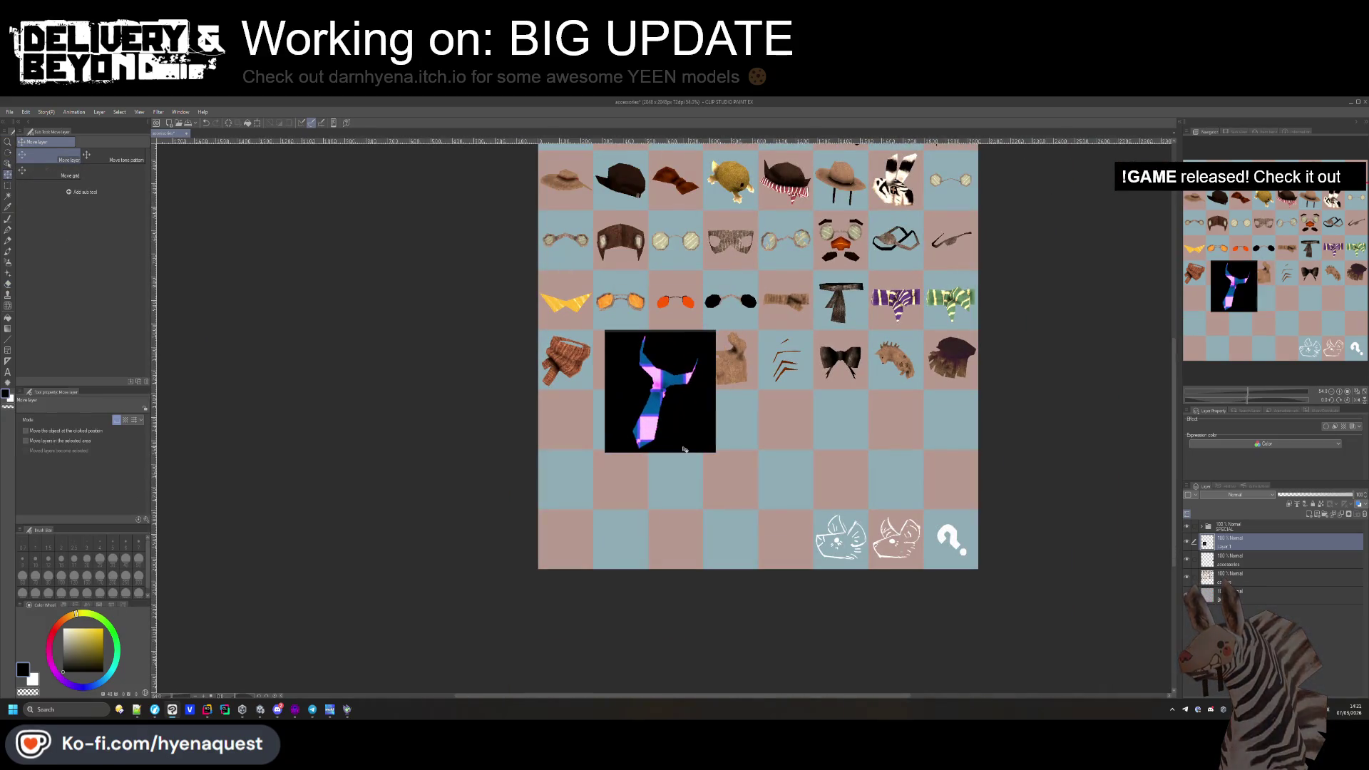
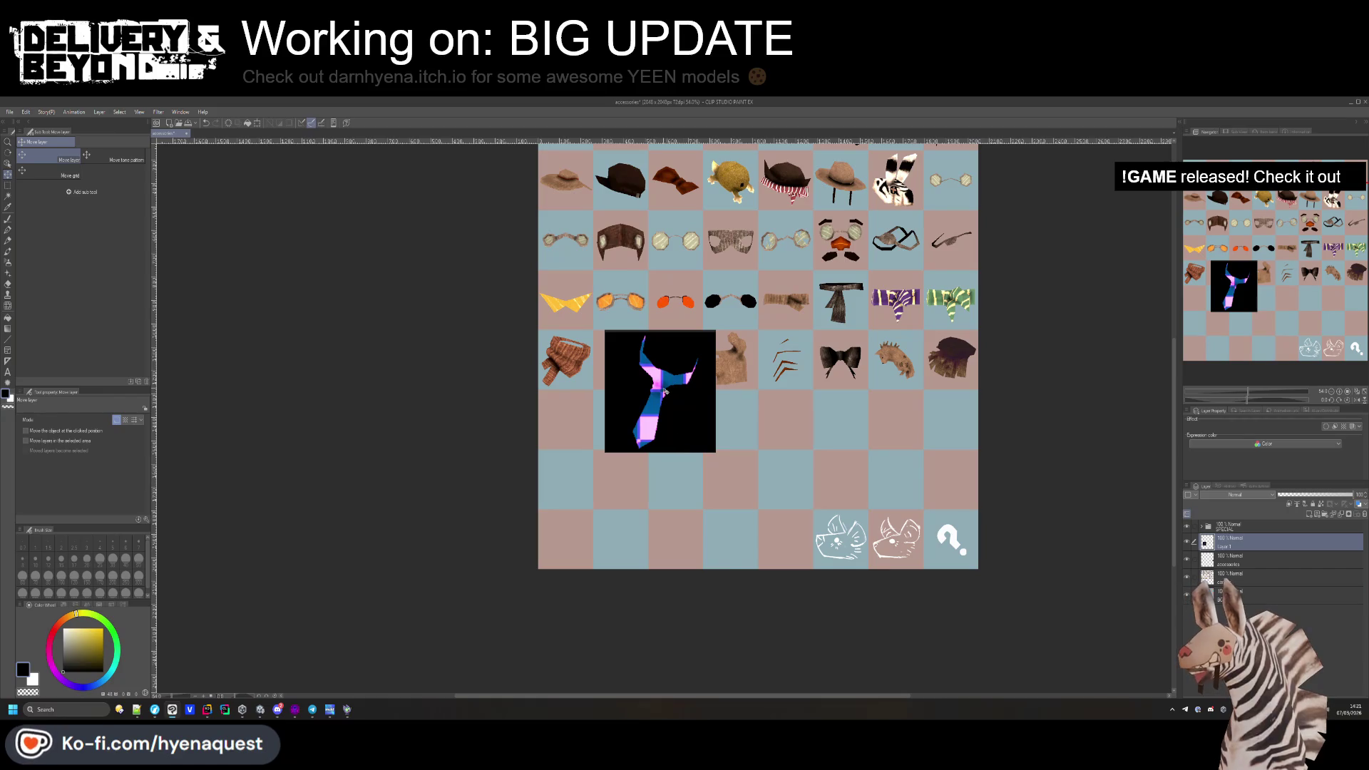
Move the black tie preview aside, copy-paste a rectangle around it, then undo the paste.
left_click_drag(692, 422, 697, 469)
scroll(699, 474, "up", 5)
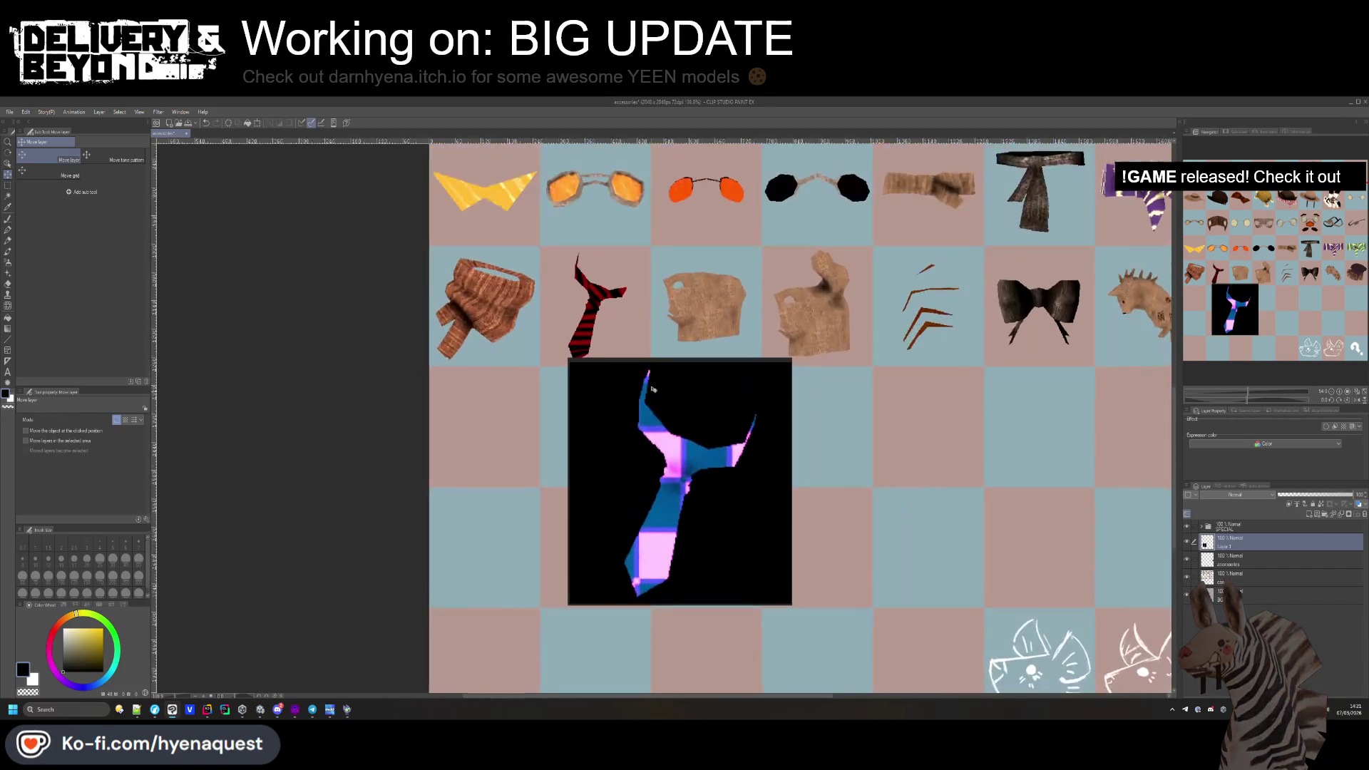
left_click_drag(618, 301, 683, 426)
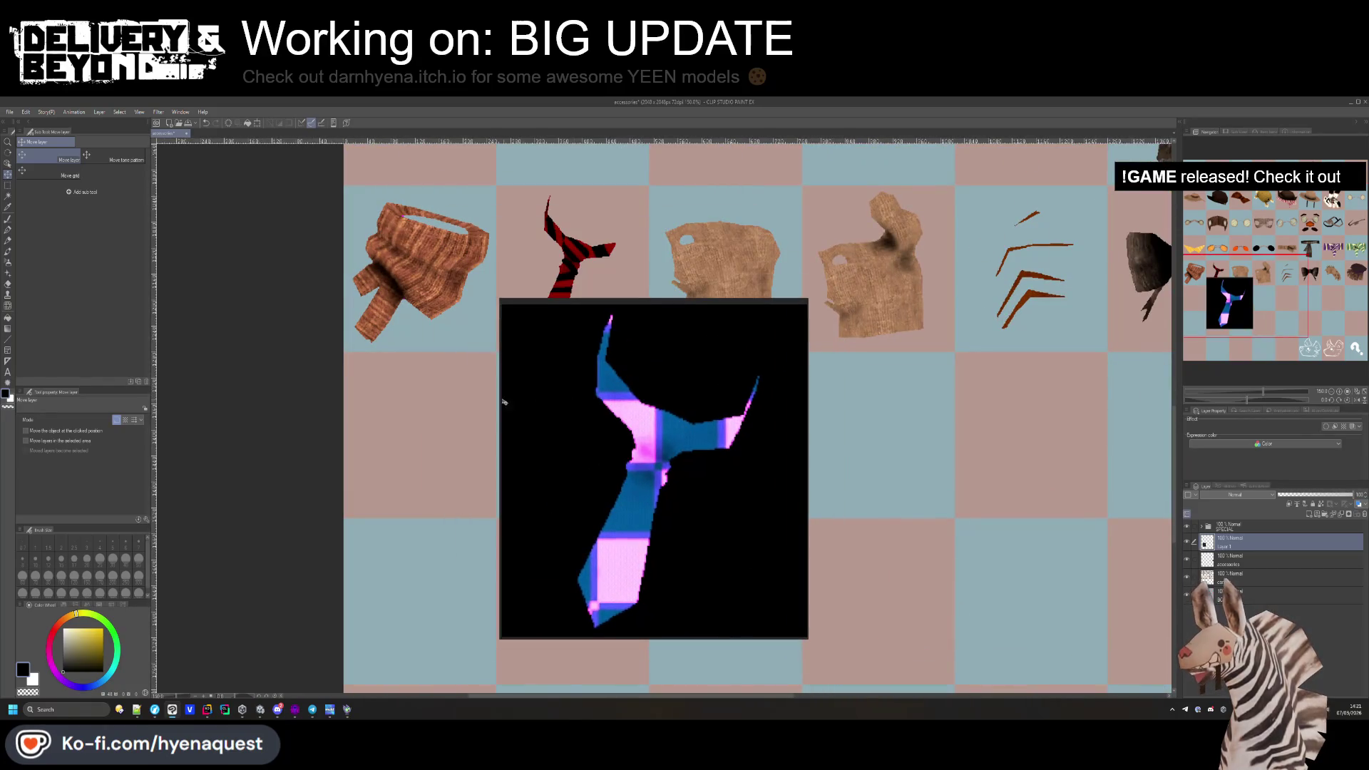
left_click(9, 199)
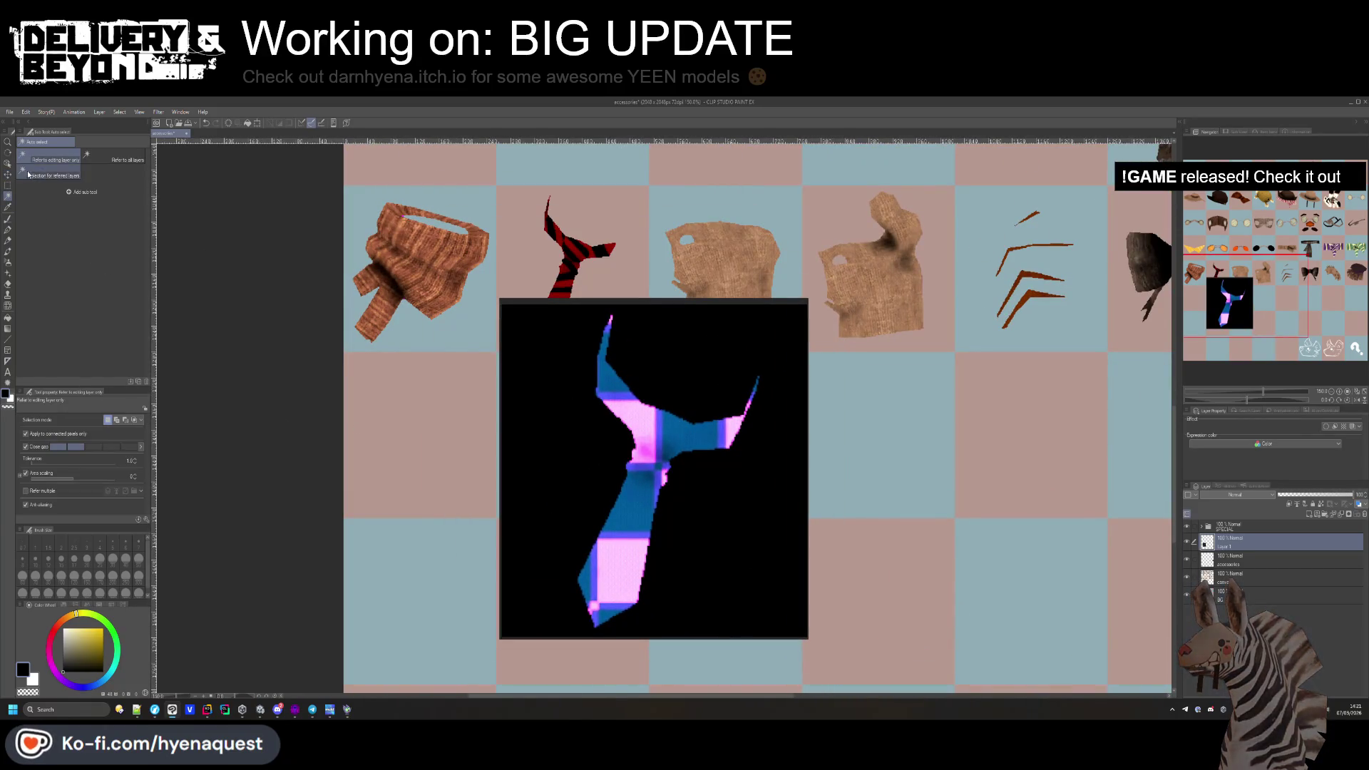
left_click(7, 185)
mouse_move(522, 307)
left_mouse_down()
mouse_move(688, 444)
mouse_move(779, 634)
left_mouse_up()
key("ctrl+c")
key("ctrl+v")
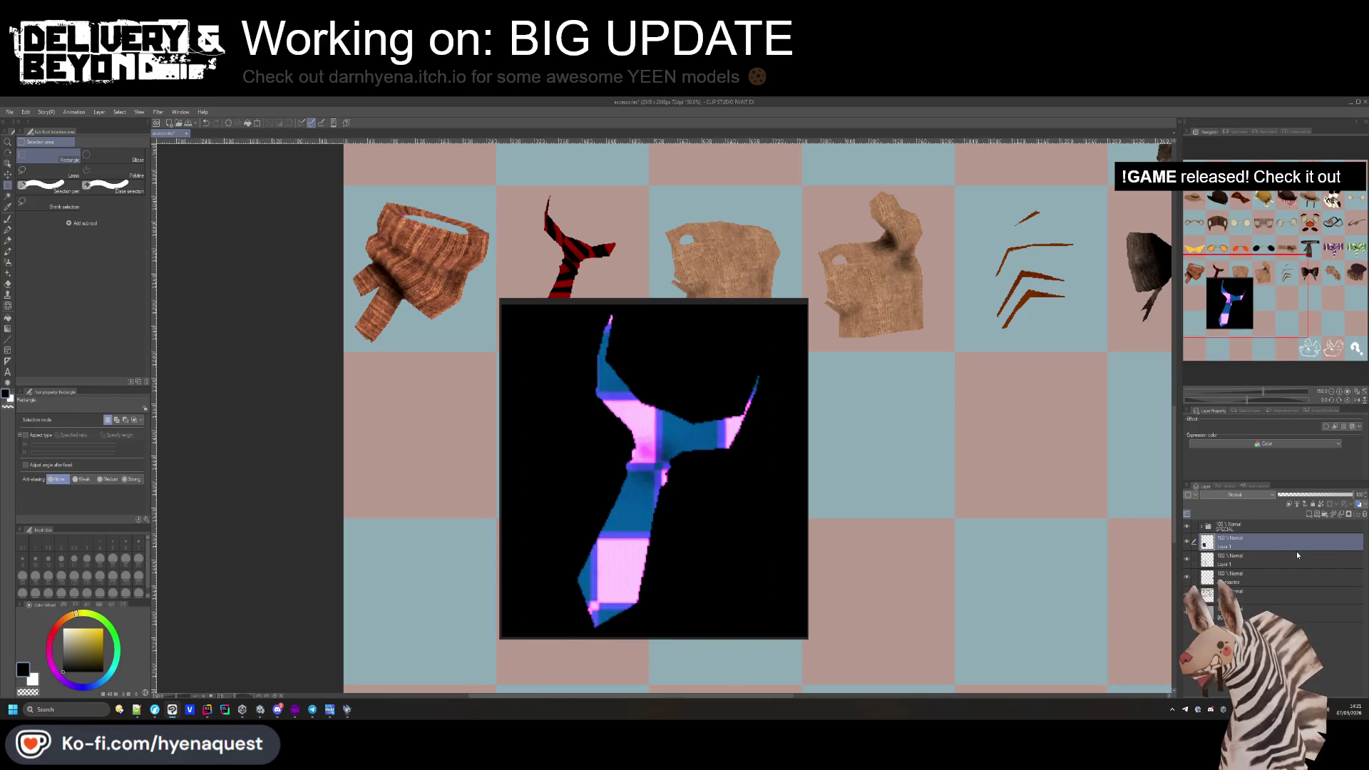
left_click(1364, 515)
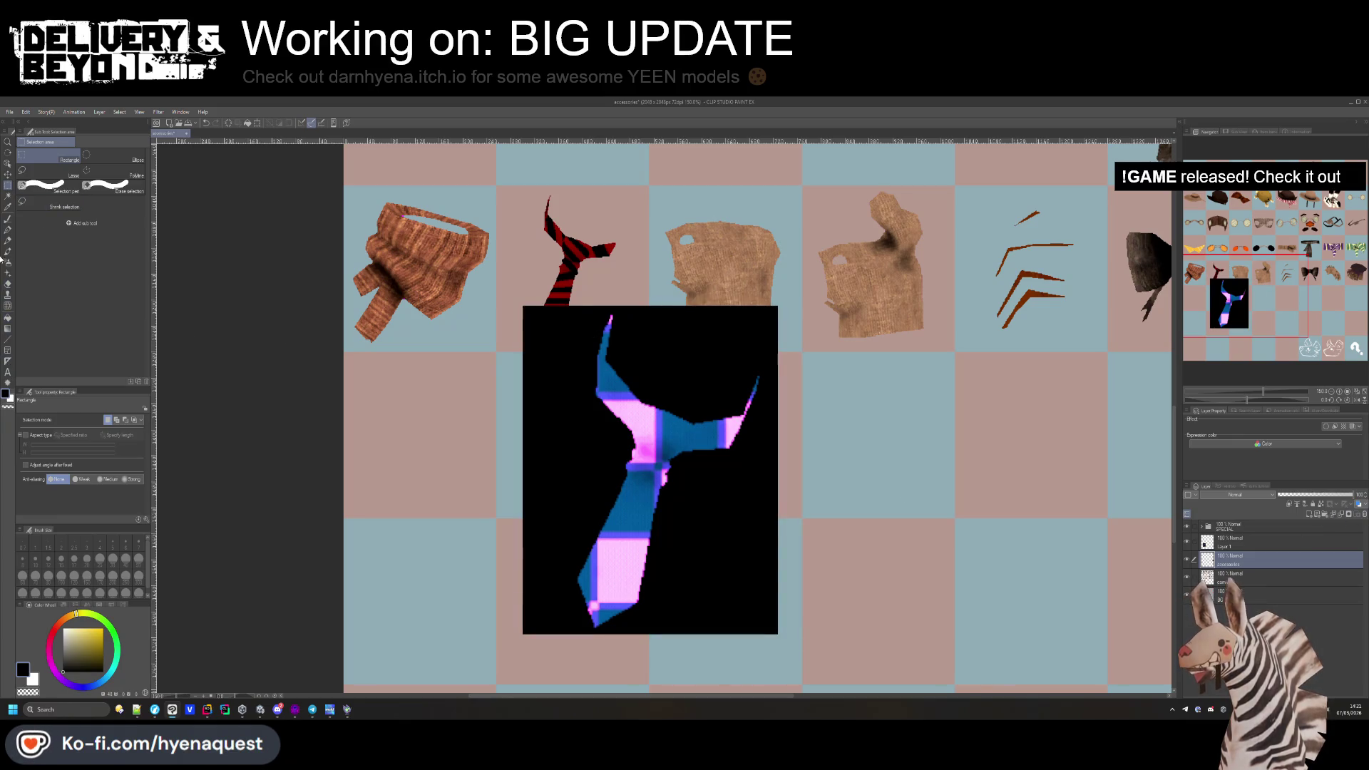
Auto-select the black area around the tie on Layer 1 and expand the selection slightly.
left_click(8, 196)
left_click(740, 457)
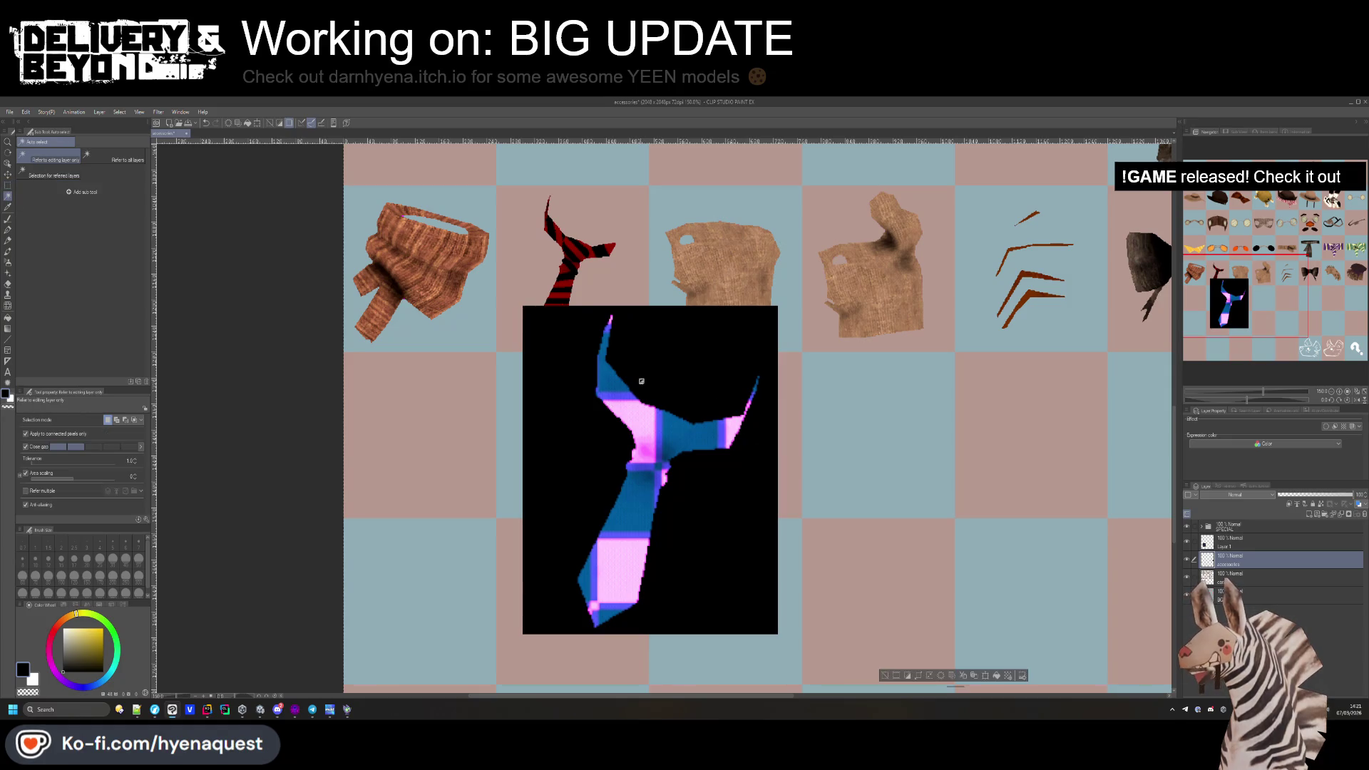
left_click(1240, 542)
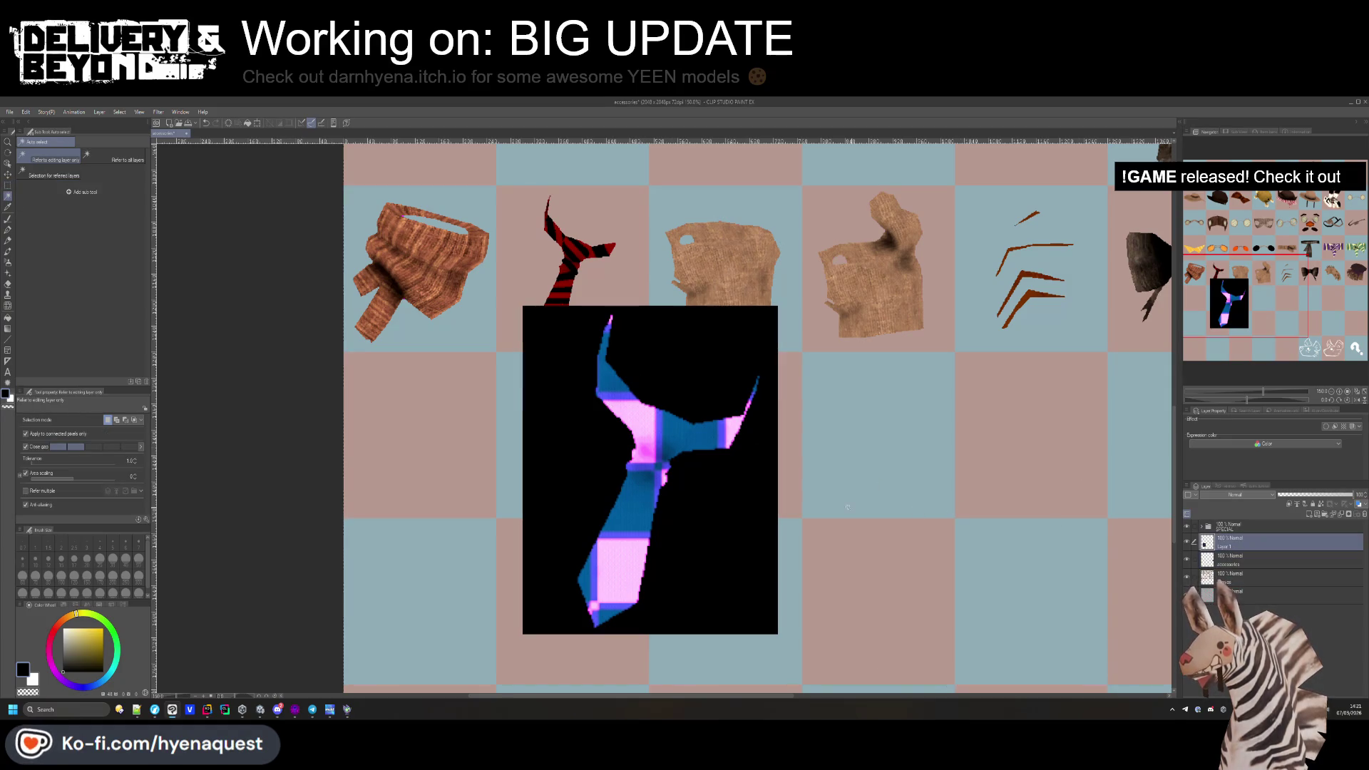
left_click(645, 431)
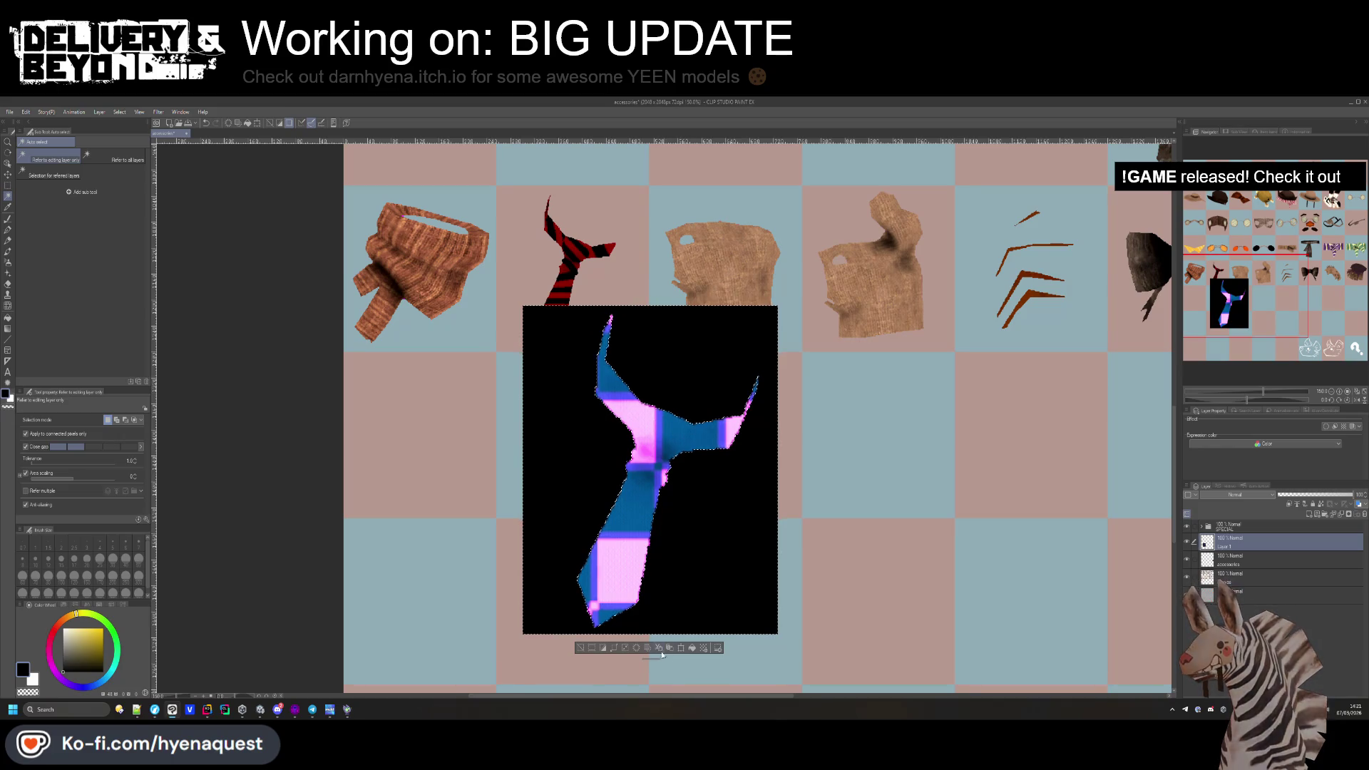
left_click(611, 649)
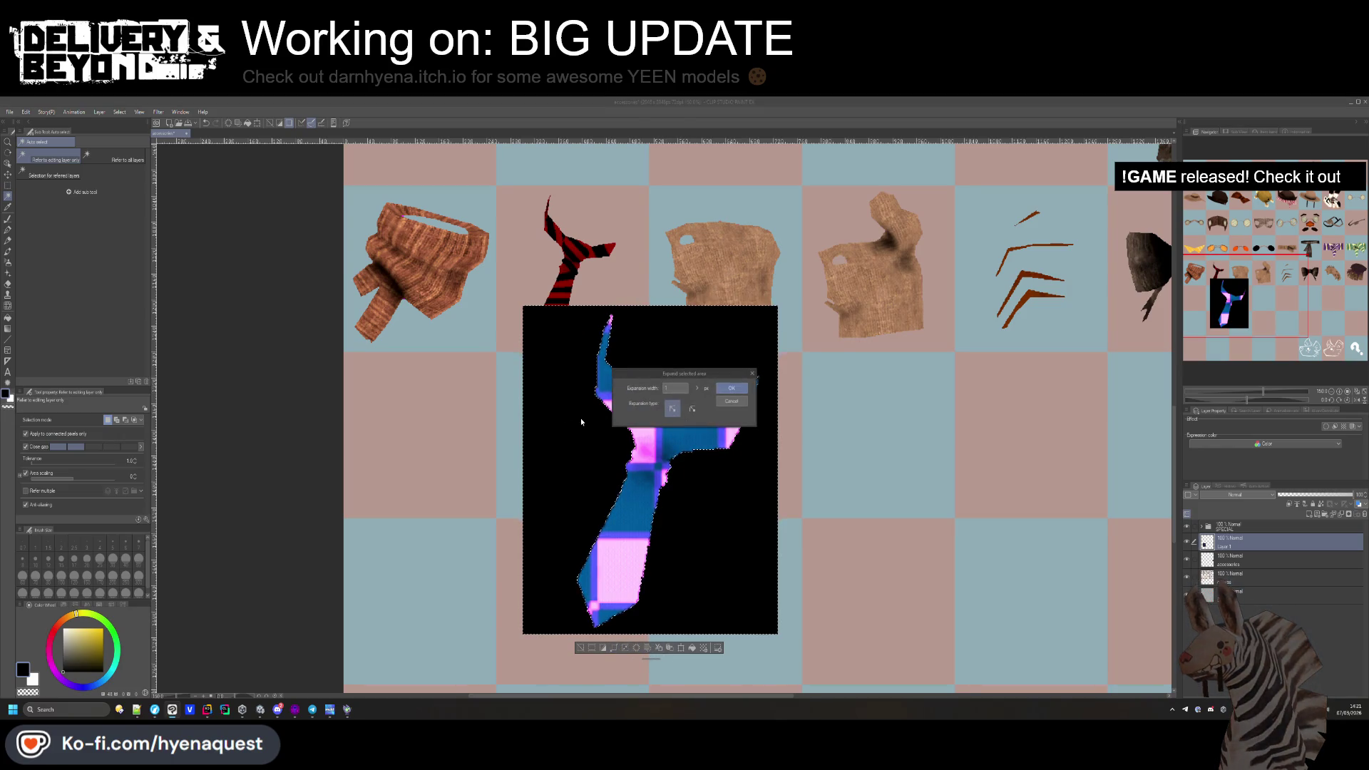
left_click(732, 386)
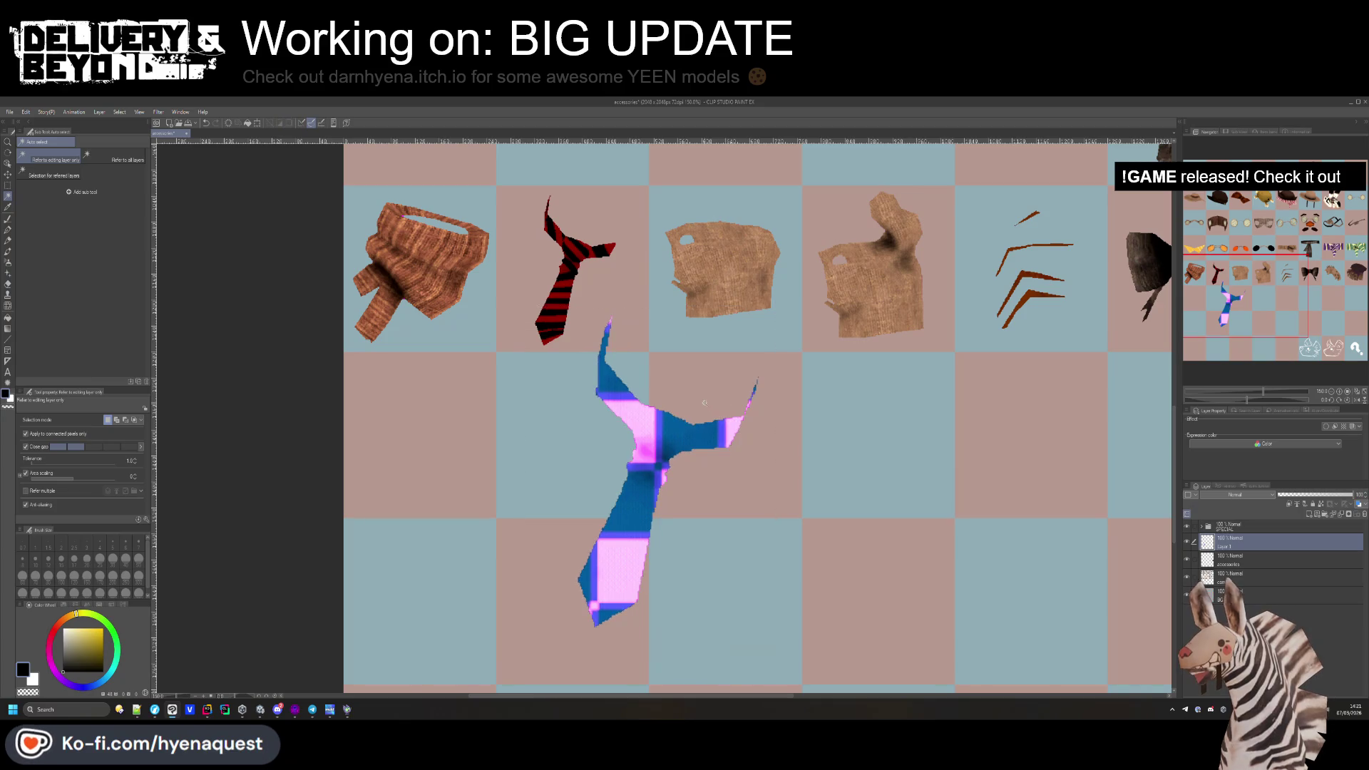
scroll(732, 386, "down", 3)
key("ctrl+t")
Scale the tie to about 63%, rotate it, and place it in the cell below the red tie.
left_click_drag(727, 505, 695, 451)
left_click_drag(666, 403, 638, 350)
scroll(643, 365, "up", 3)
scroll(643, 365, "up", 2)
left_click_drag(725, 453, 681, 368)
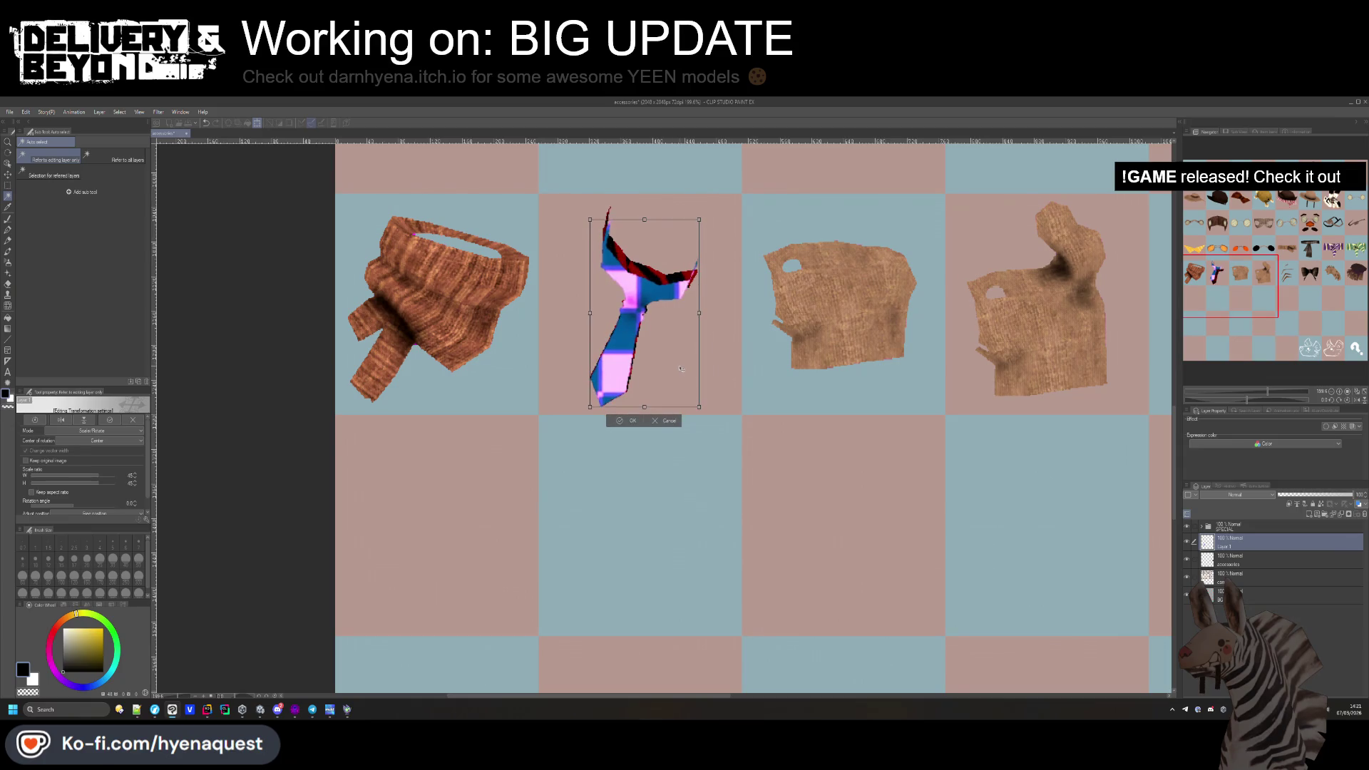
left_click_drag(698, 237, 726, 204)
left_click_drag(645, 355, 448, 555)
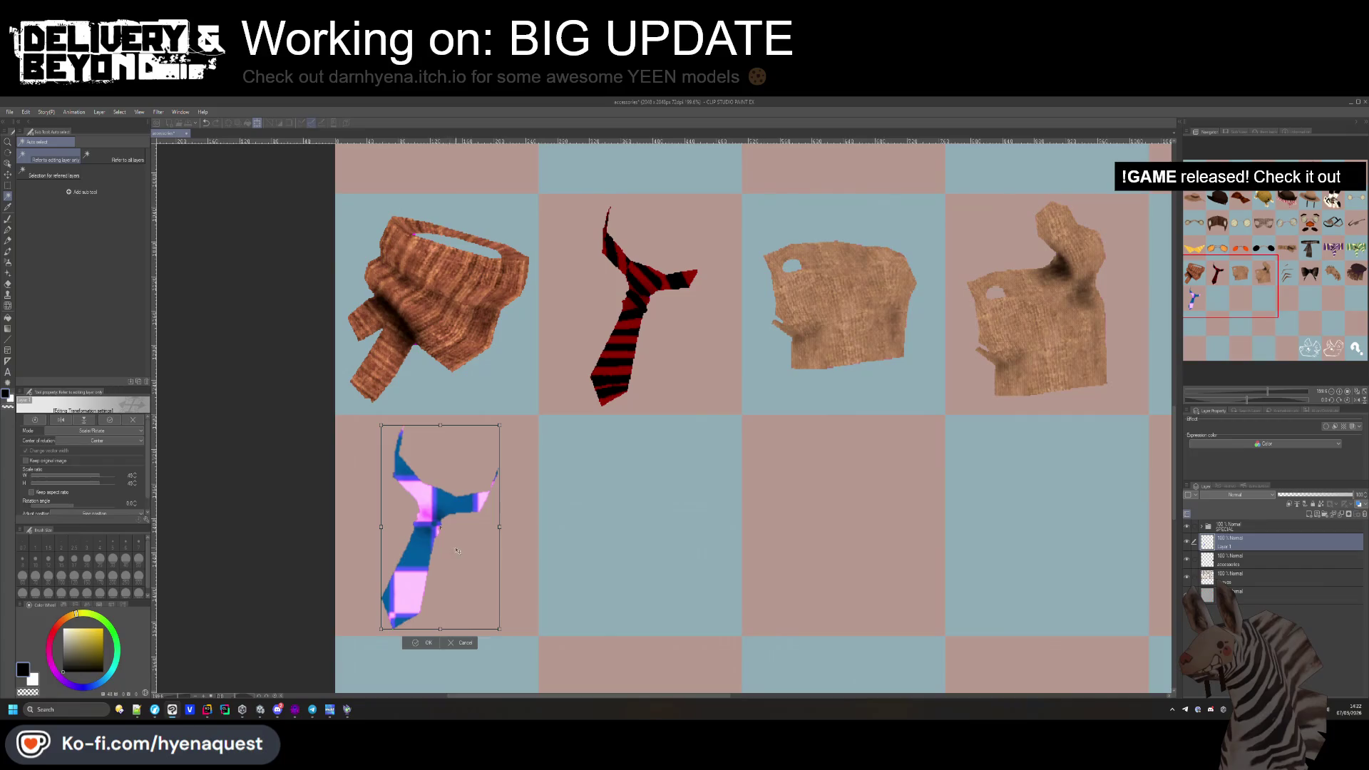
key("Return")
scroll(489, 514, "down", 1)
left_click(7, 174)
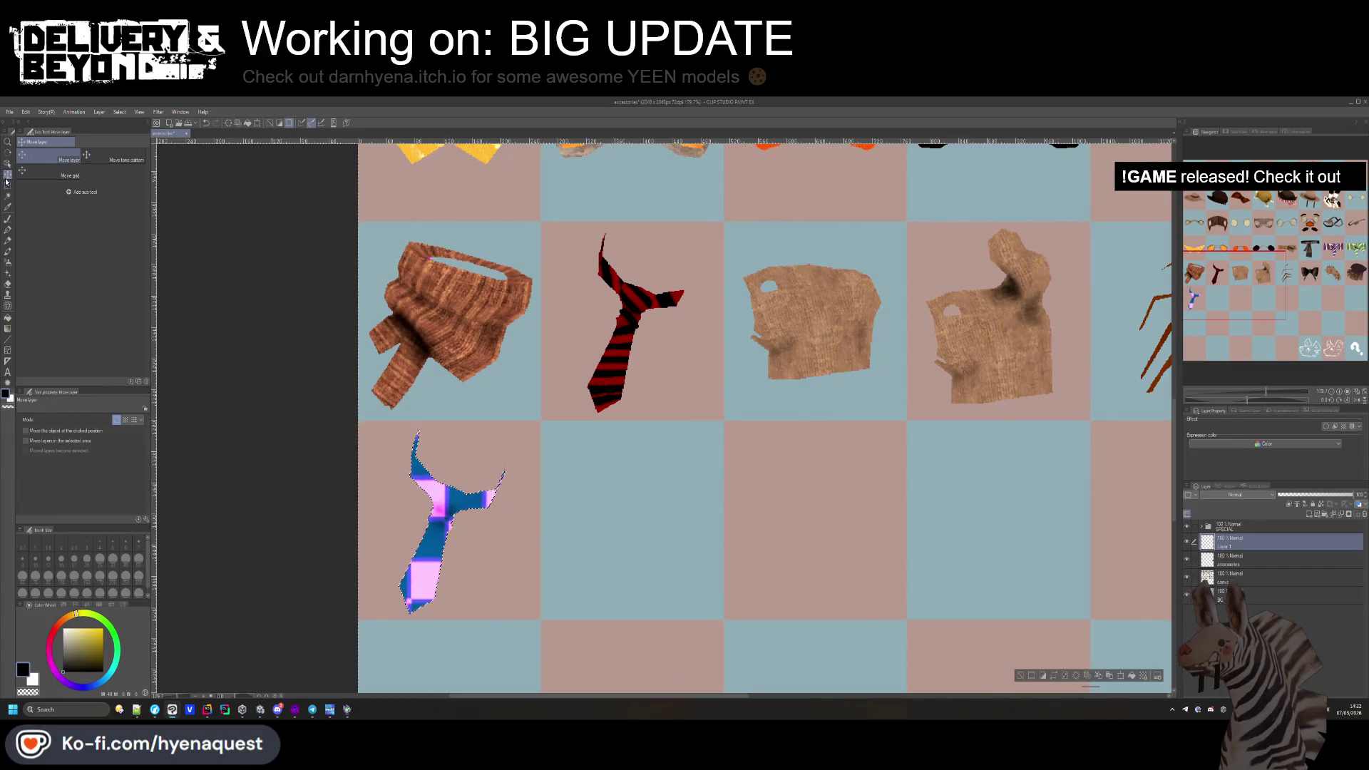
left_click_drag(422, 491, 424, 491)
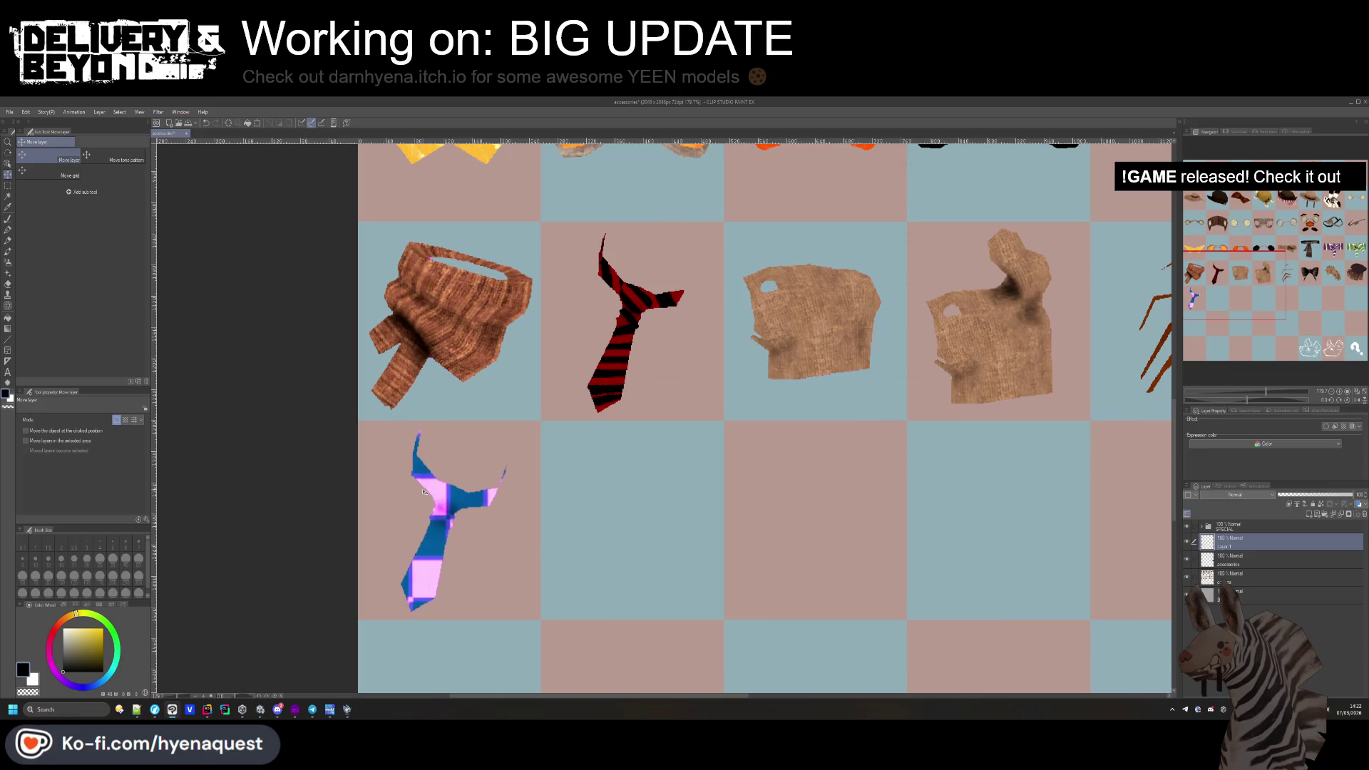
Hide the coloured grid background layer and rename Layer 1.
left_click(1186, 577)
scroll(880, 413, "down", 1)
scroll(880, 413, "down", 5)
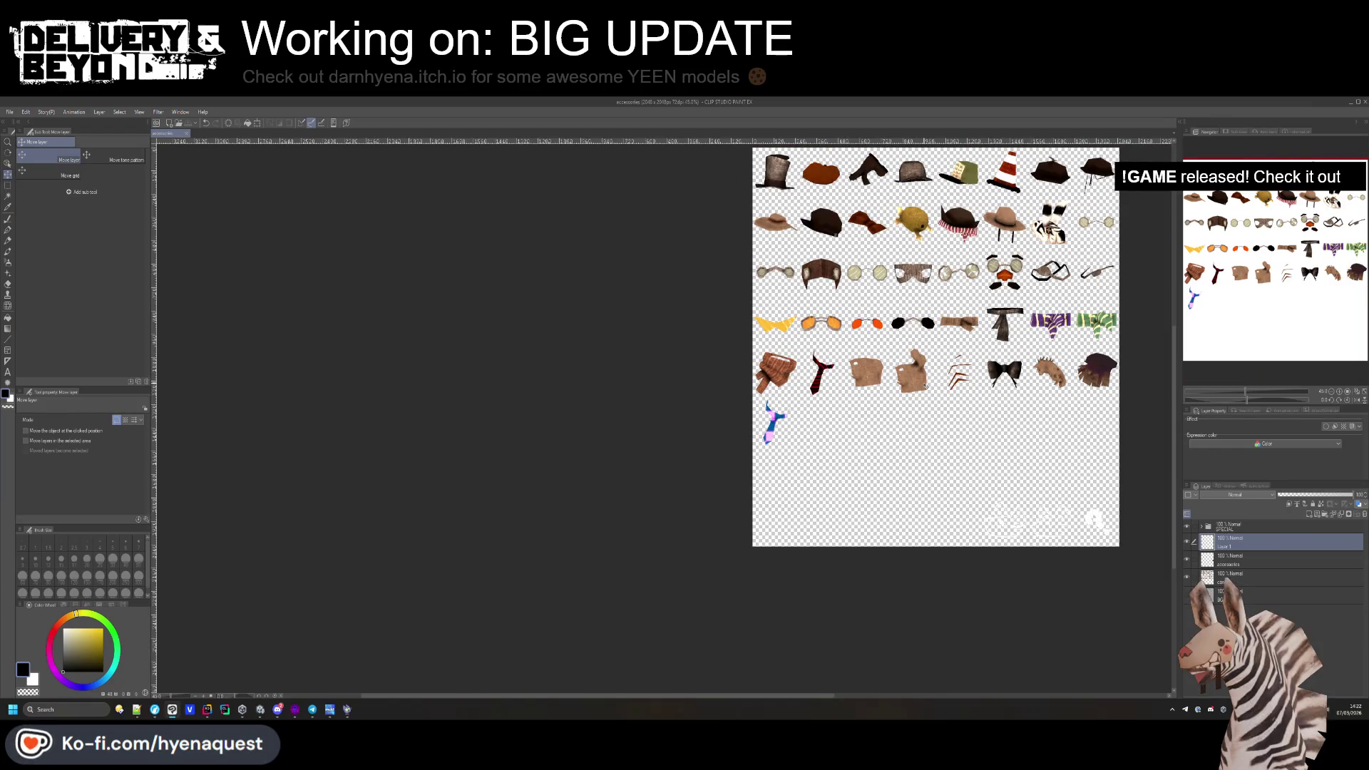
scroll(597, 360, "up", 4)
scroll(597, 360, "down", 3)
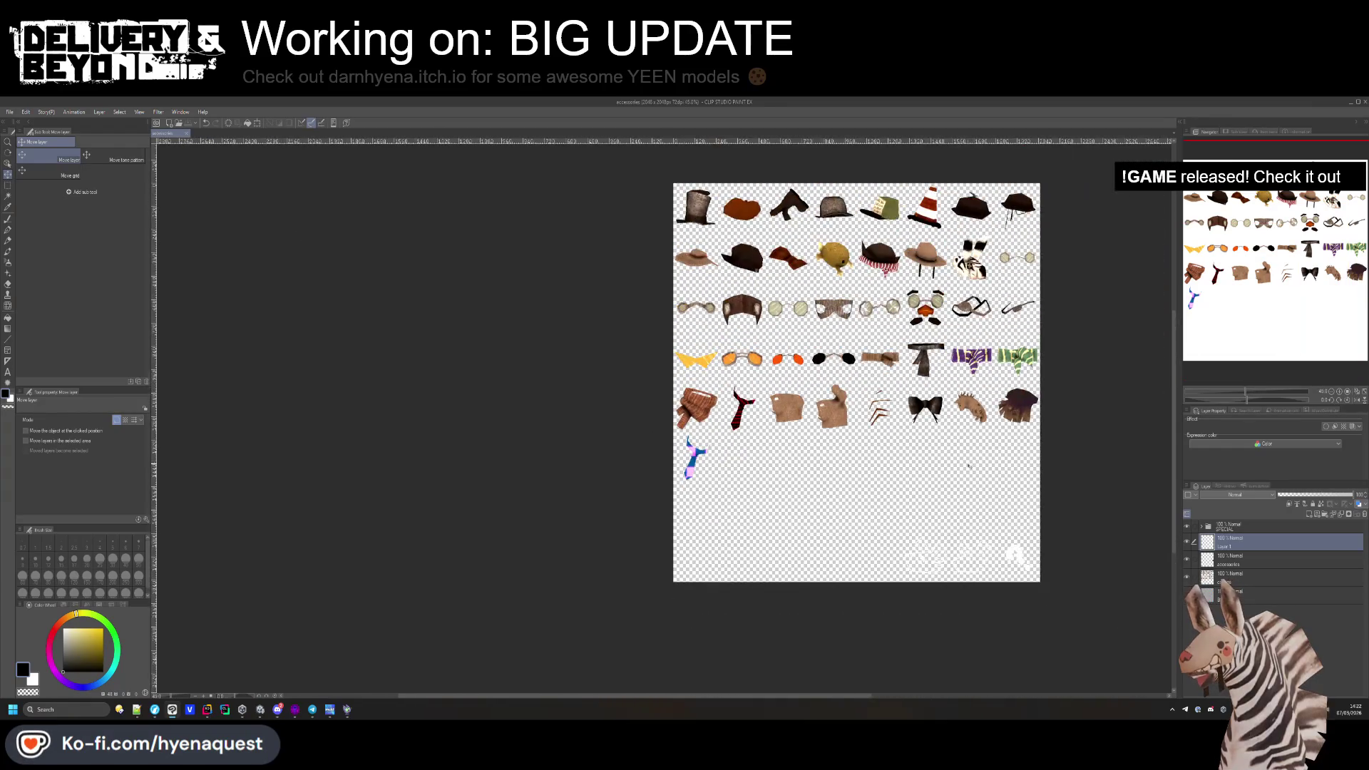
scroll(1145, 410, "down", 4)
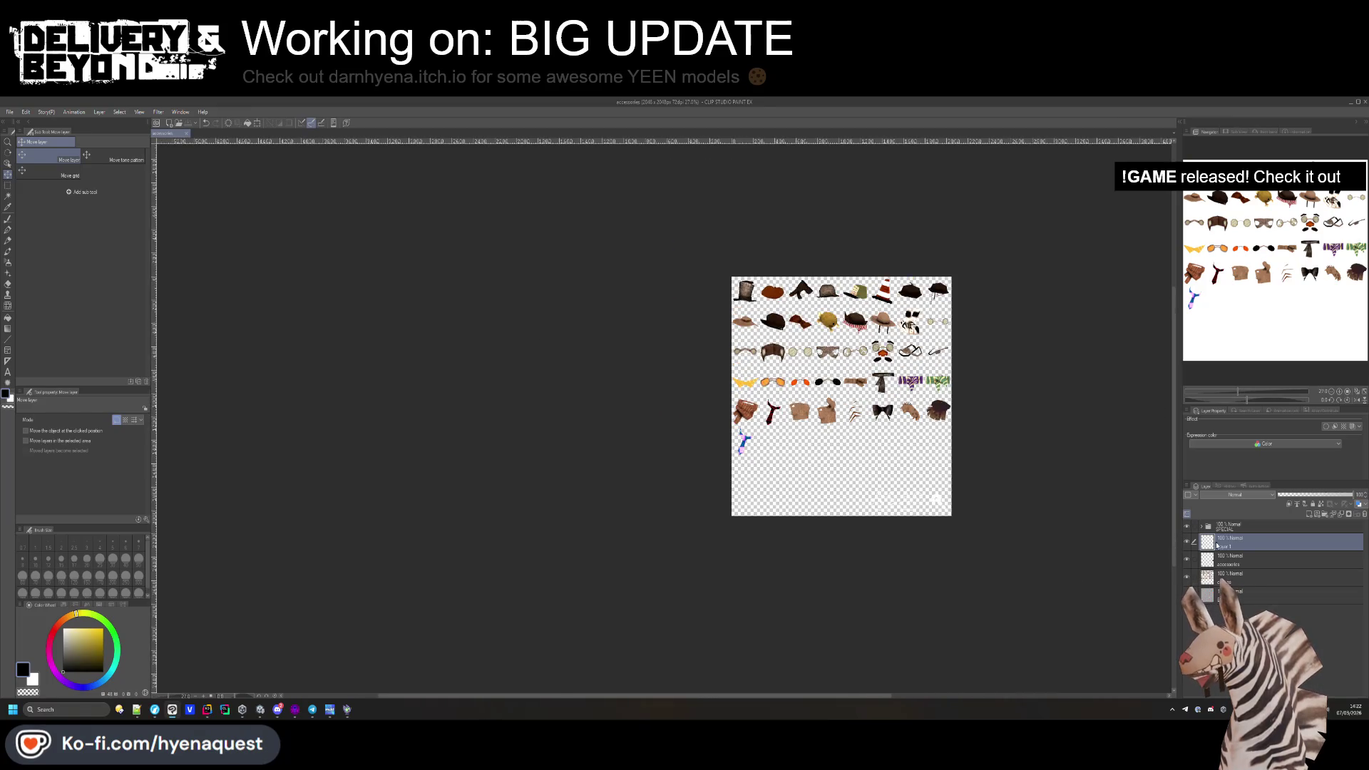
double_click(1214, 546)
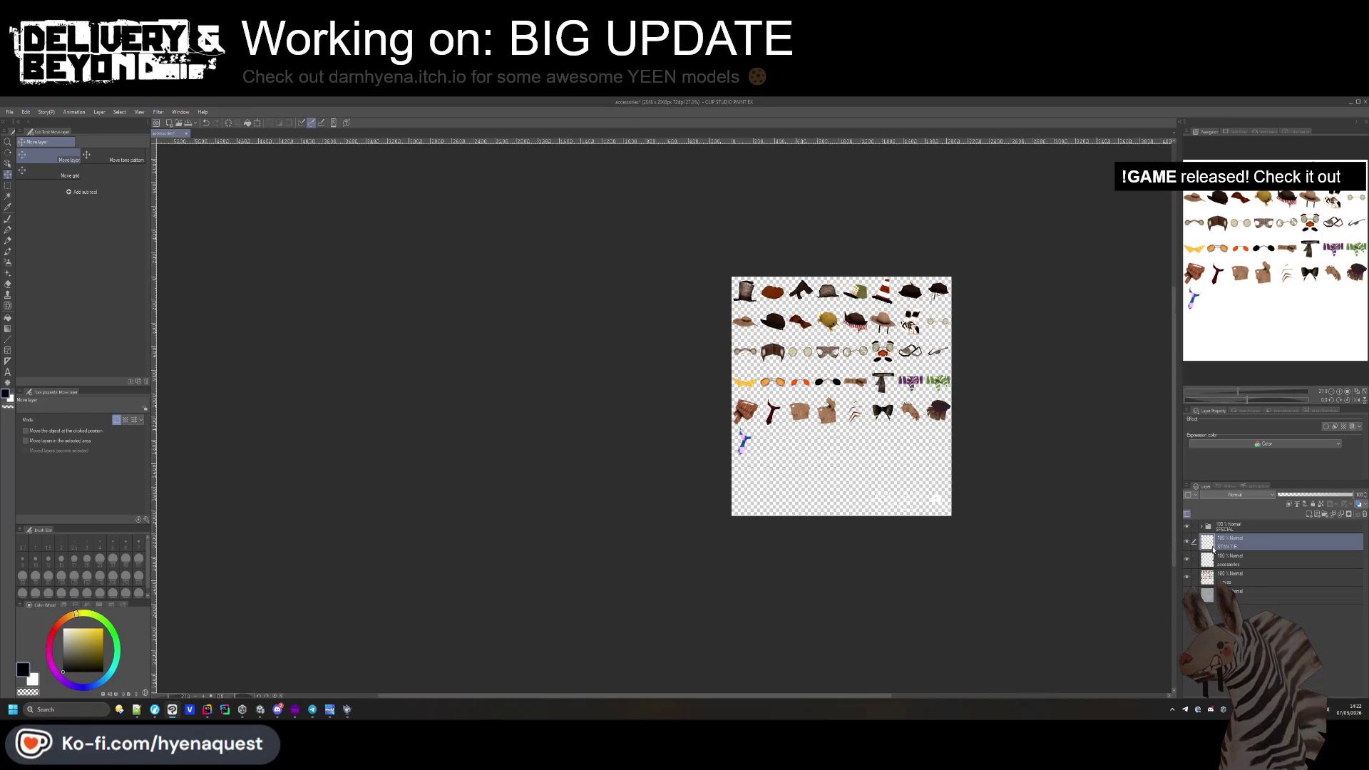
scroll(824, 401, "up", 2)
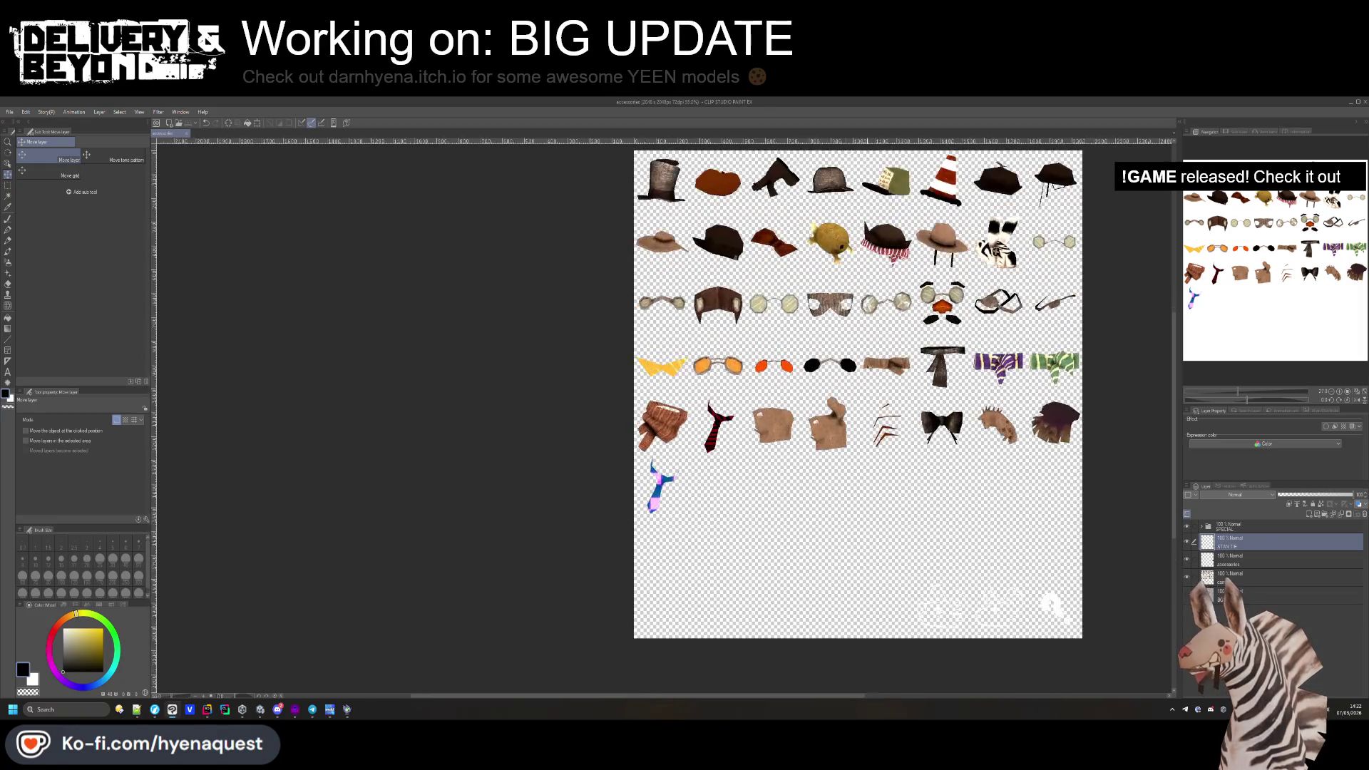
scroll(406, 452, "down", 2)
Start a single-layer PNG export named accessories.png.
left_click(11, 112)
mouse_move(74, 212)
left_click(171, 235)
left_click(167, 443)
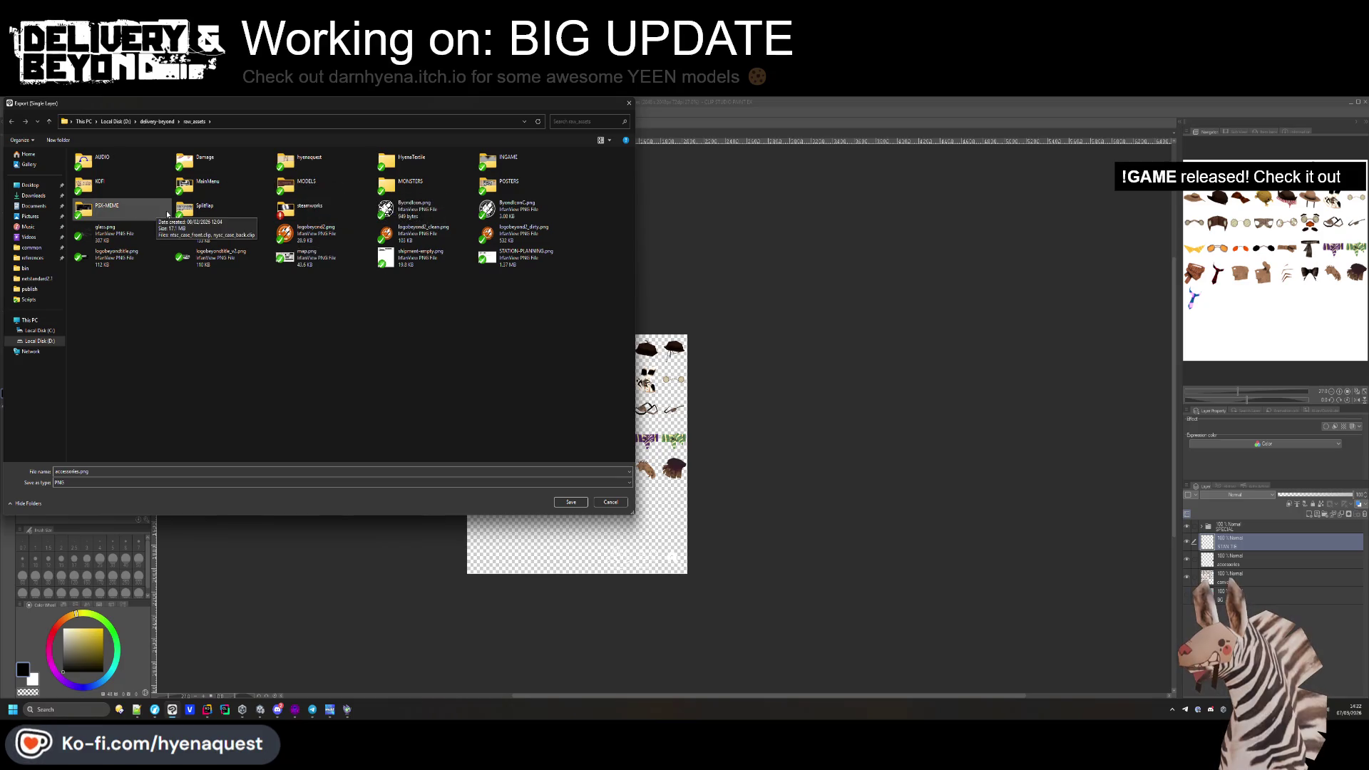
Browse the export dialog into INGAME, back out, and up to the delivery-beyond folder.
double_click(502, 161)
key("alt+Left")
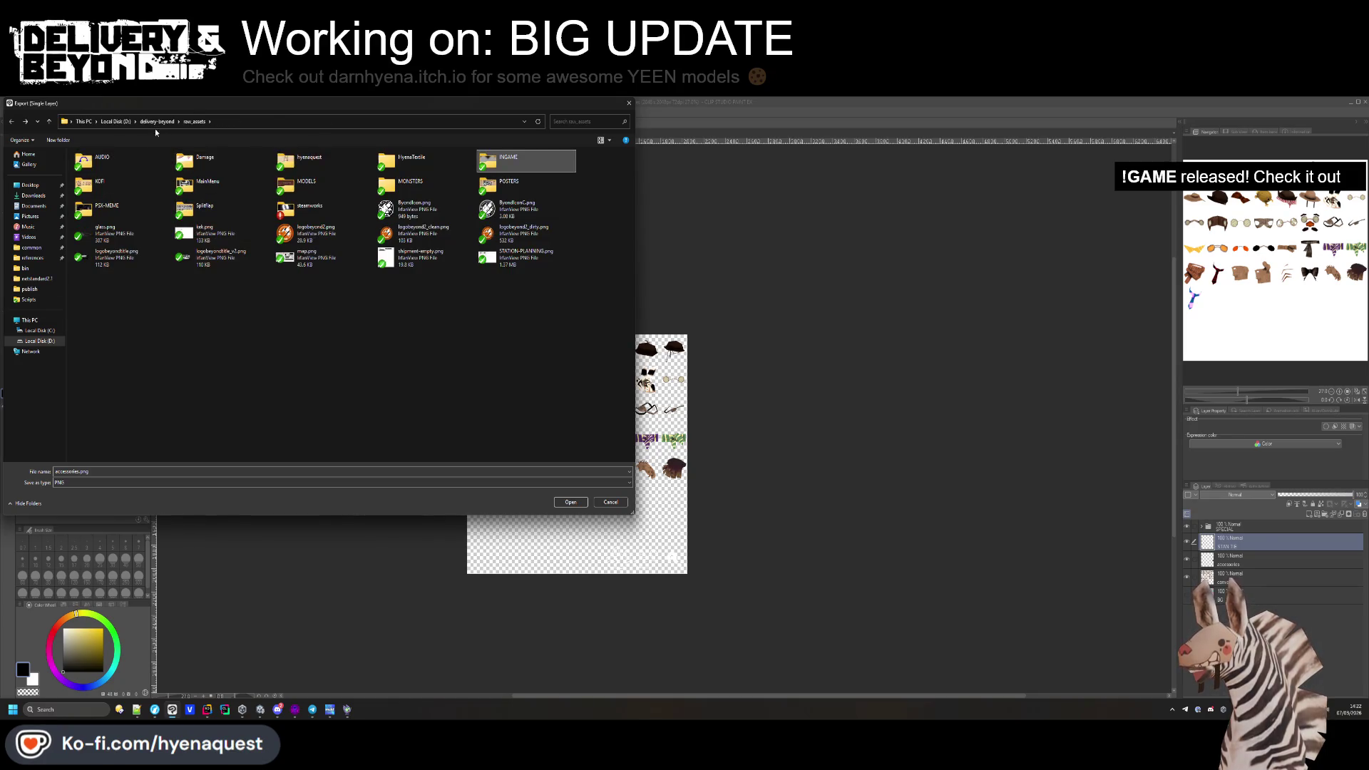
left_click(156, 122)
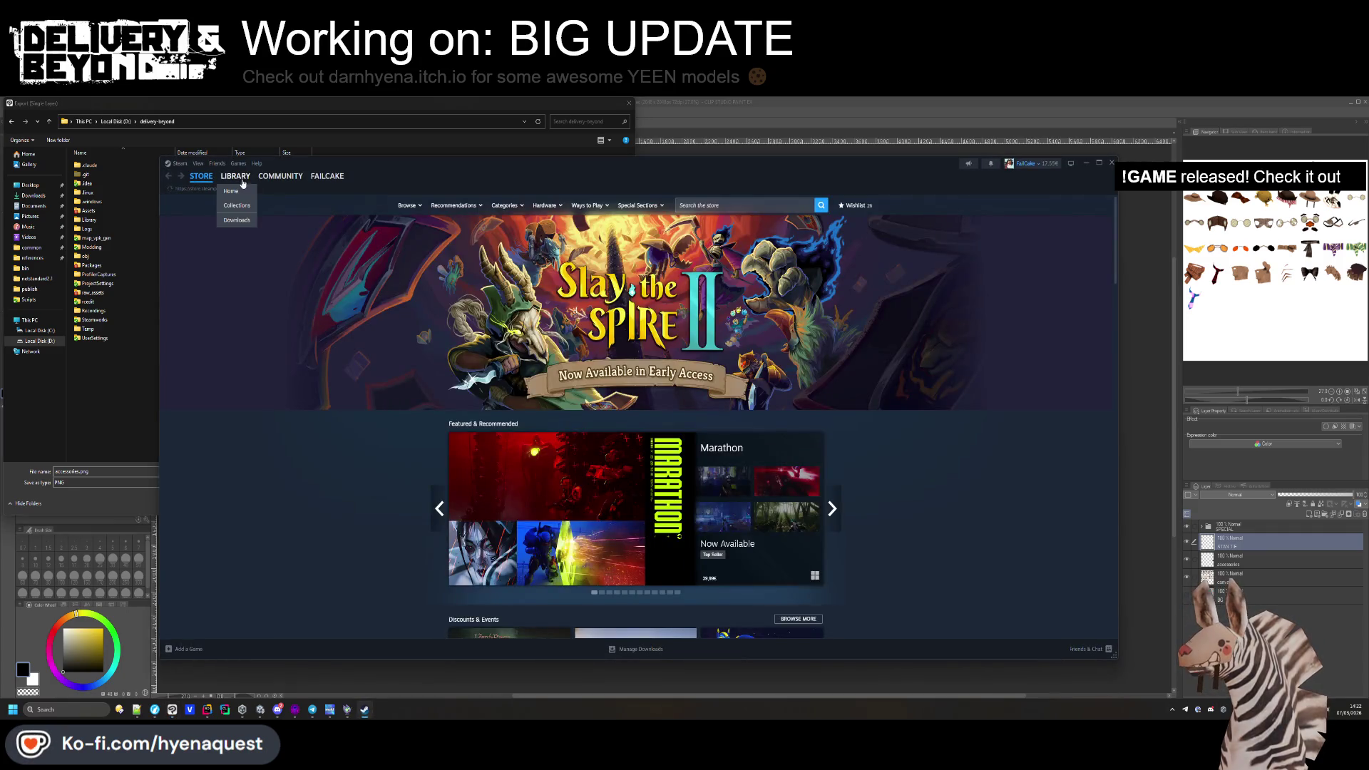
Browse the library home, Baldur's Gate 3 and Garry's Mod pages, then pick Half-Life.
left_click(242, 182)
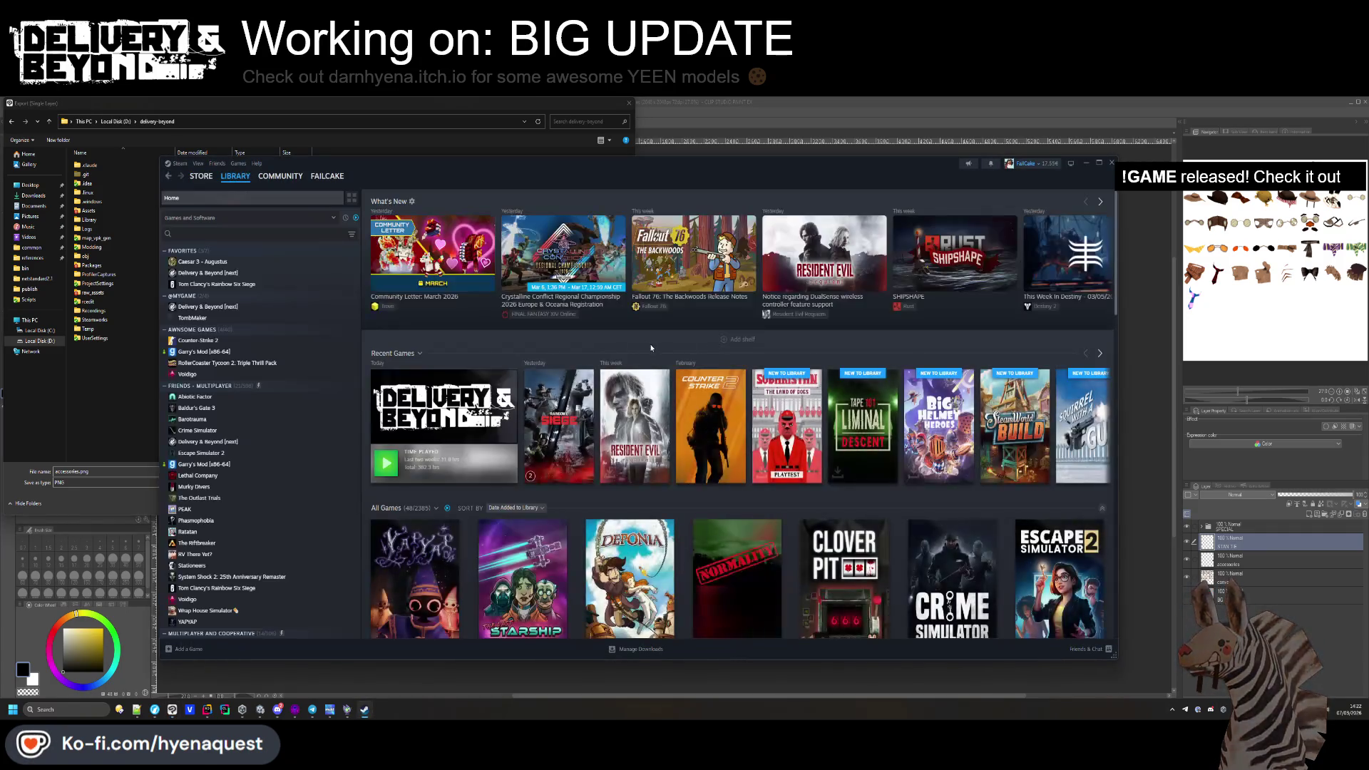
left_click(1099, 354)
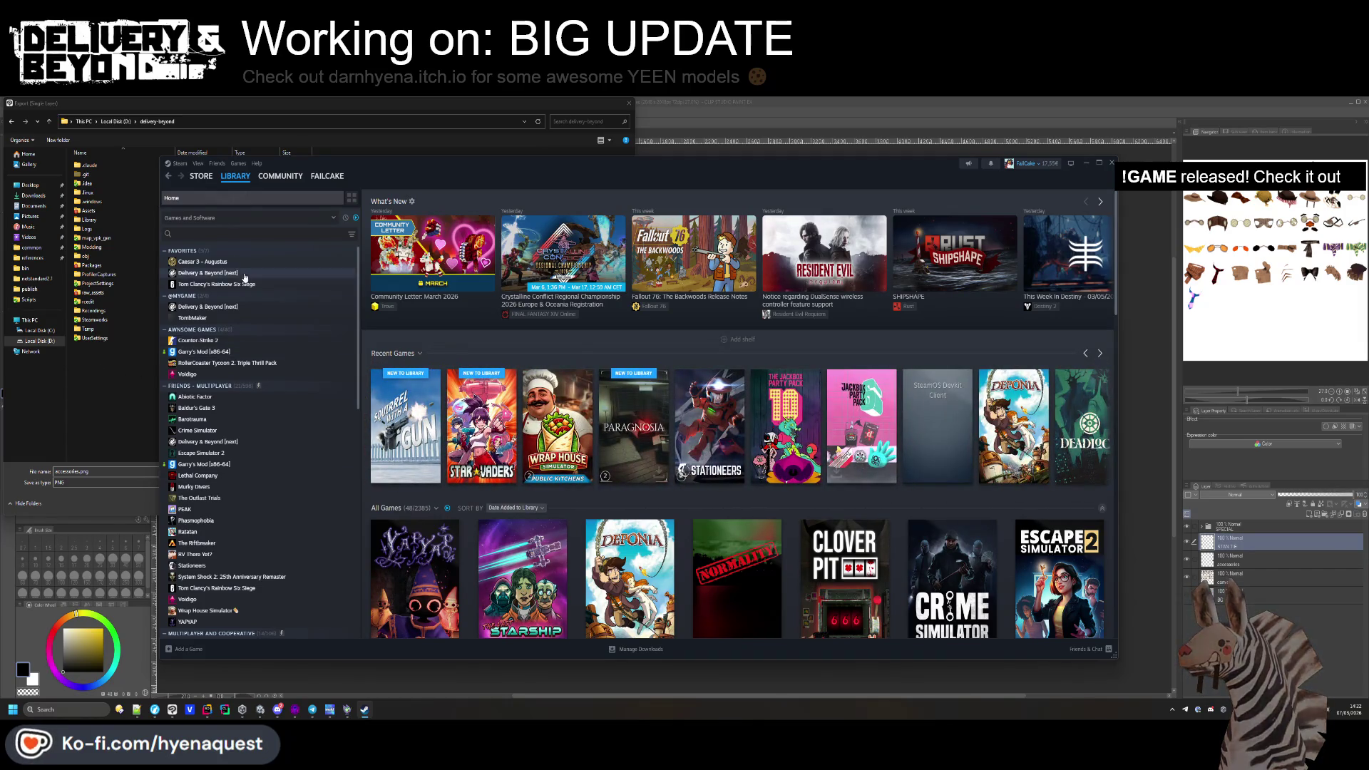
scroll(200, 408, "down", 5)
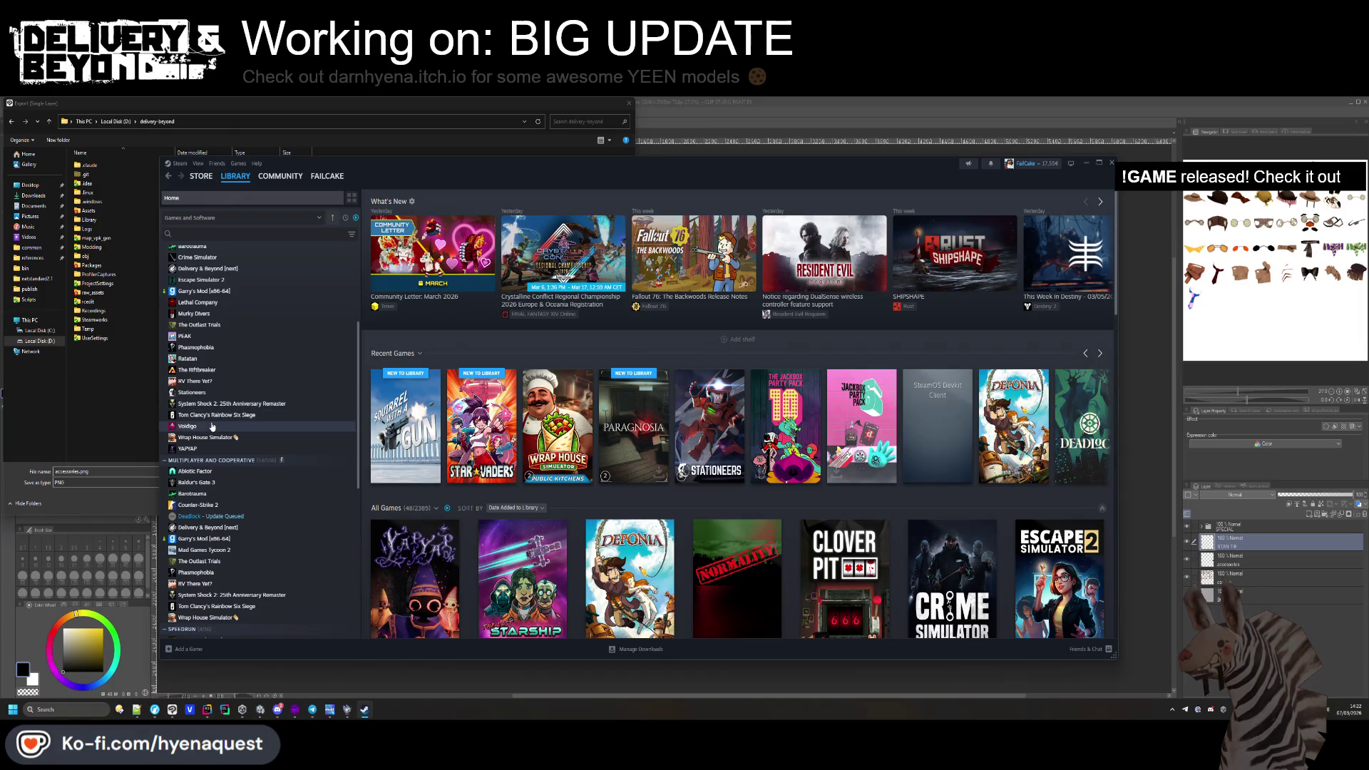
scroll(218, 336, "up", 1)
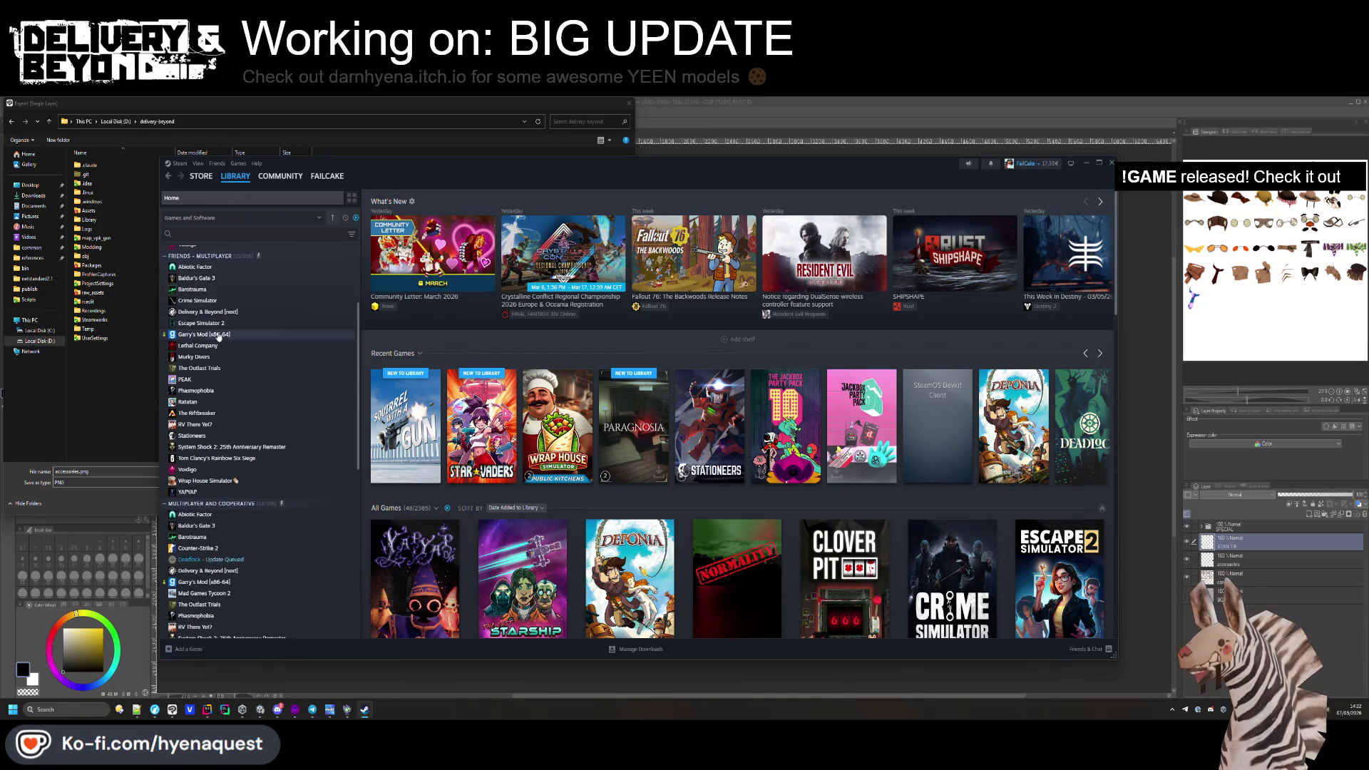
left_click(209, 282)
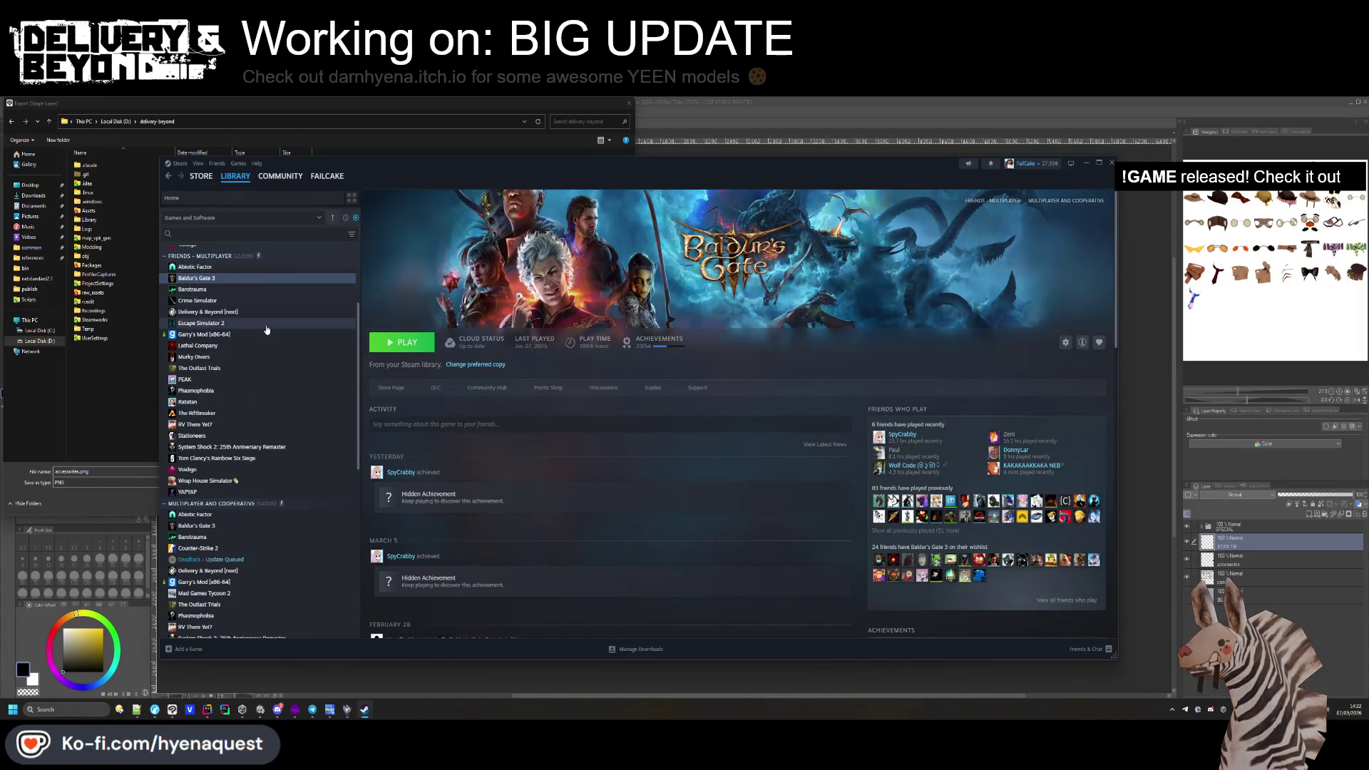
scroll(267, 330, "down", 3)
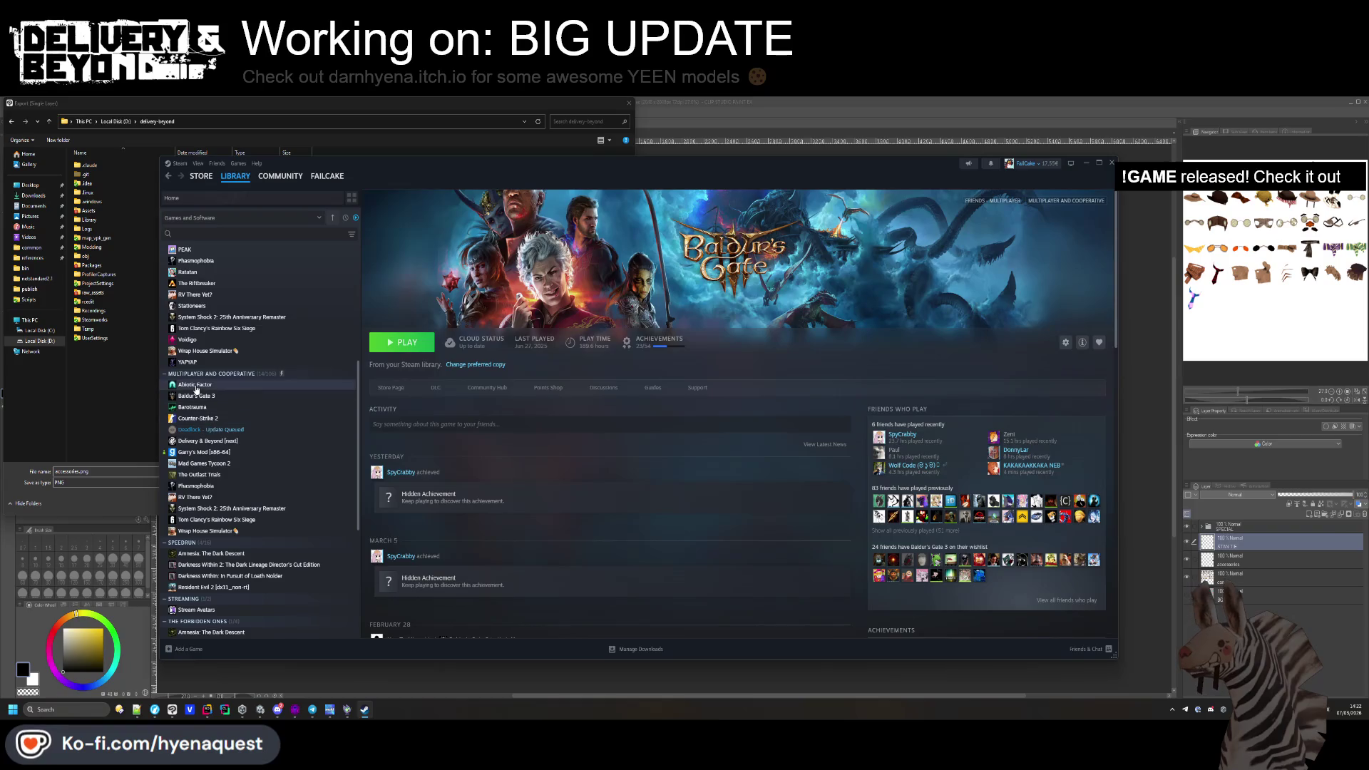
left_click(219, 454)
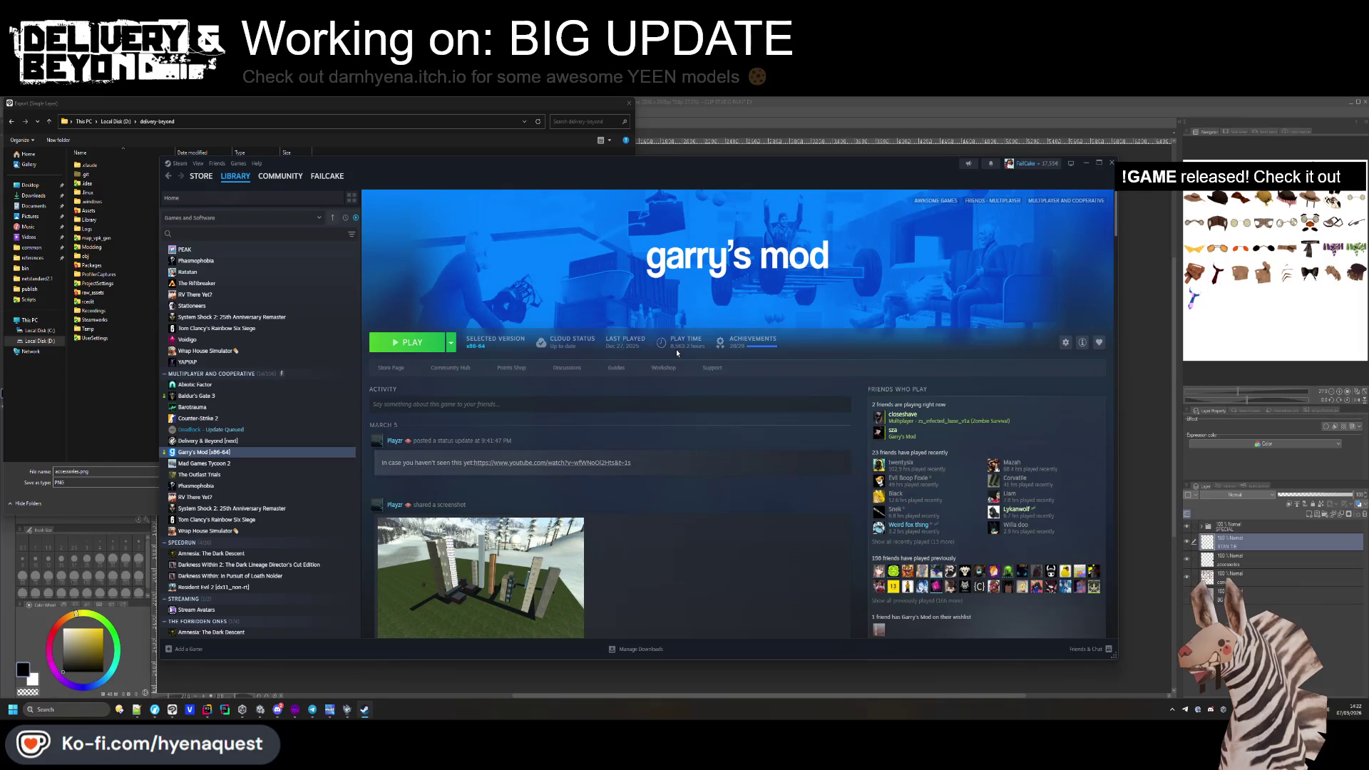
scroll(241, 521, "down", 3)
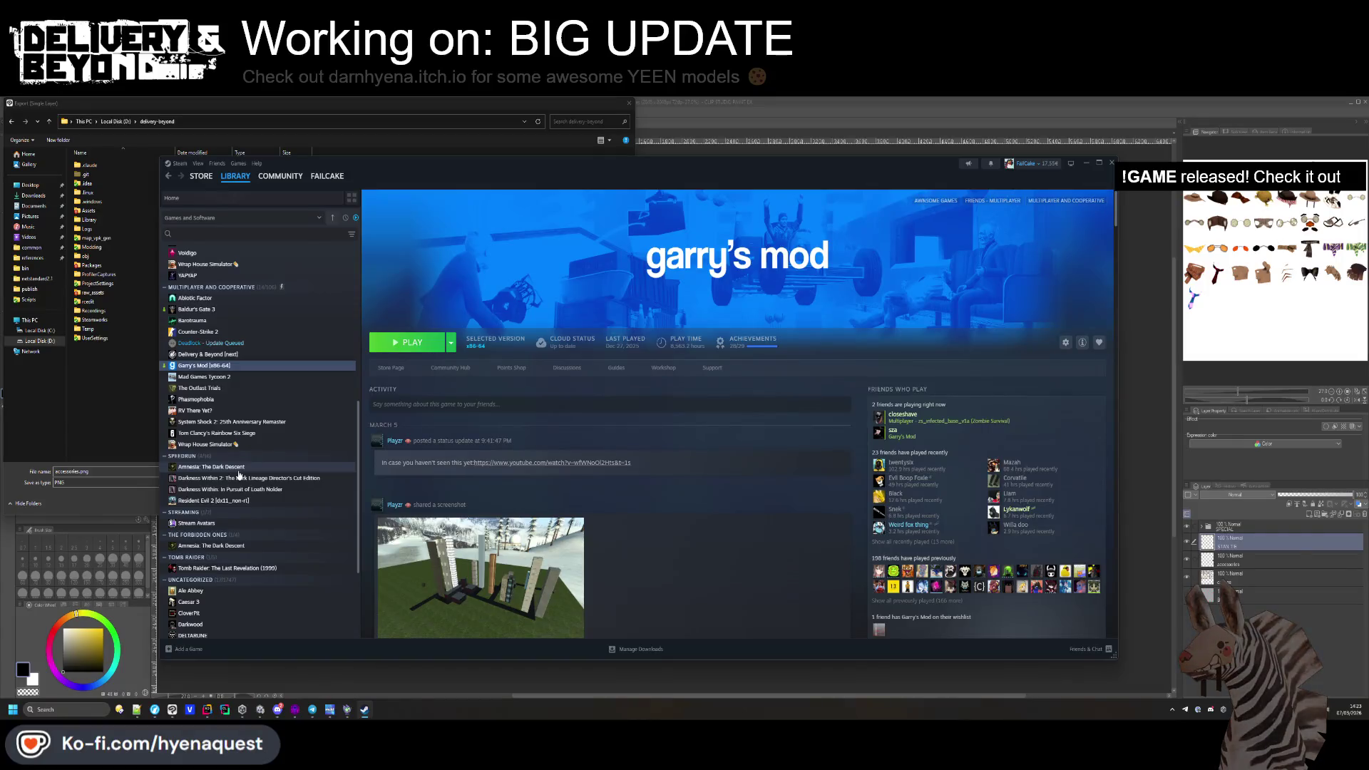
scroll(241, 521, "down", 4)
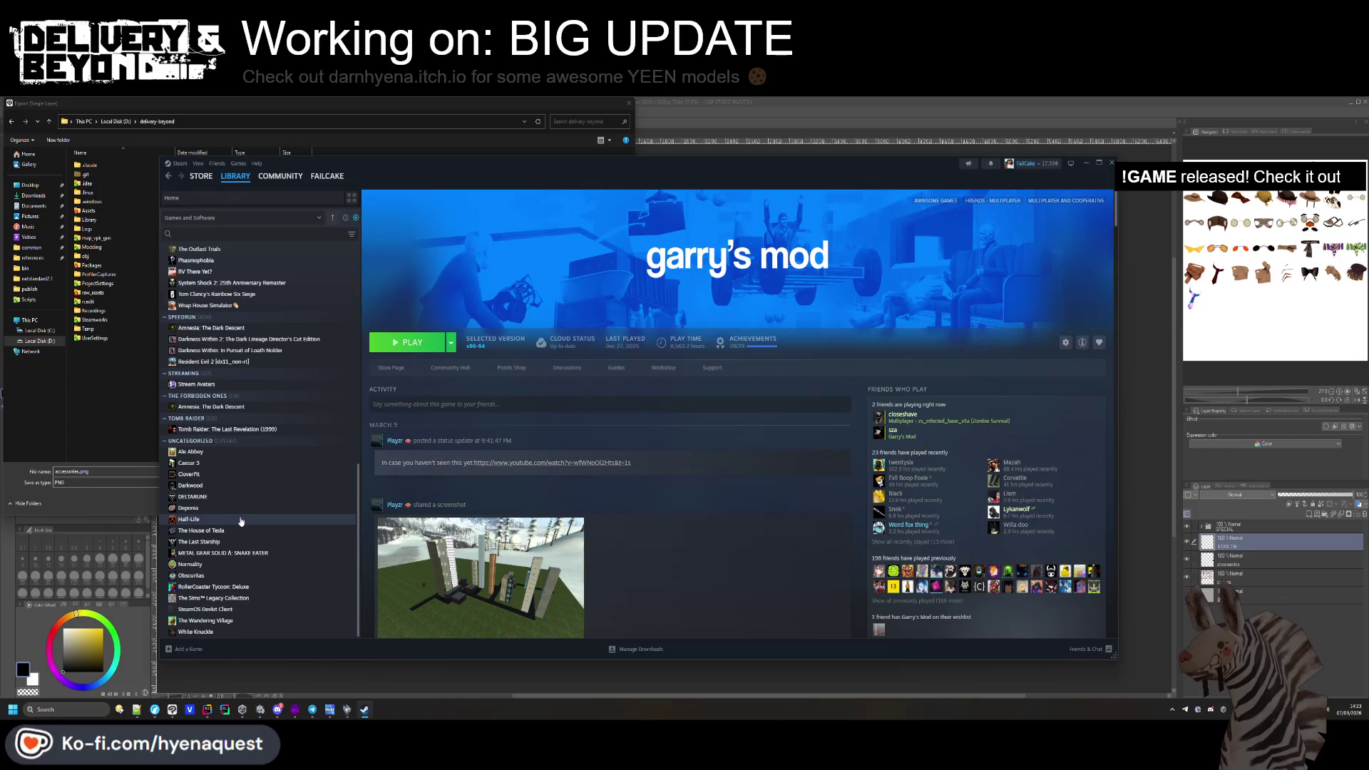
left_click(241, 521)
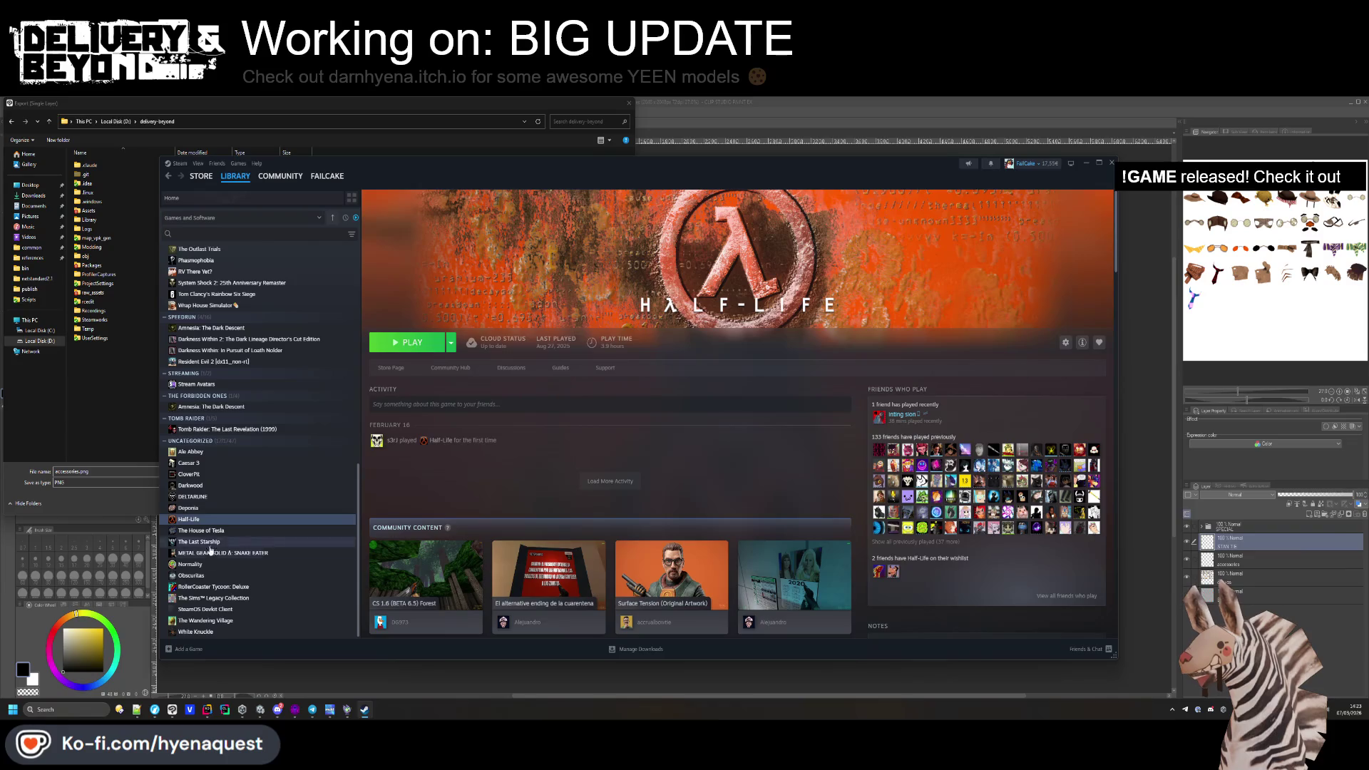
Browse the RollerCoaster Tycoon: Deluxe page and preview its Extreme Merry-go-round 1 artwork.
left_click(249, 587)
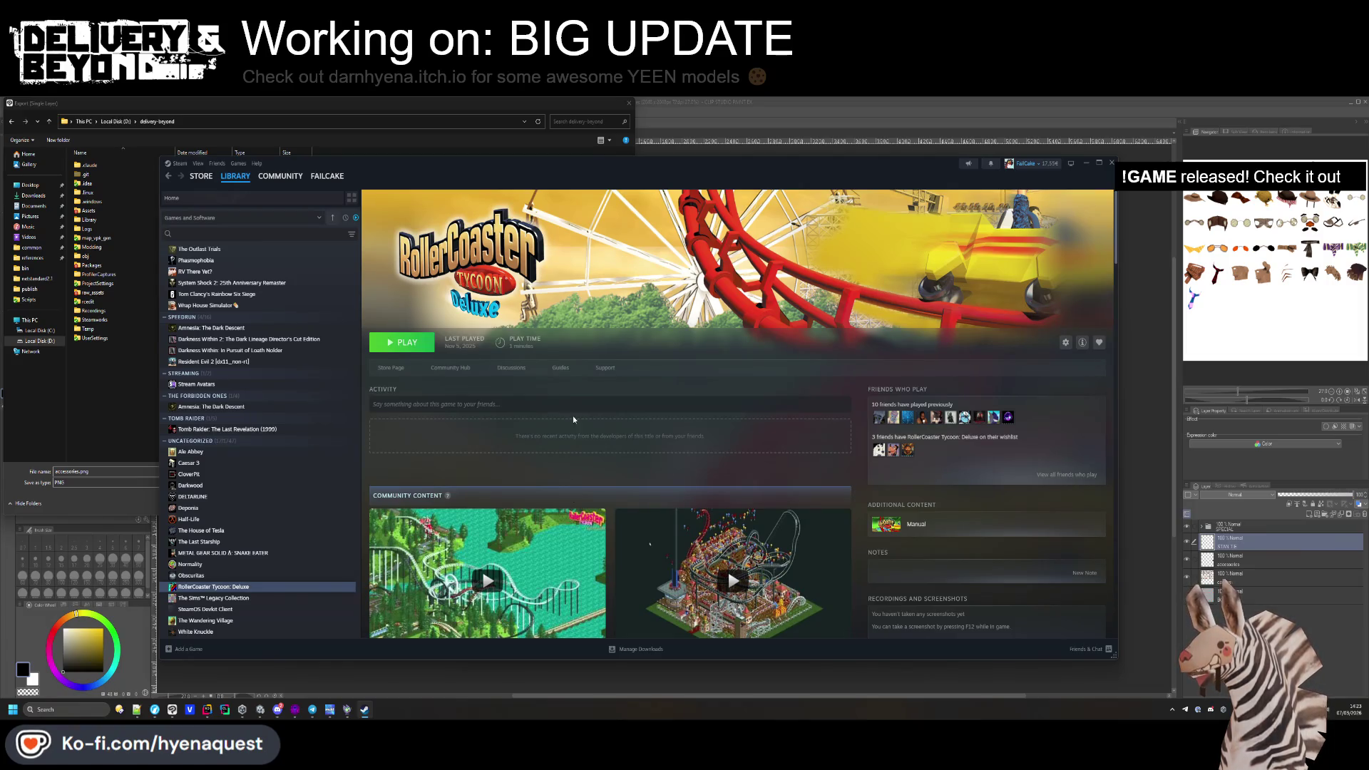
scroll(570, 498, "down", 5)
scroll(603, 417, "down", 3)
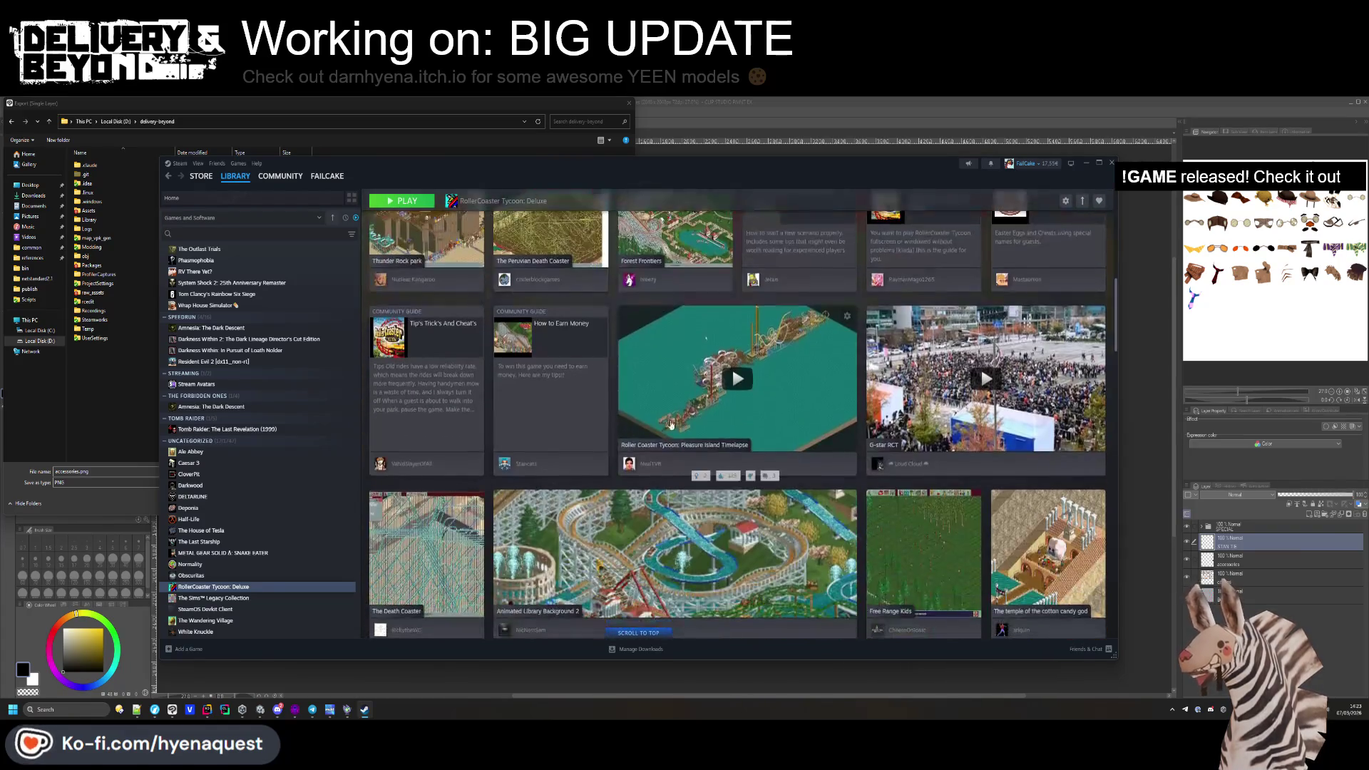
scroll(682, 418, "down", 3)
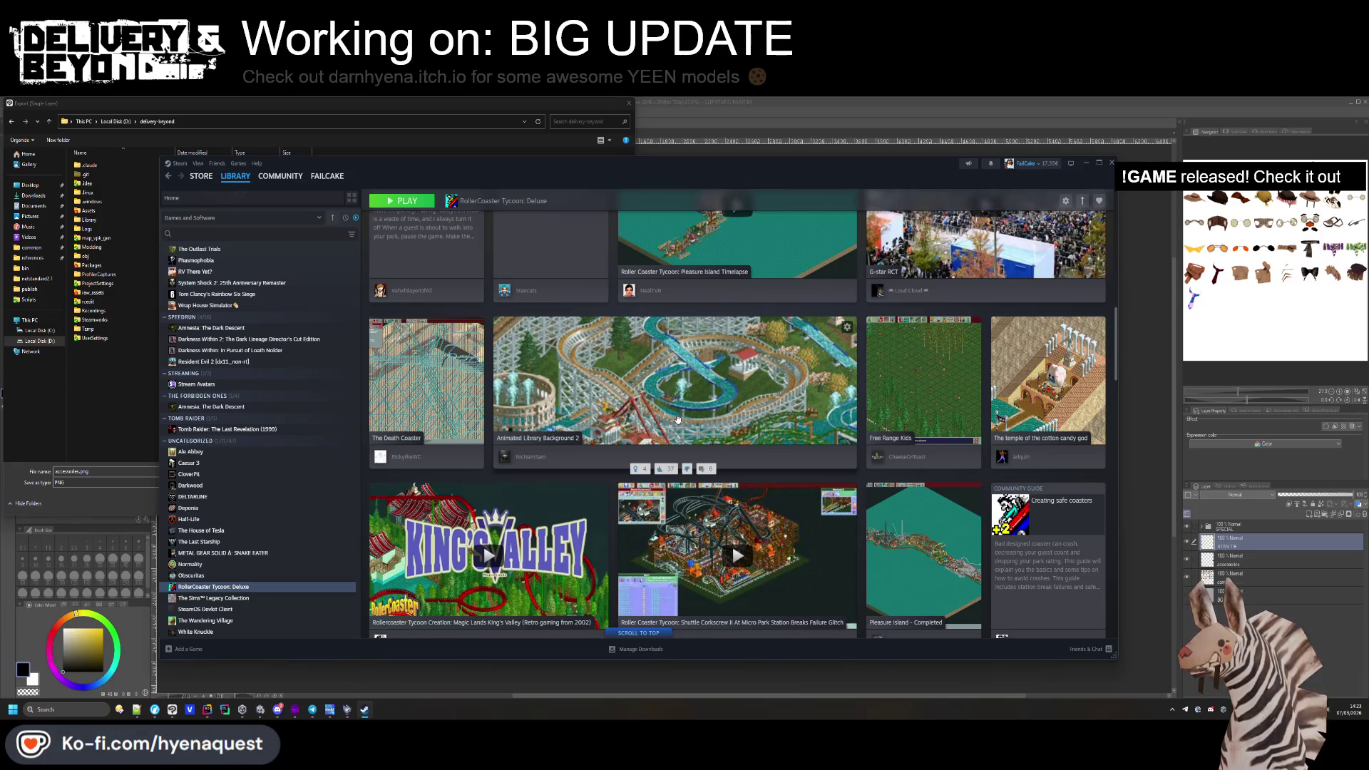
scroll(678, 418, "down", 2)
scroll(540, 410, "up", 2)
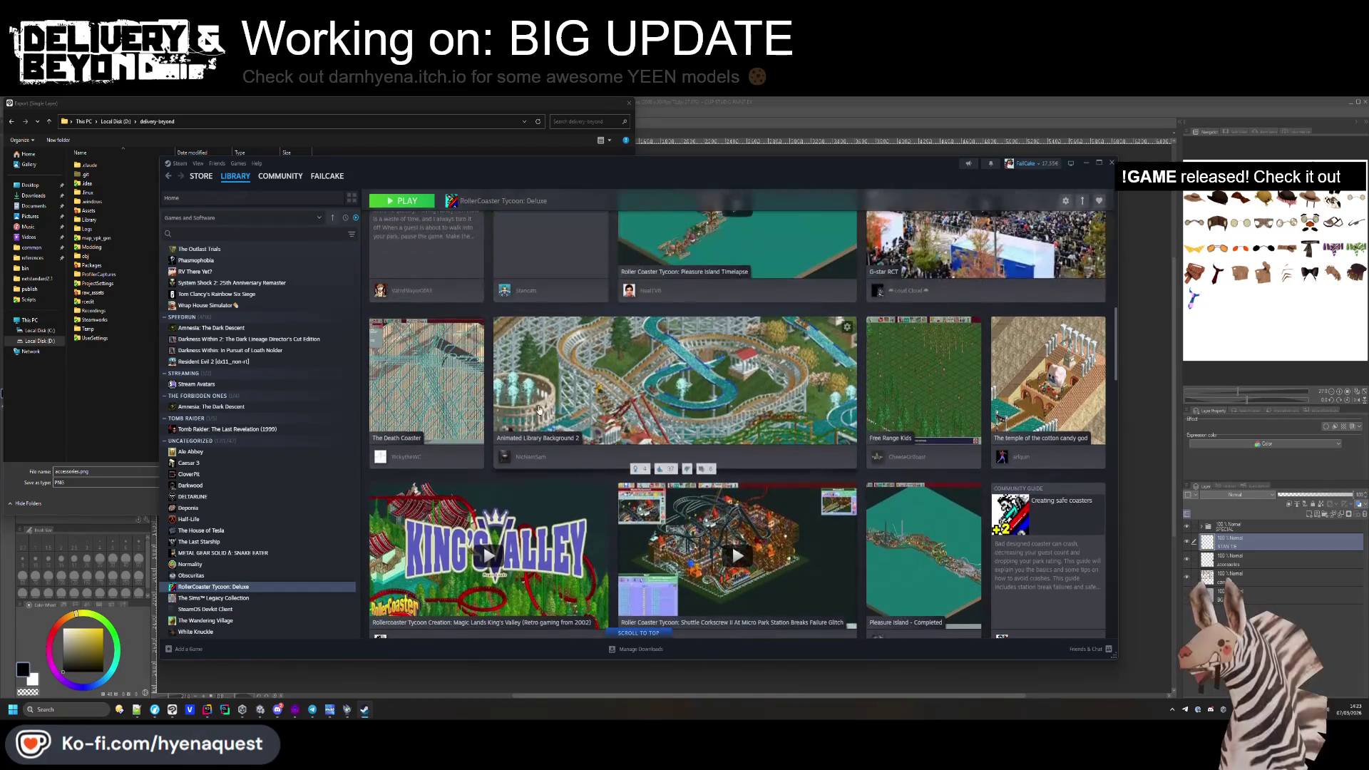
scroll(732, 512, "up", 1)
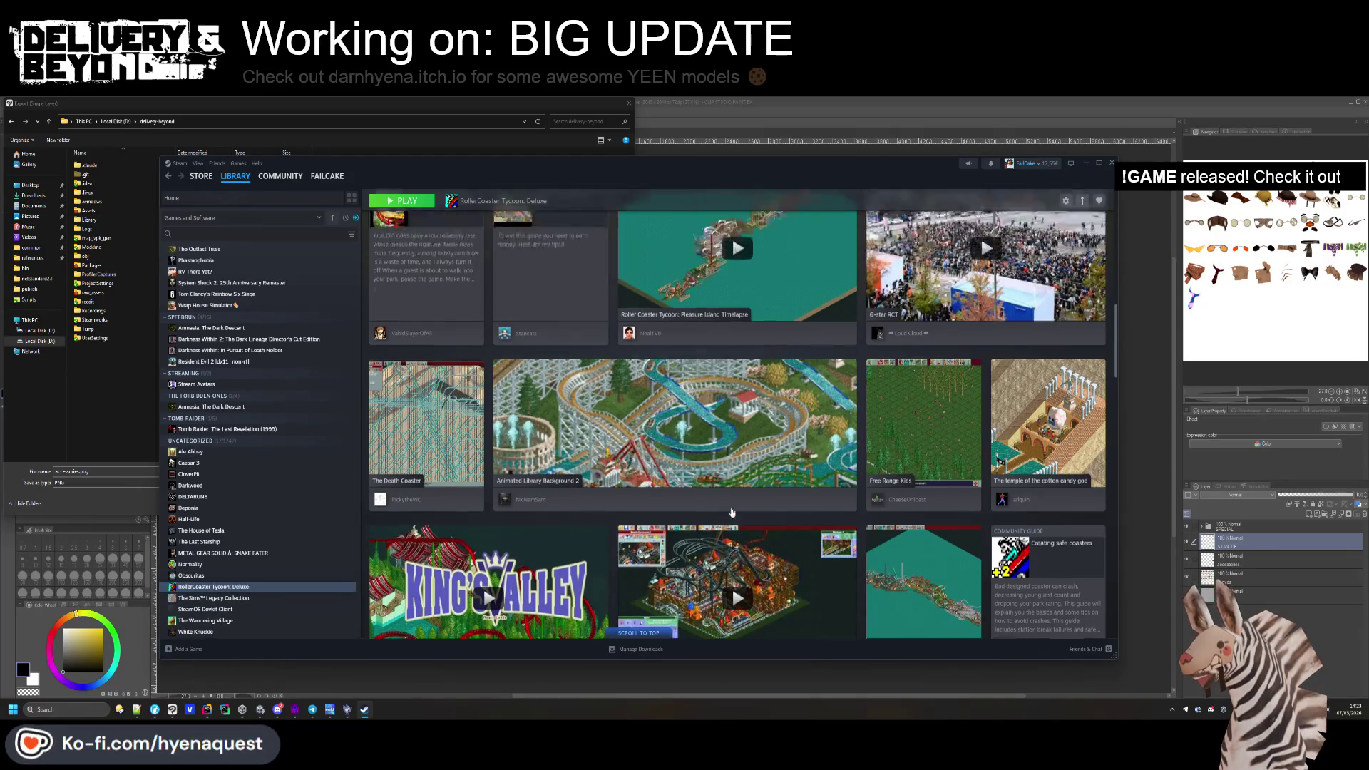
scroll(720, 522, "up", 5)
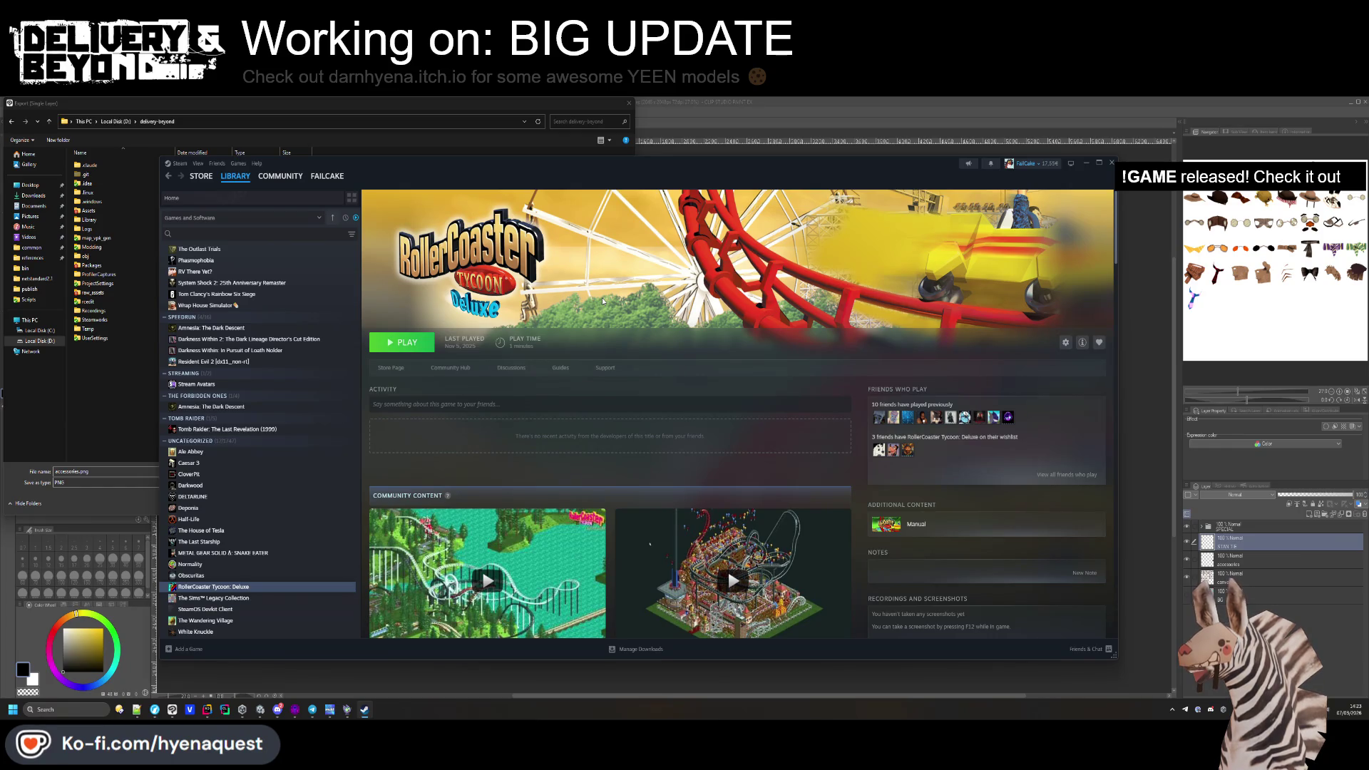
scroll(614, 408, "down", 10)
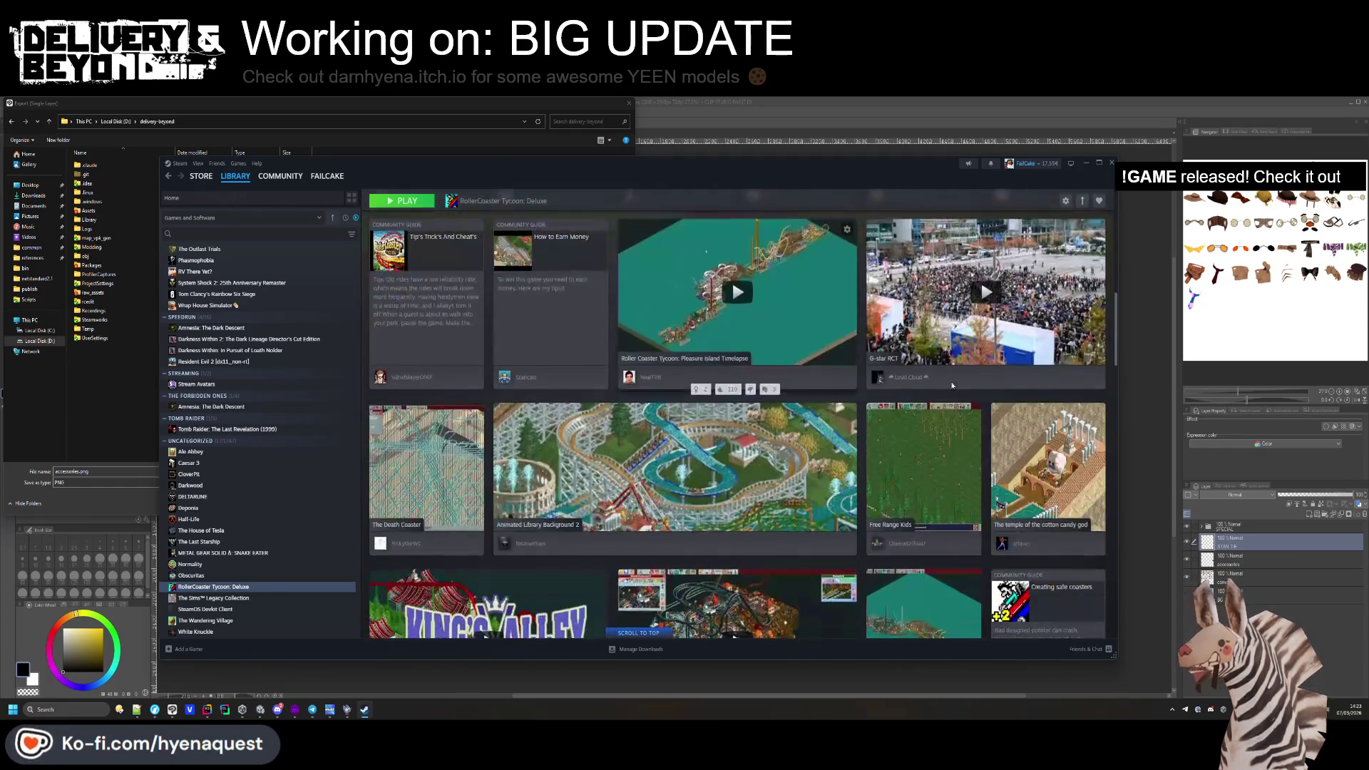
scroll(663, 420, "down", 3)
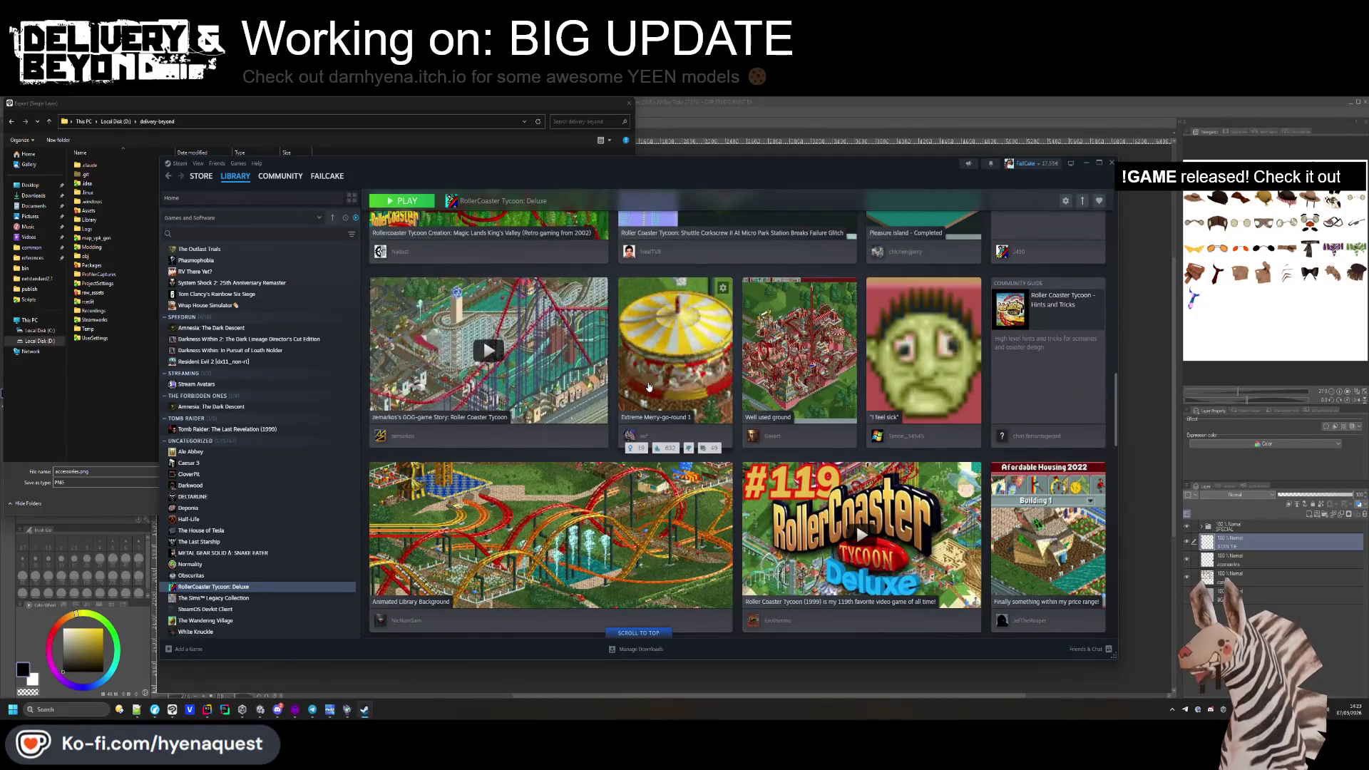
left_click(665, 396)
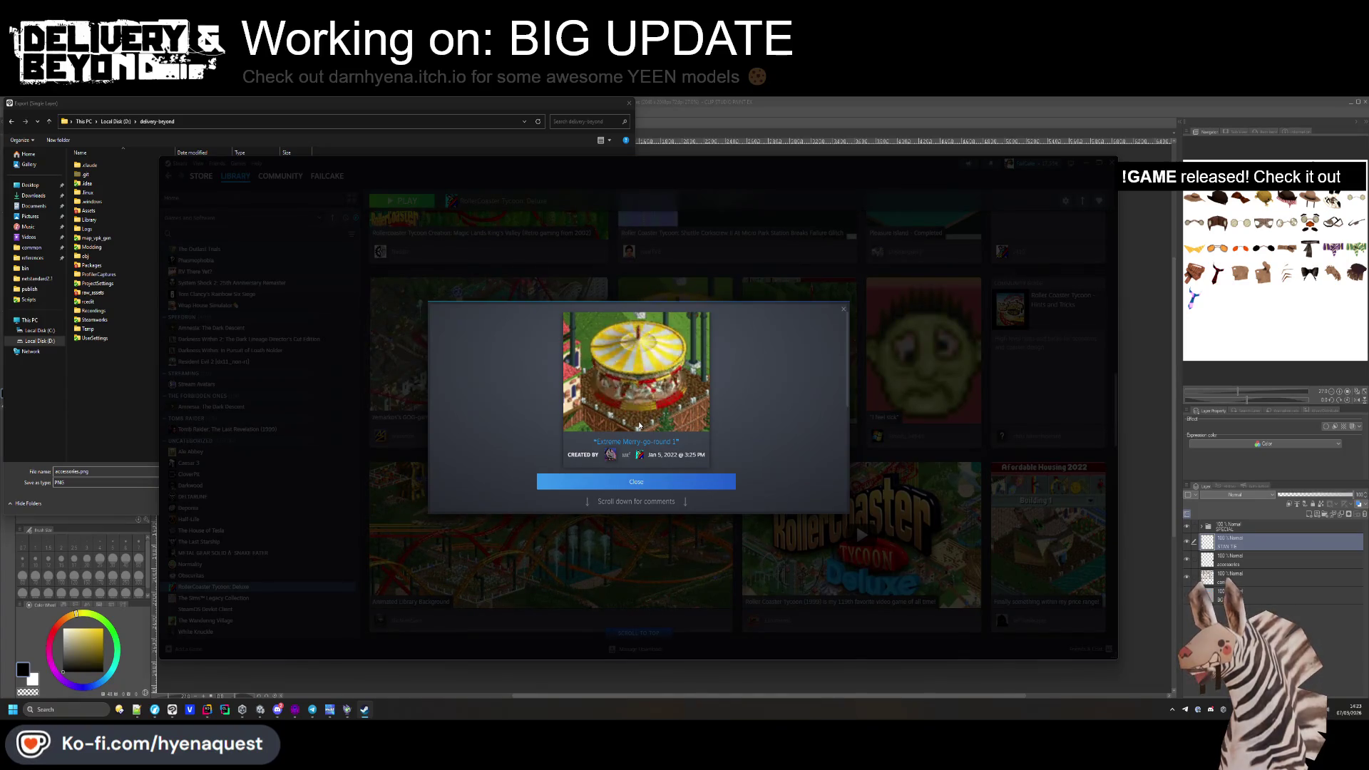
left_click(636, 482)
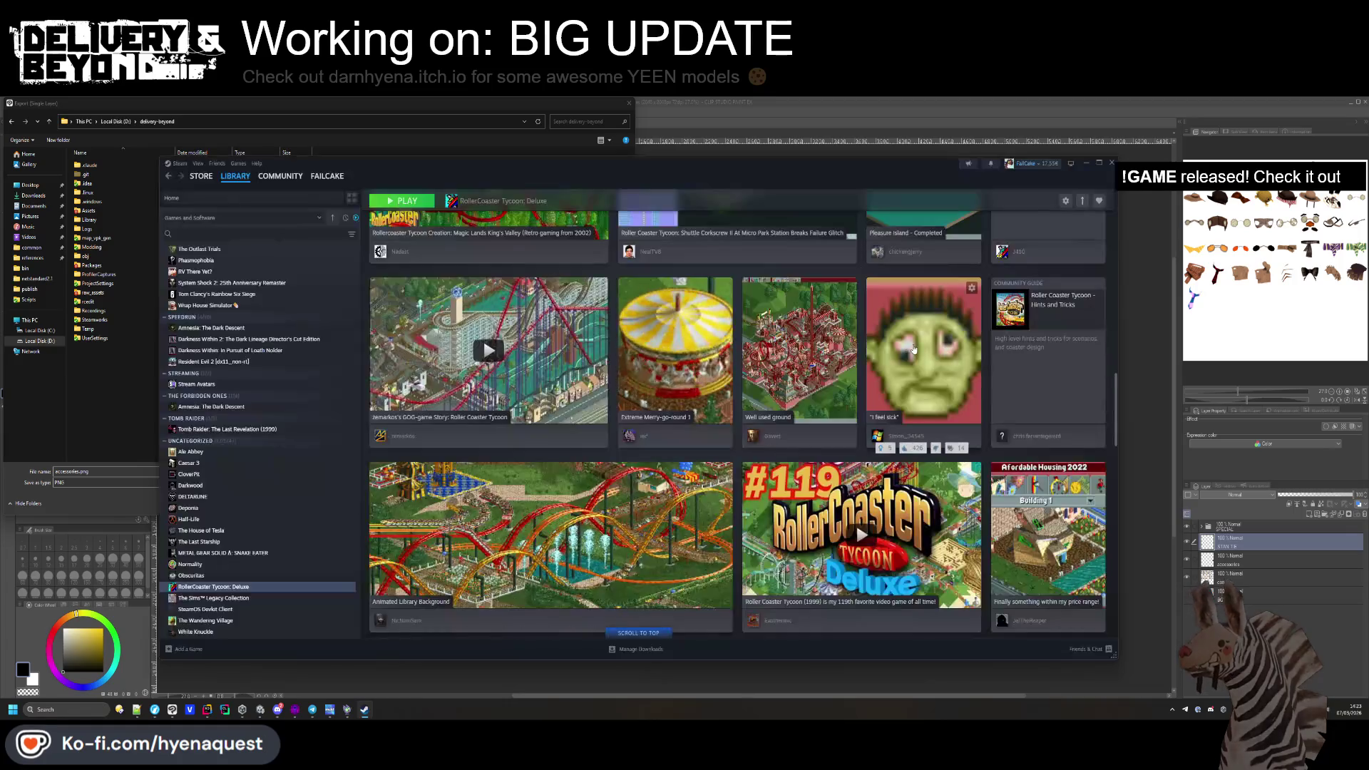
scroll(908, 372, "down", 1)
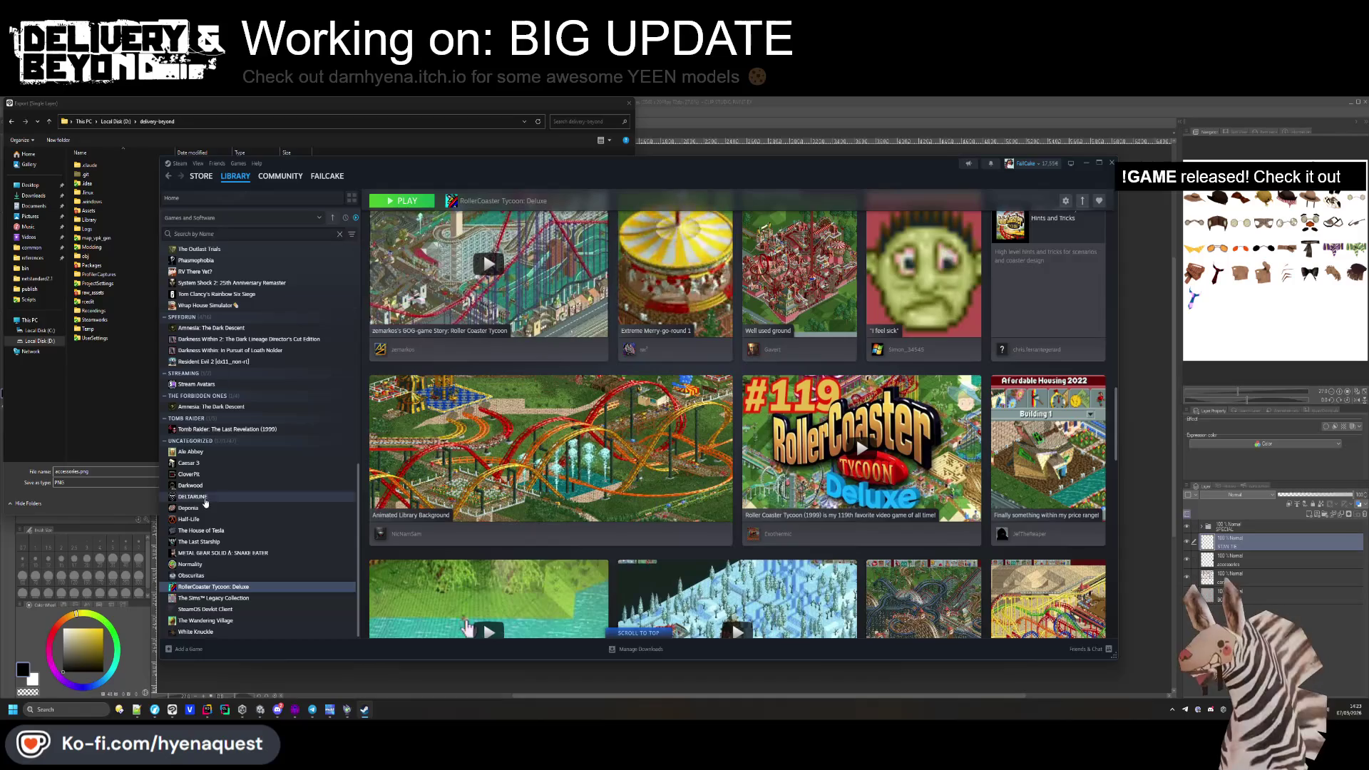
Visit the Darkwood and DELTARUNE pages, ending on METAL GEAR SOLID Δ: SNAKE EATER.
left_click(187, 486)
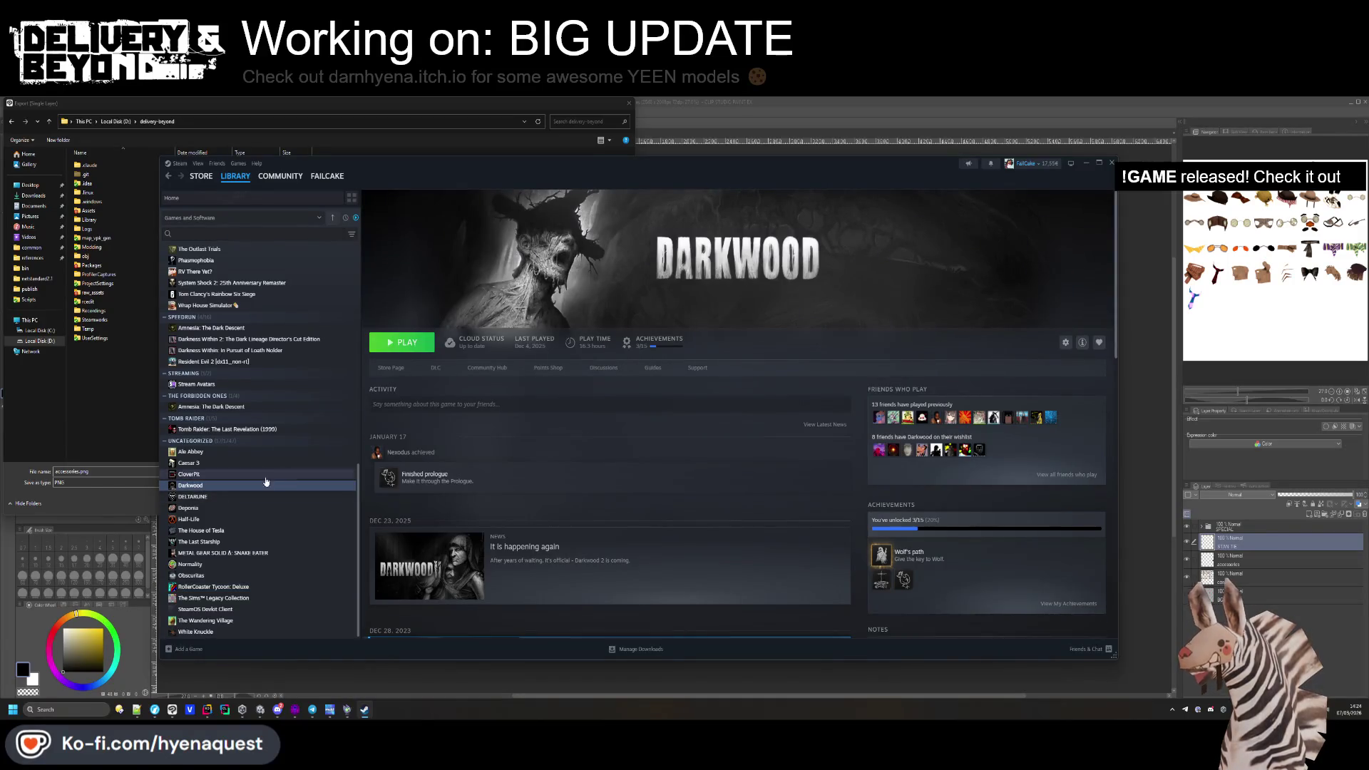
left_click(209, 499)
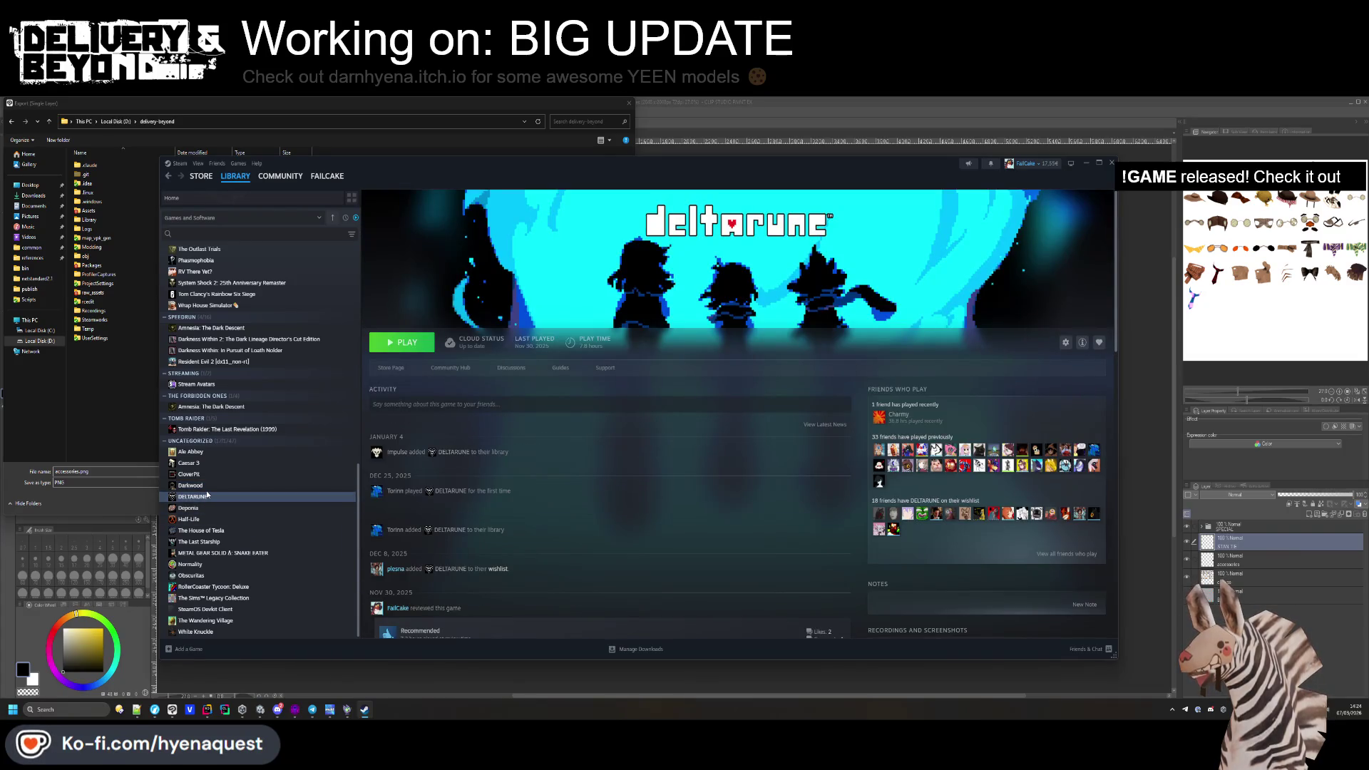
scroll(553, 357, "down", 15)
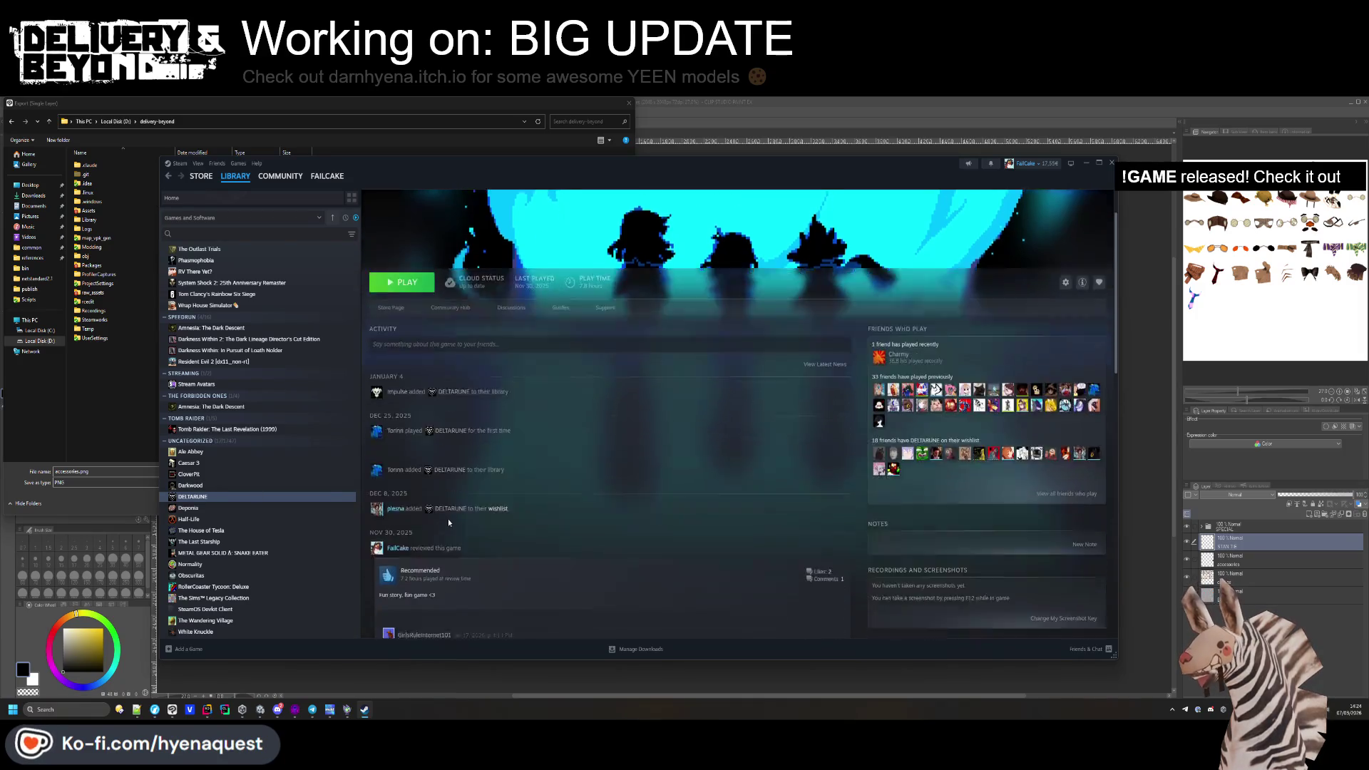
scroll(552, 357, "up", 10)
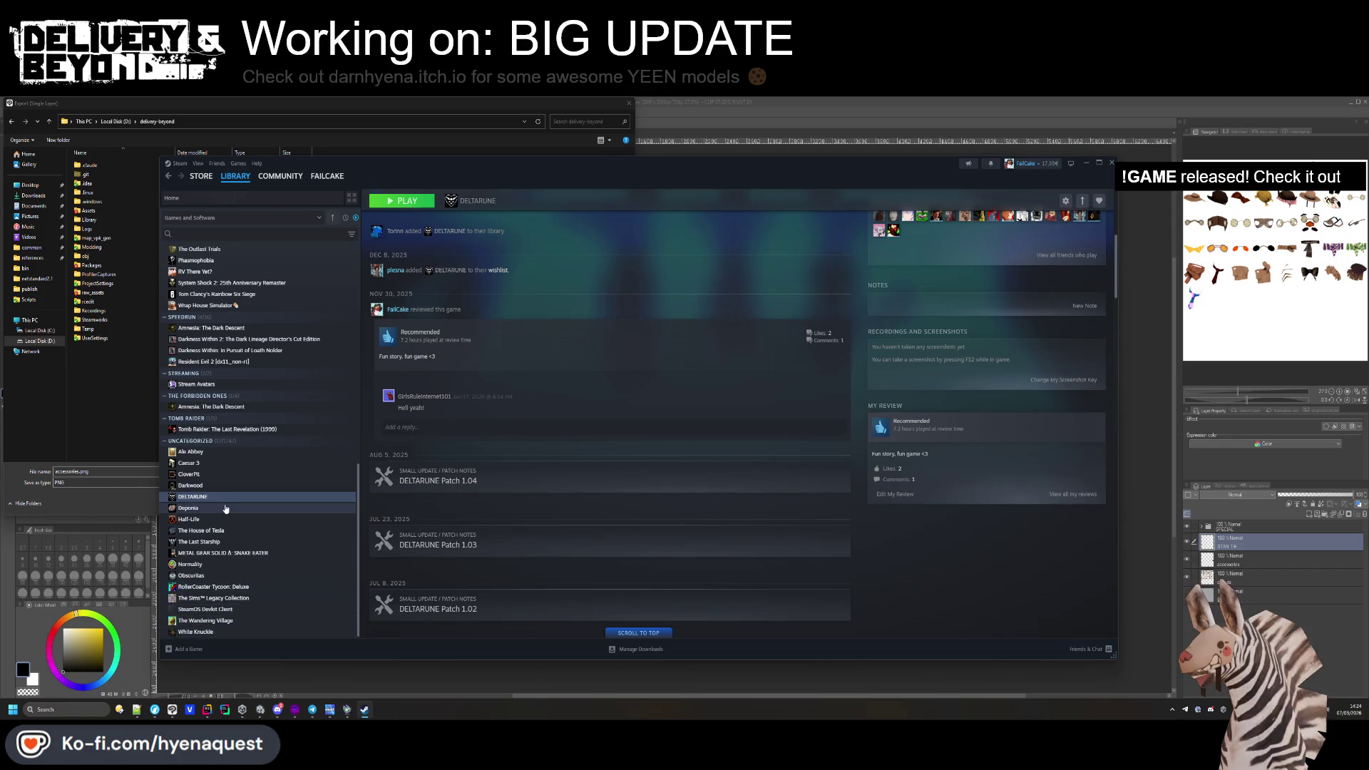
left_click(224, 553)
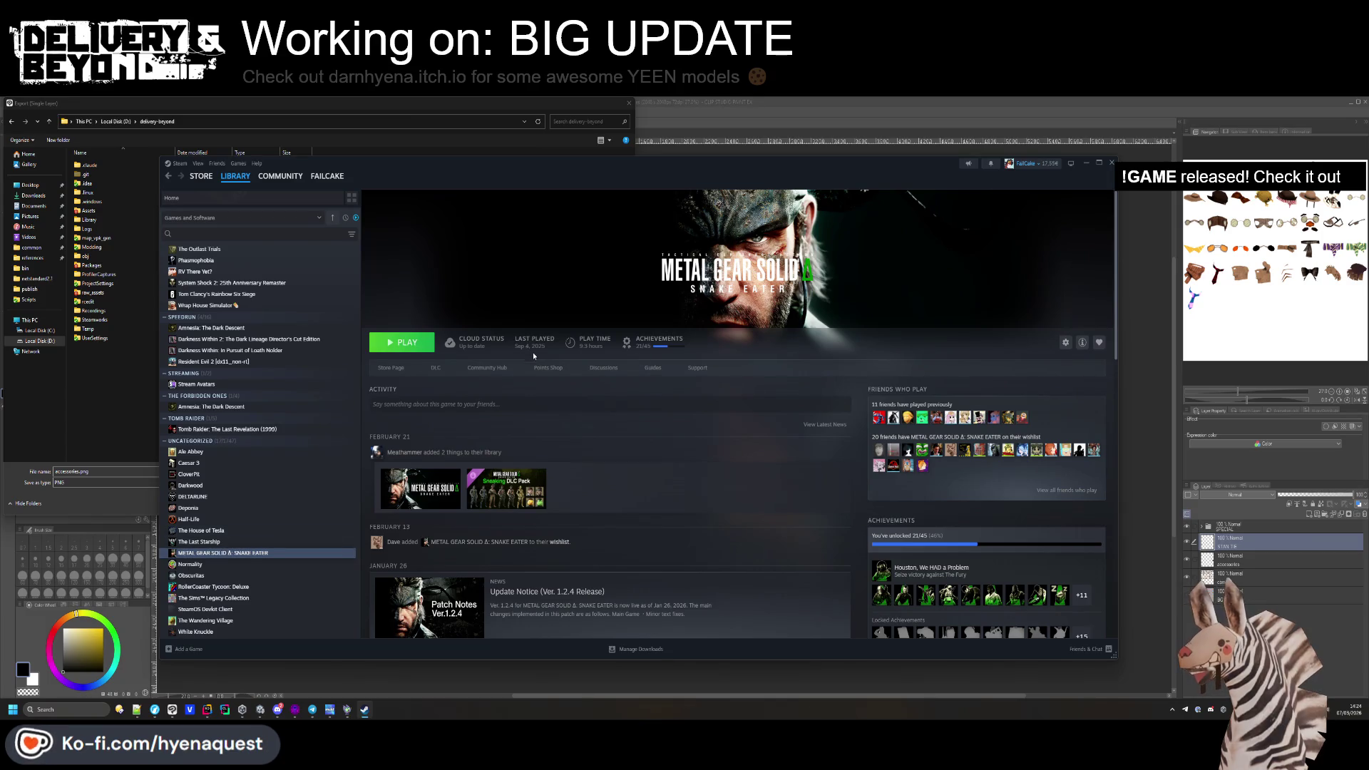
scroll(215, 537, "up", 5)
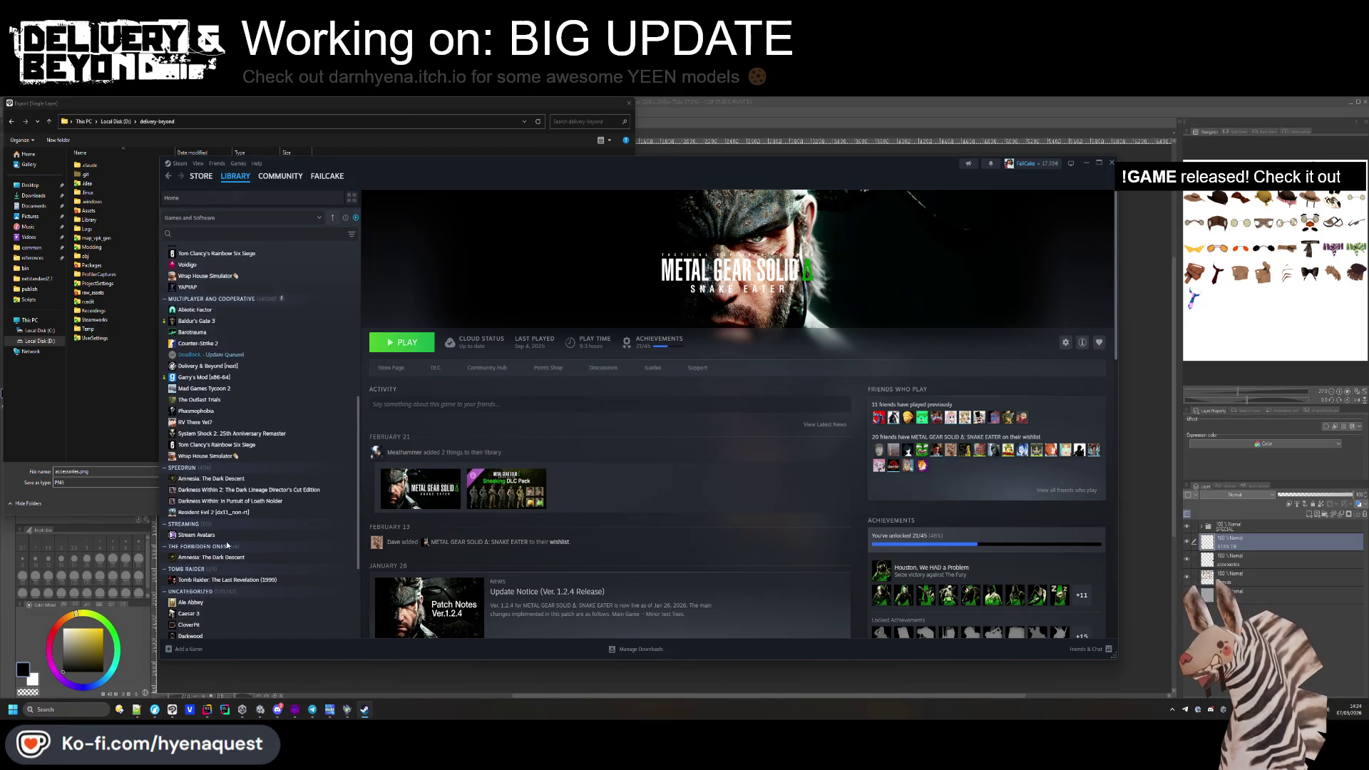
scroll(224, 501, "up", 4)
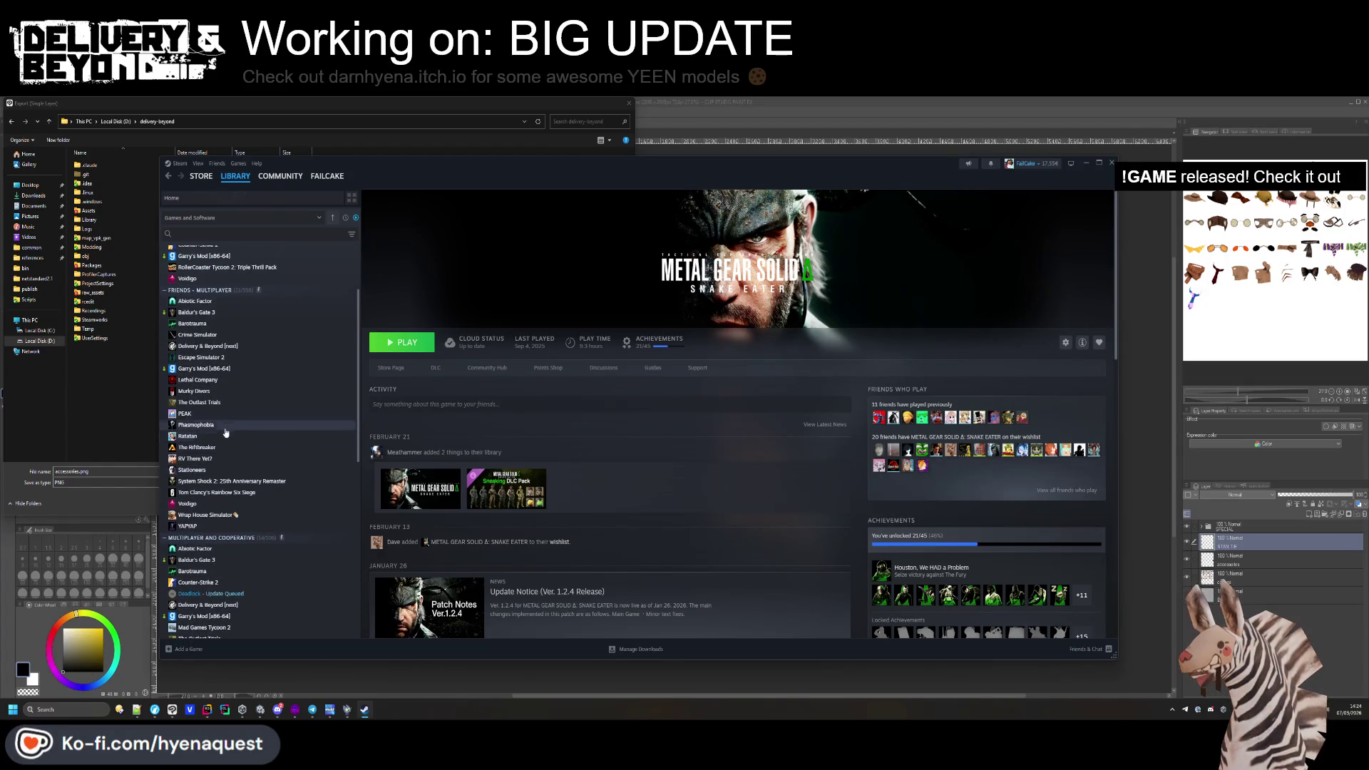
scroll(228, 408, "up", 2)
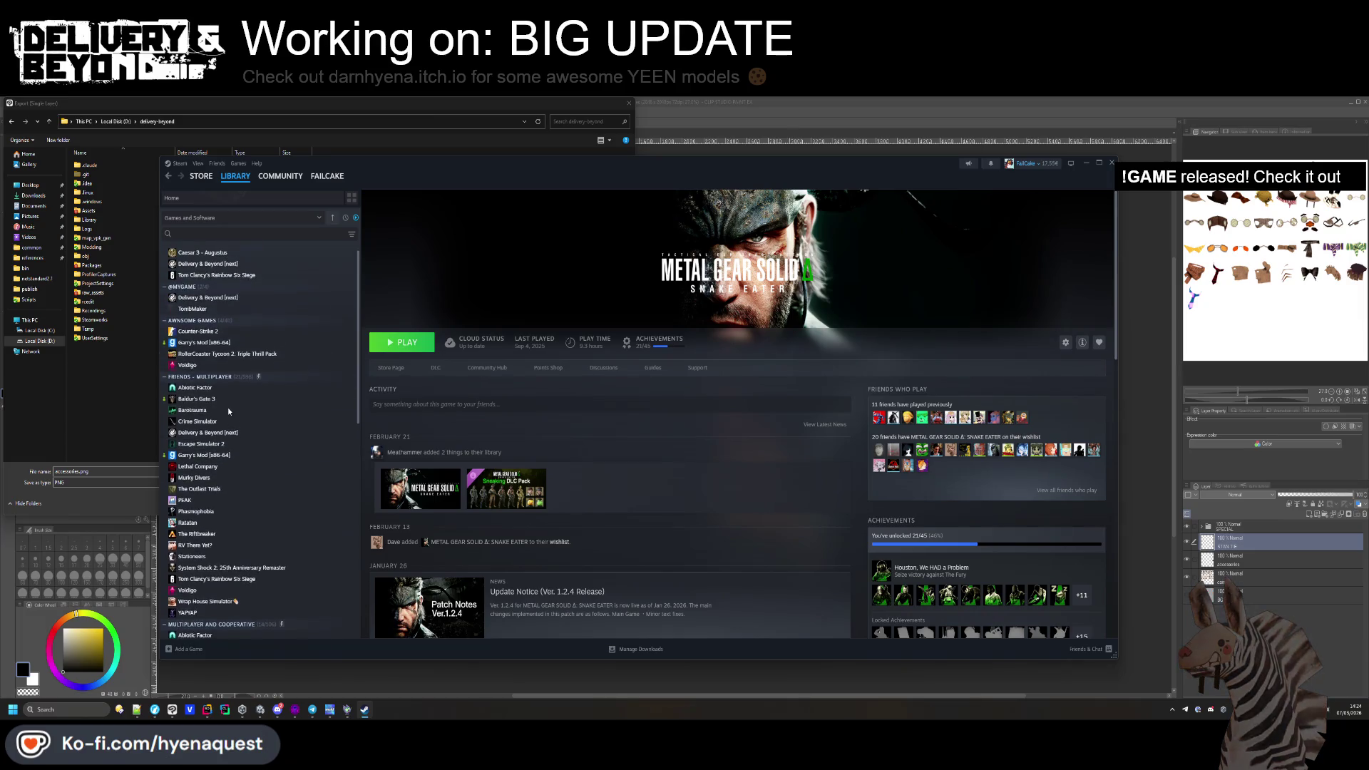
Filter the library by 'gunge', check Exit the Gungeon, and settle on Enter the Gungeon.
left_click(212, 476)
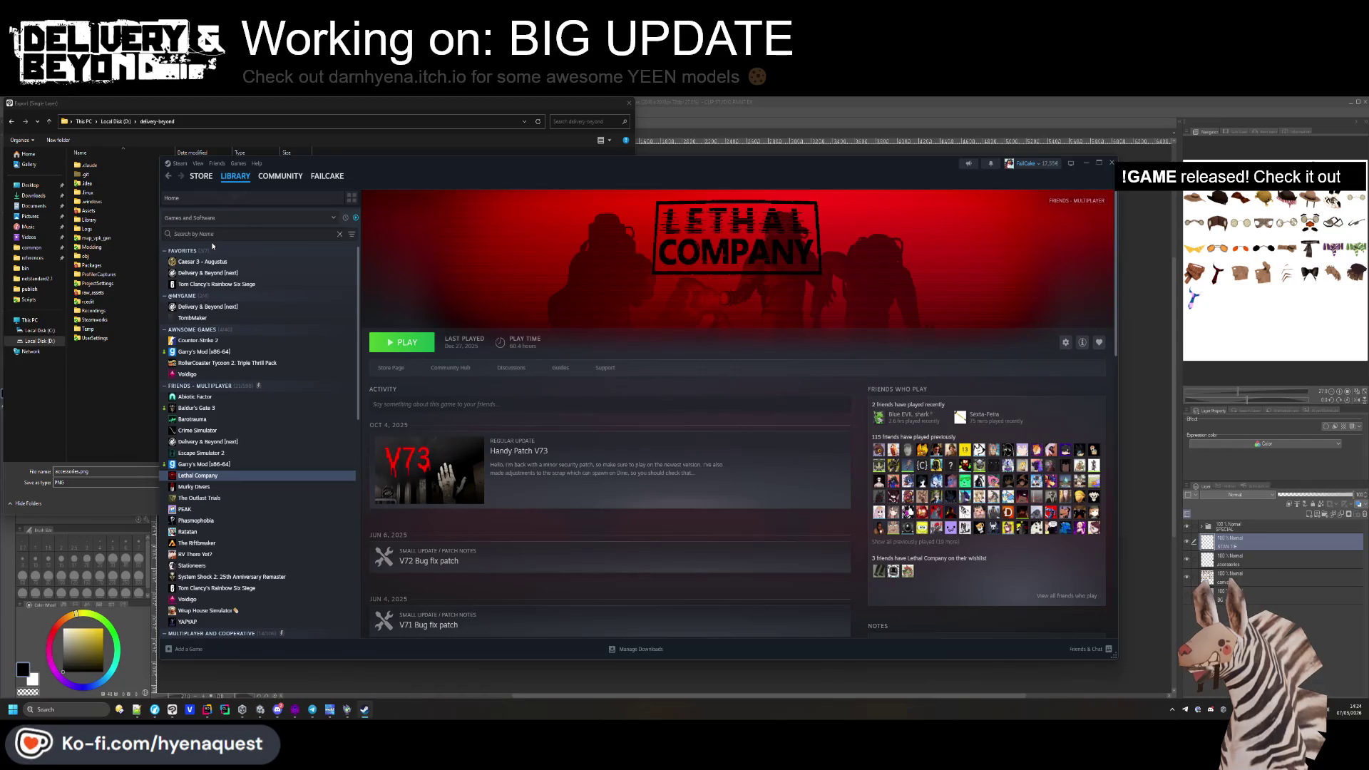
type("gunge")
left_click(206, 263)
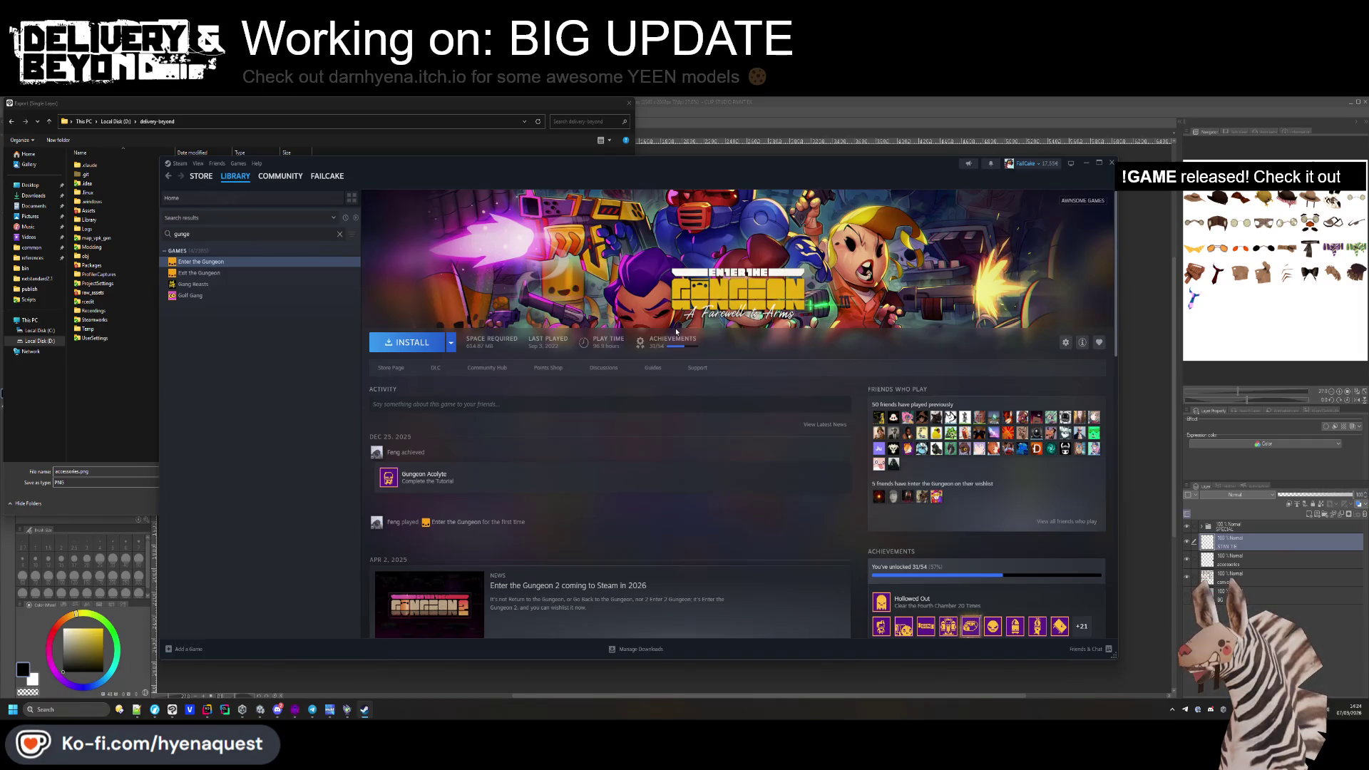
left_click(253, 275)
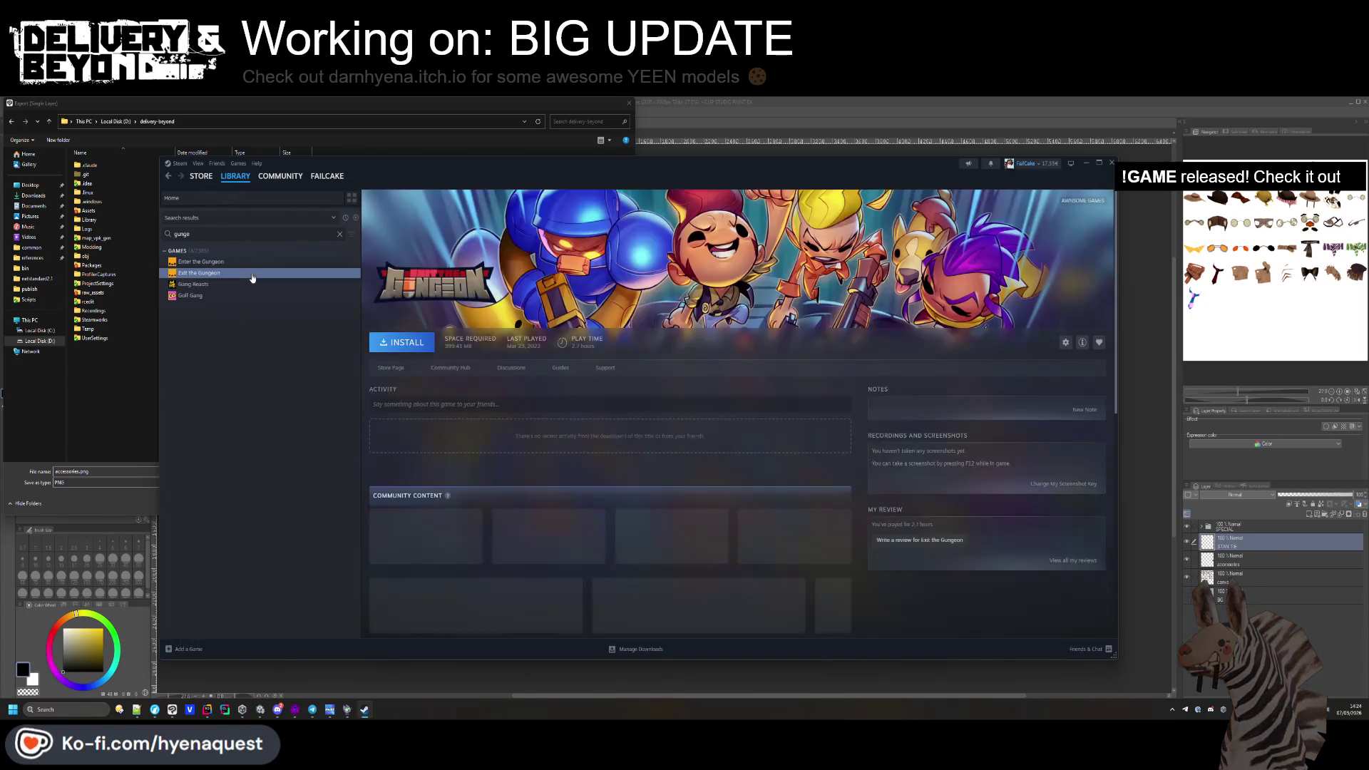
scroll(510, 329, "down", 10)
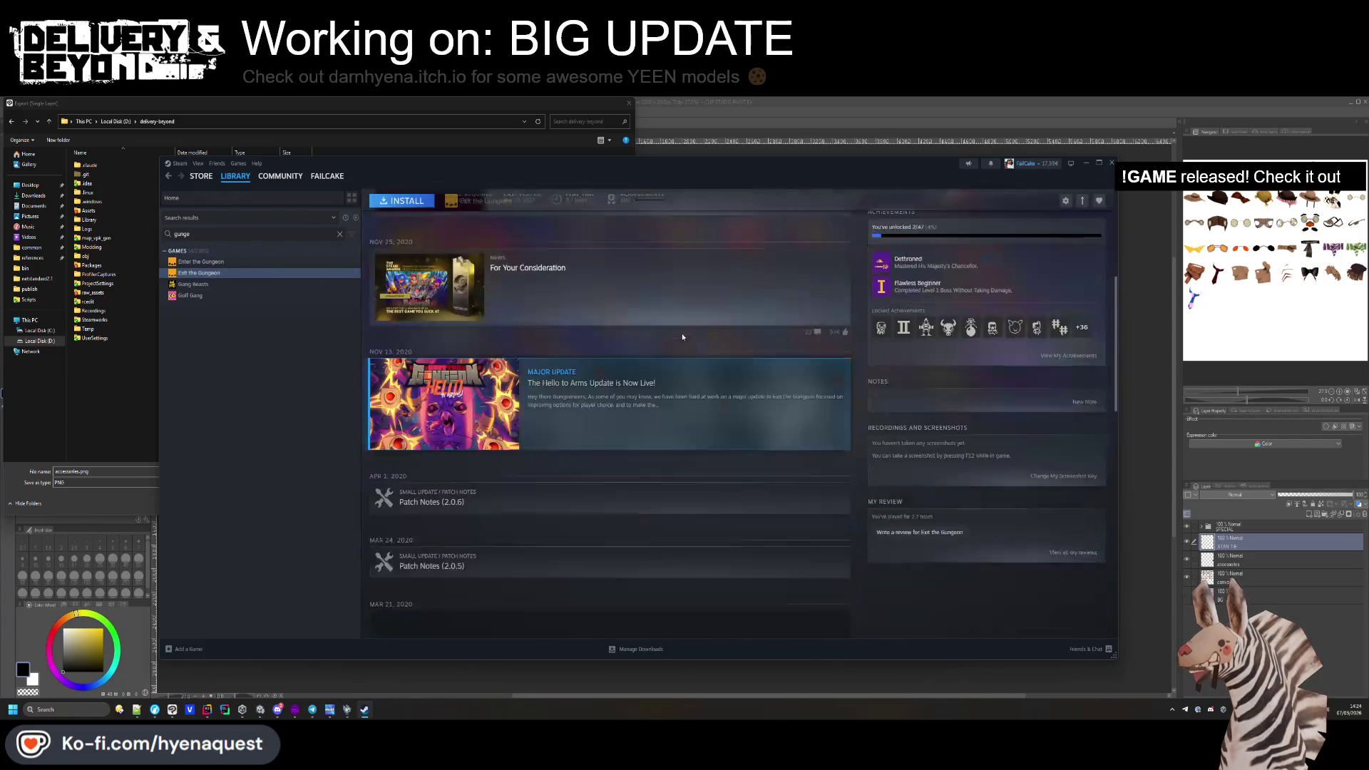
scroll(627, 392, "up", 15)
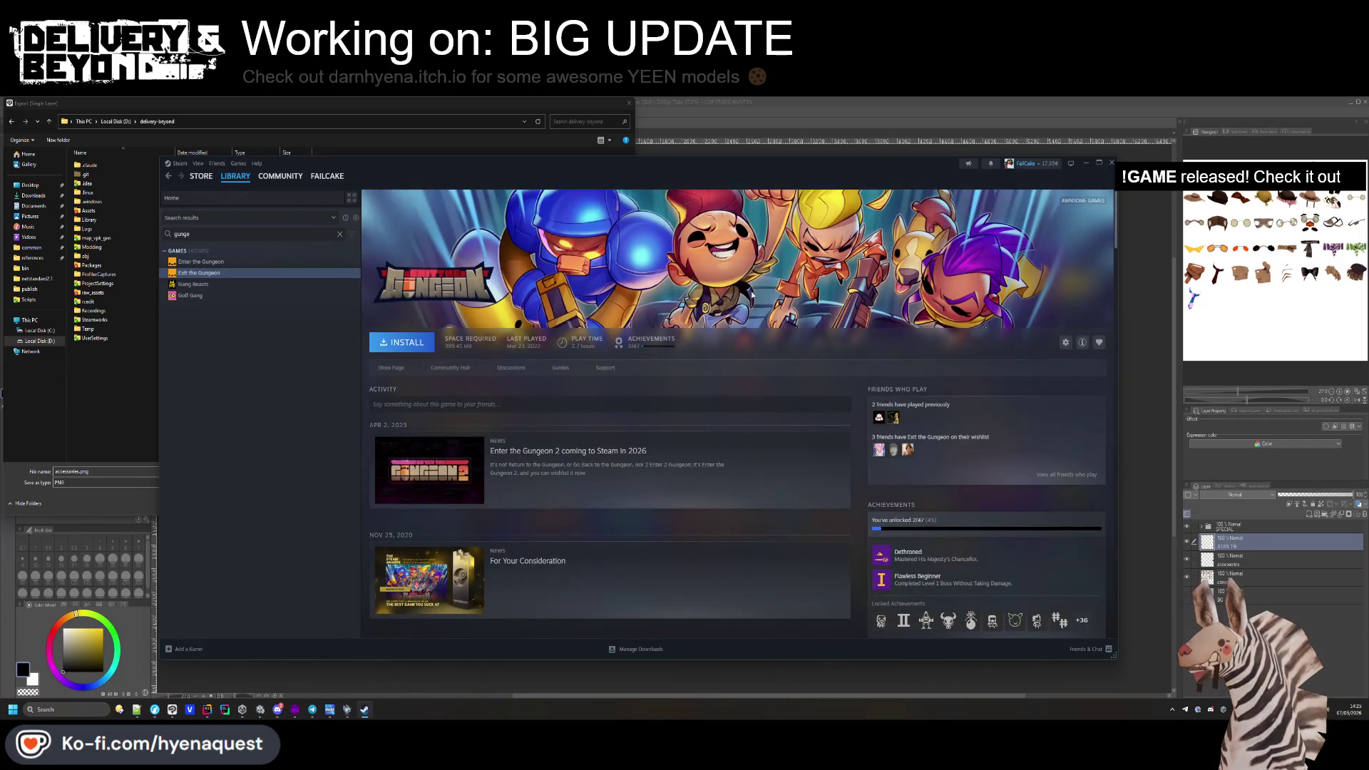
left_click(250, 262)
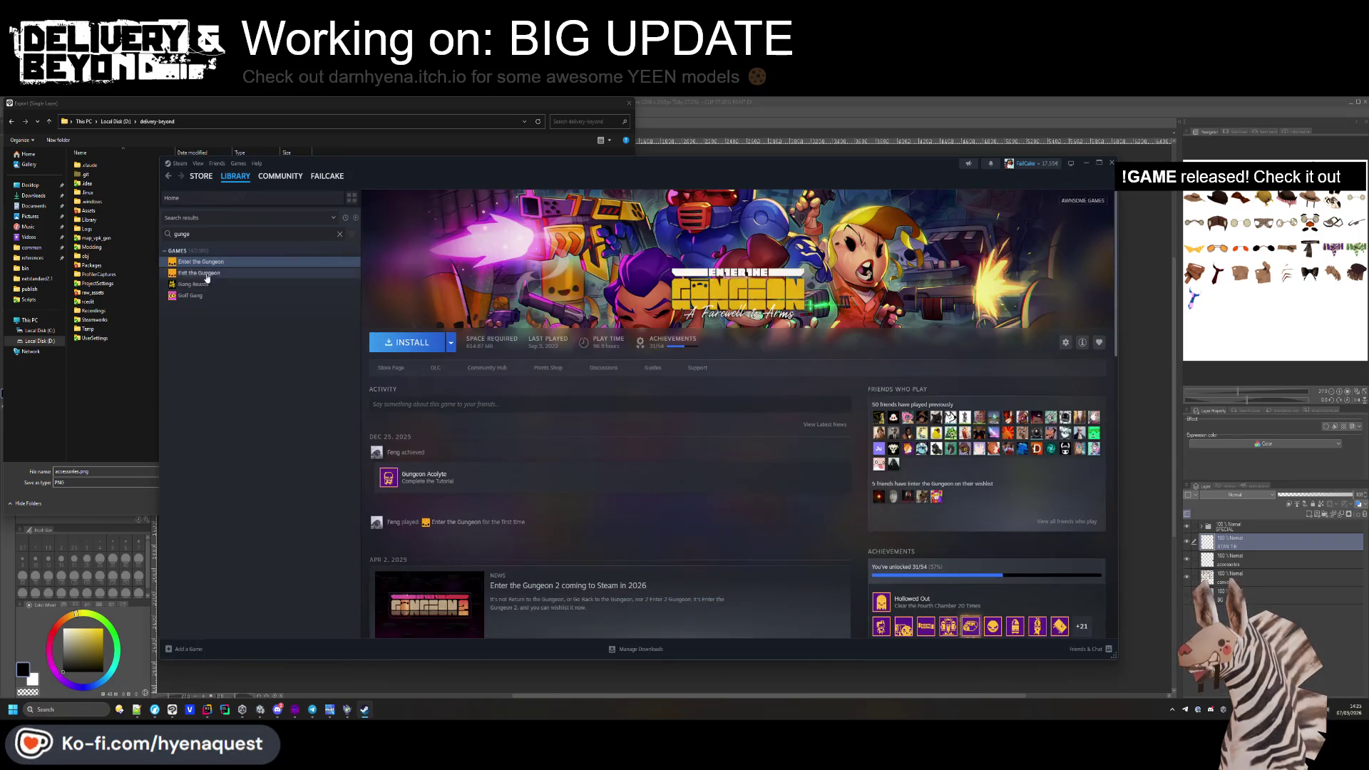
Close Steam and export over accessories.png in Assets/Resources/Accessories, confirming the overwrite.
left_click(1087, 166)
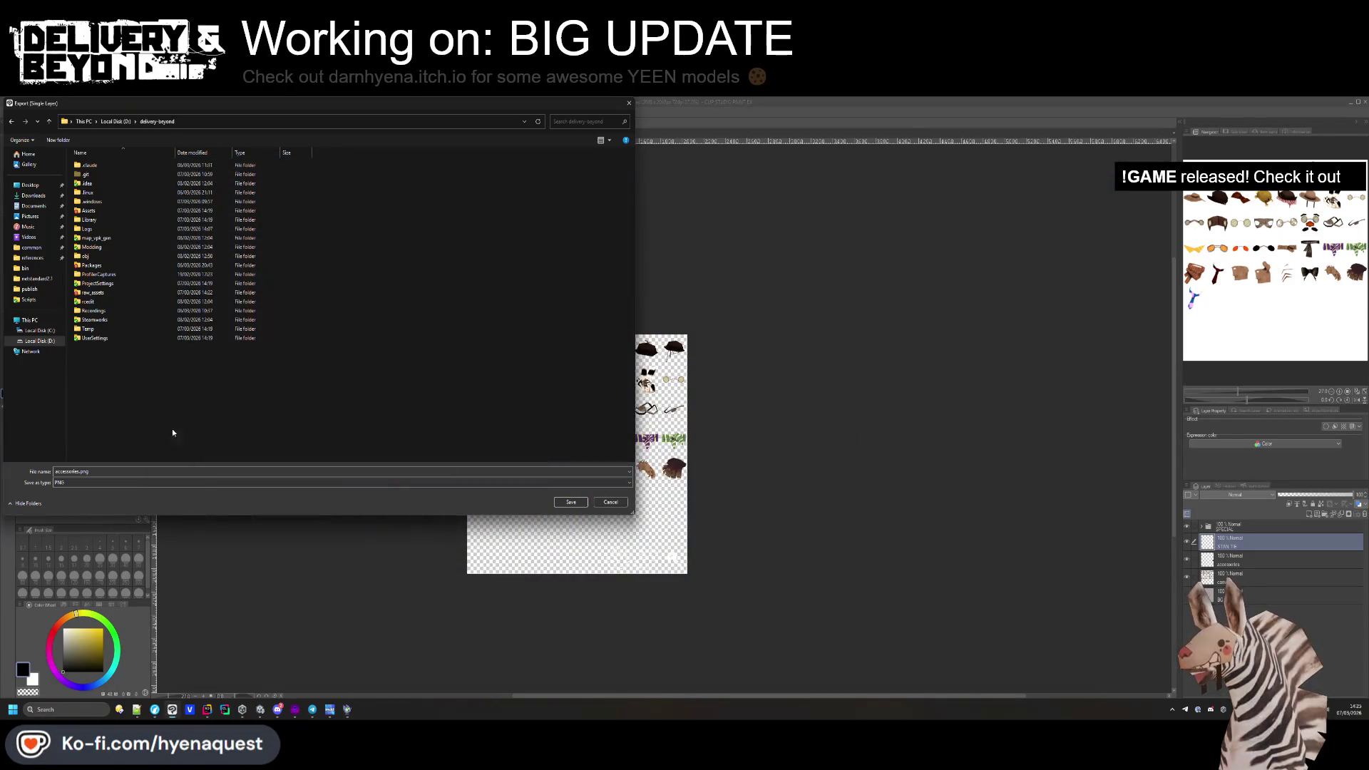
double_click(100, 211)
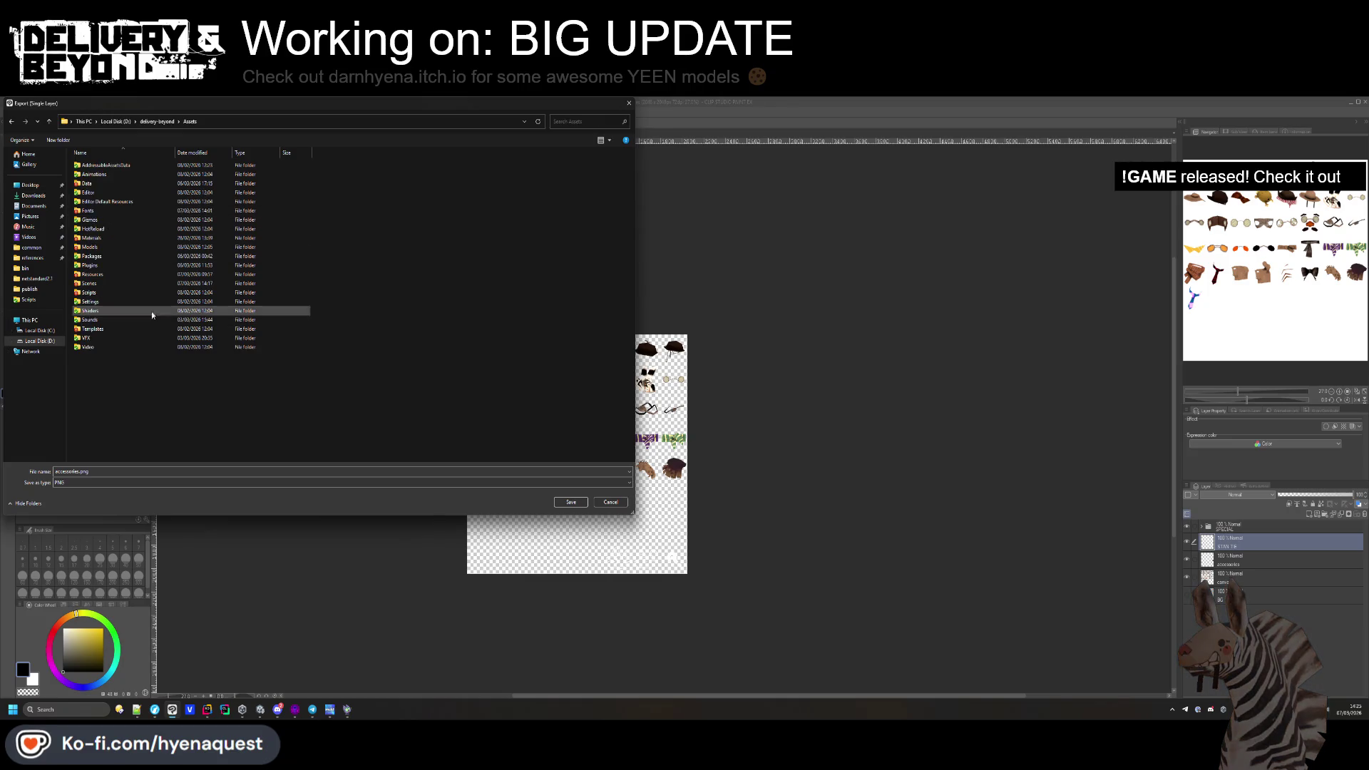
double_click(107, 238)
key("BackSpace")
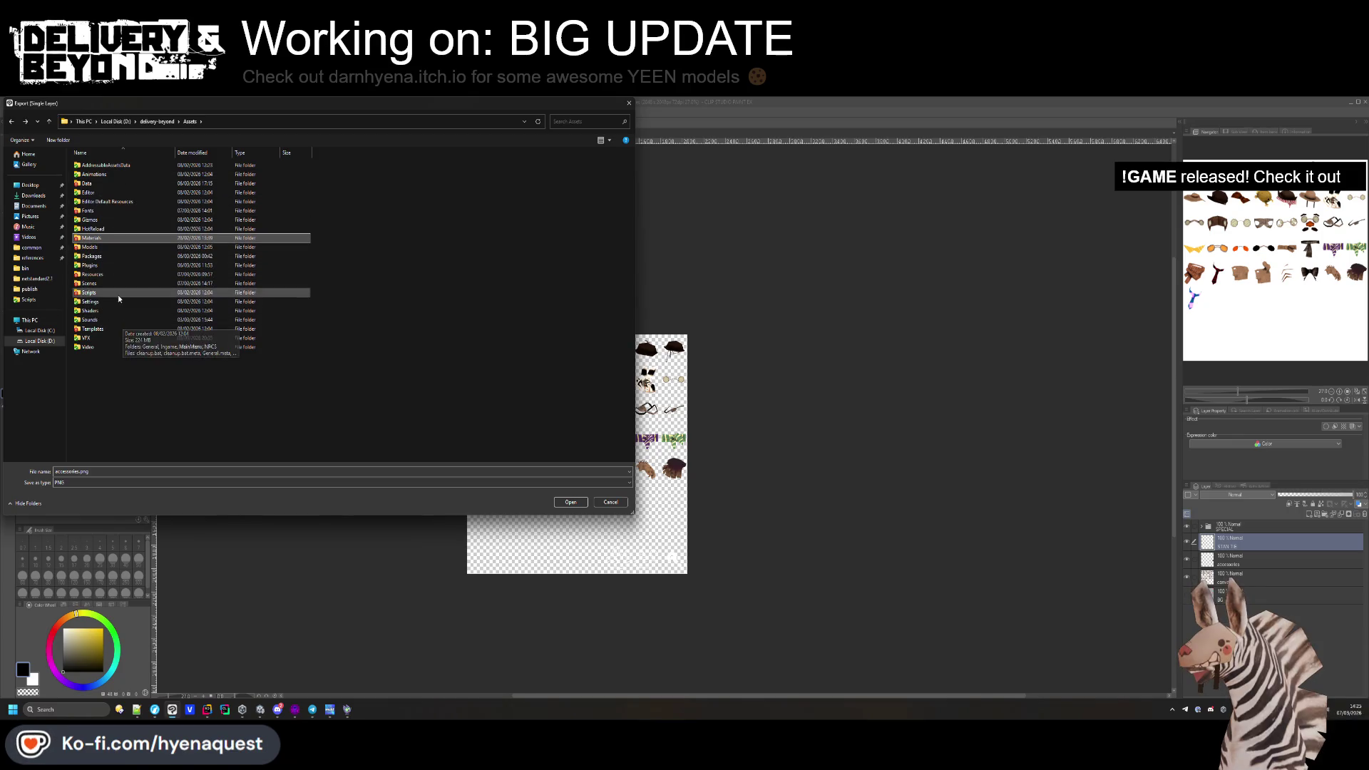
double_click(114, 275)
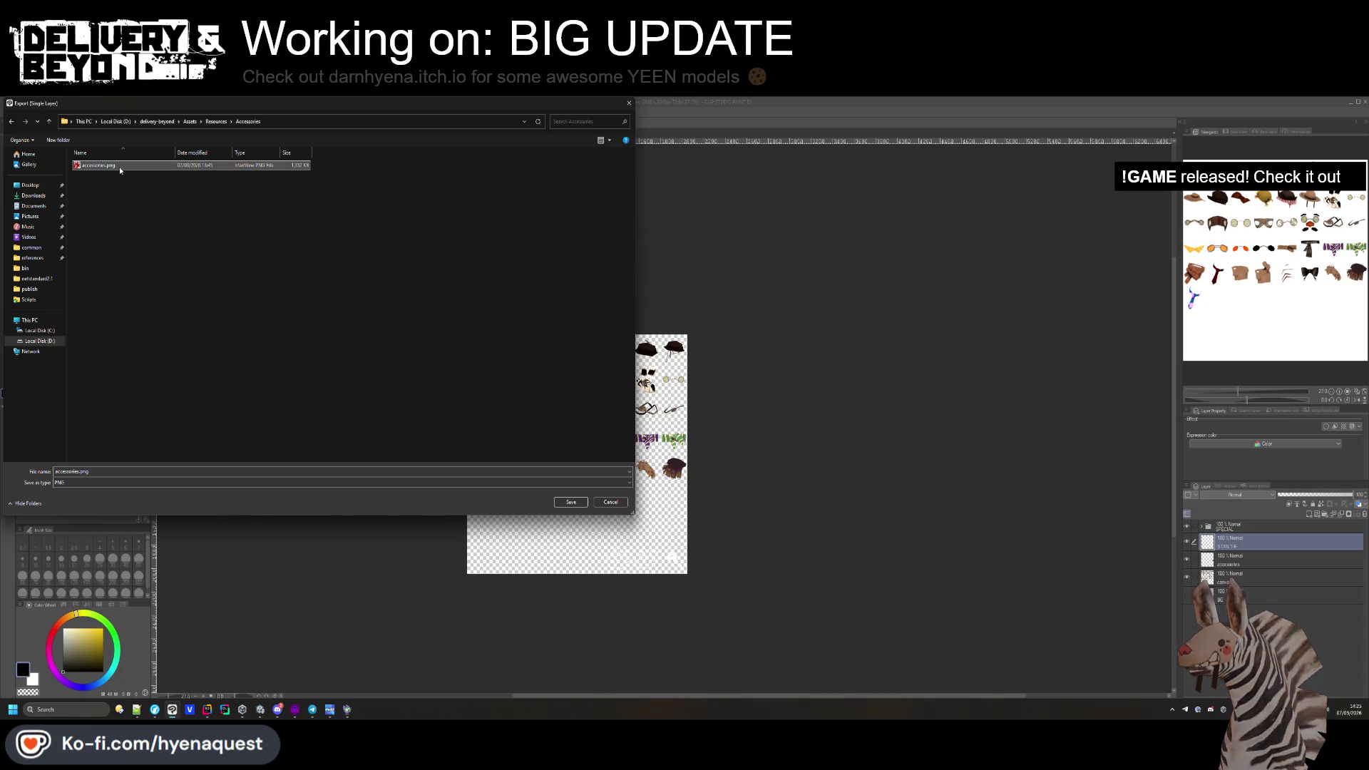
left_click(571, 502)
left_click(706, 424)
left_click(768, 296)
left_click(691, 323)
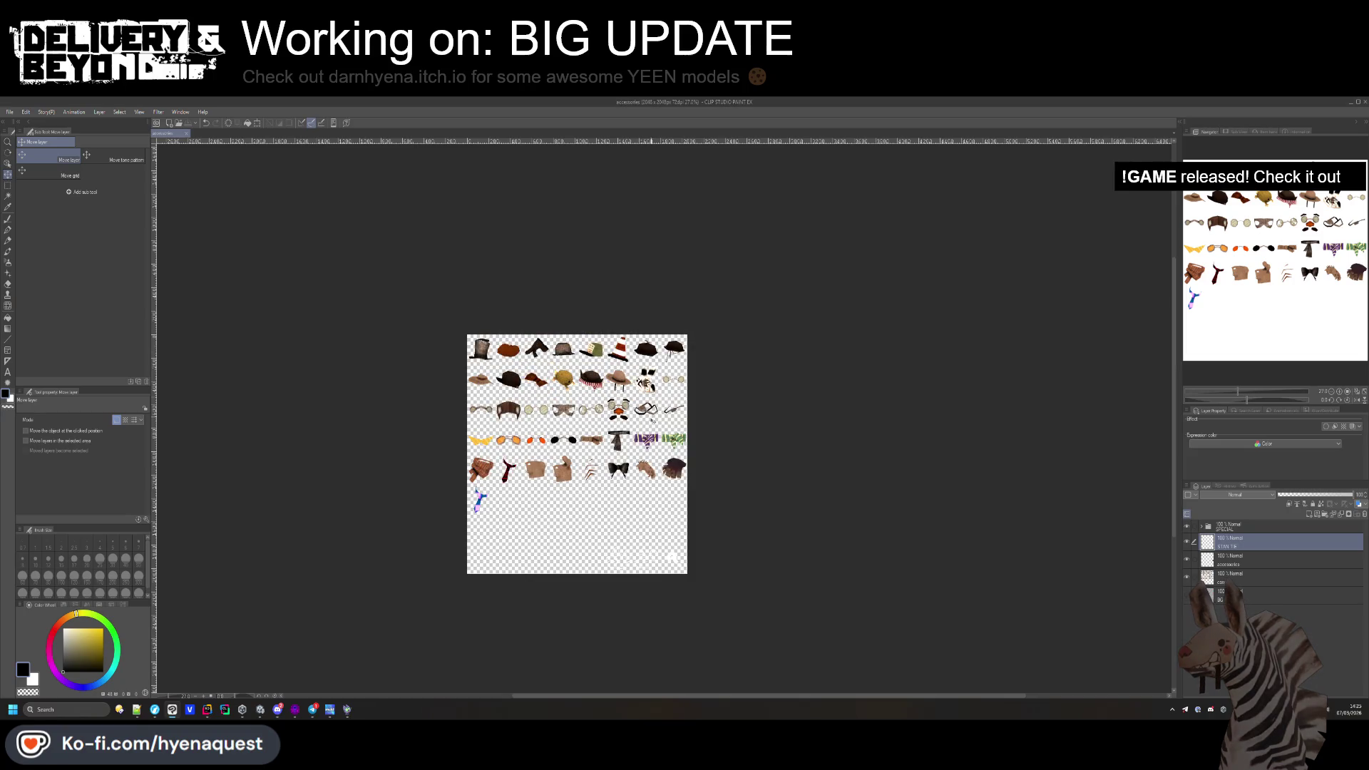
Set Unity's Game view to 16:9 aspect.
left_click(262, 713)
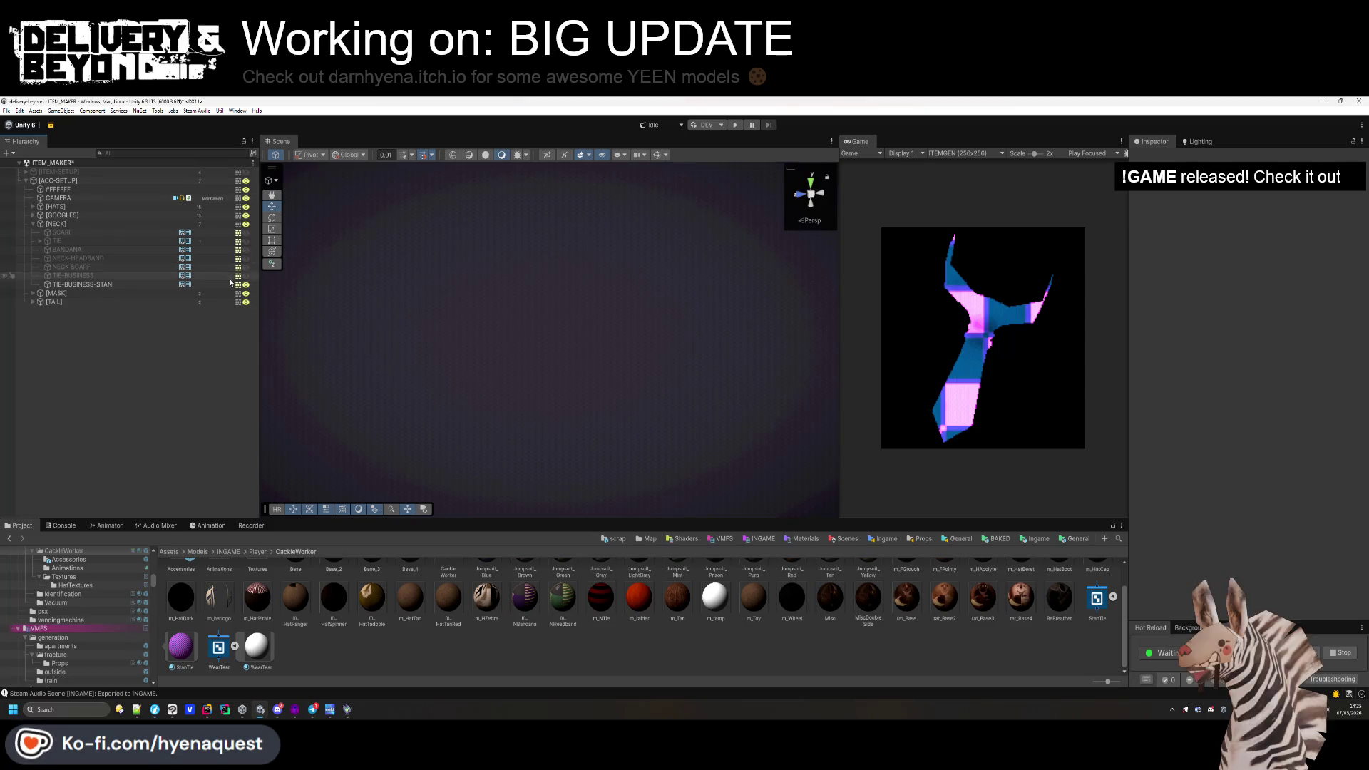
left_click(968, 154)
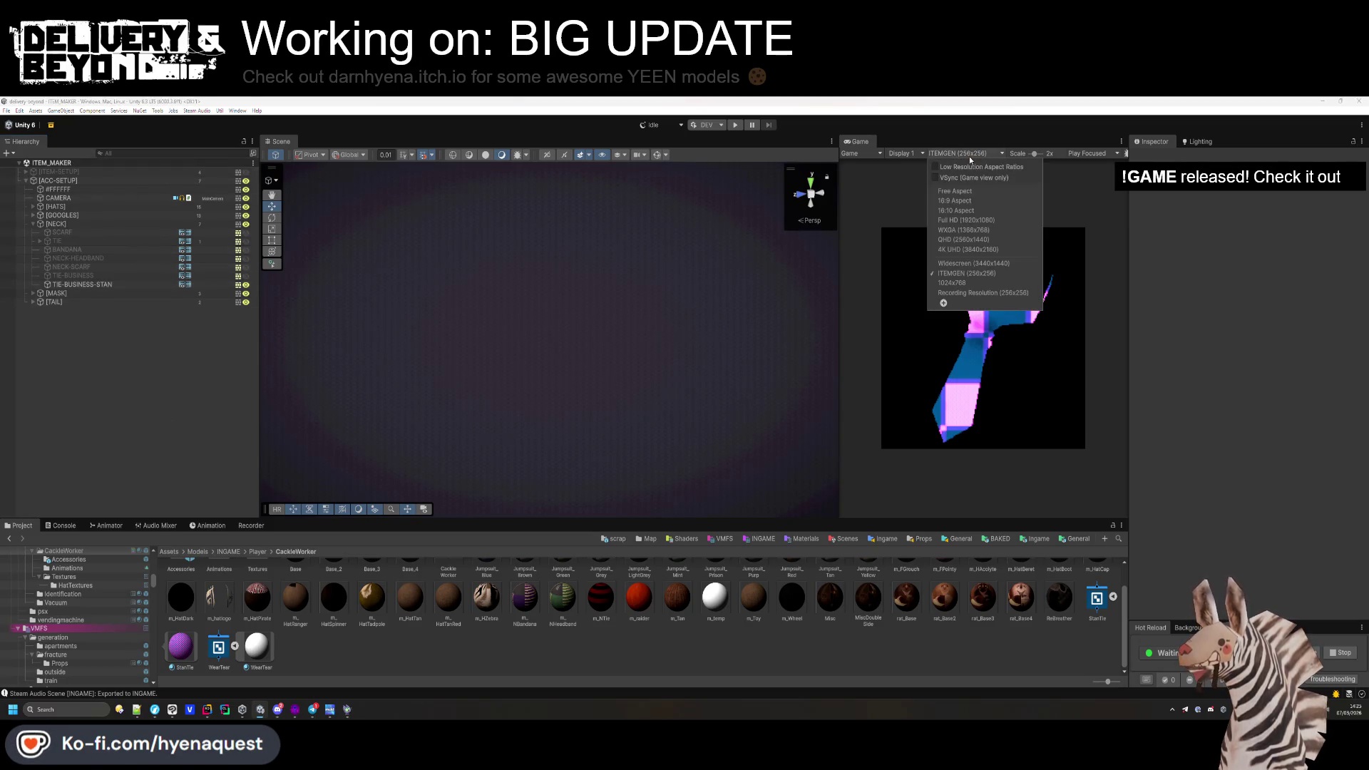
left_click(964, 197)
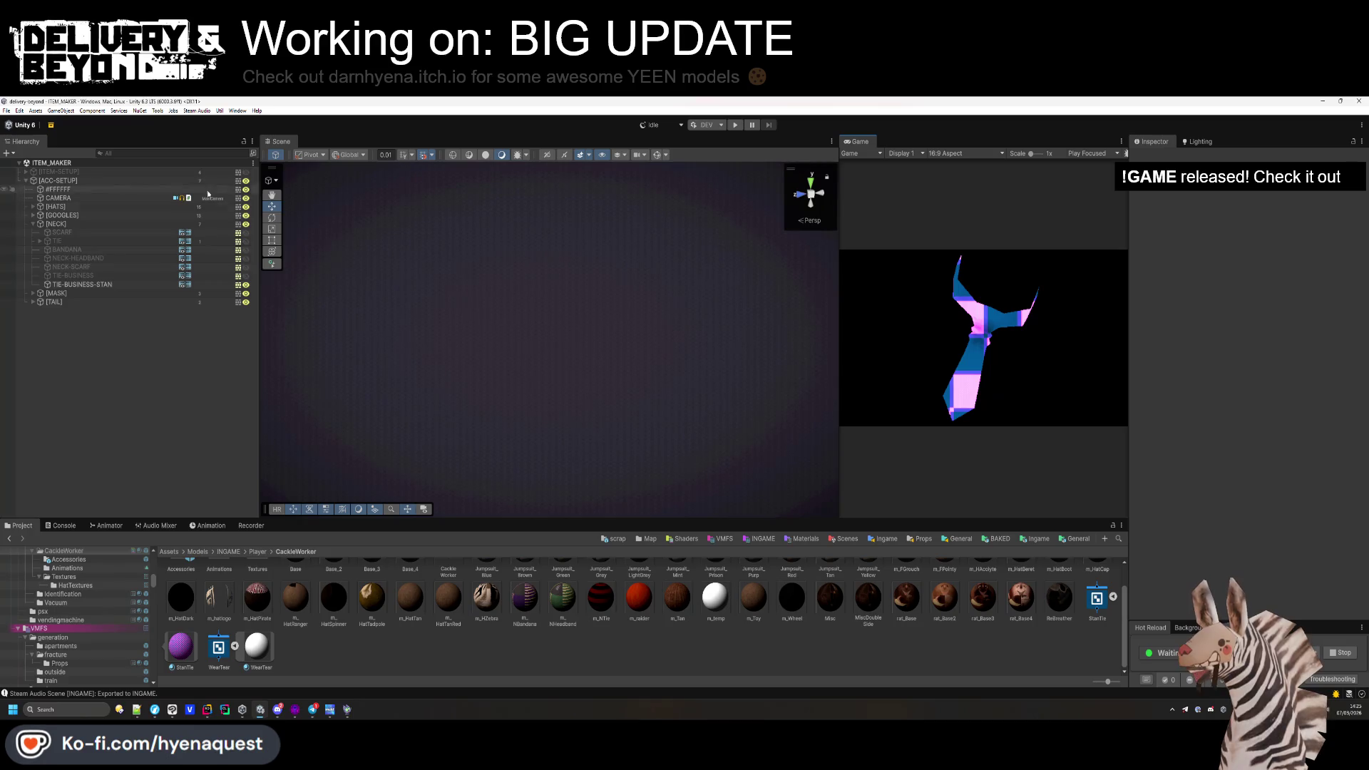
left_click(843, 538)
left_click(9, 538)
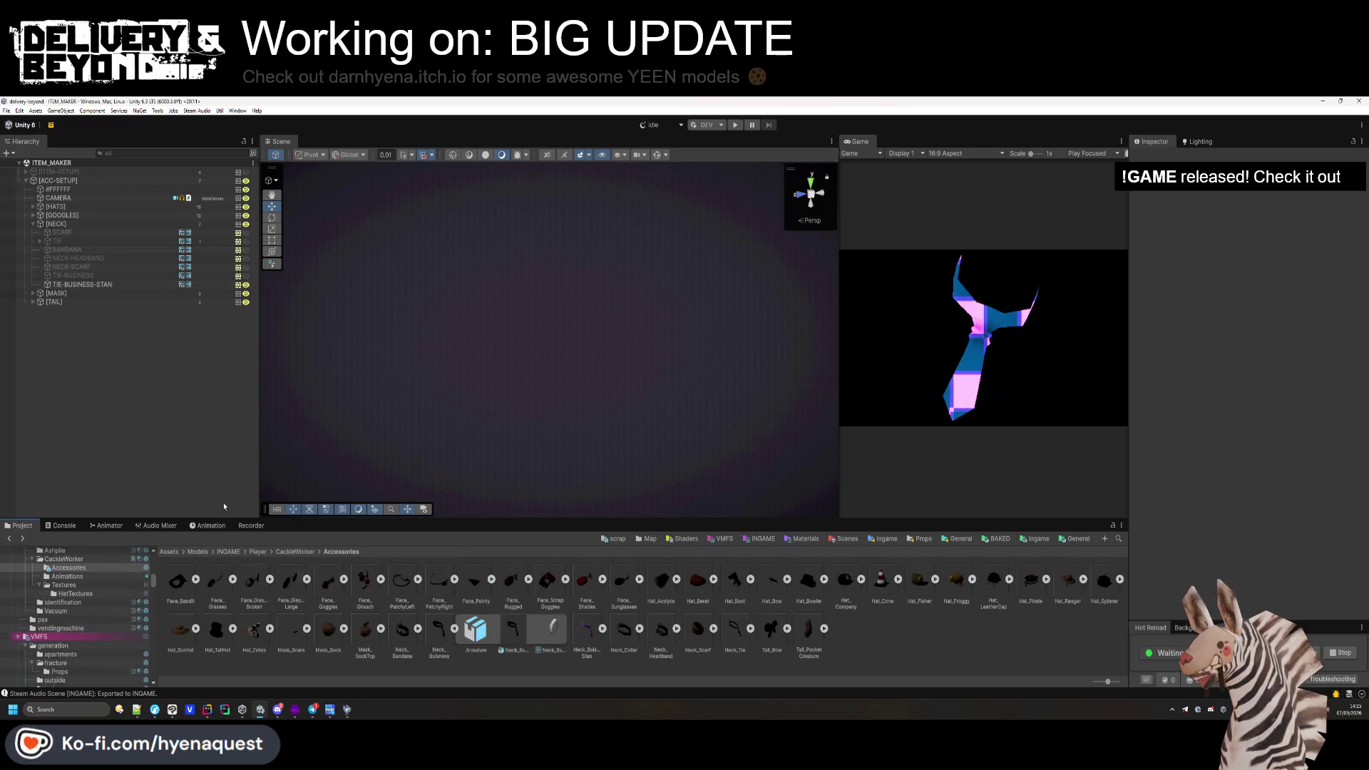
Set the CAMERA object's background colour to magenta FF00FF.
left_click(100, 197)
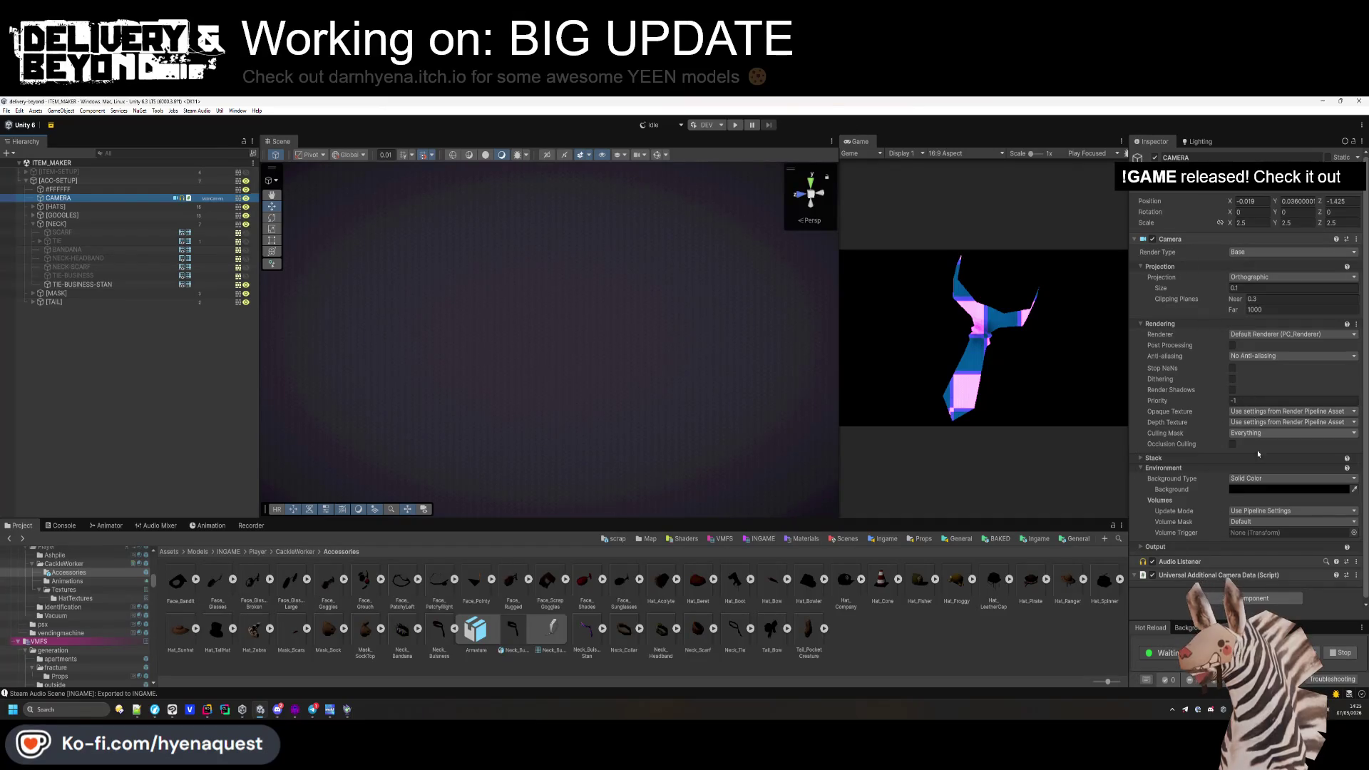
left_click(1287, 489)
left_click(1350, 531)
type("1")
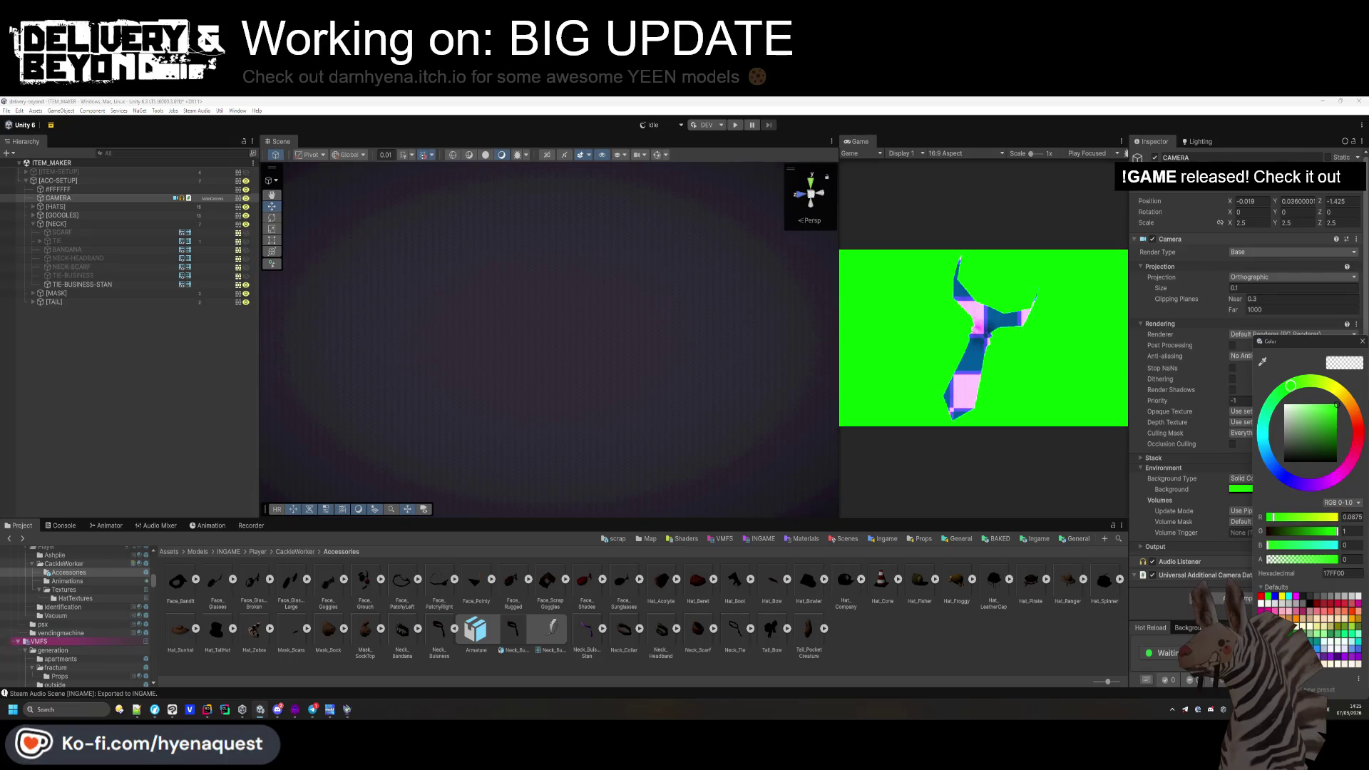
key("shift+Tab")
type("1")
left_click(1351, 531)
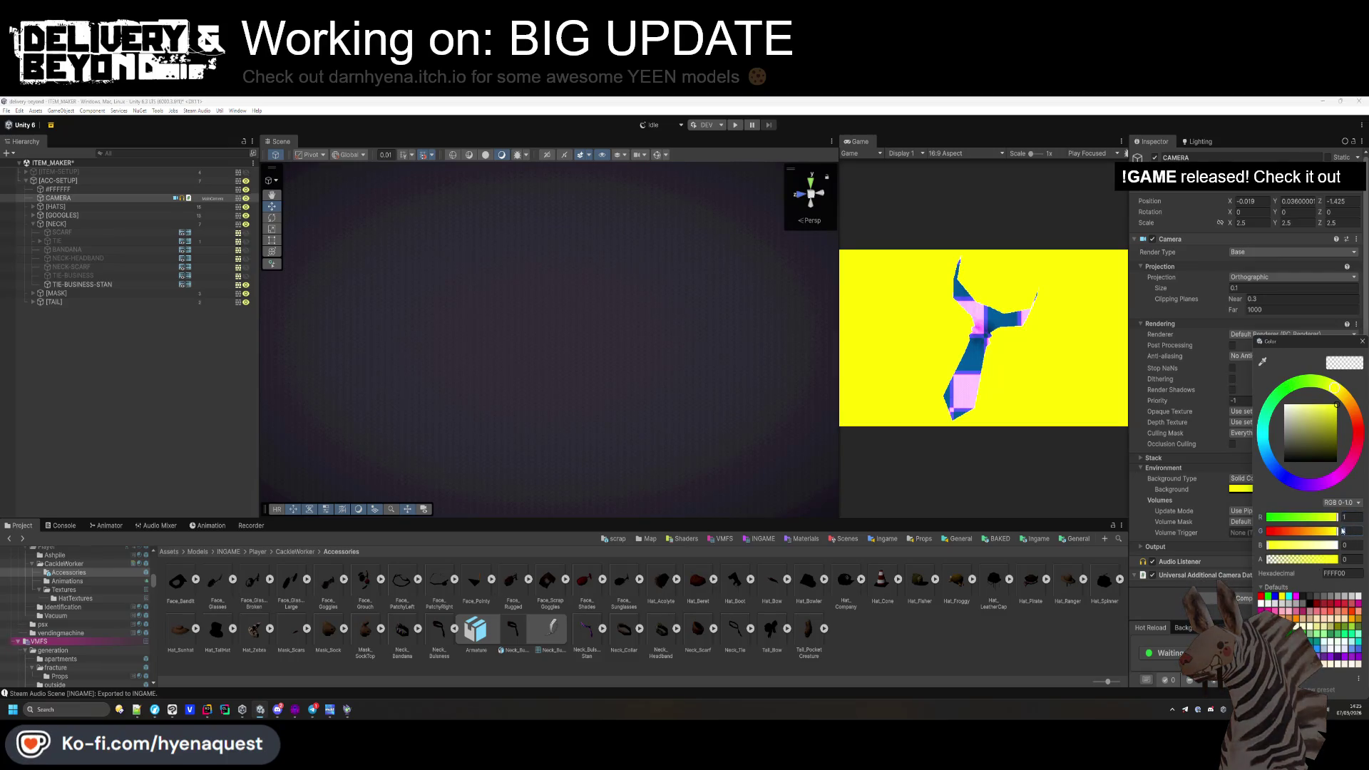
type("0.")
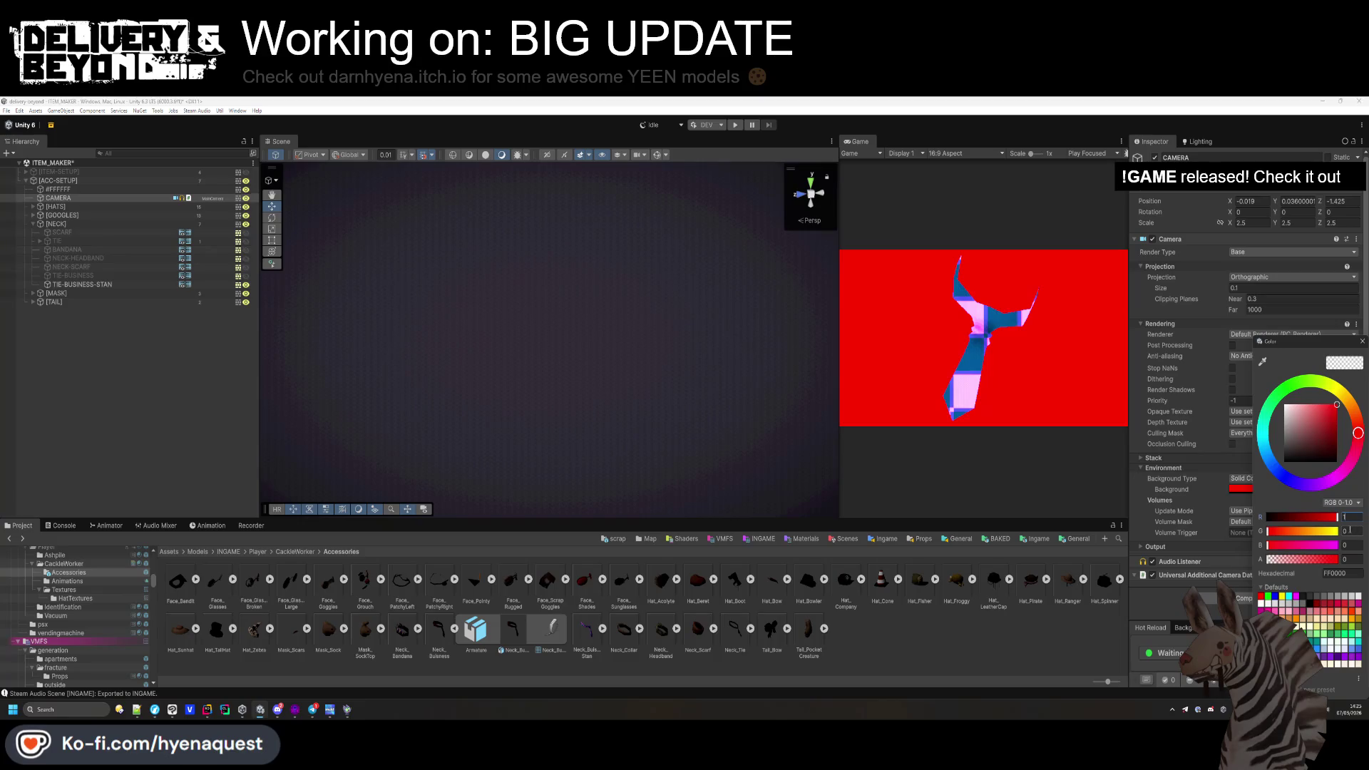
type("1")
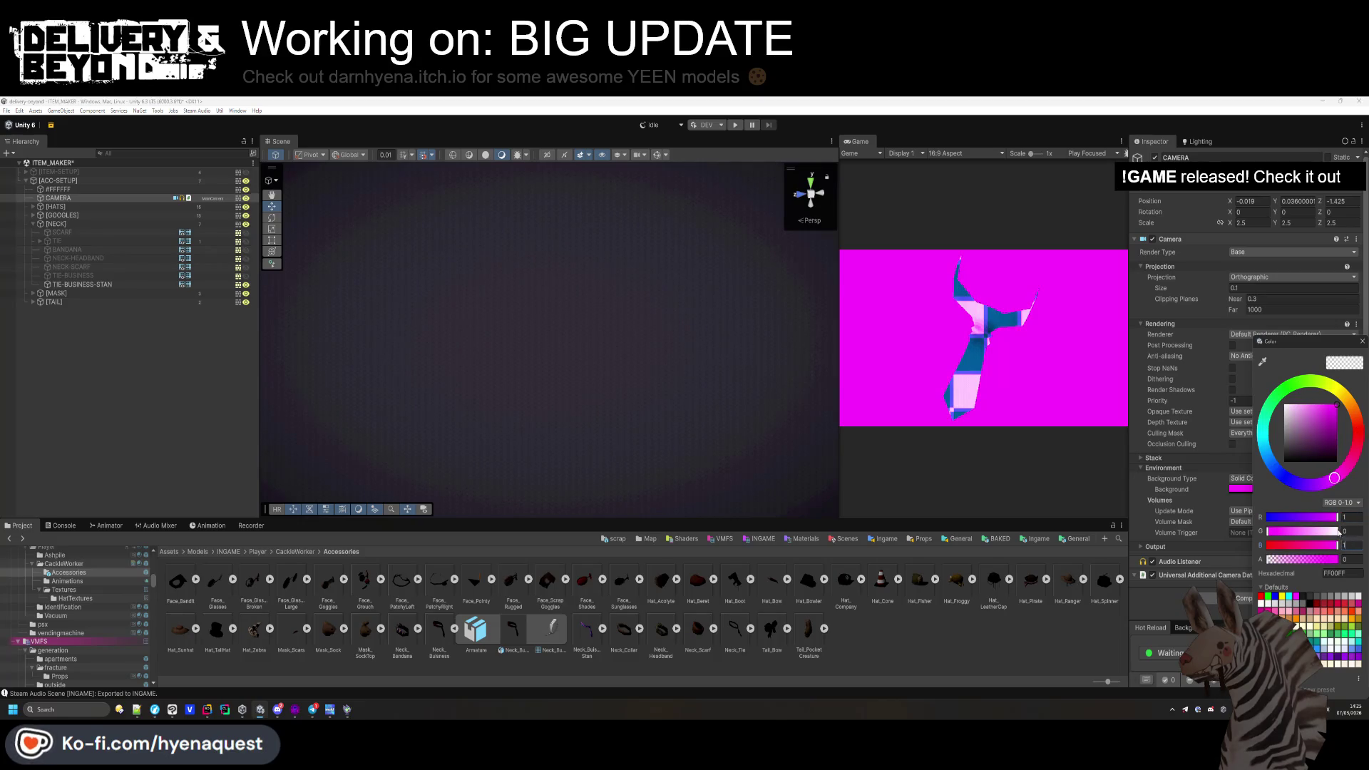
left_click(1144, 503)
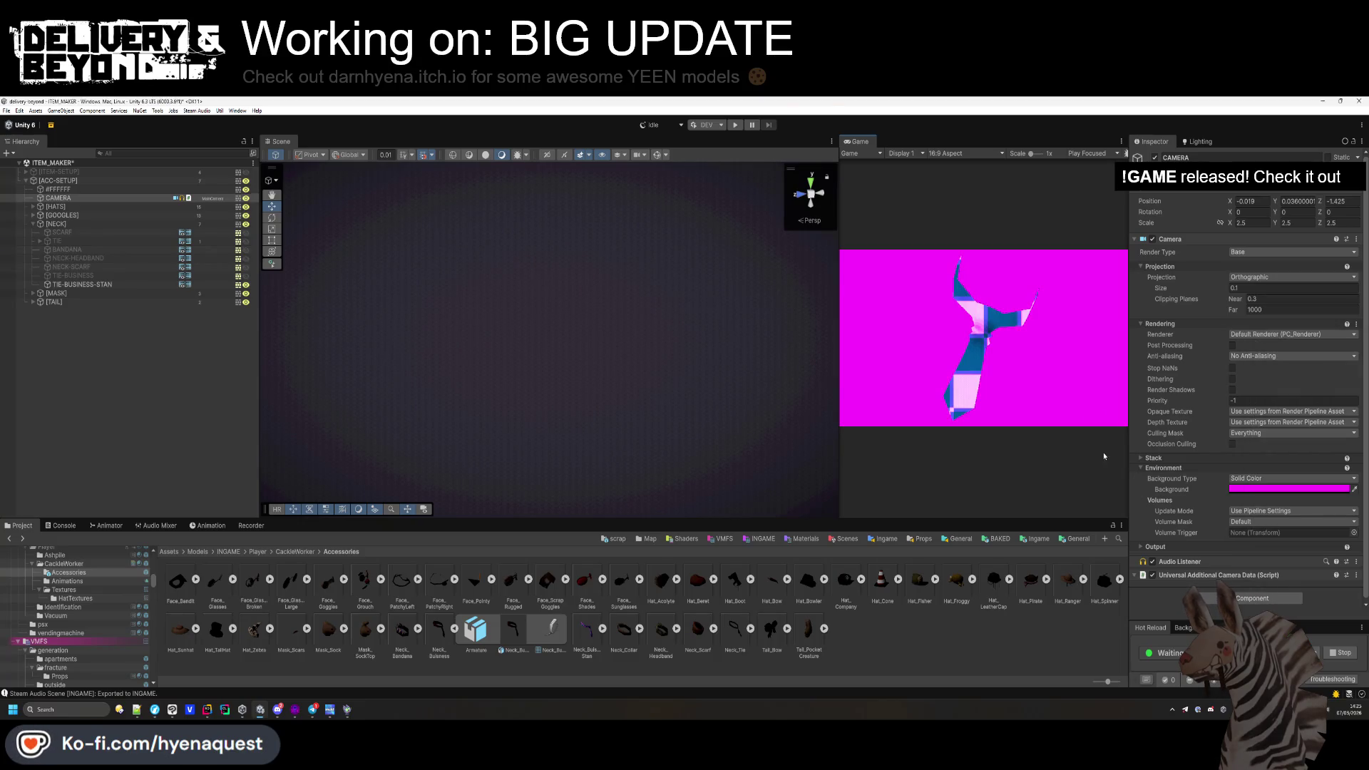
Set the Lighting environment's Ambient Color to white.
left_click(1197, 142)
left_click(1289, 264)
left_click(1279, 499)
left_click(1017, 332)
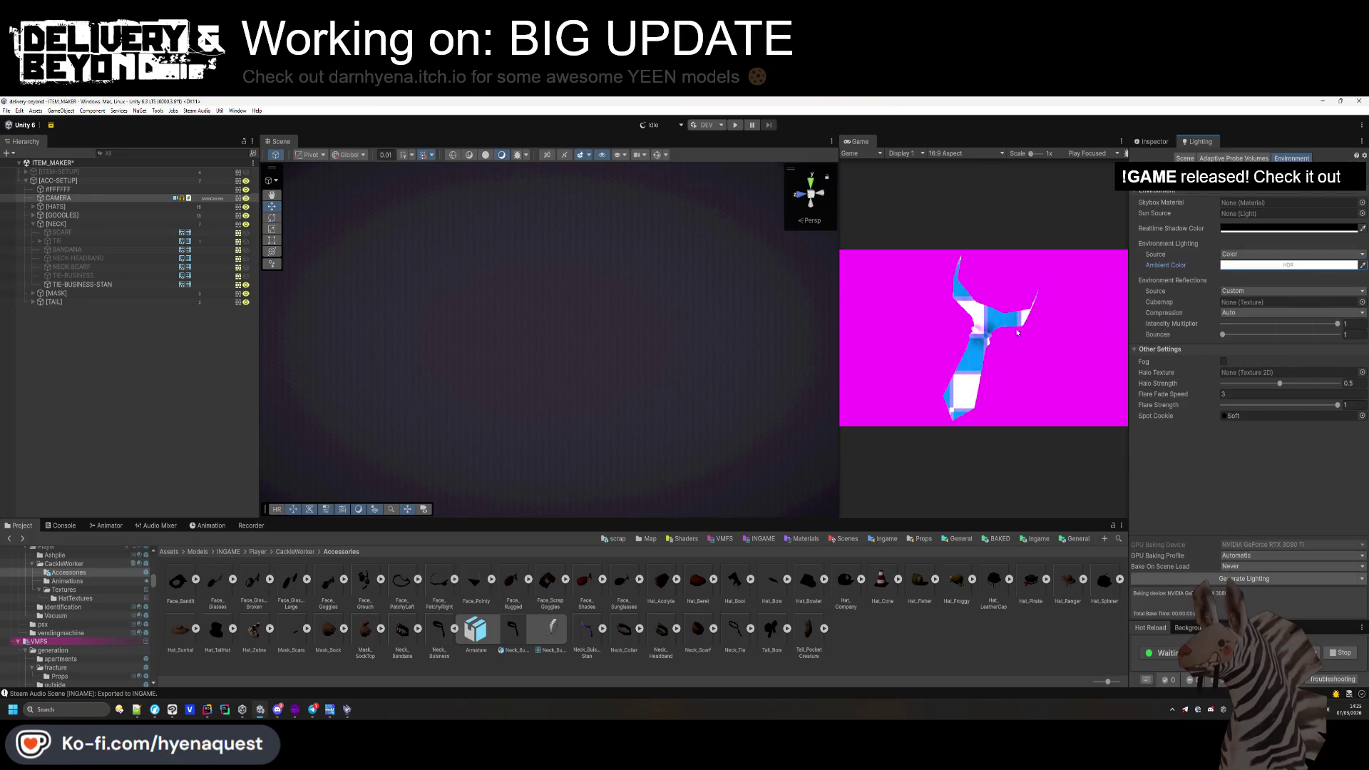
left_click(1040, 540)
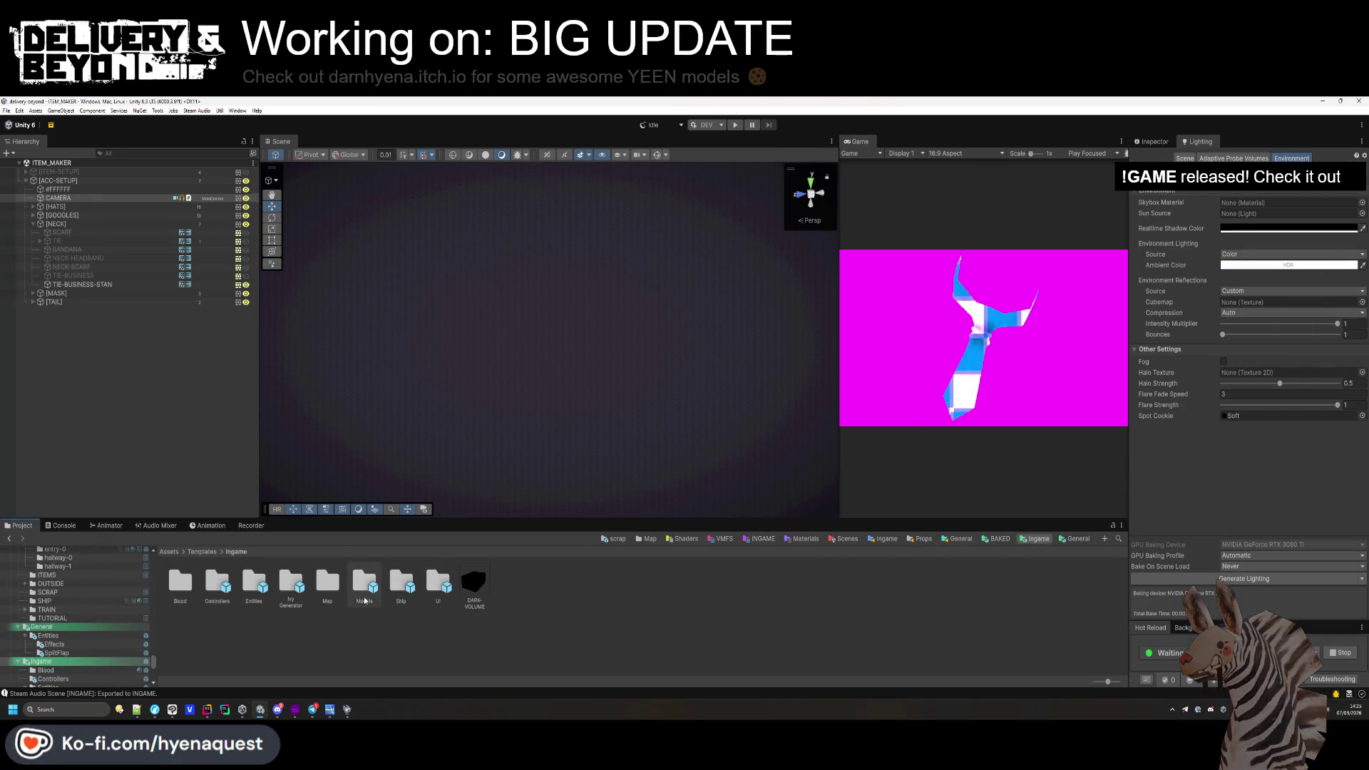
Open the INGAME scene from Assets/Scenes and turn the Scene view toward the tie.
left_click(845, 539)
left_click(181, 580)
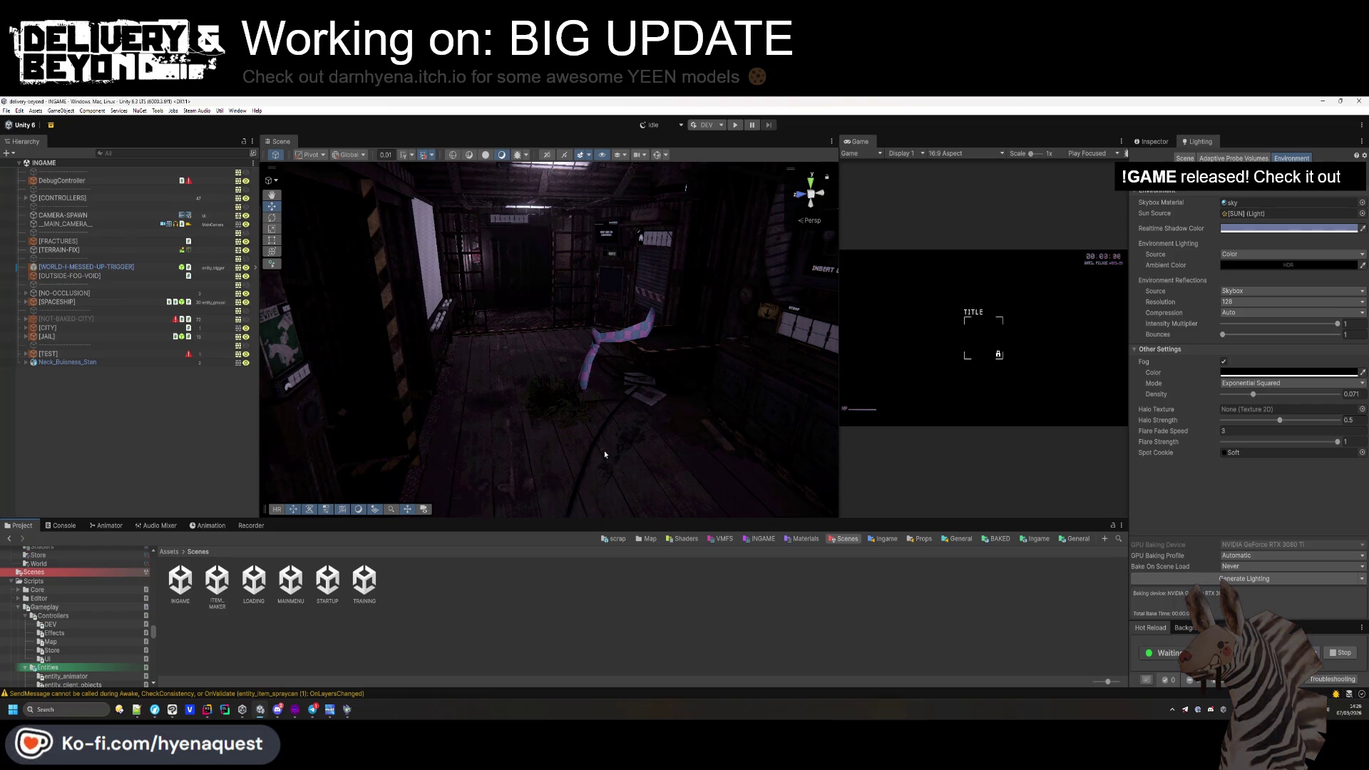
left_click_drag(563, 520, 563, 489)
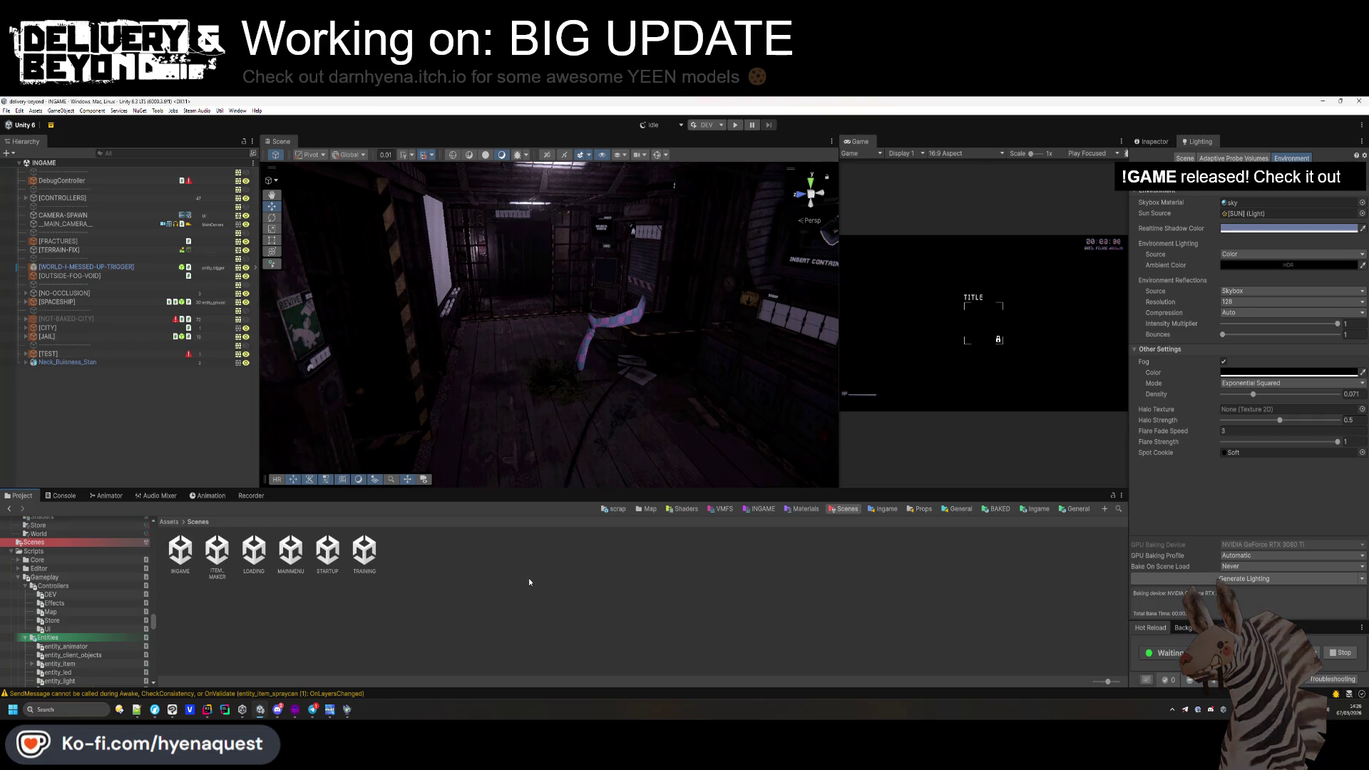
left_click(1034, 508)
key("alt+Left")
mouse_move(542, 342)
left_mouse_down()
mouse_move(648, 336)
mouse_move(613, 329)
left_mouse_up()
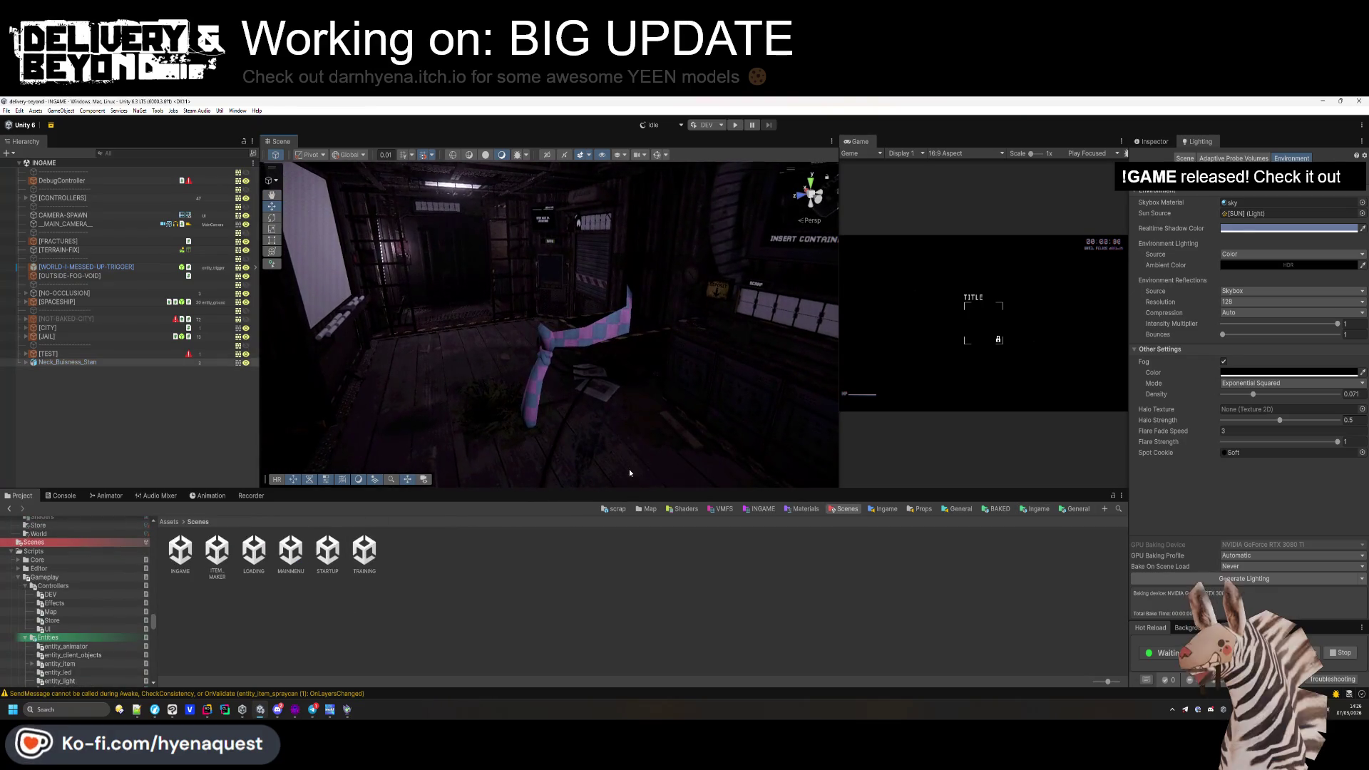
Select the Neck_Buisness_Stan tie object in the Hierarchy and delete it.
left_click(101, 362)
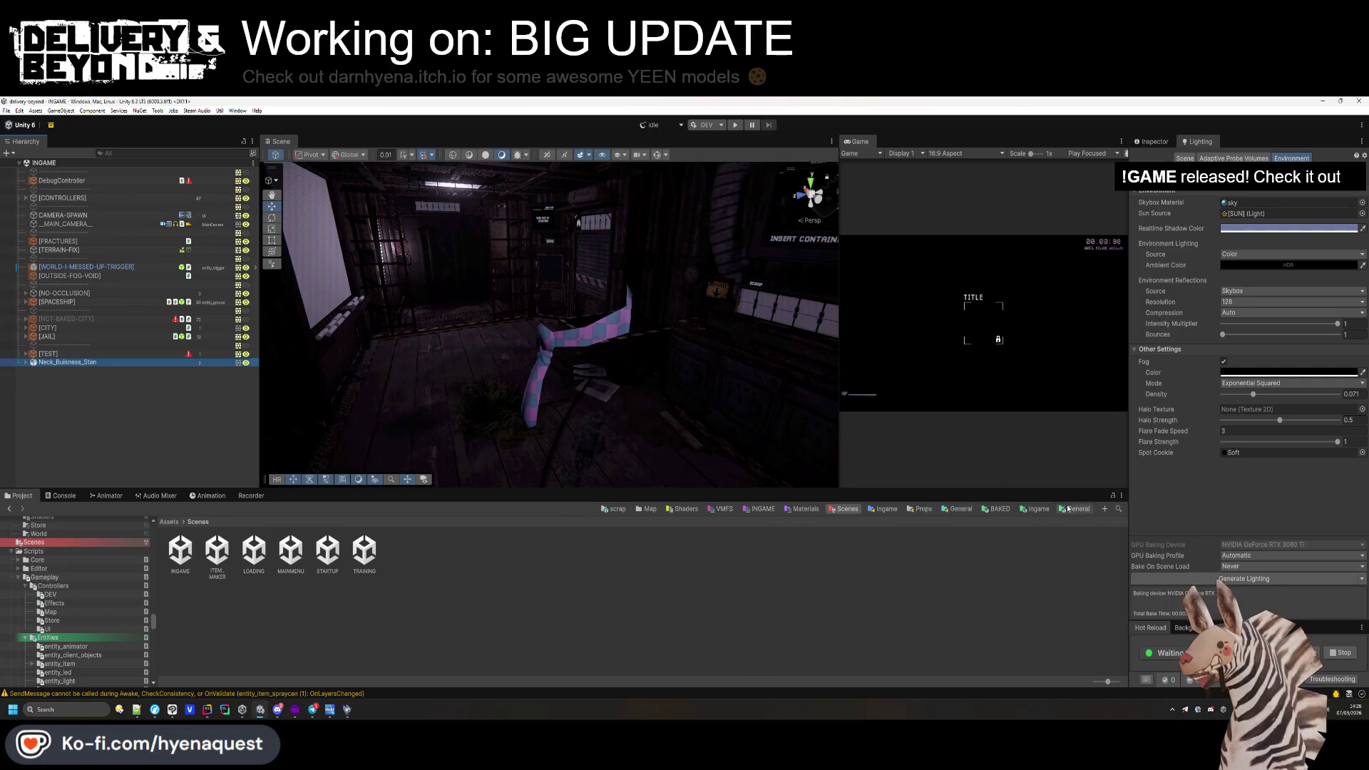
left_click(1153, 142)
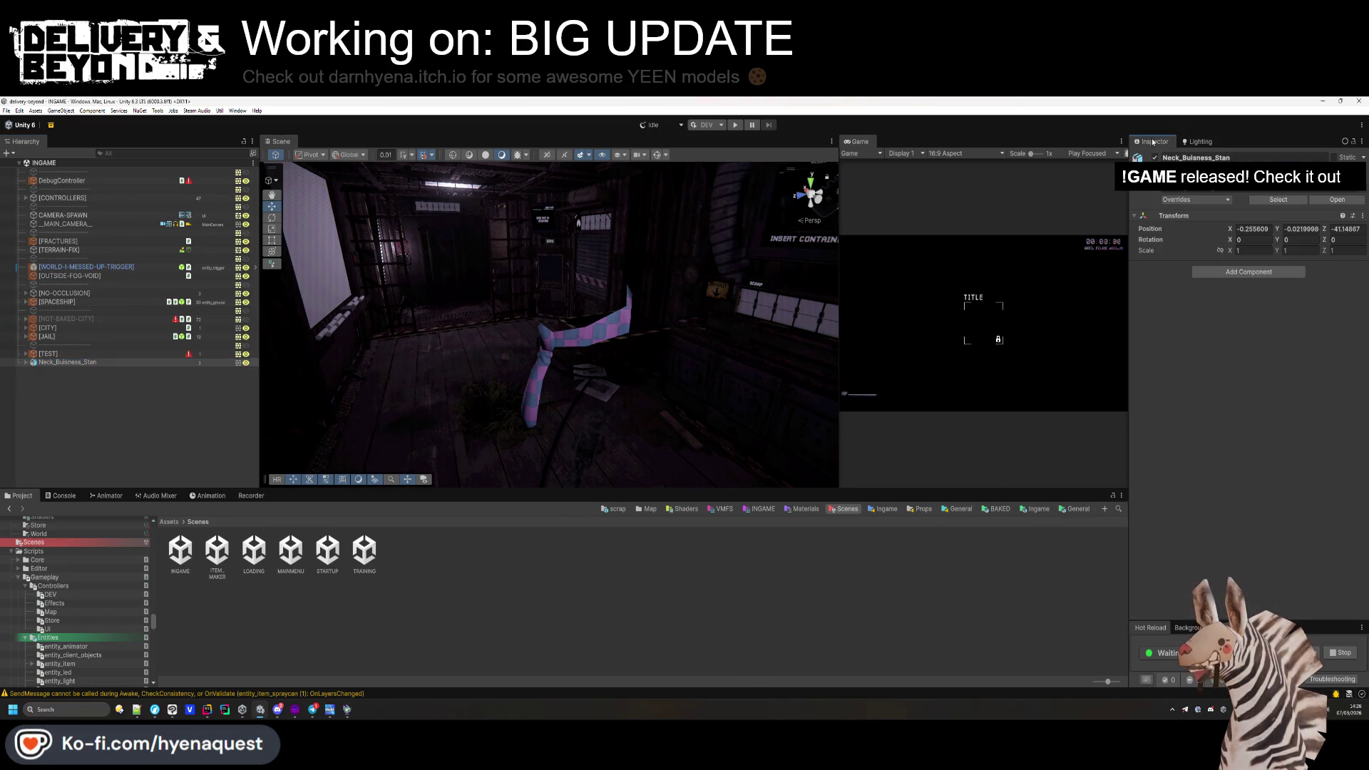
left_click(1036, 509)
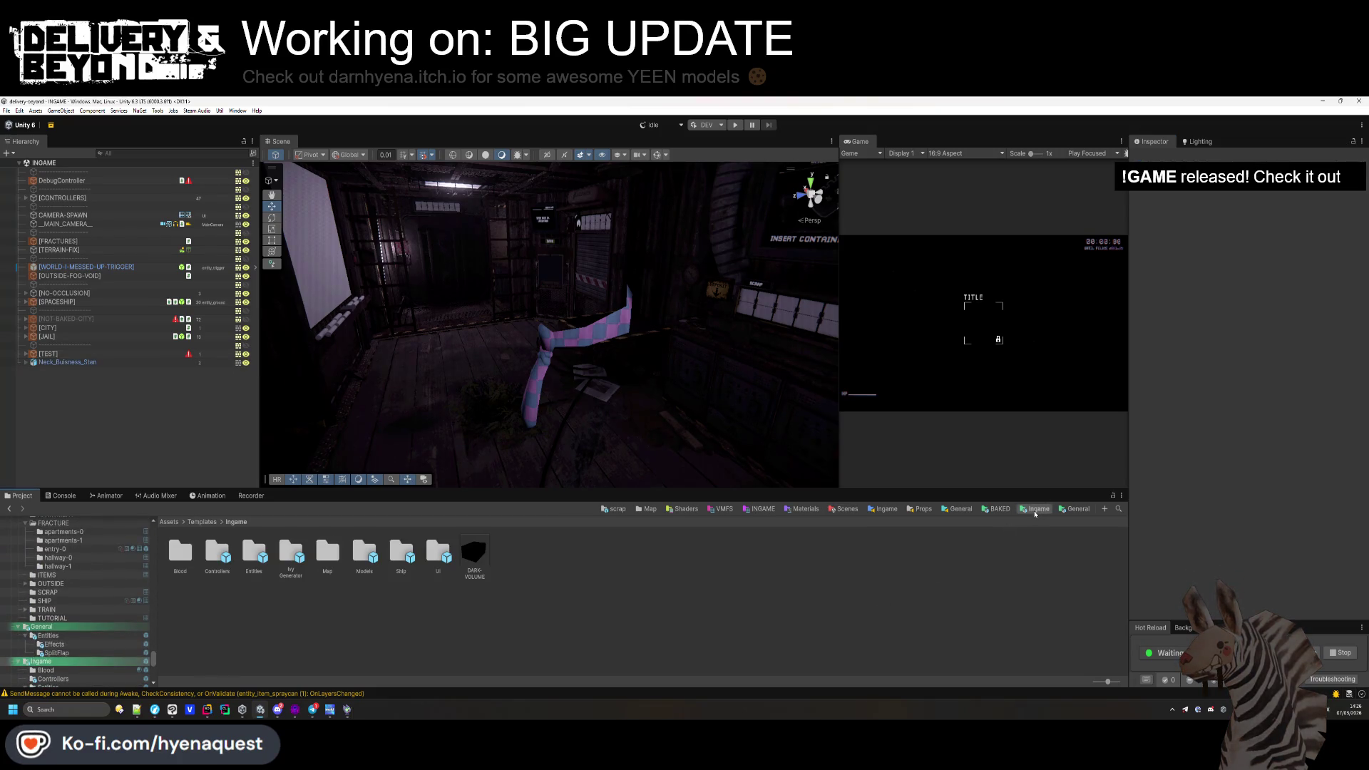
mouse_move(585, 278)
left_mouse_down()
mouse_move(605, 267)
mouse_move(630, 330)
mouse_move(831, 356)
left_mouse_up()
left_click(26, 363)
left_click(25, 363)
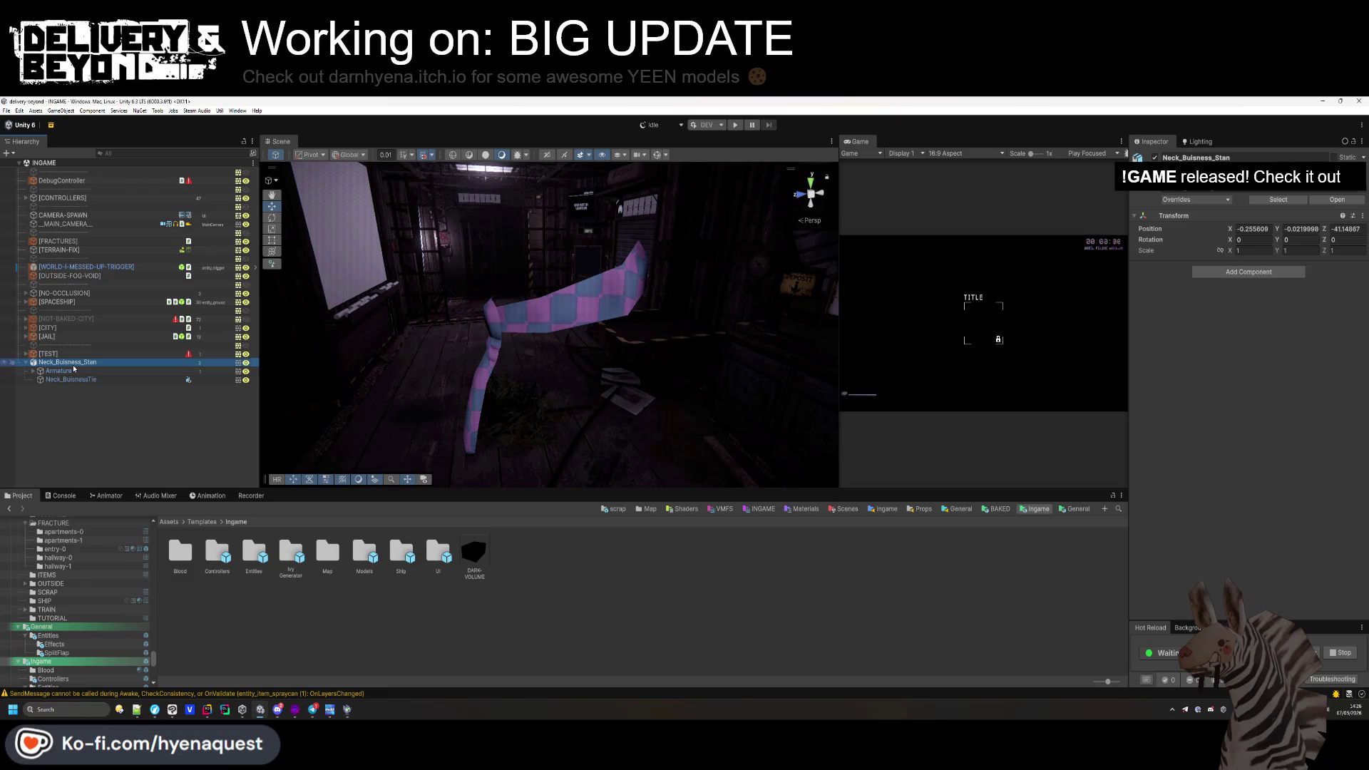
key("Delete")
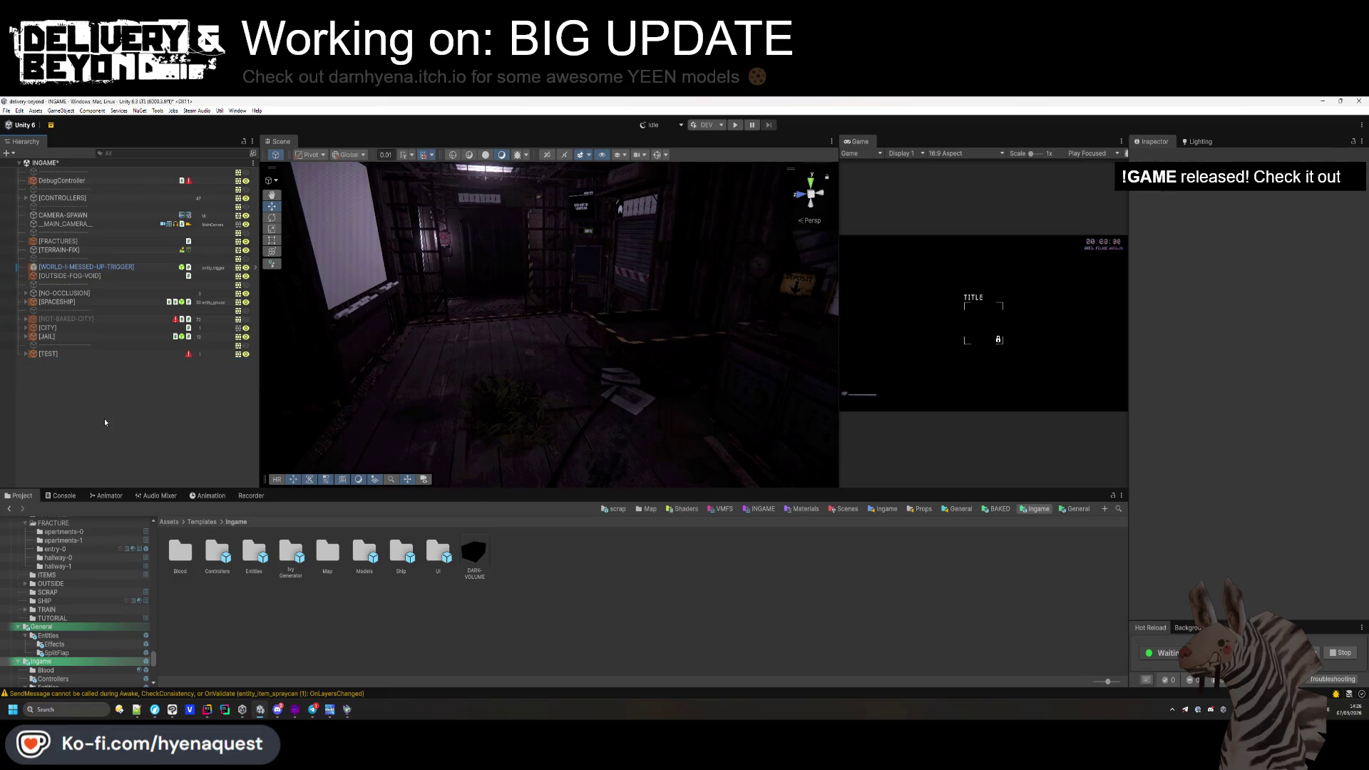
Save the INGAME scene and browse to Resources/Accessories to check the accessories sprite sheet's slicing.
key("ctrl+s")
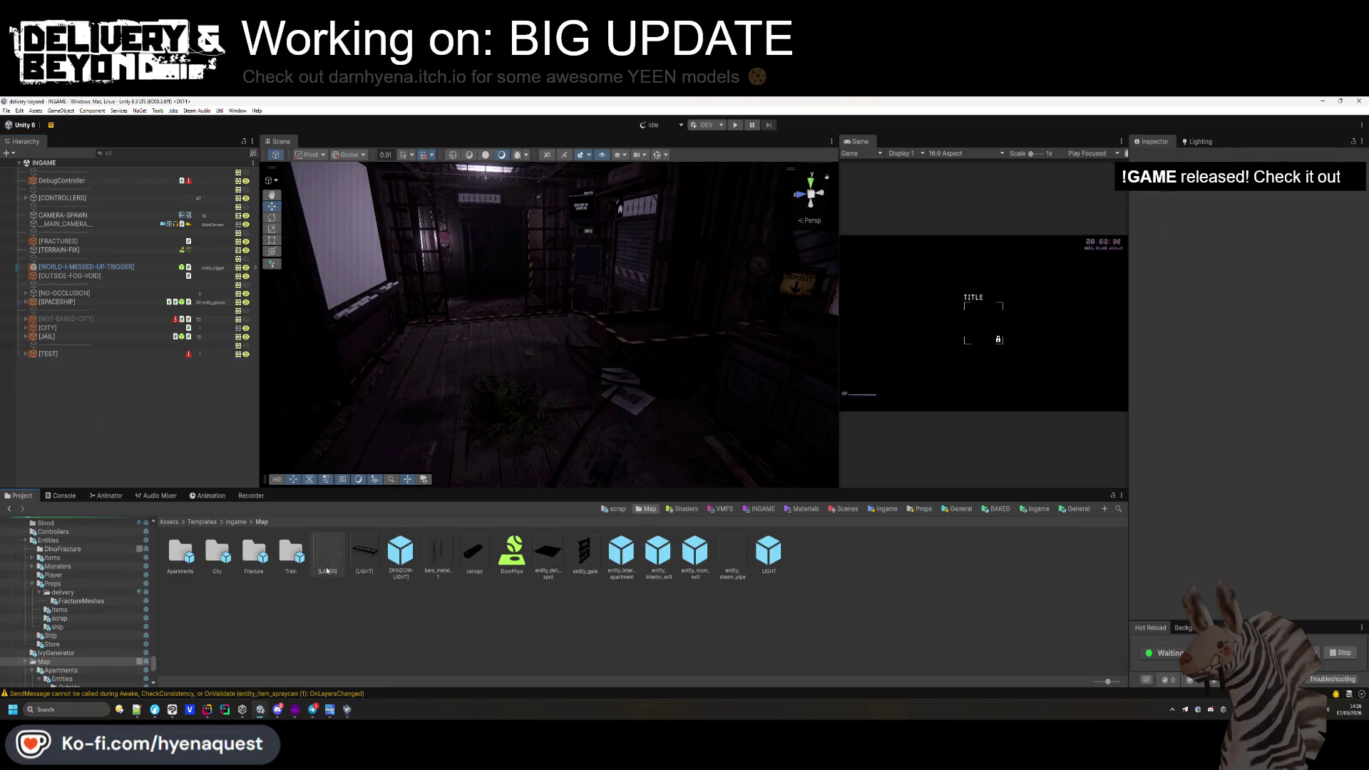
left_click(1001, 510)
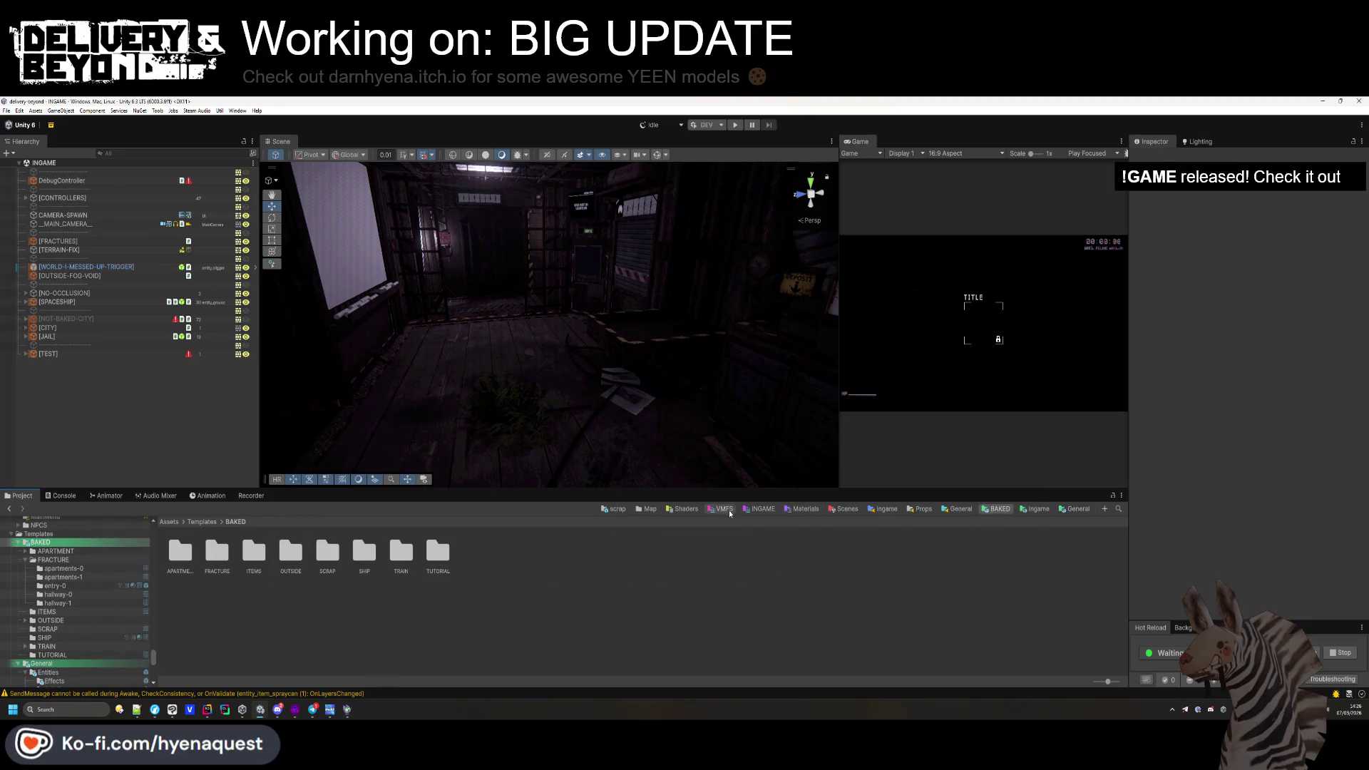
left_click(803, 510)
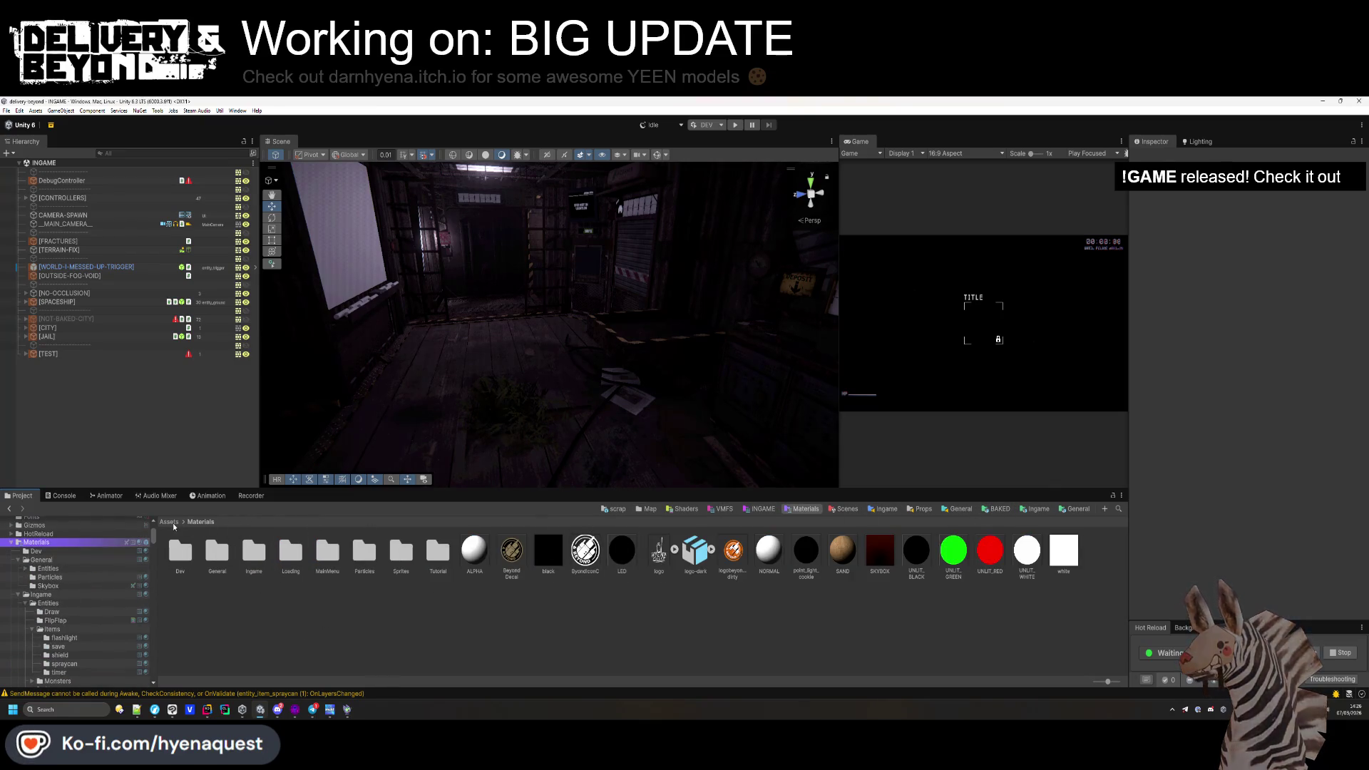
key("BackSpace")
double_click(621, 554)
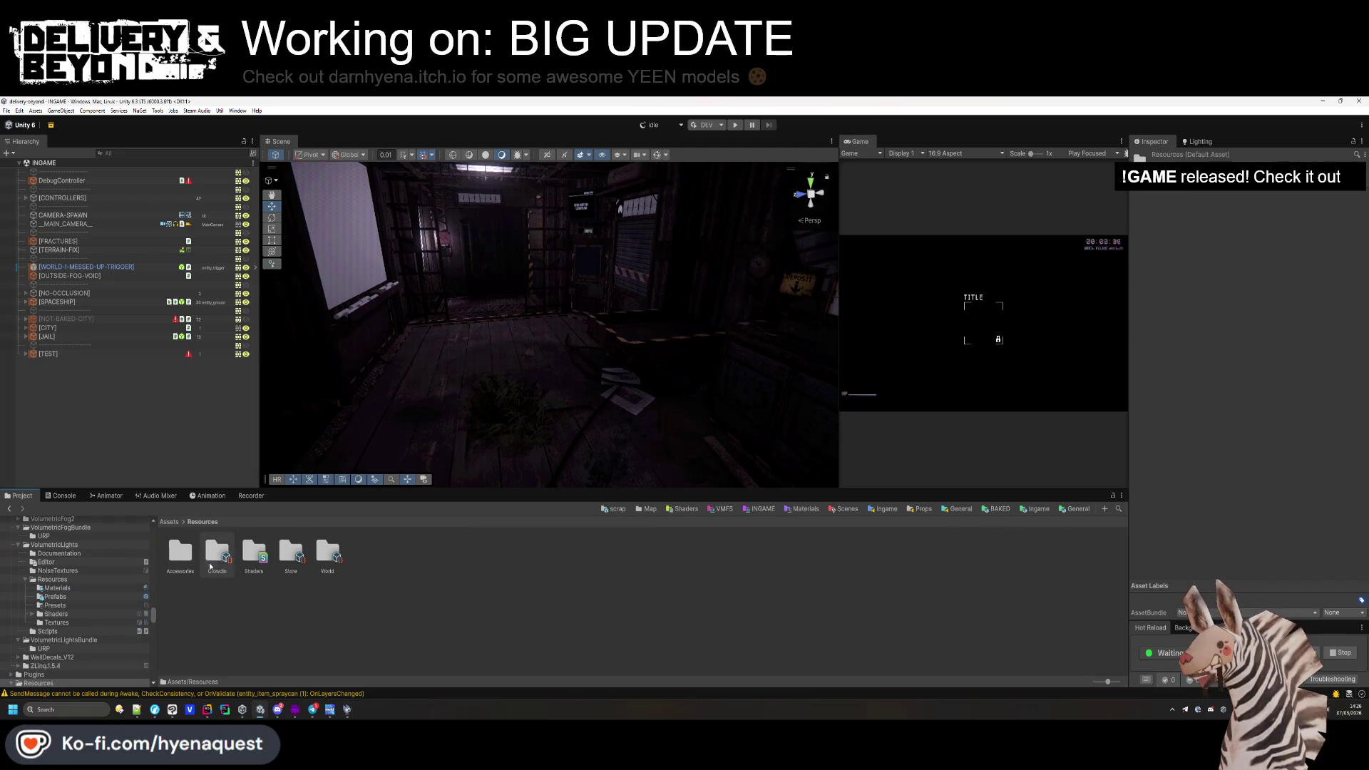
double_click(182, 554)
left_click(182, 549)
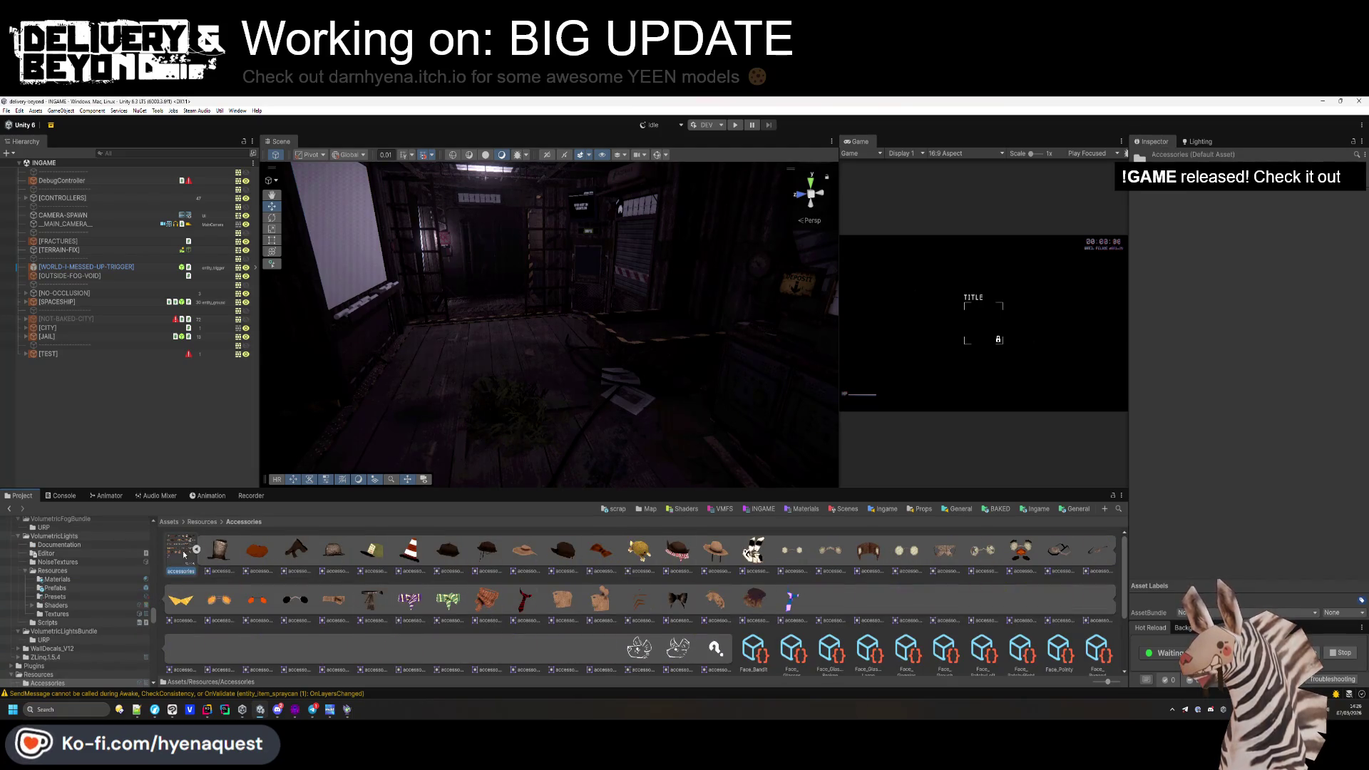
left_click(1252, 279)
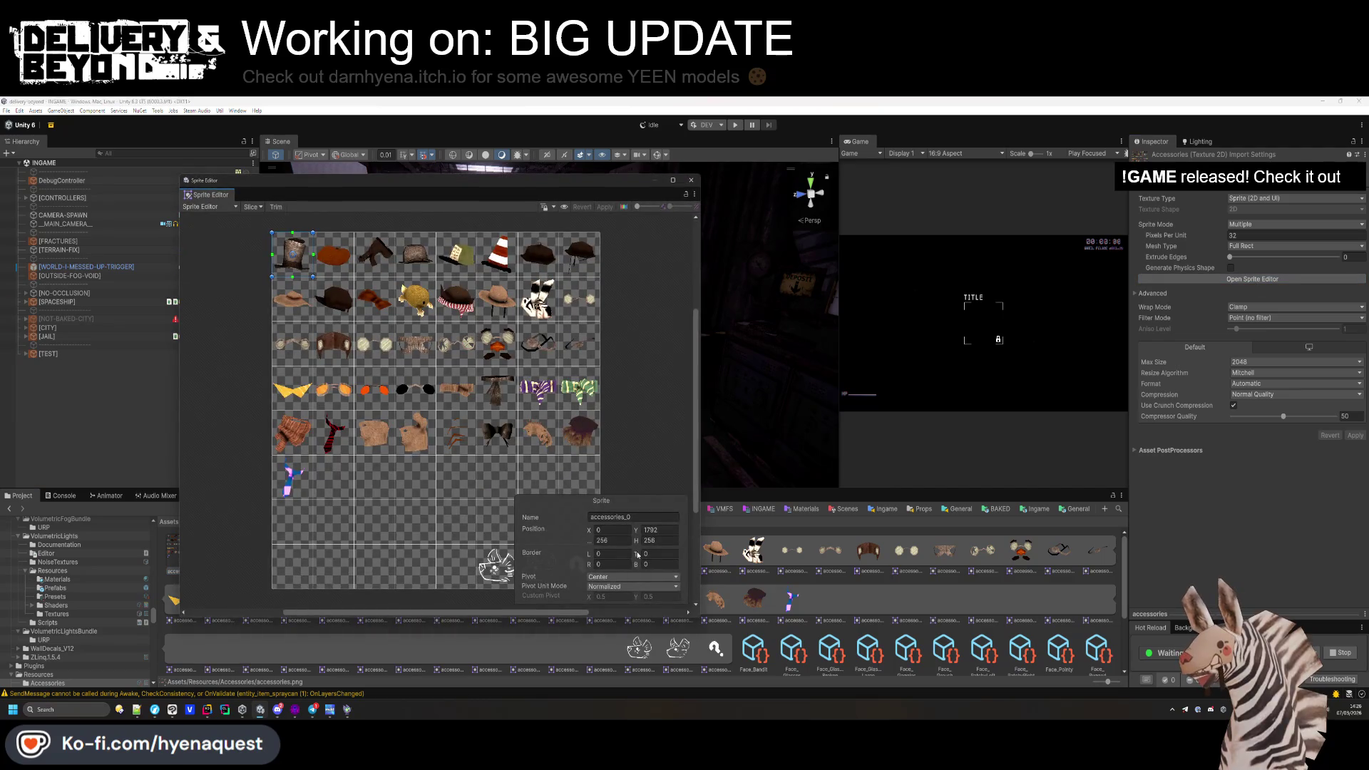
left_click(691, 180)
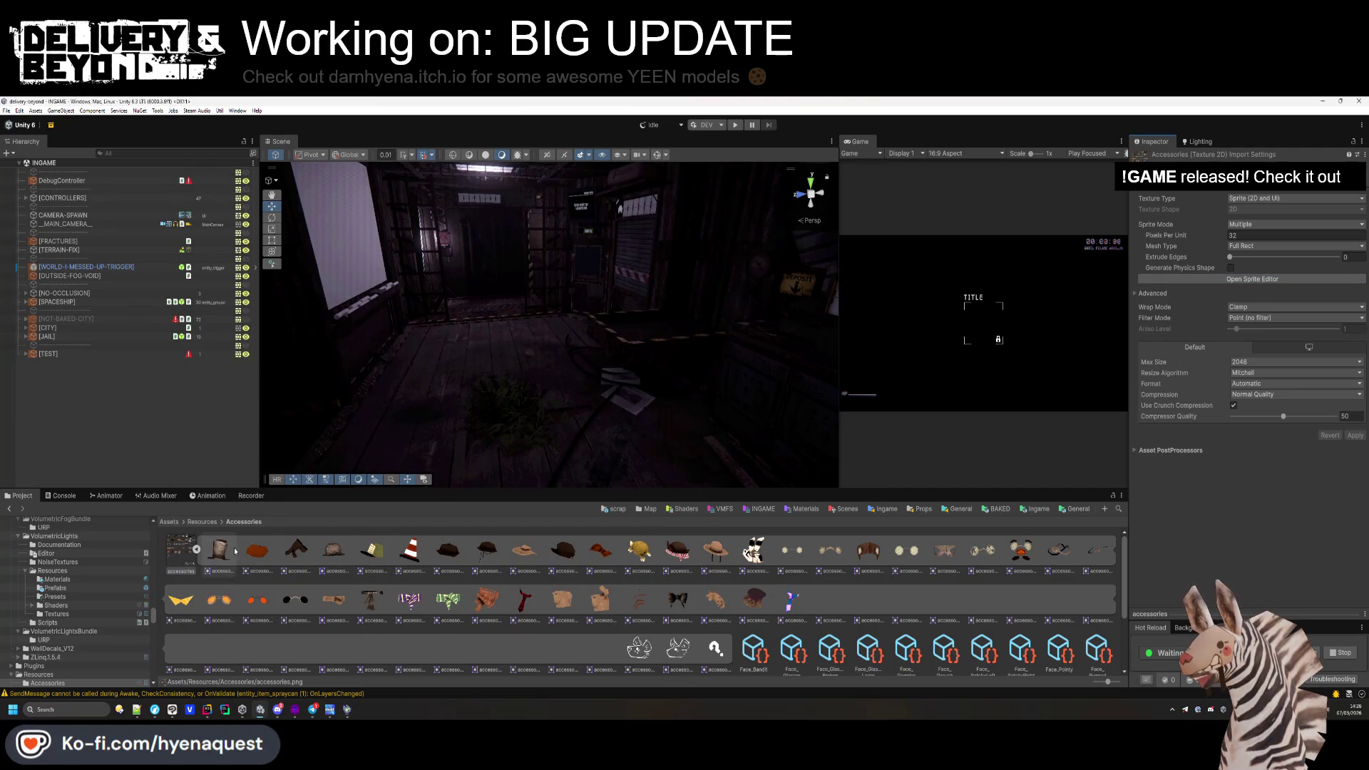
Set the Neck_Business_Stan accessory's preview to accessories_40, then collapse the sprite sheet and deselect.
scroll(701, 610, "down", 3)
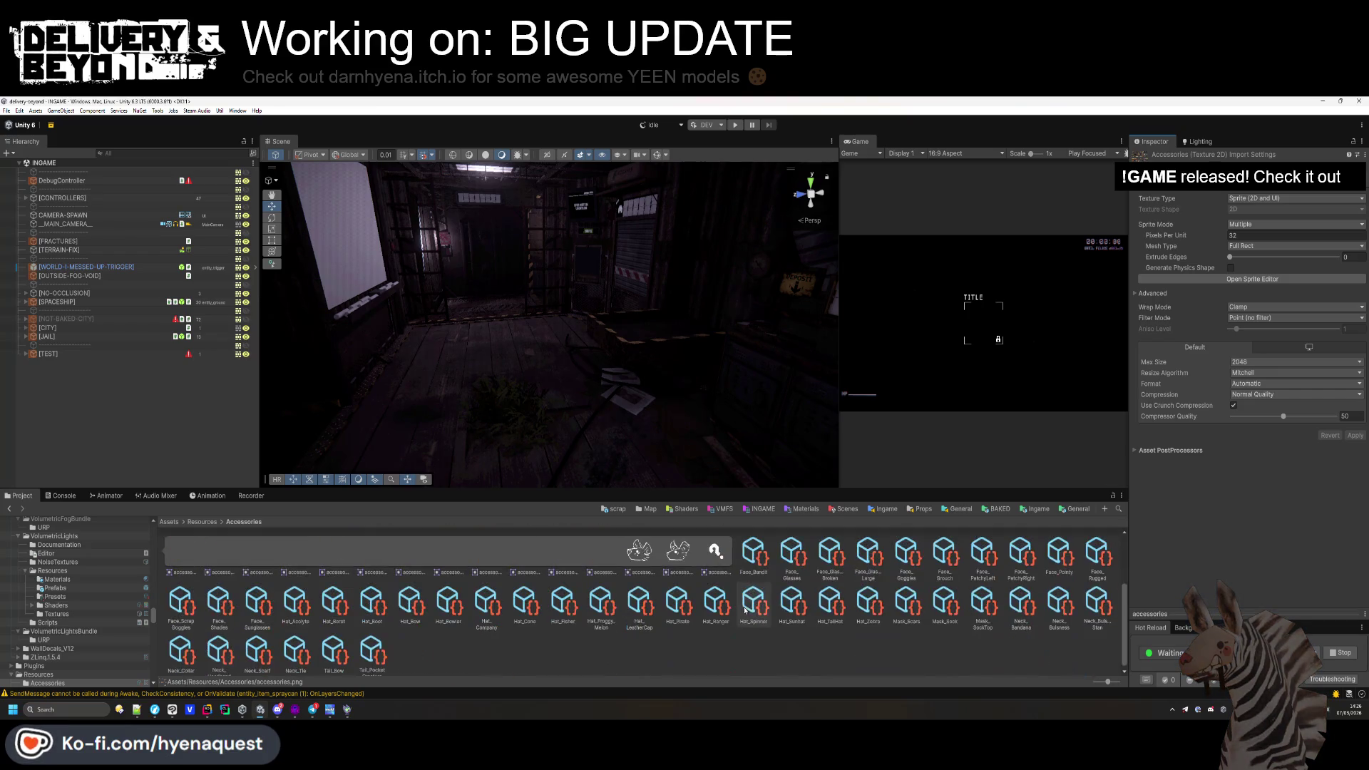
scroll(333, 657, "down", 1)
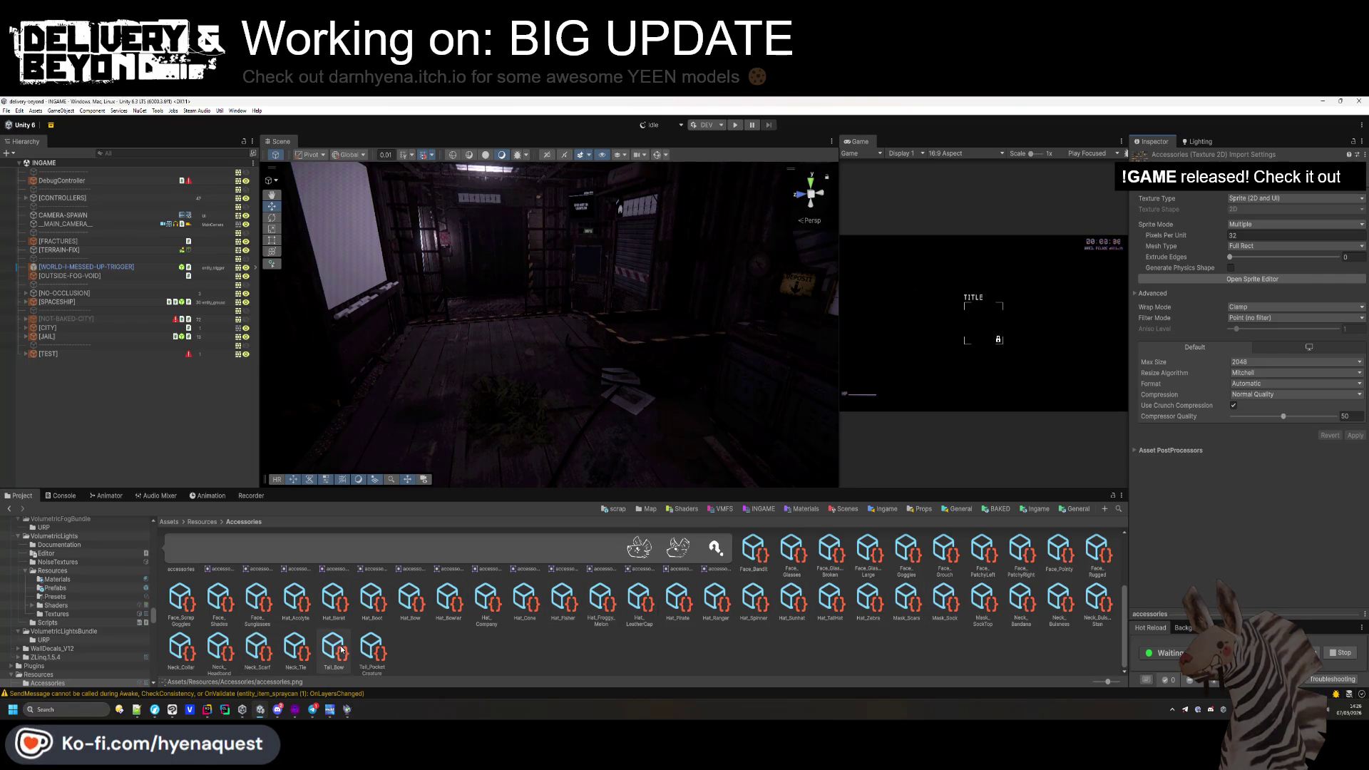
left_click(1069, 595)
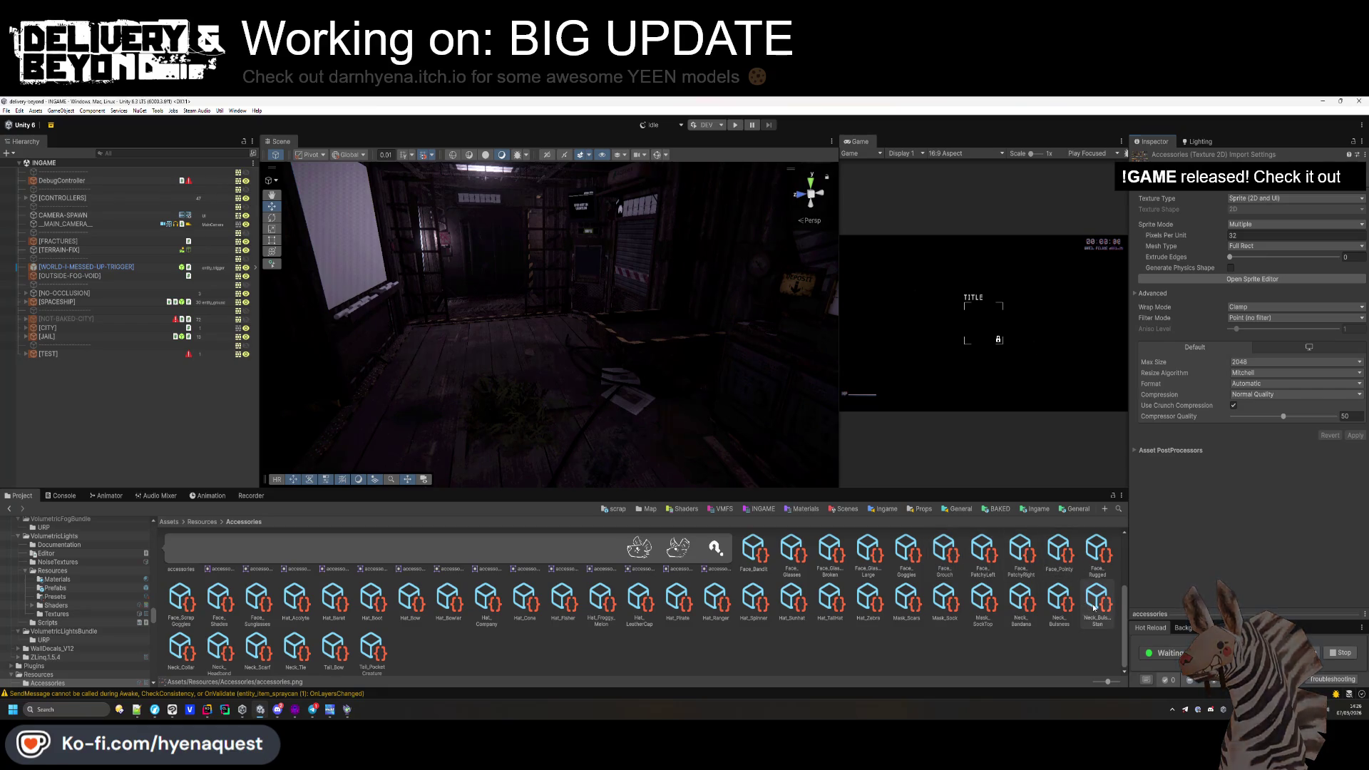
scroll(720, 585, "up", 2)
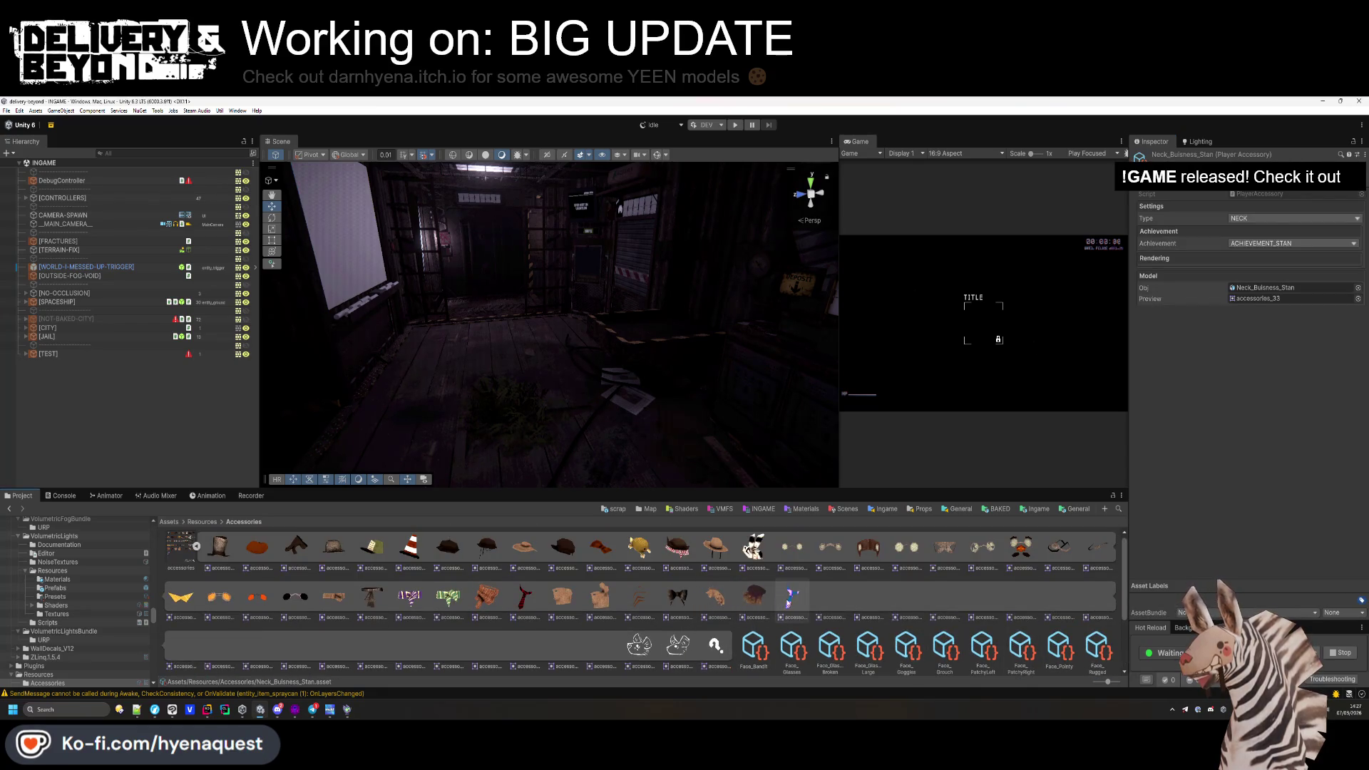
left_click_drag(789, 597, 1283, 298)
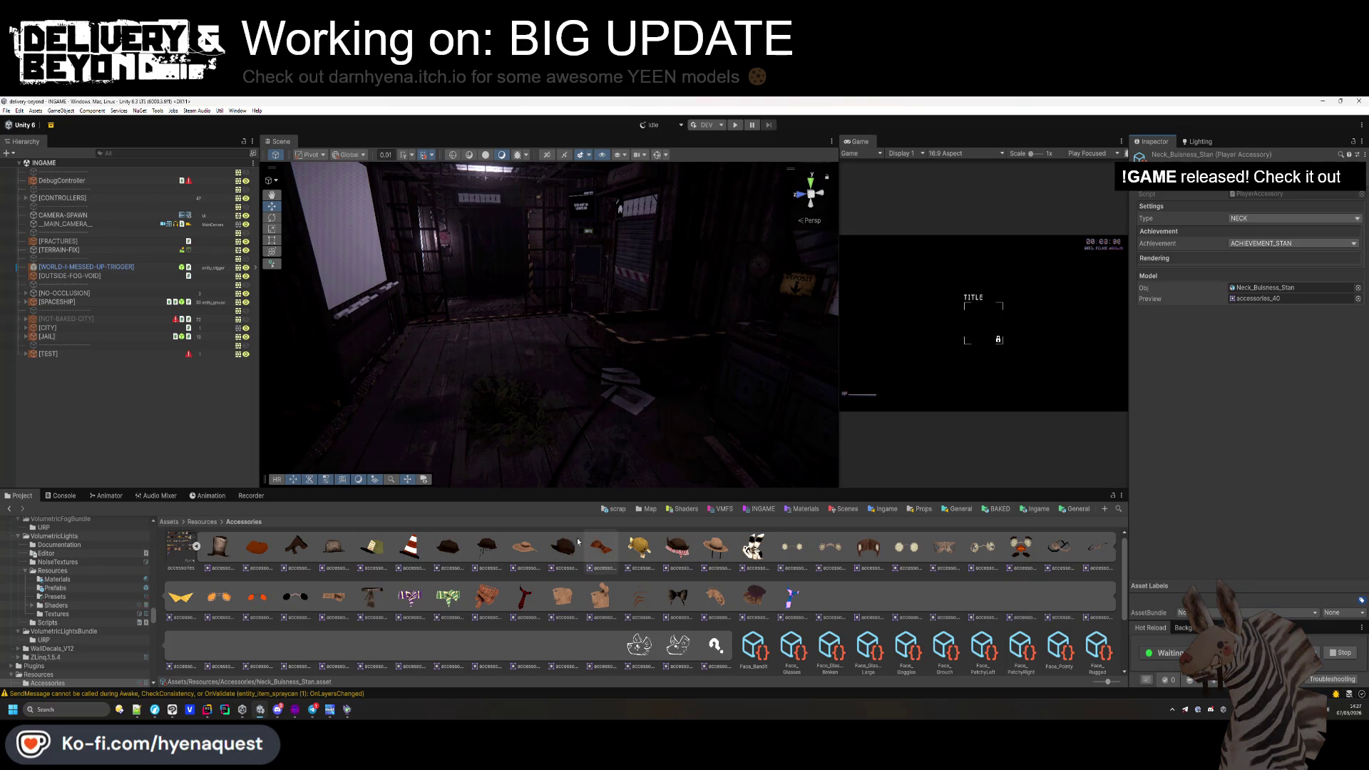
left_click(197, 548)
left_click(312, 666)
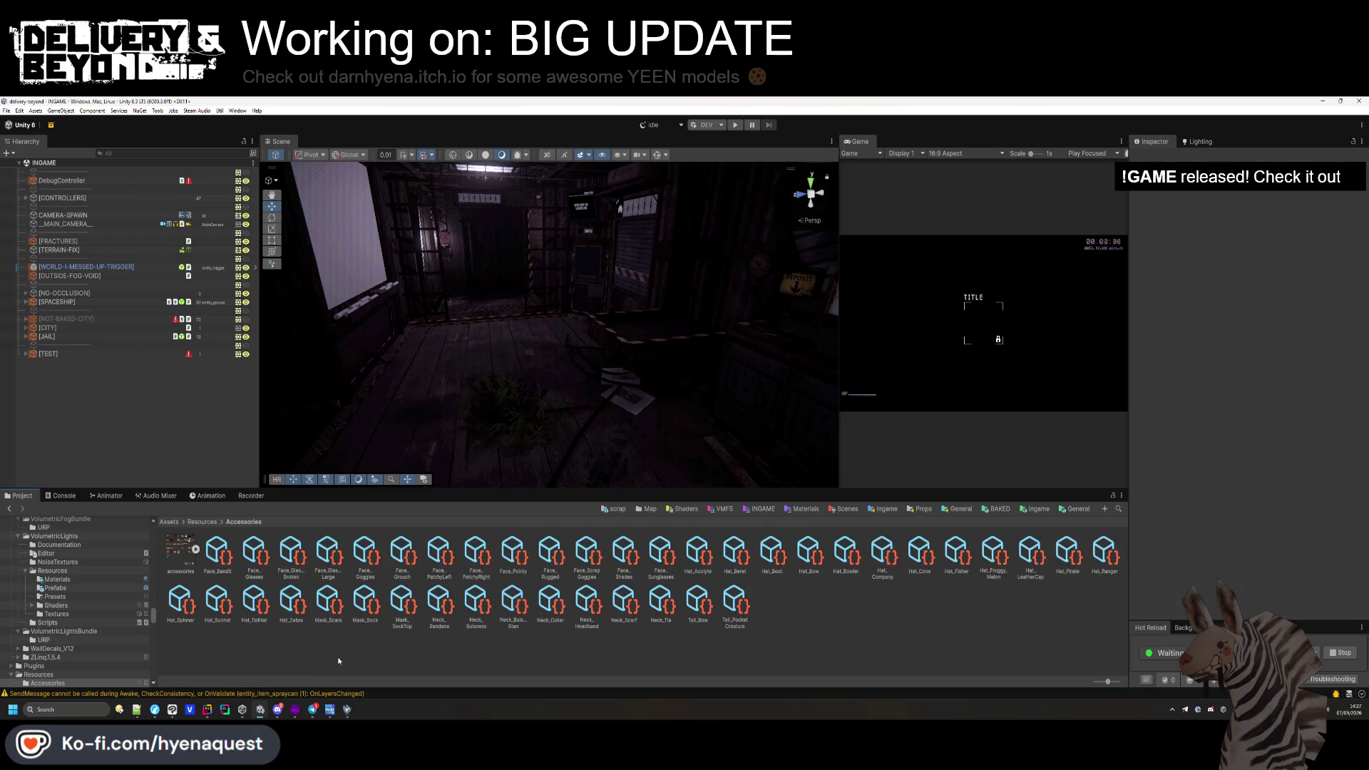
Navigate the Project window through Models/INGAME/Player into the CackleWorker folder.
left_click(179, 550)
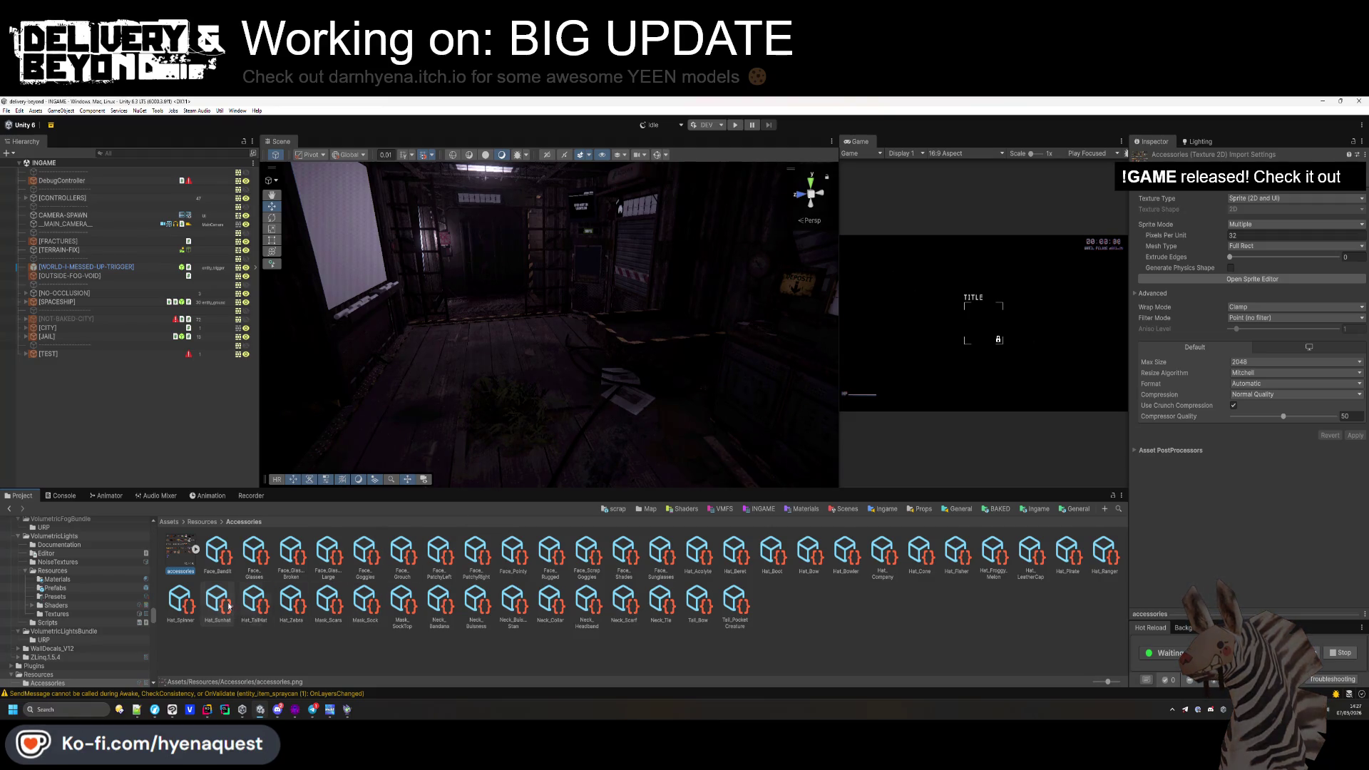
left_click(1026, 509)
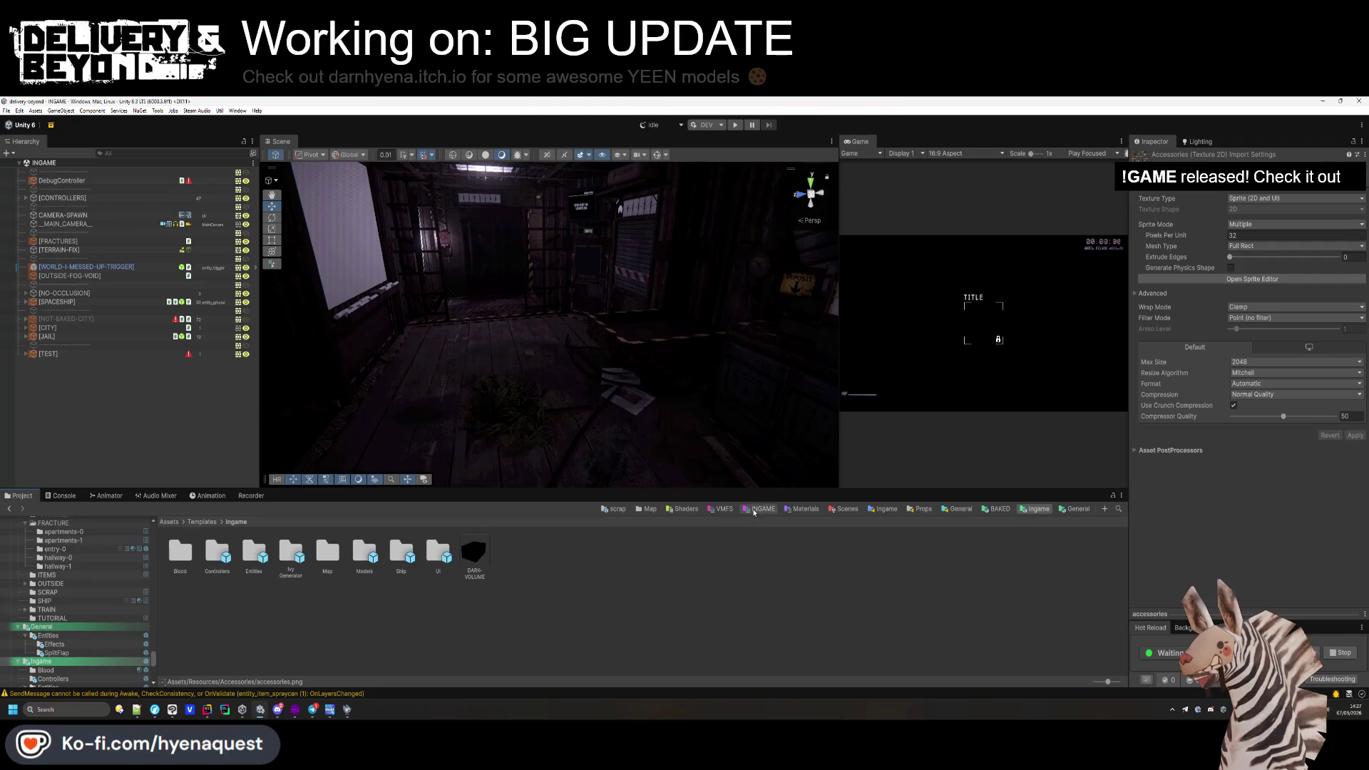
left_click(802, 509)
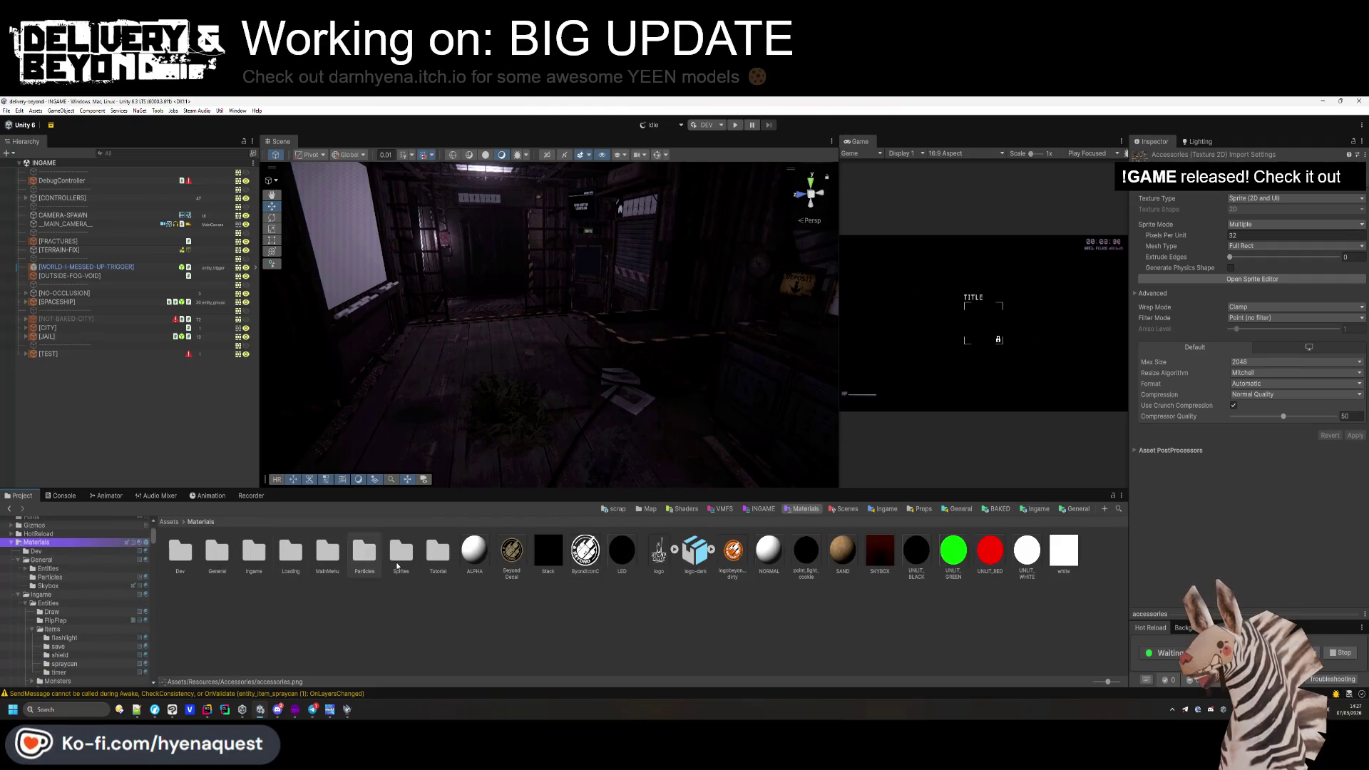
left_click(1037, 509)
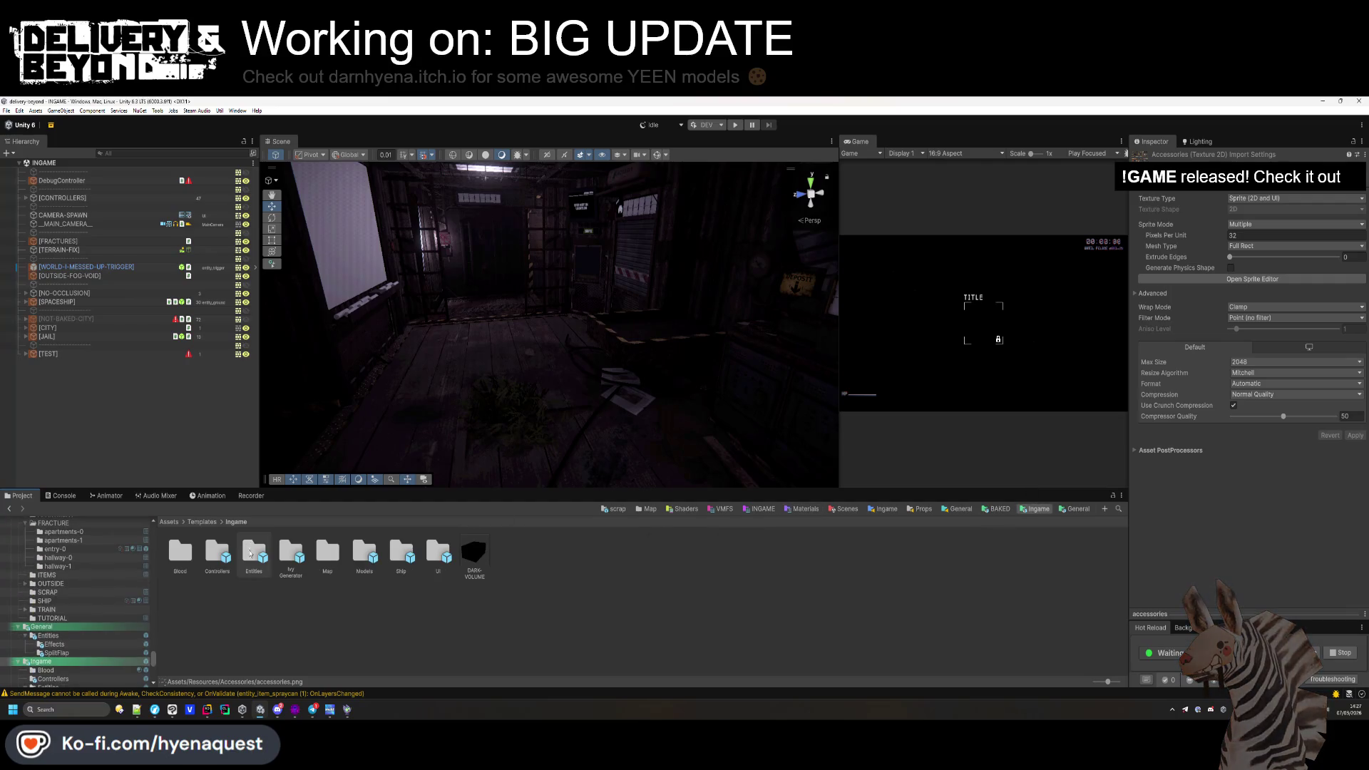
left_click(720, 509)
left_click(760, 509)
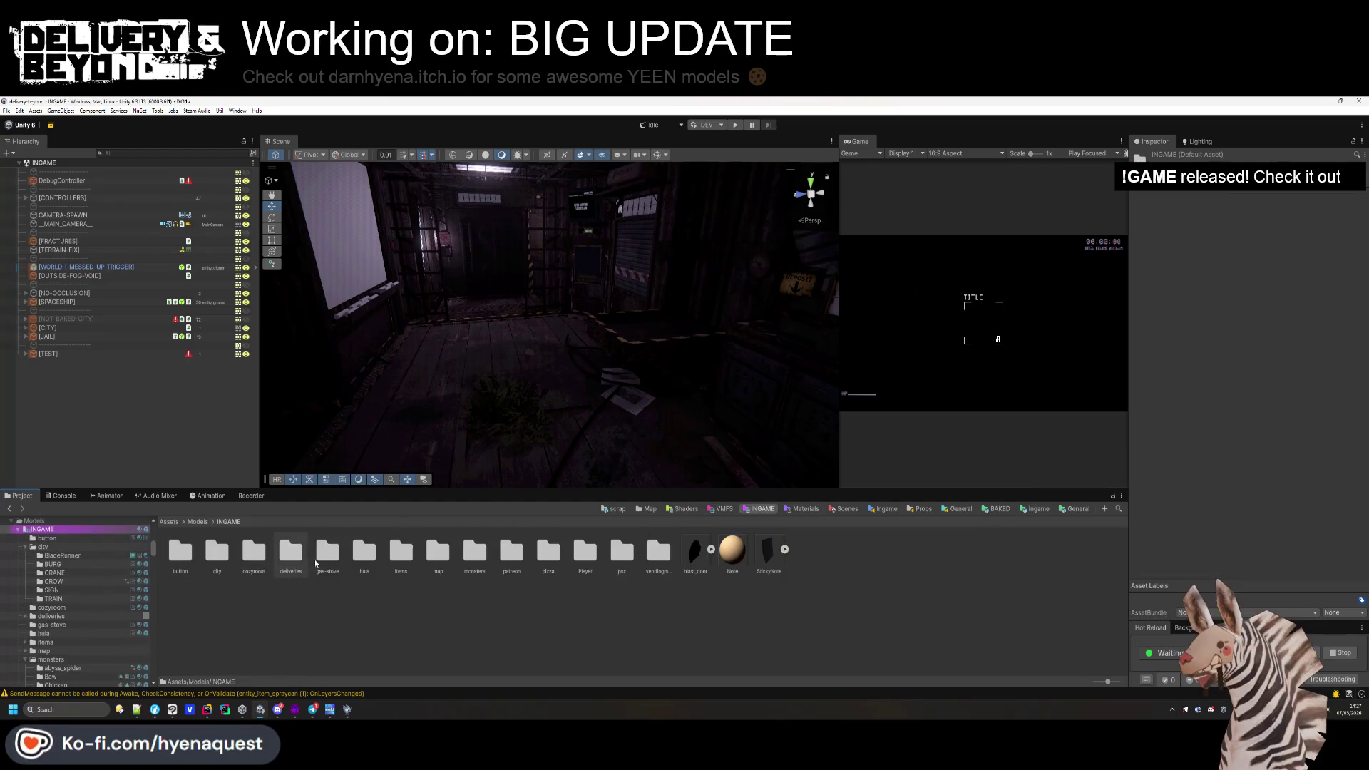
double_click(585, 551)
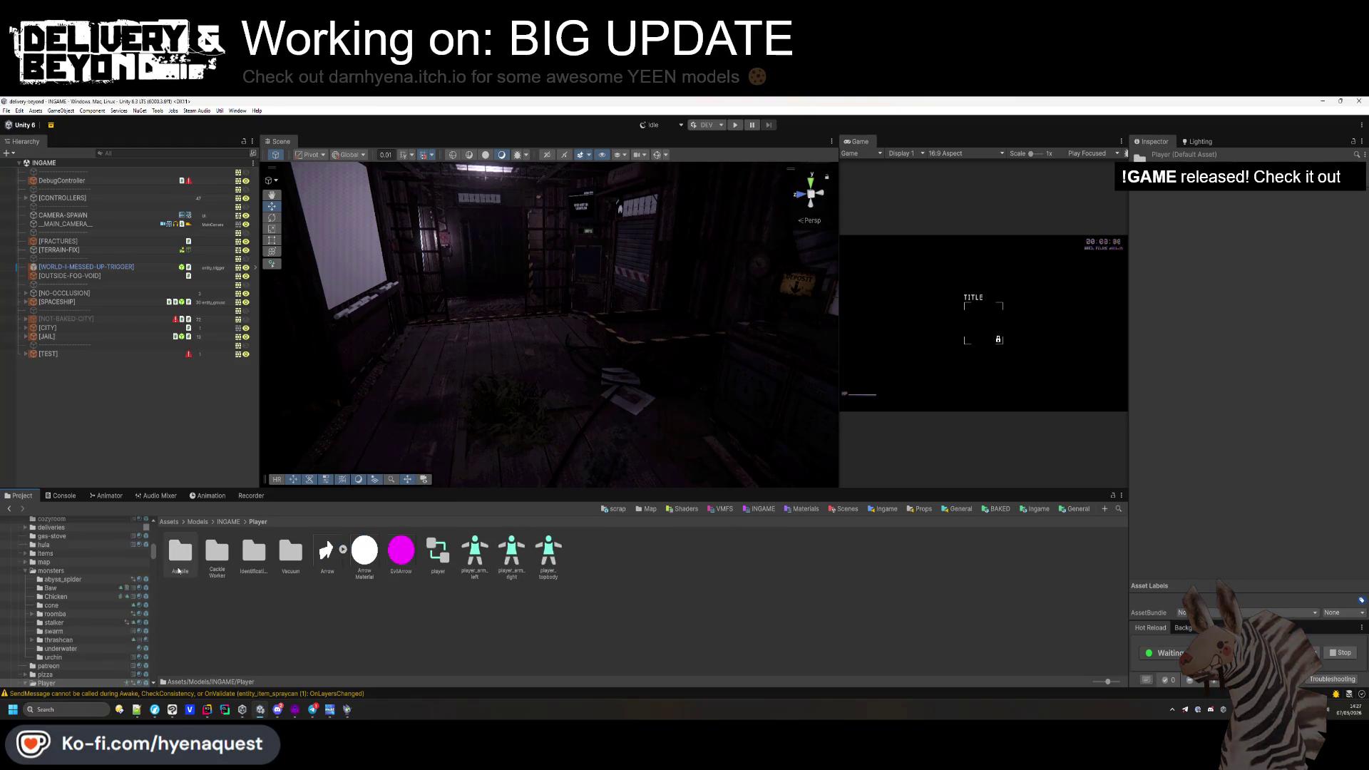
double_click(221, 557)
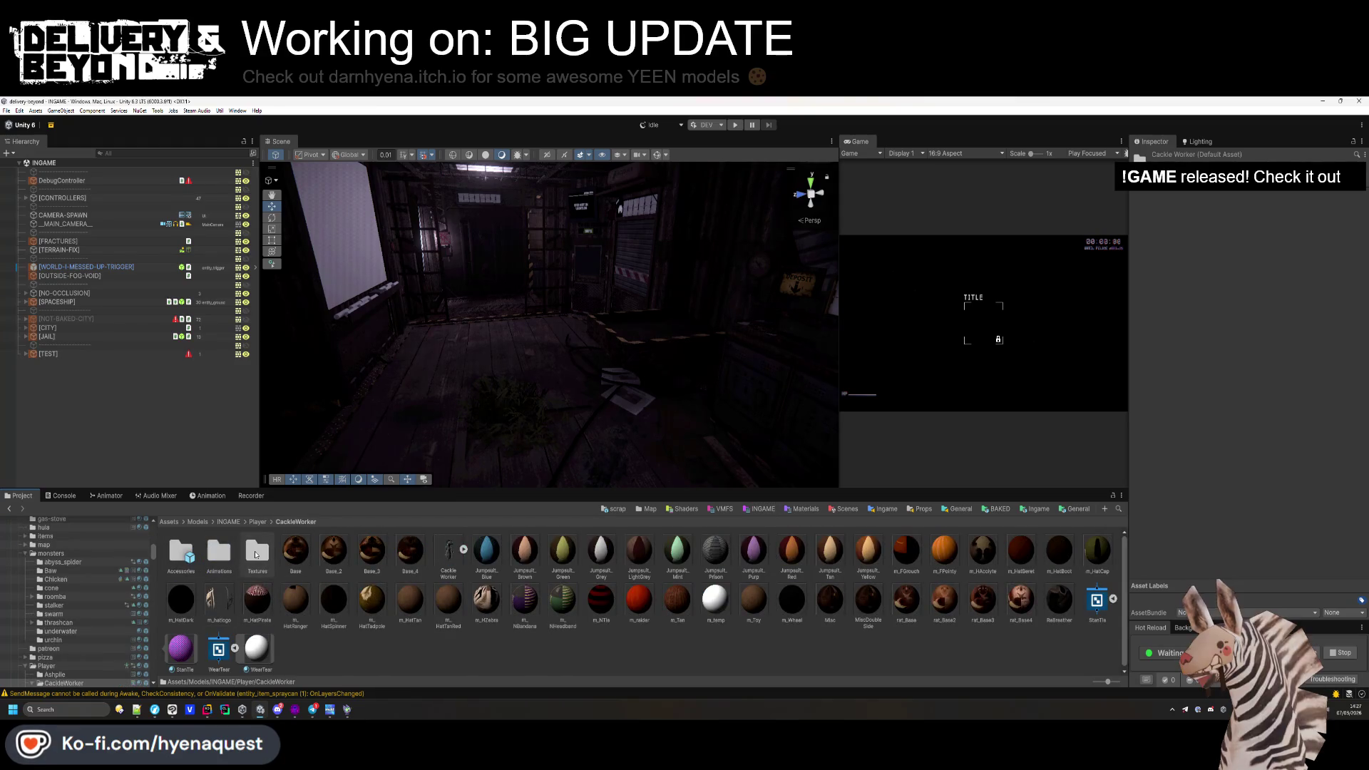
Look over the WearTear asset, then dock the Game view beside the Scene view.
left_click(368, 652)
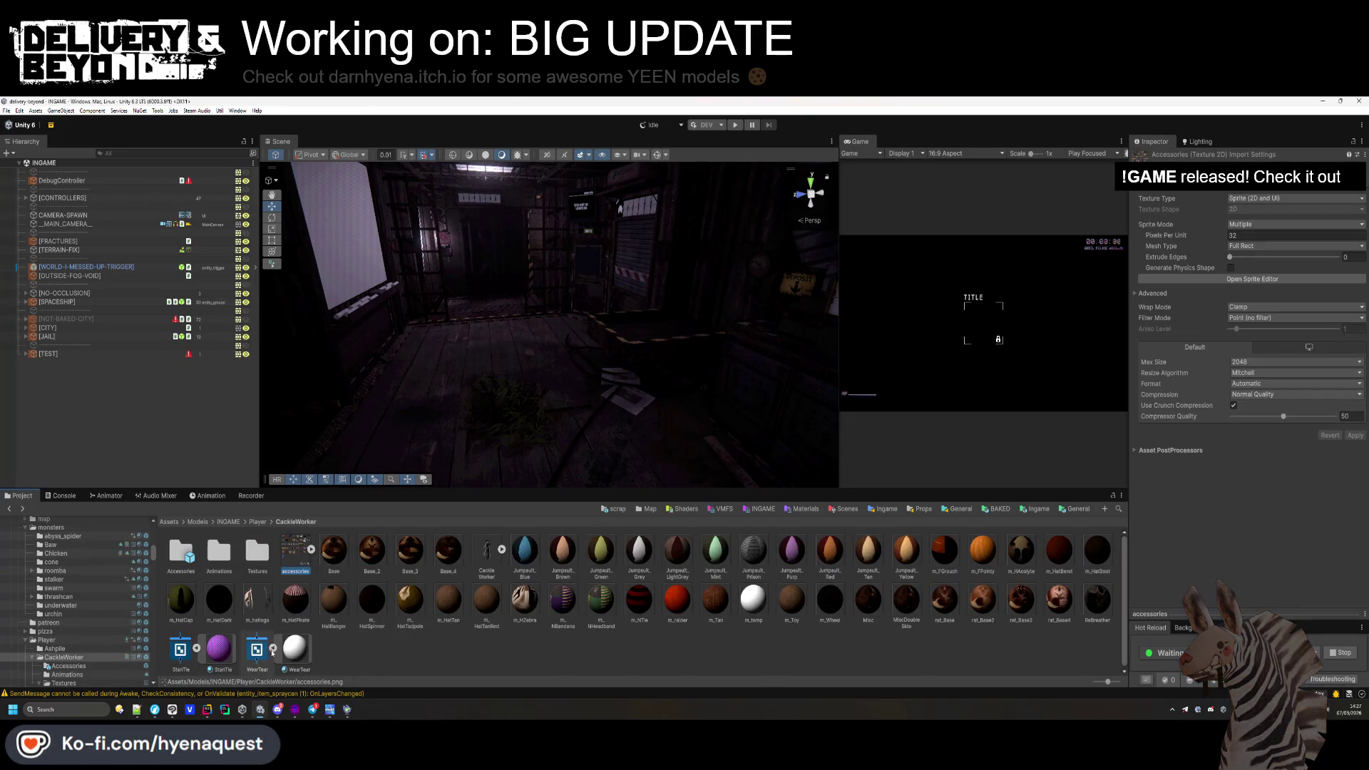
left_click(222, 648)
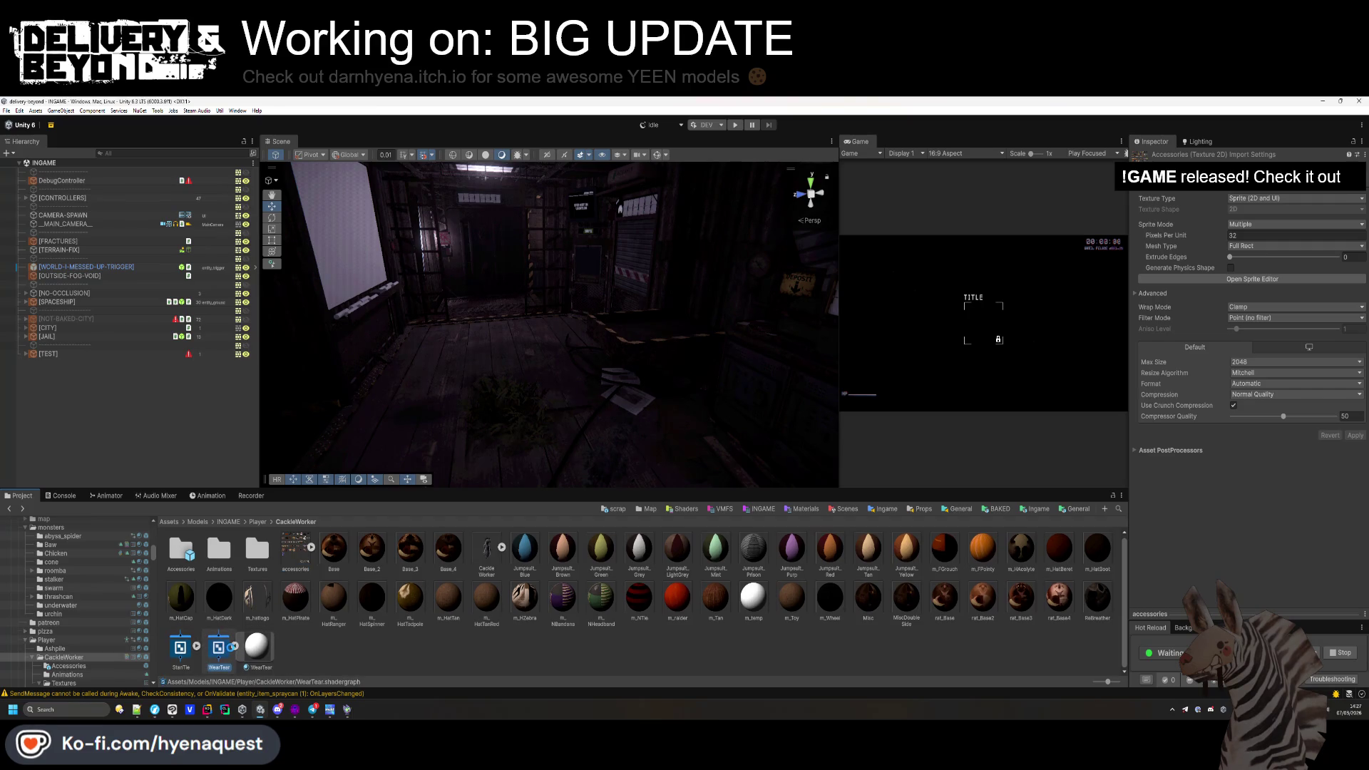
left_click(379, 660)
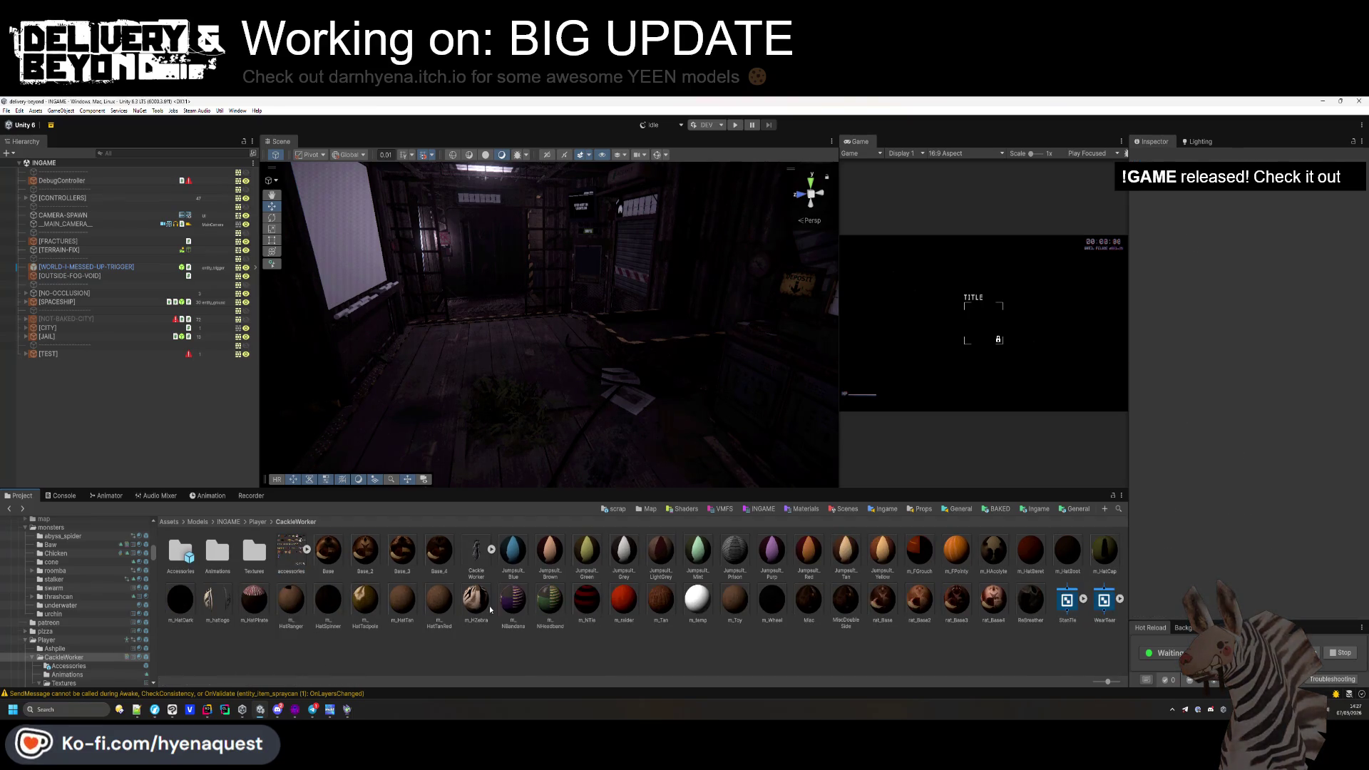
left_click_drag(838, 178, 314, 141)
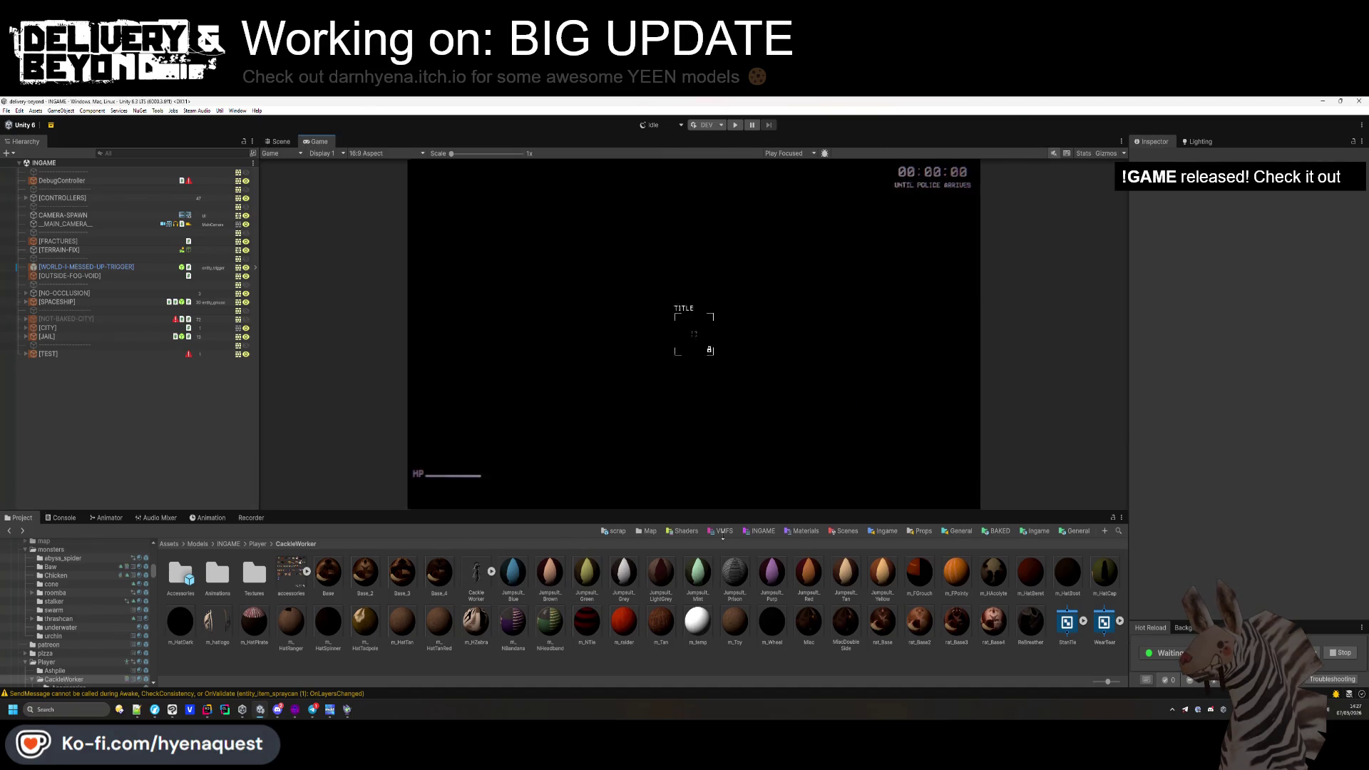
Restore the Scene view, look around the corridor, deselect the collider and enter Play mode.
left_click_drag(723, 512, 722, 610)
left_click(278, 141)
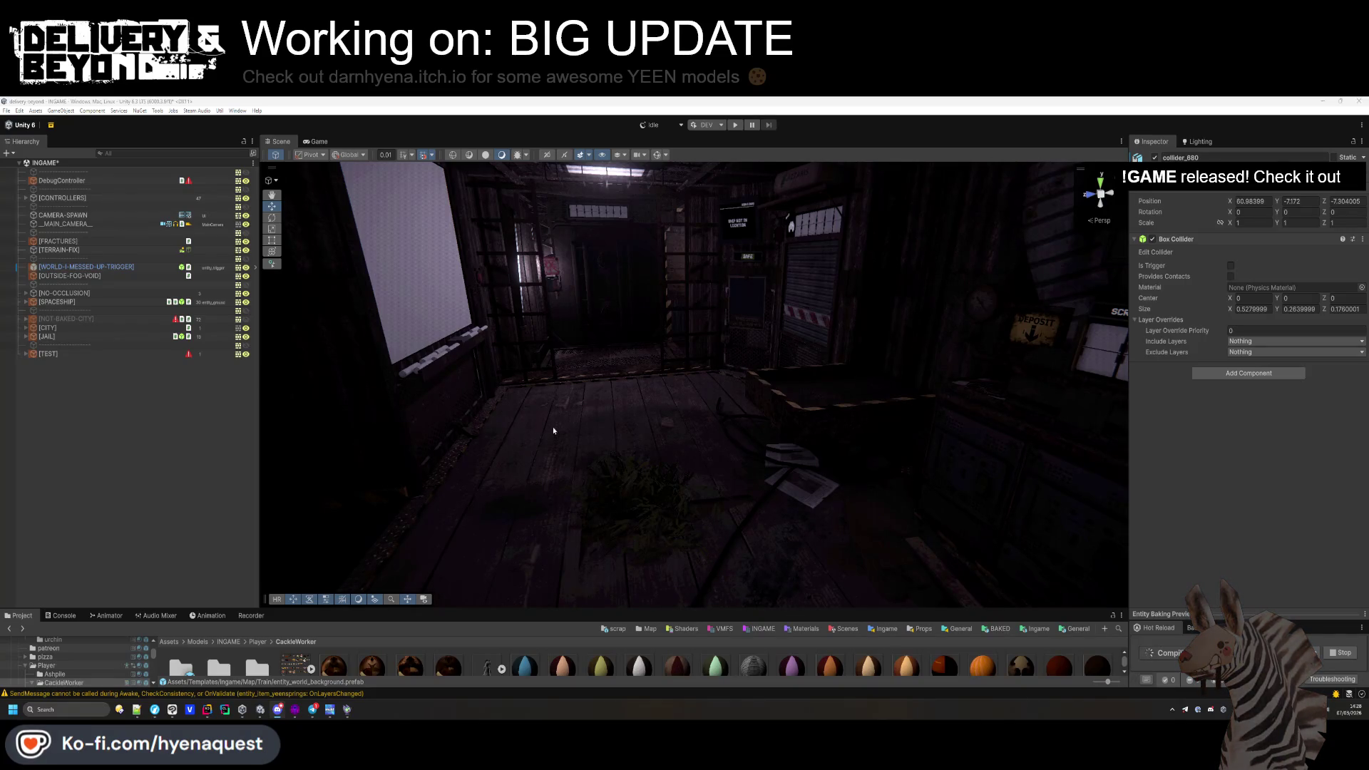
key("f")
mouse_move(712, 428)
left_mouse_down()
mouse_move(862, 534)
mouse_move(887, 449)
left_mouse_up()
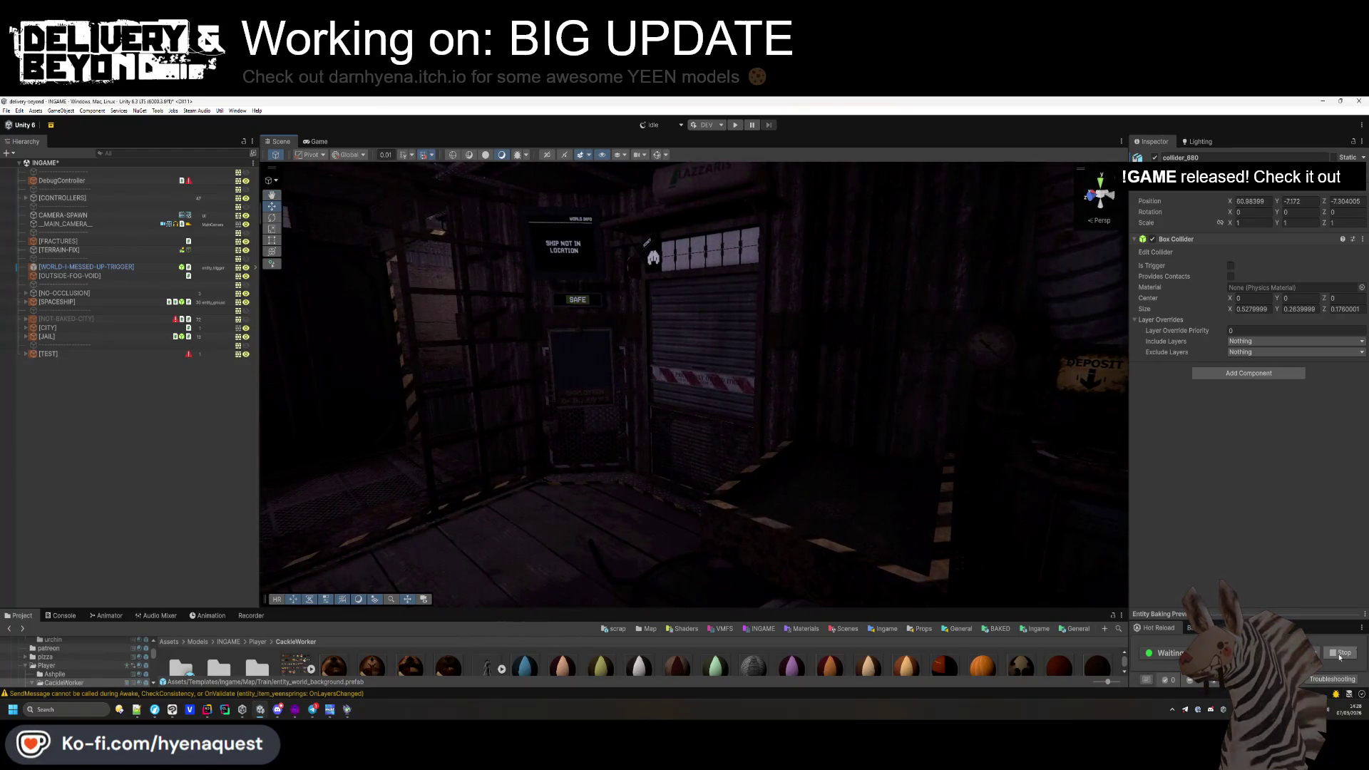
left_click(192, 441)
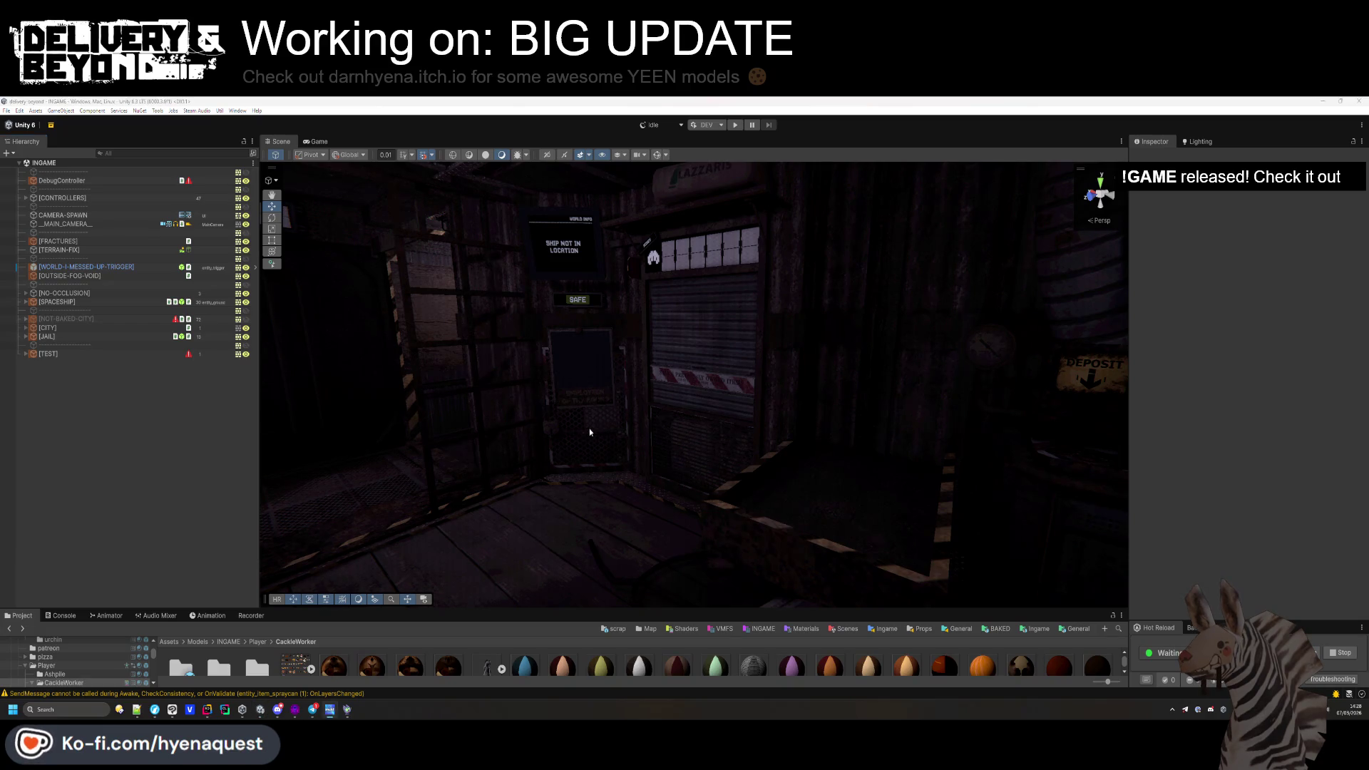
left_click(735, 125)
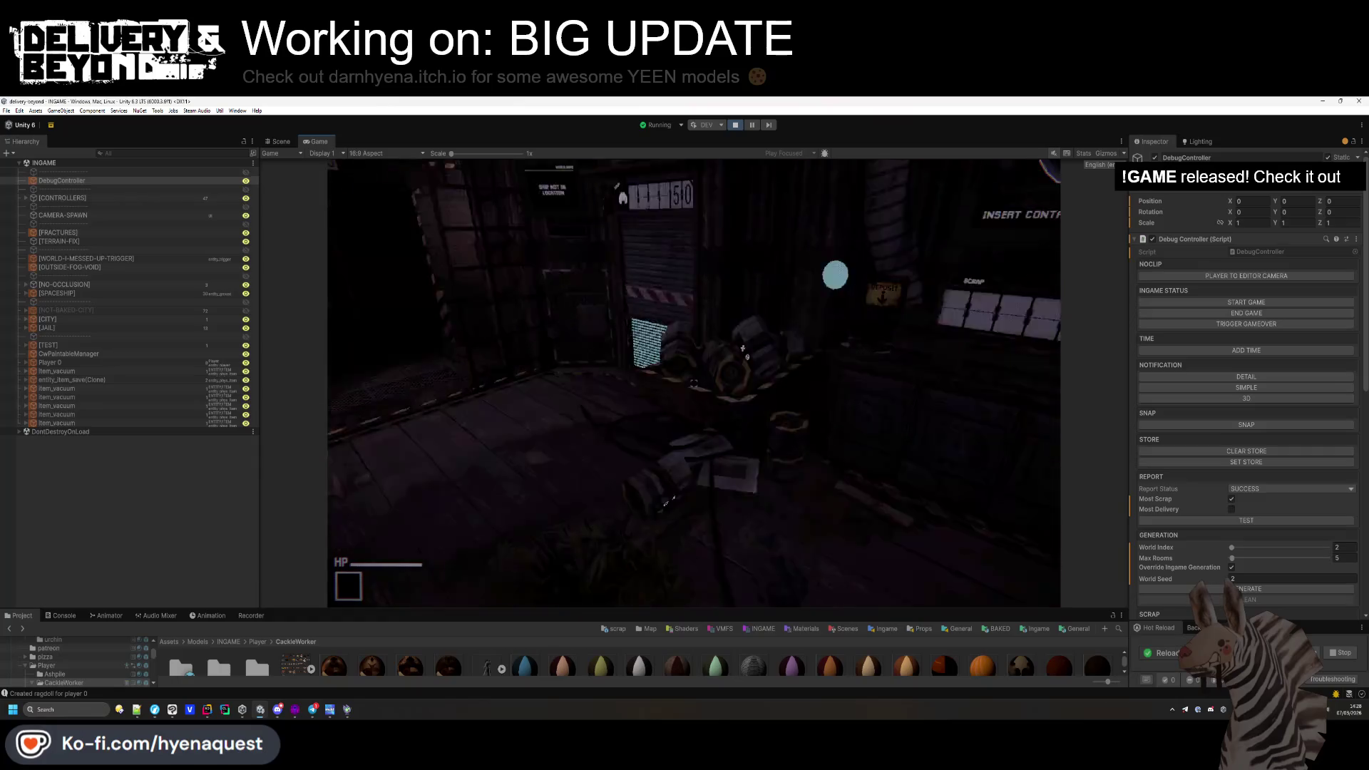
In Rider's entity_ragdoll.cs, add 'acc.enabled = true;' after RemapBones in BorrowAccessories, then return to Unity.
key("alt+Tab")
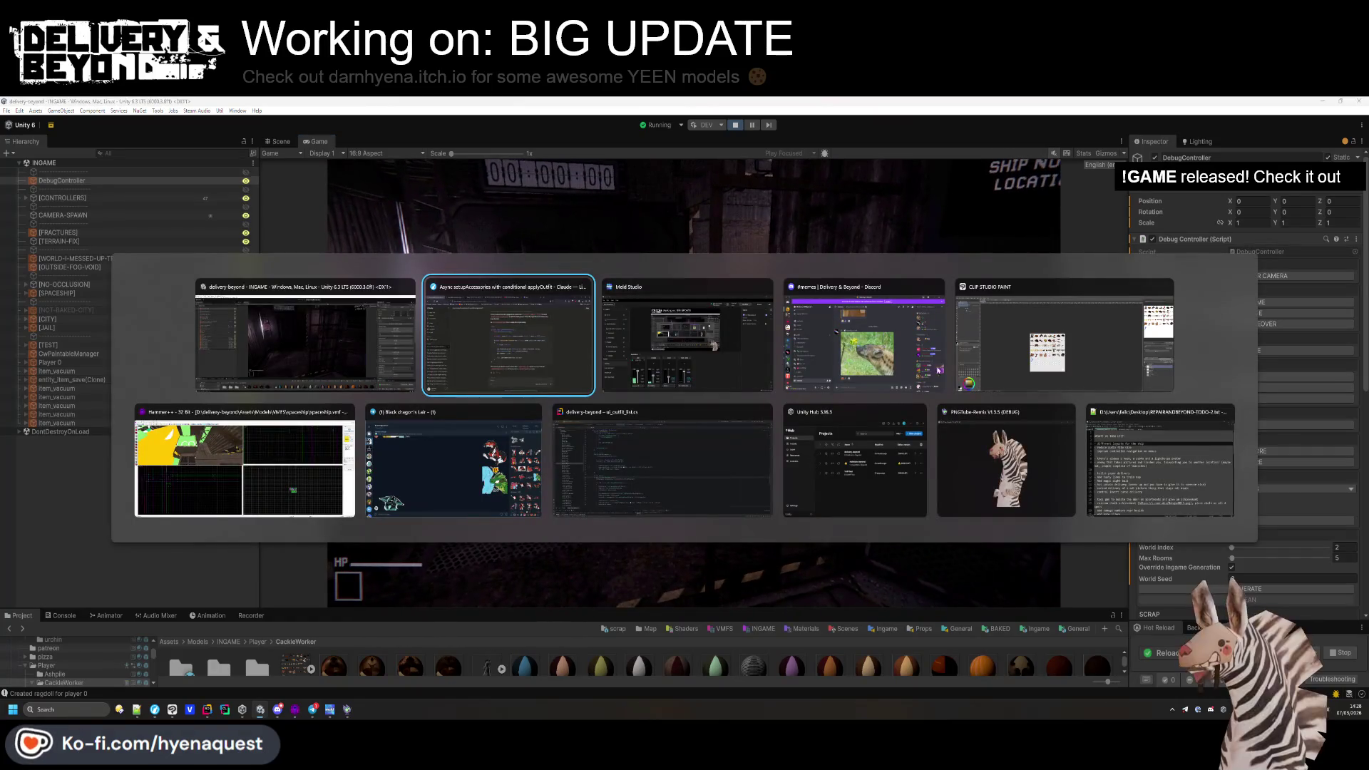
key("alt+Tab")
left_click(556, 510)
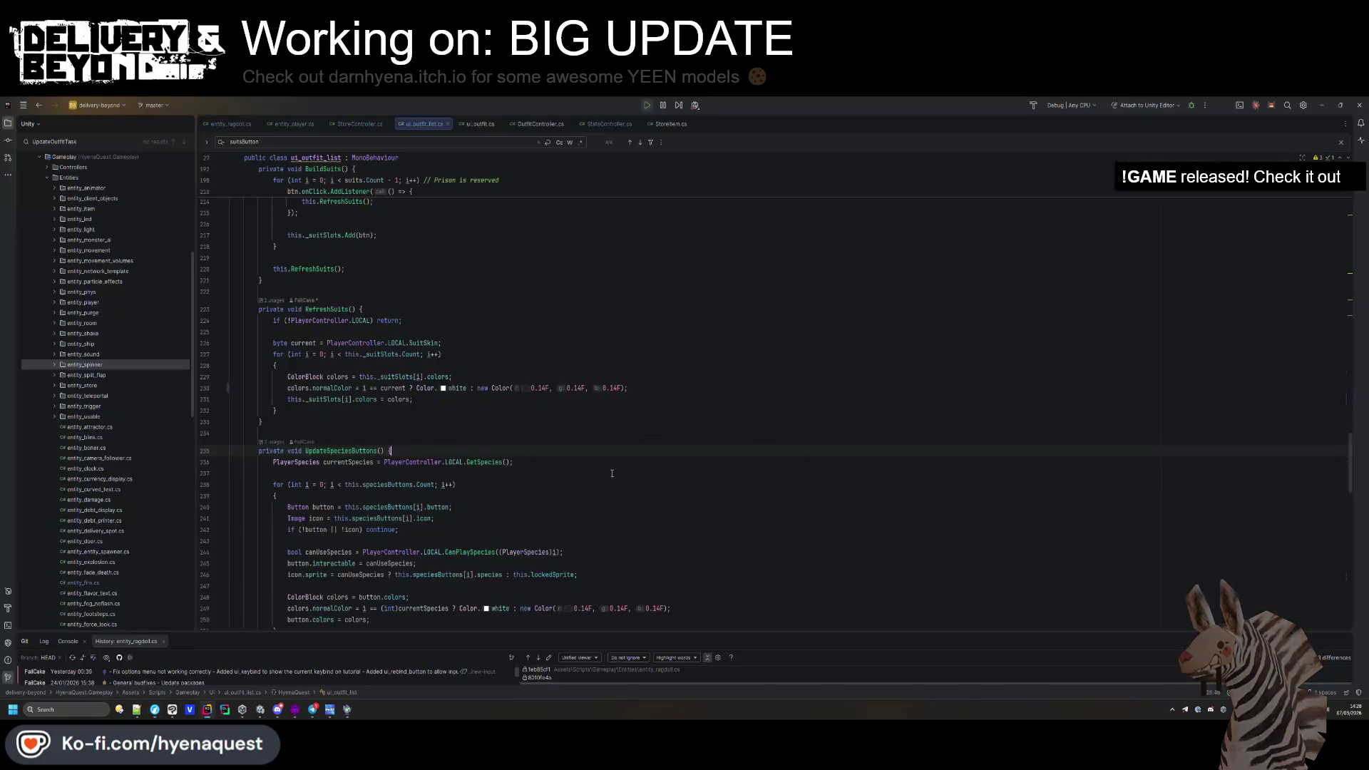
left_click(228, 123)
scroll(549, 412, "down", 1)
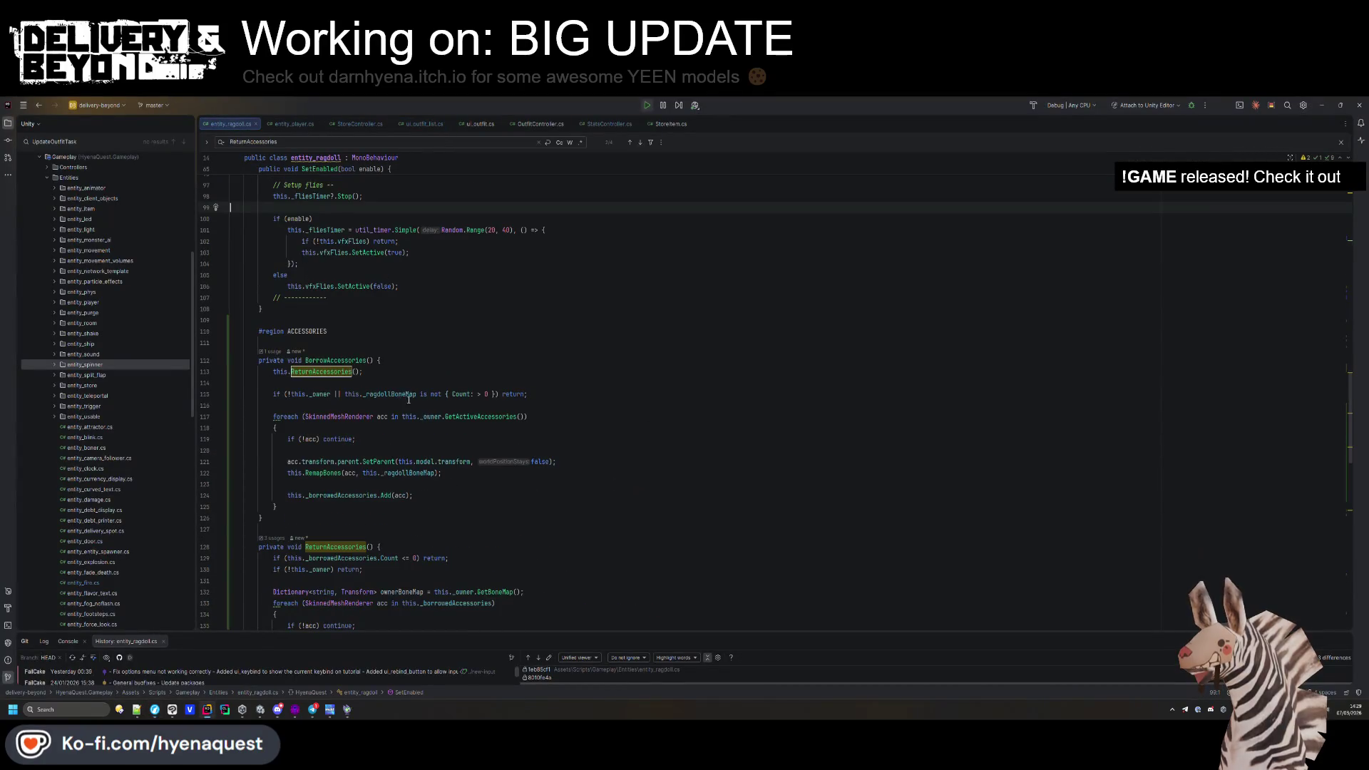
left_click(533, 374)
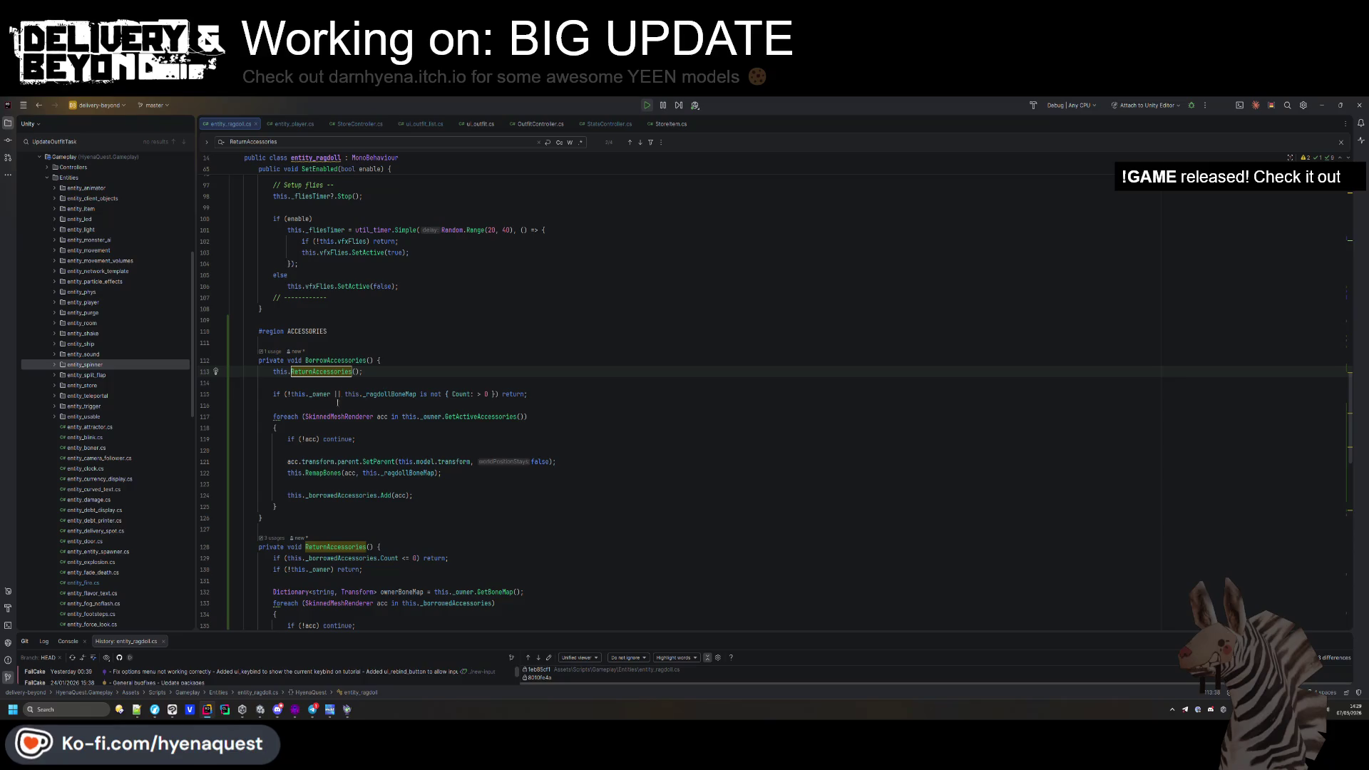
left_click(337, 461)
left_click(442, 472)
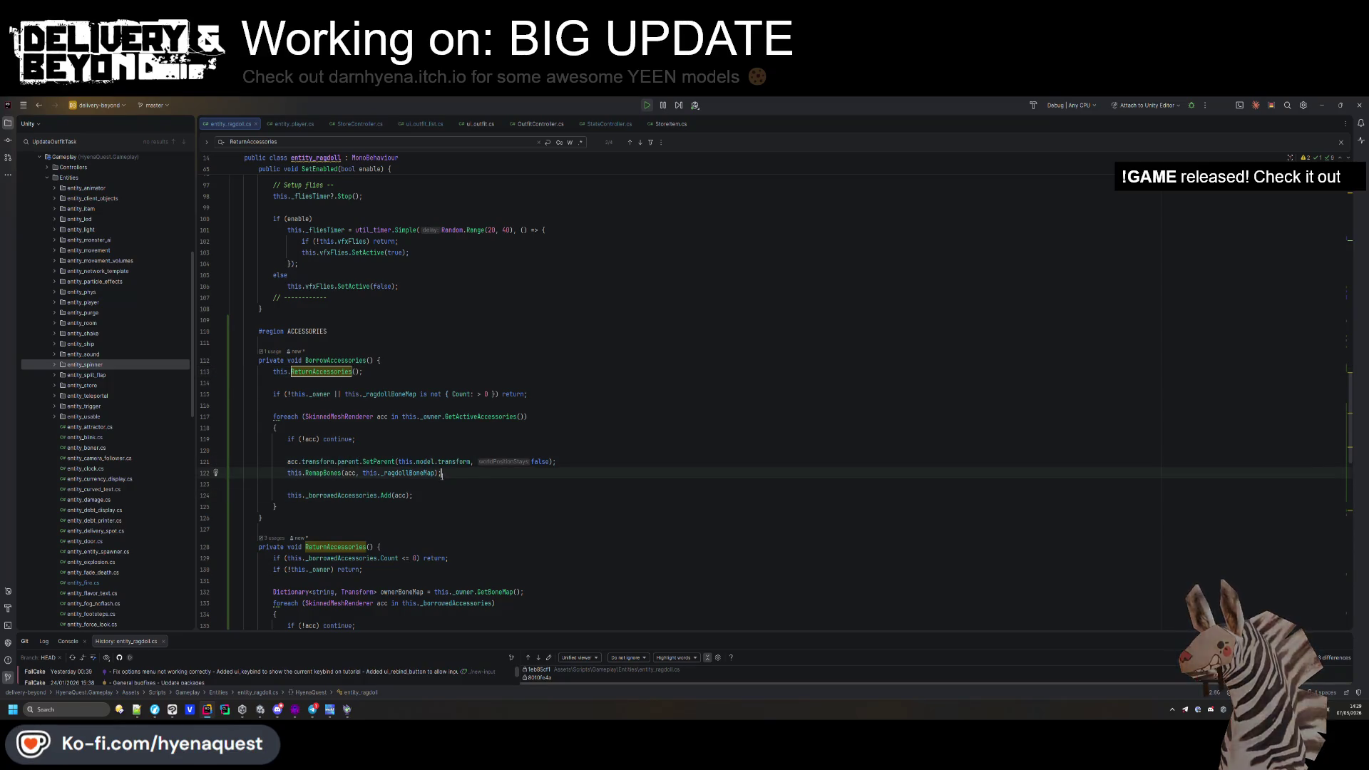
key("Return")
type("ac")
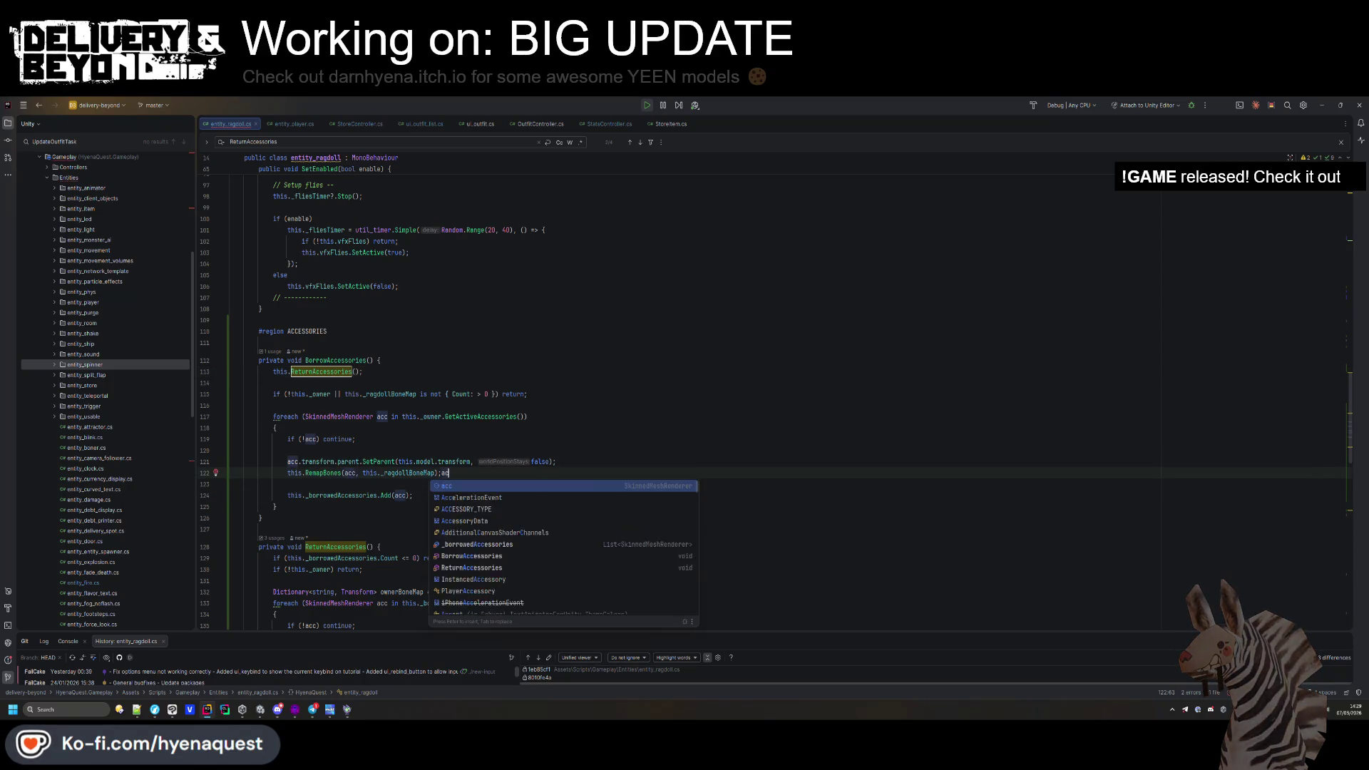
type("c.enabled =")
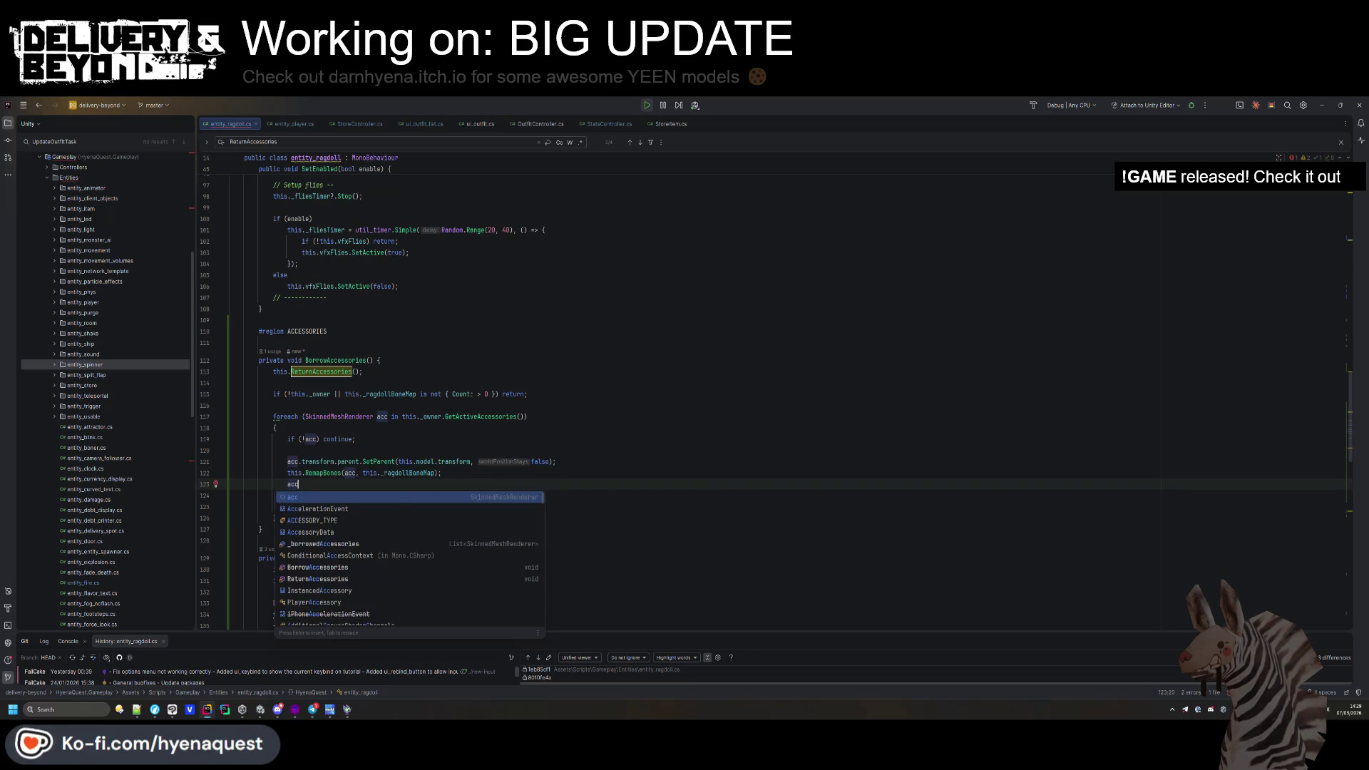
type(" true;")
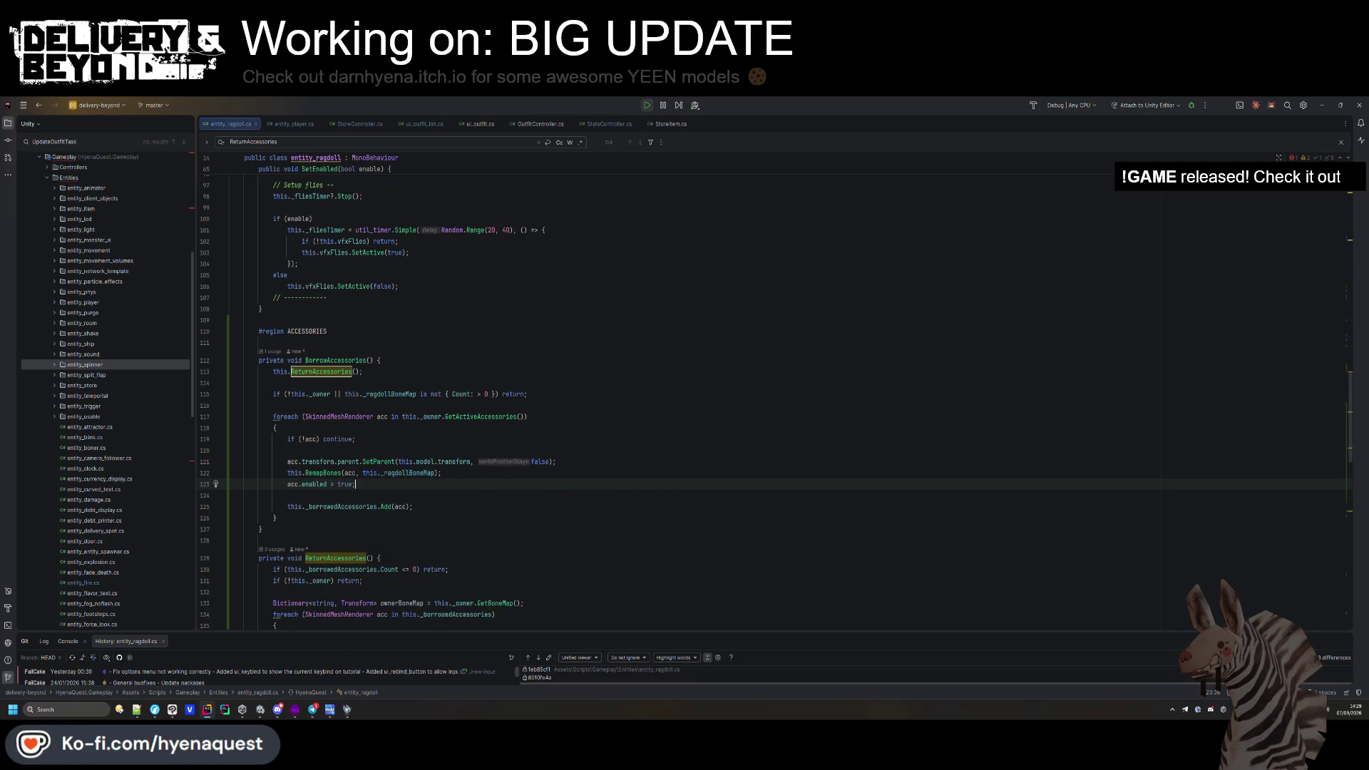
key("alt+Tab")
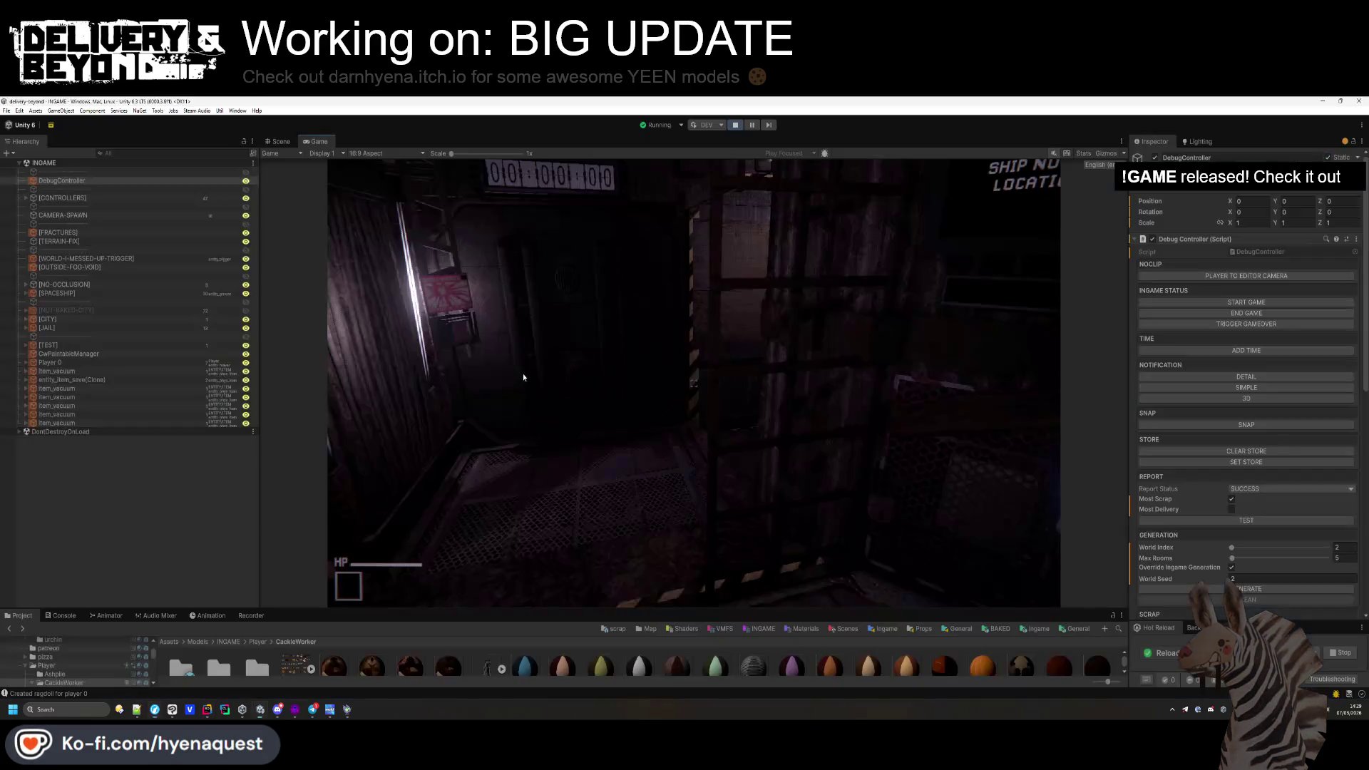
left_click(523, 376)
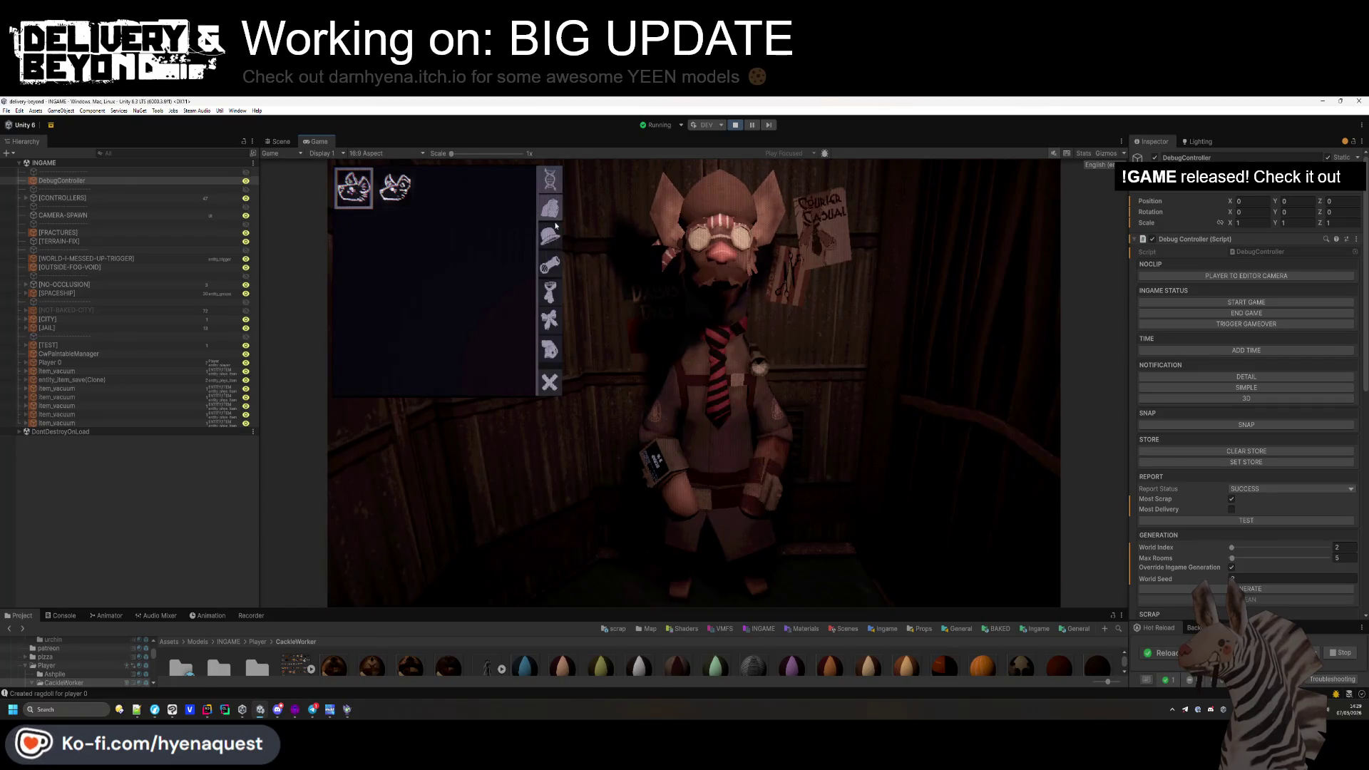
Equip the pink and teal tie from the in-game tie options and enlarge the Project area.
left_click(550, 292)
left_click(476, 204)
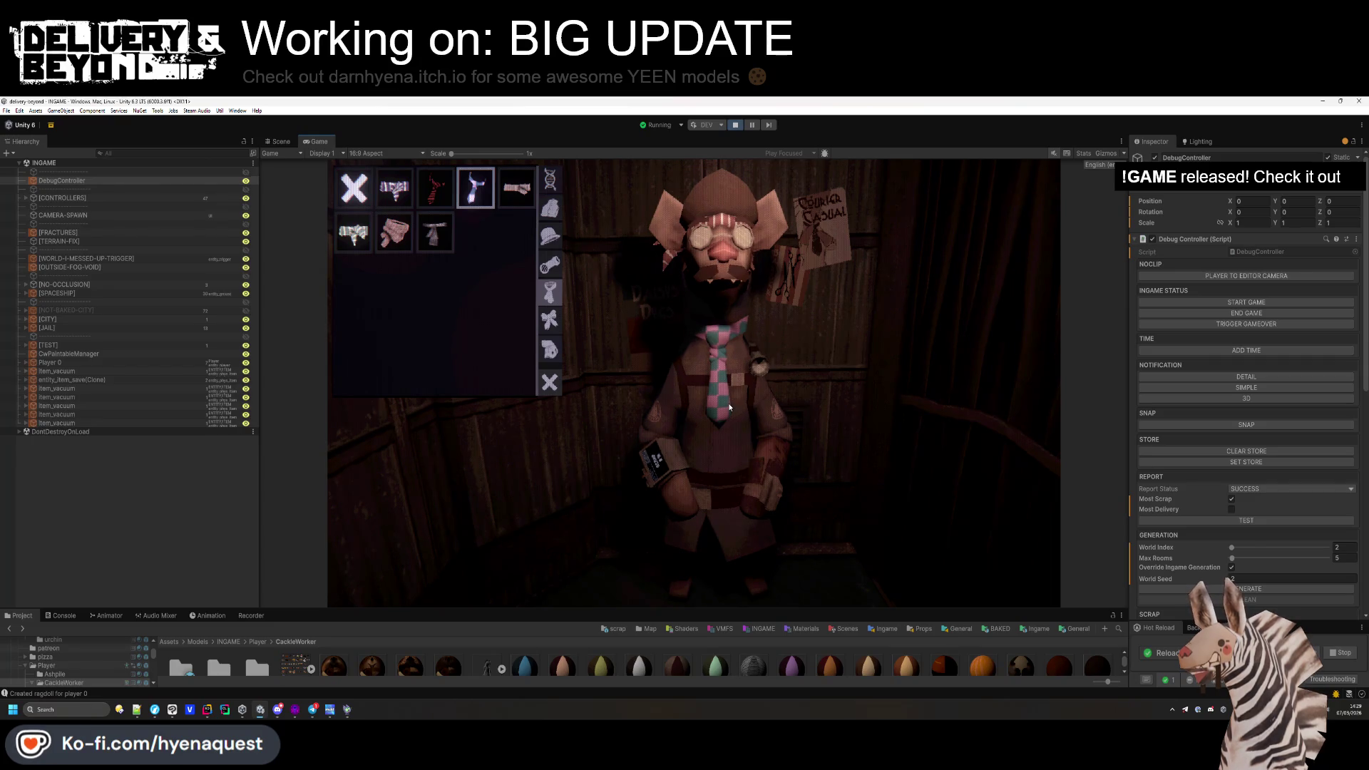
left_click_drag(522, 610, 523, 510)
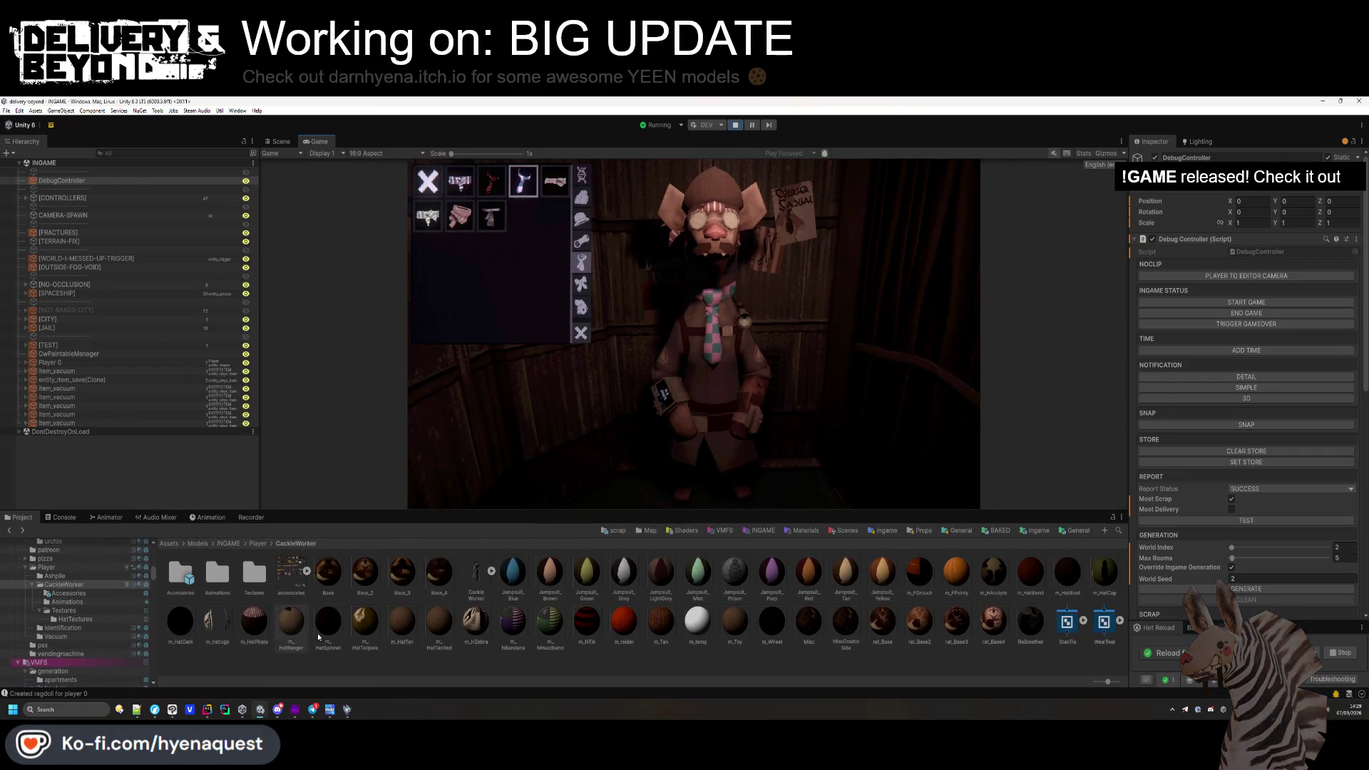
scroll(1083, 621, "up", 1)
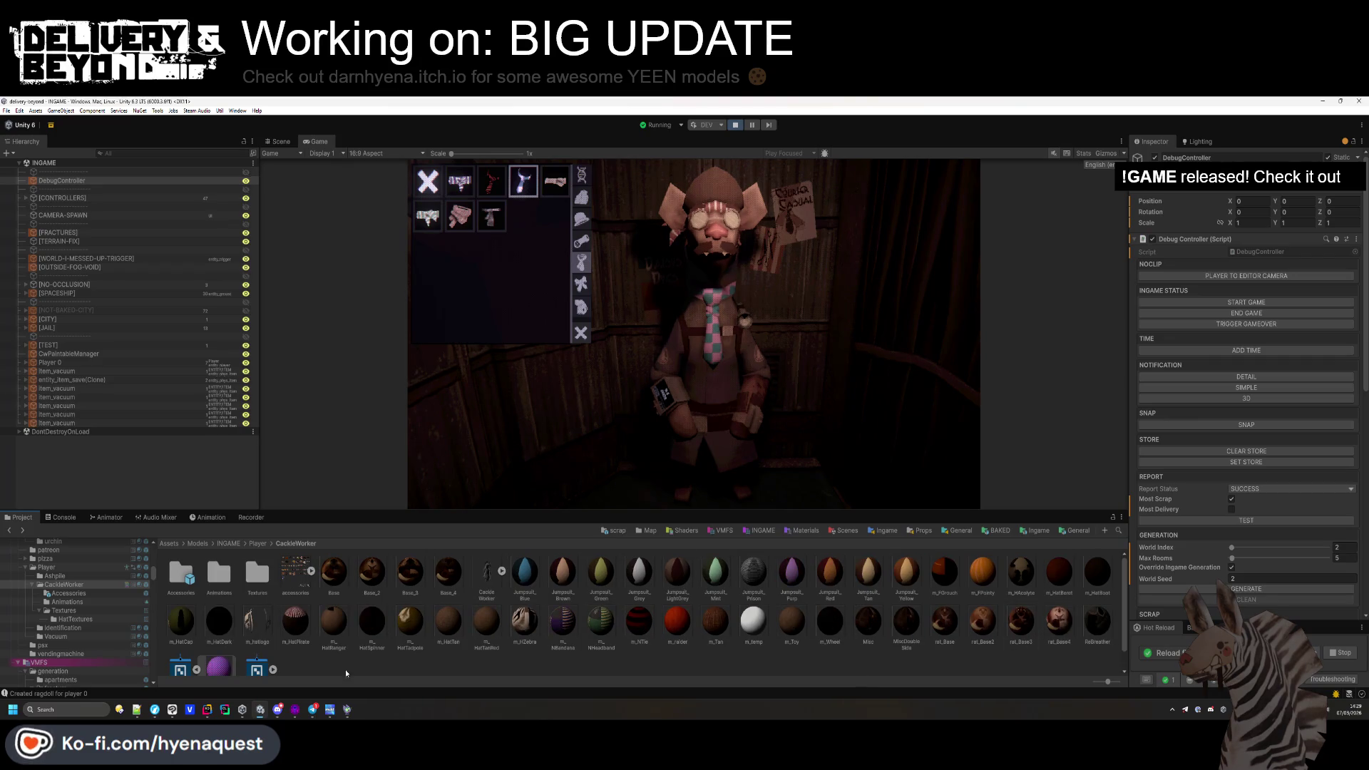
Open the StanTie shader graph and dock it beside the Game view.
scroll(200, 675, "down", 1)
left_click(178, 656)
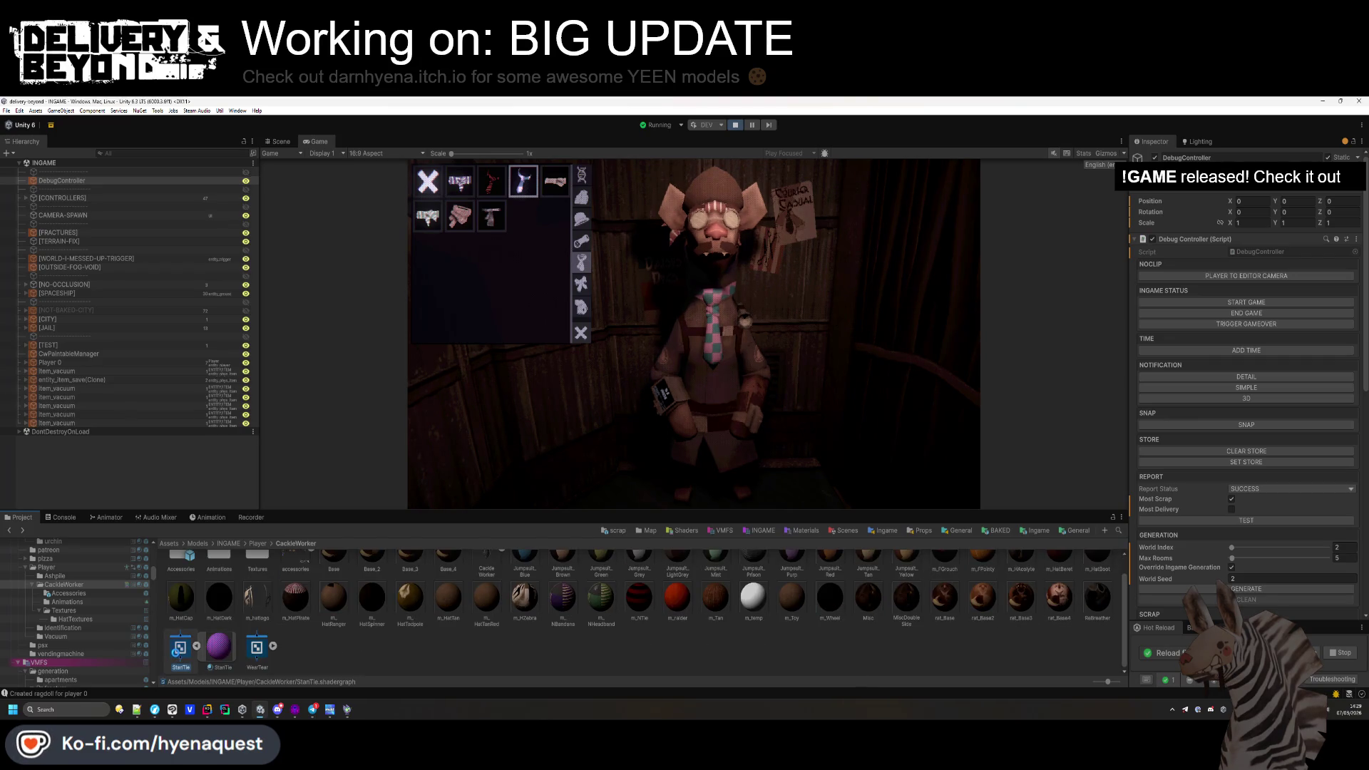
double_click(178, 655)
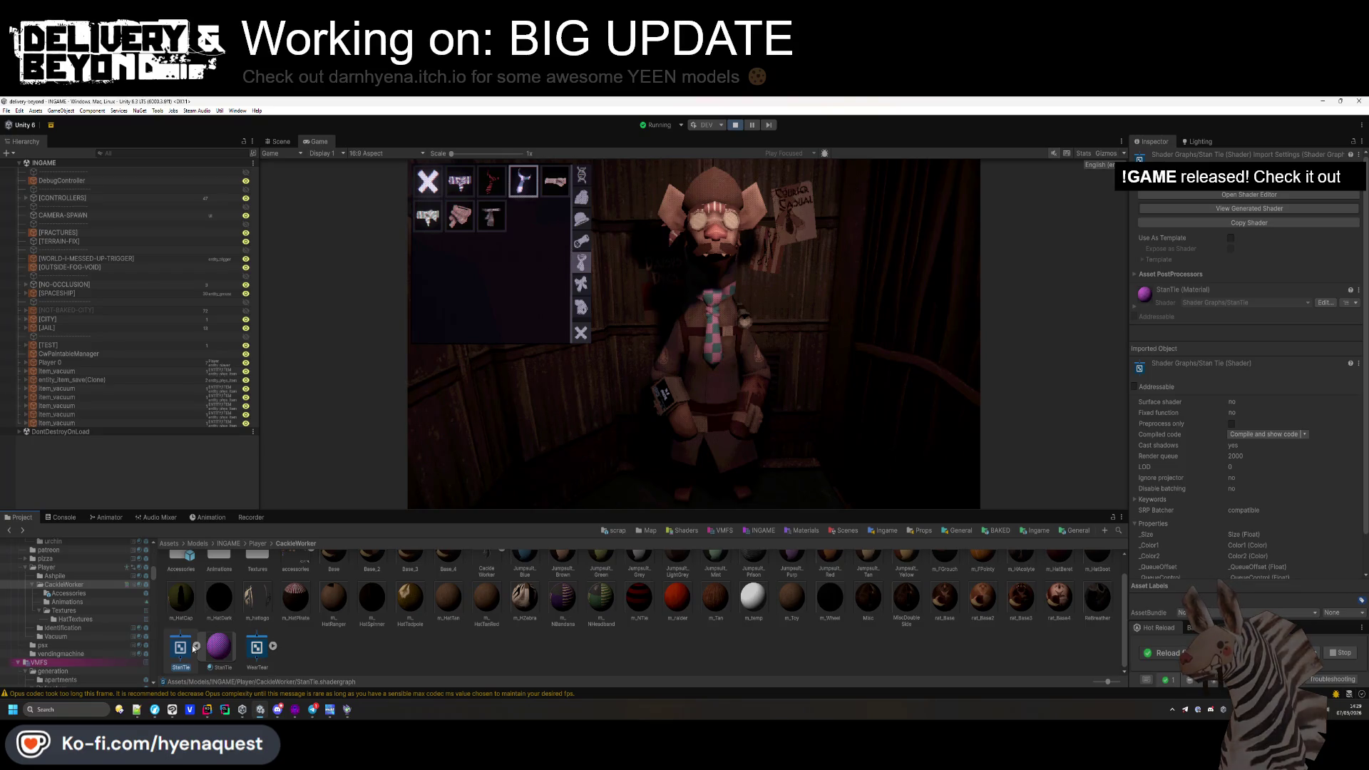
double_click(182, 646)
left_click_drag(952, 350, 1007, 383)
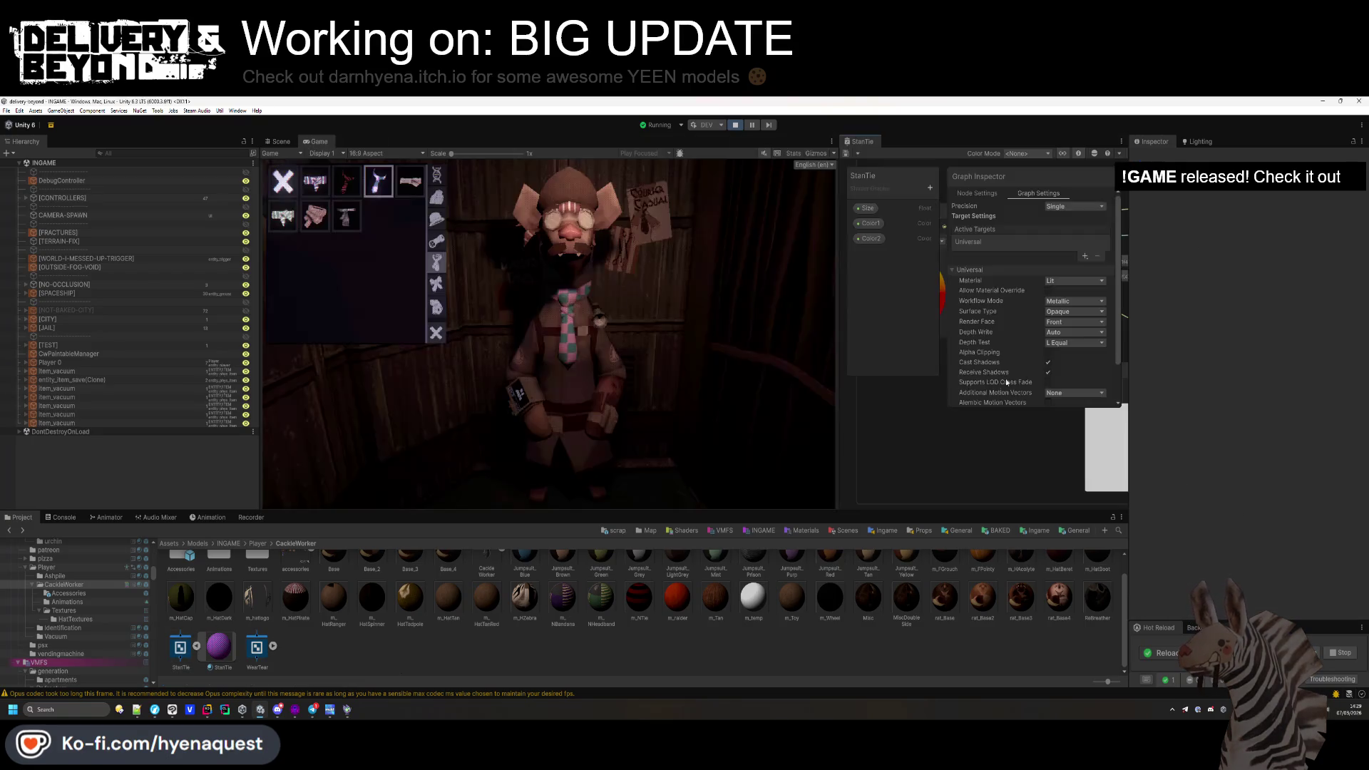
scroll(1026, 371, "down", 2)
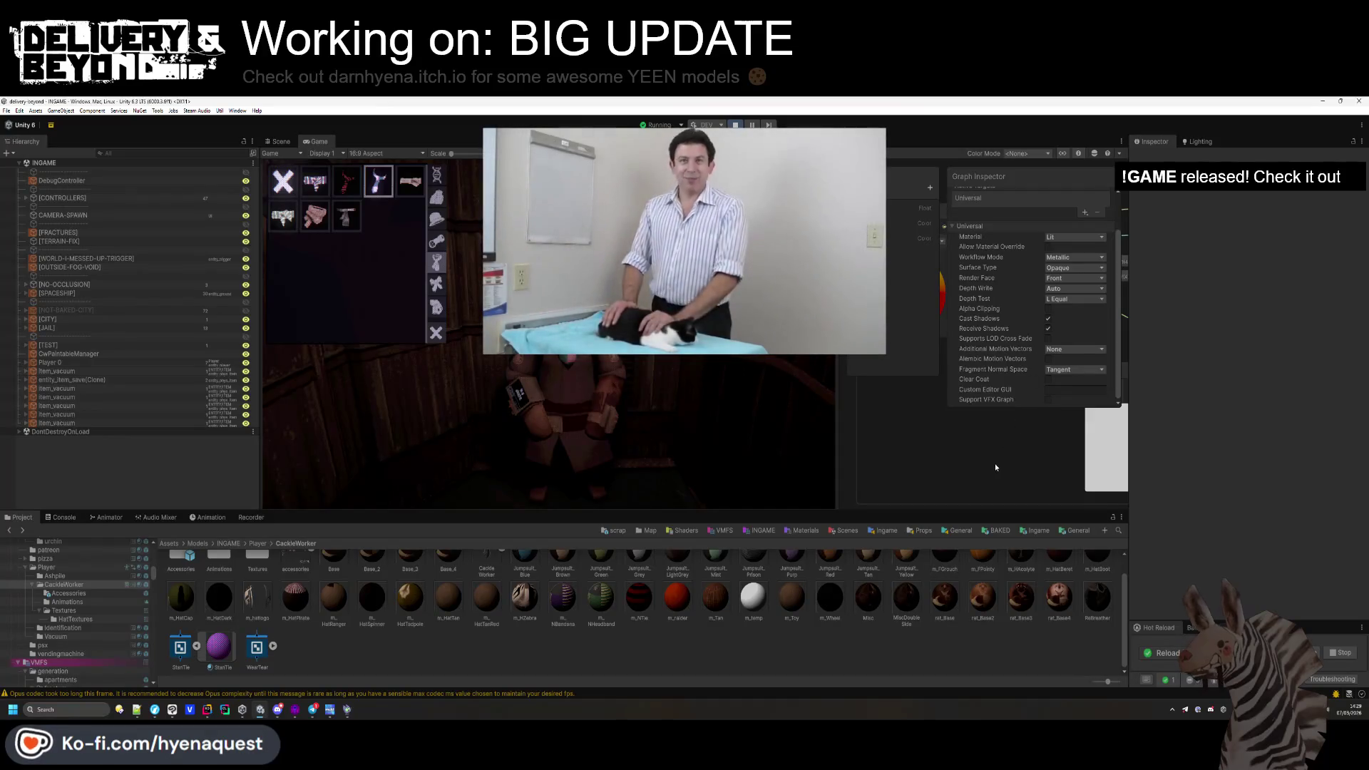
Set Color1's default to saturated magenta and Color2's to pure blue, then close the graph.
left_click(870, 223)
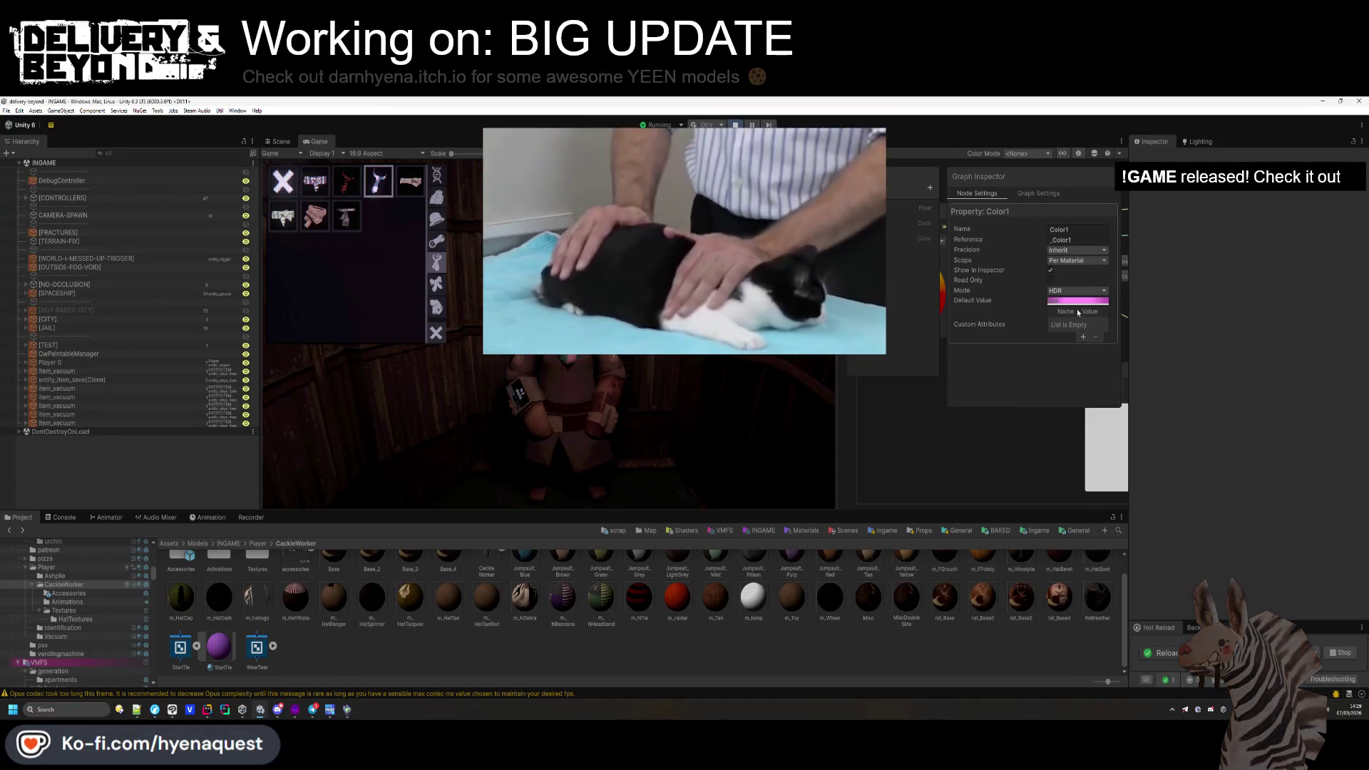
left_click(1059, 300)
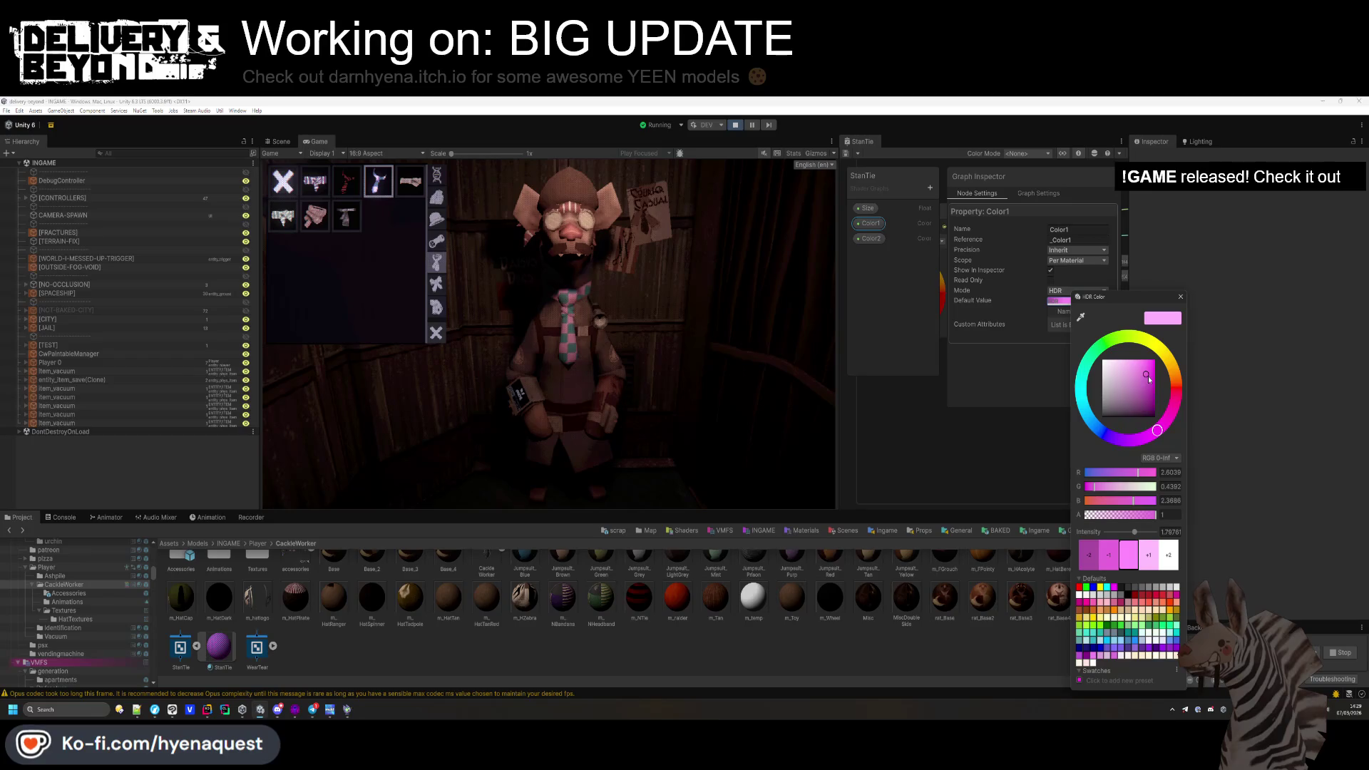
left_click_drag(1148, 377, 1159, 350)
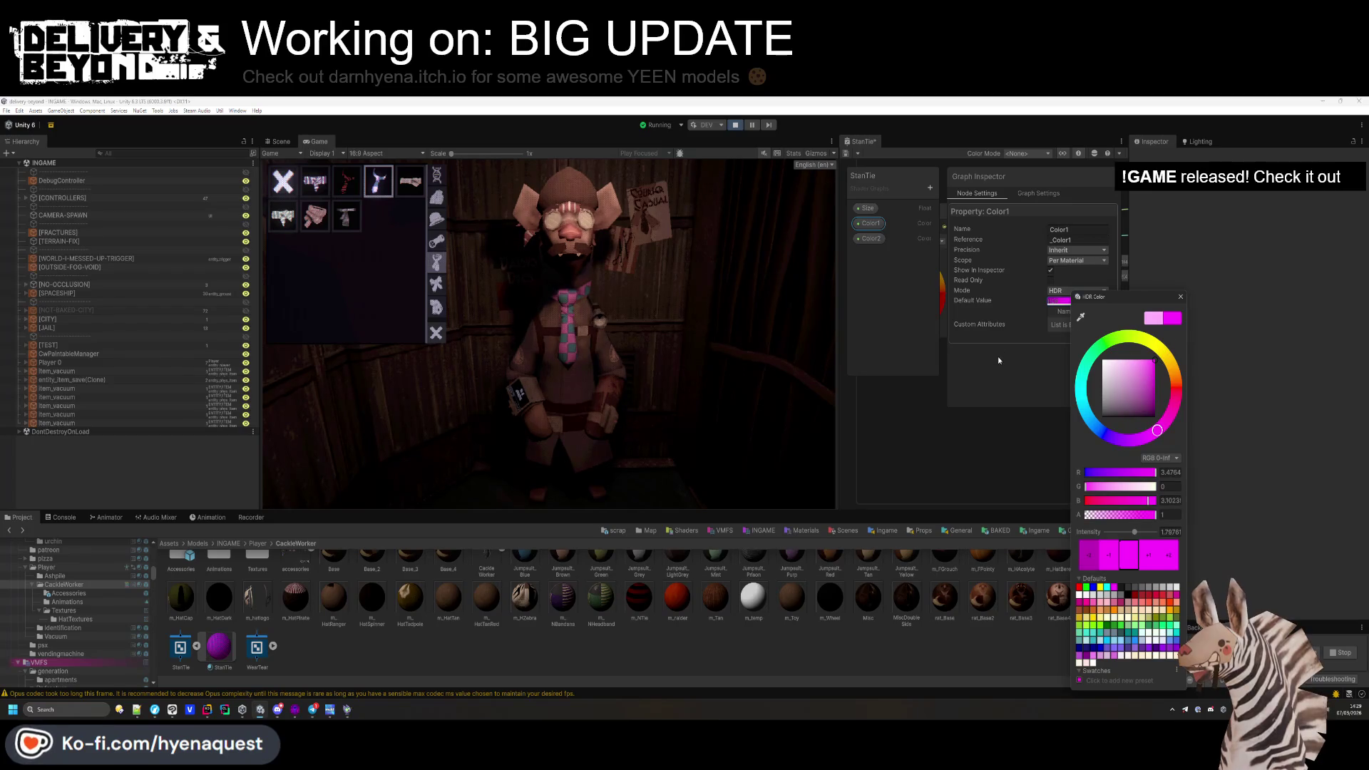
left_click(870, 238)
left_click(1073, 303)
left_click_drag(1088, 415, 1107, 431)
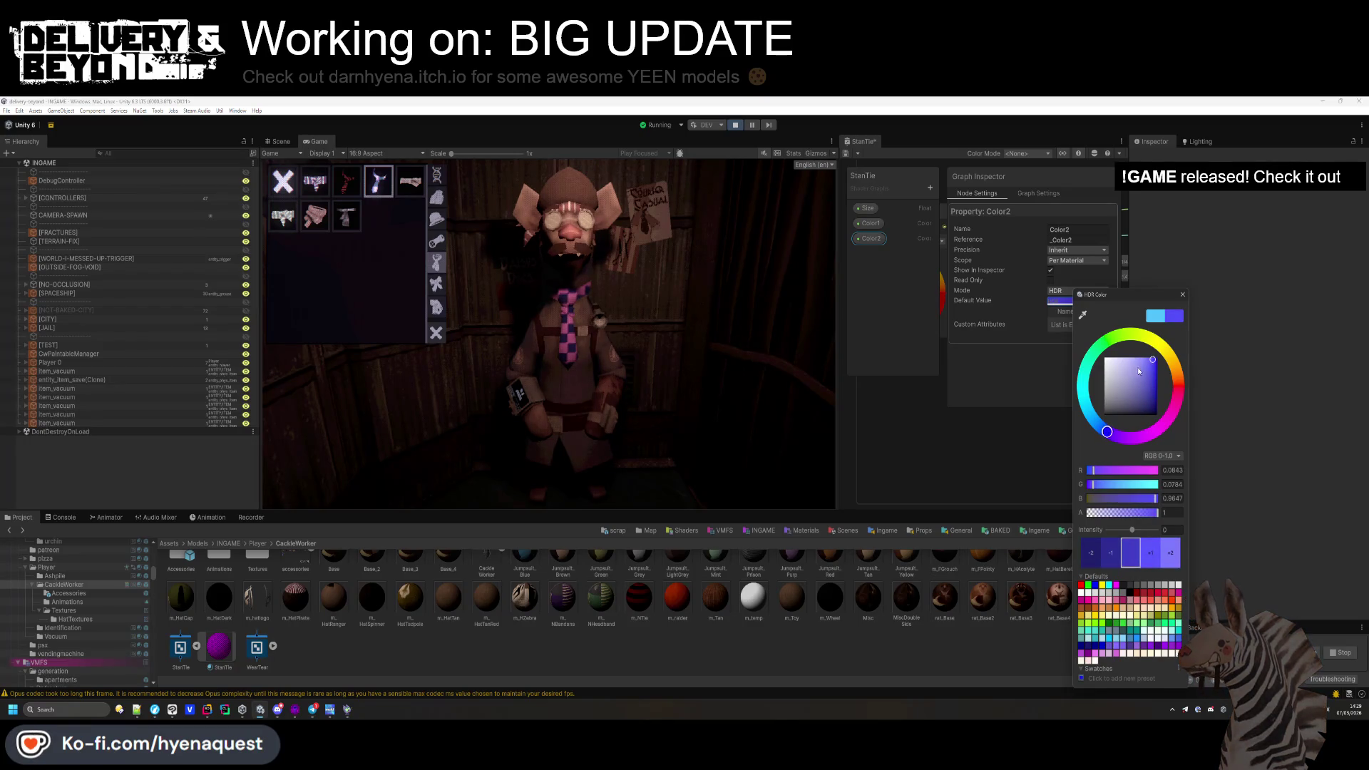
left_click_drag(1152, 362, 1156, 358)
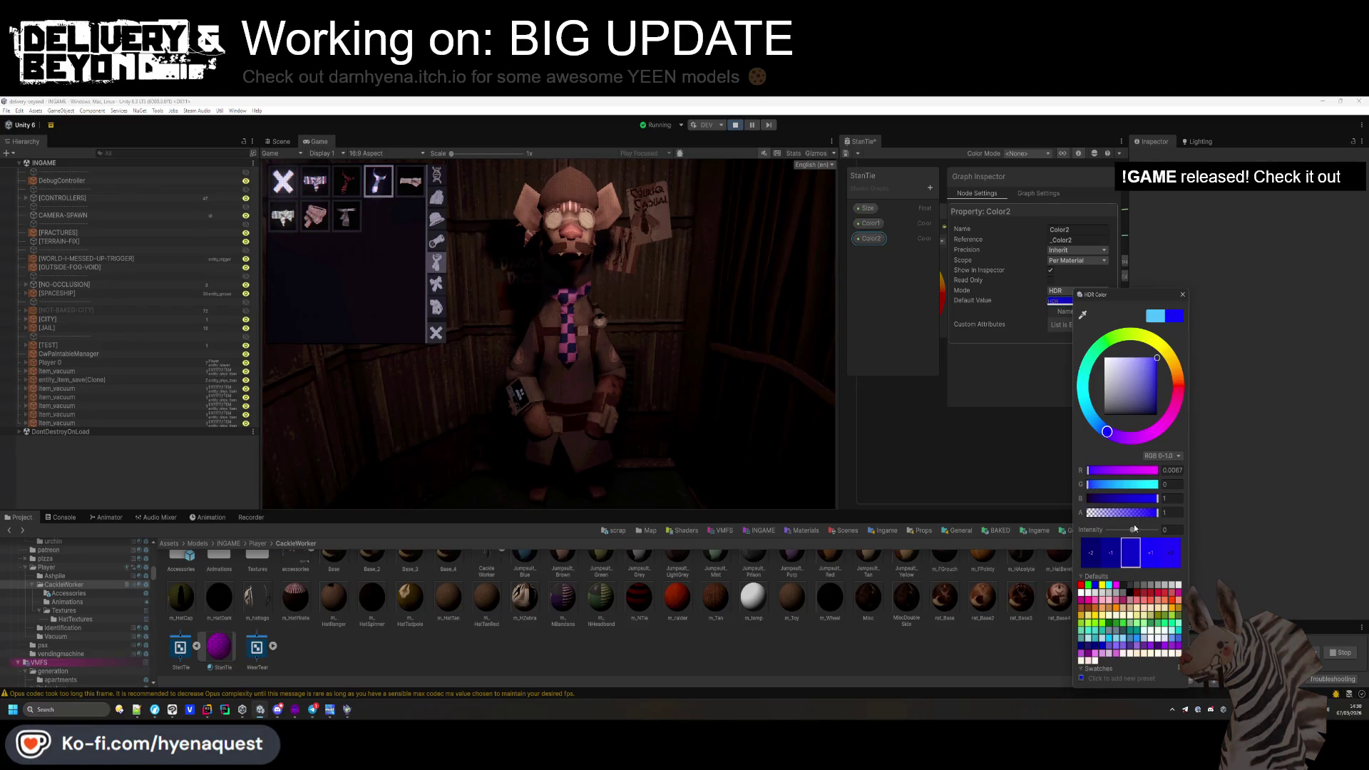
left_click(771, 358)
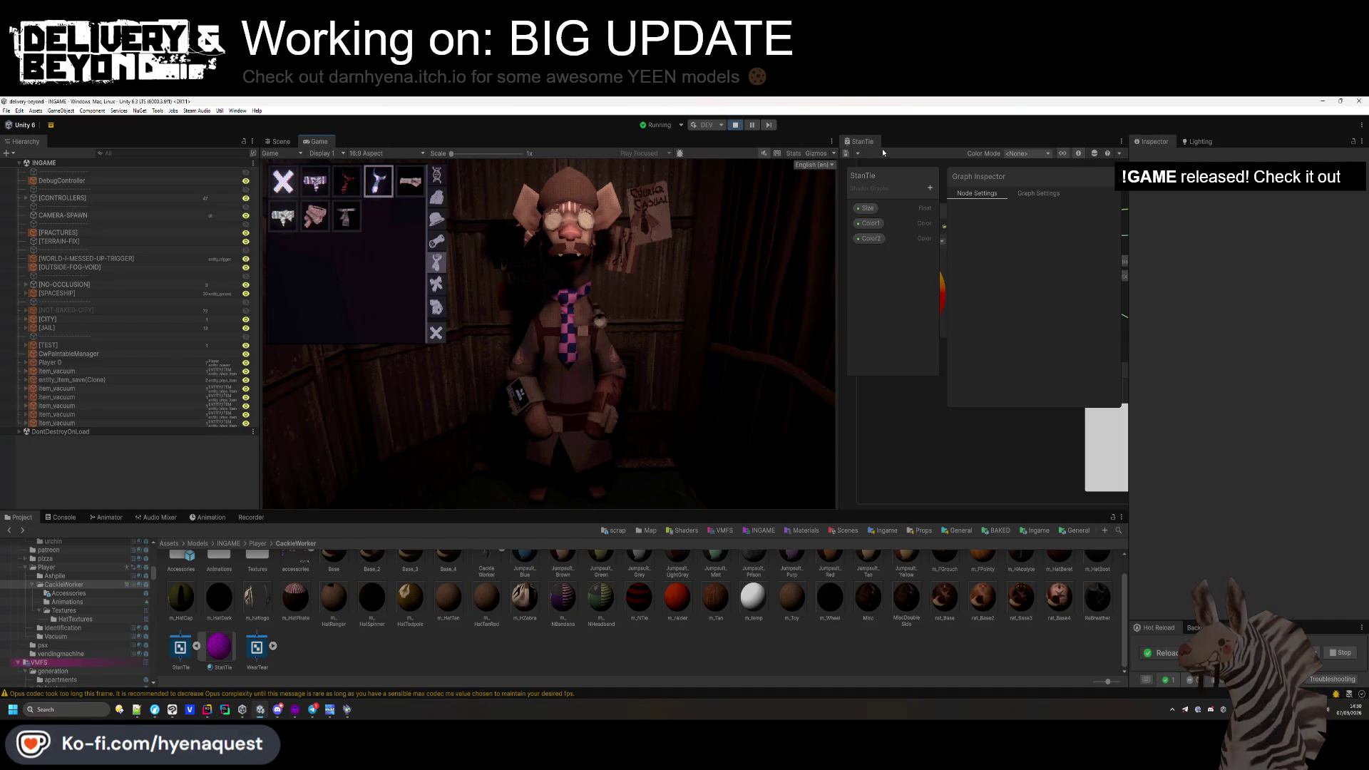
key("ctrl+w")
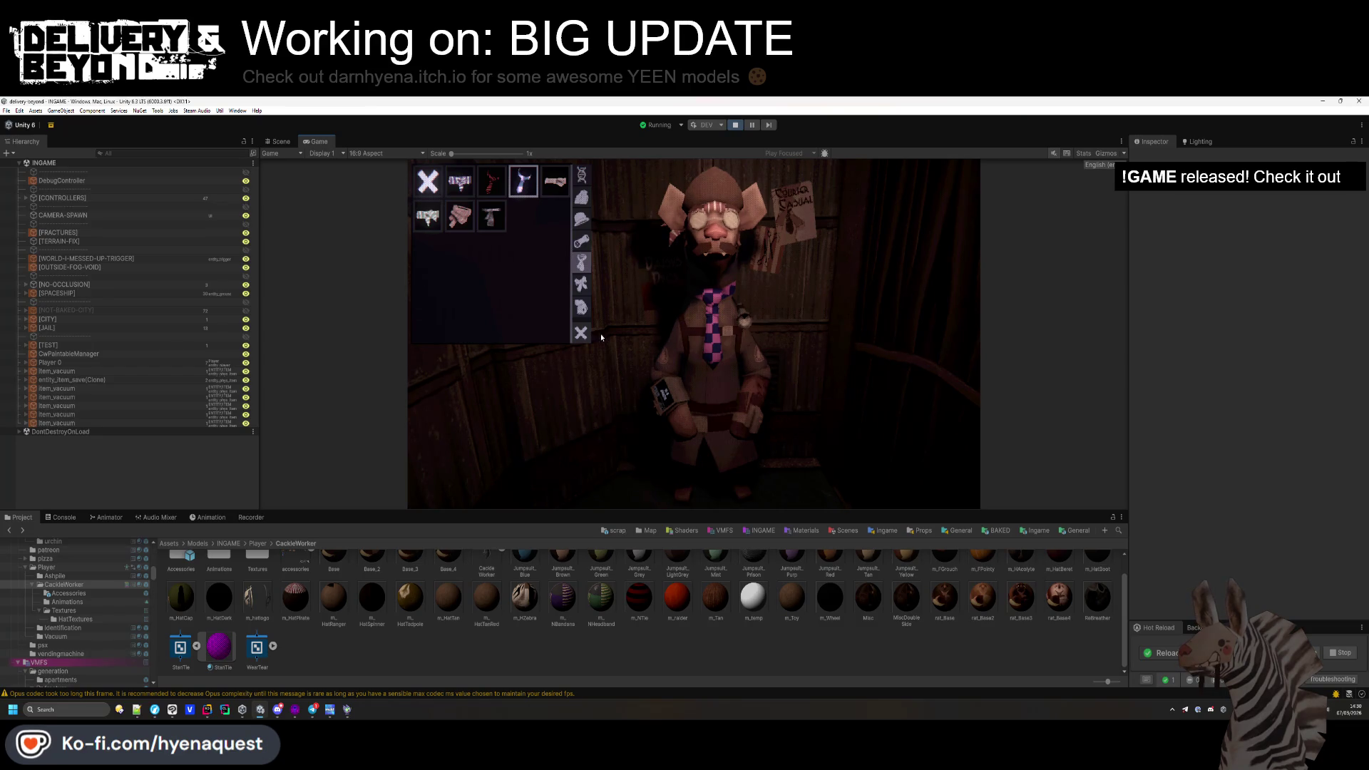
Step through the in-game customization categories to reach Hats.
left_click(581, 287)
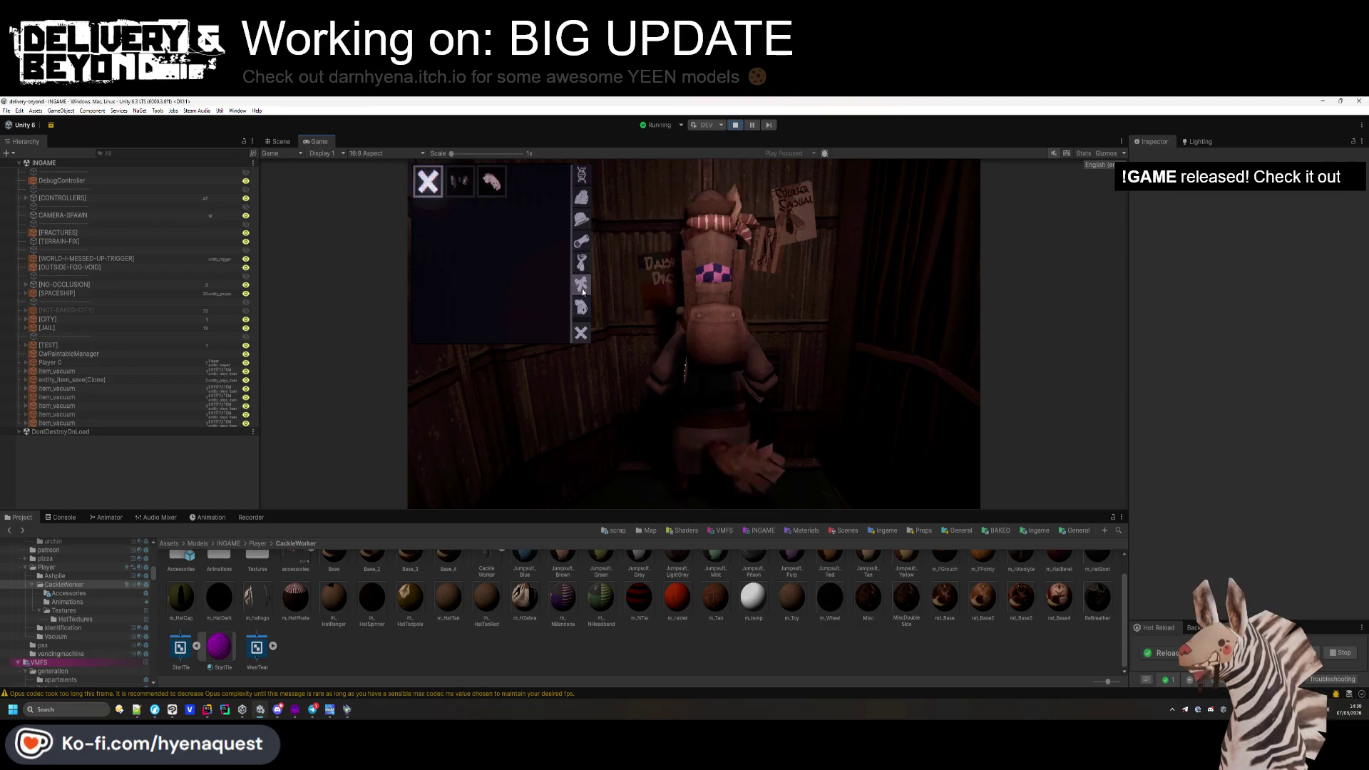
left_click(581, 262)
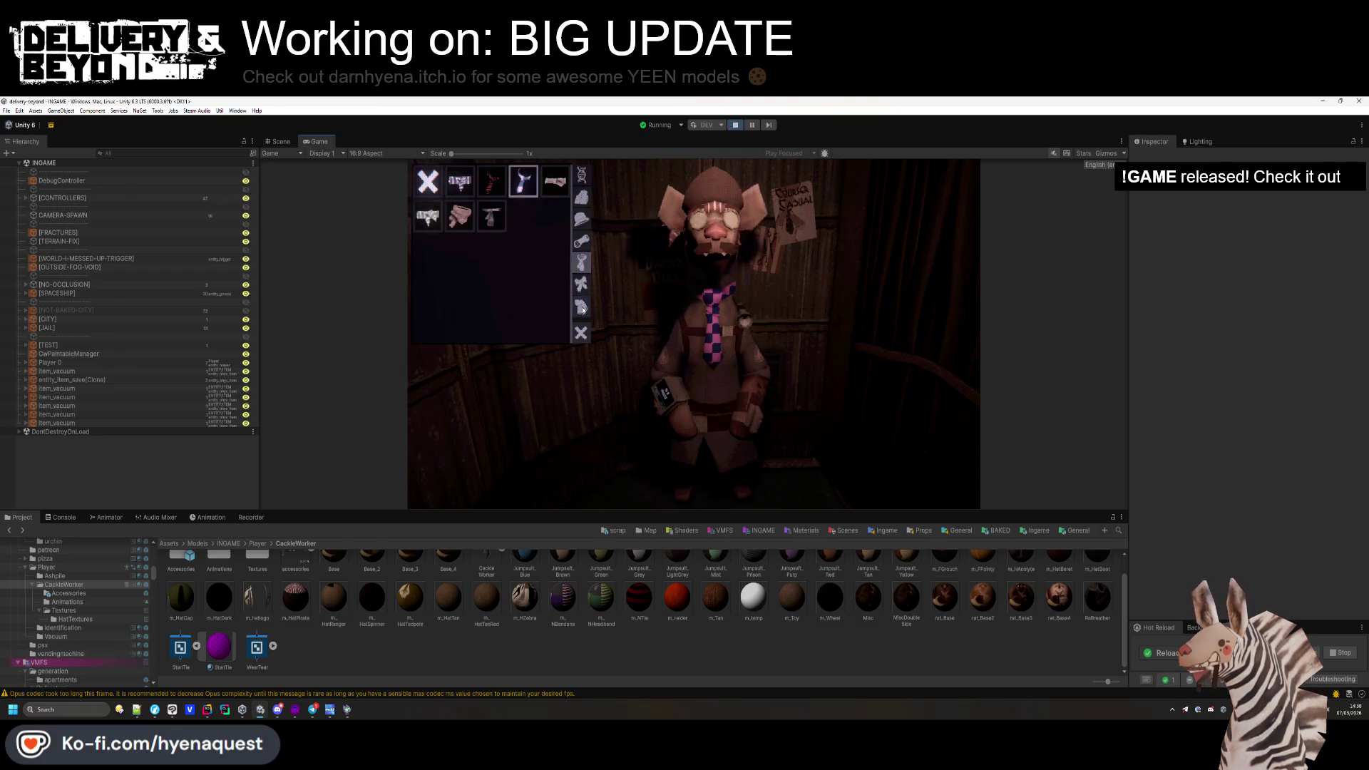
left_click(581, 241)
left_click(578, 191)
left_click(581, 218)
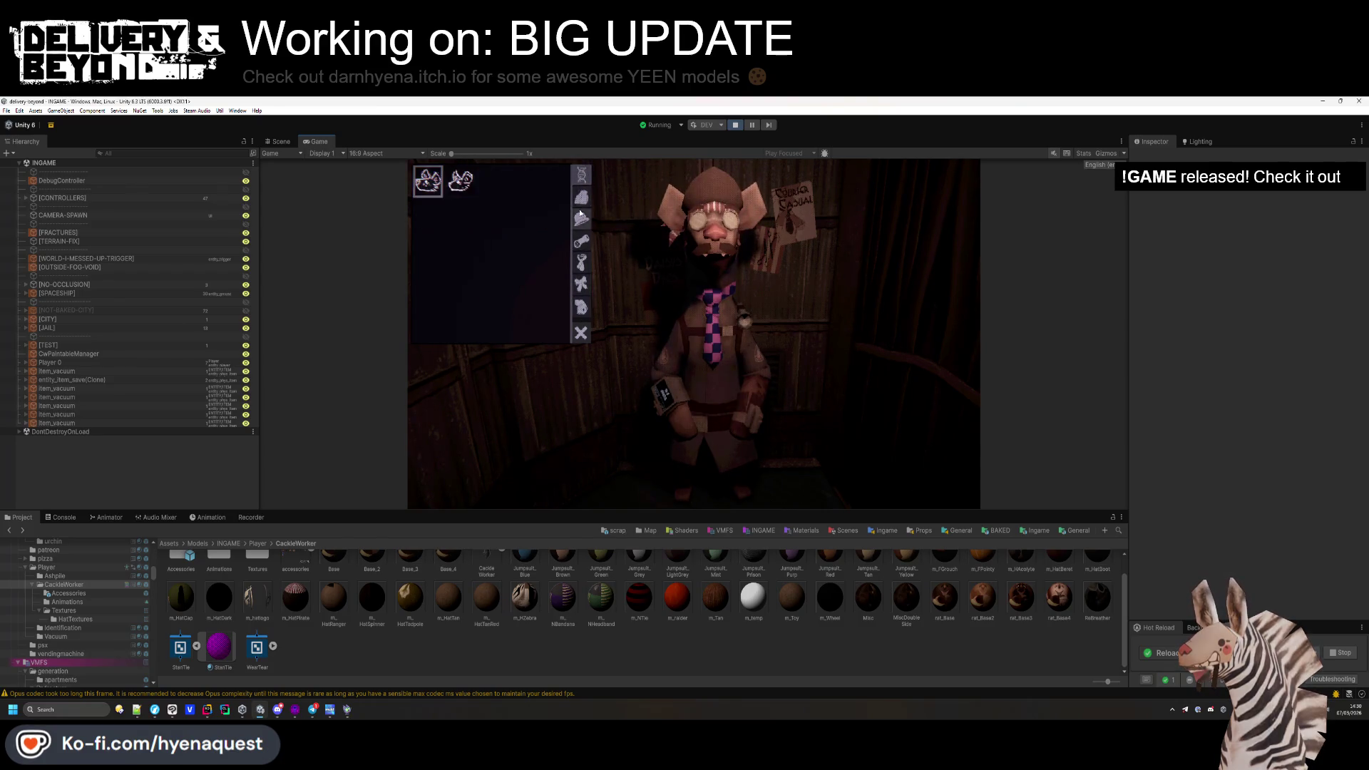
Try several hats, settle on the dark beanie, and jump back to the Ingame templates folder.
left_click(548, 228)
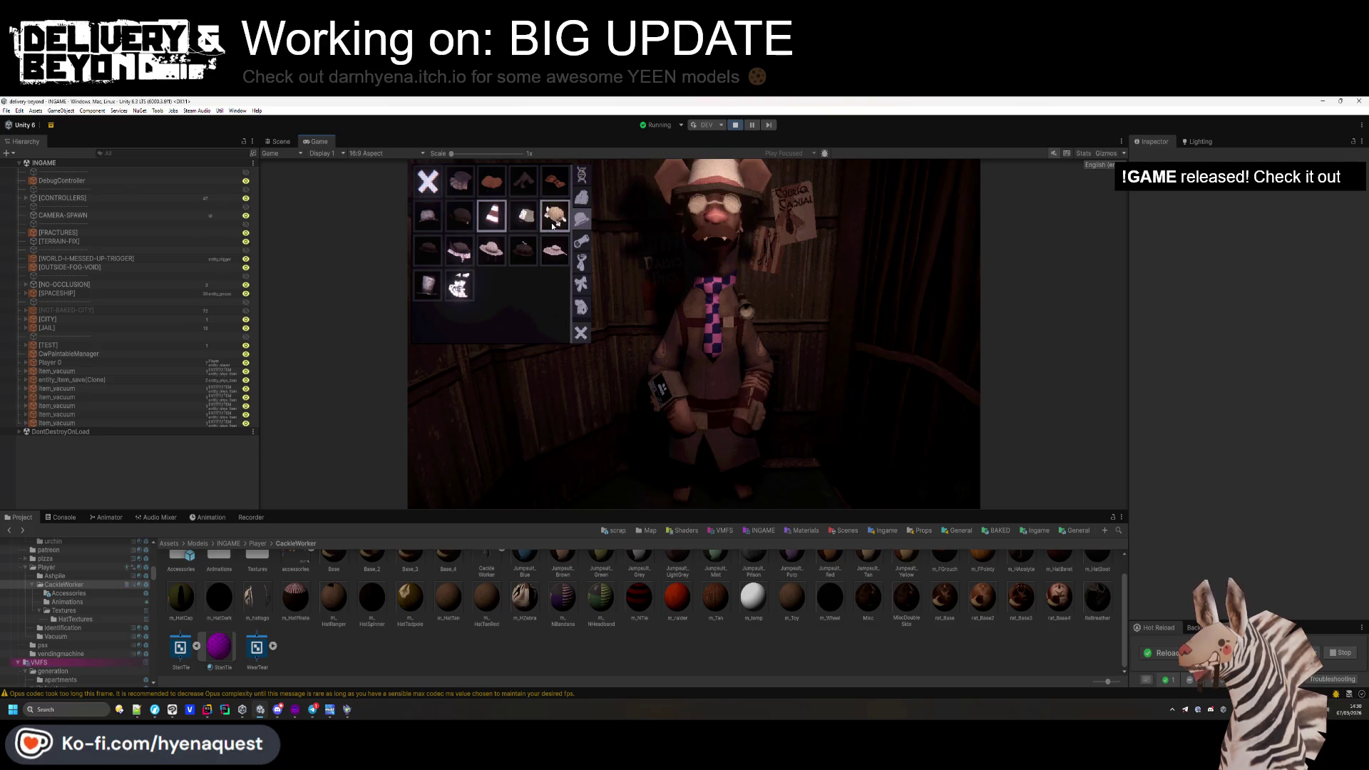
left_click(552, 227)
left_click(491, 250)
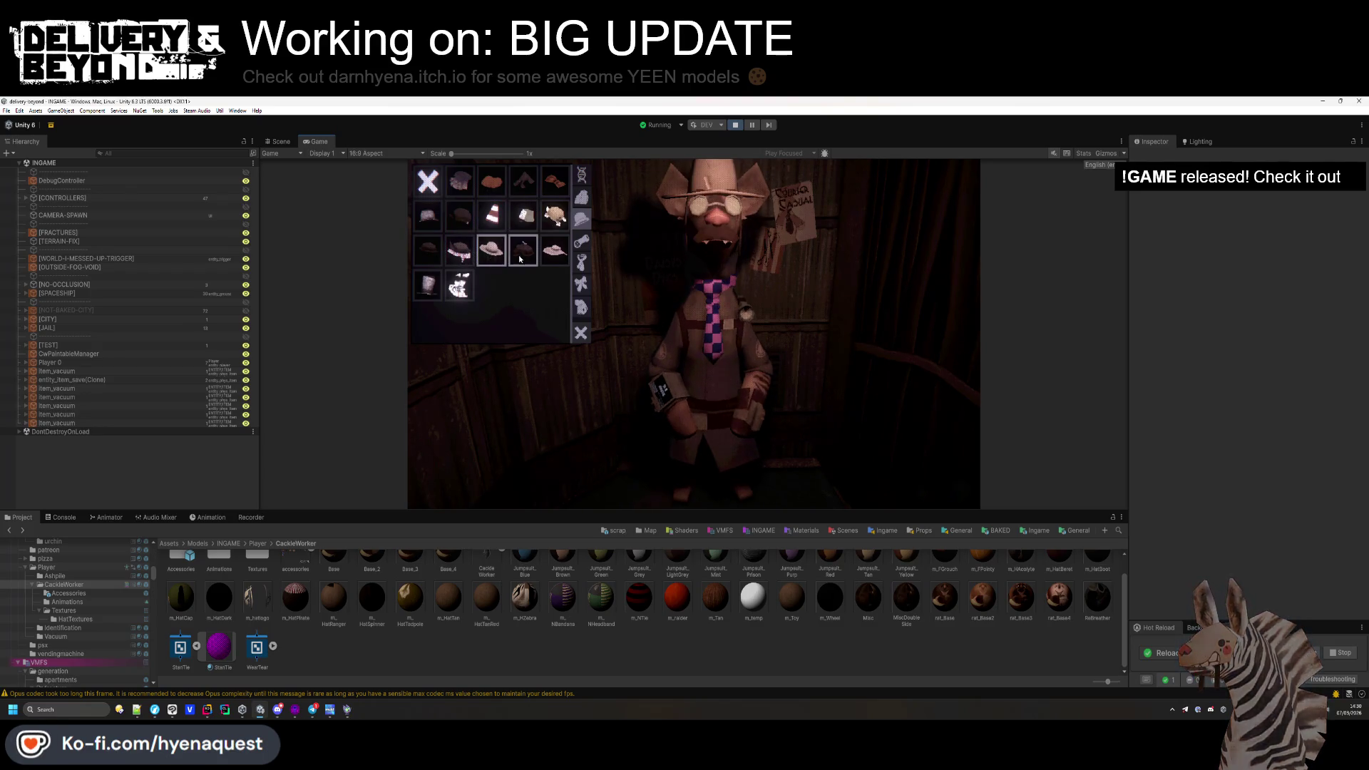
left_click(521, 258)
left_click(492, 251)
left_click(522, 254)
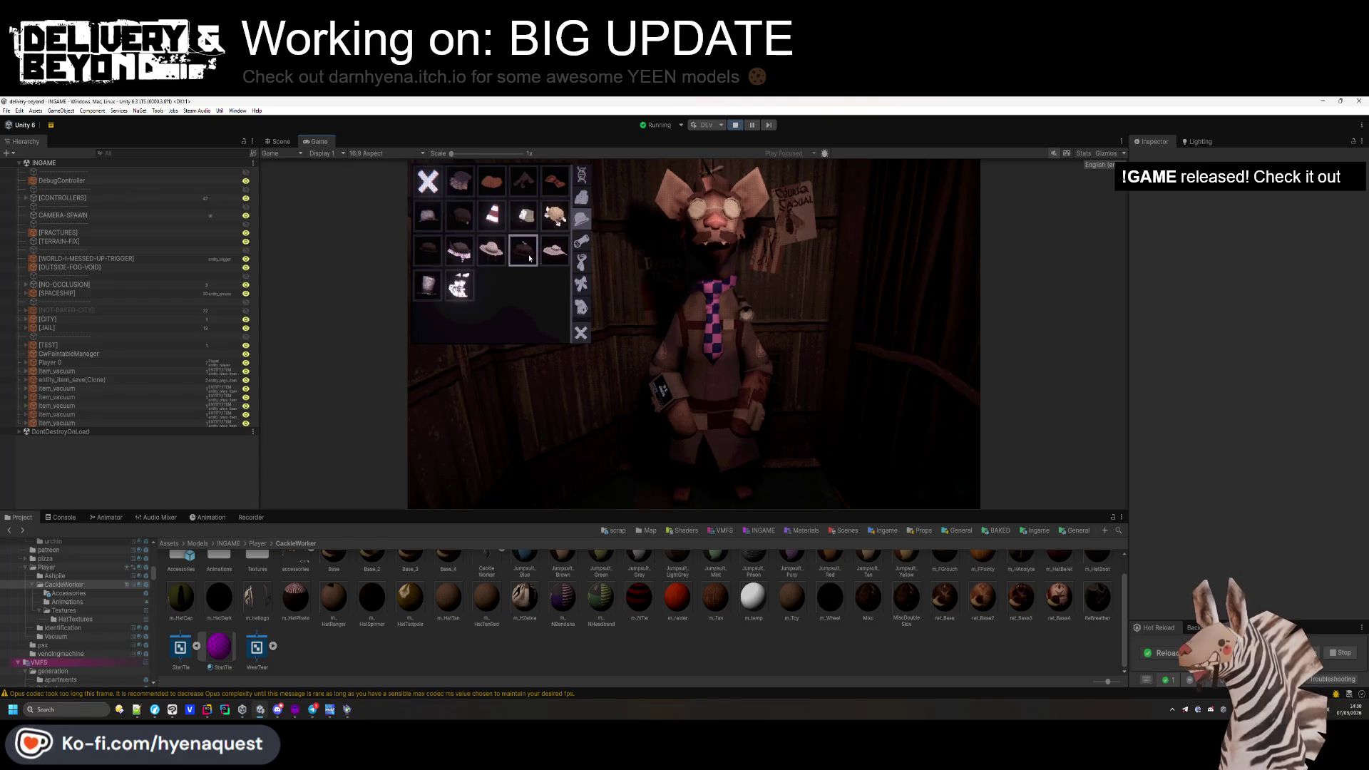
key("alt+Left")
key("alt+Left")
key("alt+Left")
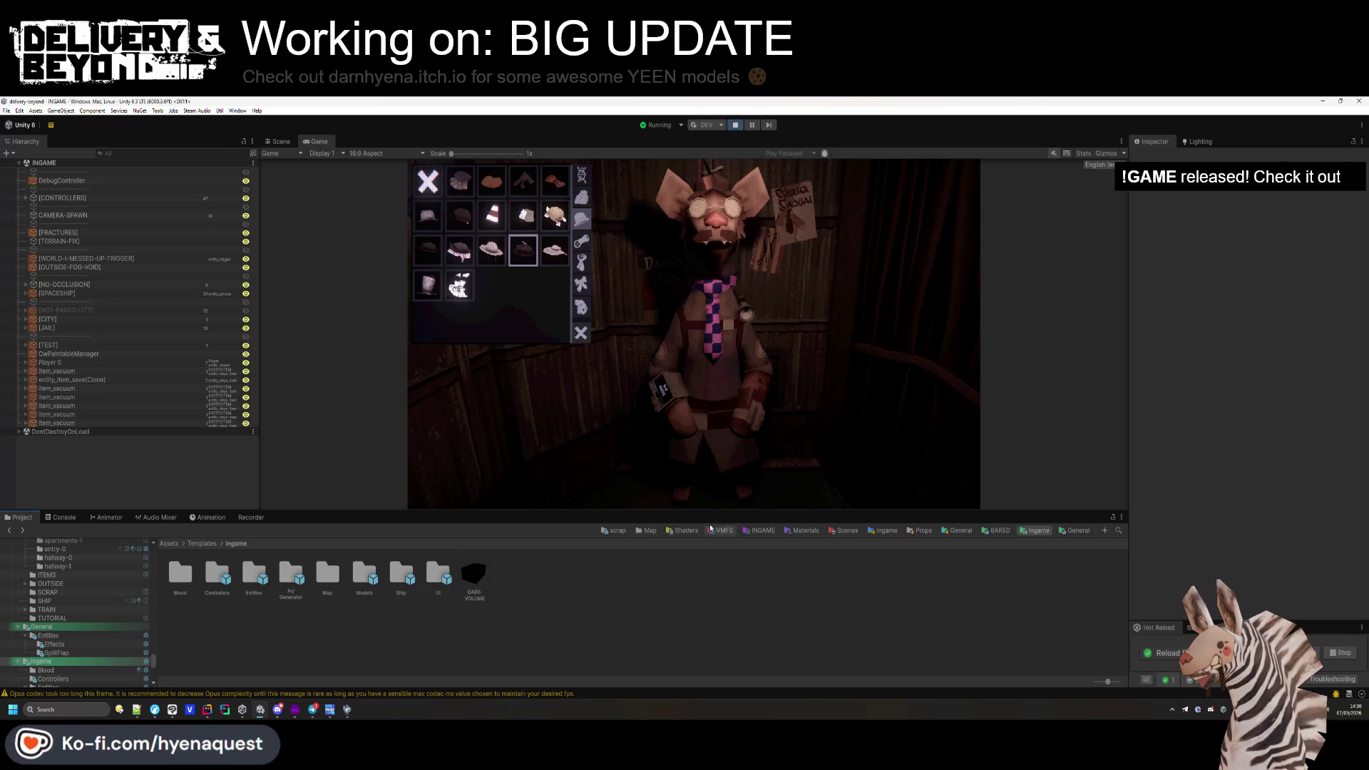
Go back through Assets/Data to Assets/Resources and open the Accessories folder.
key("alt+Left")
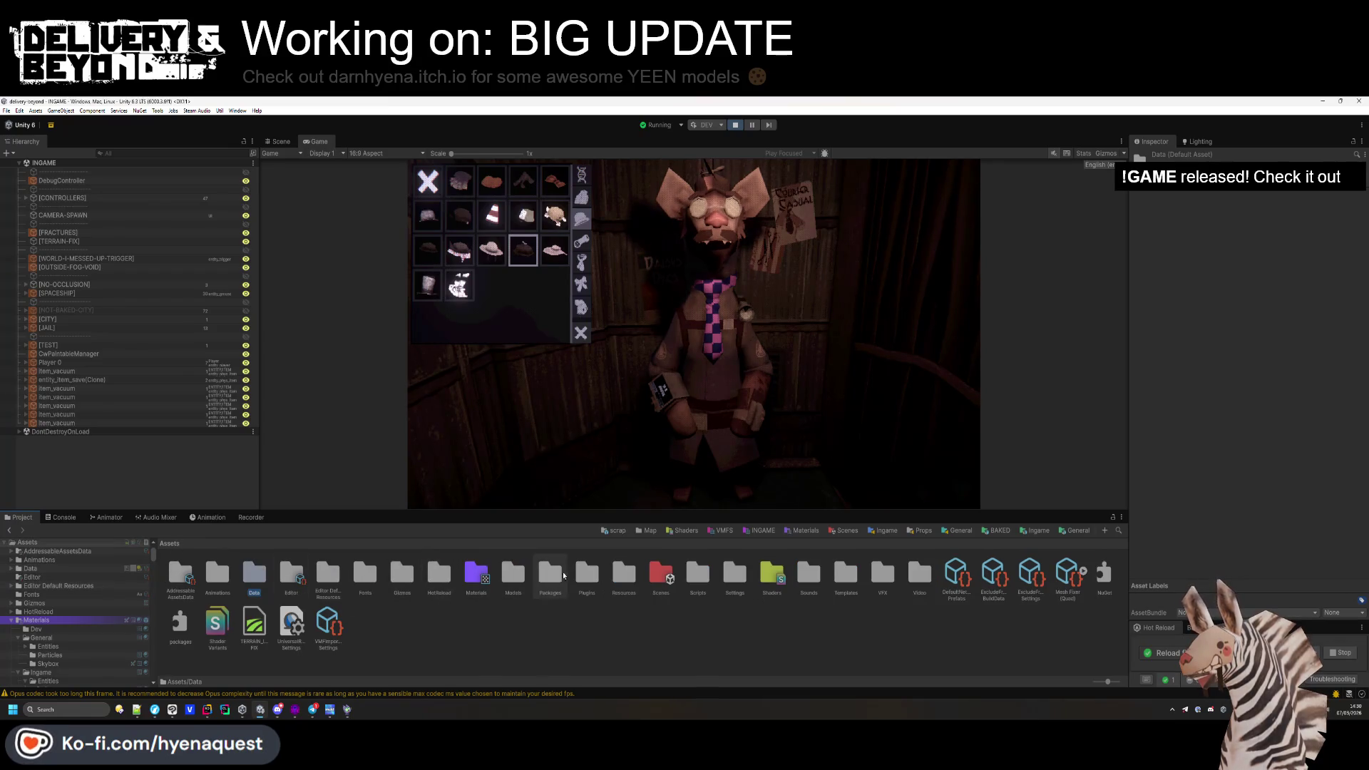
key("alt+Left")
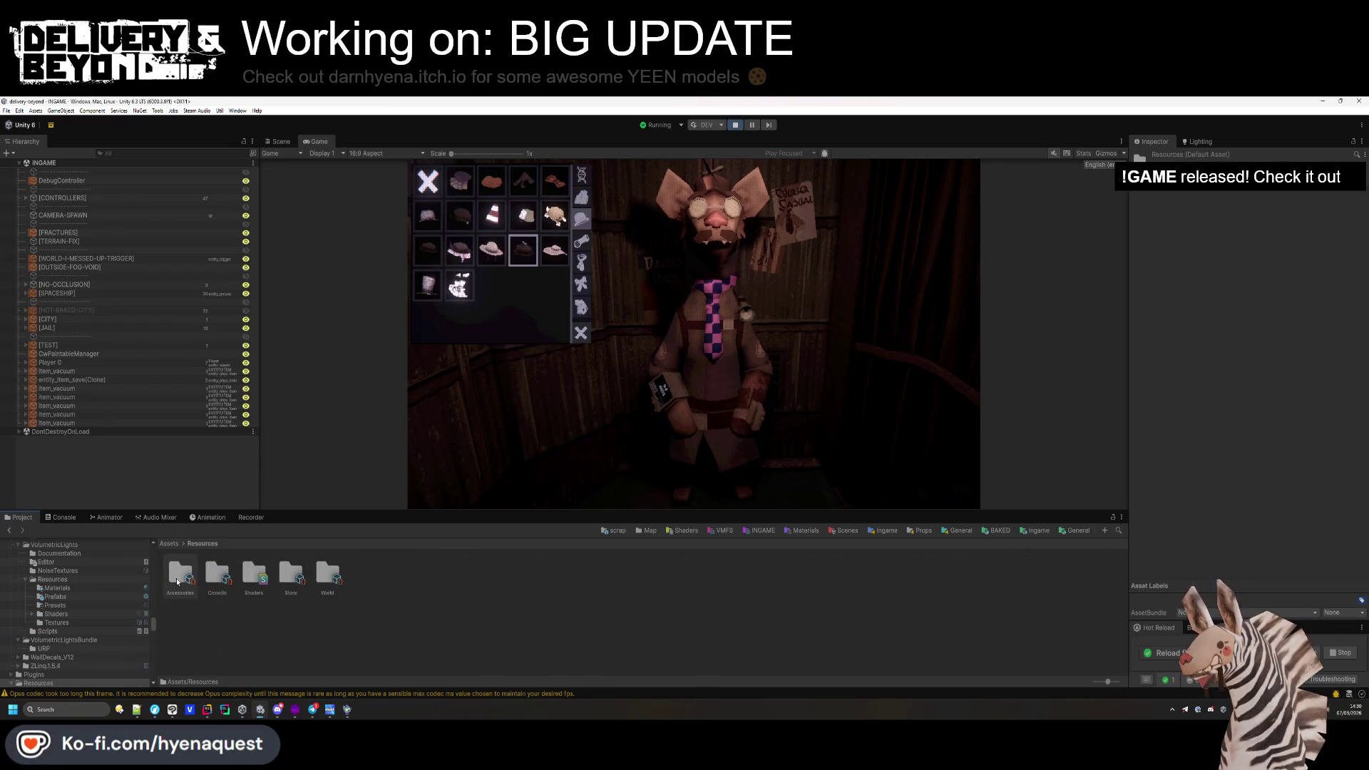
double_click(188, 575)
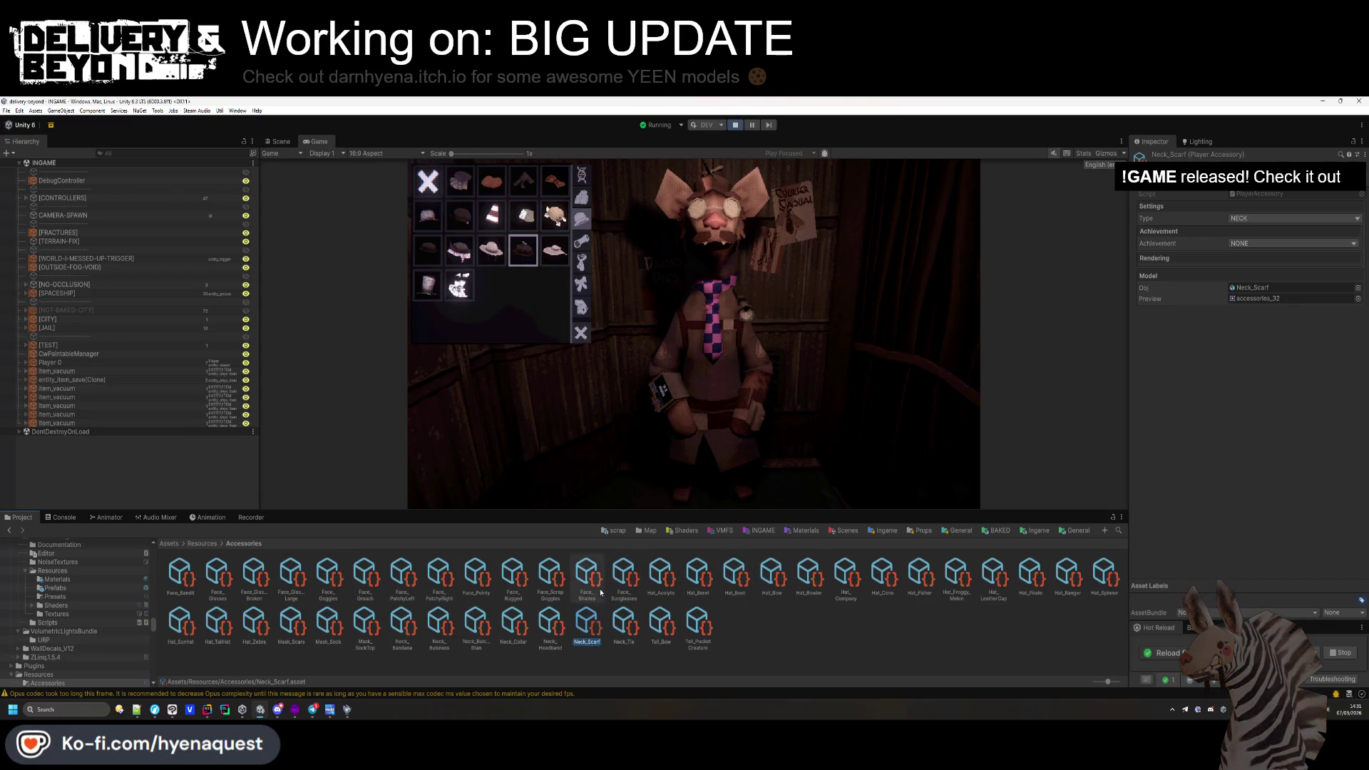
Try the sun hat in game and turn on Hide Hair for Hat_Sunhat.
left_click(1102, 582)
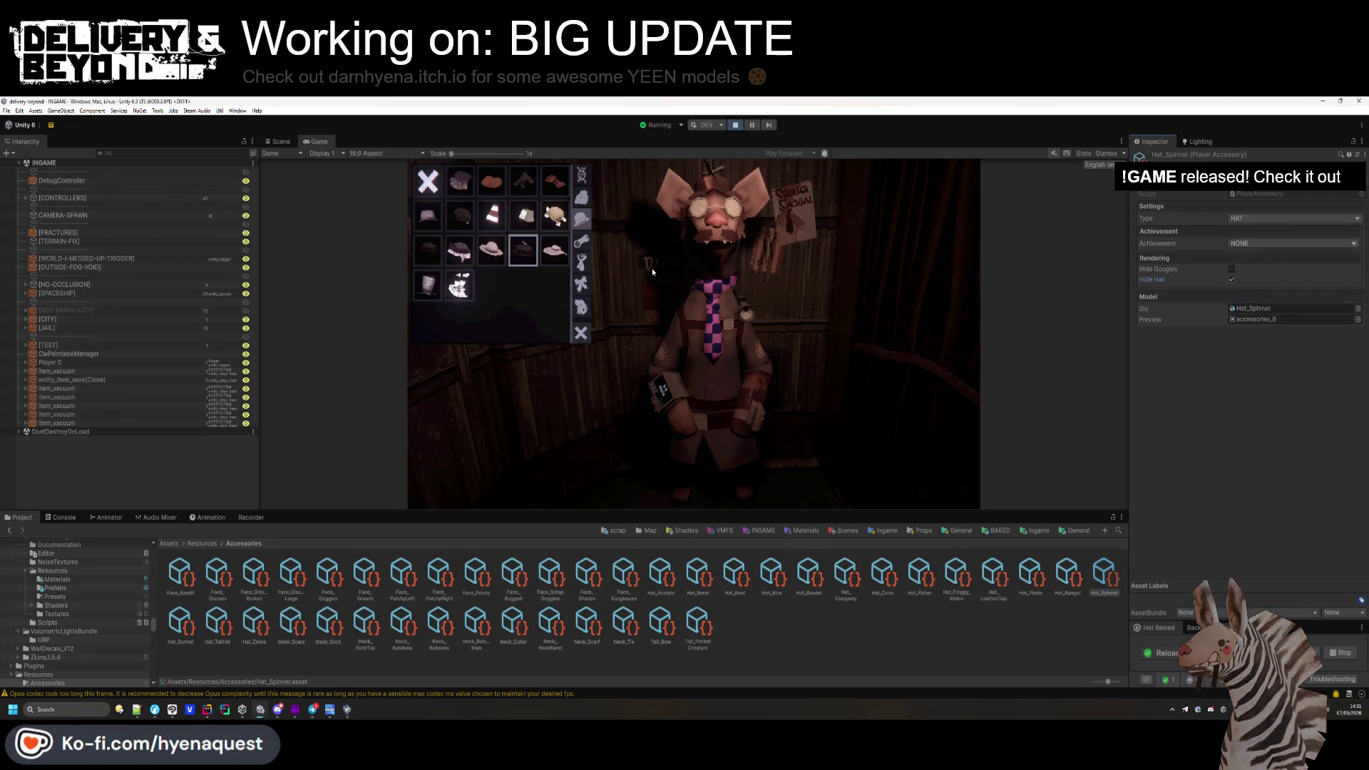
left_click(526, 250)
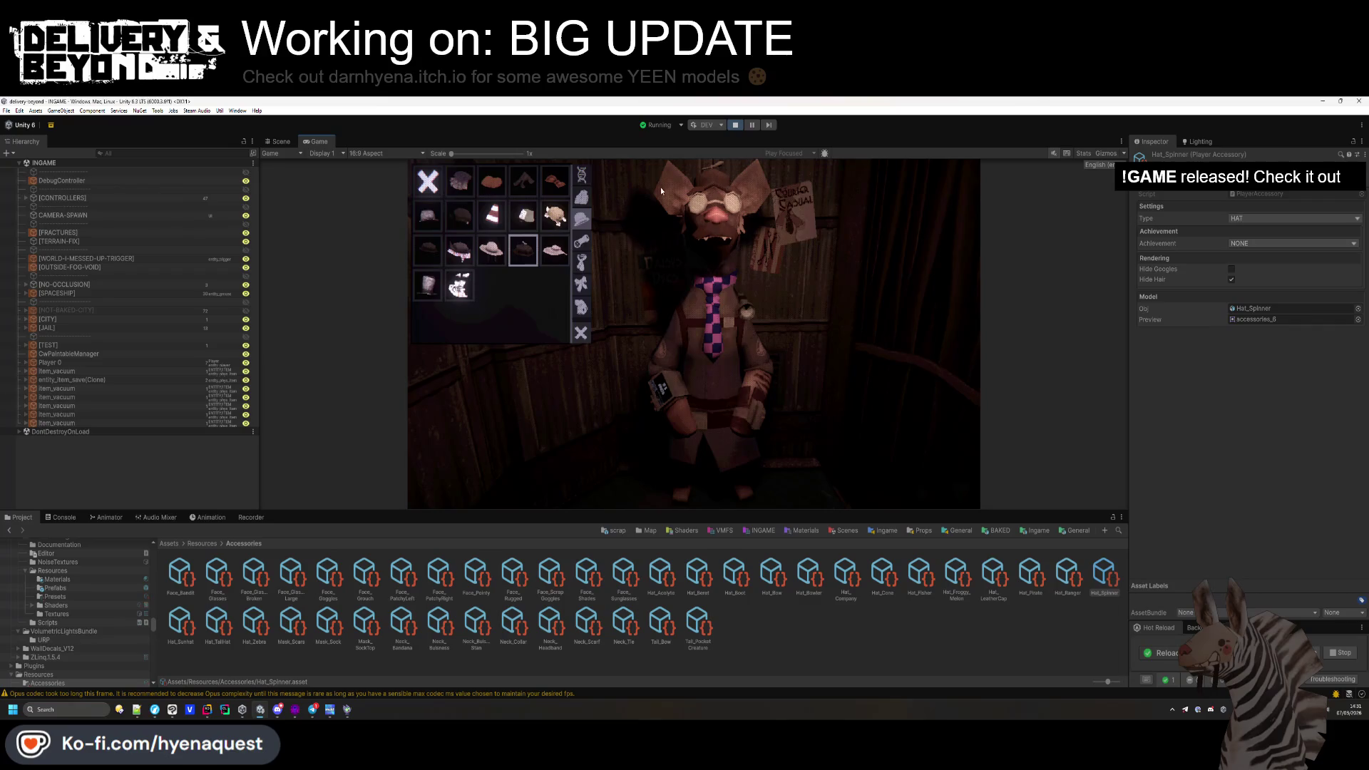
left_click(547, 256)
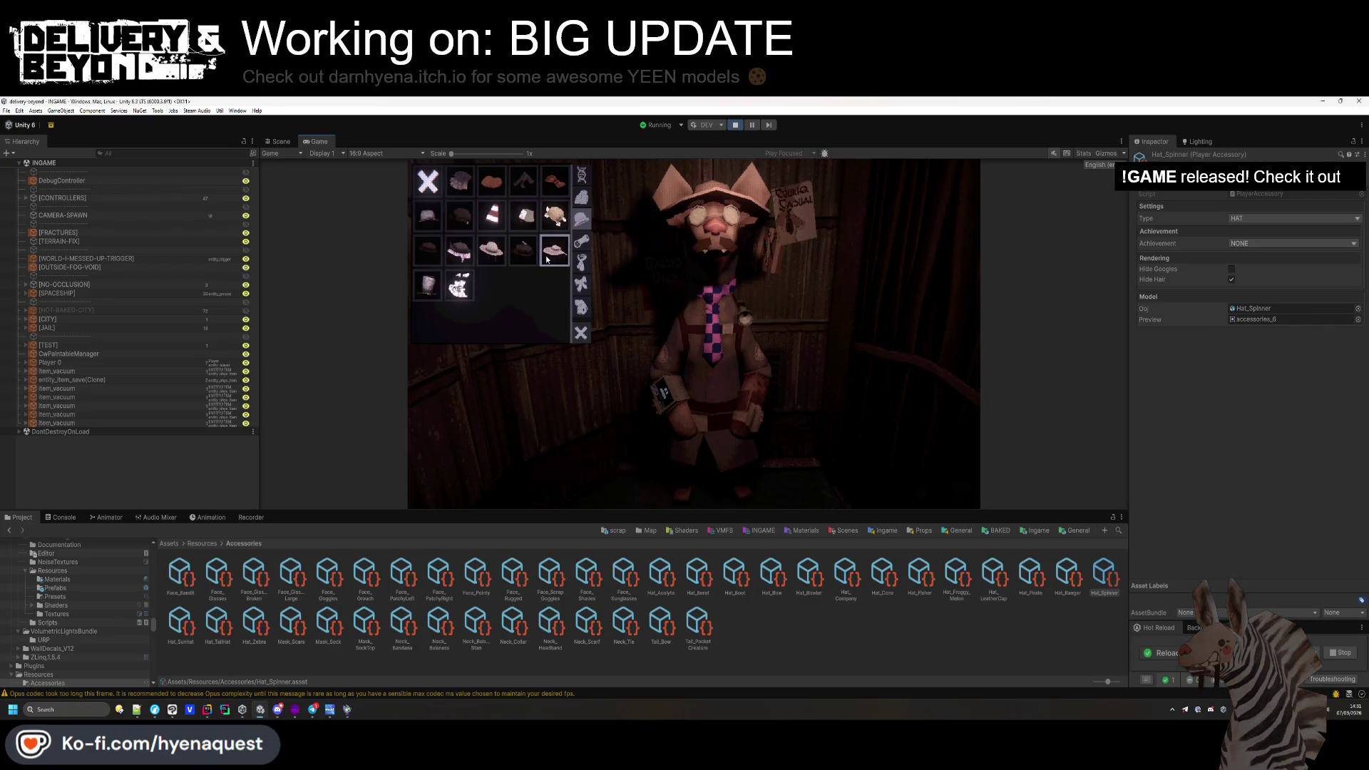
left_click(181, 623)
left_click(1231, 280)
left_click(484, 190)
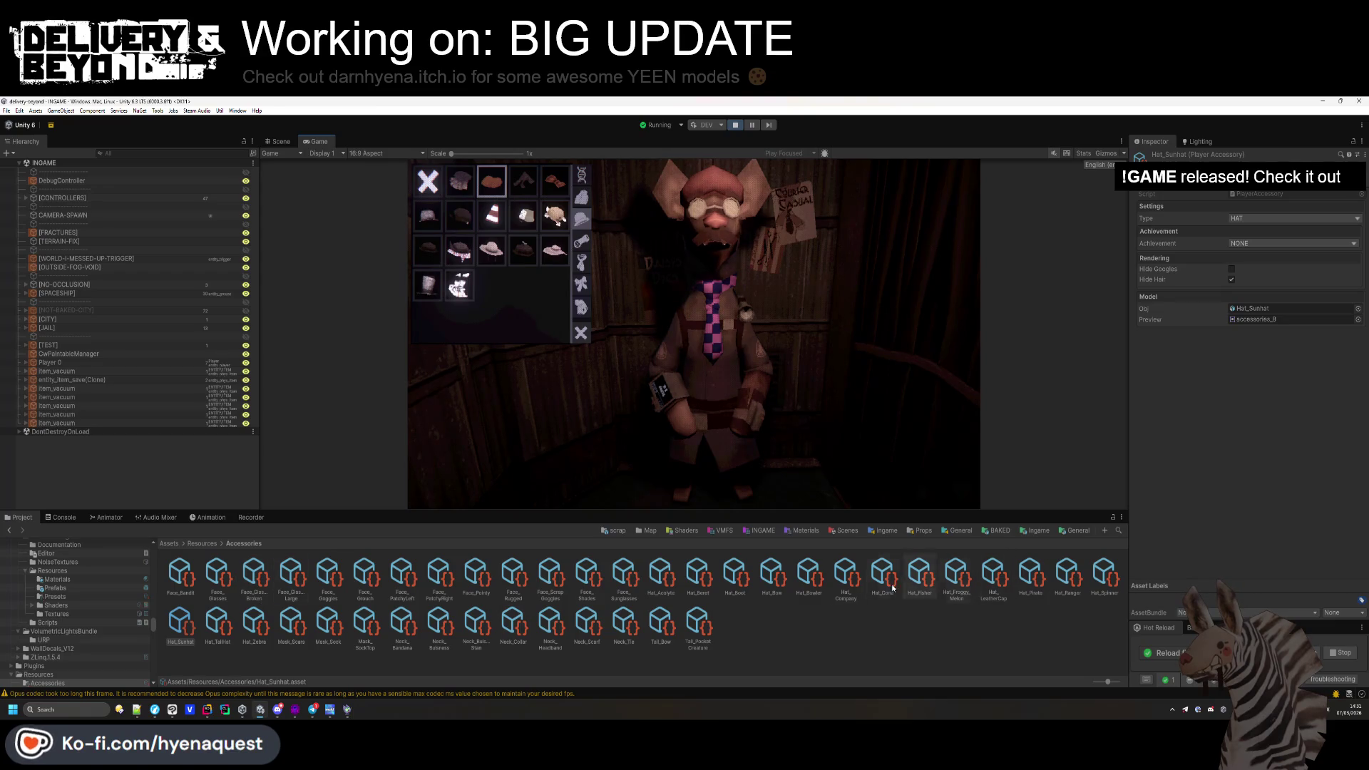
Inspect Hat_Beret, Hat_Boot, Hat_Bow, Hat_Bowler and Hat_Company while trying the bowler, company cap and cone.
left_click(698, 576)
left_click(741, 574)
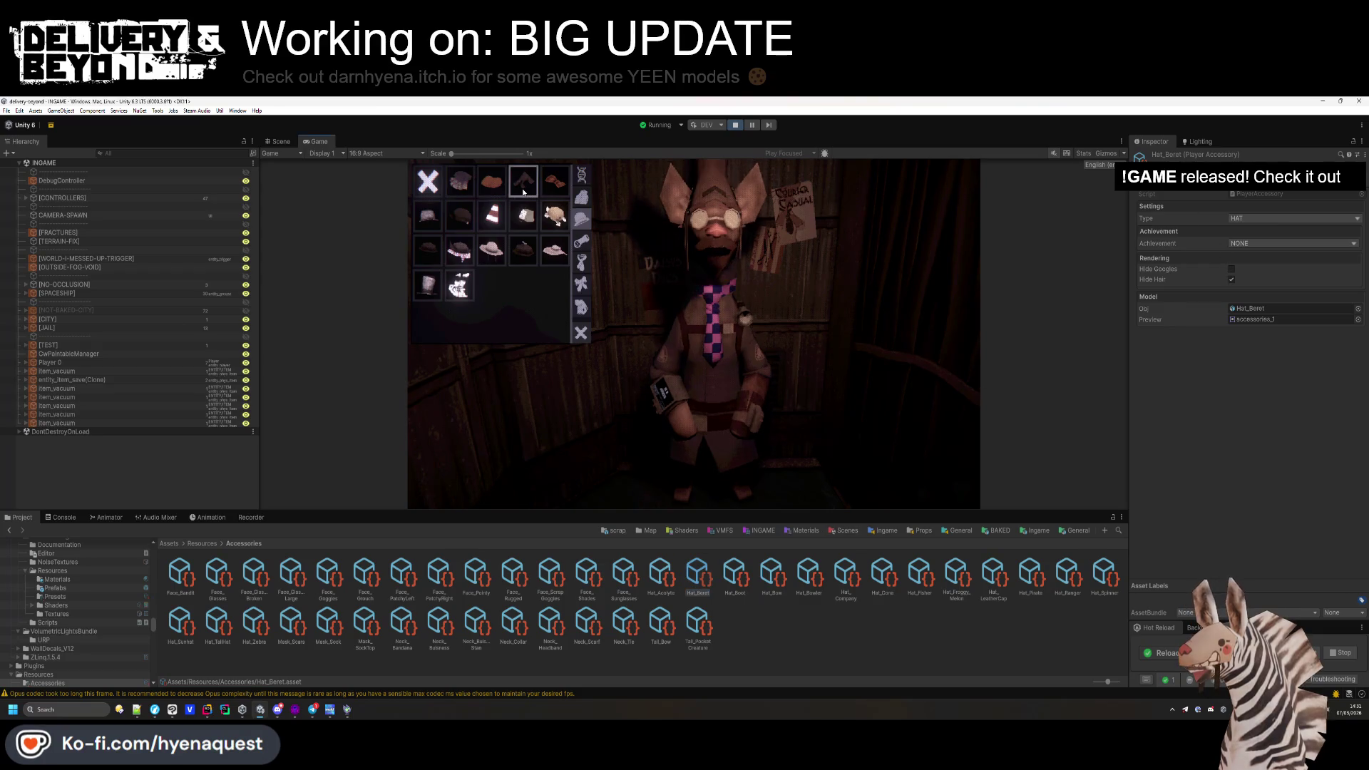
left_click(772, 574)
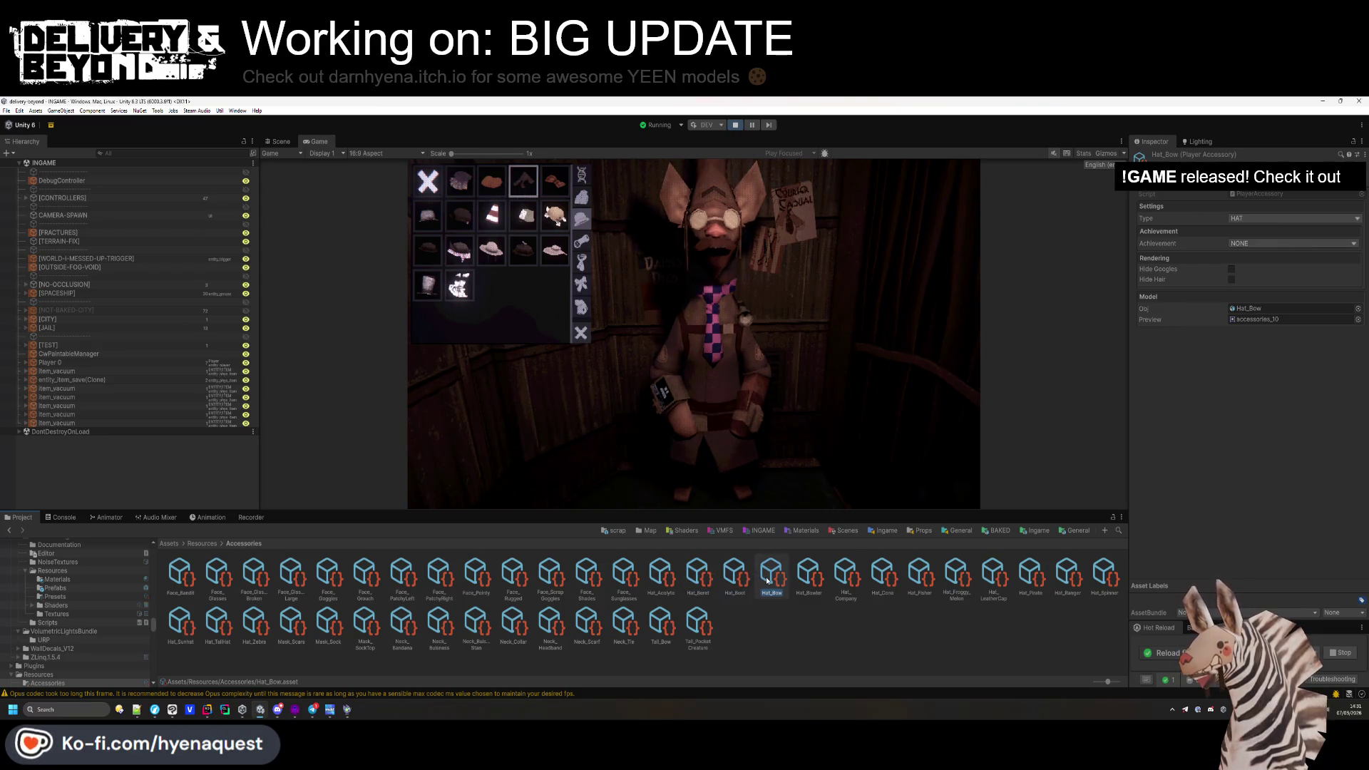
left_click(555, 182)
left_click(438, 215)
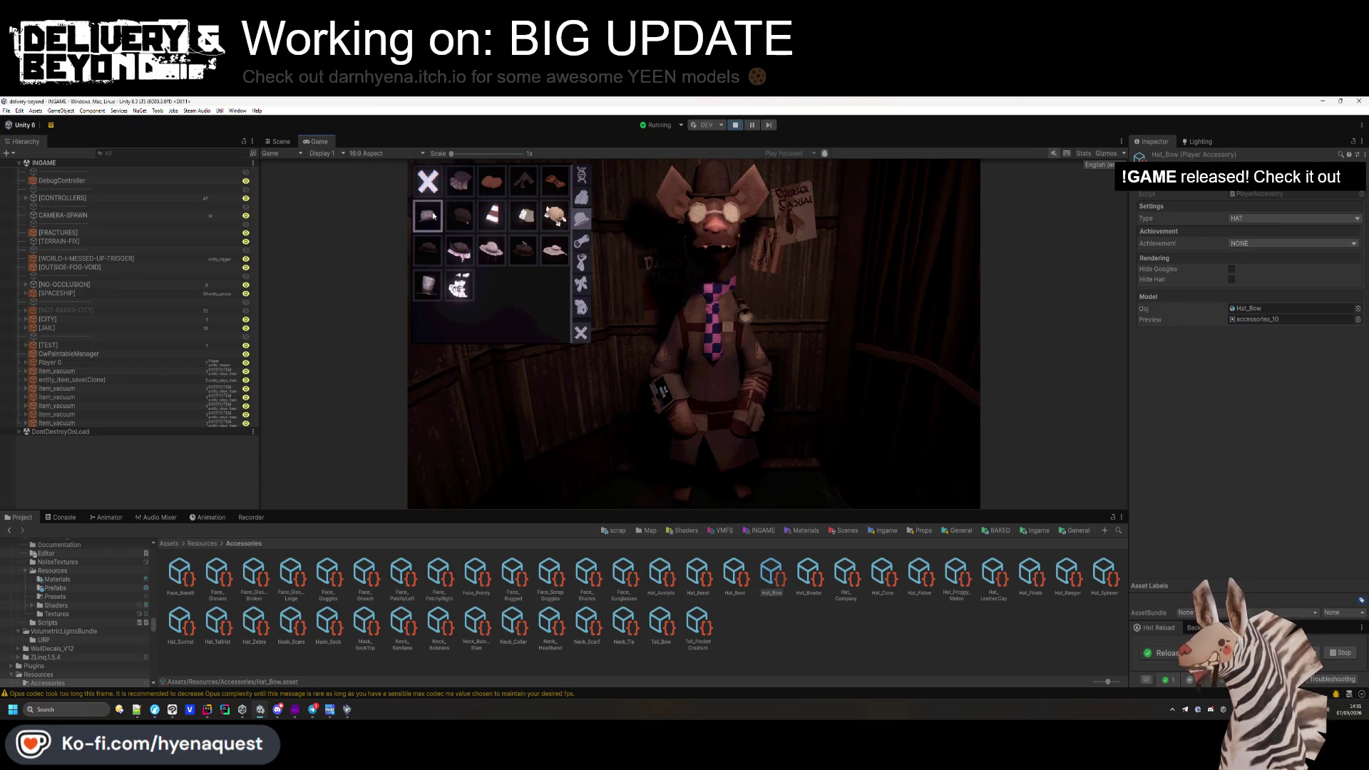
left_click(803, 574)
left_click(846, 574)
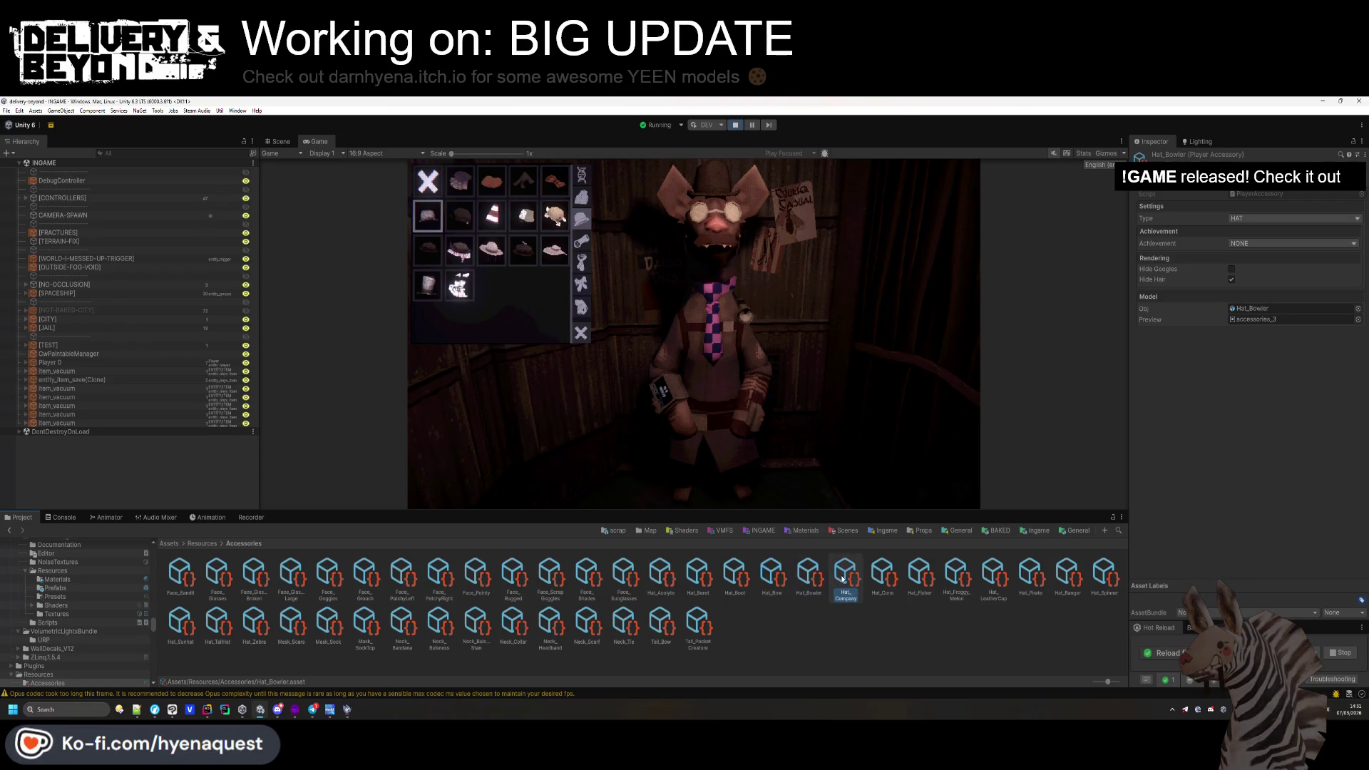
left_click(463, 216)
left_click(486, 217)
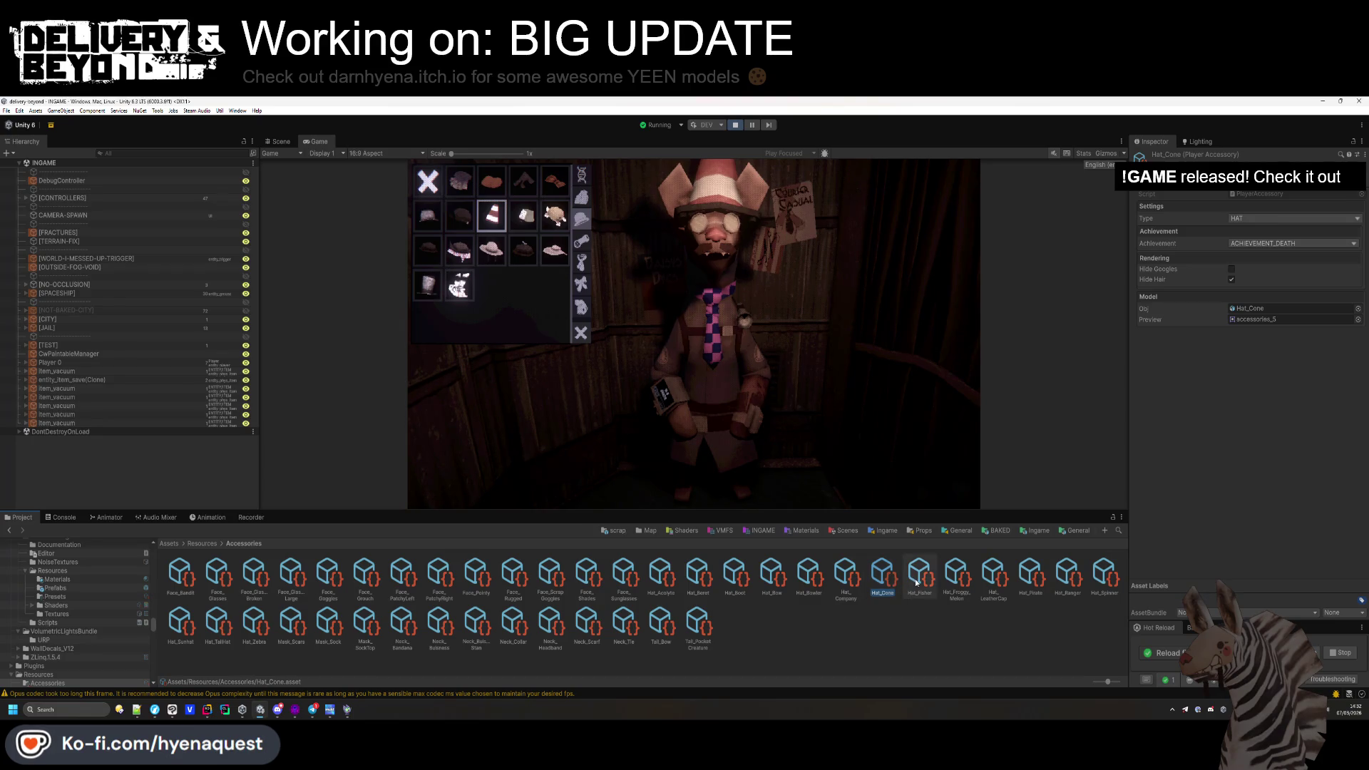
Try the cap, creature hat and wide-brim sun hat, inspect Hat_Ranger, and end on the dark cap.
left_click(528, 221)
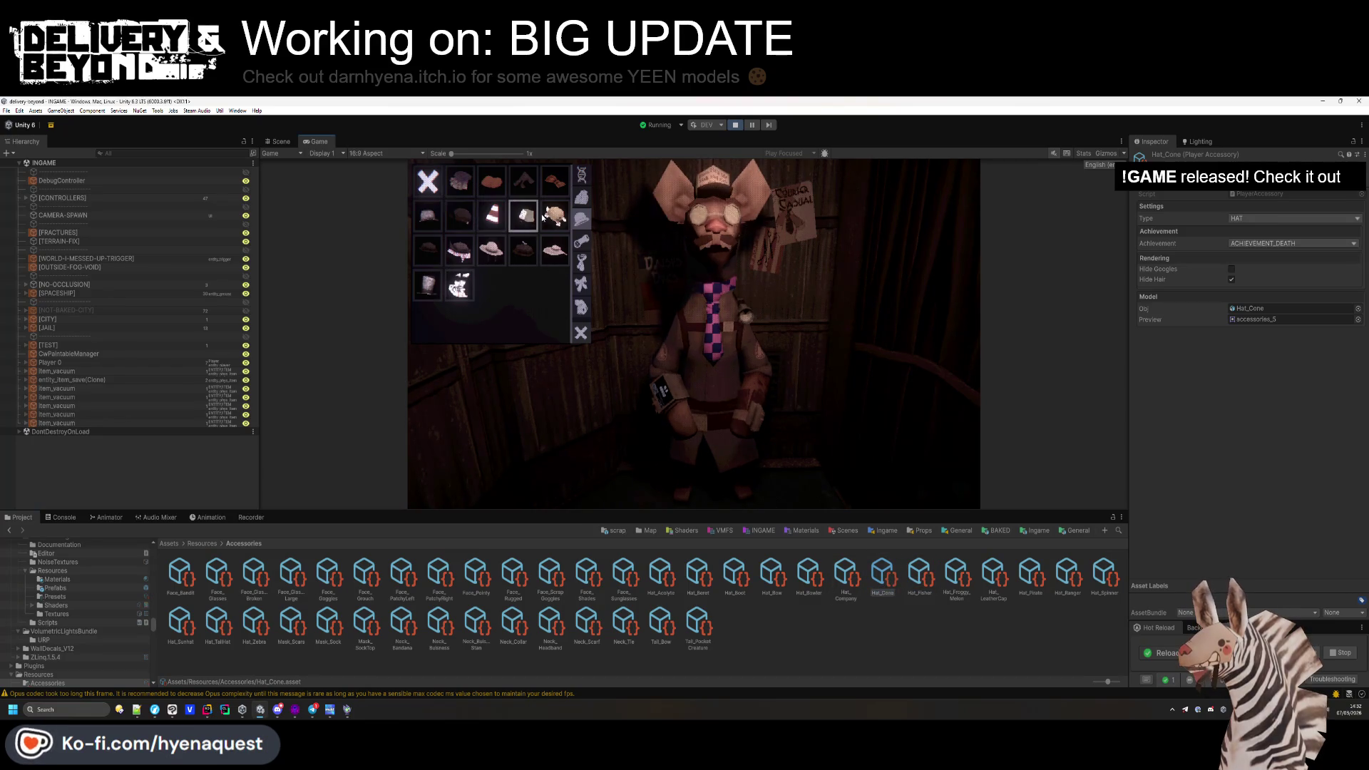
left_click(547, 218)
left_click(523, 249)
left_click(431, 251)
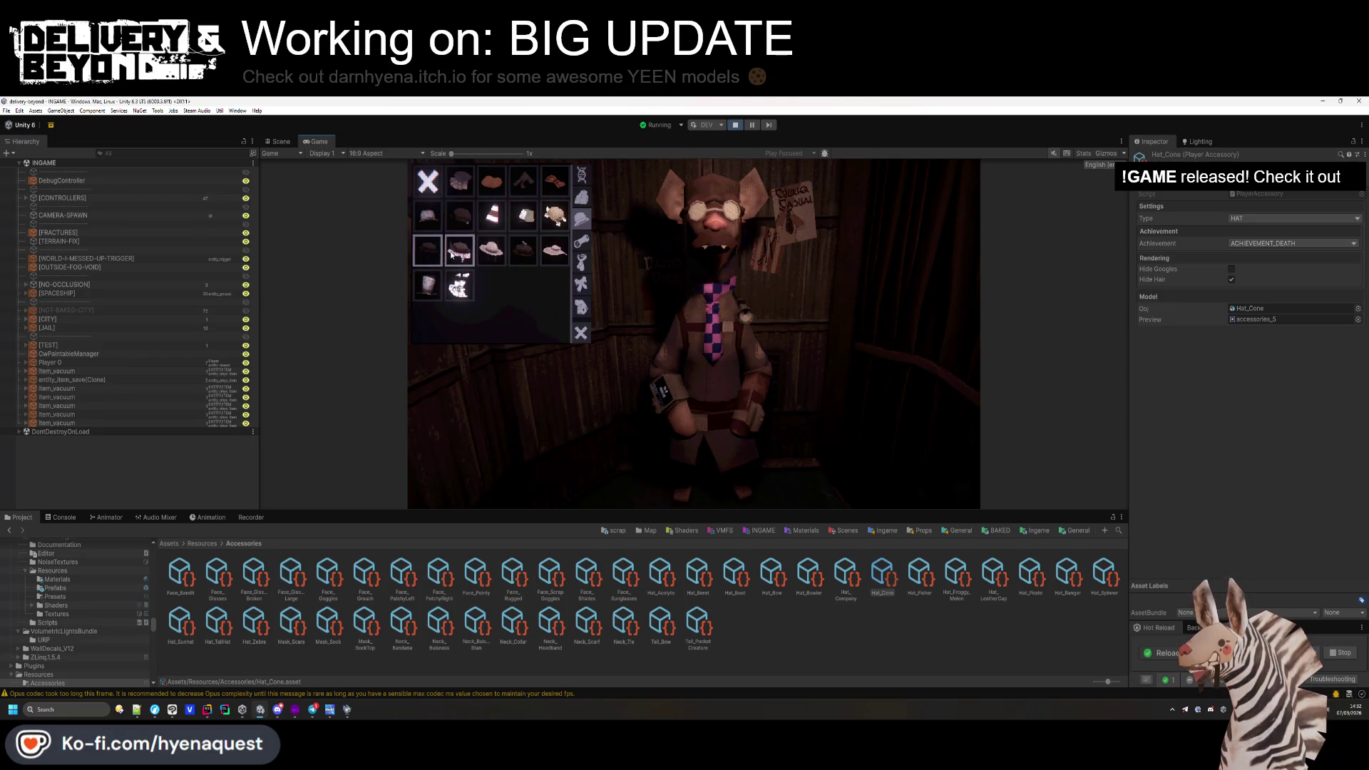
left_click(451, 254)
left_click(491, 260)
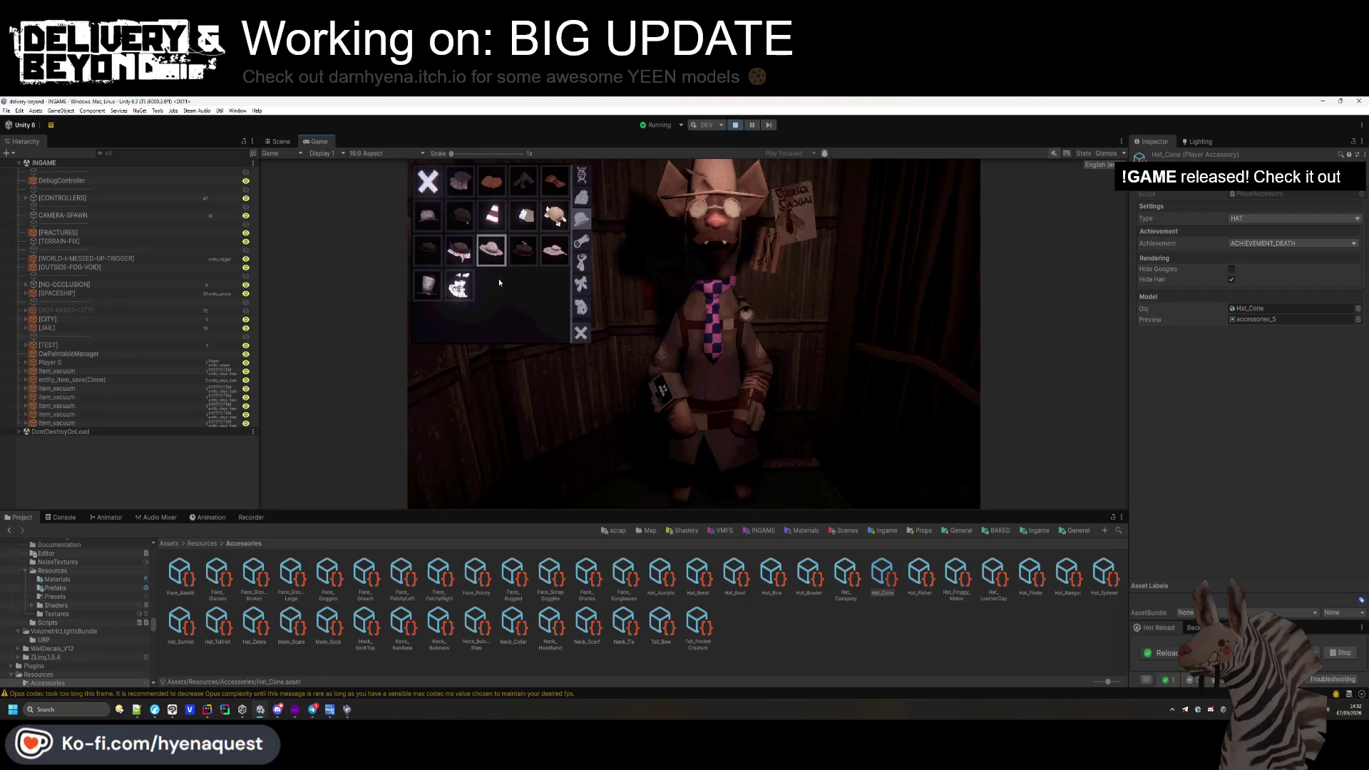
left_click(1067, 573)
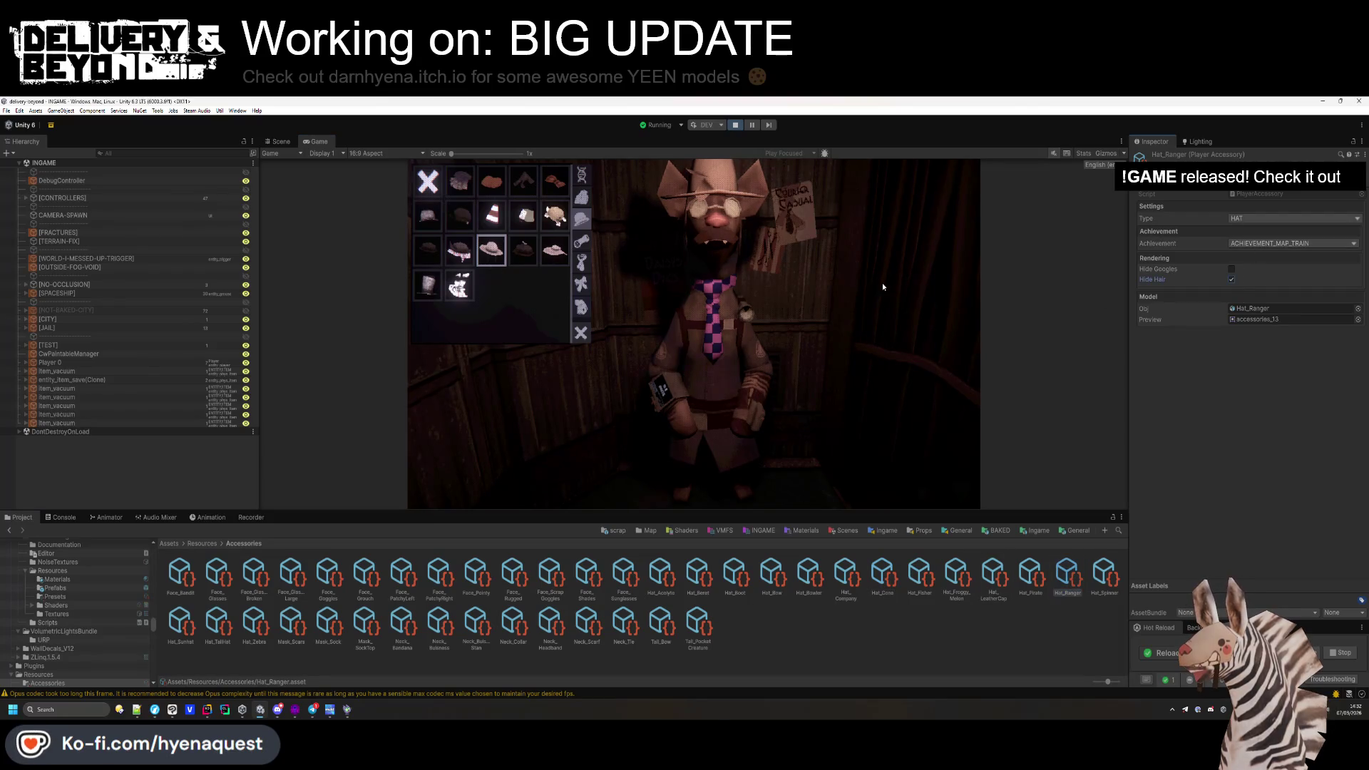
left_click(511, 257)
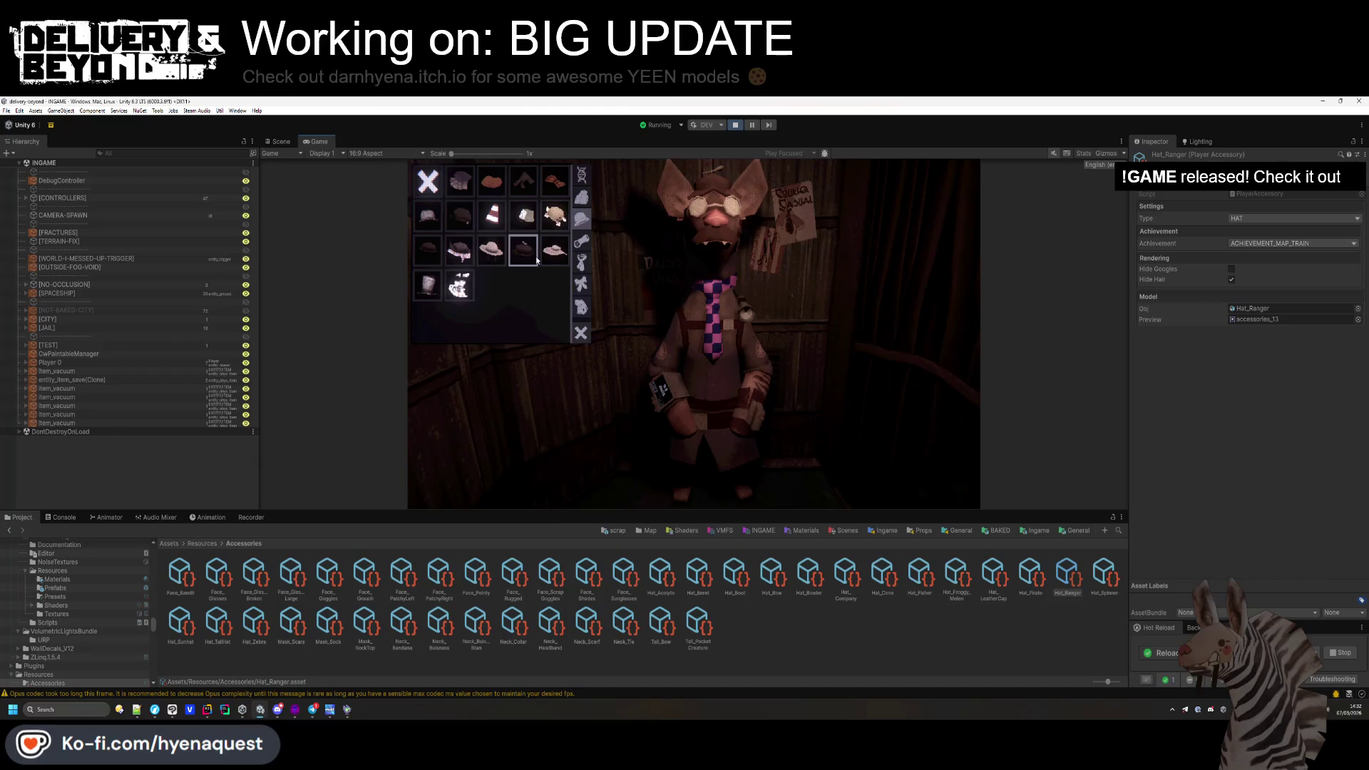
Put on the tall top hat, inspect Hat_TallHat, then try several face accessories.
left_click(428, 287)
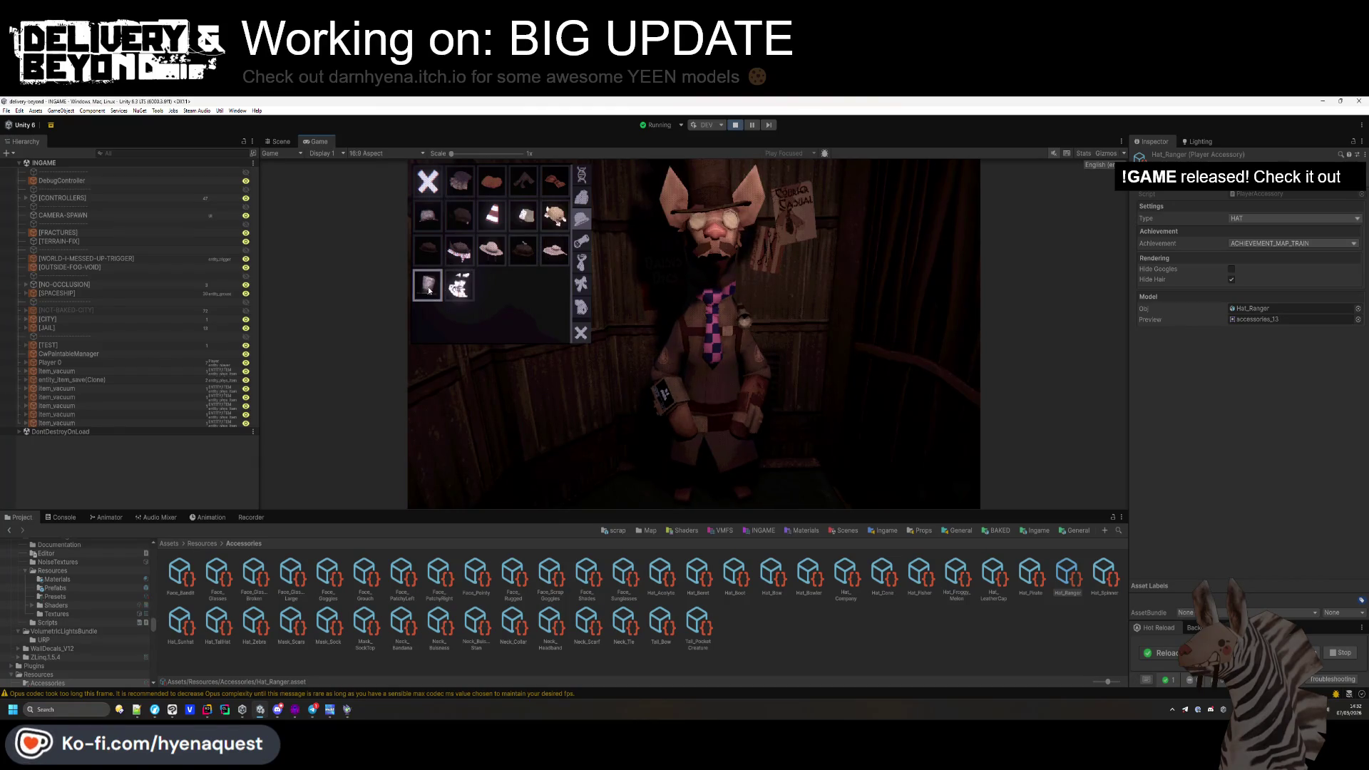
left_click(218, 622)
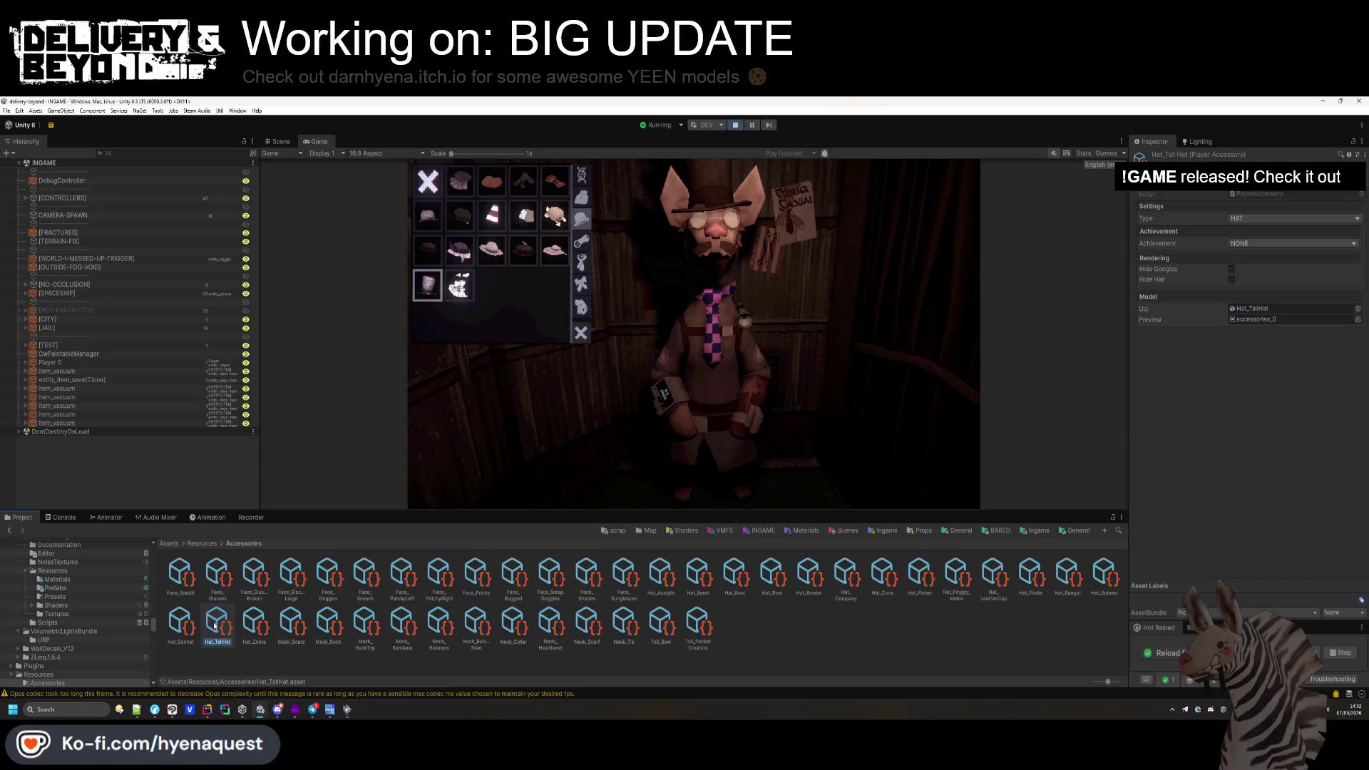
left_click(460, 289)
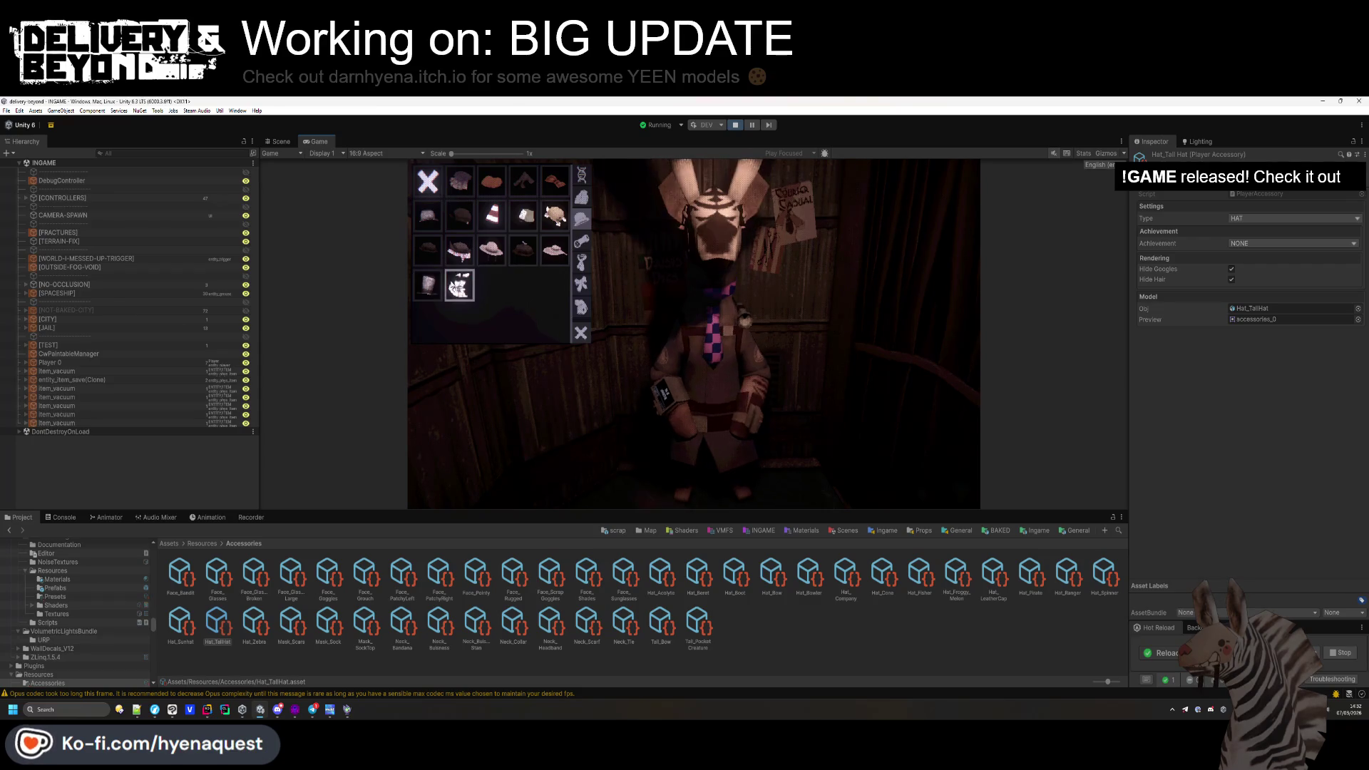
left_click(418, 282)
left_click(582, 241)
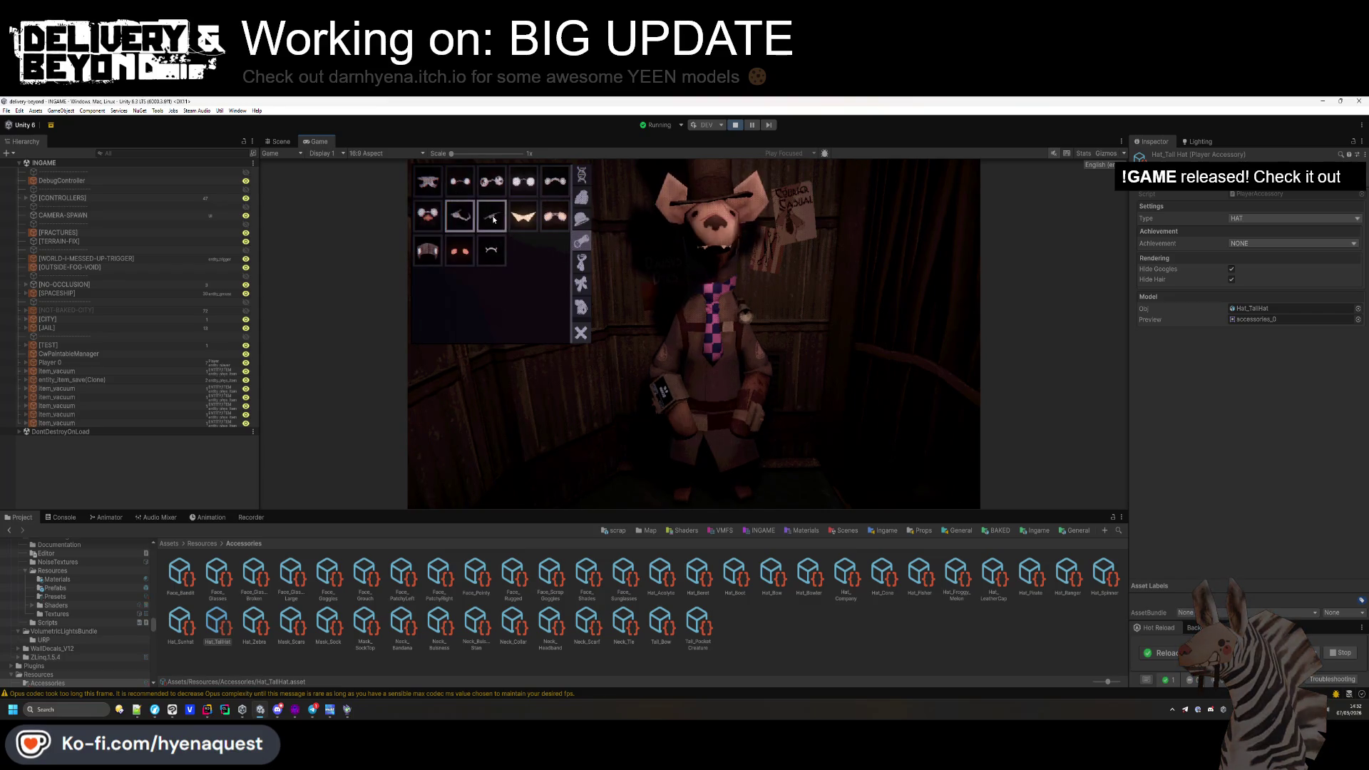
left_click(521, 221)
left_click(491, 181)
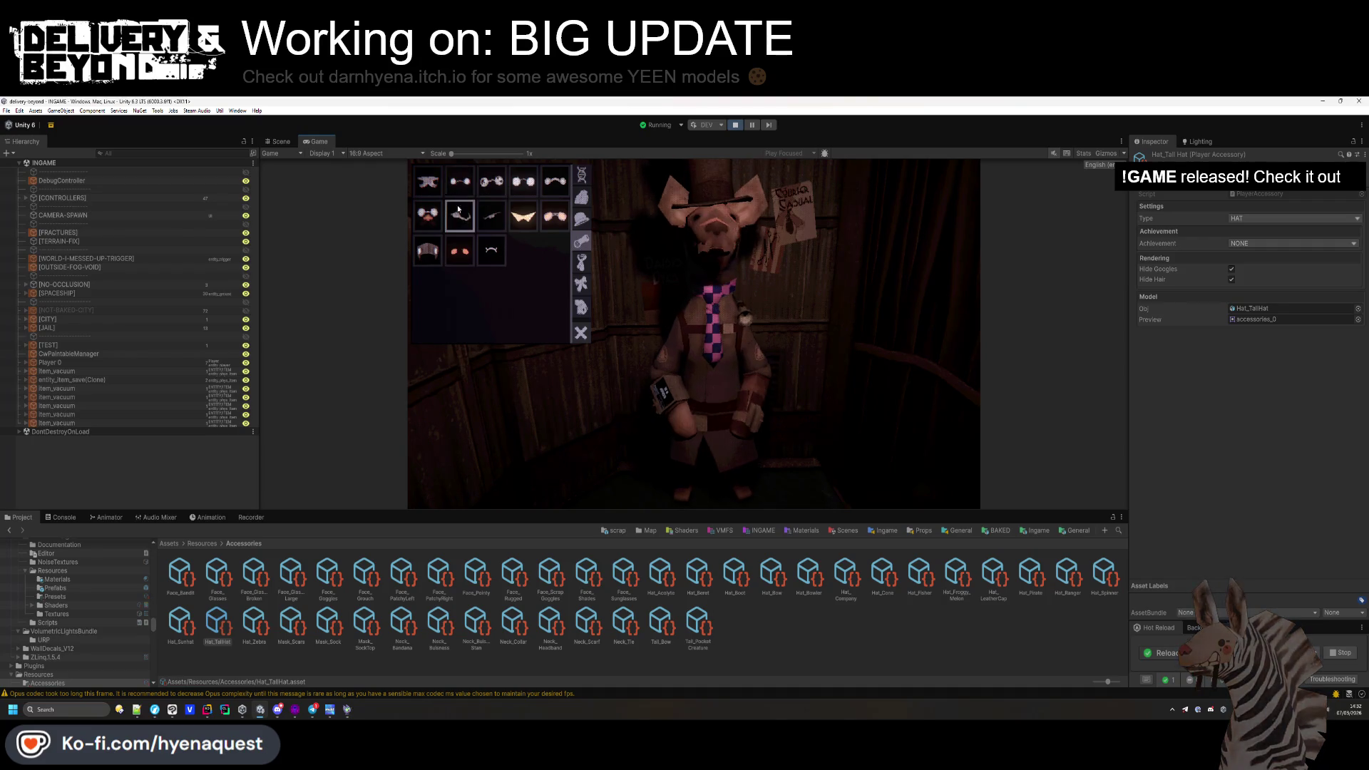
left_click(435, 191)
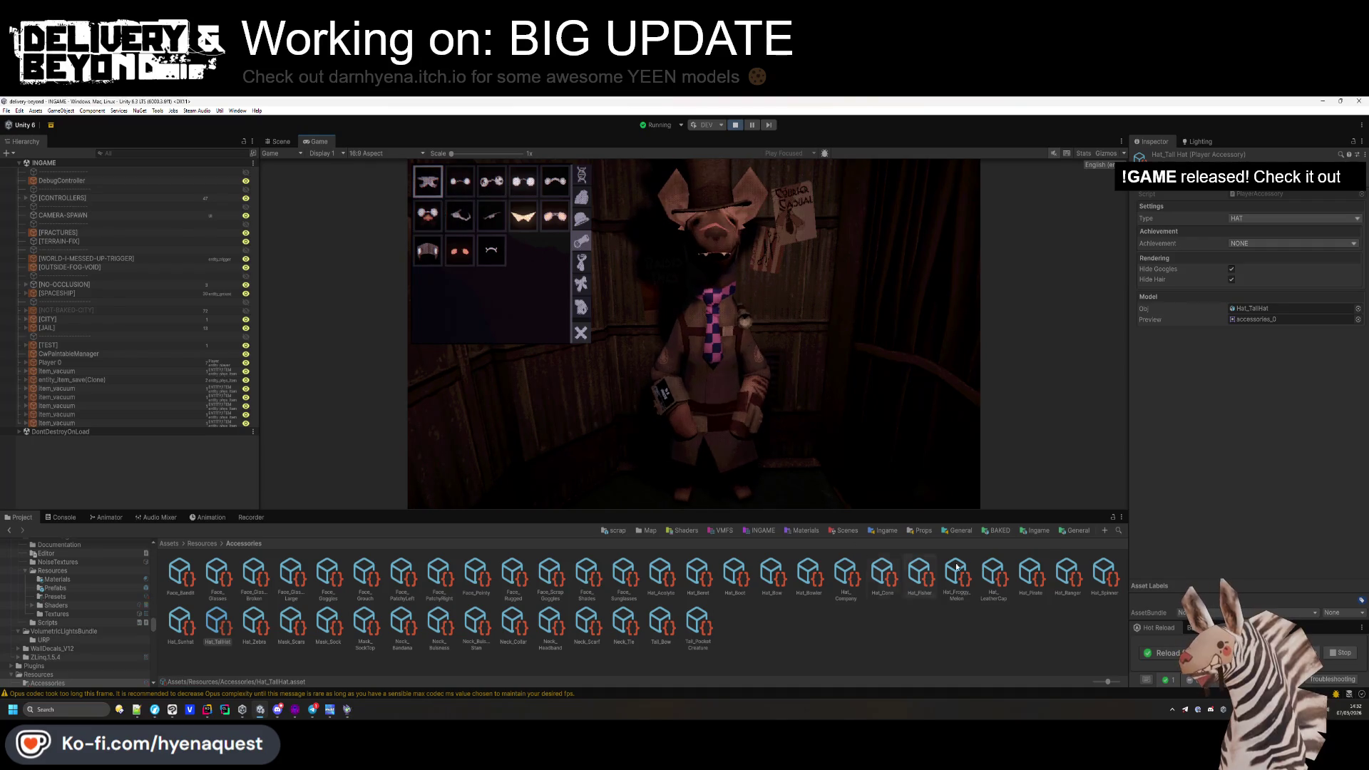
Tick Hide Hair on Hat_TallHat, try goggles and the bat face accessory, then select Face_Pointy.
left_click(1231, 279)
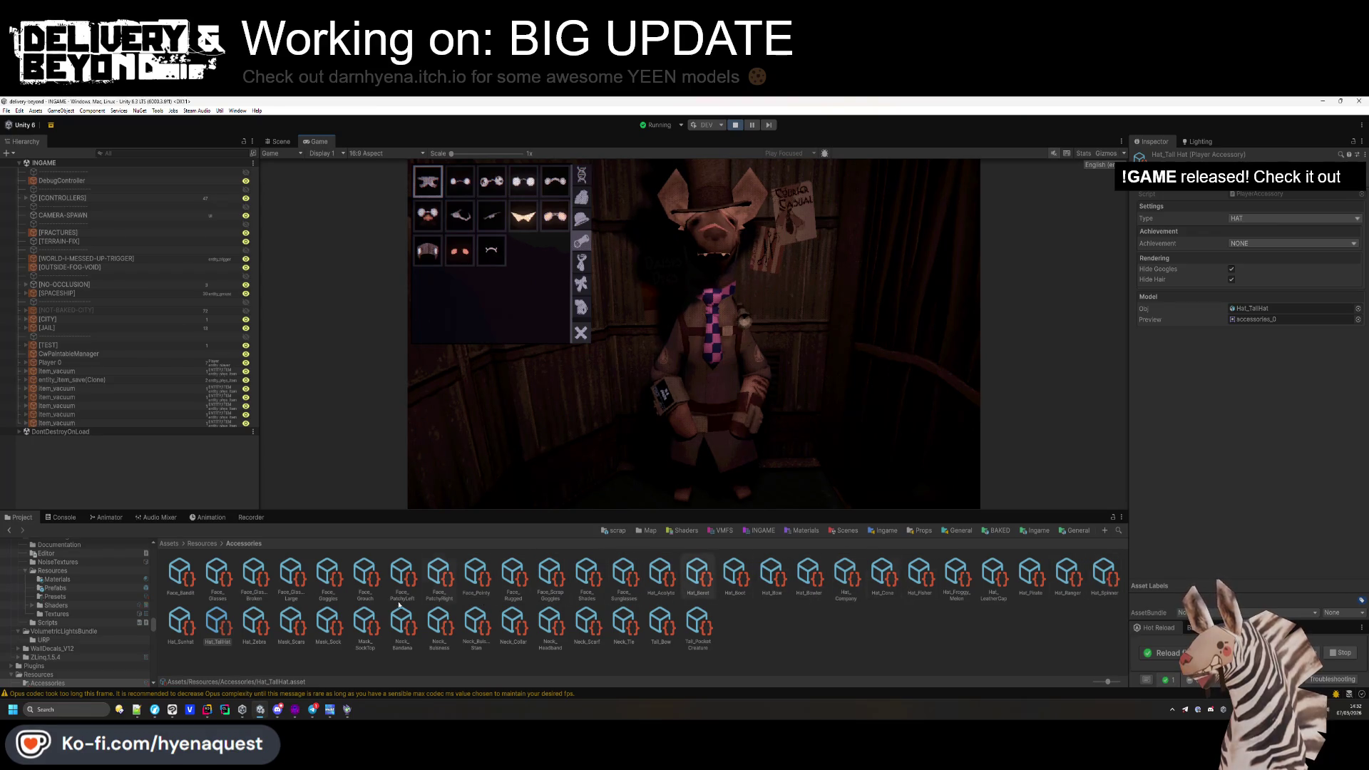
left_click(227, 630)
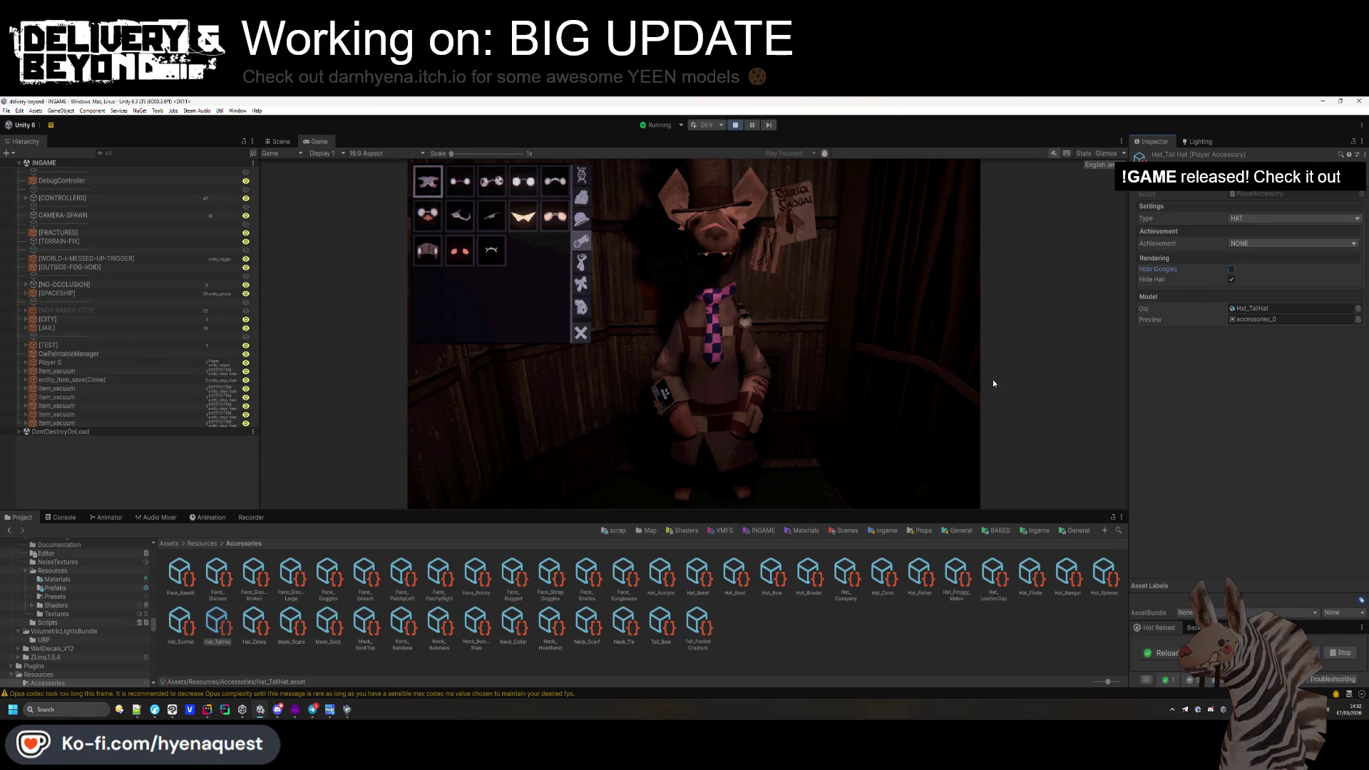
left_click(254, 624)
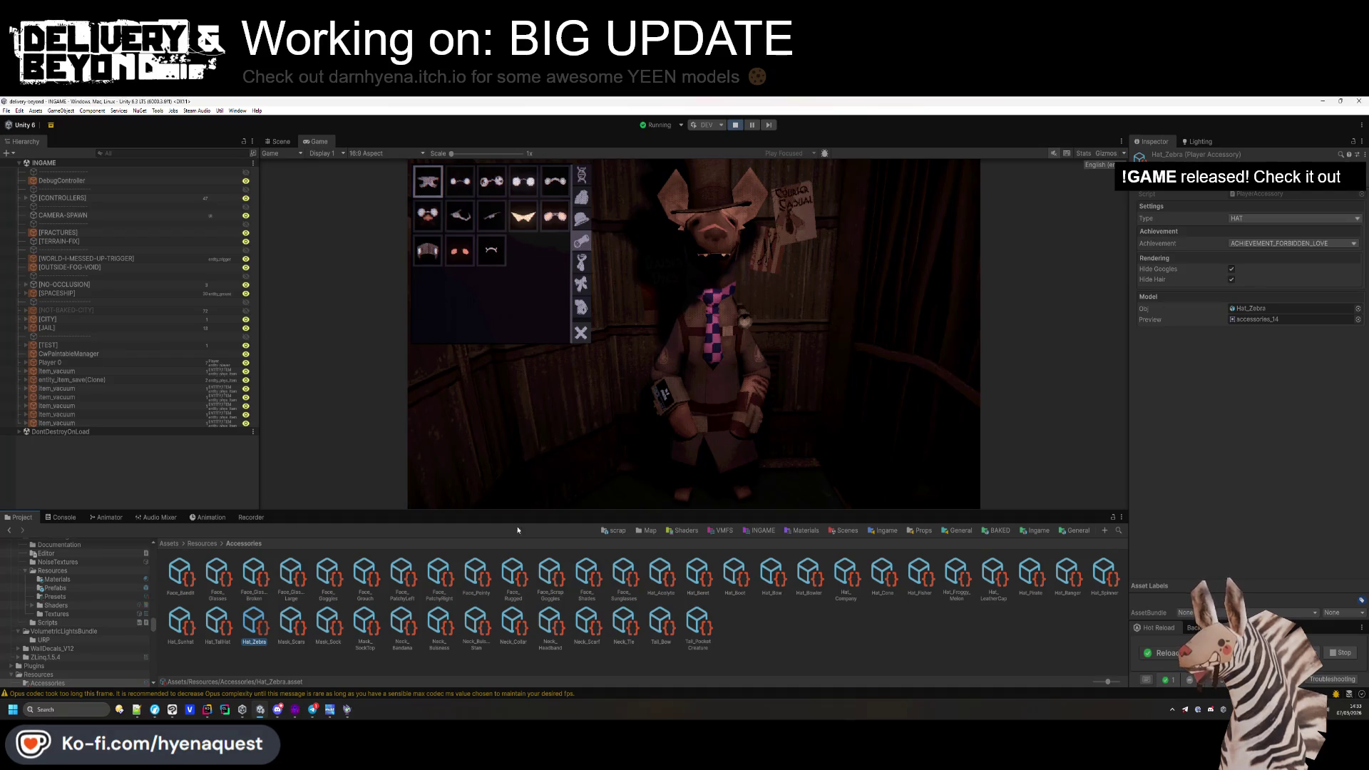
key("Left")
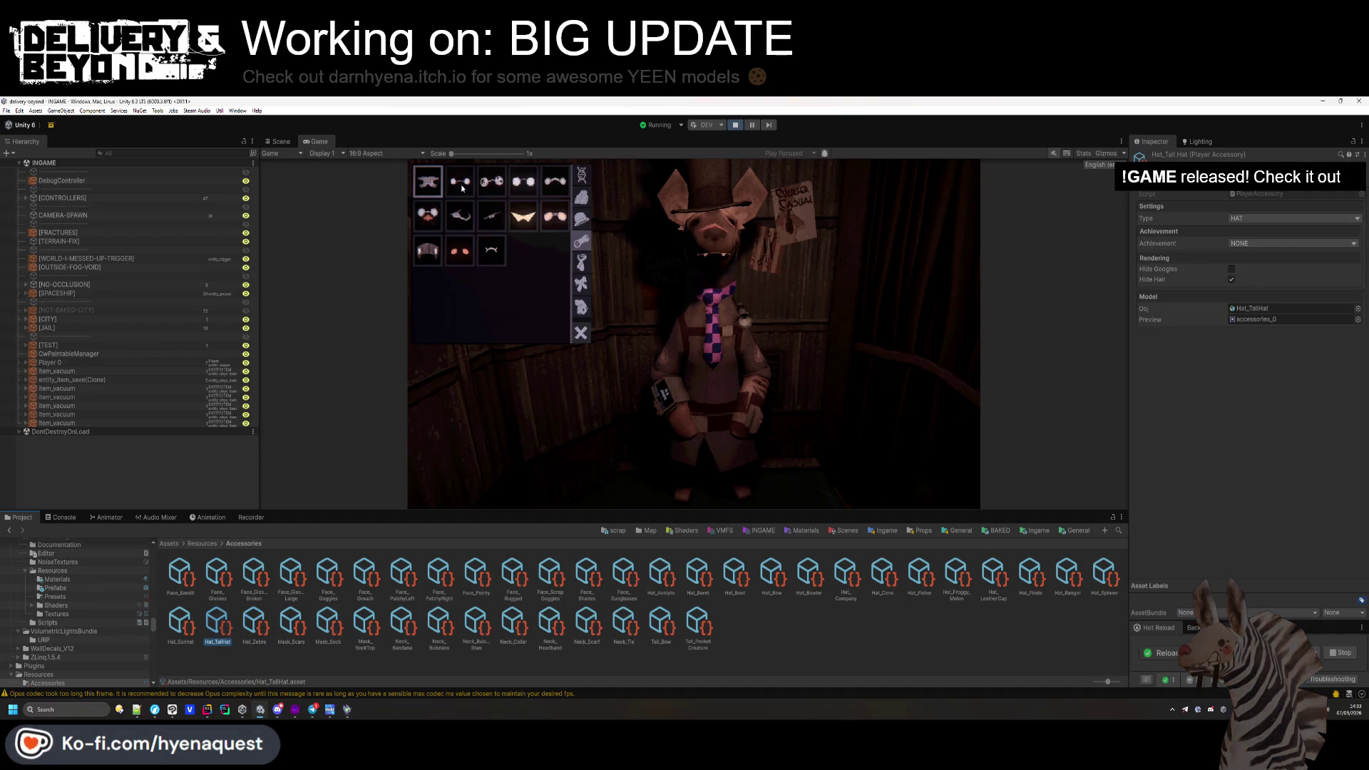
left_click(529, 187)
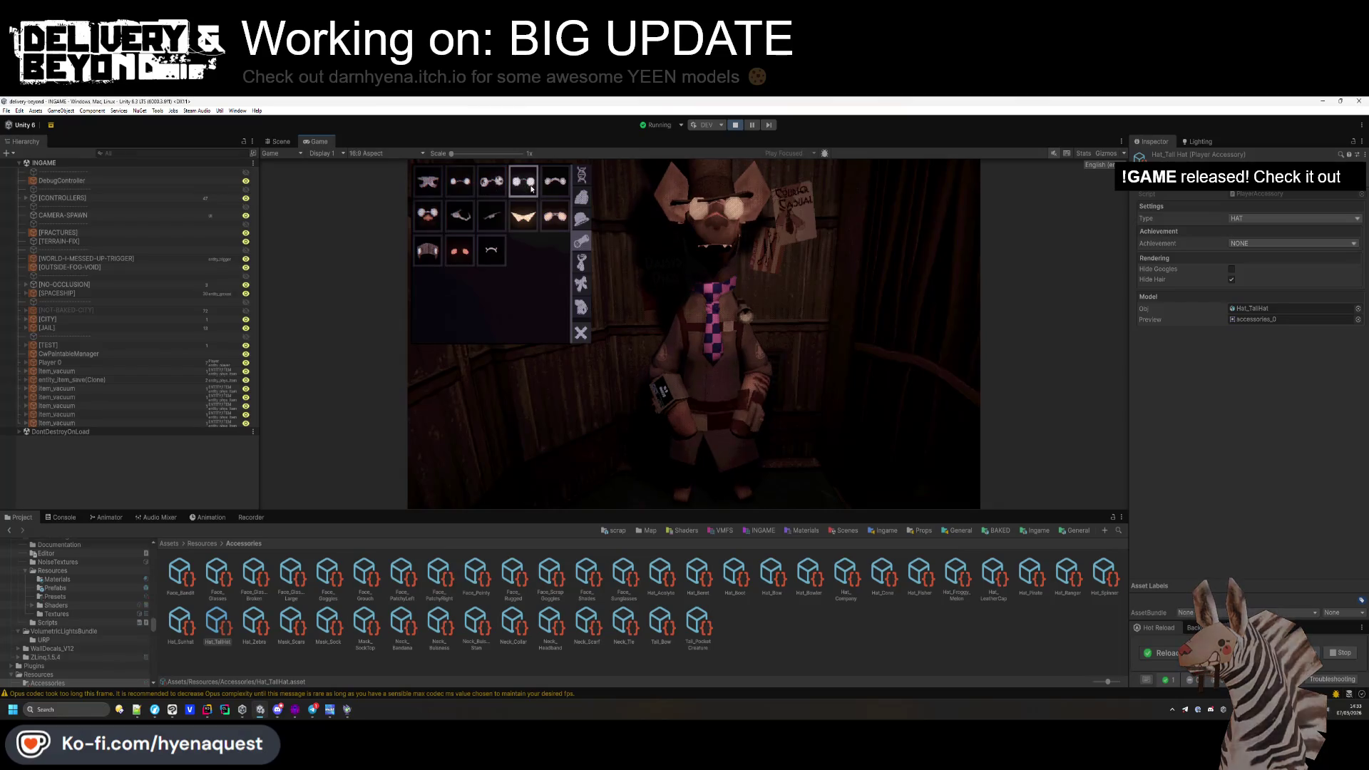
left_click(502, 185)
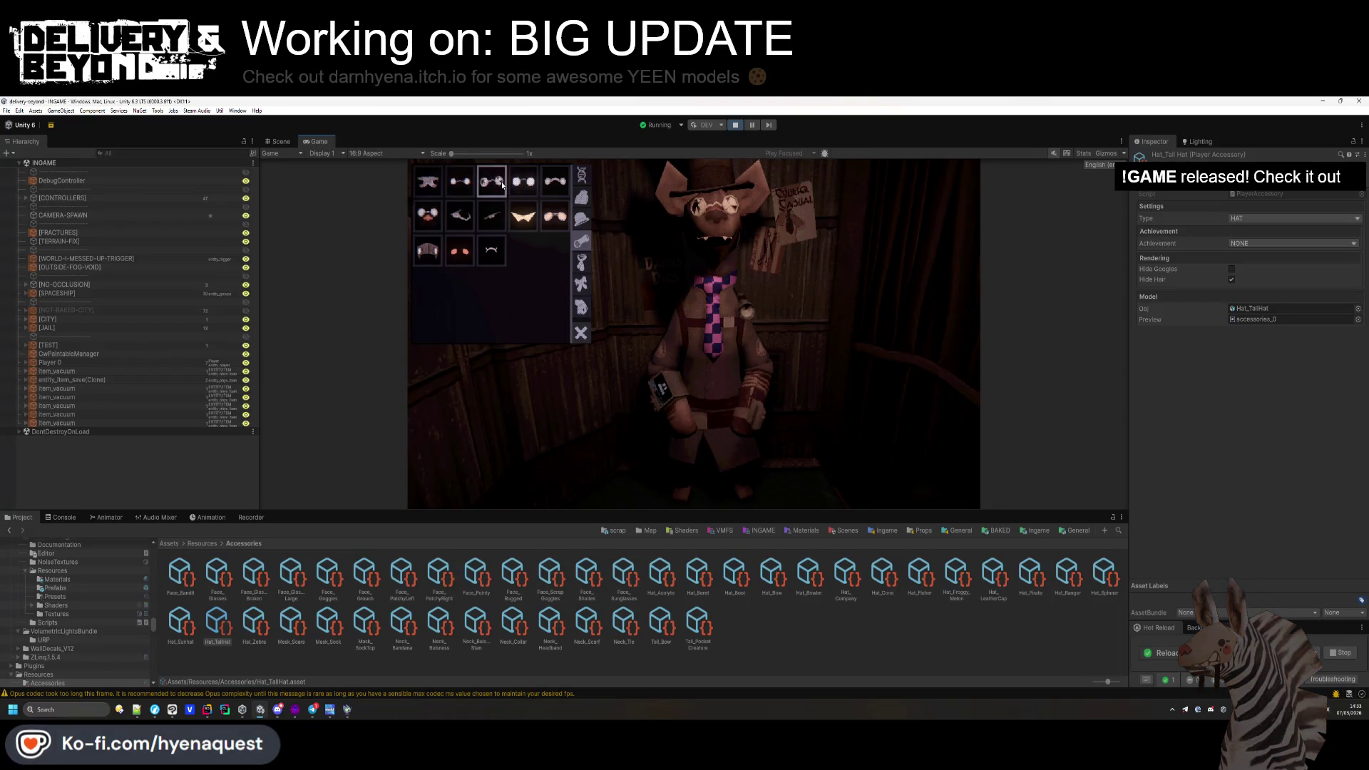
left_click(522, 216)
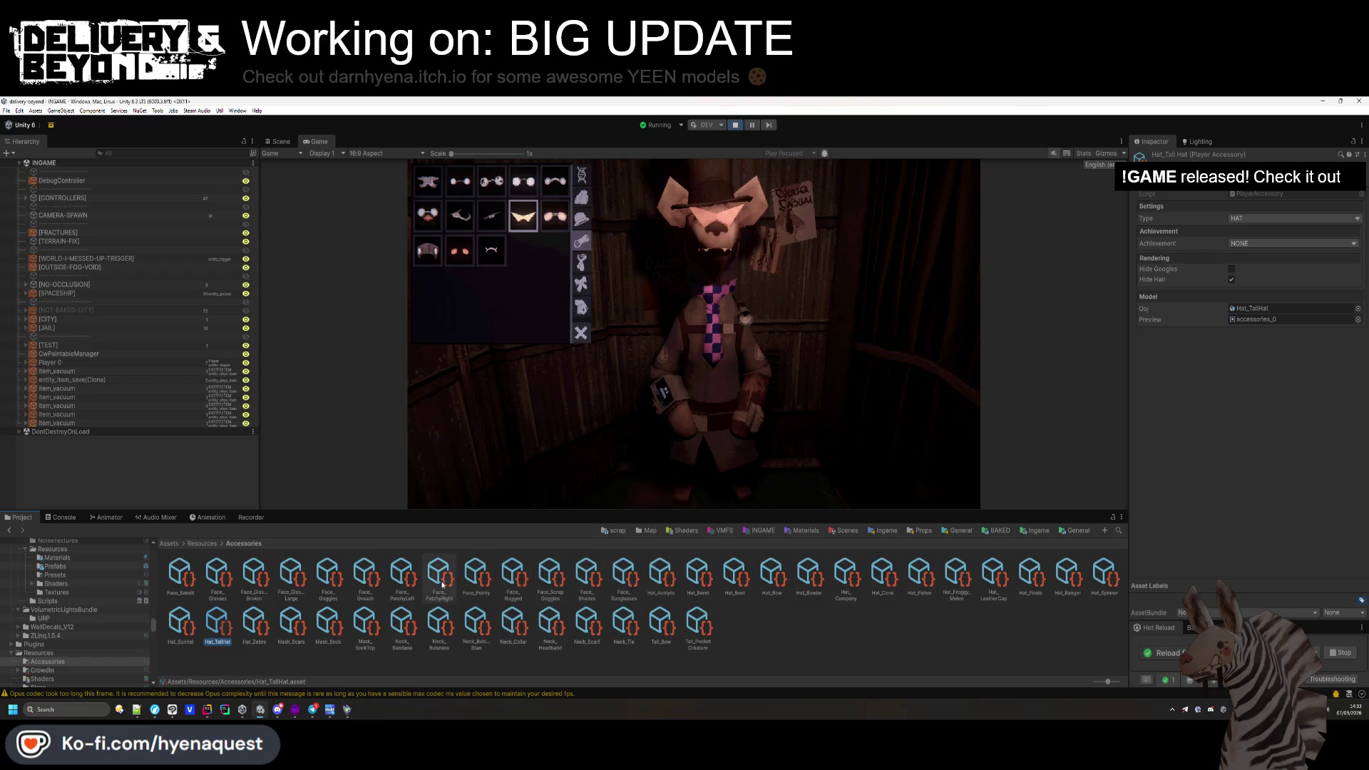
left_click(476, 574)
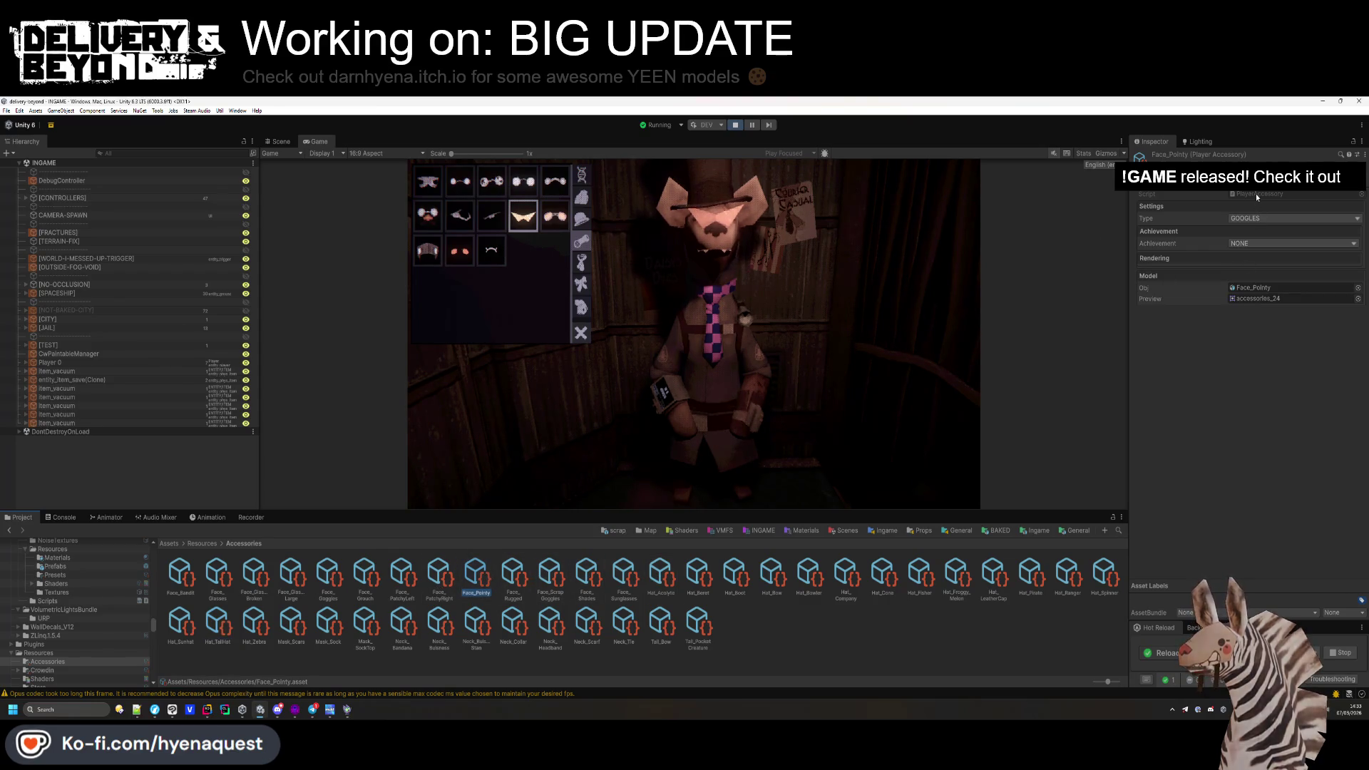
Locate Face_Pointy's preview sprite, collapse the sprite sheet and select the m_FPointy material.
left_click(1258, 298)
left_click(296, 612)
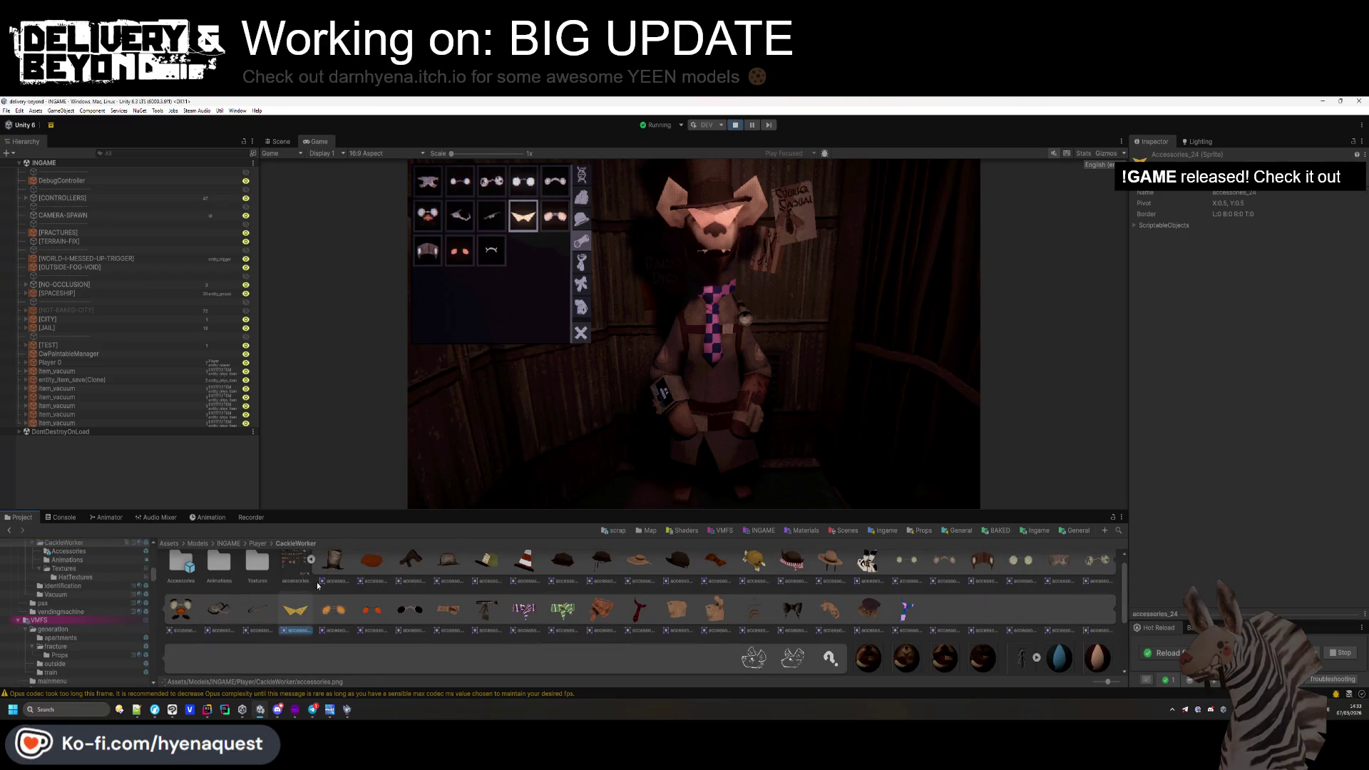
left_click(311, 560)
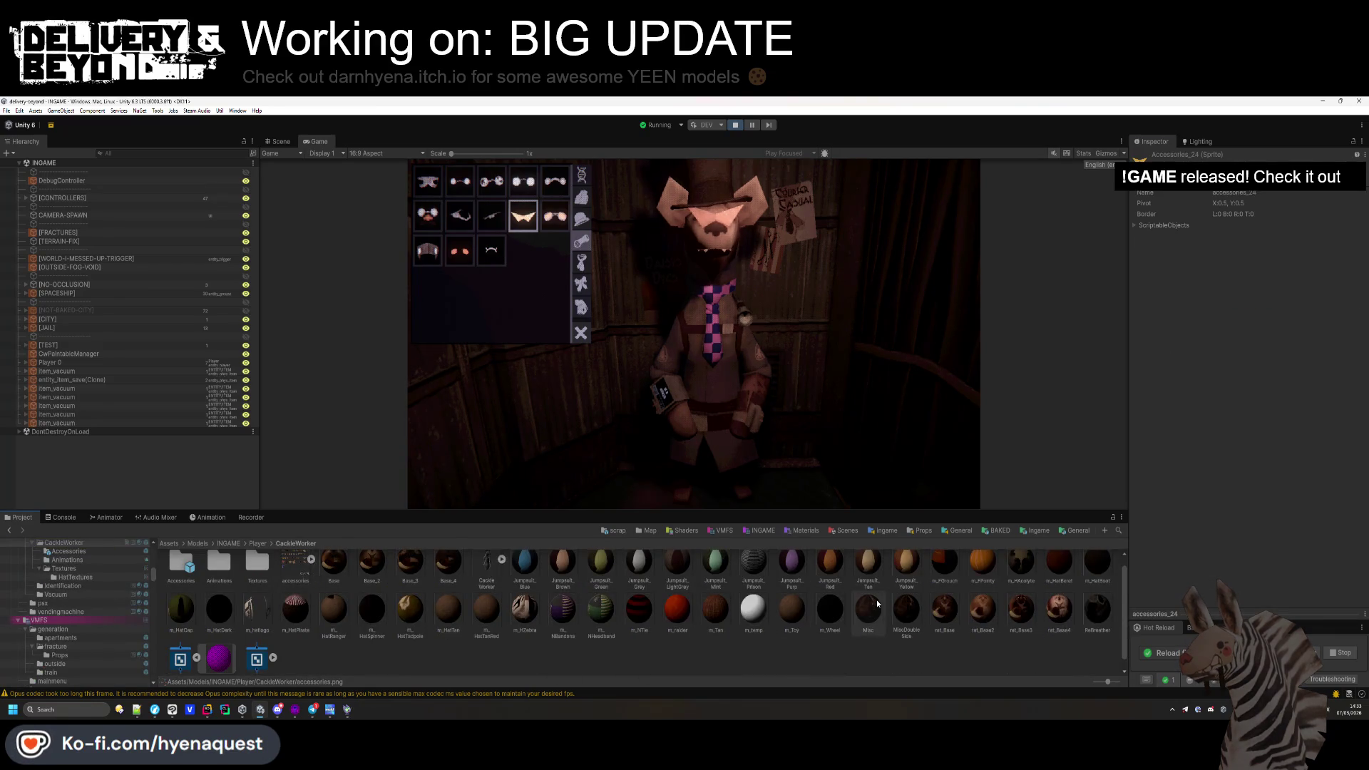
scroll(877, 604, "up", 1)
left_click(982, 570)
Set m_FPointy's Surface Type to Transparent and try Premultiply blending.
left_click(1246, 215)
left_click(1254, 236)
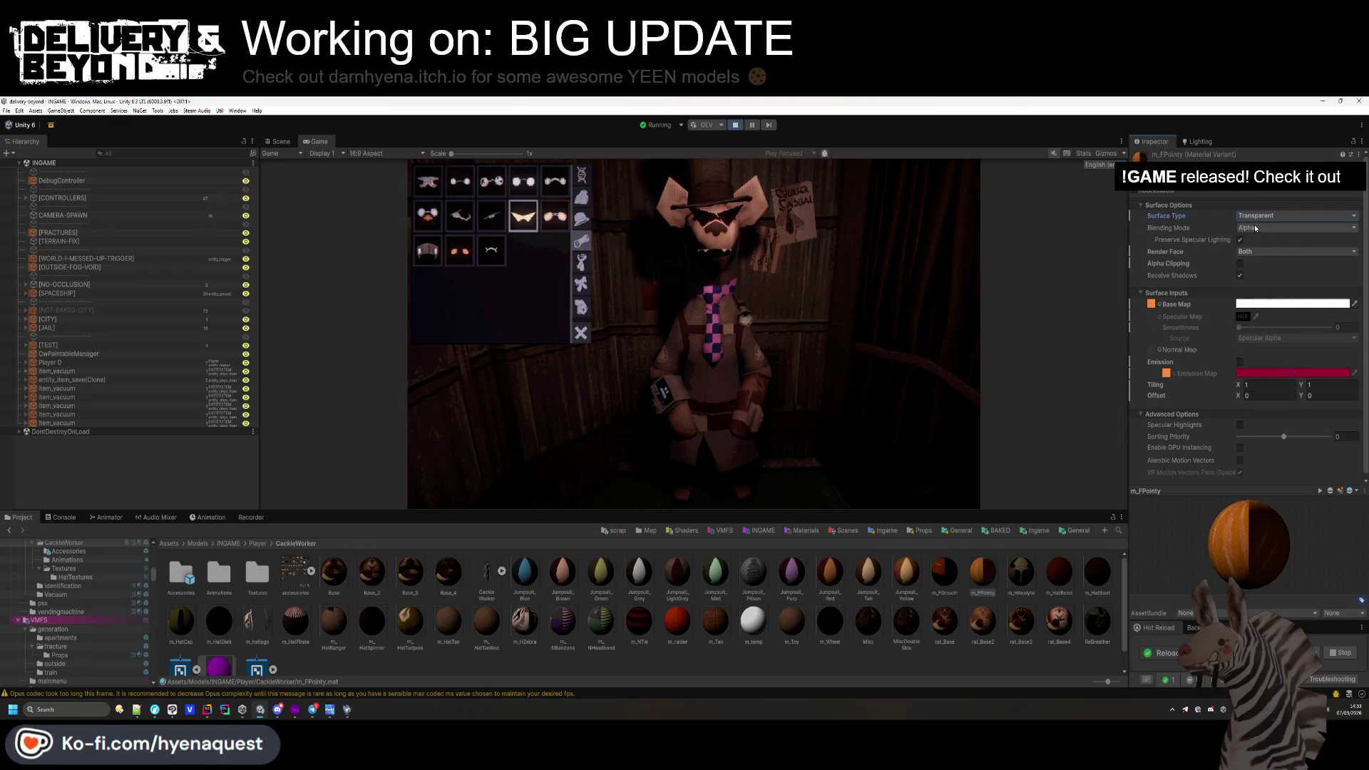
left_click(1249, 252)
left_click(1259, 227)
left_click(1259, 228)
left_click(1256, 249)
Compare Additive and Multiply blending on m_FPointy, settling on Additive.
left_click(1259, 227)
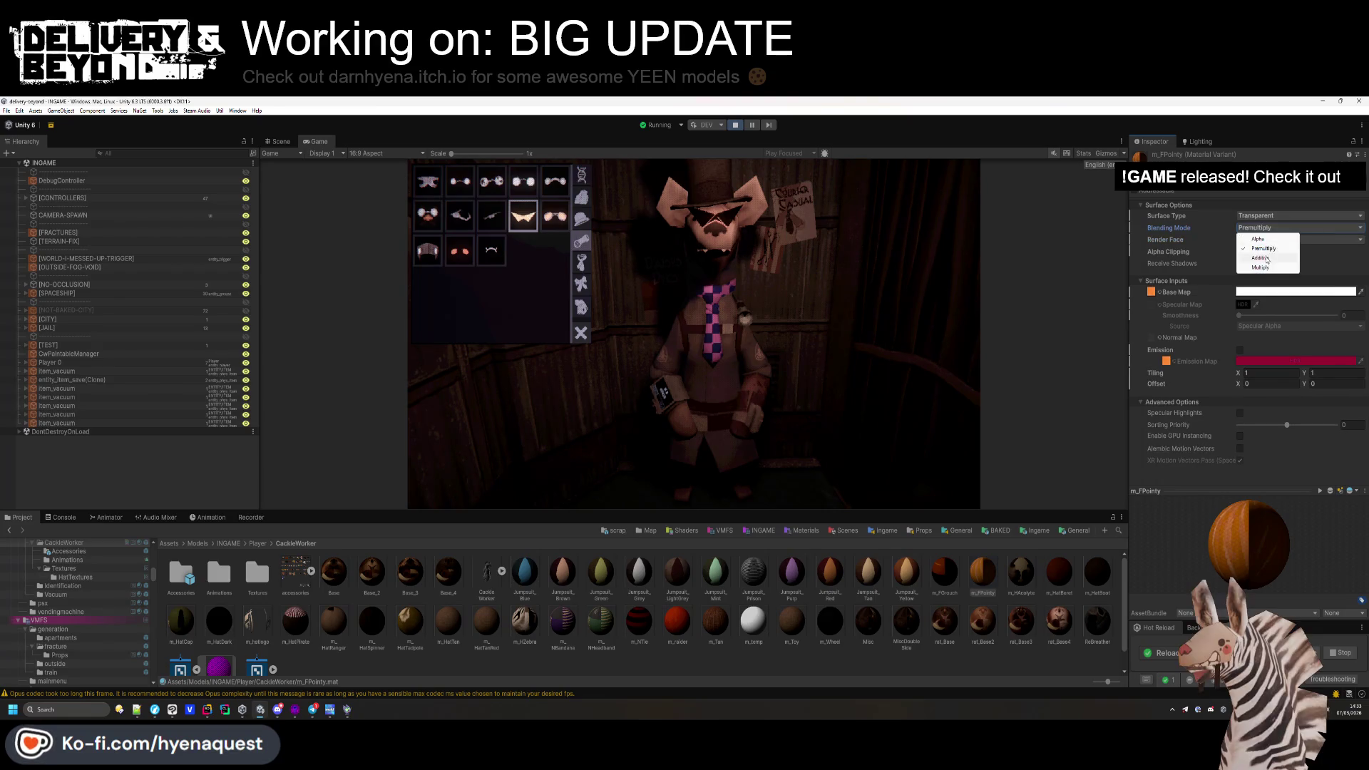
left_click(1259, 263)
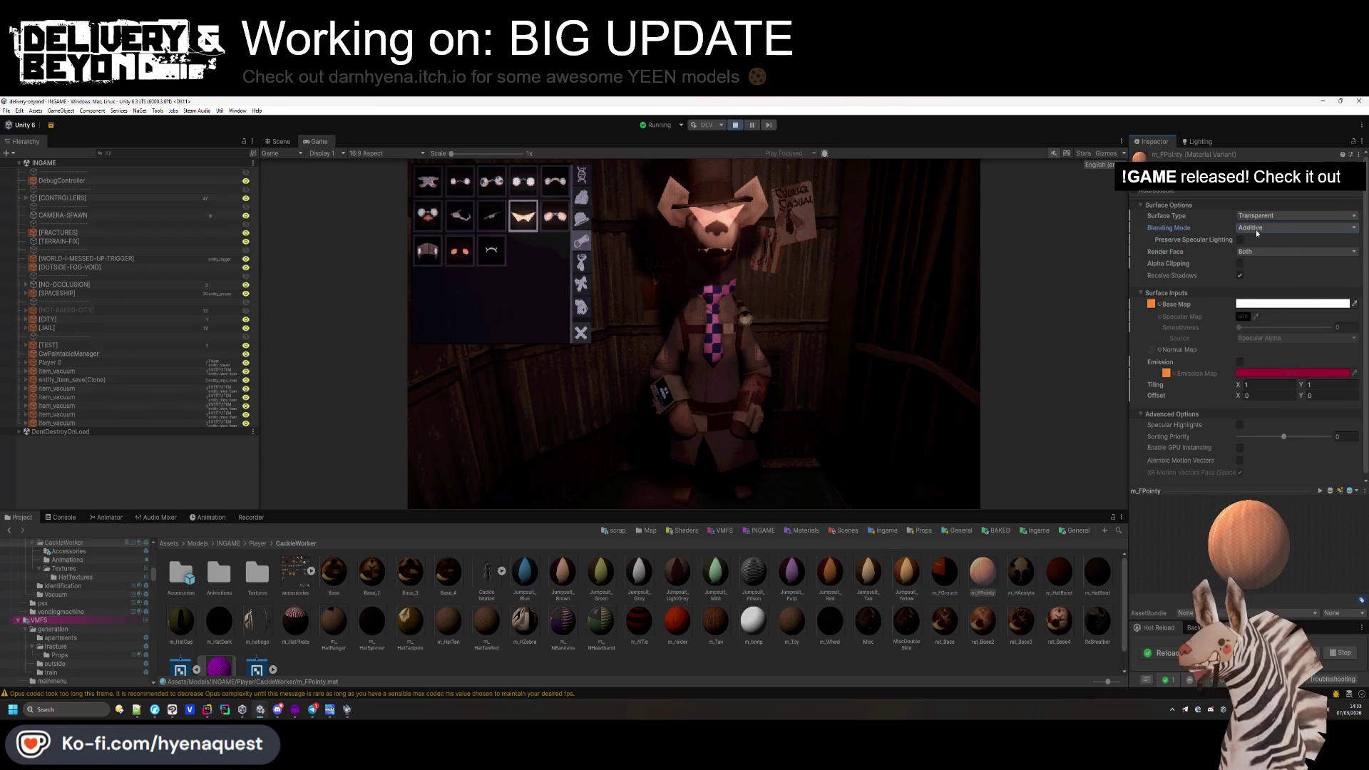
left_click(1265, 229)
left_click(1261, 267)
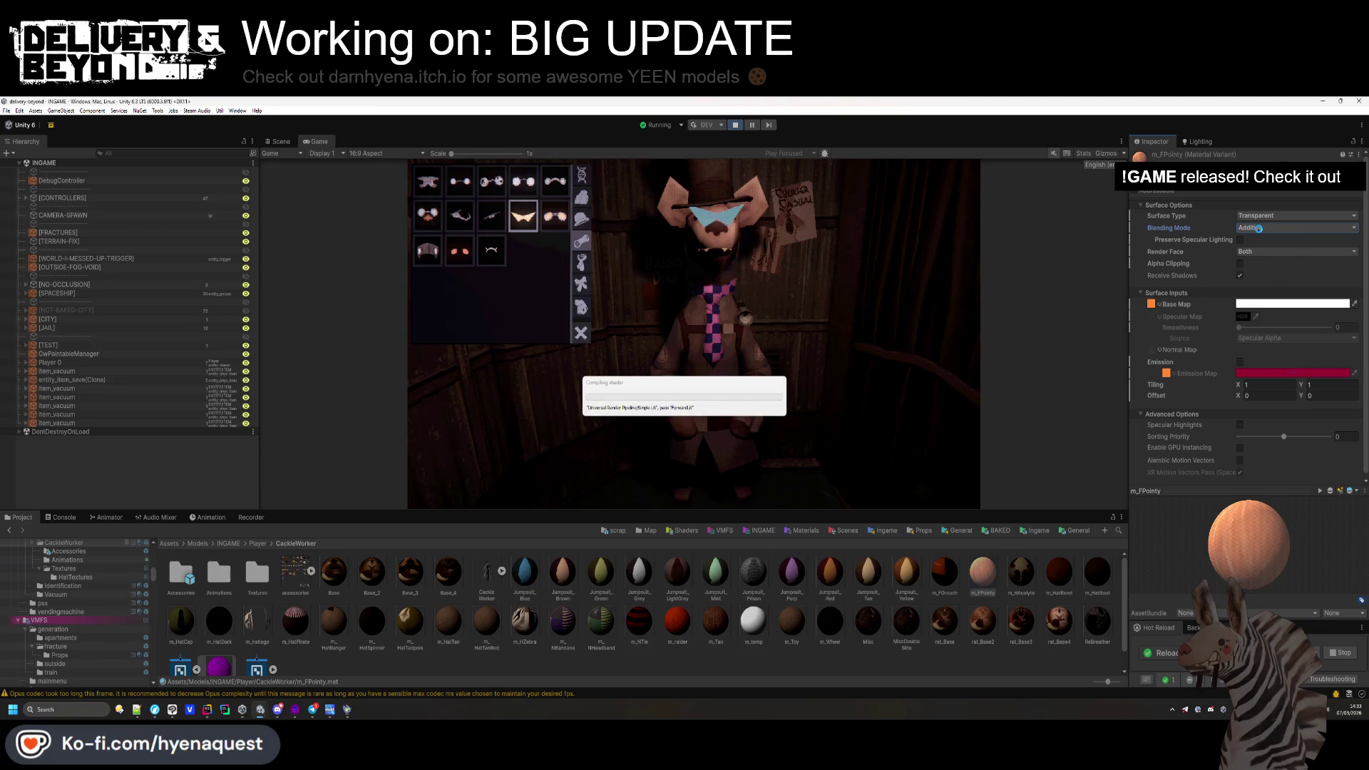
left_click(1259, 228)
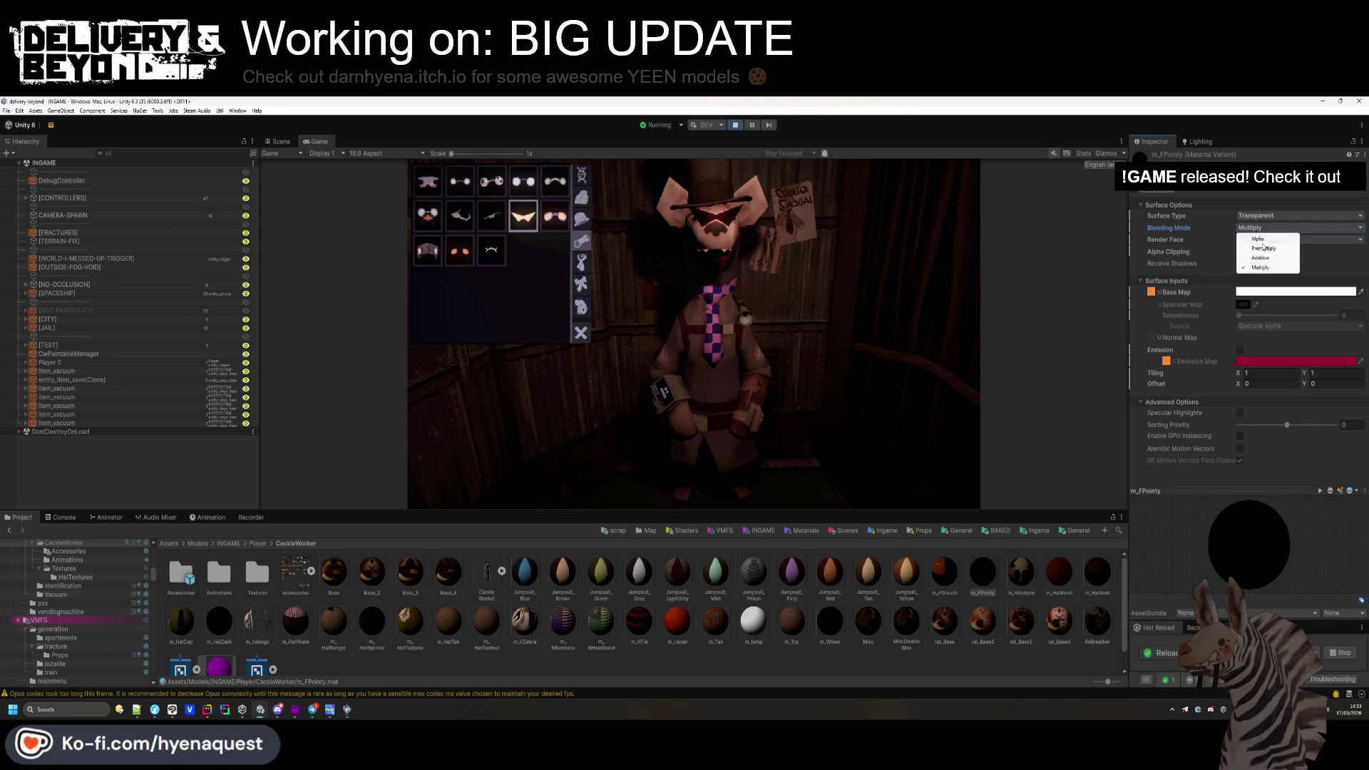
left_click(1259, 257)
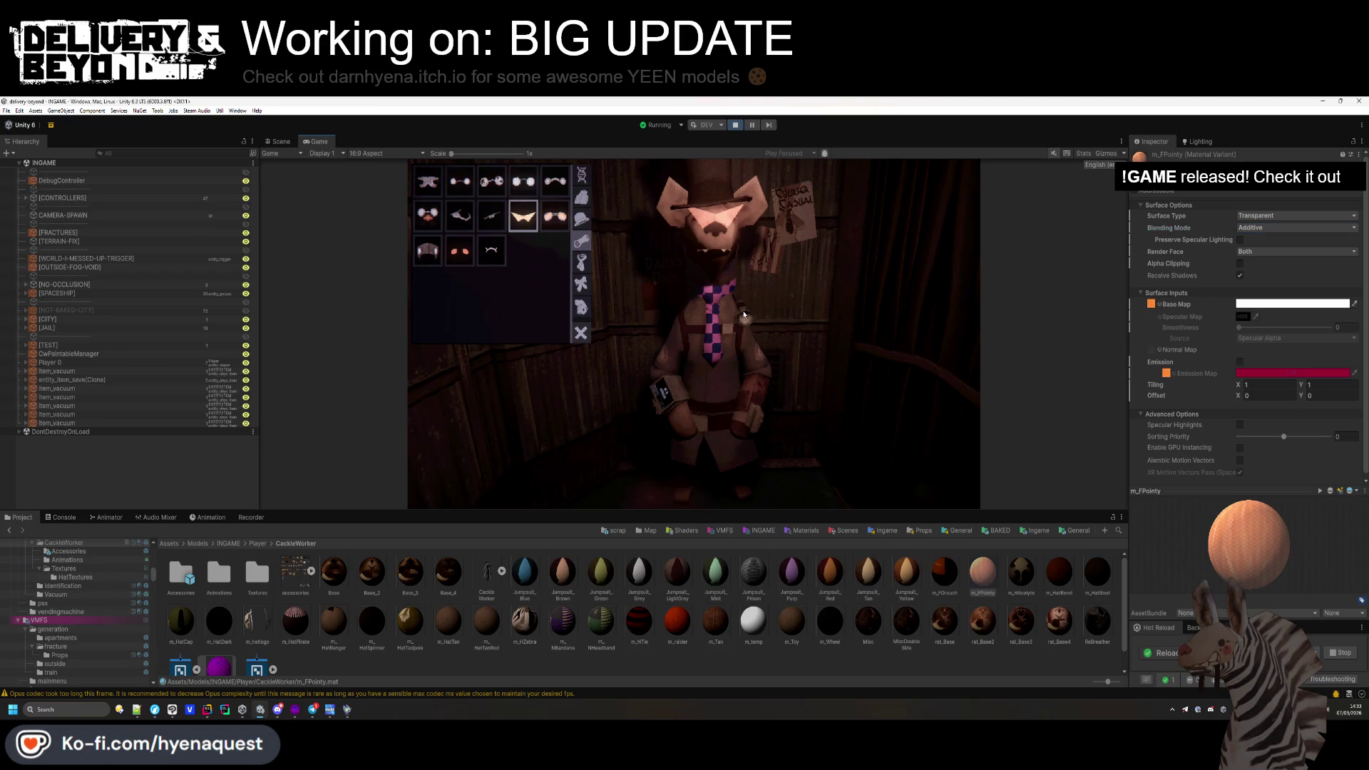
left_click(278, 141)
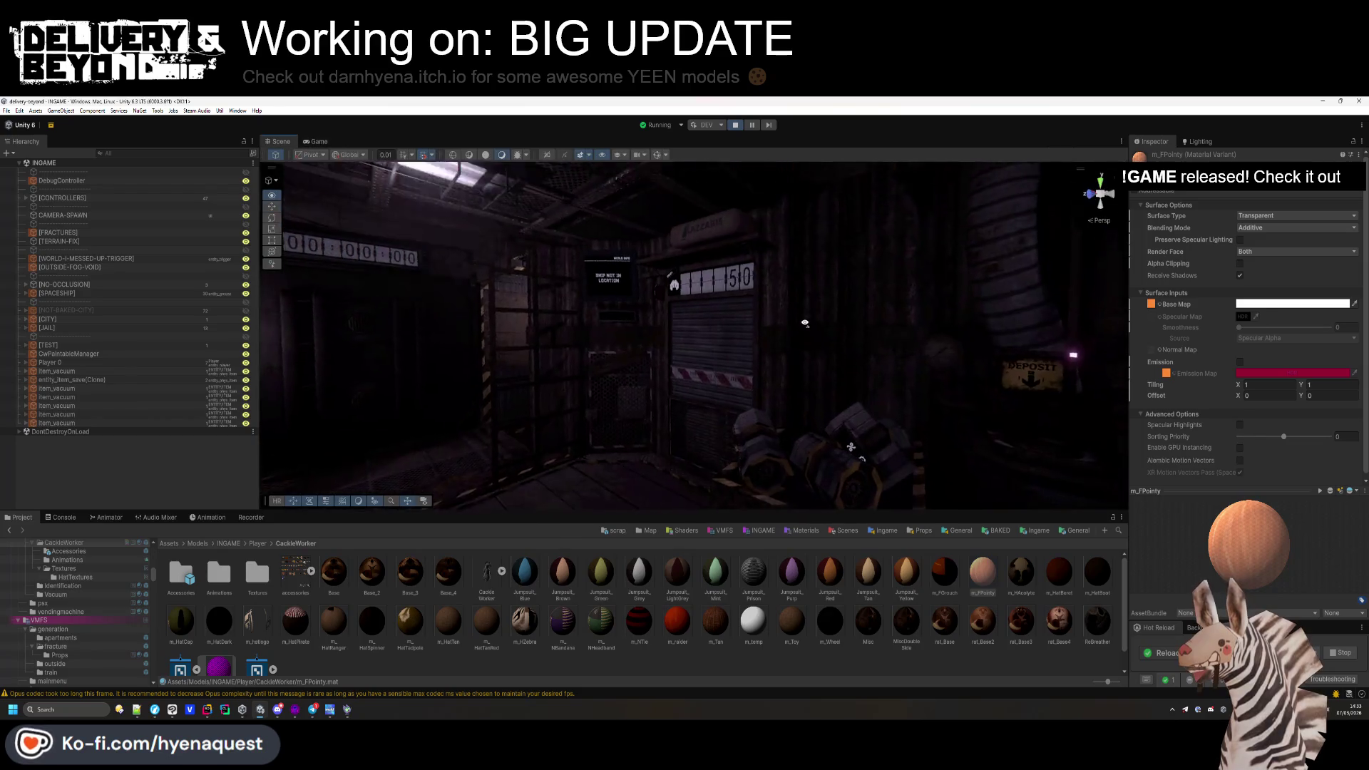
Orbit the scene camera around the room and in close to the character's head with its glowing pointy glasses.
mouse_move(694, 408)
left_mouse_down()
mouse_move(745, 215)
mouse_move(427, 376)
mouse_move(499, 335)
mouse_move(681, 650)
mouse_move(763, 183)
mouse_move(767, 205)
left_mouse_up()
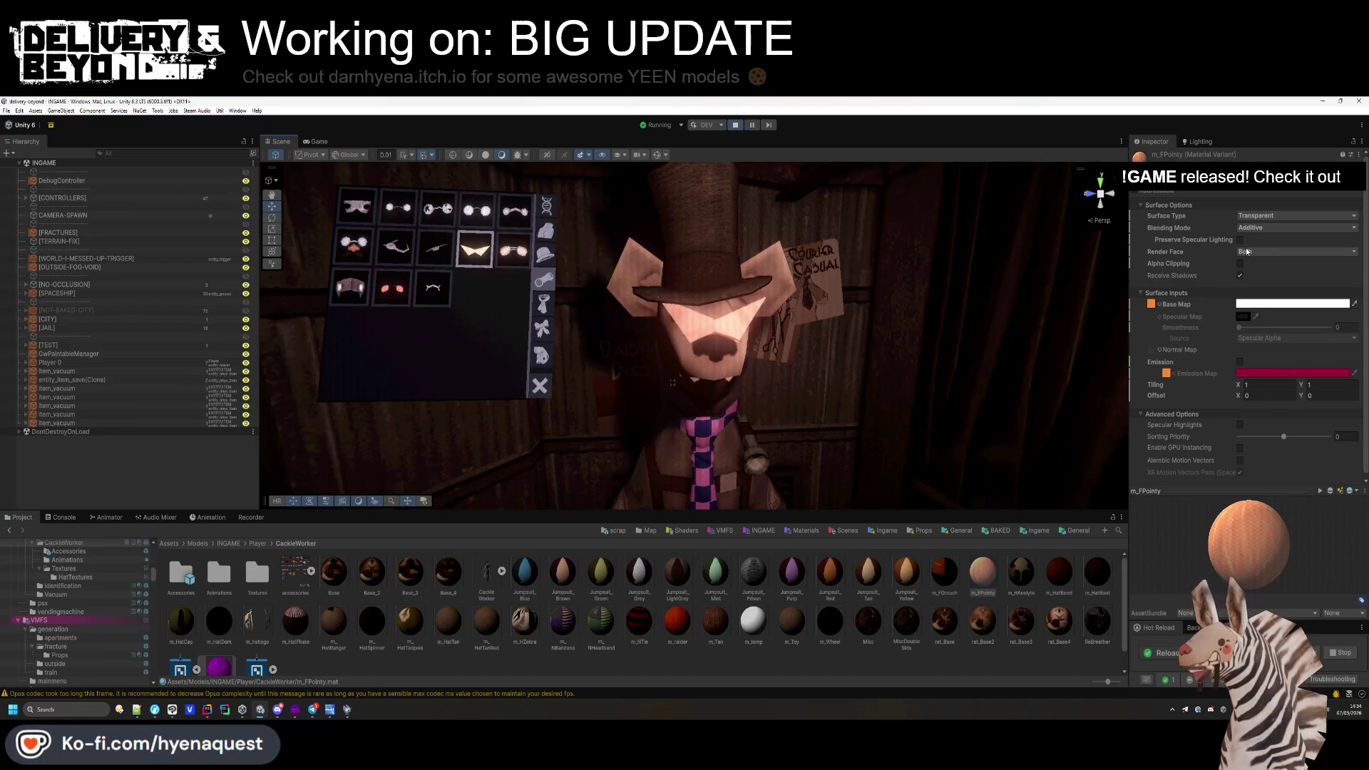
mouse_move(772, 332)
left_mouse_down()
mouse_move(729, 325)
mouse_move(719, 309)
mouse_move(752, 314)
left_mouse_up()
Try goggles, pink glowing eyes, round white glasses and small round glasses on the character, then check its front in Scene view.
left_click(316, 142)
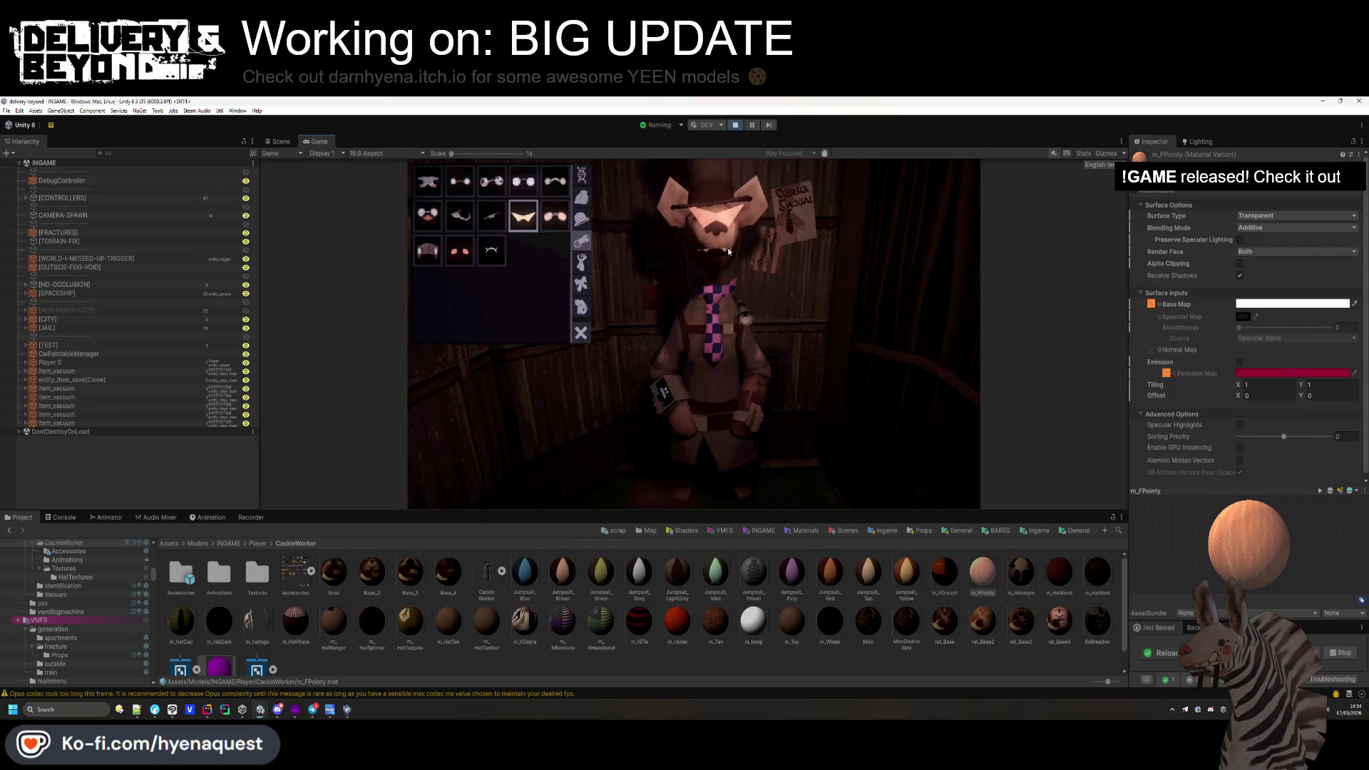
left_click(548, 227)
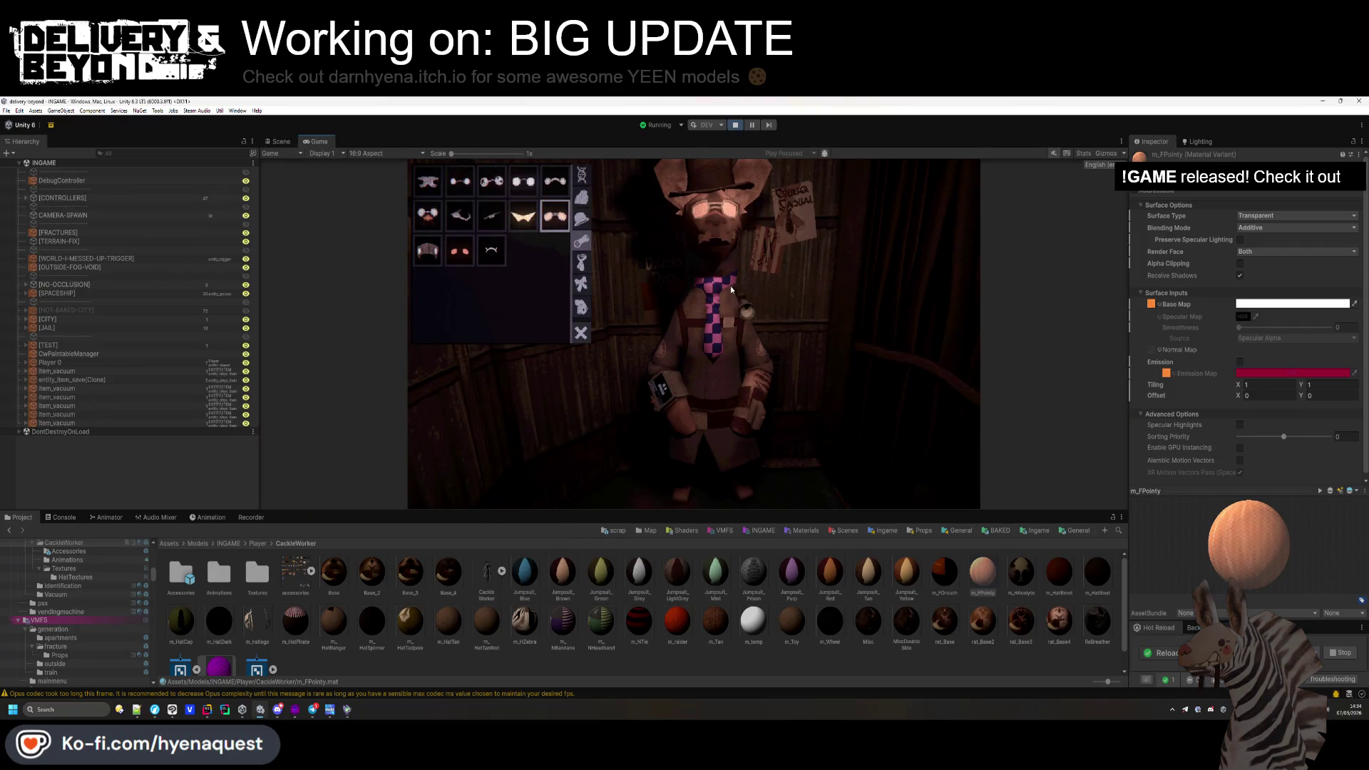
left_click(458, 257)
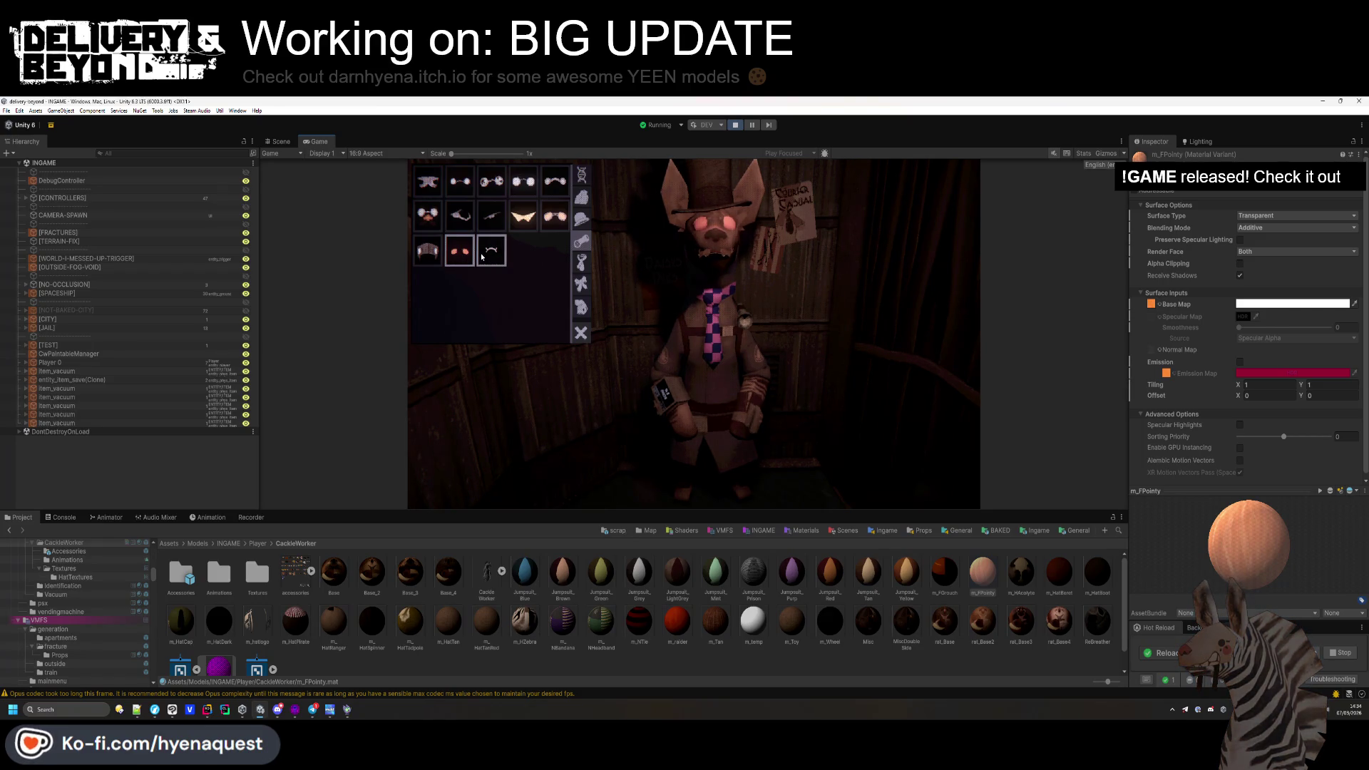
left_click(482, 257)
left_click(516, 182)
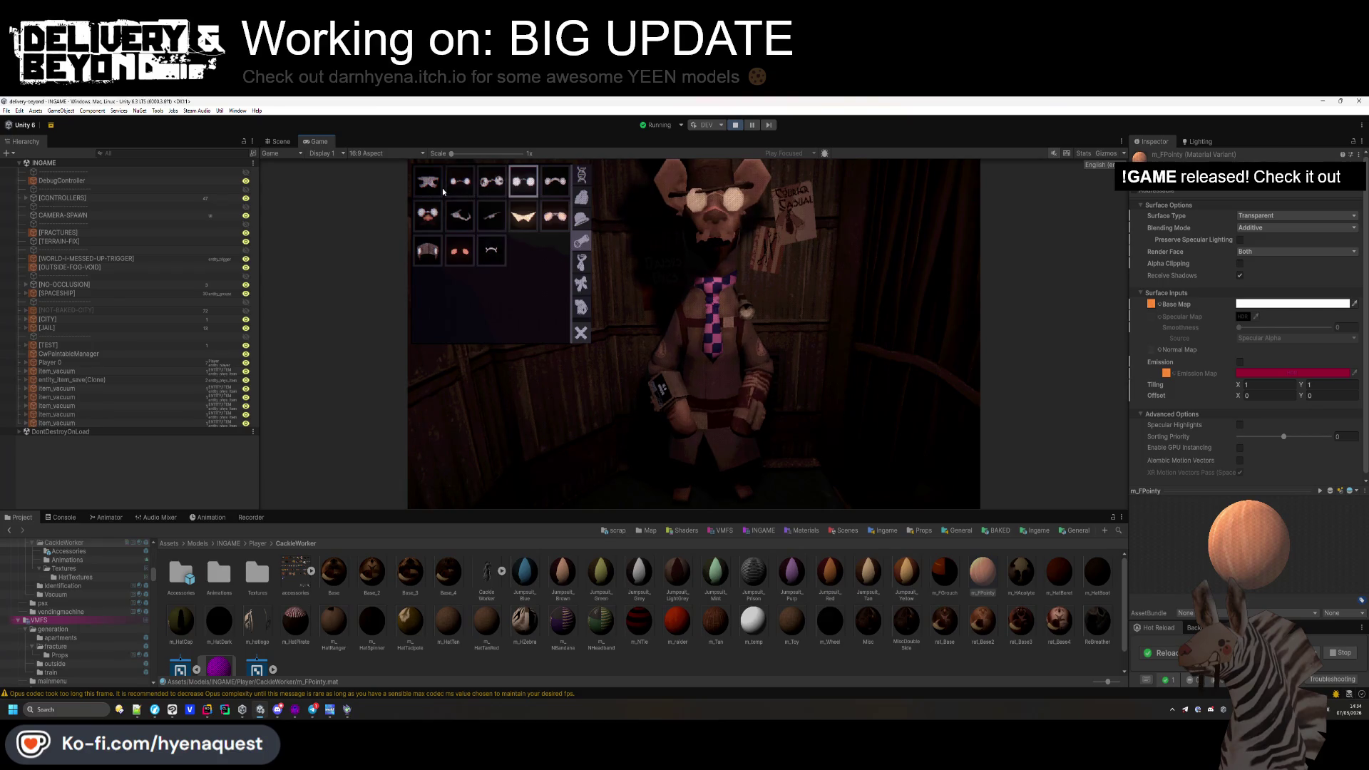
left_click(424, 184)
left_click(430, 214)
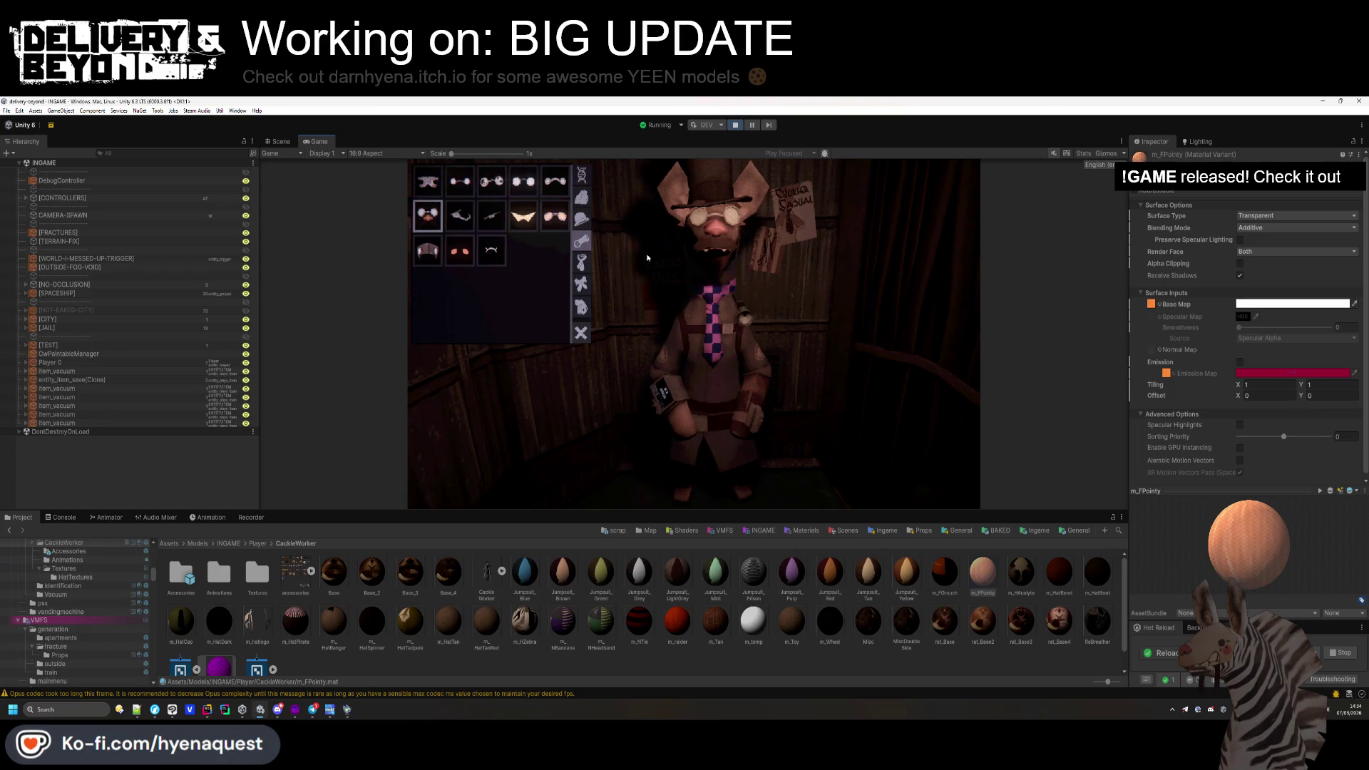
key("ctrl+1")
scroll(860, 349, "up", 5)
mouse_move(860, 350)
left_mouse_down()
mouse_move(788, 338)
mouse_move(745, 302)
mouse_move(757, 325)
left_mouse_up()
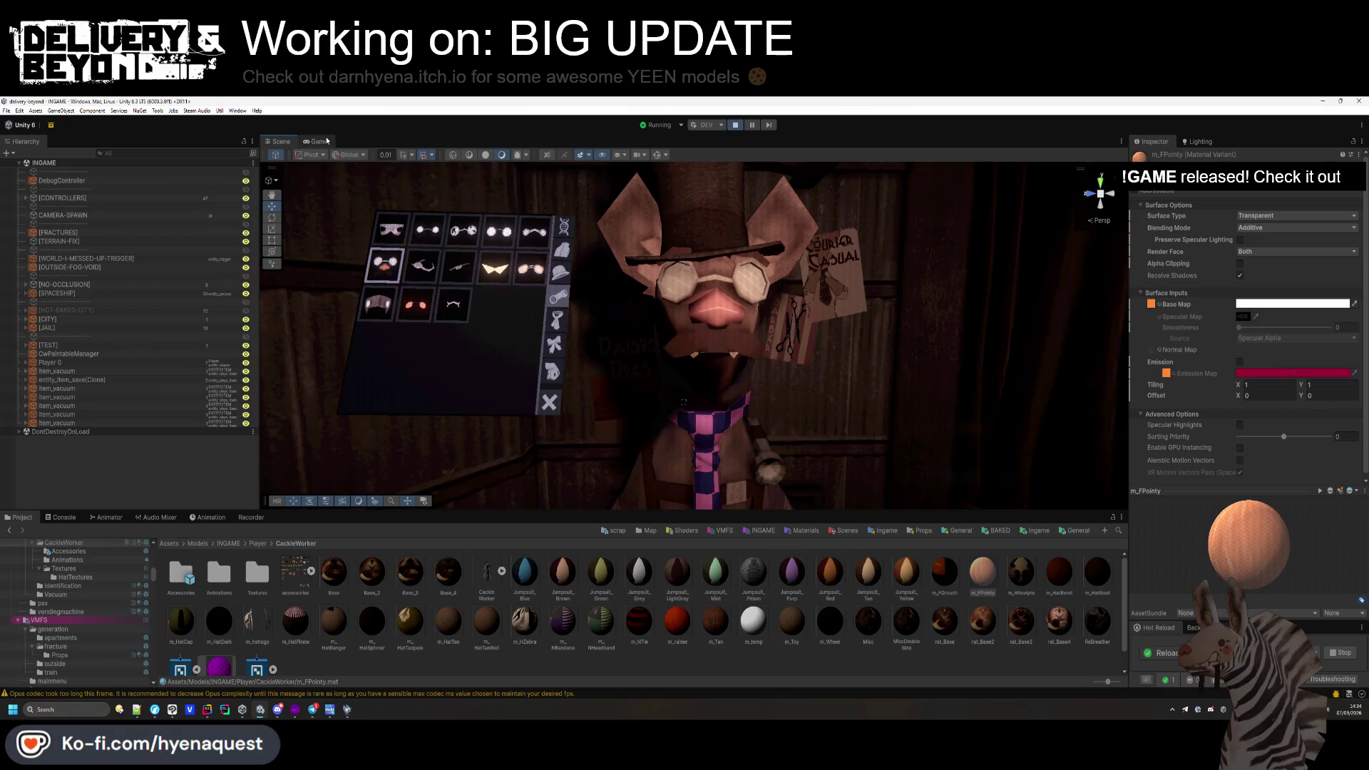
Try suspenders, a striped scarf and other neckwear on the character.
left_click(327, 141)
left_click(576, 264)
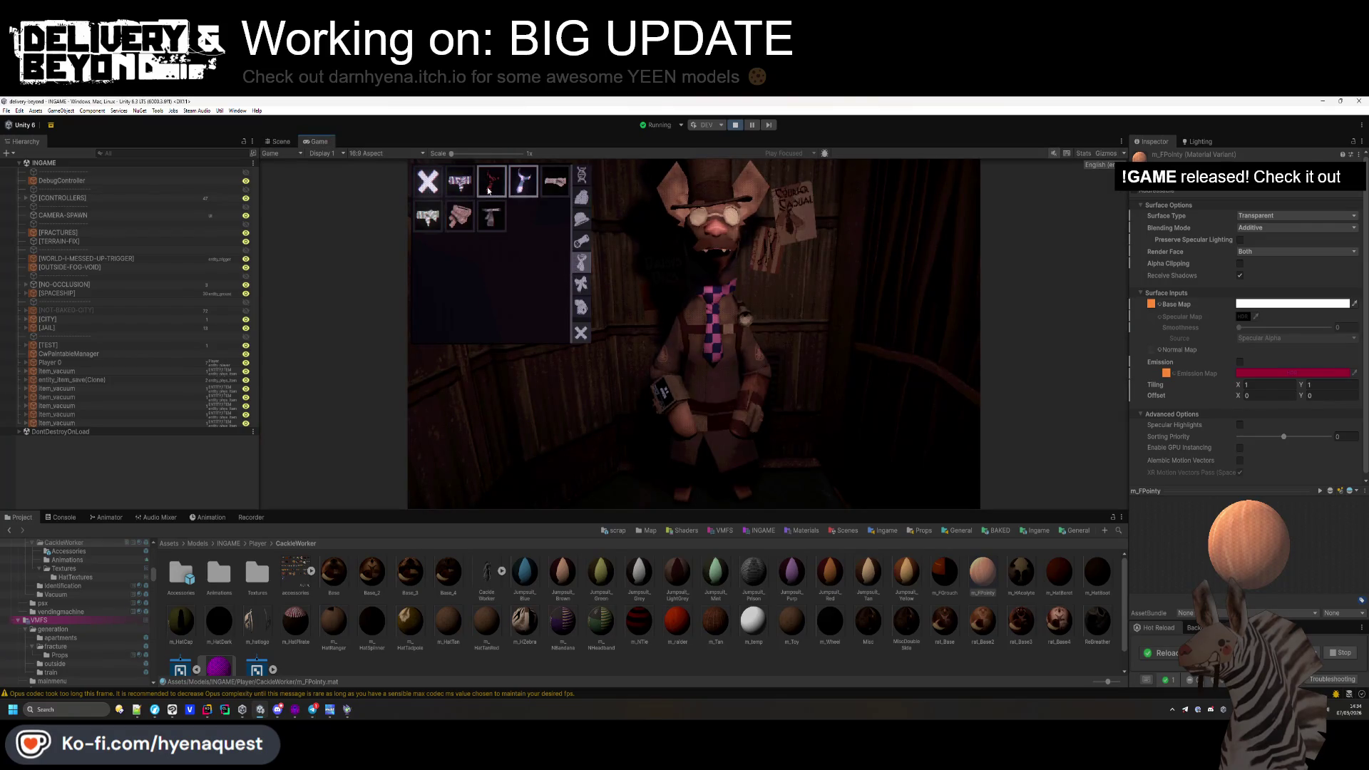
left_click(555, 191)
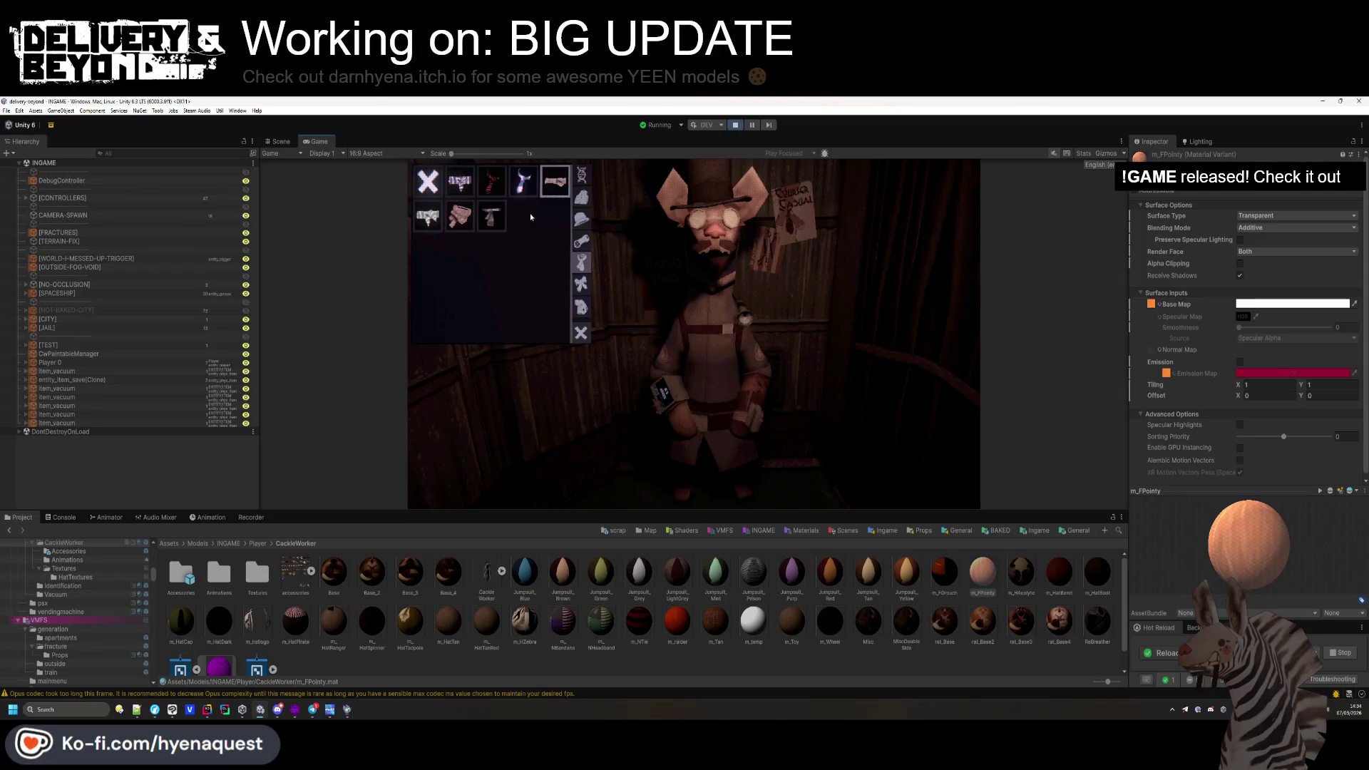
left_click(427, 217)
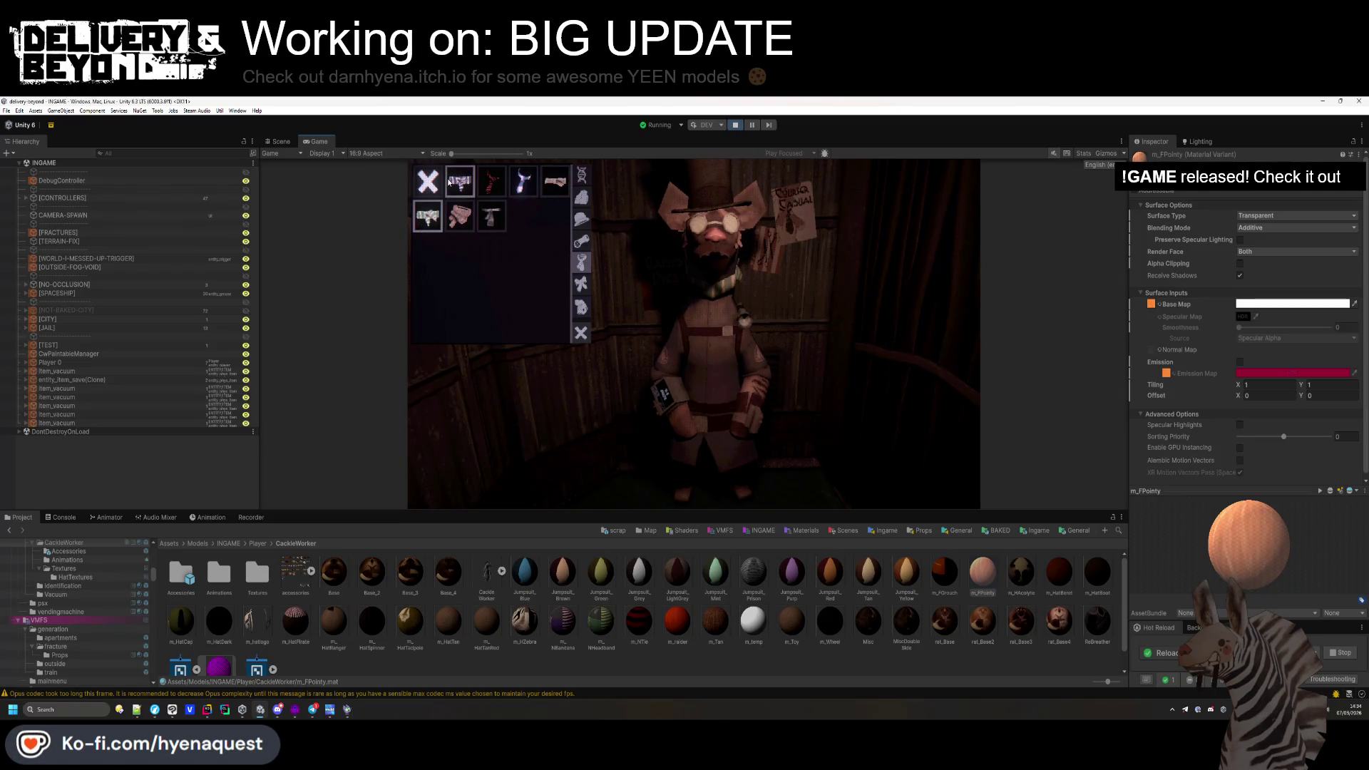
left_click(429, 185)
left_click(490, 220)
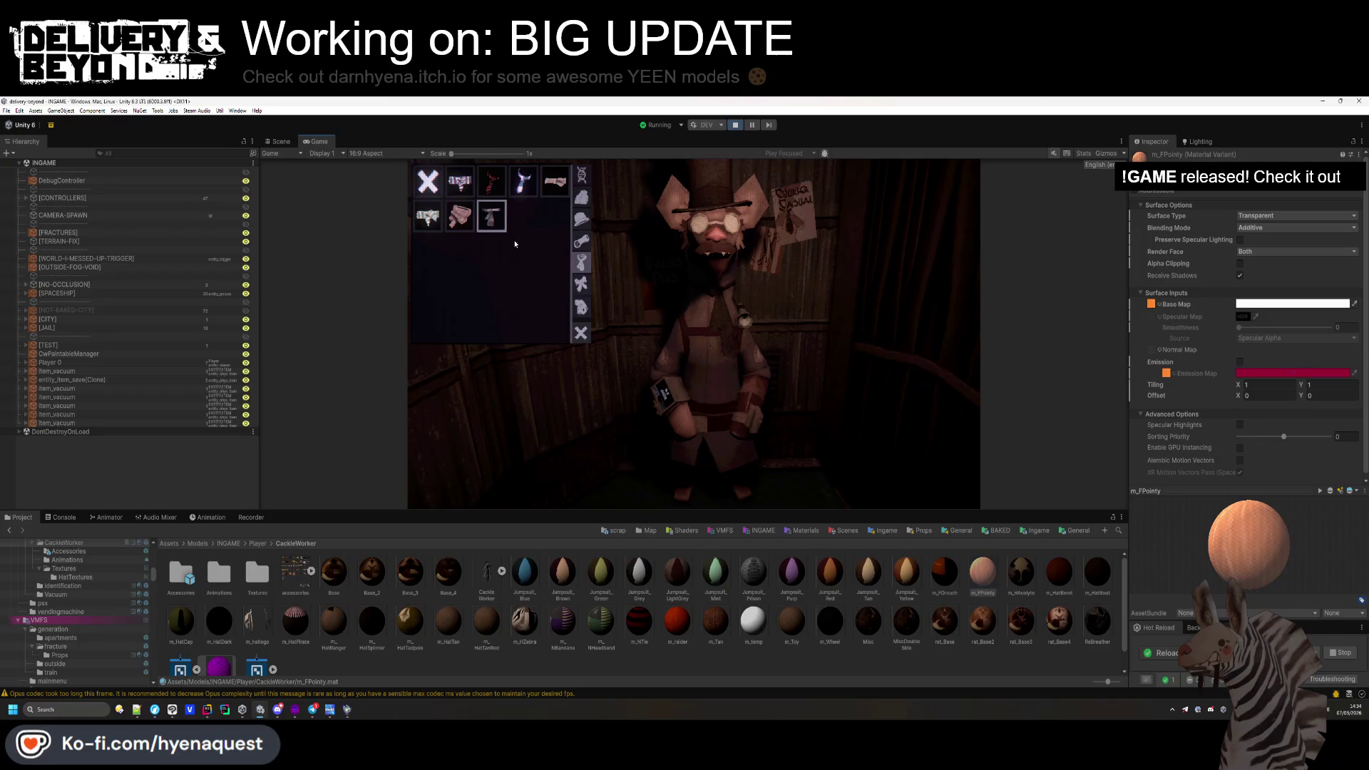
Browse the other wardrobe categories, try several fur colours, then pick the first headwear item so the hat comes off.
left_click(581, 284)
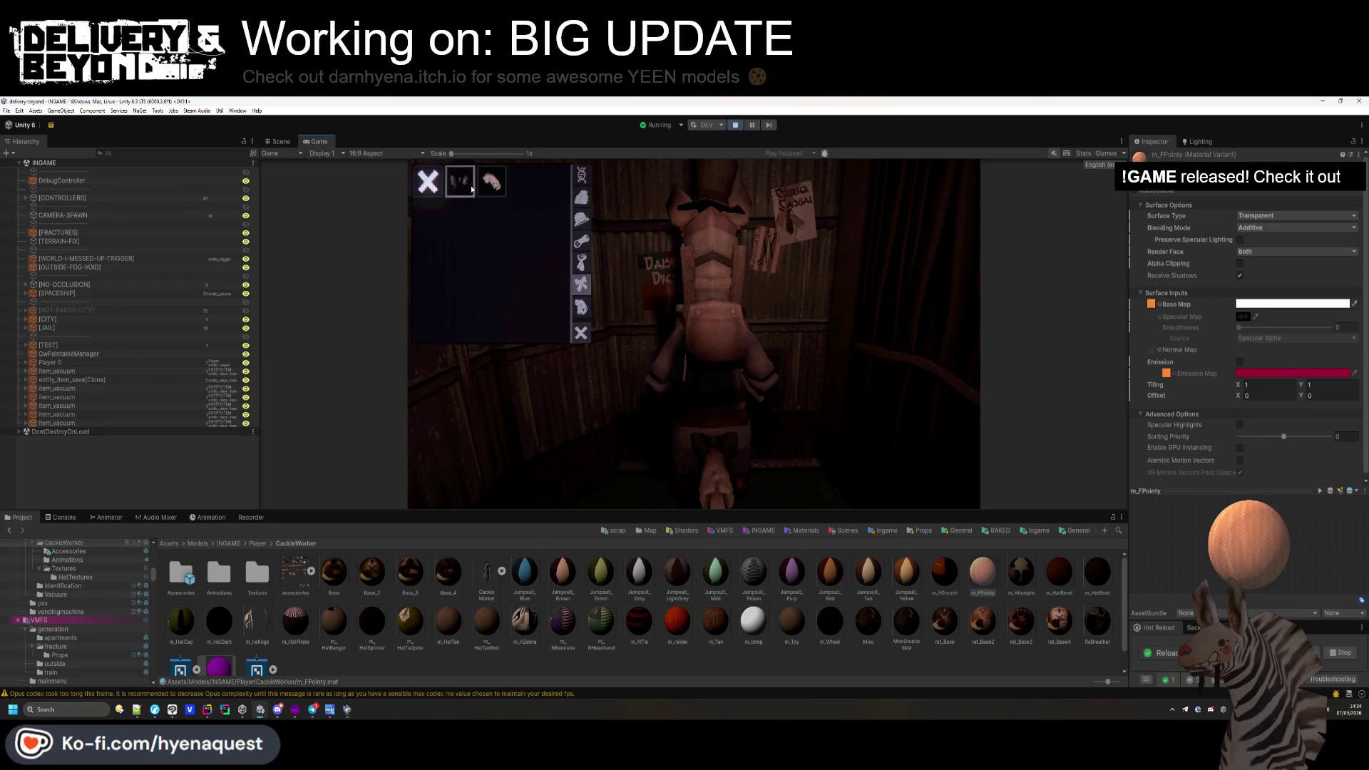
left_click(586, 311)
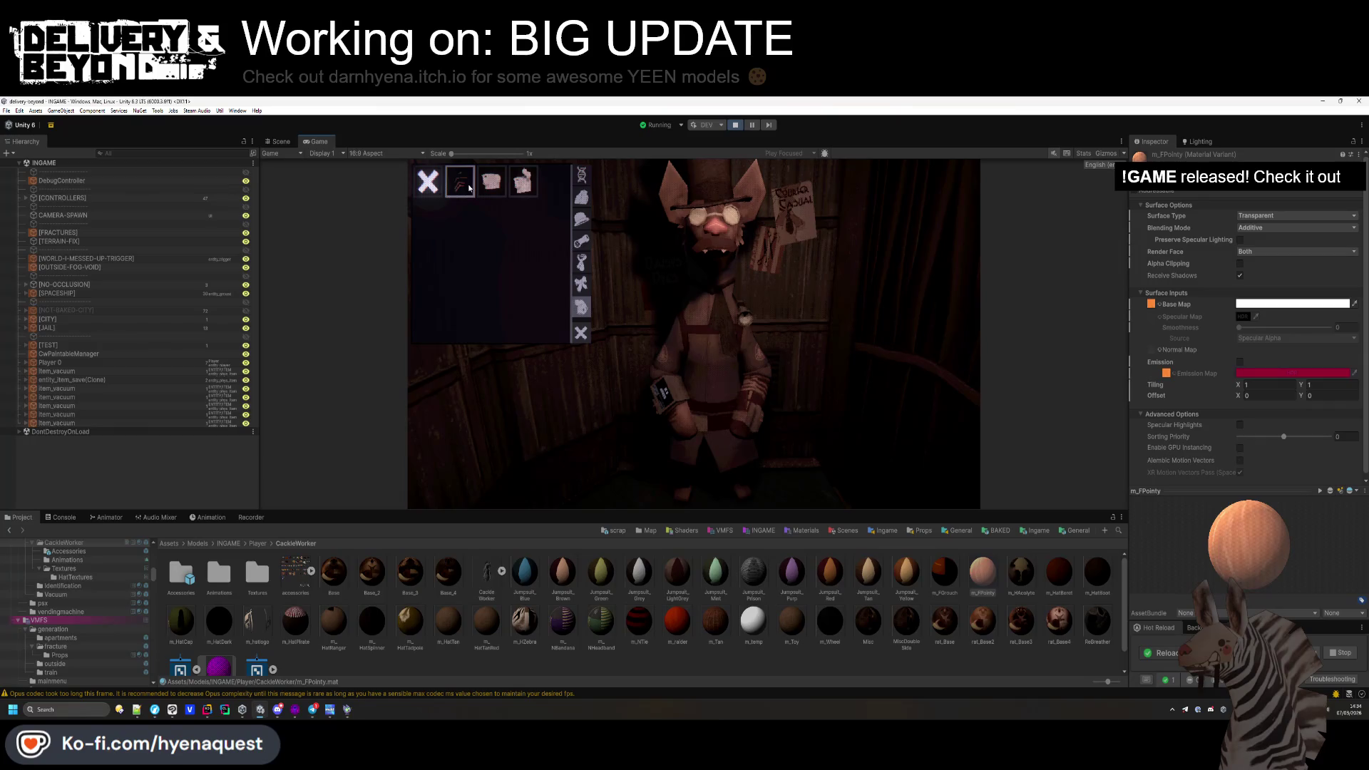
left_click(580, 189)
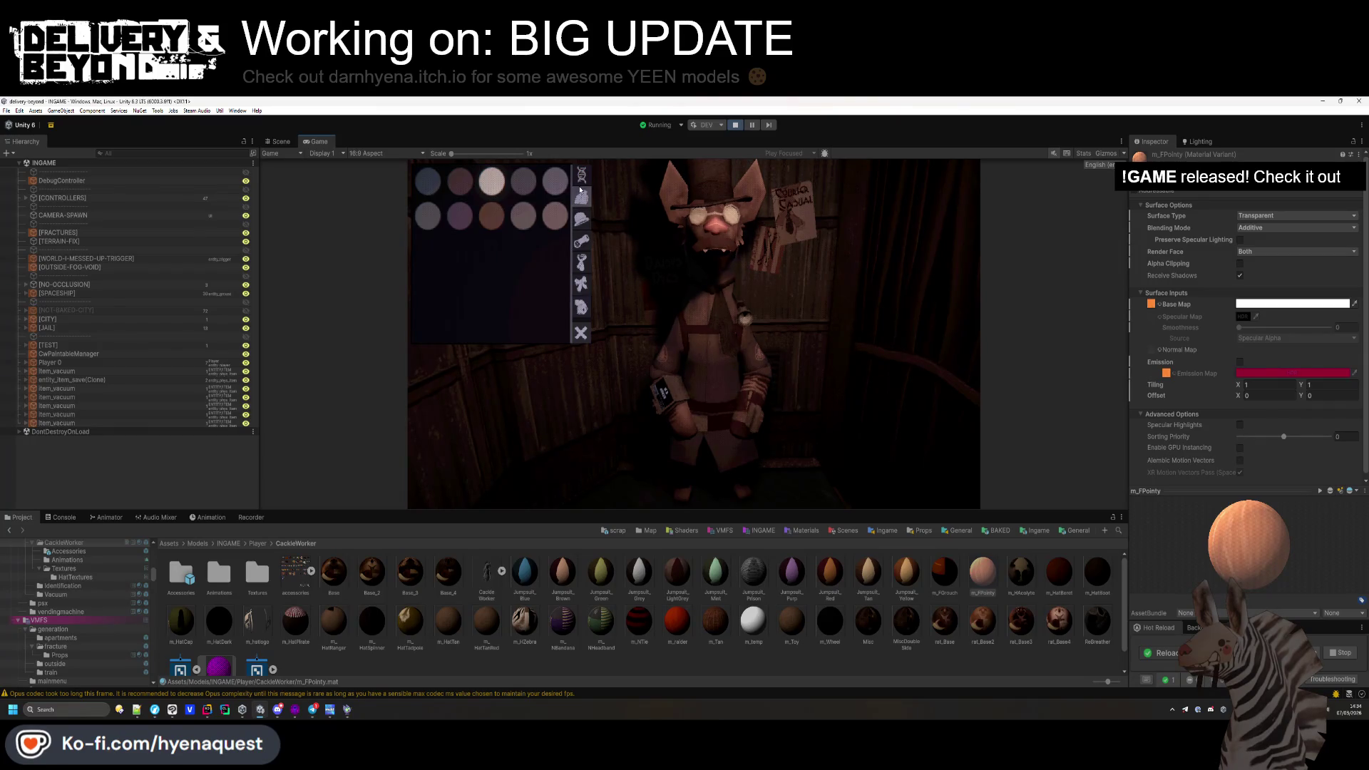
left_click(451, 228)
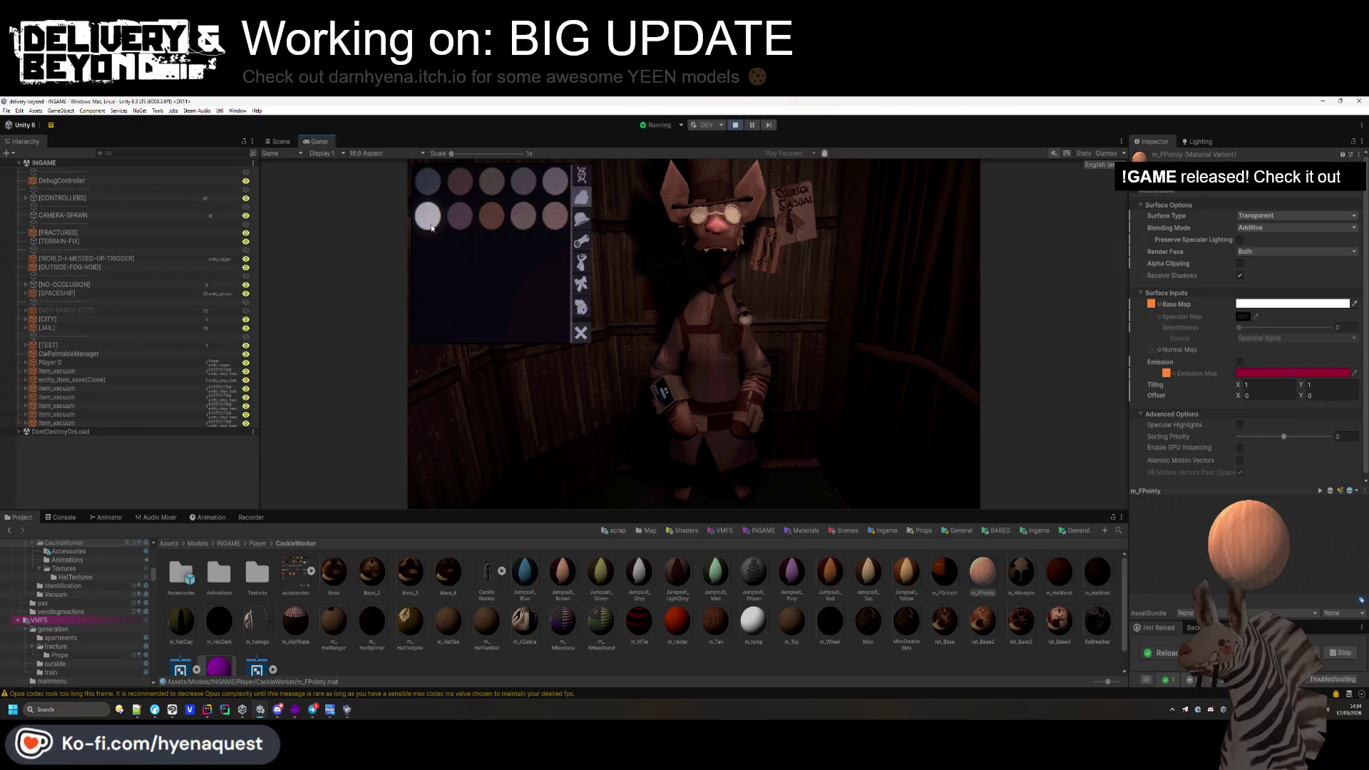
left_click(491, 226)
left_click(524, 228)
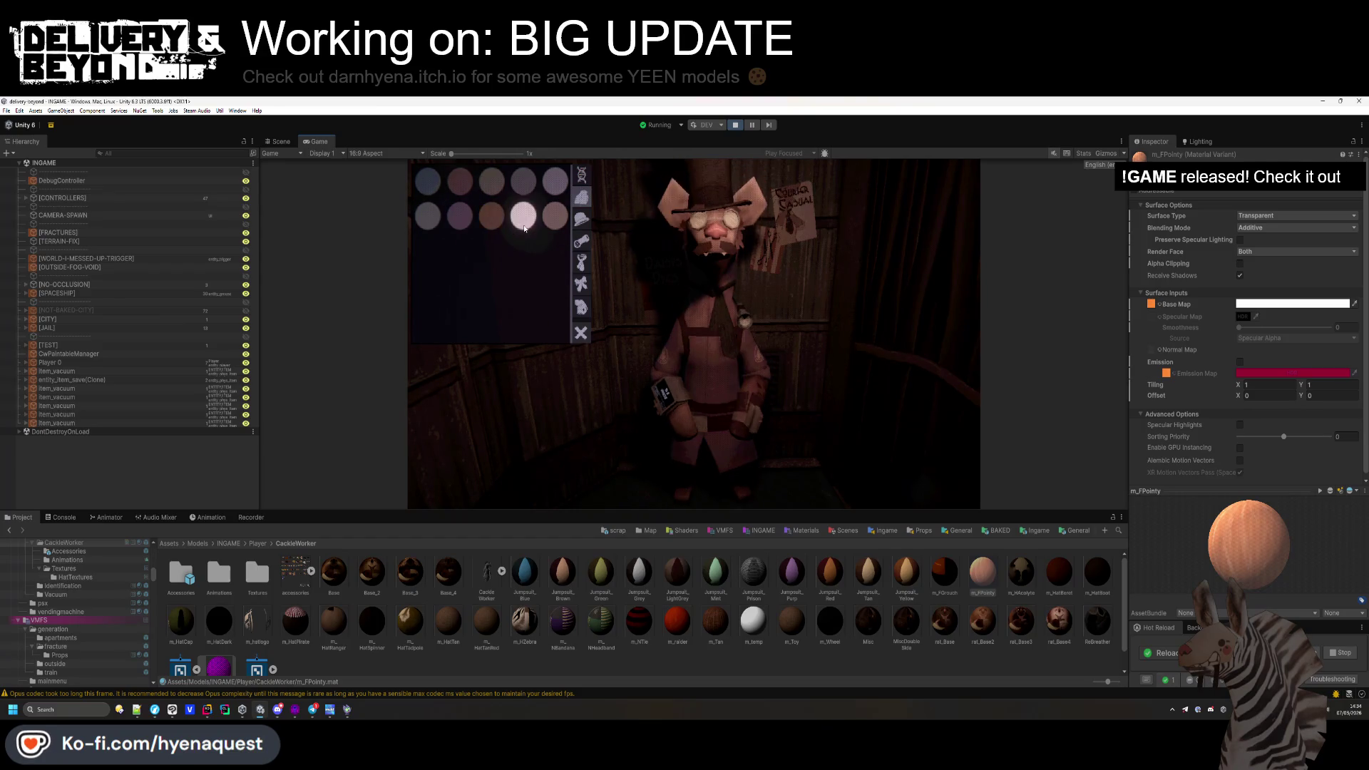
left_click(582, 175)
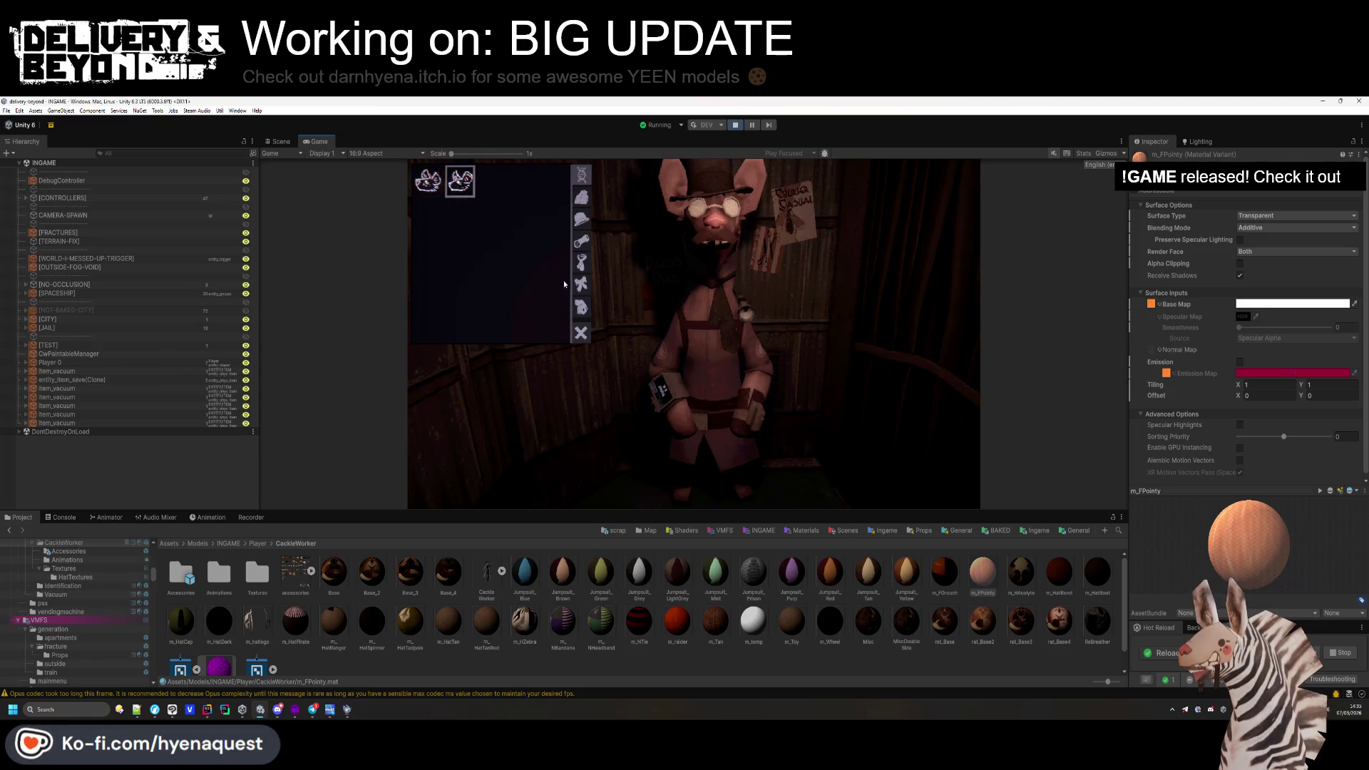
left_click(428, 181)
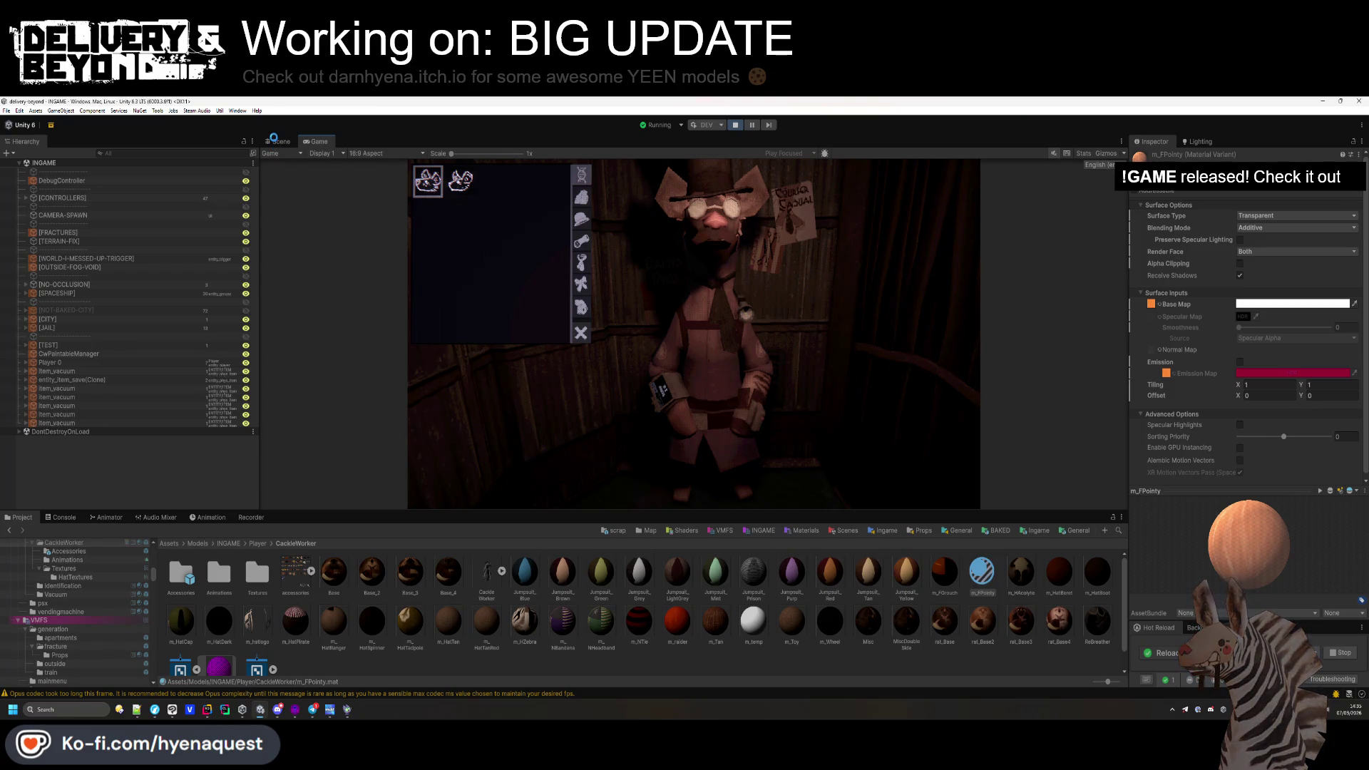
Bring the Notepad++ TODO list to the front and scroll through it.
mouse_move(156, 711)
left_click(155, 666)
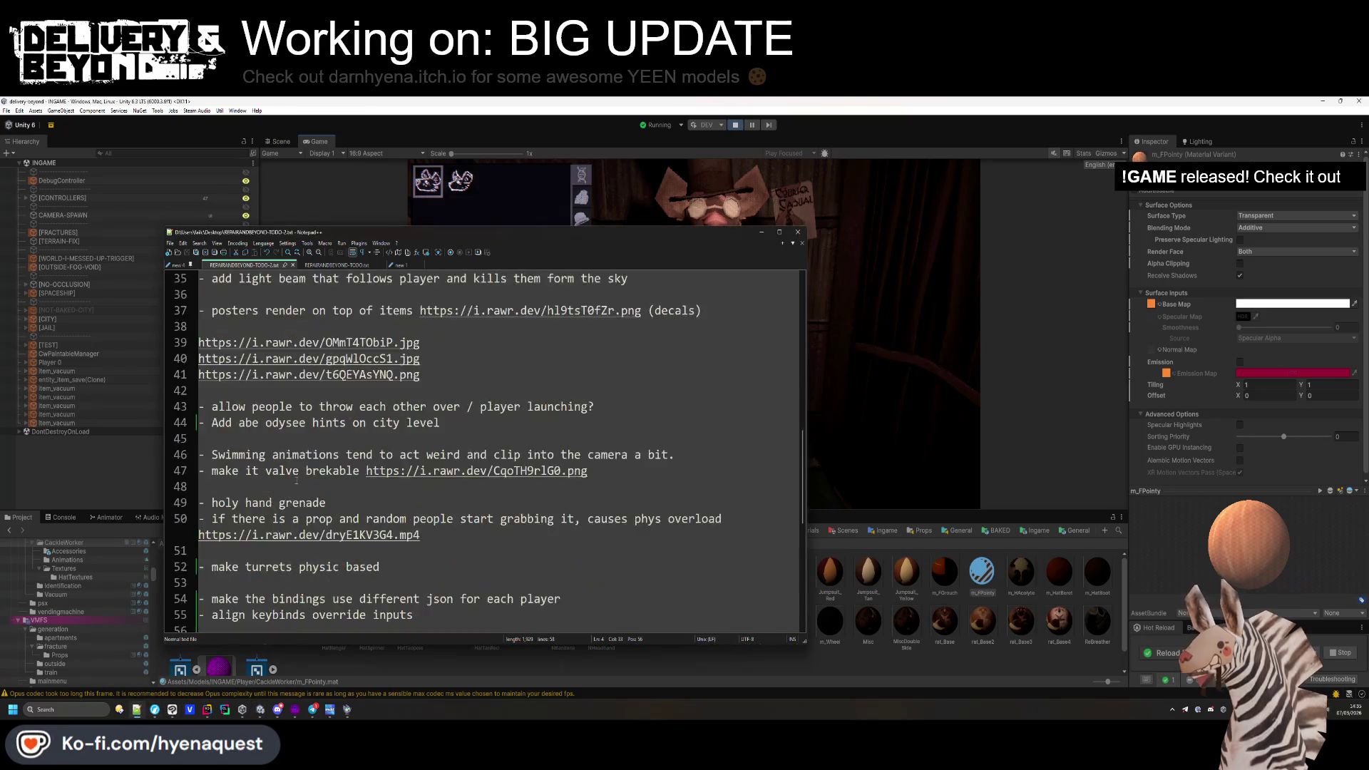
scroll(296, 479, "down", 3)
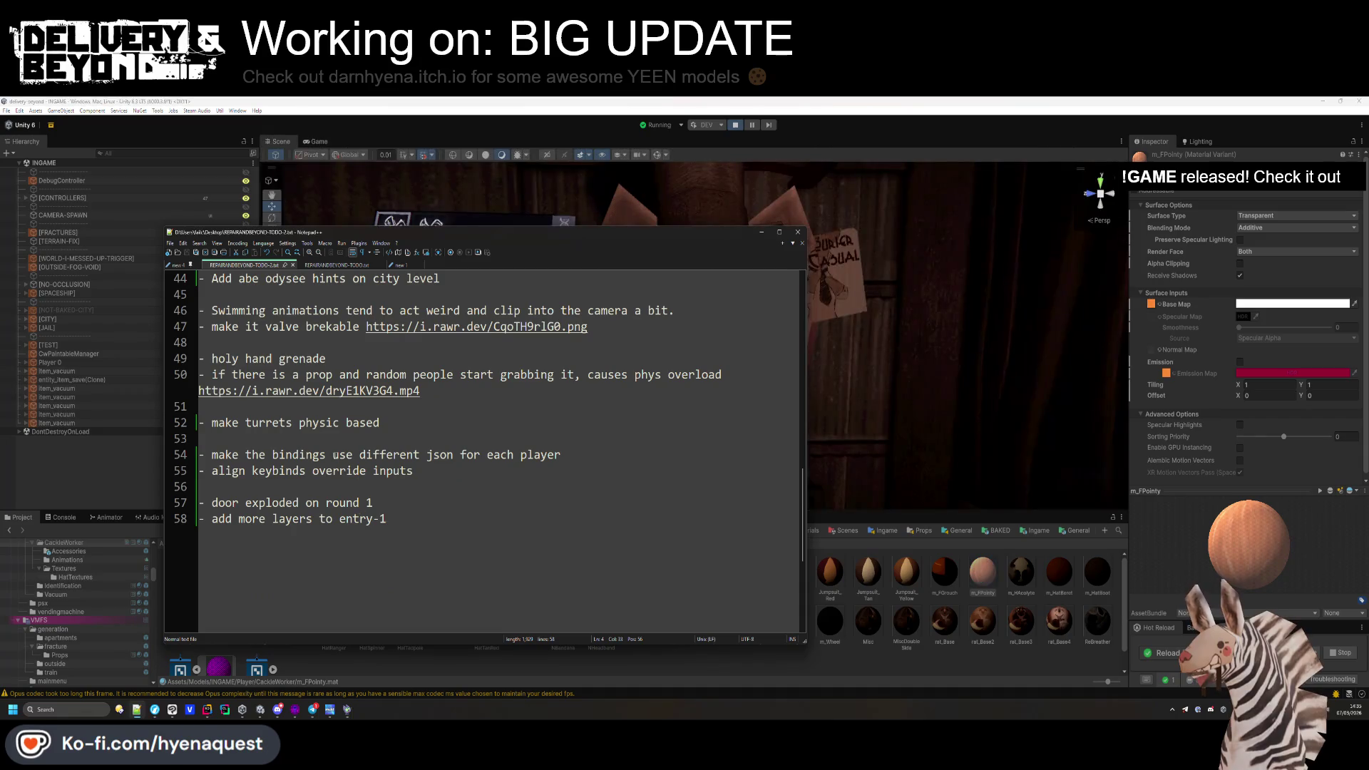
In Unity's Game view, close the wardrobe and open the in-game developer console.
left_click(926, 380)
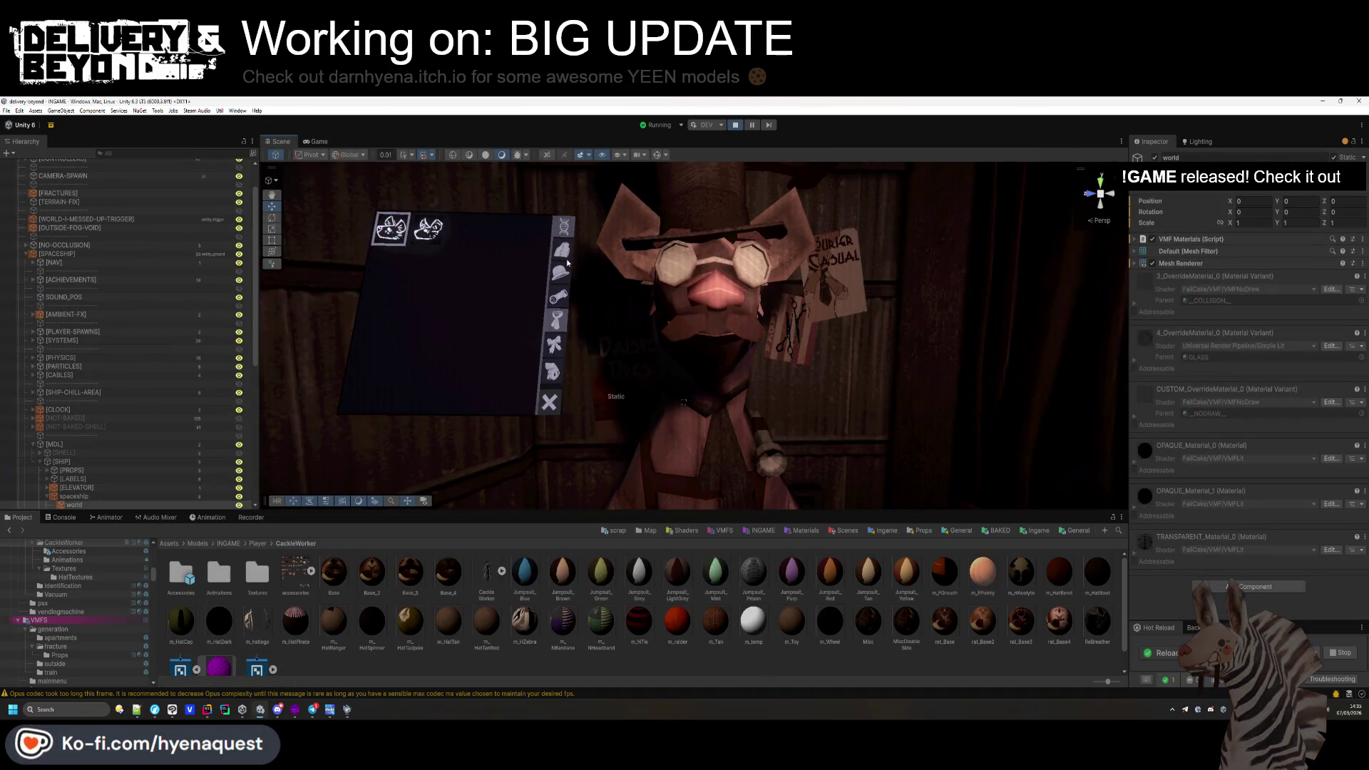
left_click(308, 141)
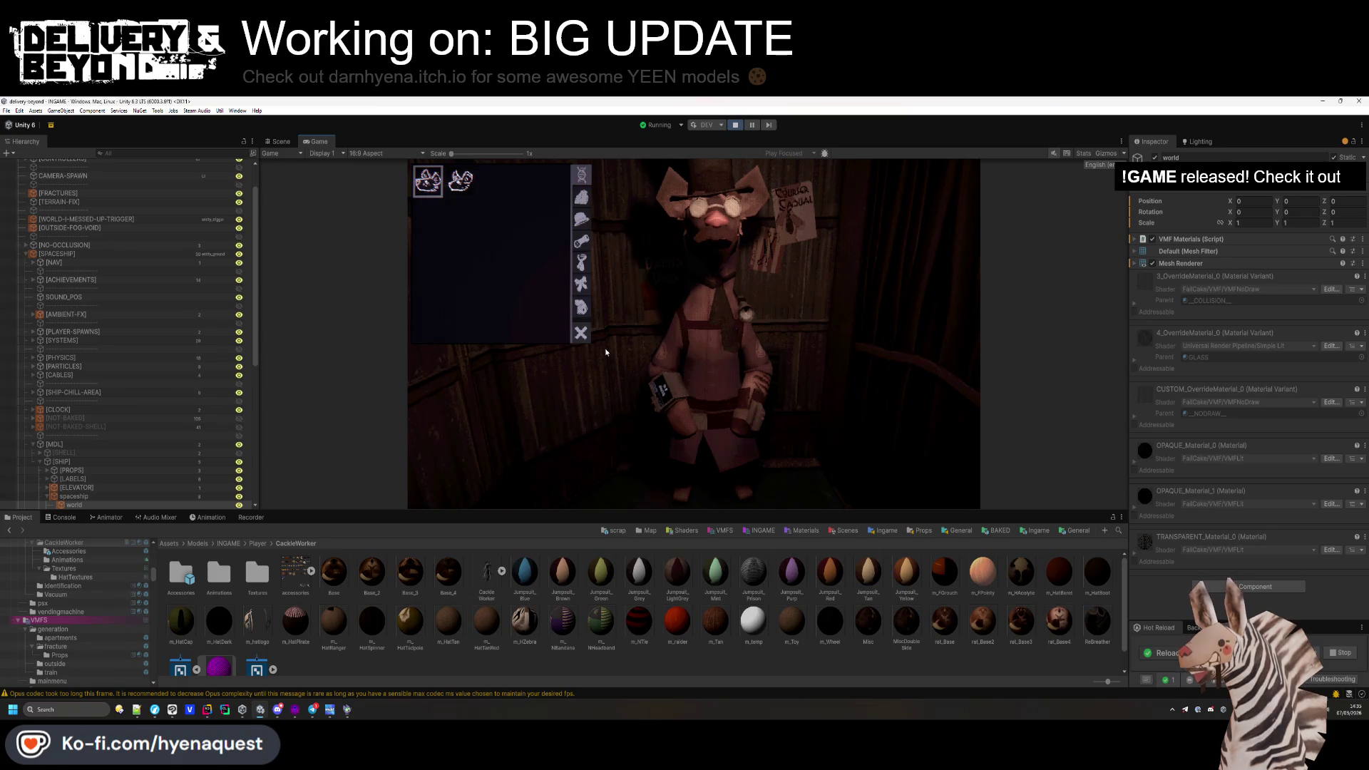
left_click(581, 333)
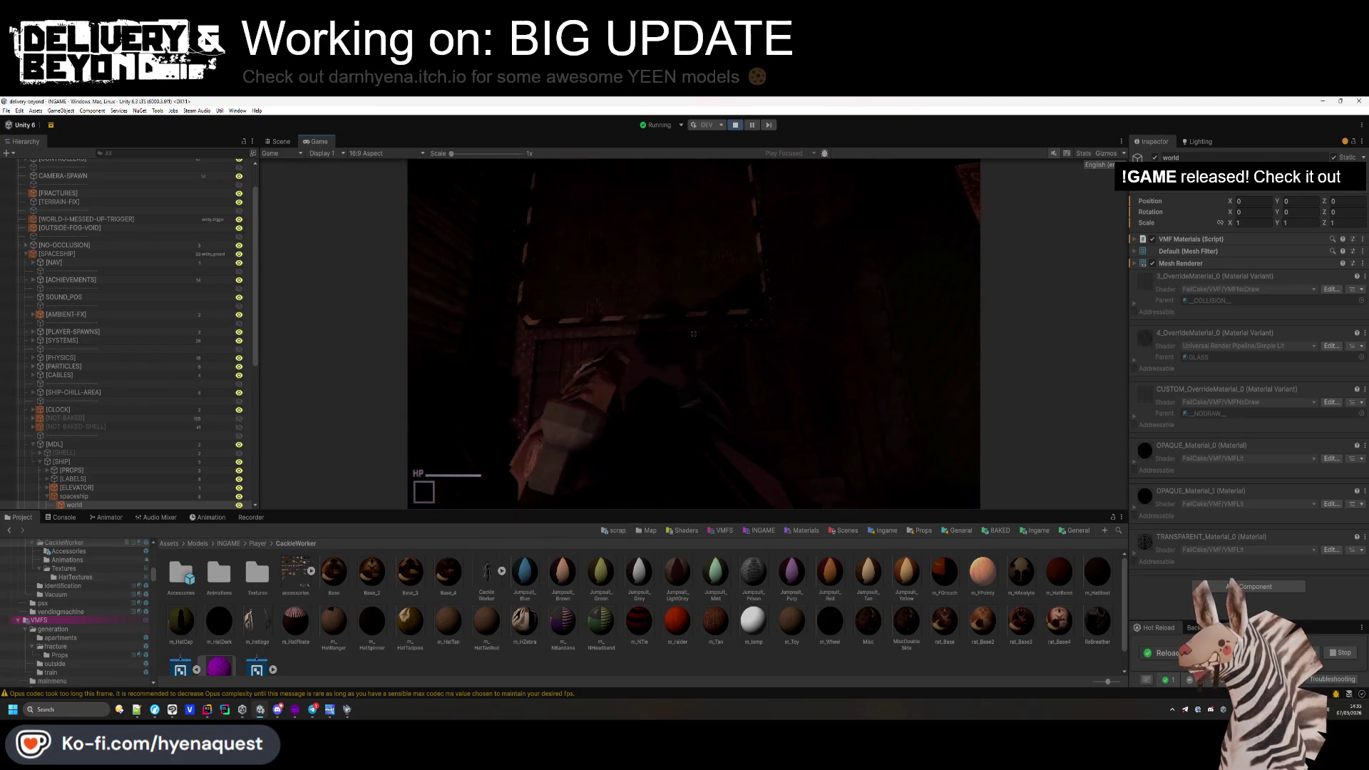
key("grave")
Run kill in the dev console to ragdoll the player, then switch to entity_ragdoll.cs in Rider.
type("player.kill 0")
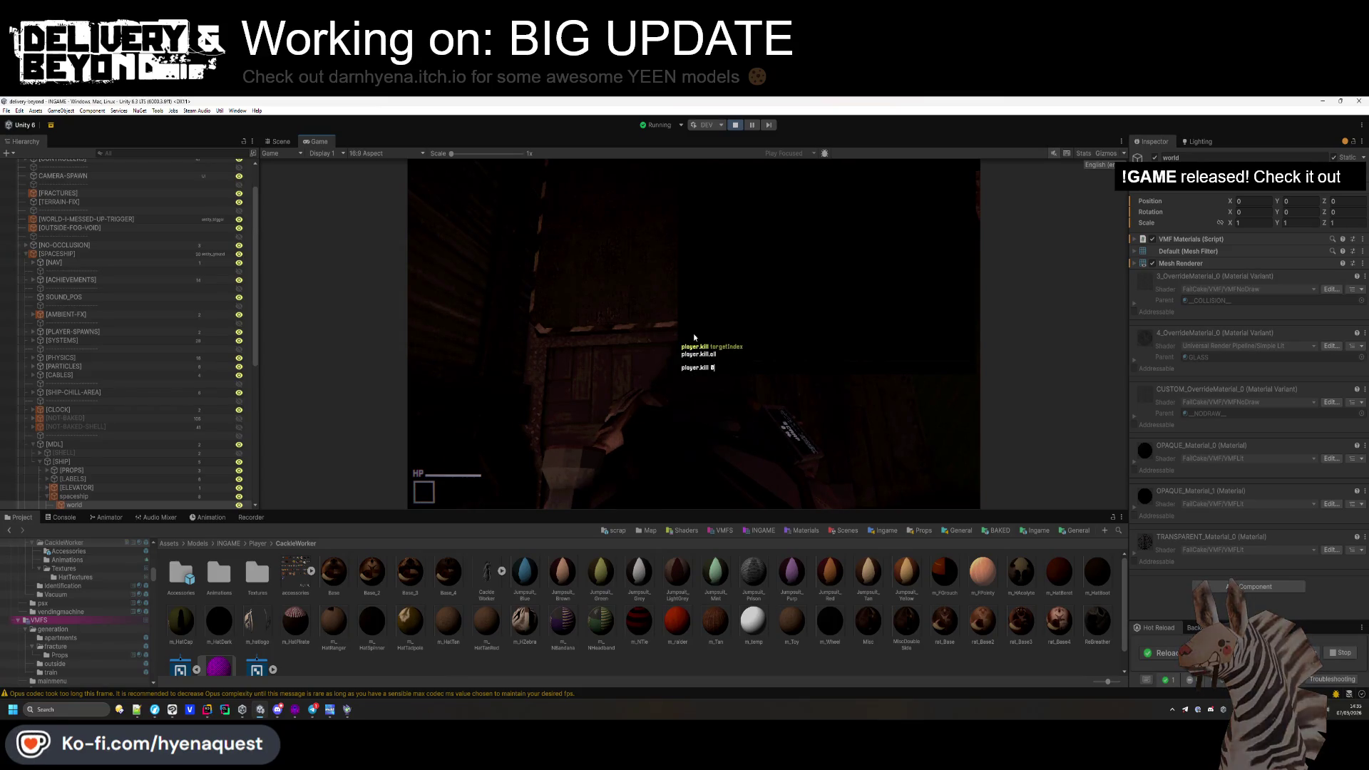
key("Return")
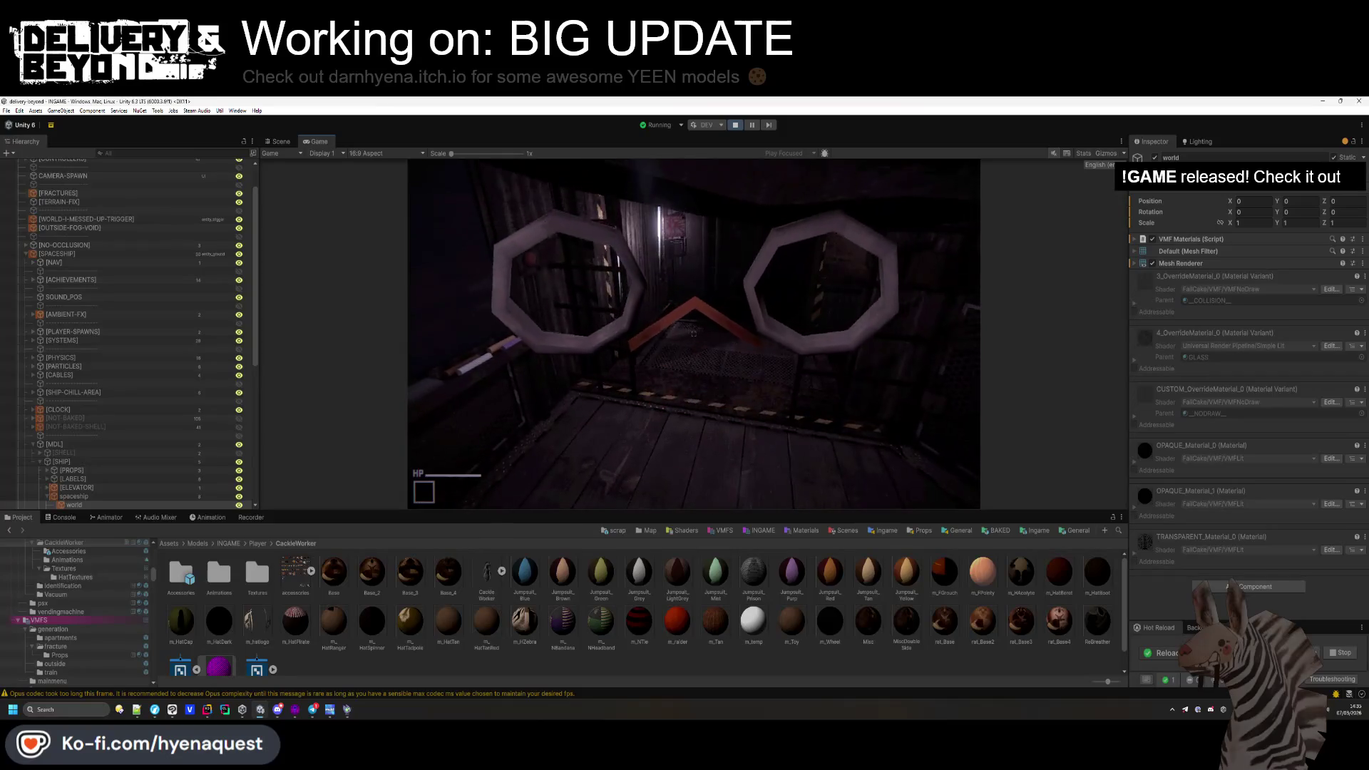
key("alt+Tab")
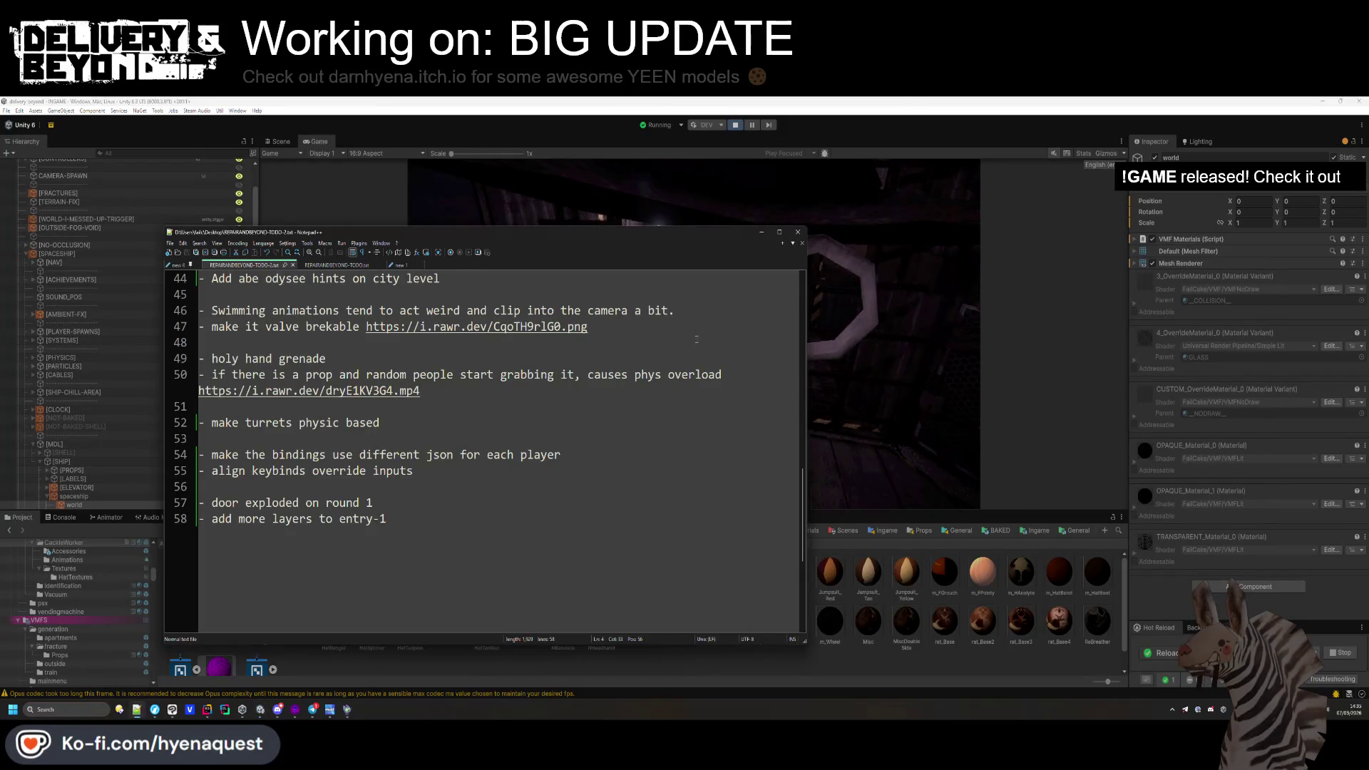
key("alt+Tab")
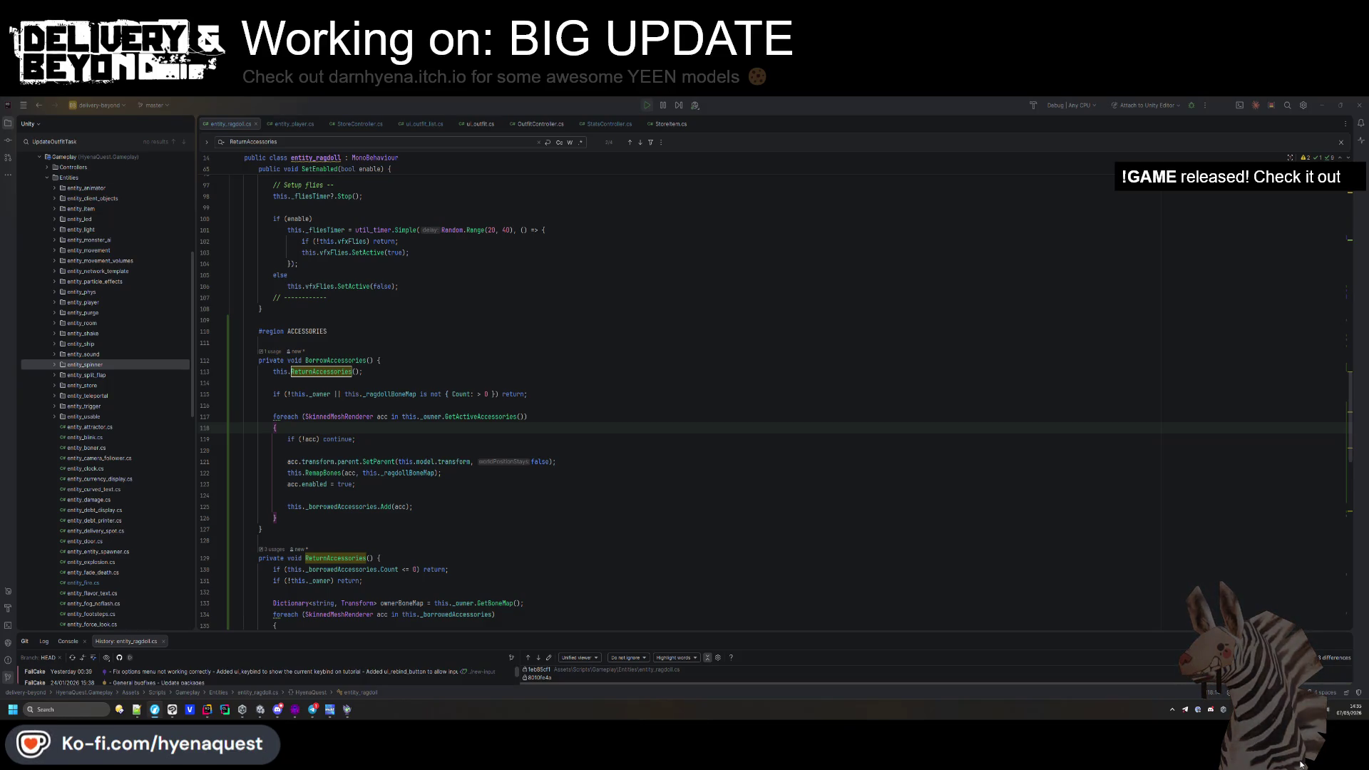
Add blank lines after the private field declarations and the Dictionary declaration.
scroll(499, 400, "down", 1)
left_click(441, 439)
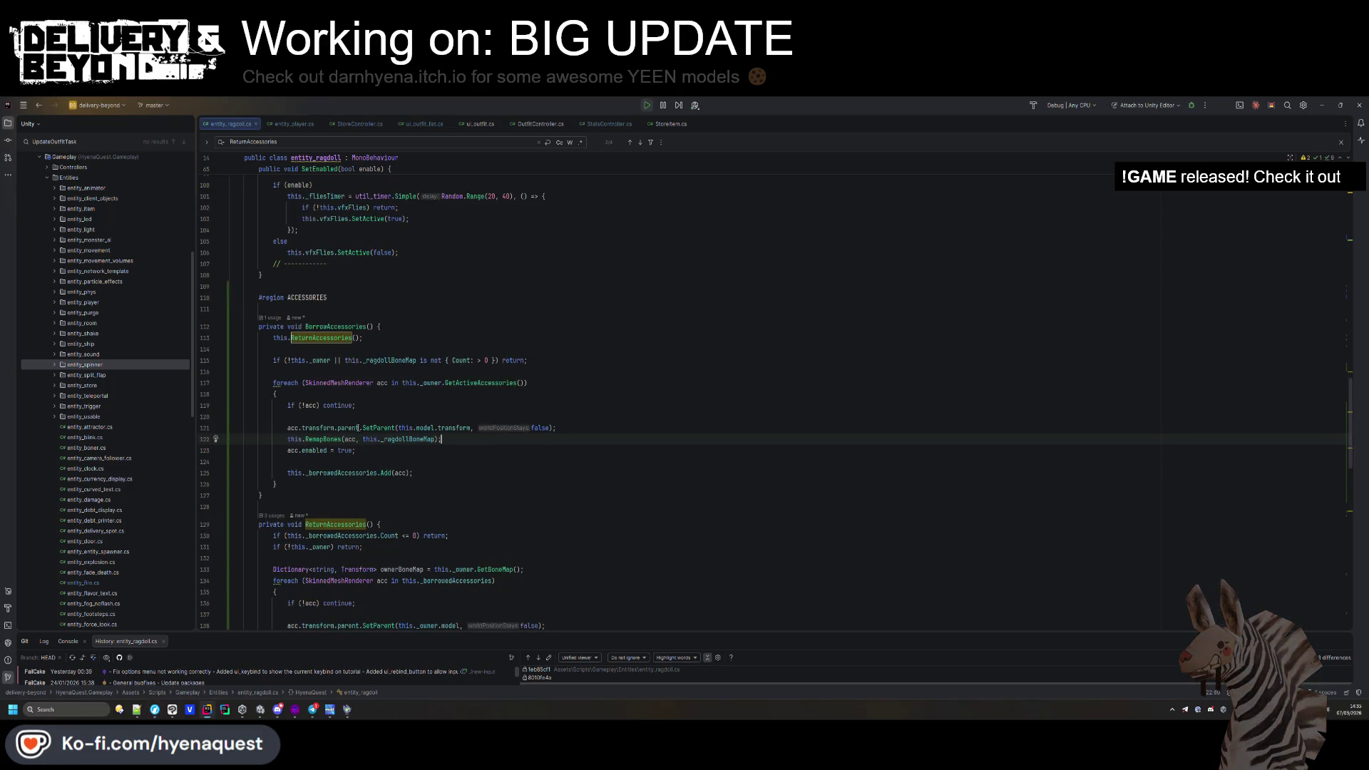
mouse_move(325, 452)
scroll(513, 444, "up", 15)
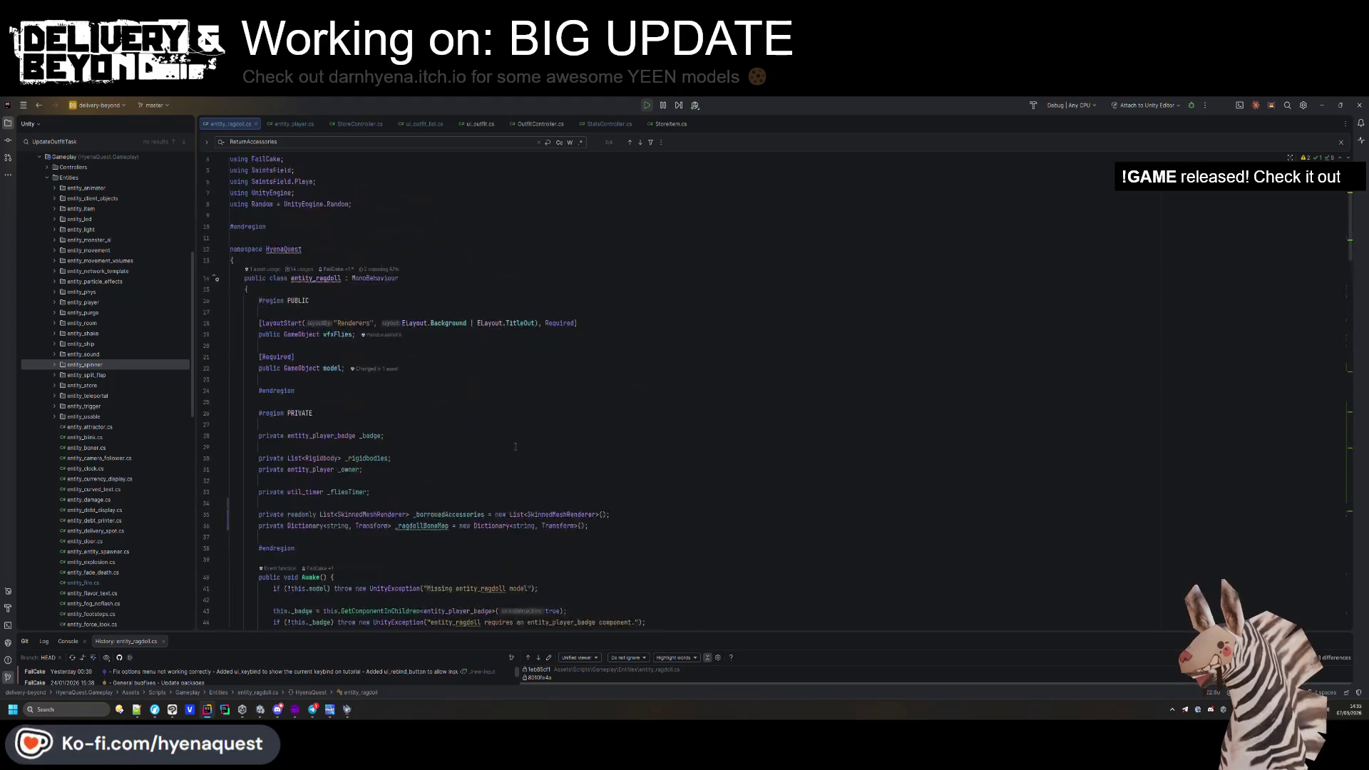
left_click(611, 479)
key("Return")
left_click(610, 503)
key("Return")
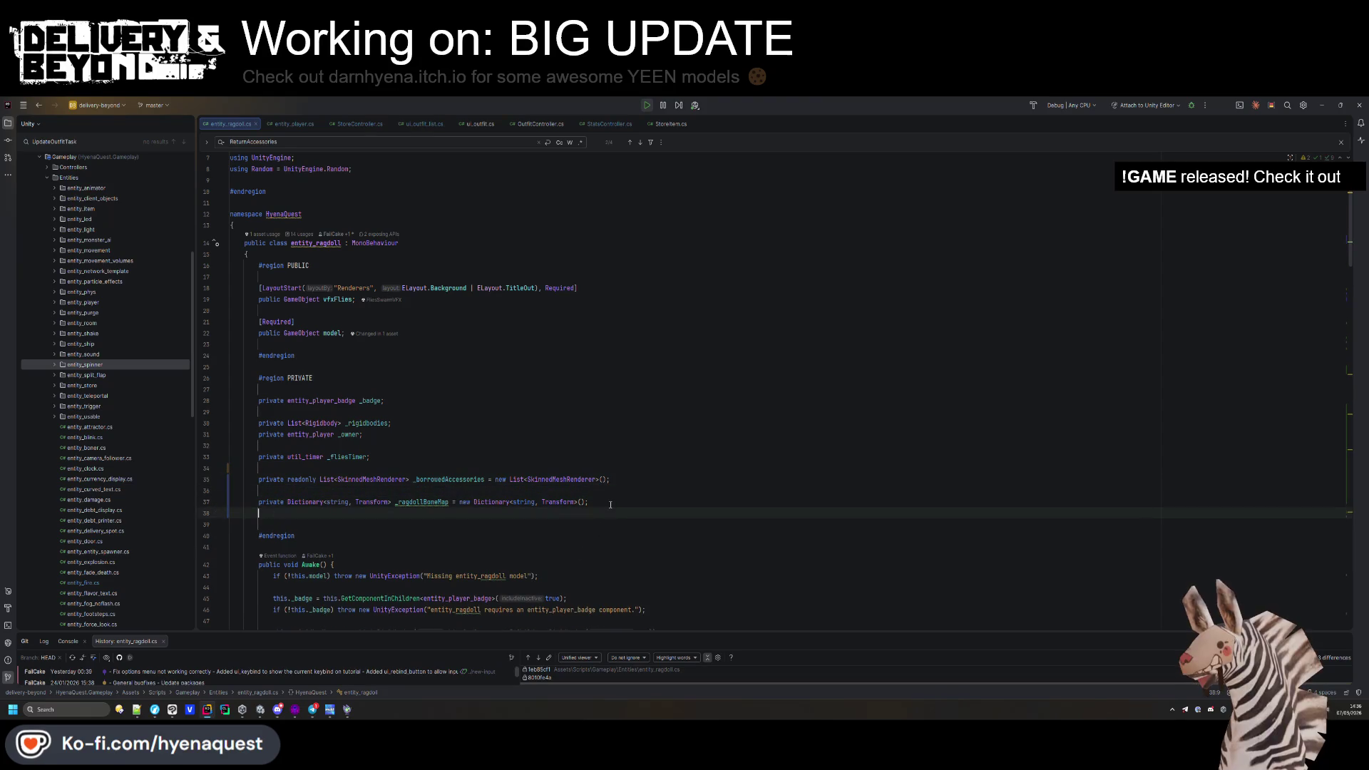
Duplicate the _ragdollBoneMap line and overwrite the copy with the tuple-list _borrowedAccessories declaration.
double_click(414, 502)
key("ctrl+f")
key("Return")
key("Return")
key("Return")
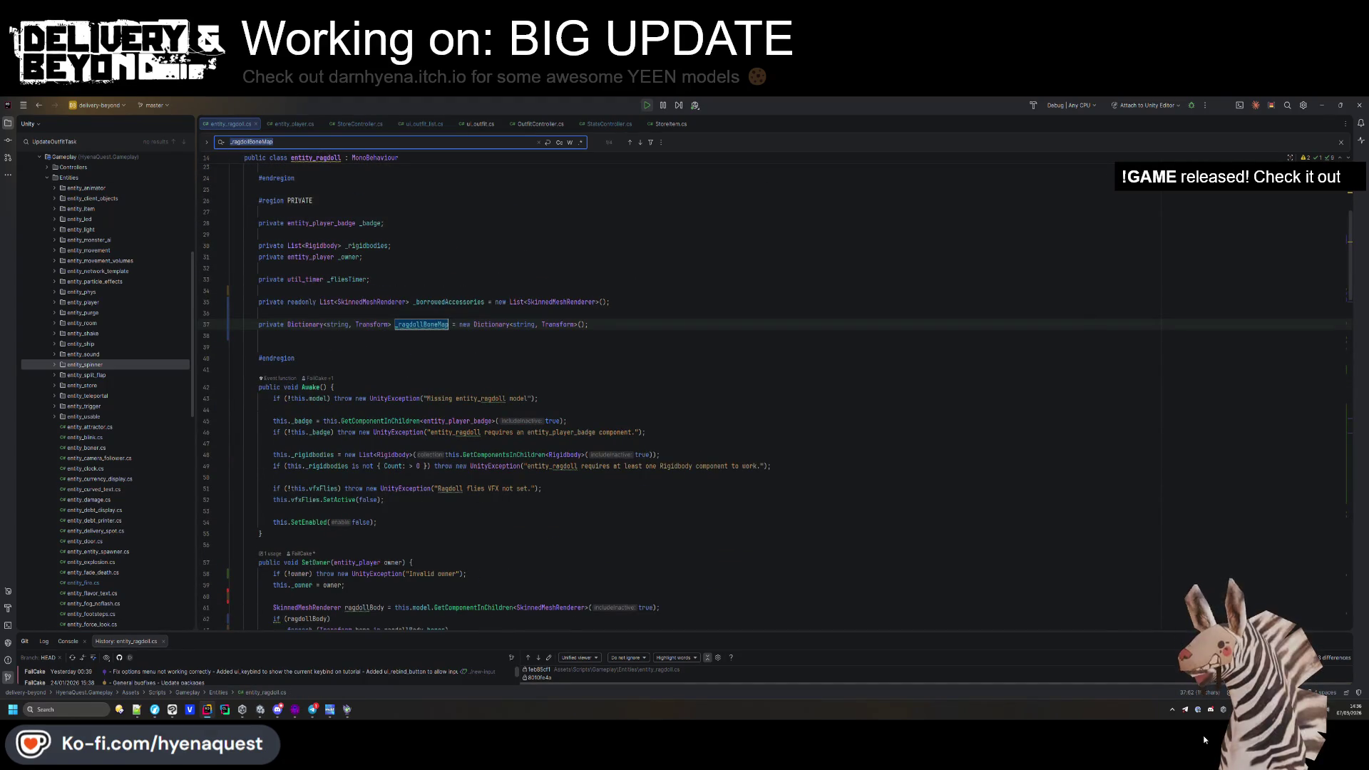
left_click(648, 330)
triple_click(642, 324)
key("ctrl+d")
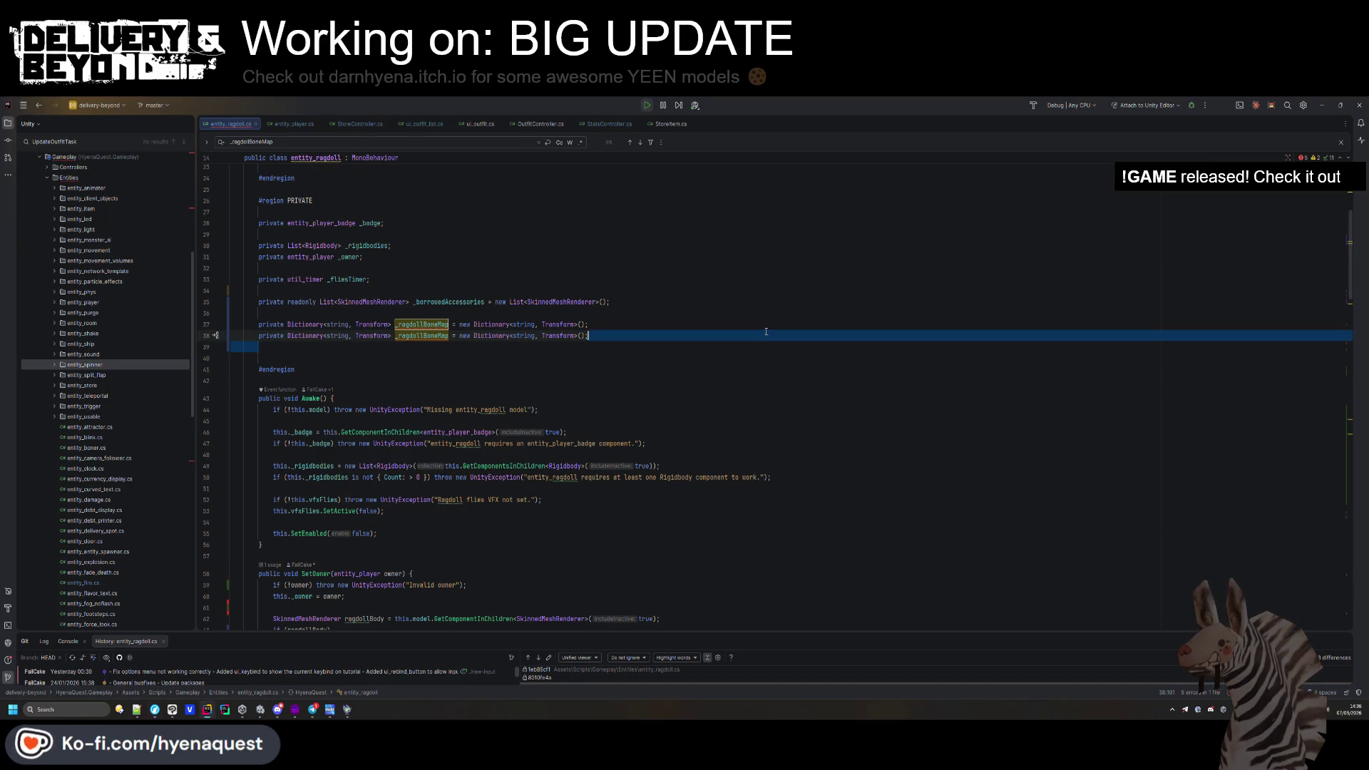
triple_click(689, 326)
type("private readonly List<(SkinnedMeshRenderer renderer, bool wasEnabled)> _borrowedAccessories = new List<(SkinnedMeshRenderer, bool)>();")
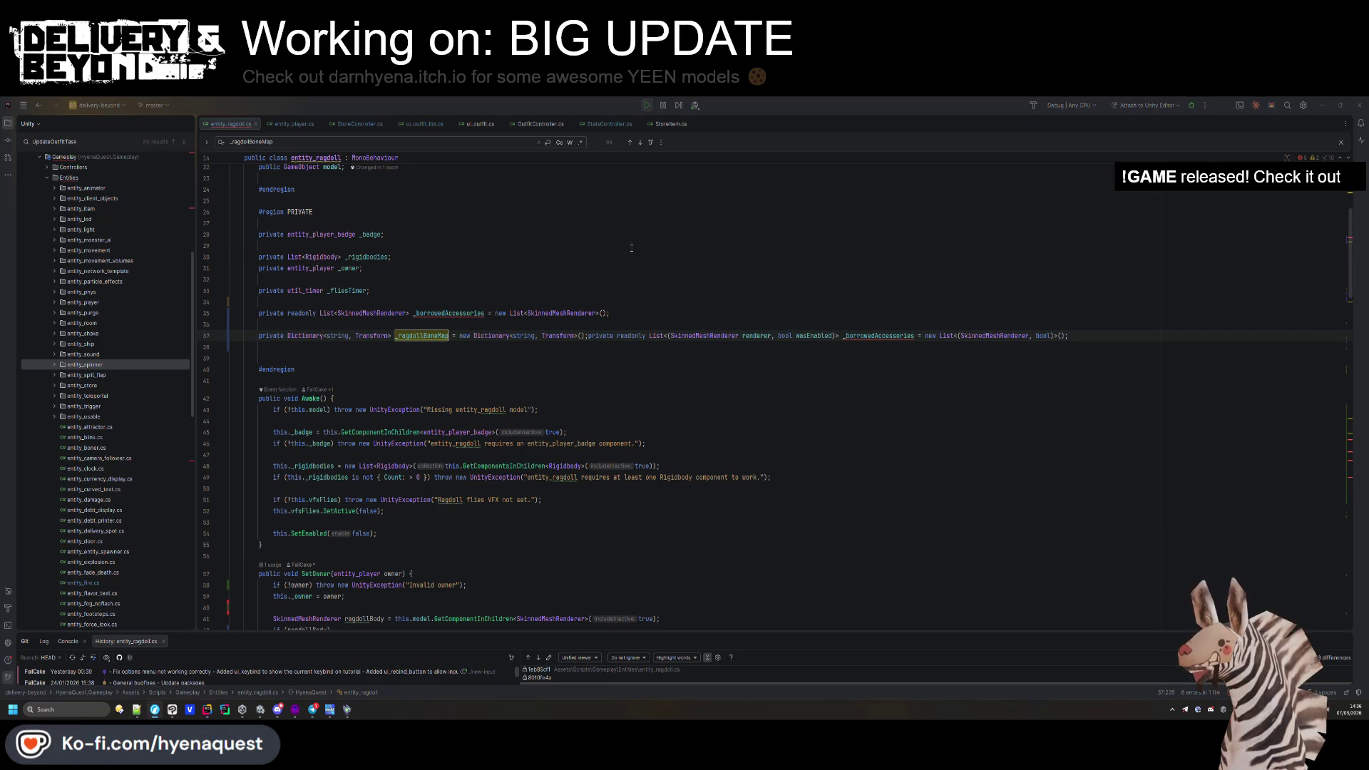
Delete the old renderer-only _borrowedAccessories declaration and search for its usages.
key("Up")
key("Up")
key("Up")
key("Down")
key("Down")
key("Down")
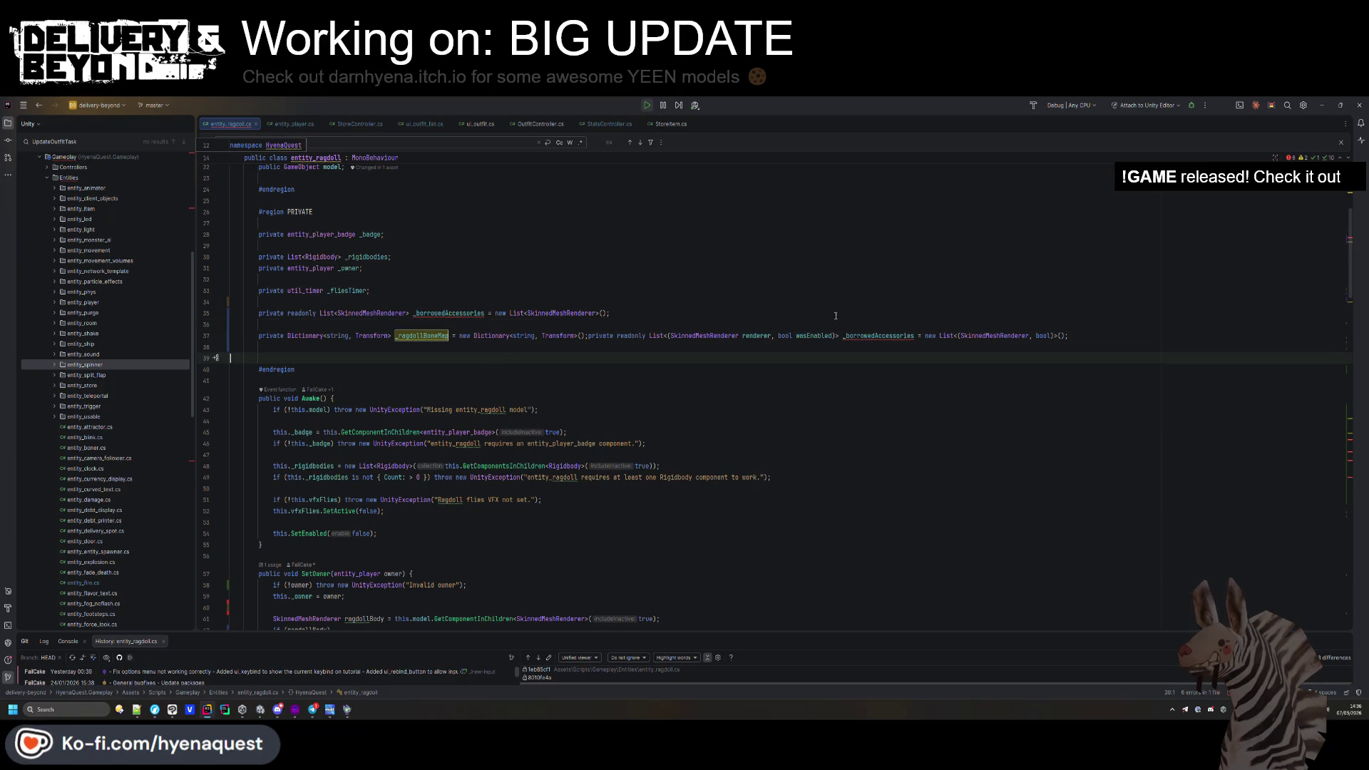
left_click(589, 335)
key("Return")
left_click_drag(458, 324, 158, 313)
key("Delete")
key("Delete")
double_click(529, 325)
key("ctrl+f")
key("Return")
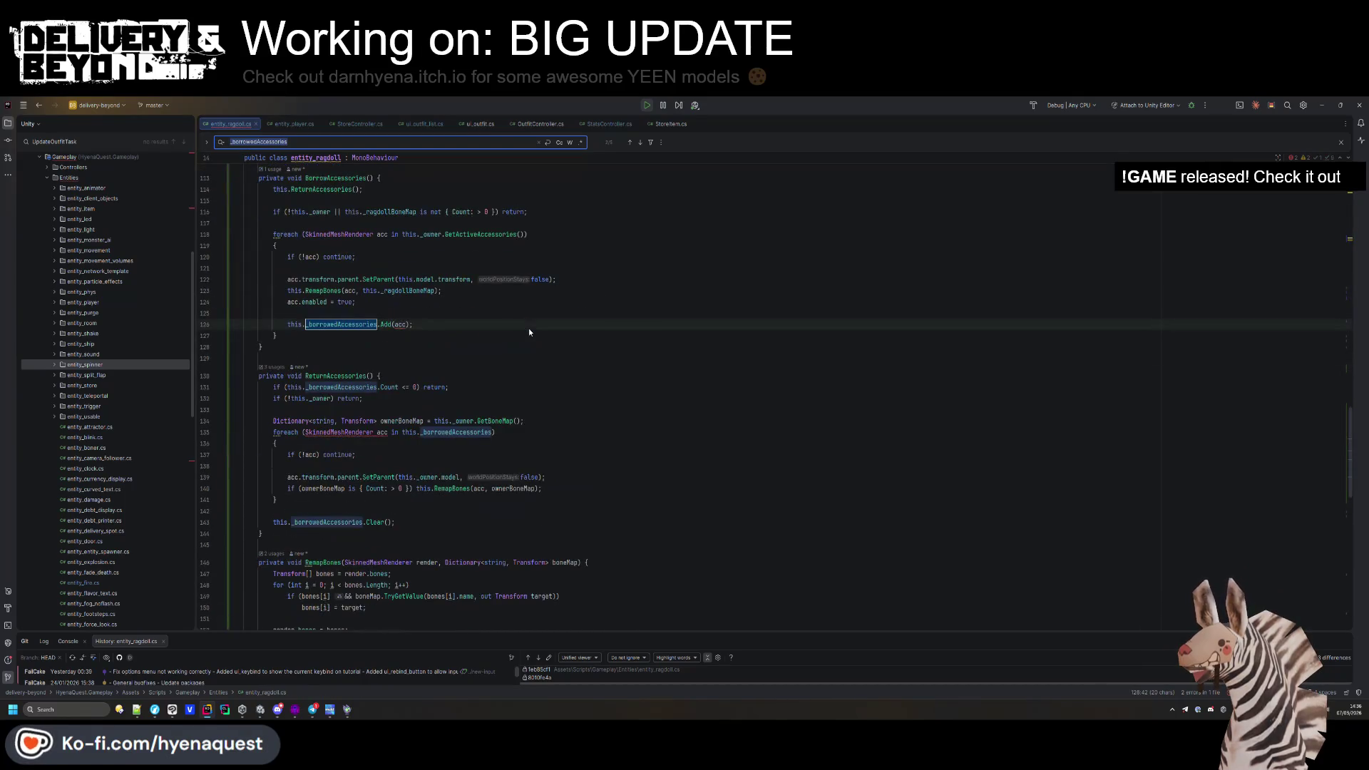
Change the Add call to Add((acc, acc.enabled)) so each accessory stores its enabled state.
key("Return")
left_click(395, 324)
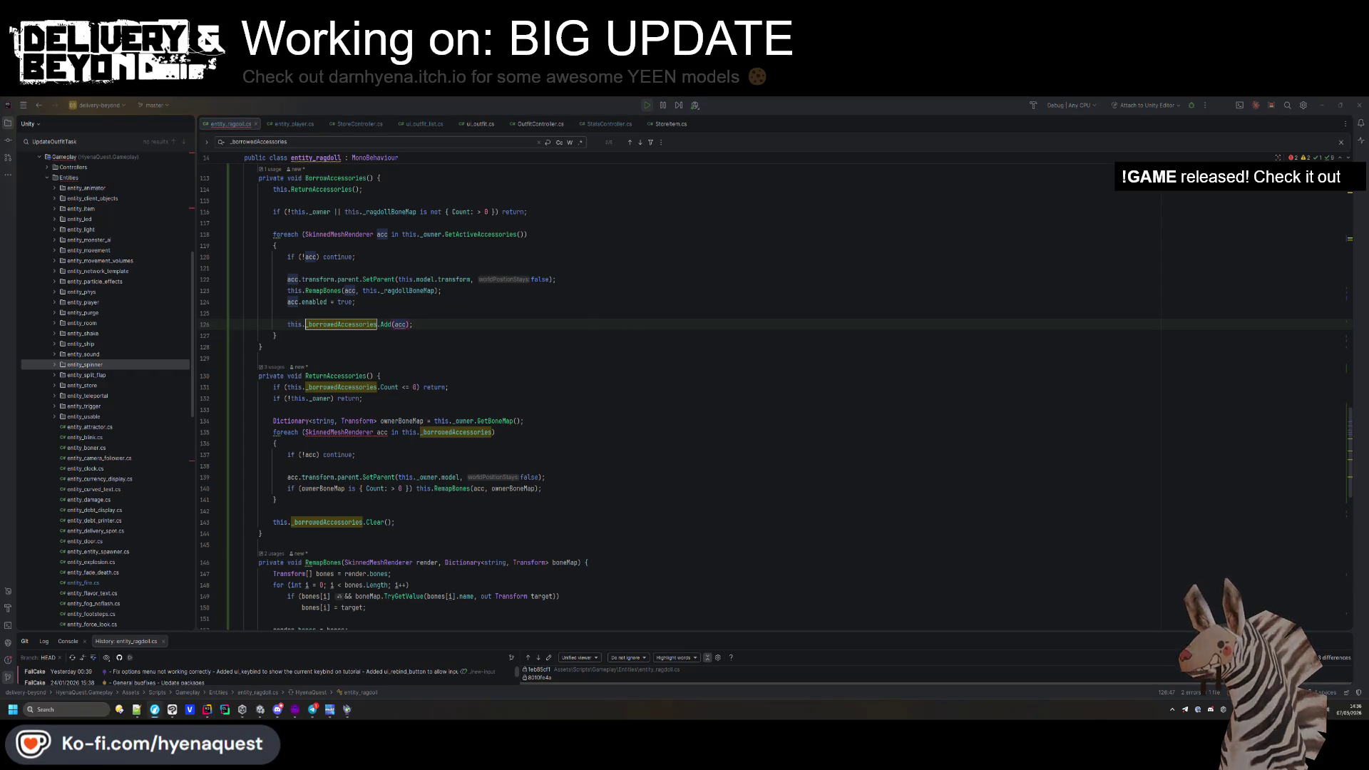
key("Down")
key("Down")
key("Down")
left_click(394, 325)
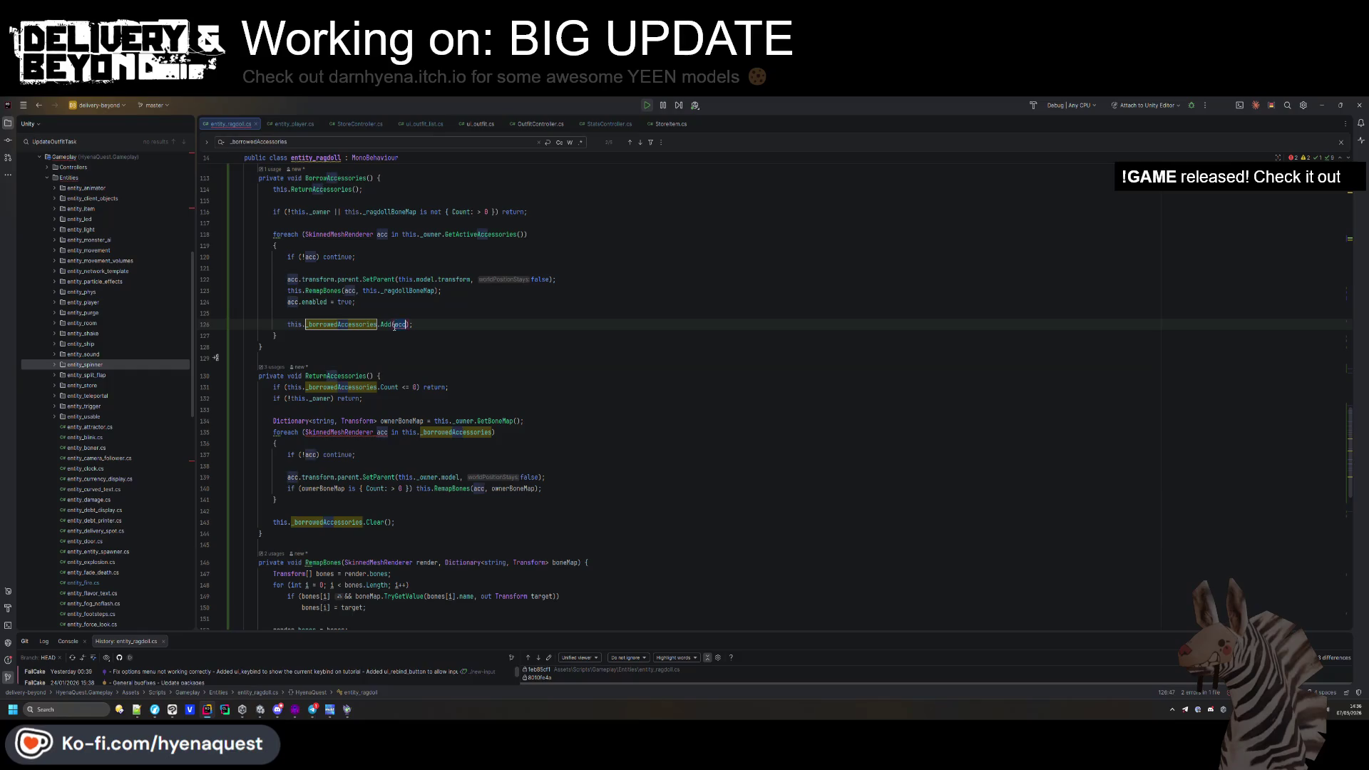
type("(")
left_click(420, 325)
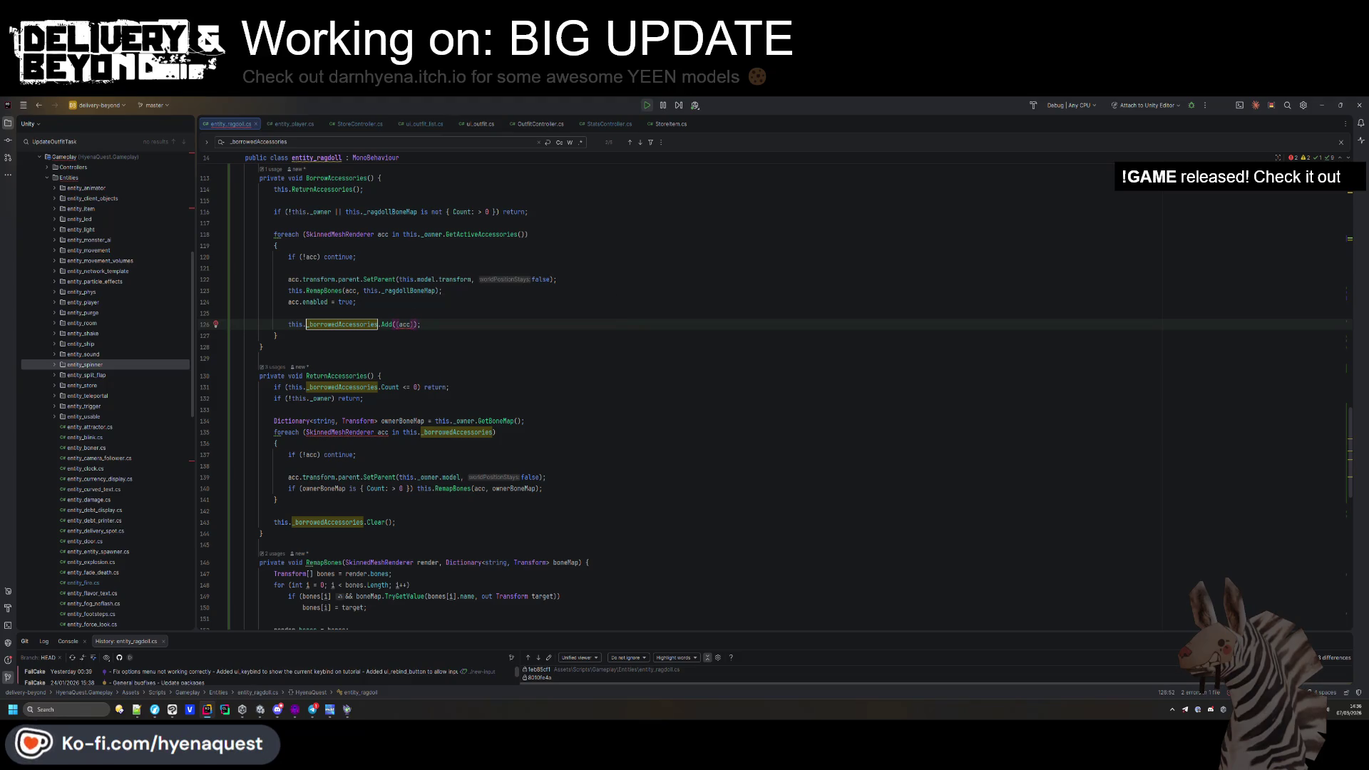
type(", acc.enabled")
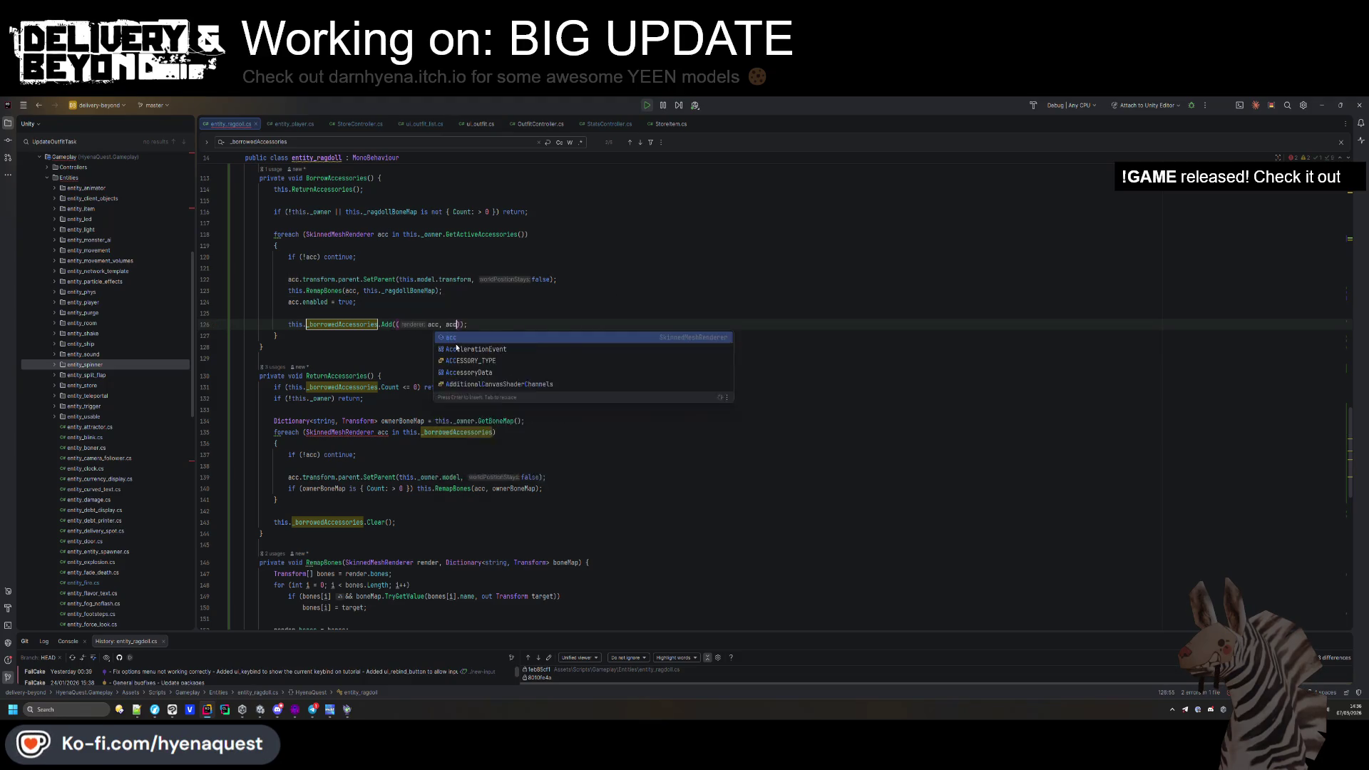
Move the Add line up to just after the null check, above the reparenting code.
key("Up")
key("Up")
key("alt+shift+Down")
key("alt+shift+Down")
key("Up")
key("Up")
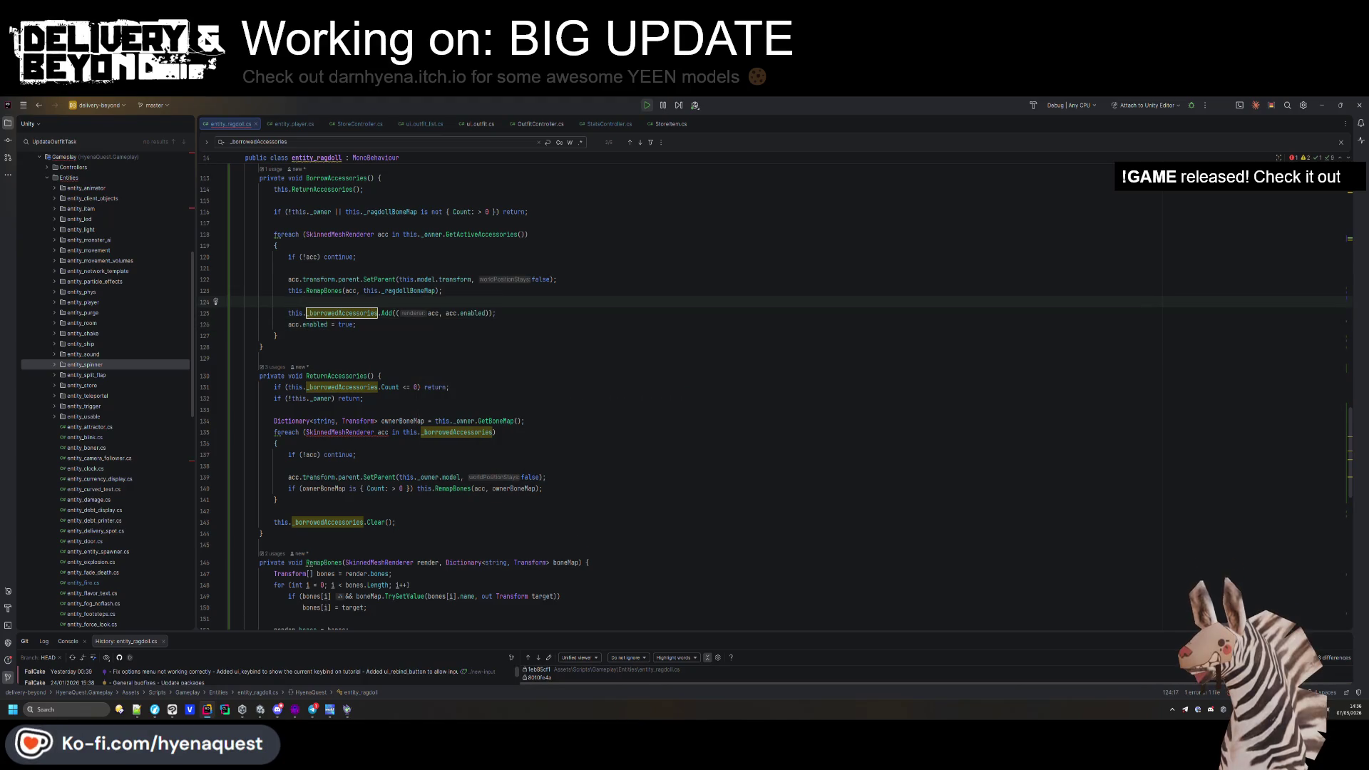
left_click(356, 313)
key("alt+shift+Up")
key("alt+shift+Up")
key("alt+shift+Up")
key("alt+shift+Up")
key("Down")
key("Down")
key("Down")
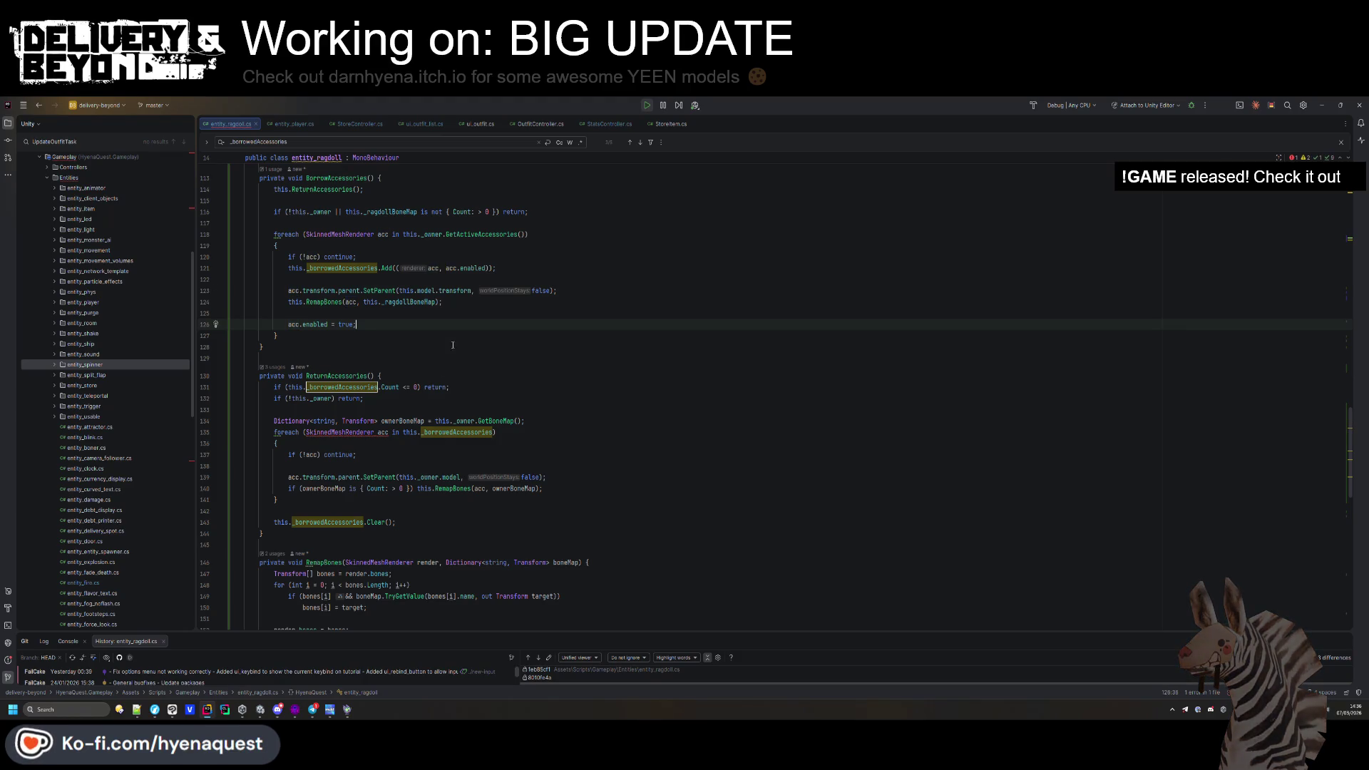
double_click(310, 432)
Replace the ReturnAccessories foreach type with var and convert it to an explicit tuple type.
type("var")
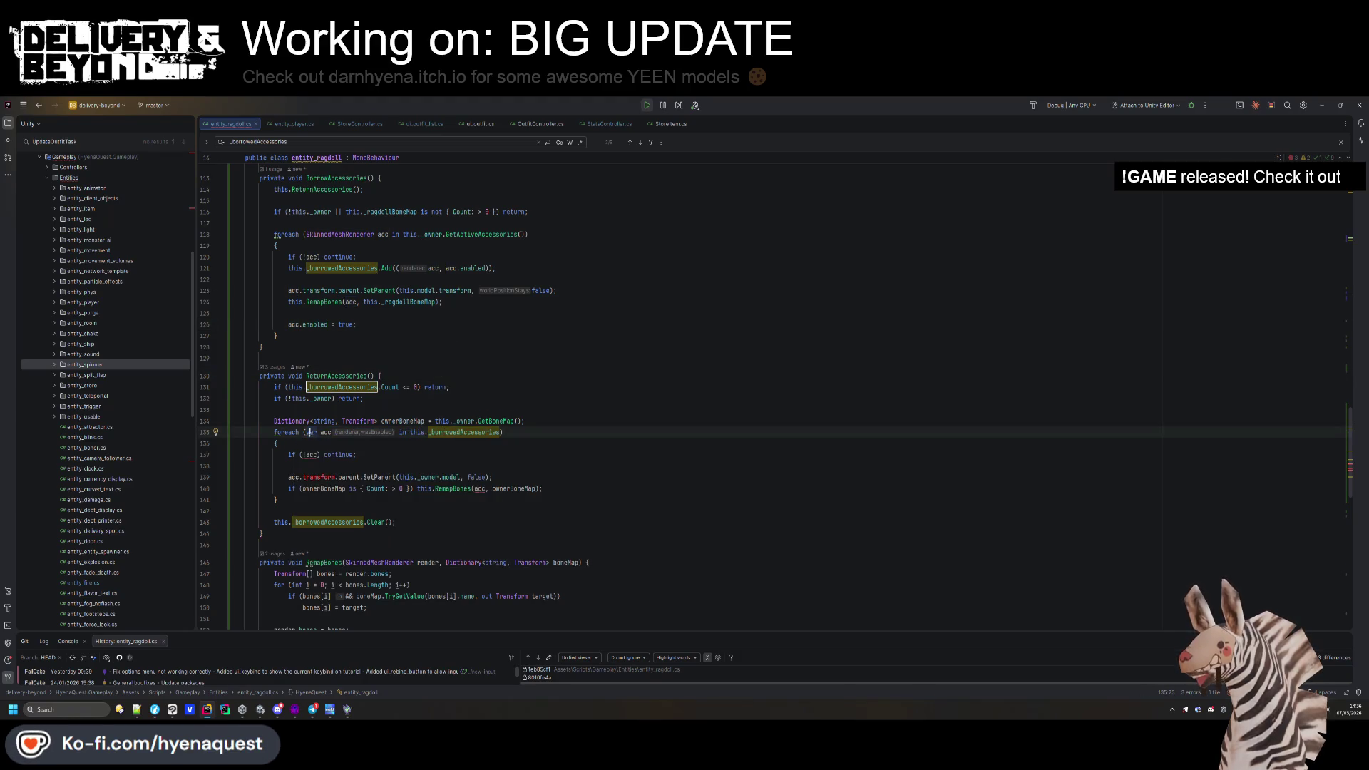
key("alt+Return")
key("Return")
scroll(311, 449, "down", 2)
double_click(312, 387)
scroll(592, 420, "down", 1)
left_click(375, 443)
double_click(312, 352)
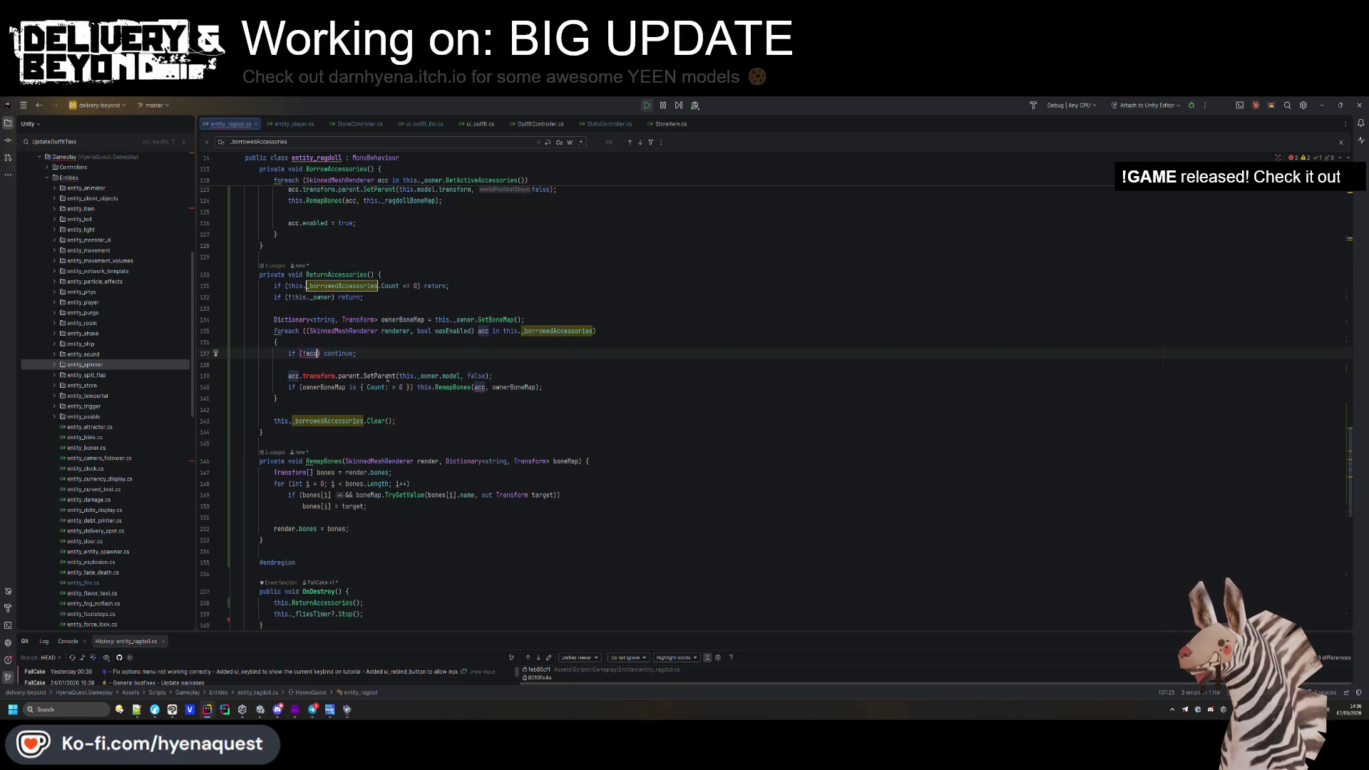
type("render")
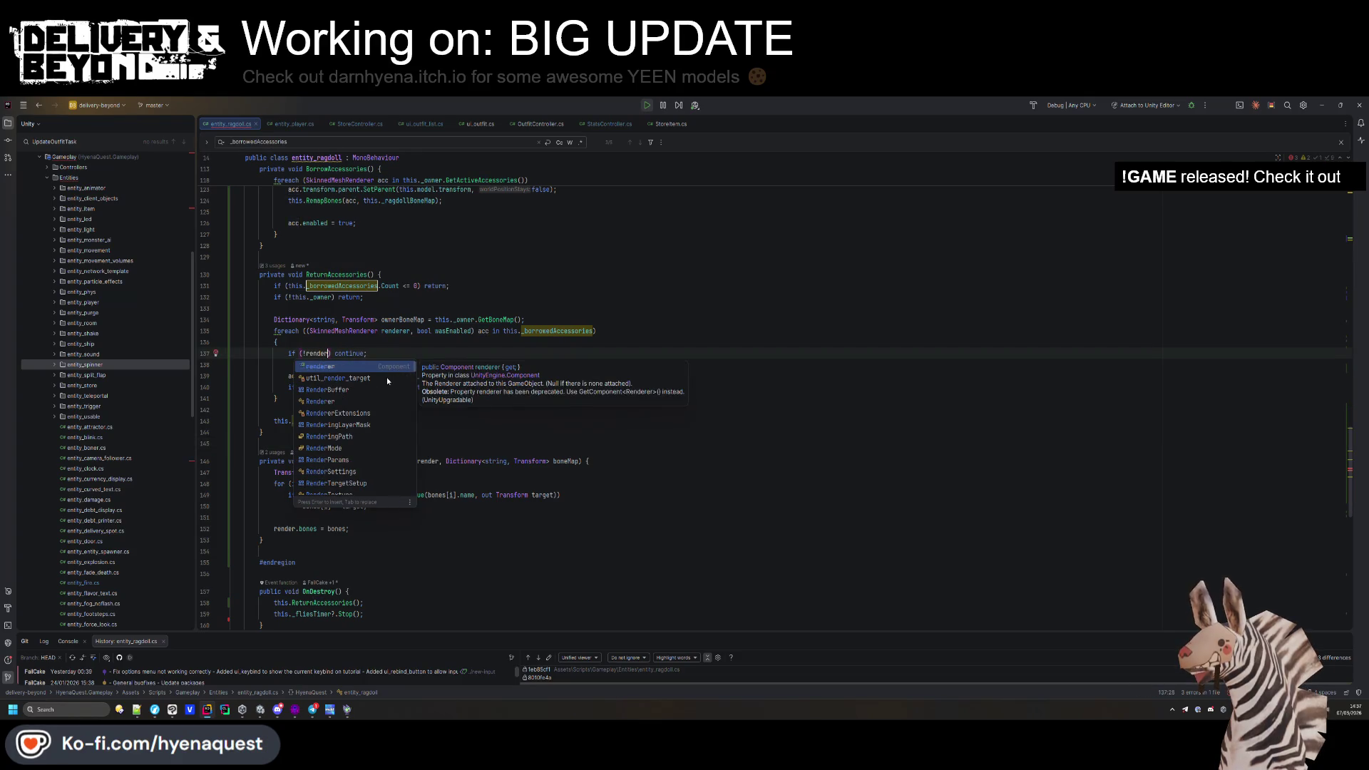
Try renaming the tuple's renderer element to accRender, then undo the rename.
left_click(410, 331)
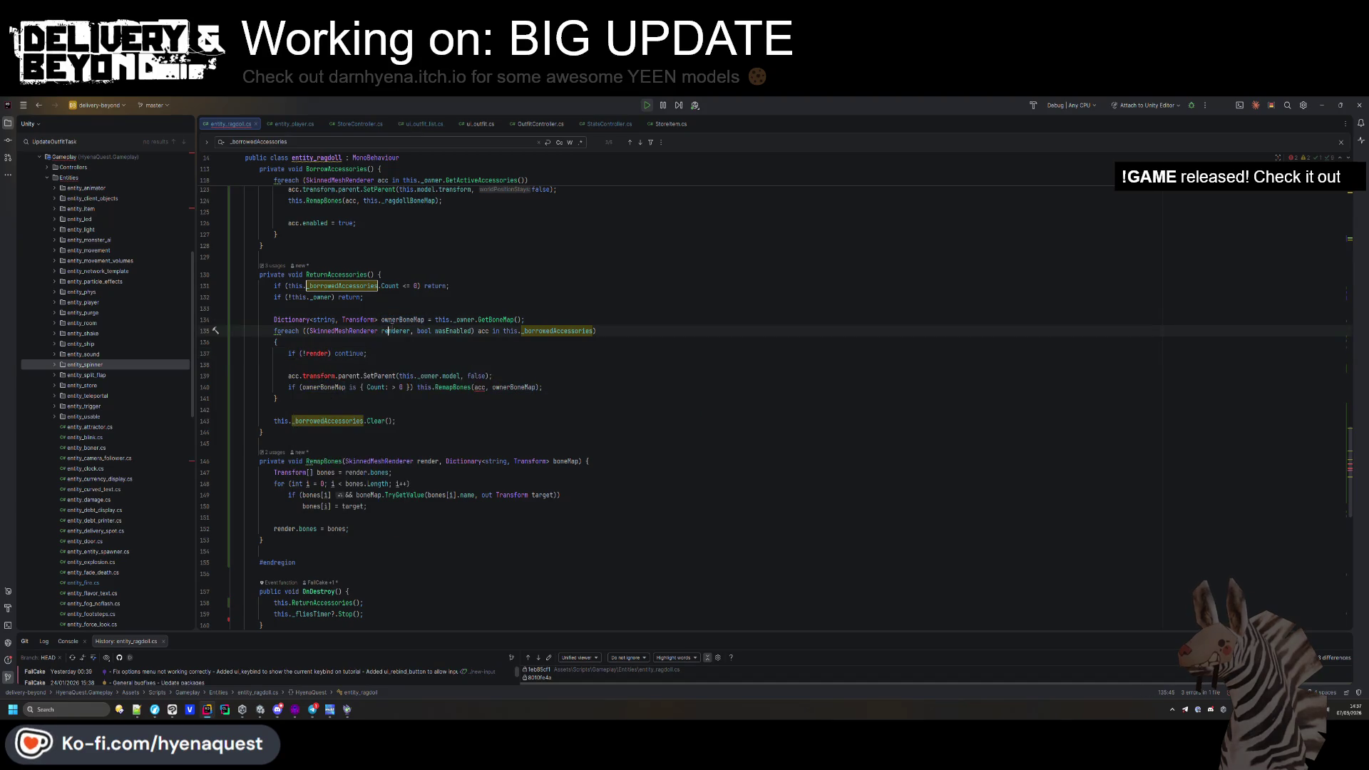
key("shift+F6")
type("accRender")
key("Return")
double_click(309, 353)
type("accRender")
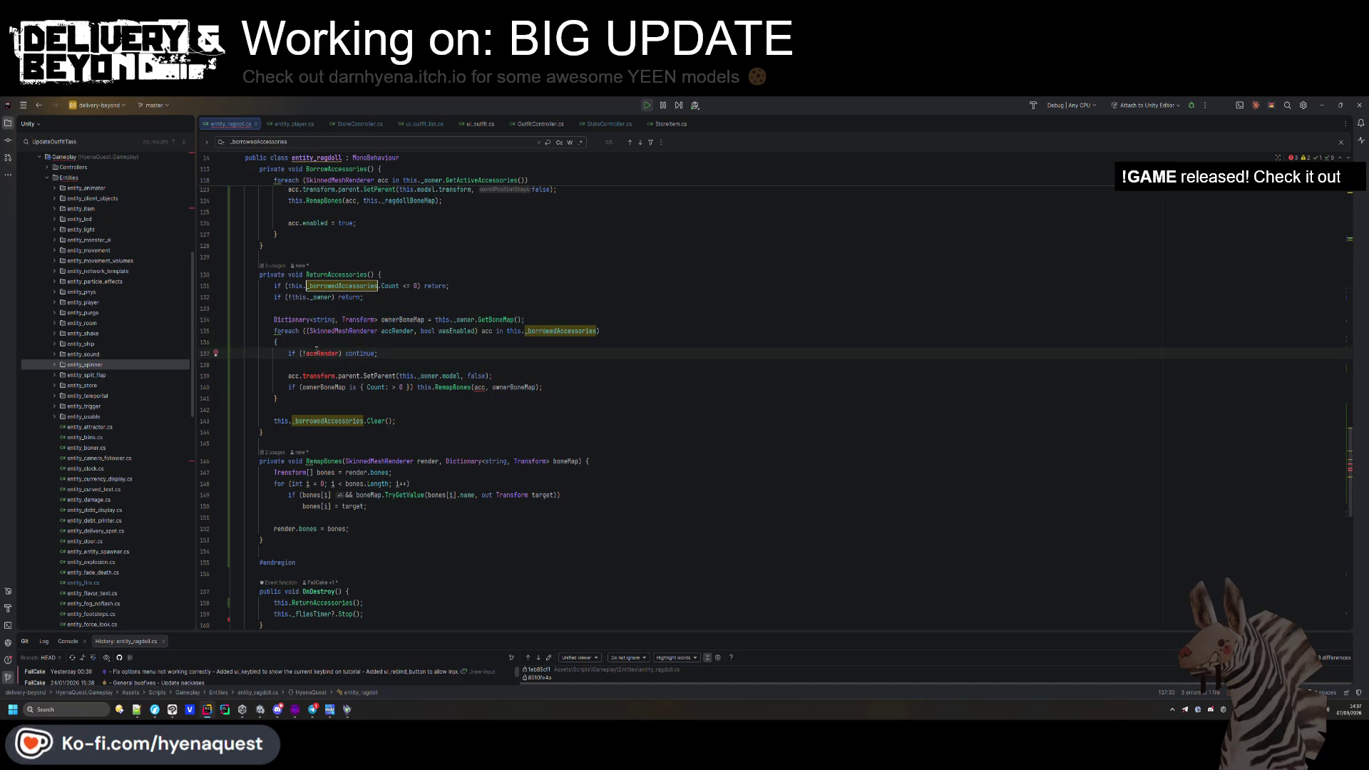
left_click(418, 330)
left_click(305, 353)
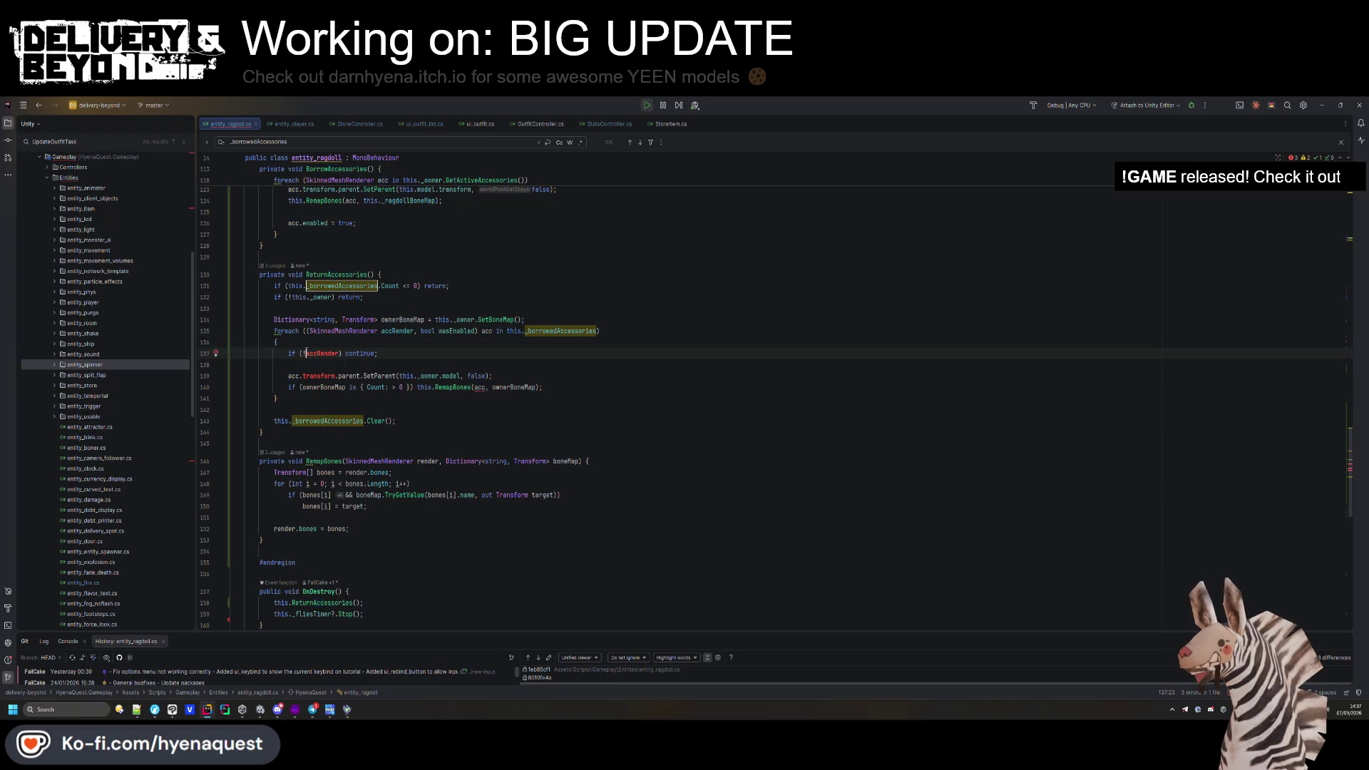
key("ctrl+z")
key("ctrl+z")
key("ctrl+z")
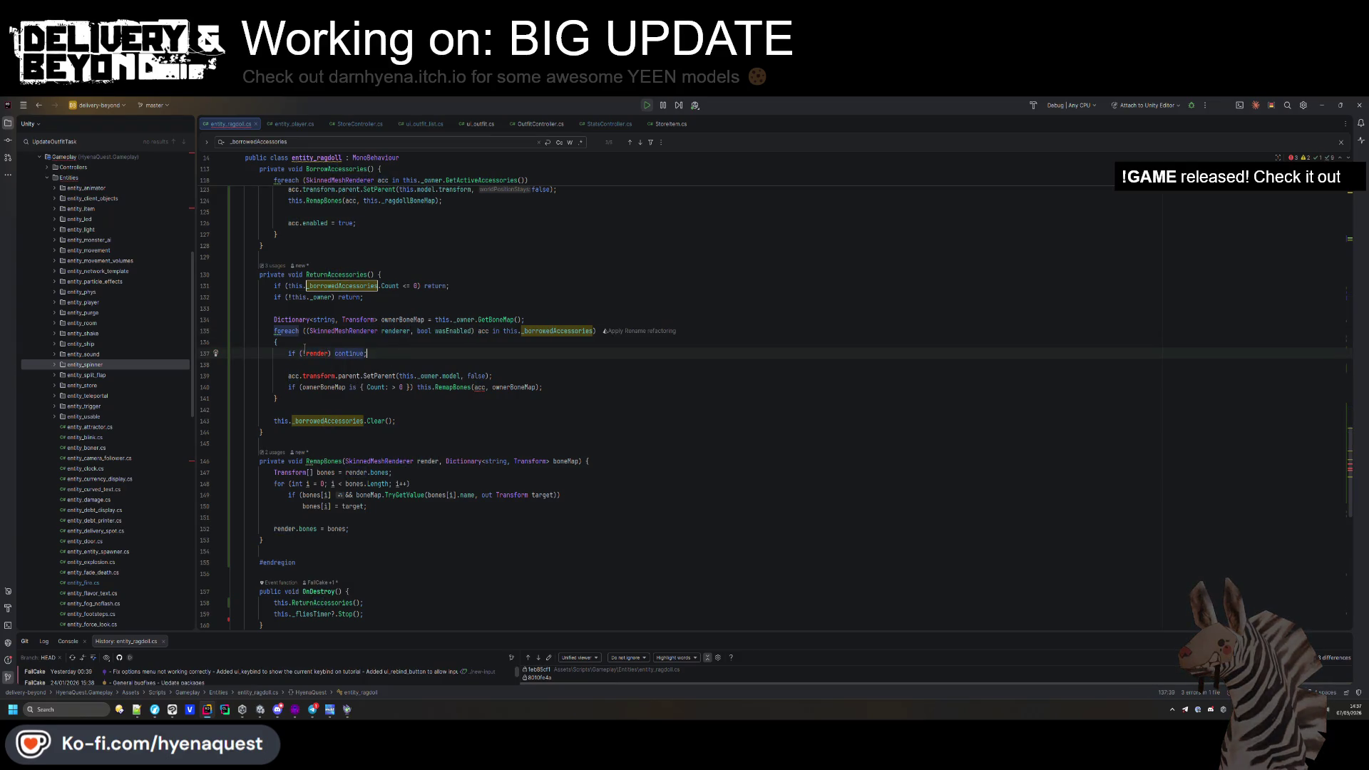
type("acc.")
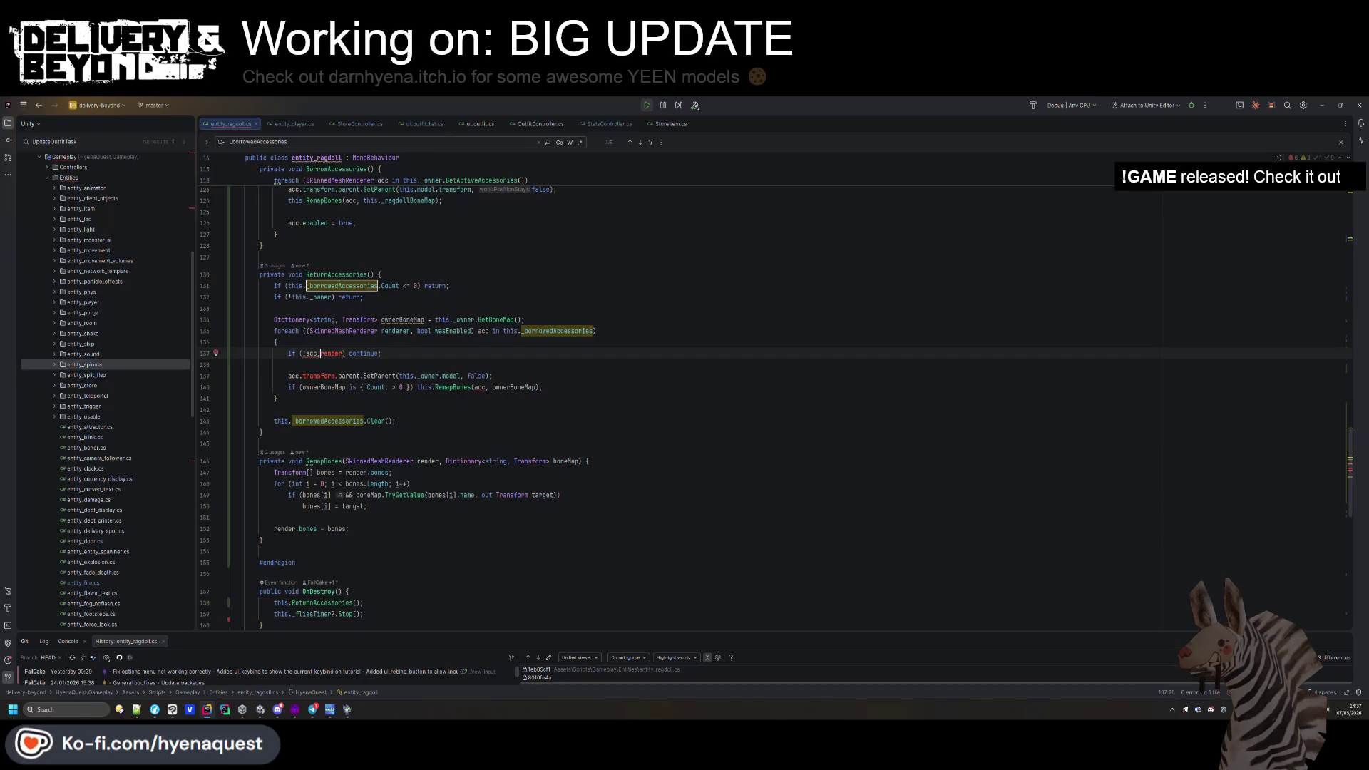
key("ctrl+space")
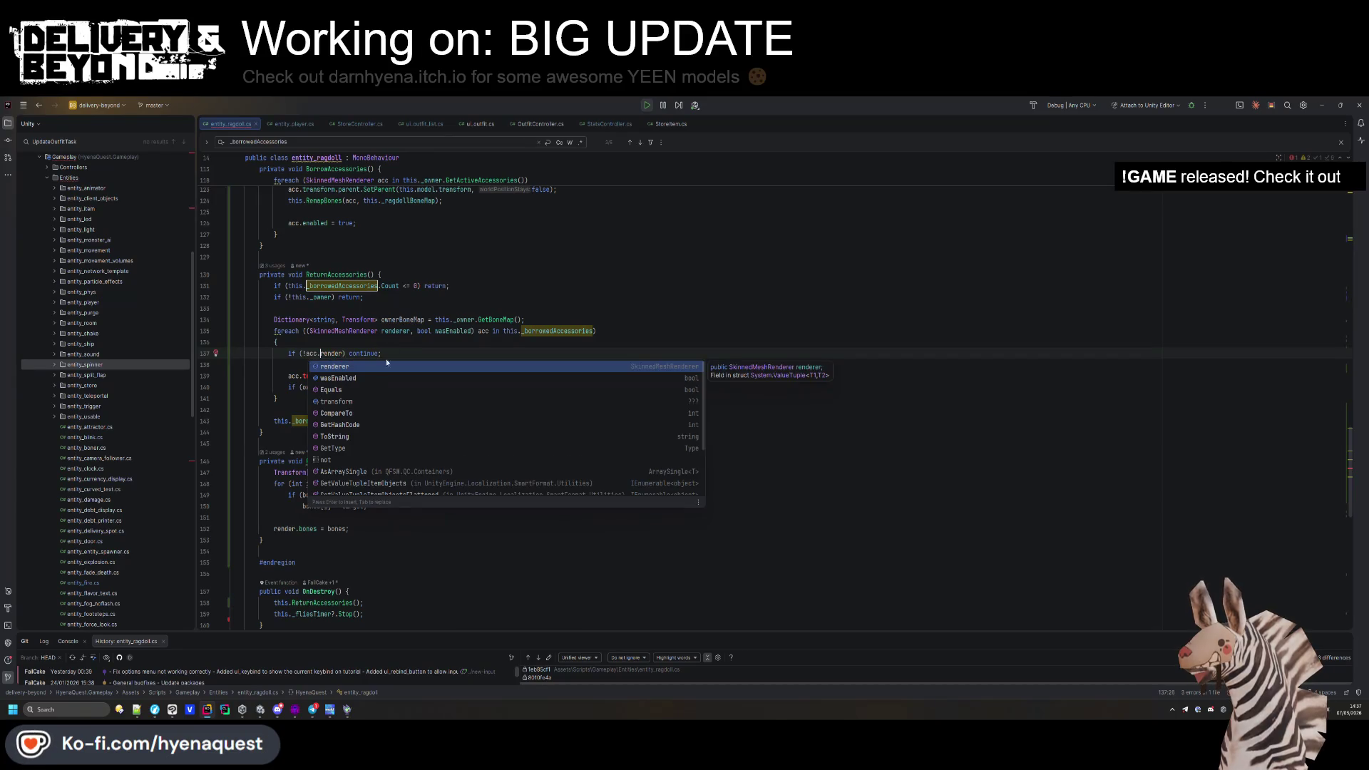
key("Escape")
Inspect the loop's unresolved references and delete the leftover acc after the tuple declaration.
left_click(407, 331)
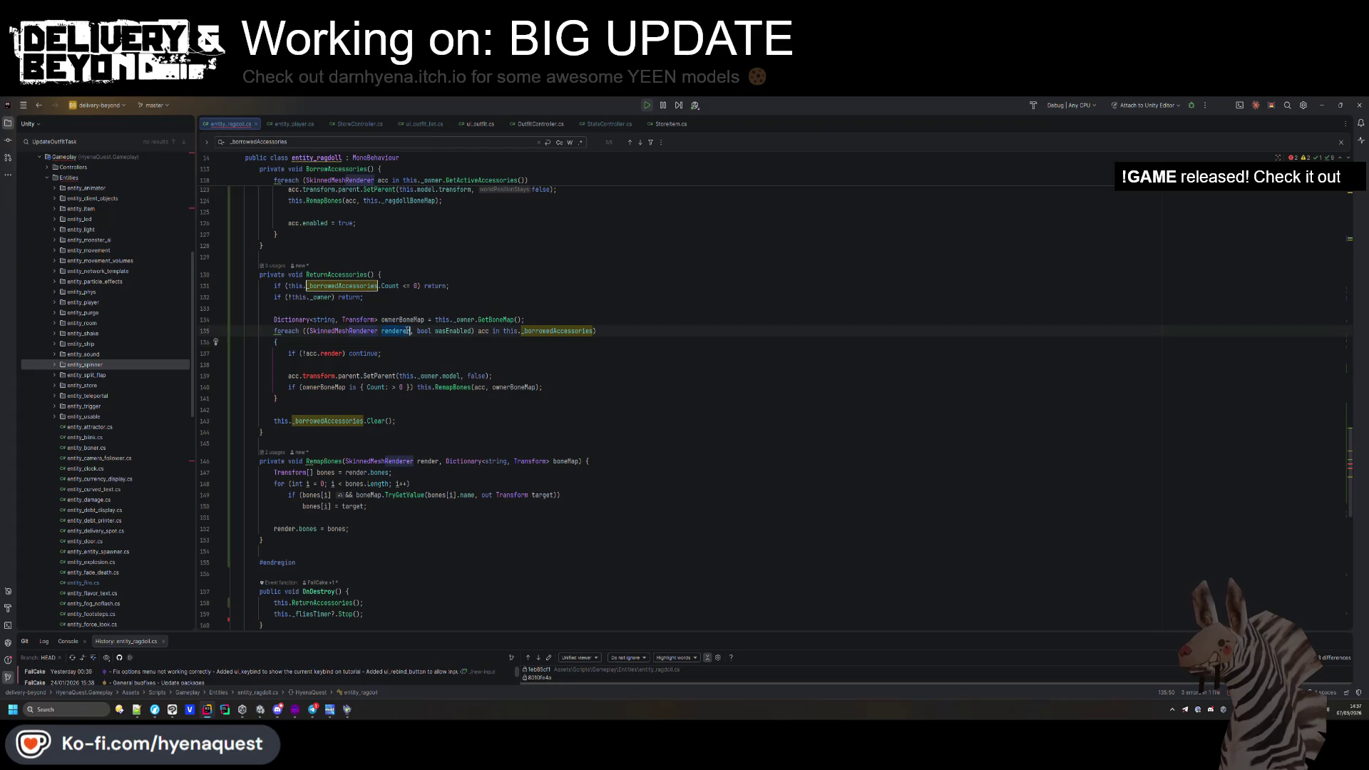
left_click(343, 354)
key("Up")
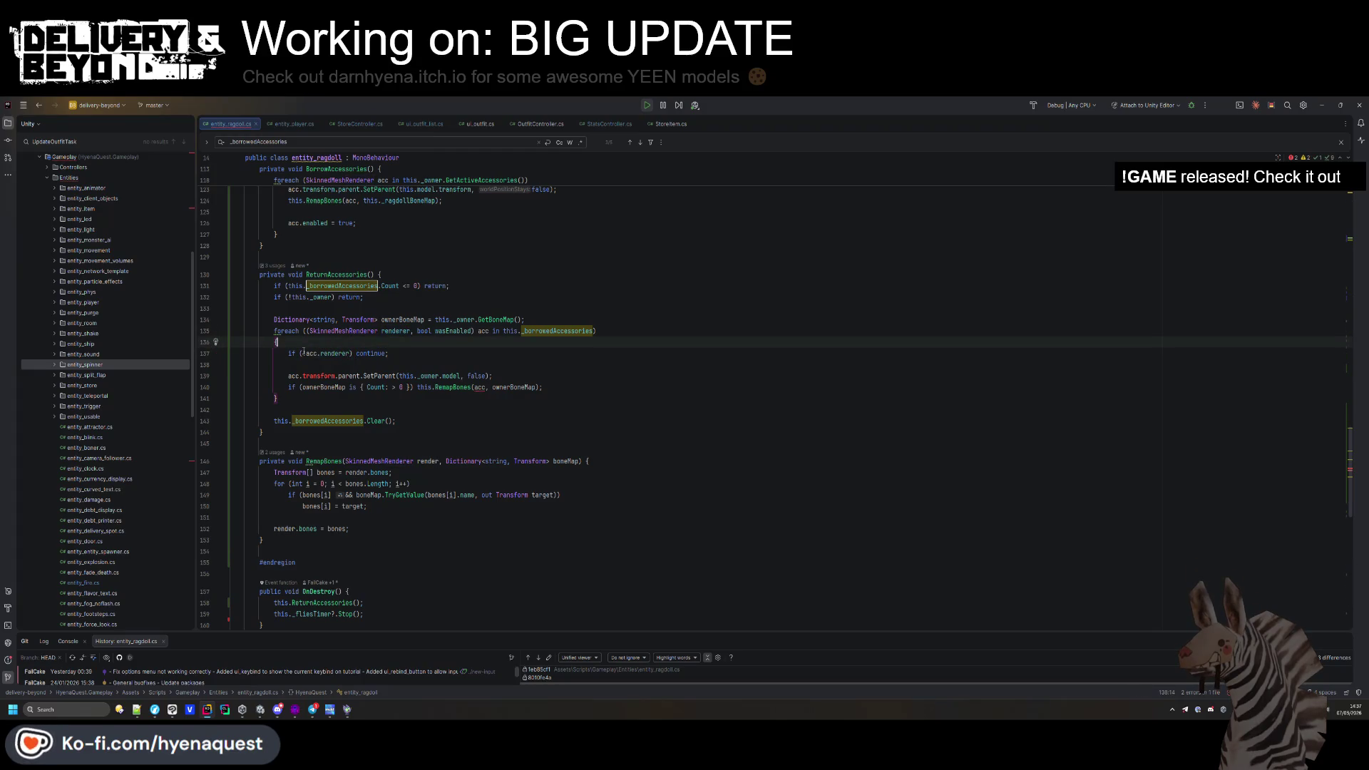
mouse_move(305, 354)
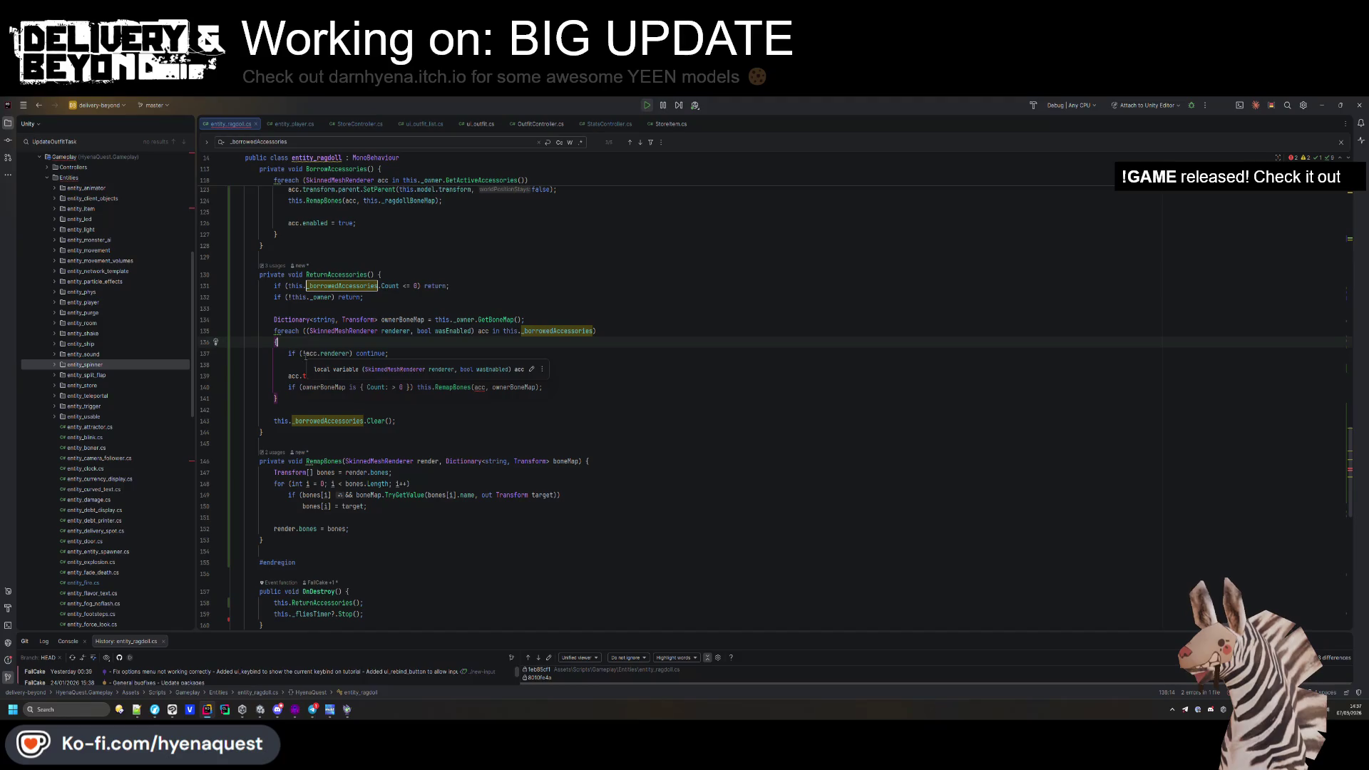
left_click(321, 376)
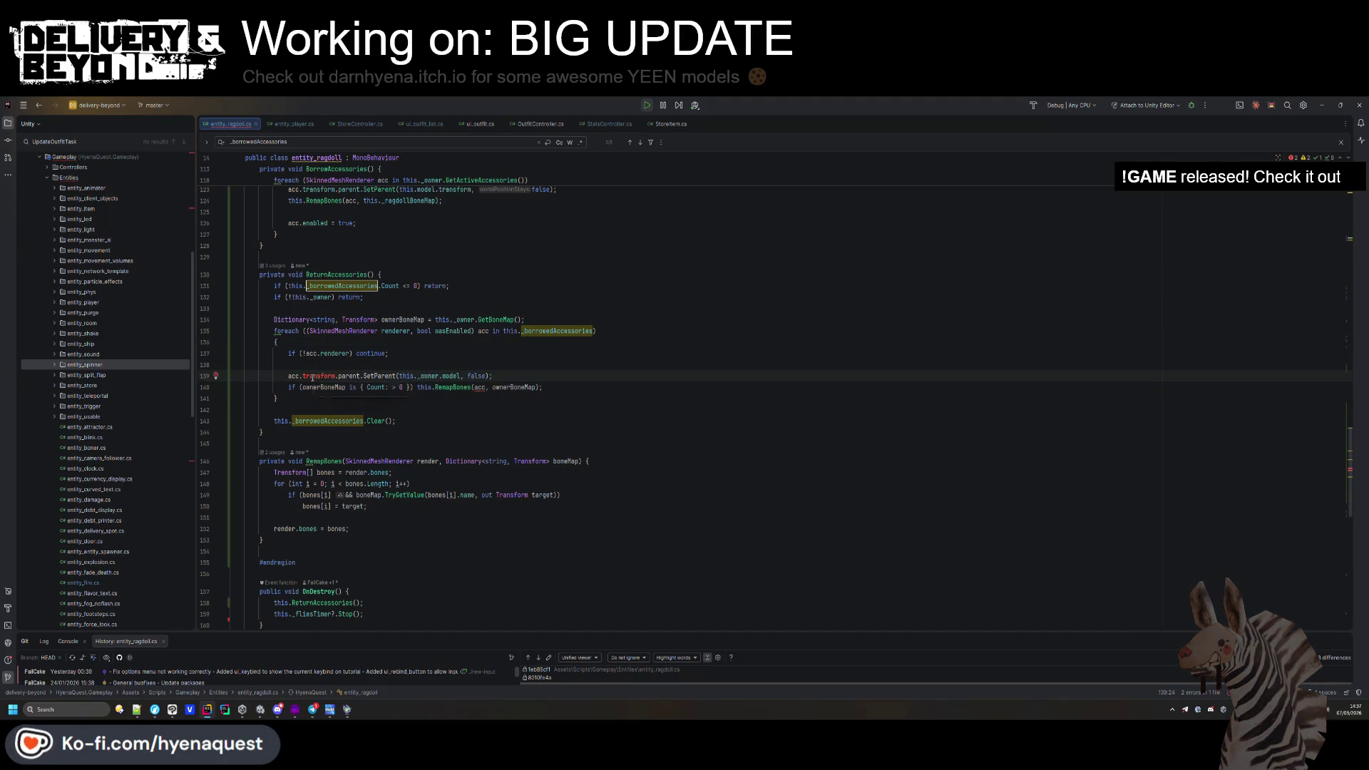
mouse_move(314, 388)
left_click(491, 331)
key("BackSpace")
key("BackSpace")
key("BackSpace")
Rename the tuple element renderer to acc and drop .renderer from the null check.
left_click(579, 299)
double_click(395, 330)
left_click(321, 353)
left_click(363, 344)
double_click(392, 330)
type("acc")
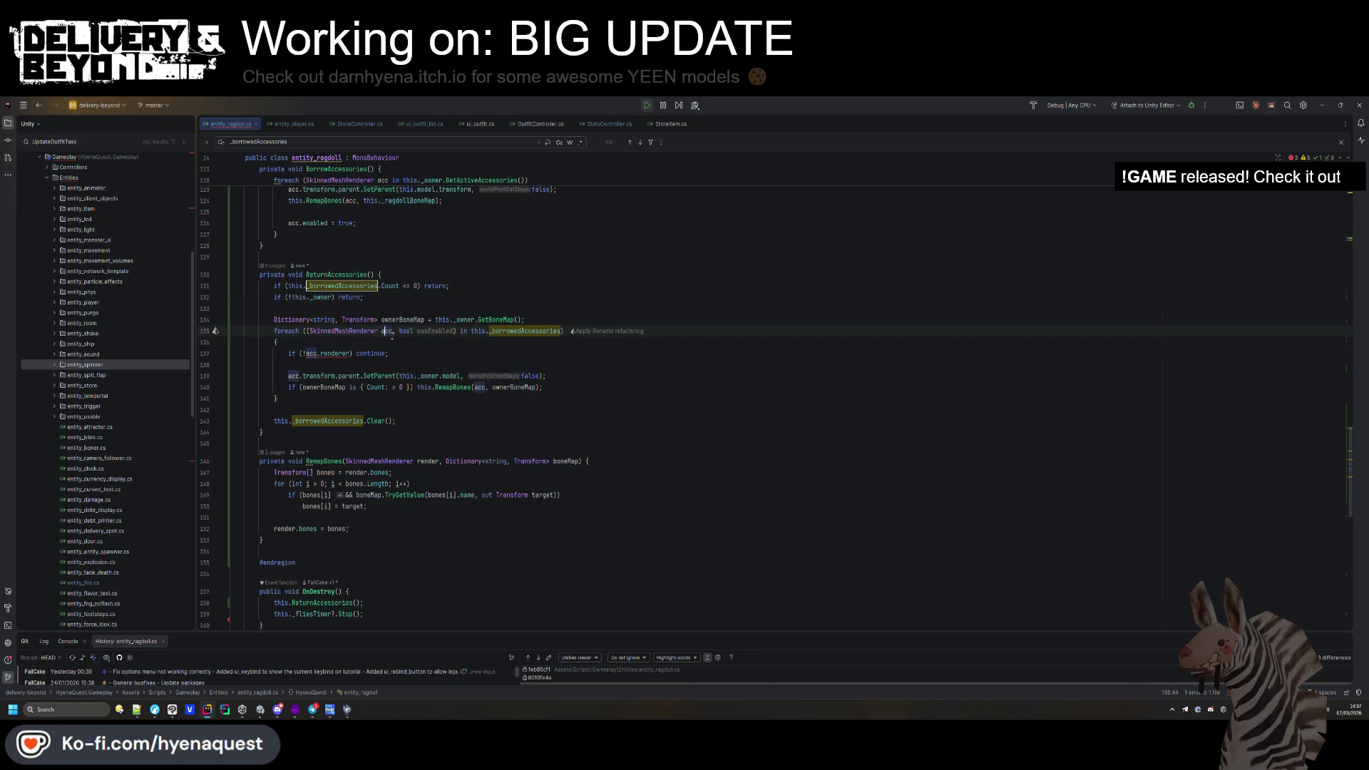
double_click(335, 353)
key("BackSpace")
key("BackSpace")
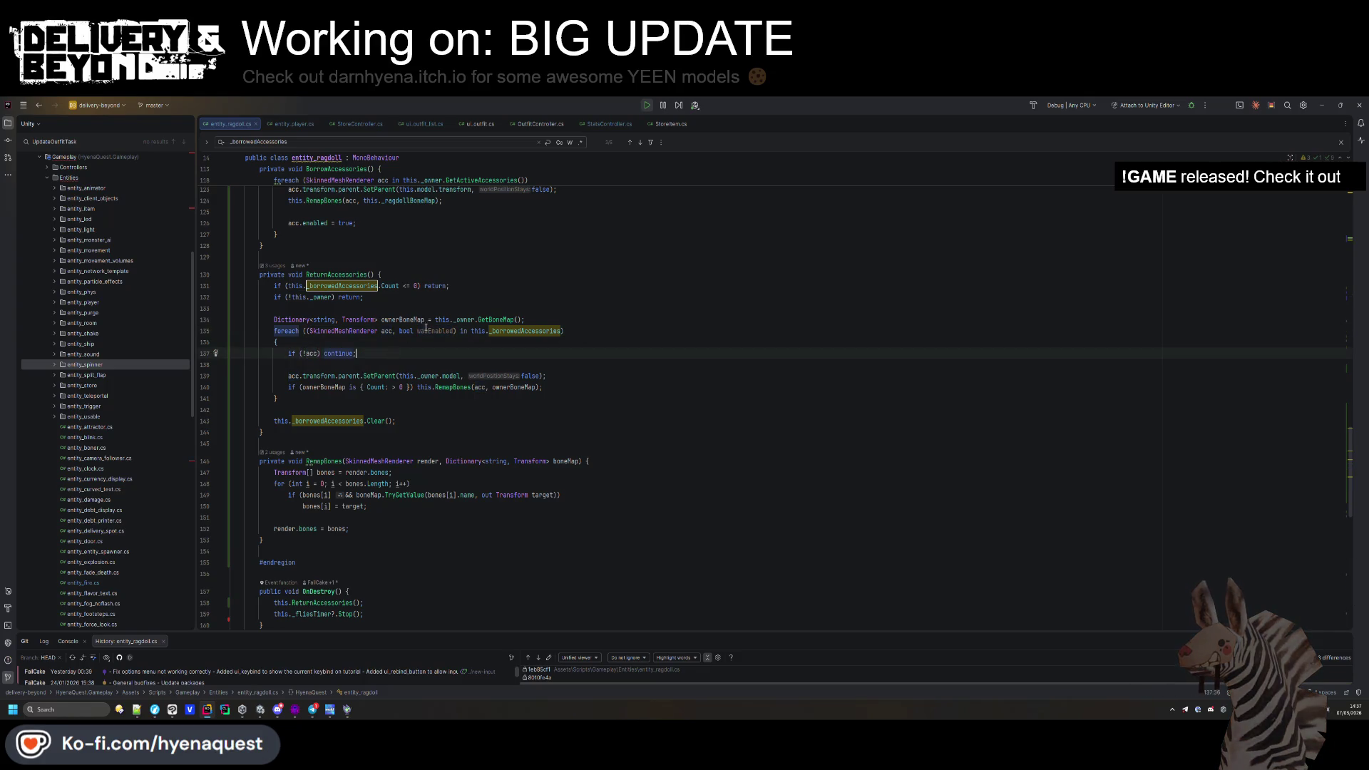
Add acc.enabled = wasEnabled after the bone remapping line and return to Unity.
key("Down")
key("Down")
key("Down")
key("End")
key("Return")
type("acc.enabled")
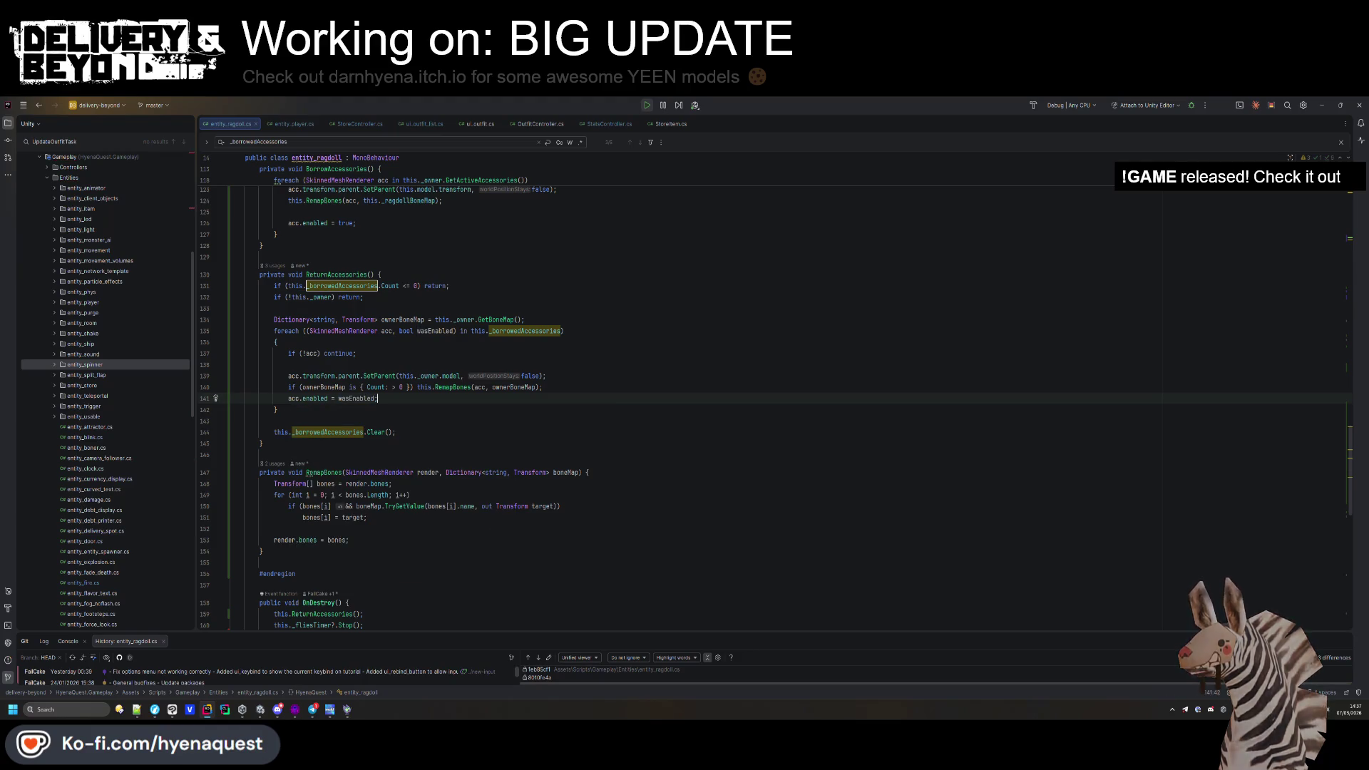
key("Down")
key("Down")
key("Down")
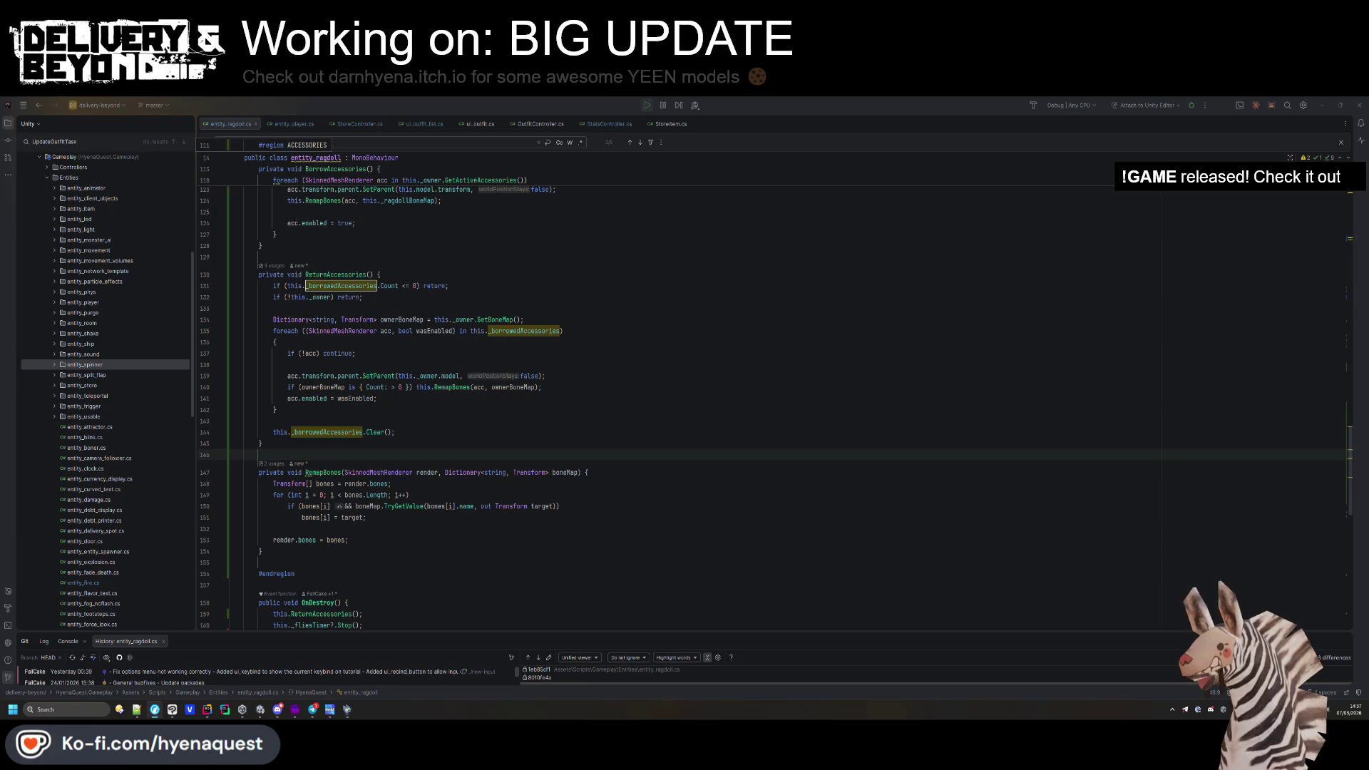
key("Up")
key("Up")
key("Up")
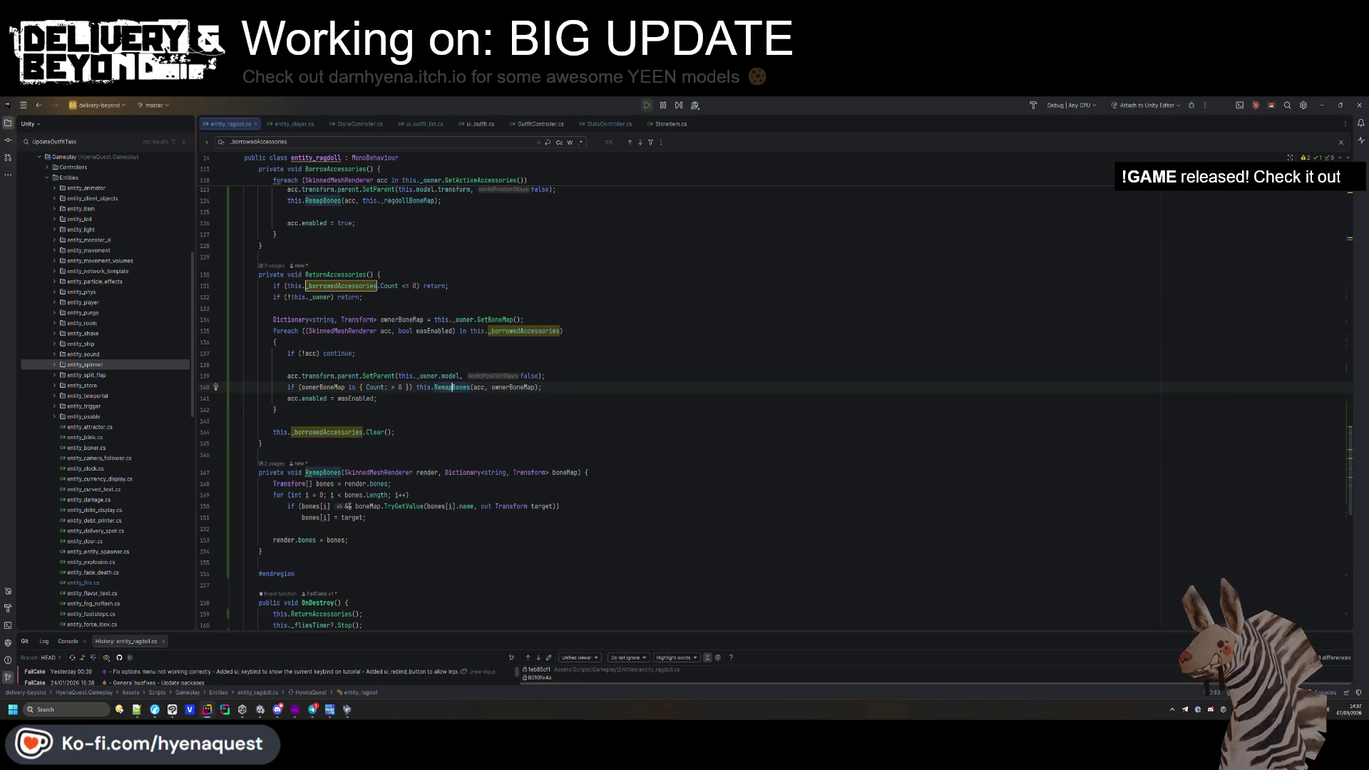
left_click(261, 710)
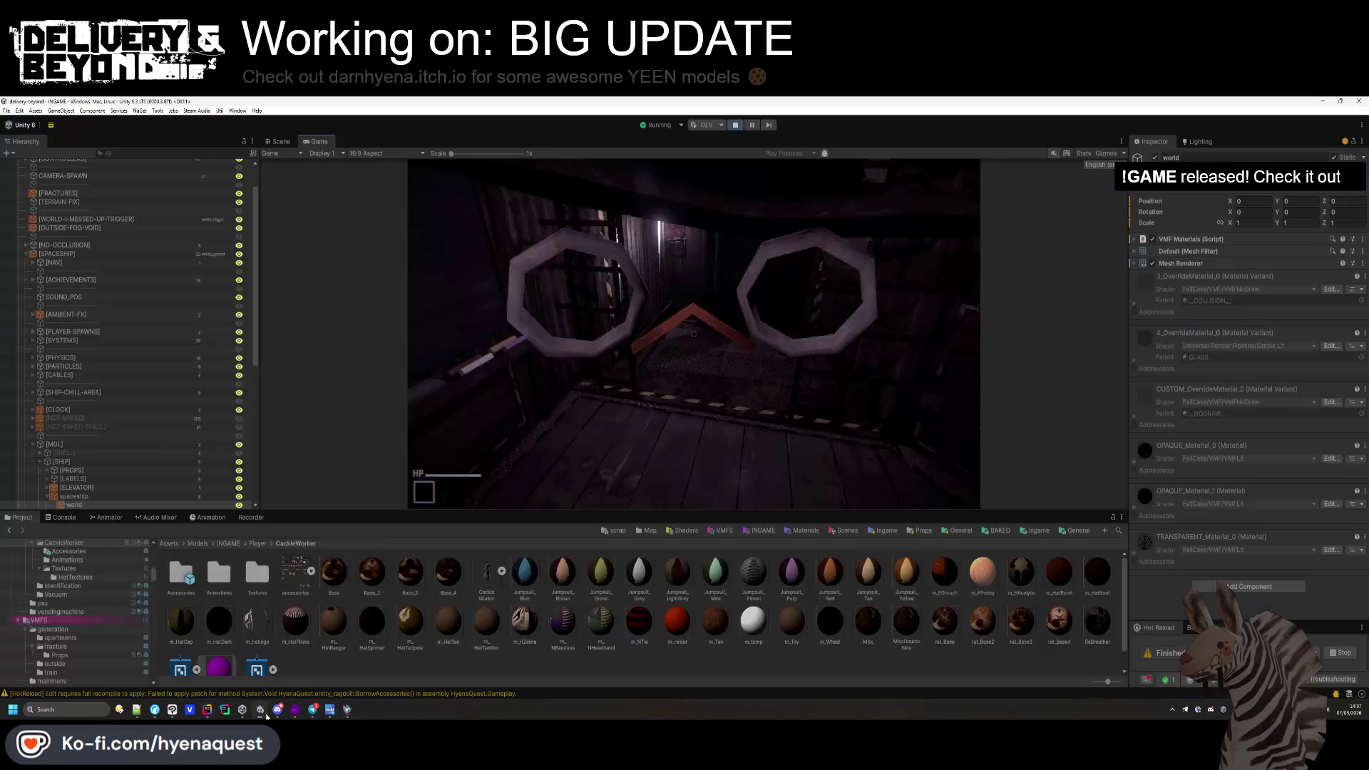
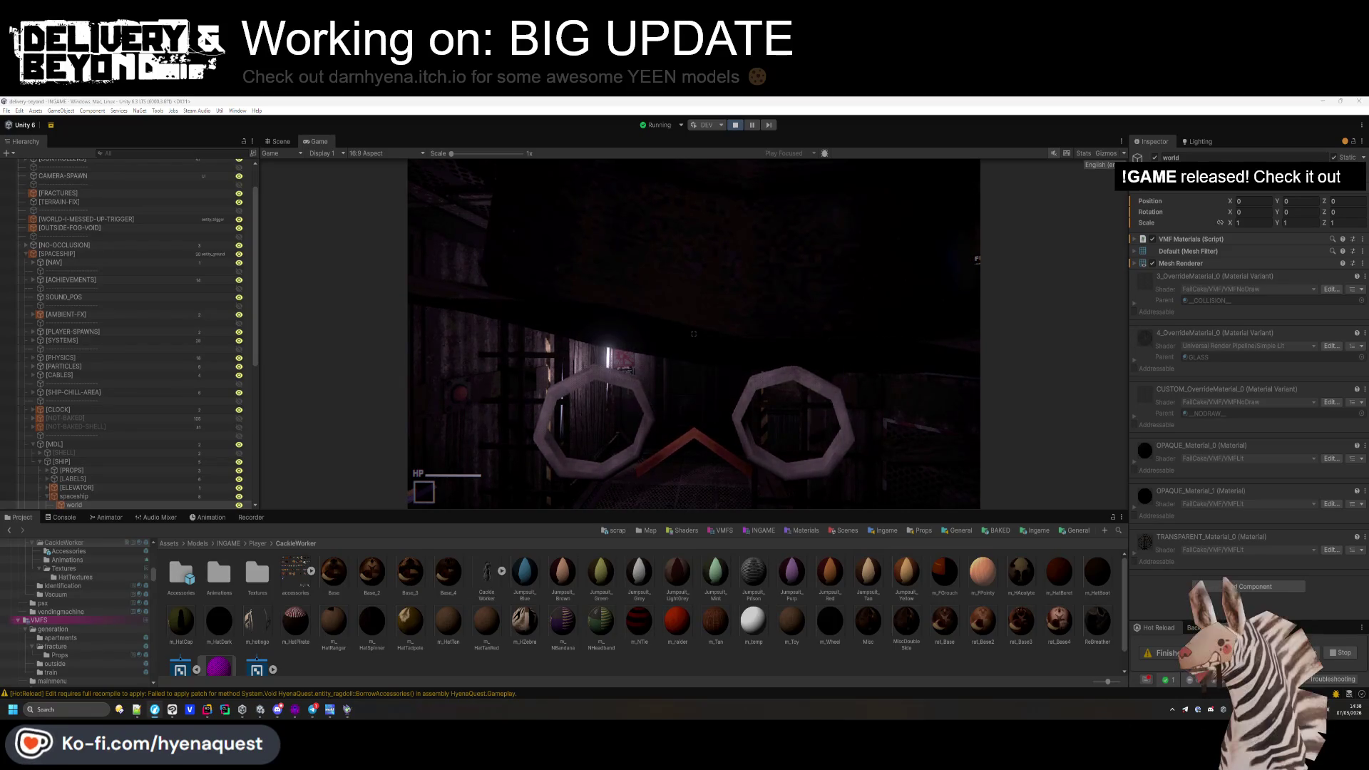
View the glasses reference image full size from its reddit post, then close the browser.
left_click(155, 710)
mouse_move(685, 253)
left_mouse_down()
mouse_move(686, 201)
mouse_move(810, 225)
left_mouse_up()
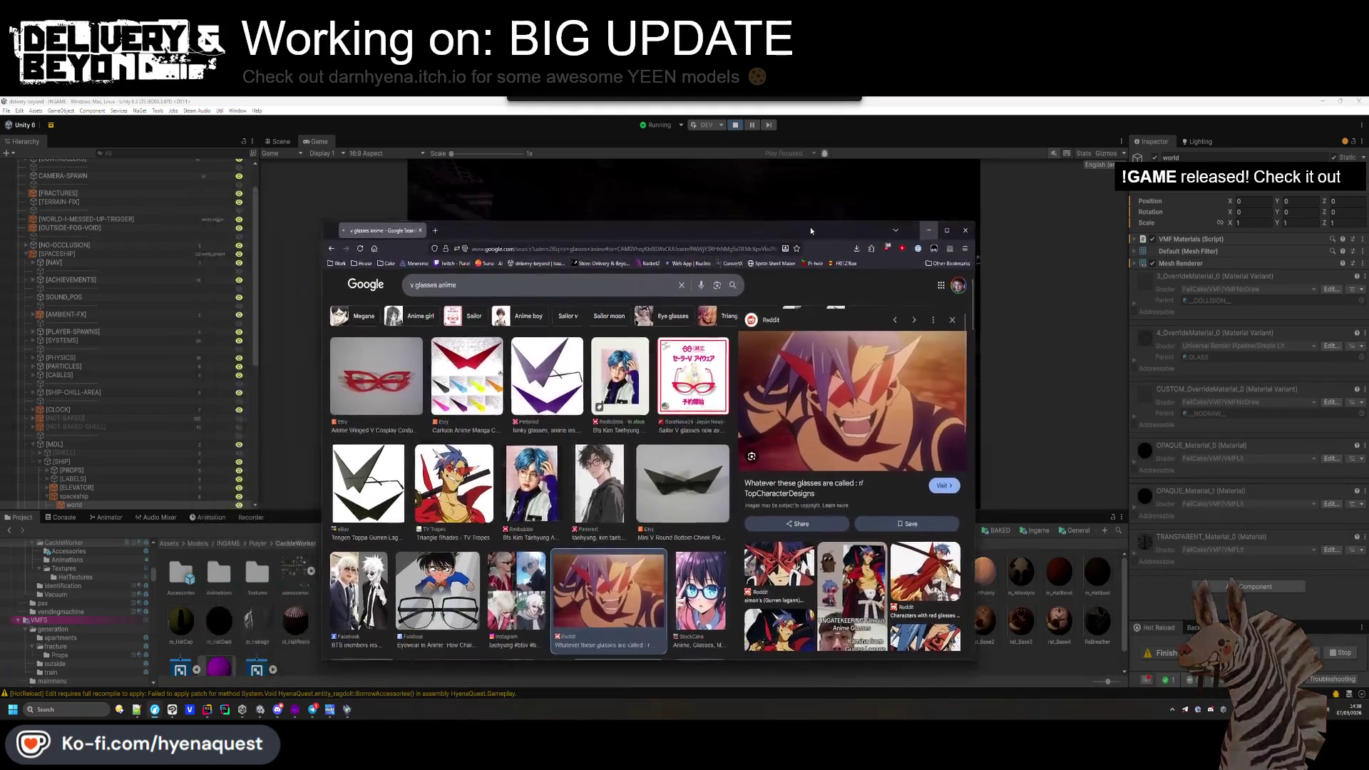
scroll(828, 355, "down", 2)
left_click(828, 355)
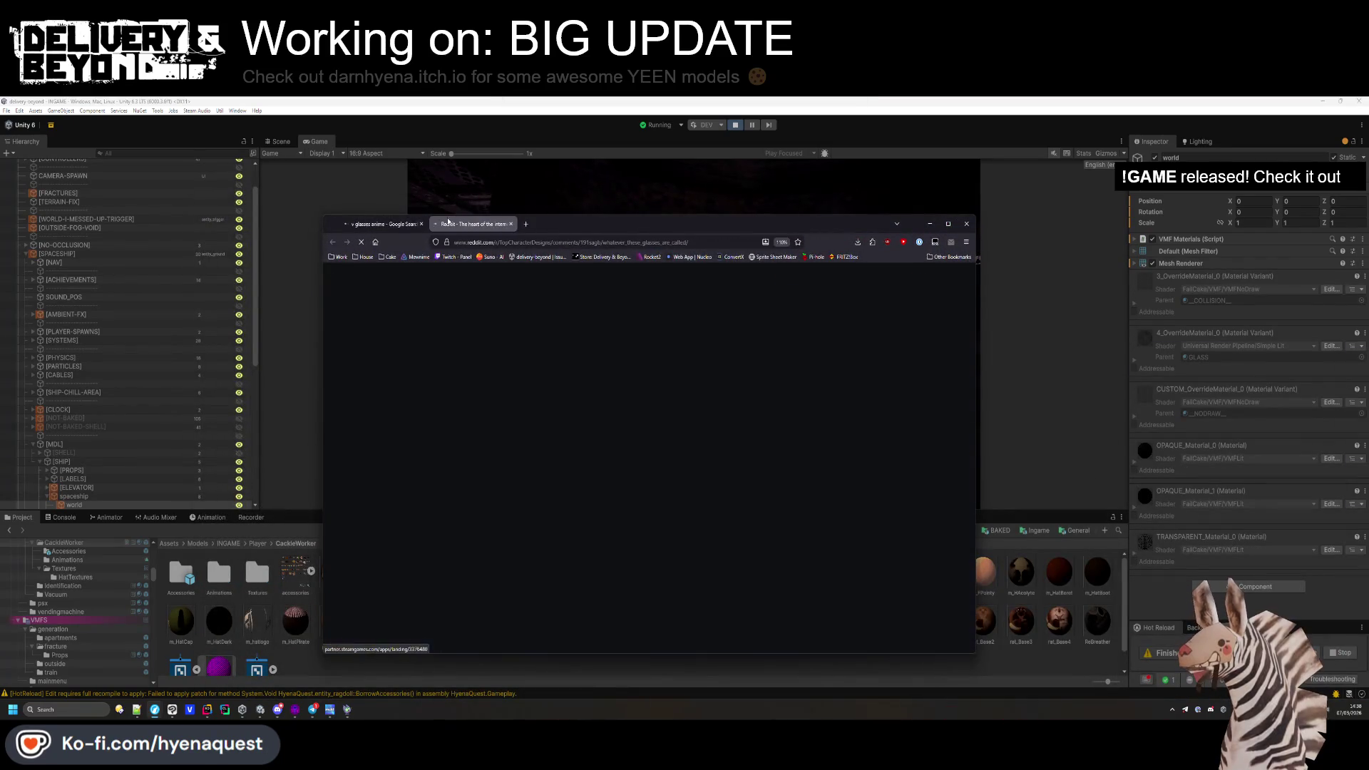
left_click(628, 513)
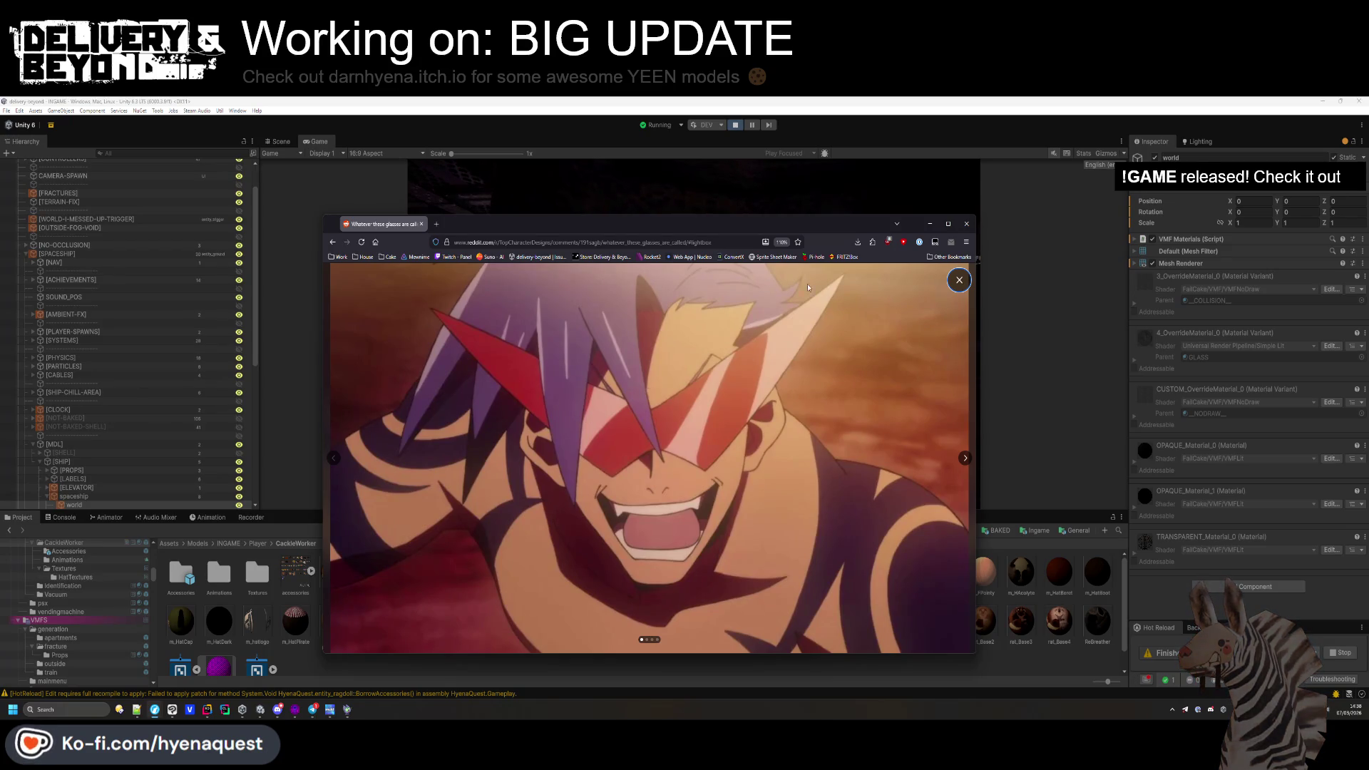
left_click(966, 224)
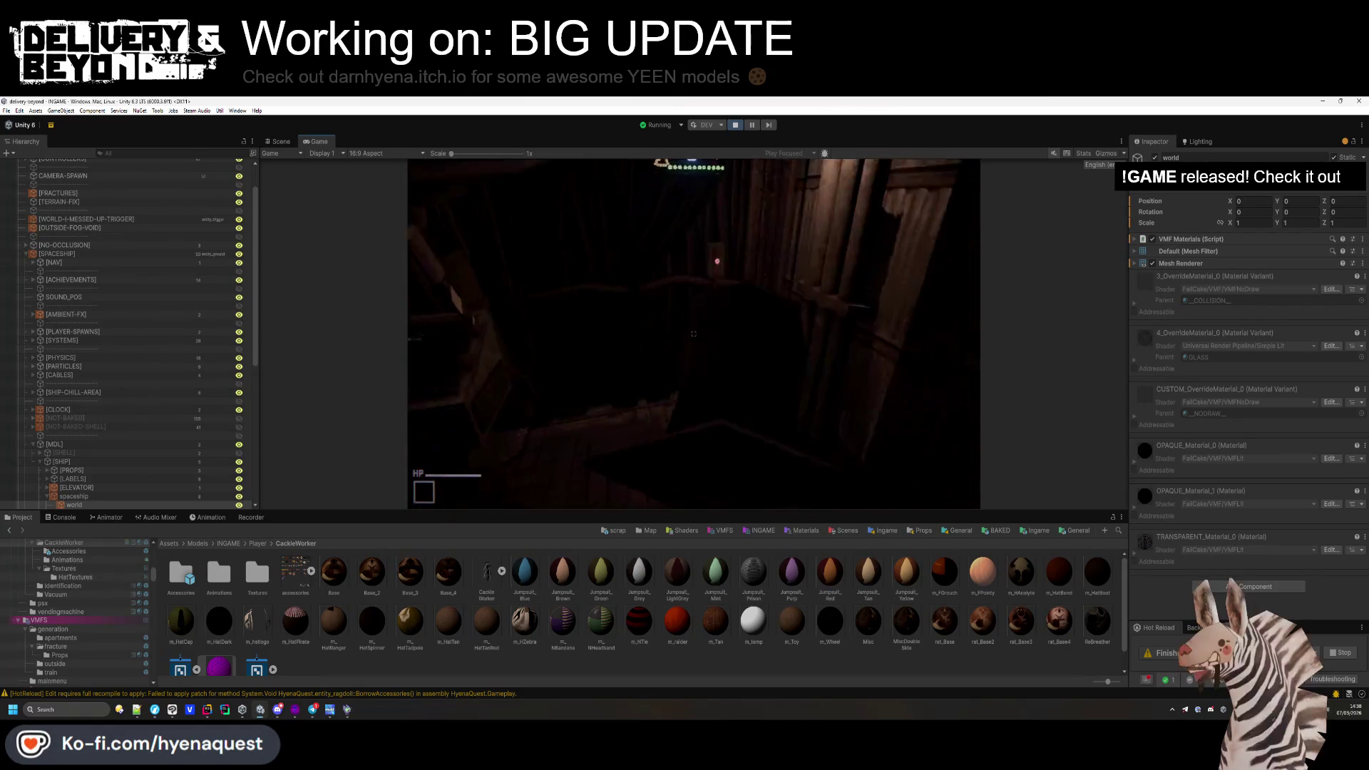
Toggle the in-game console, open the pause menu, stop Play mode and check the TODO notes.
key("grave")
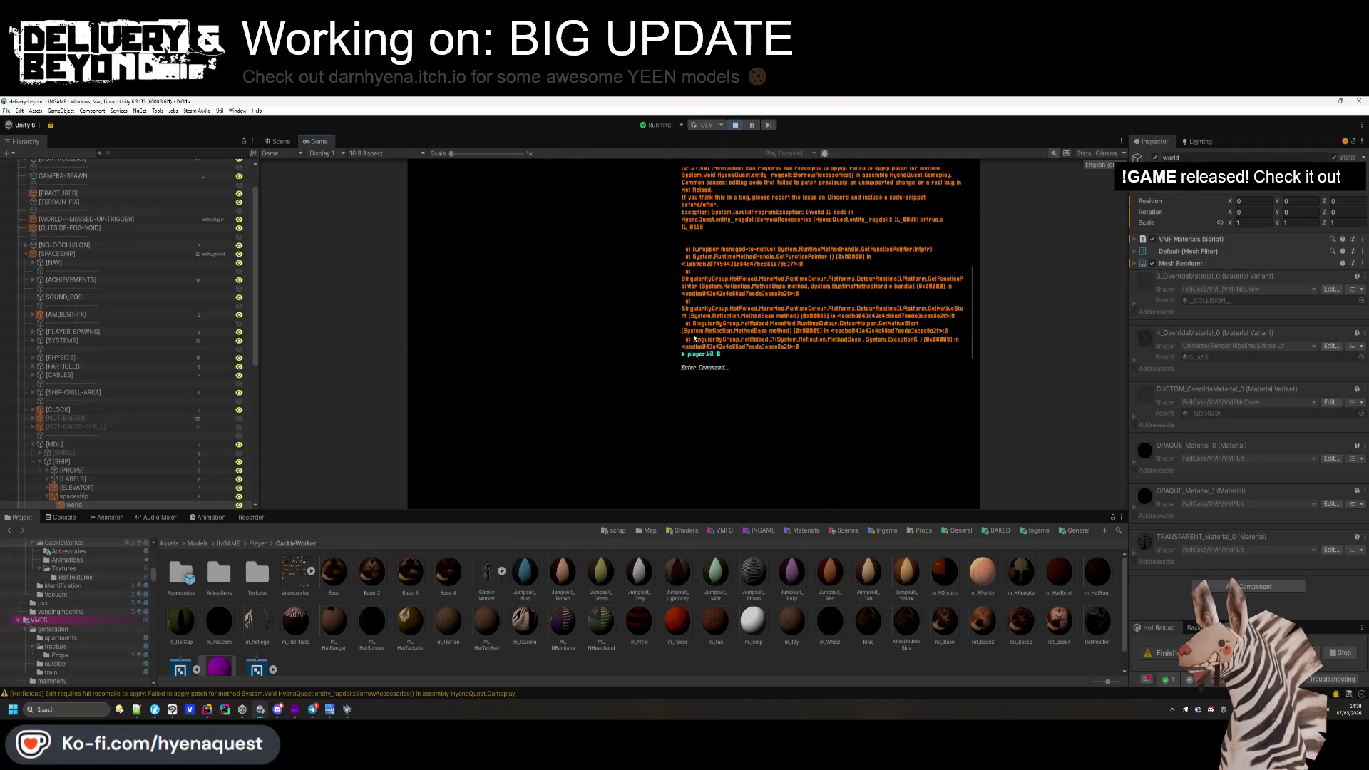
key("grave")
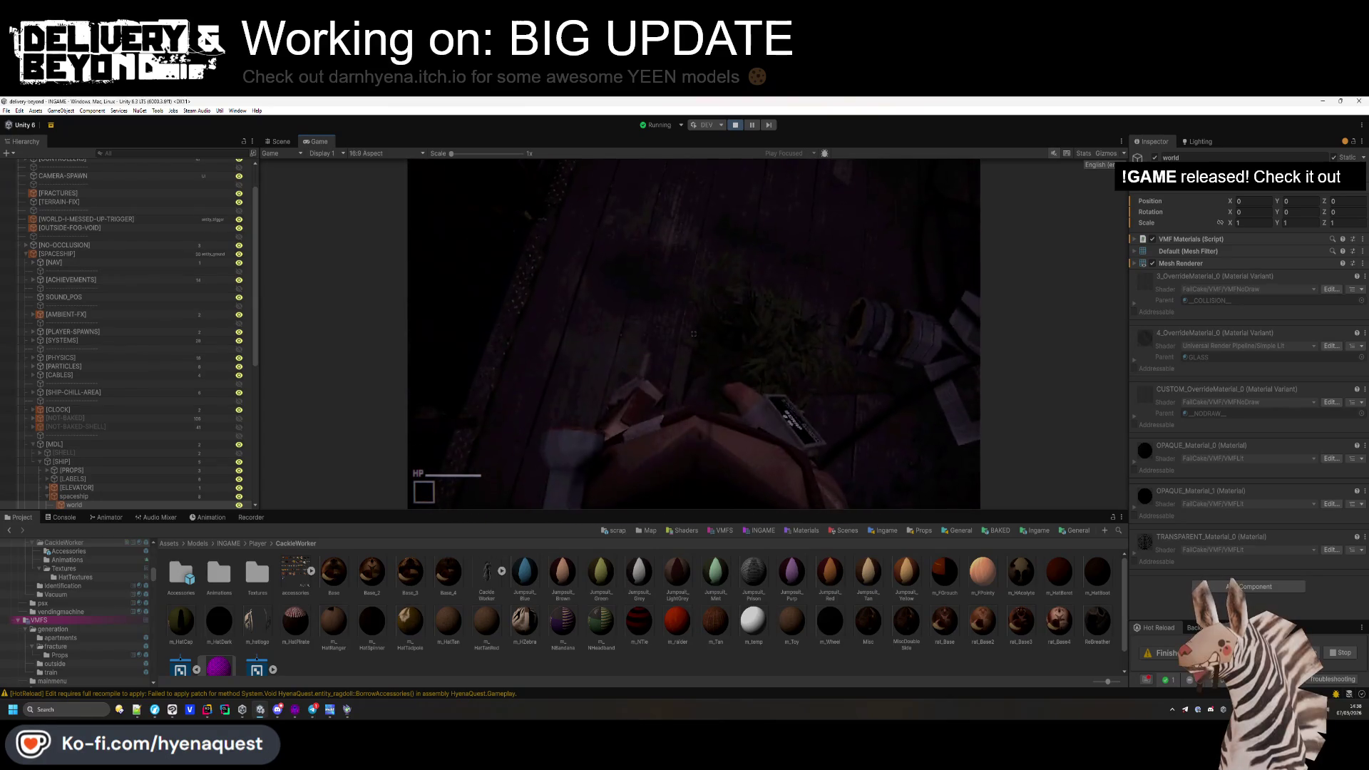
key("grave")
key("grave")
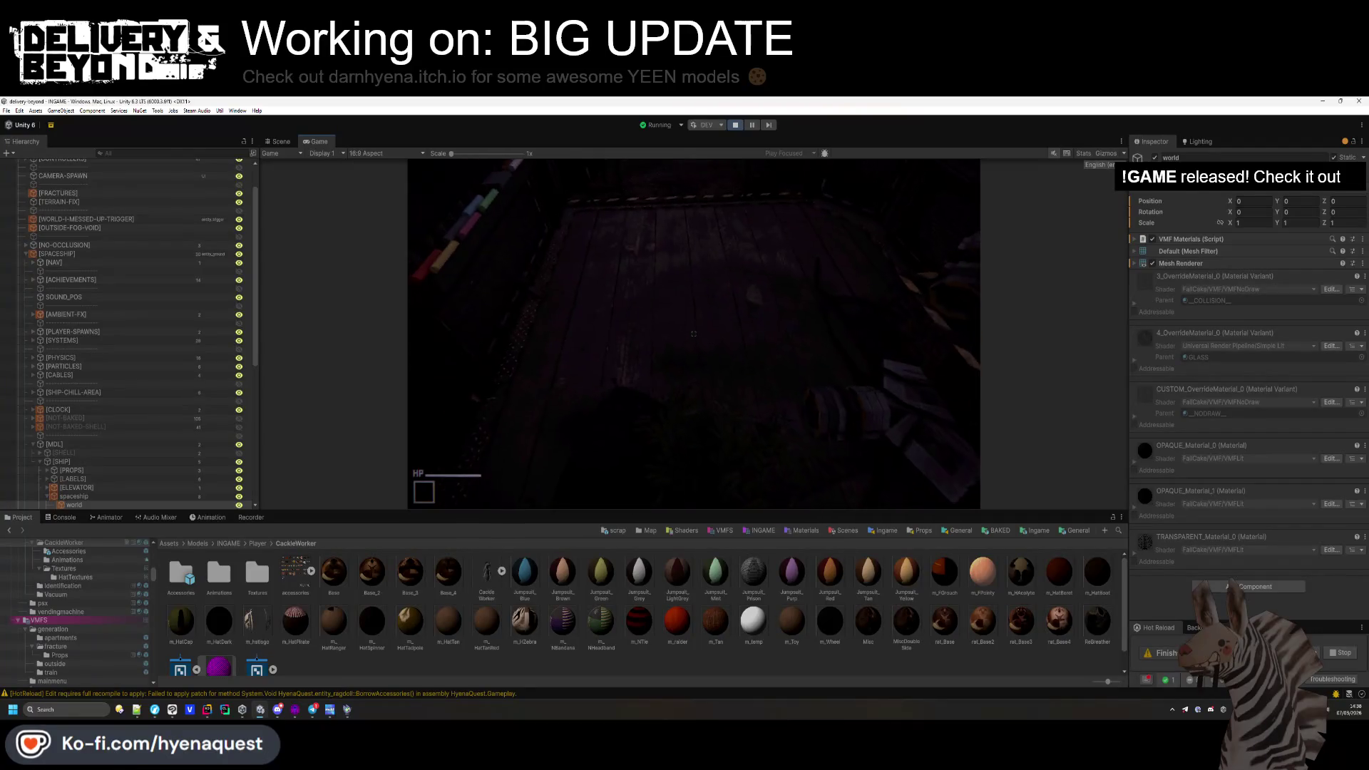
key("Escape")
key("ctrl+p")
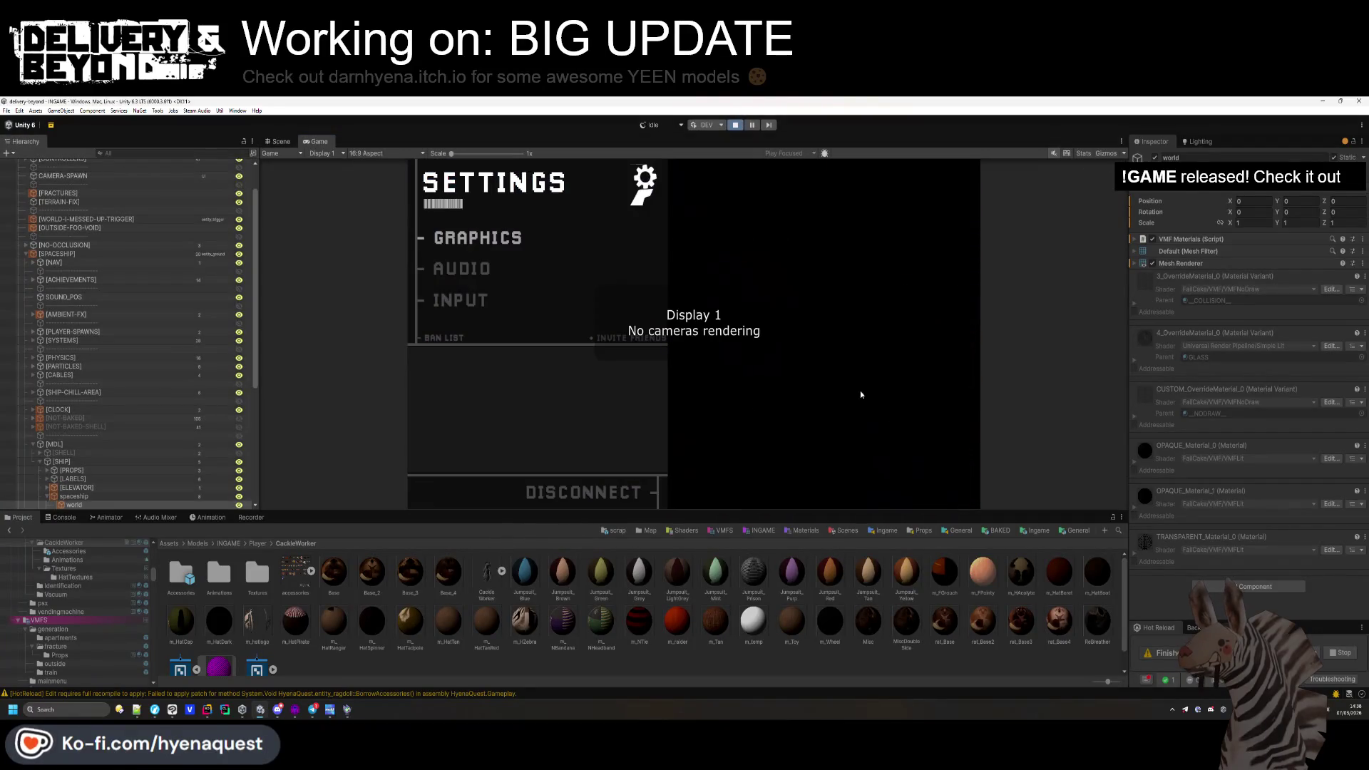
left_click(142, 710)
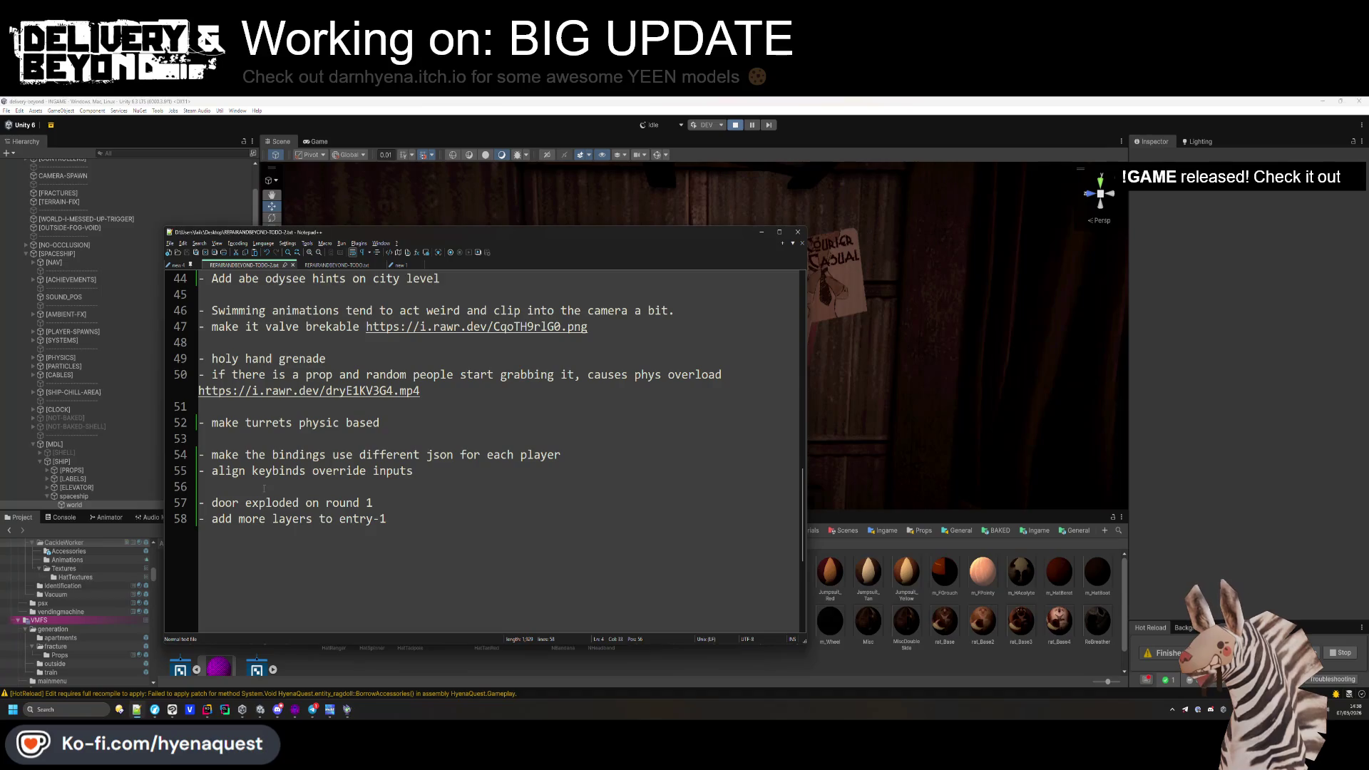
left_click(535, 345)
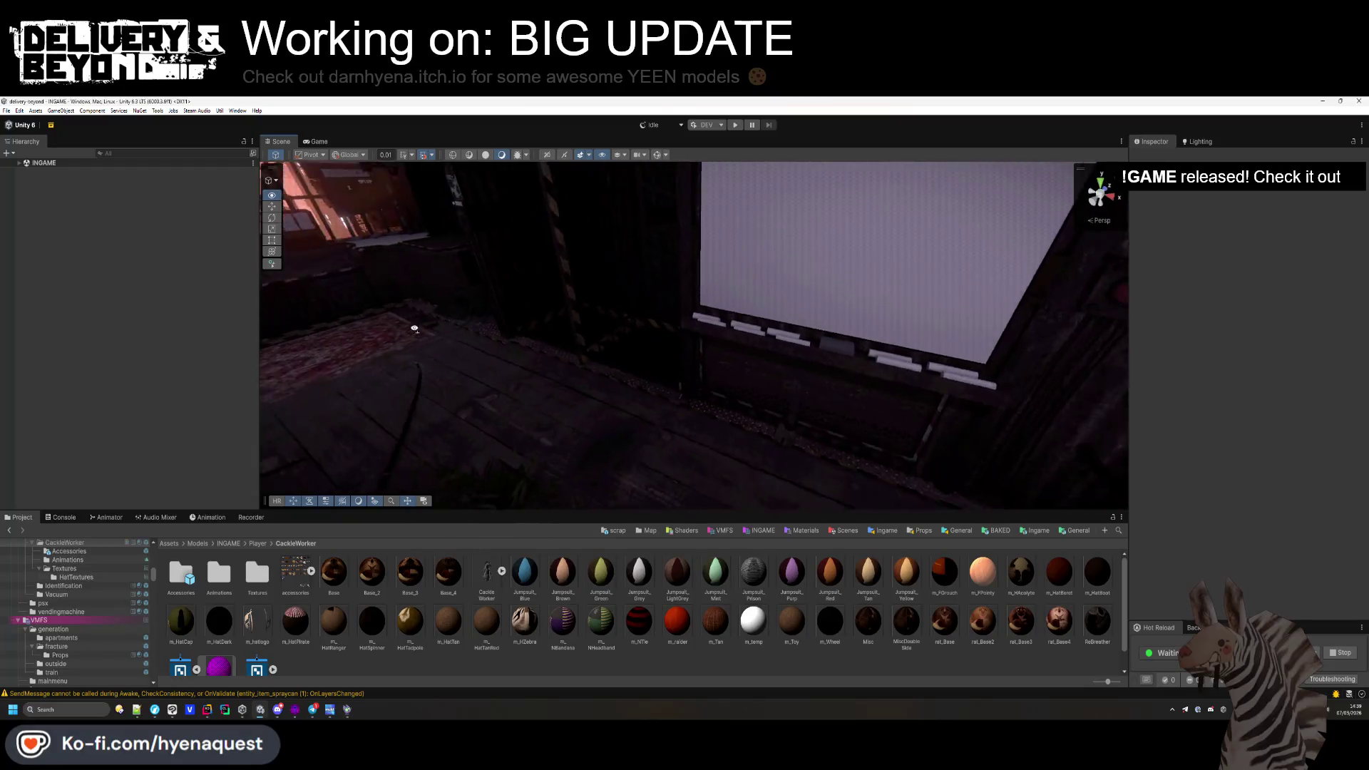
Find UIController under INGAME > [CONTROLLERS] and open its prefab for editing.
left_click_drag(534, 345, 752, 445)
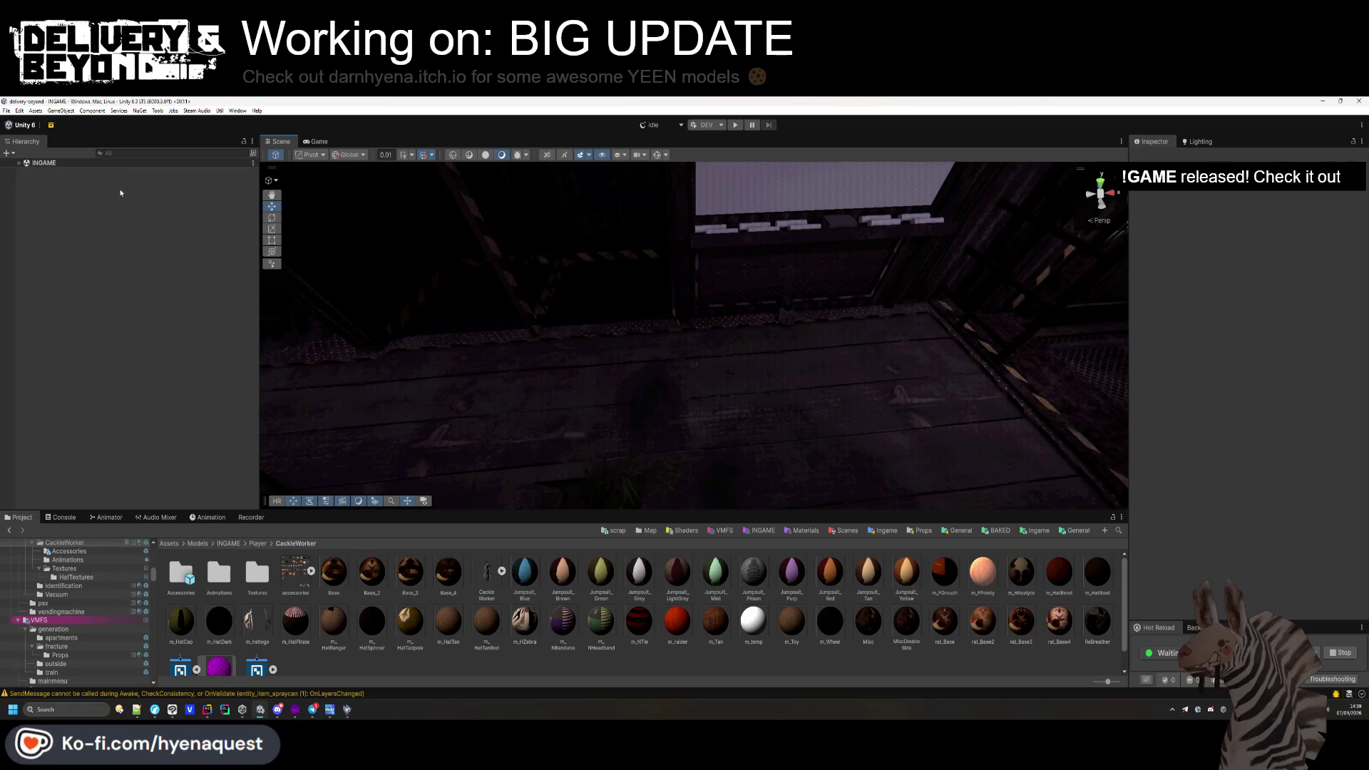
left_click(20, 165)
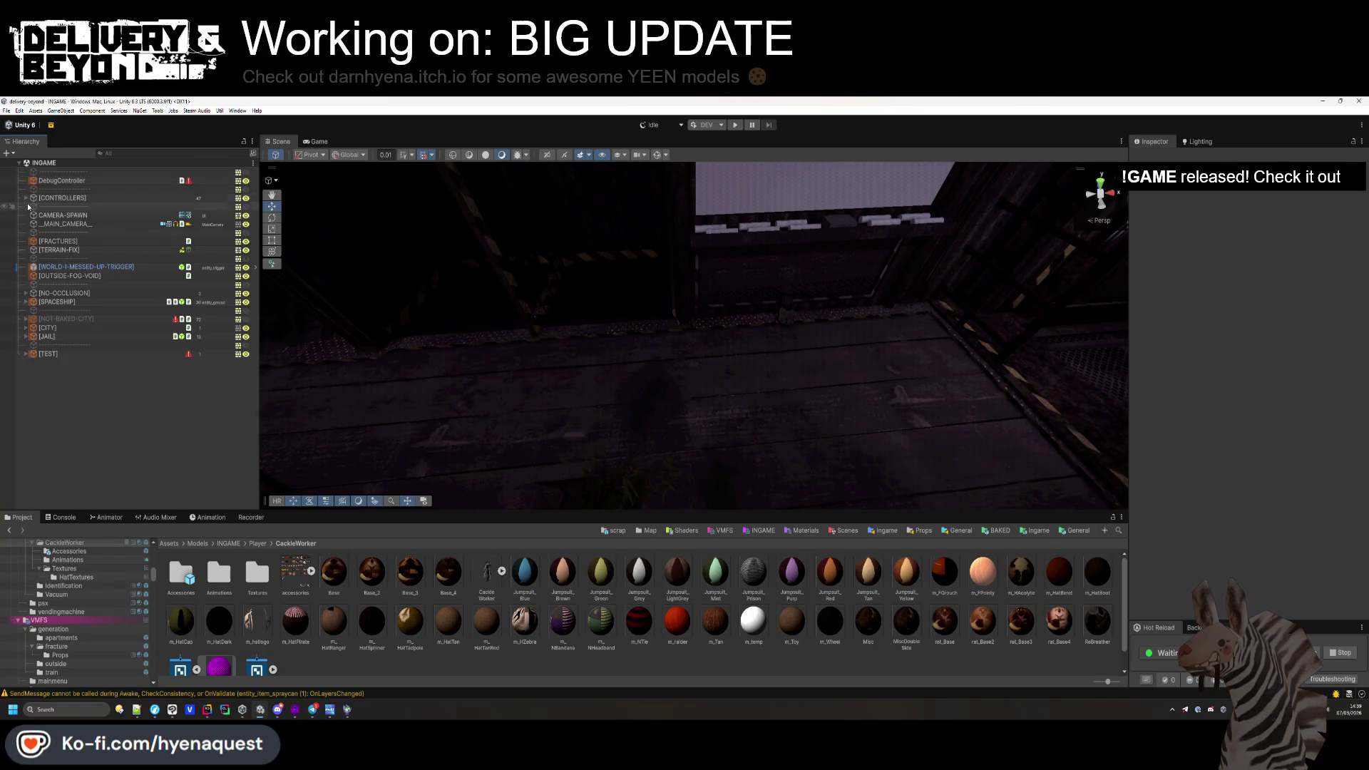
left_click(25, 200)
left_click(62, 206)
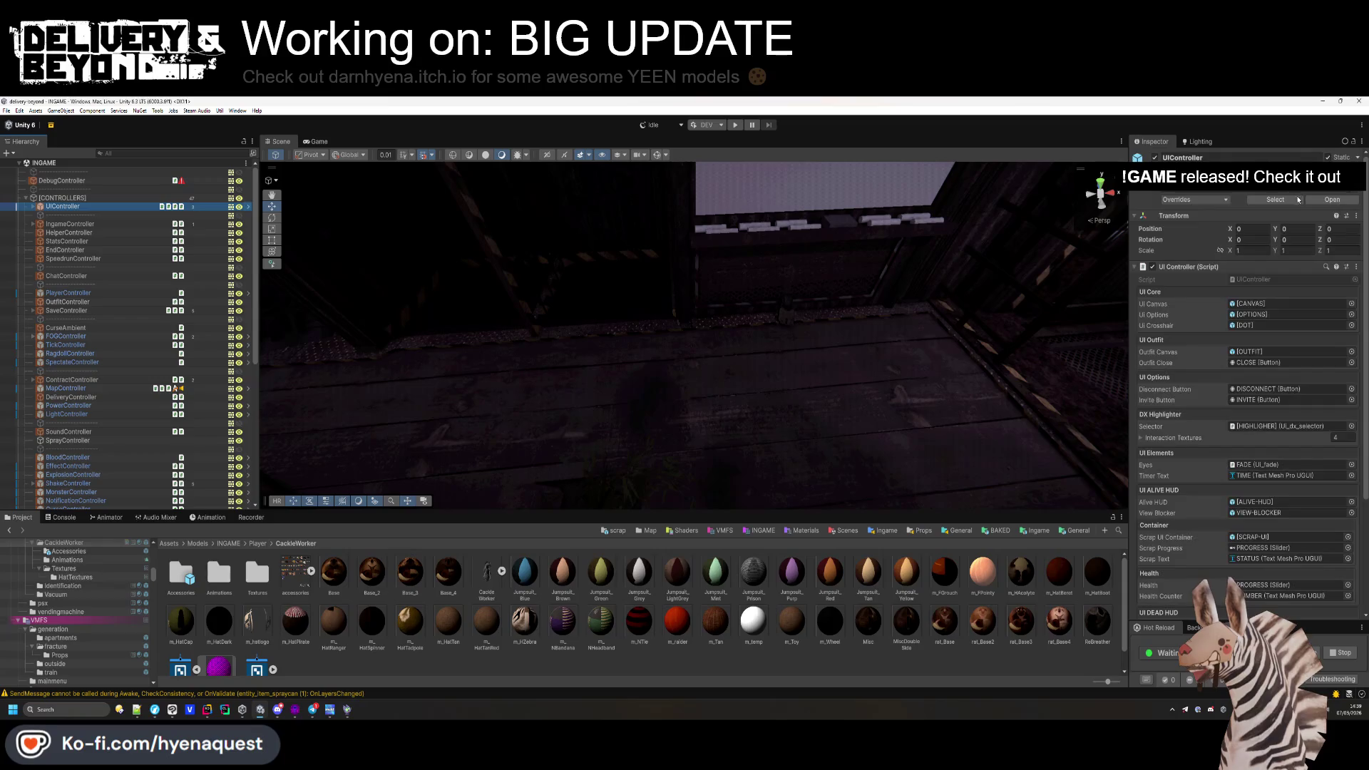
left_click(1314, 204)
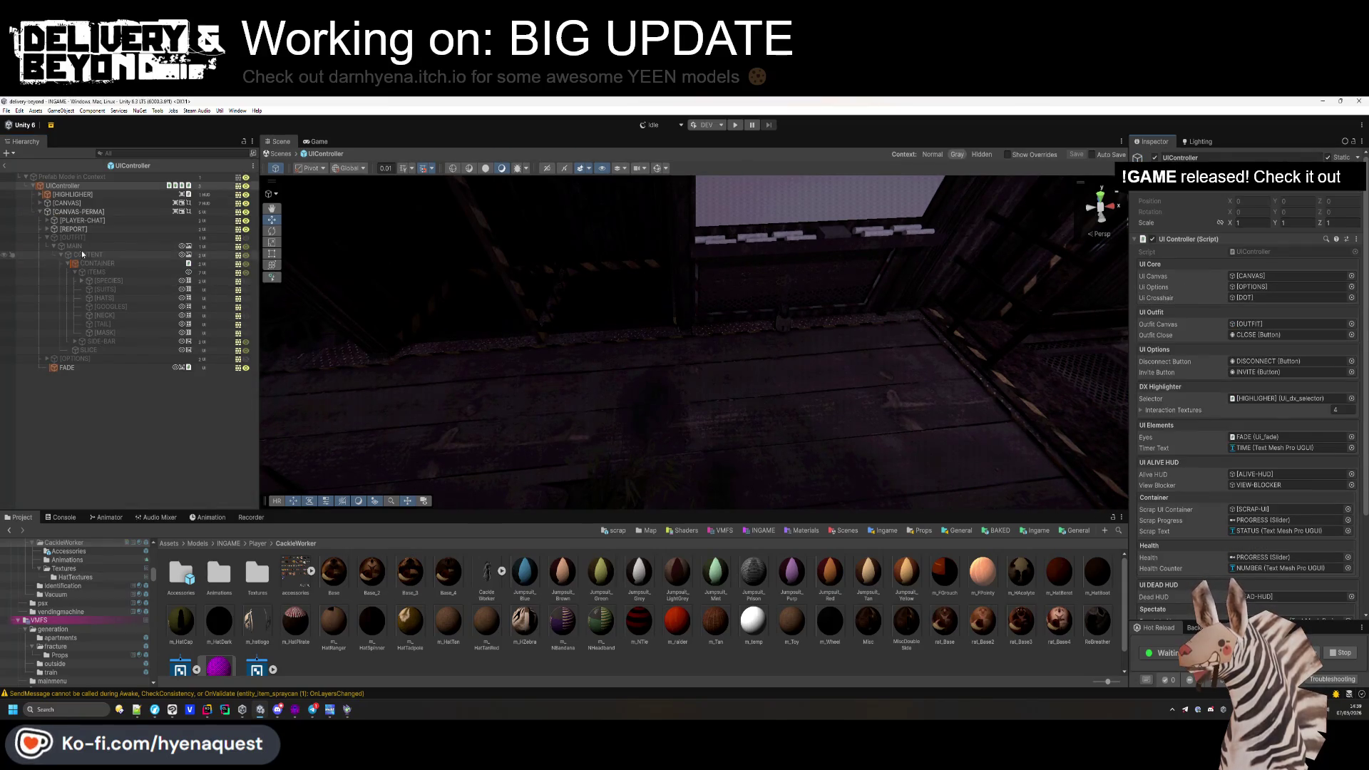
Activate the [OPTIONS] menu under [CANVAS-PERMA] and expand its [CANVAS] child.
left_click(40, 212)
left_click(41, 204)
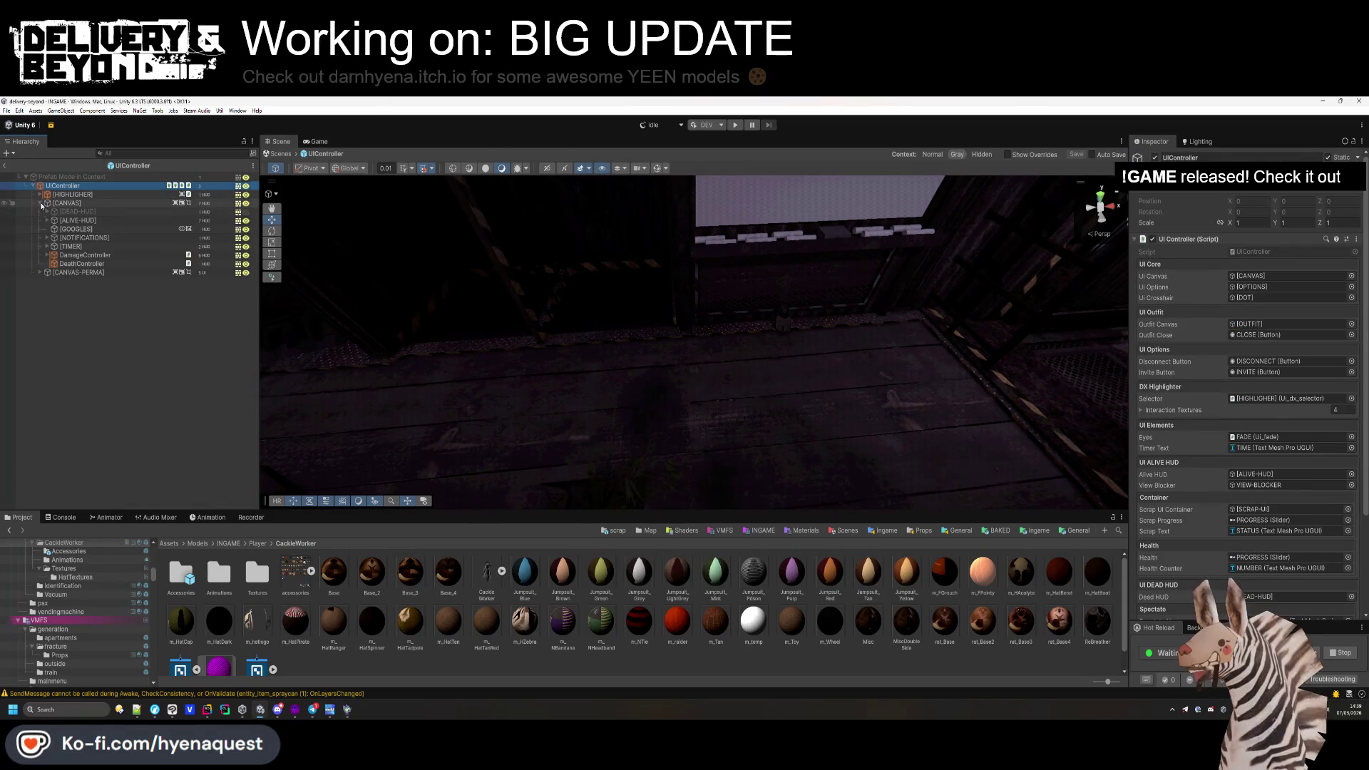
left_click(40, 203)
left_click(40, 212)
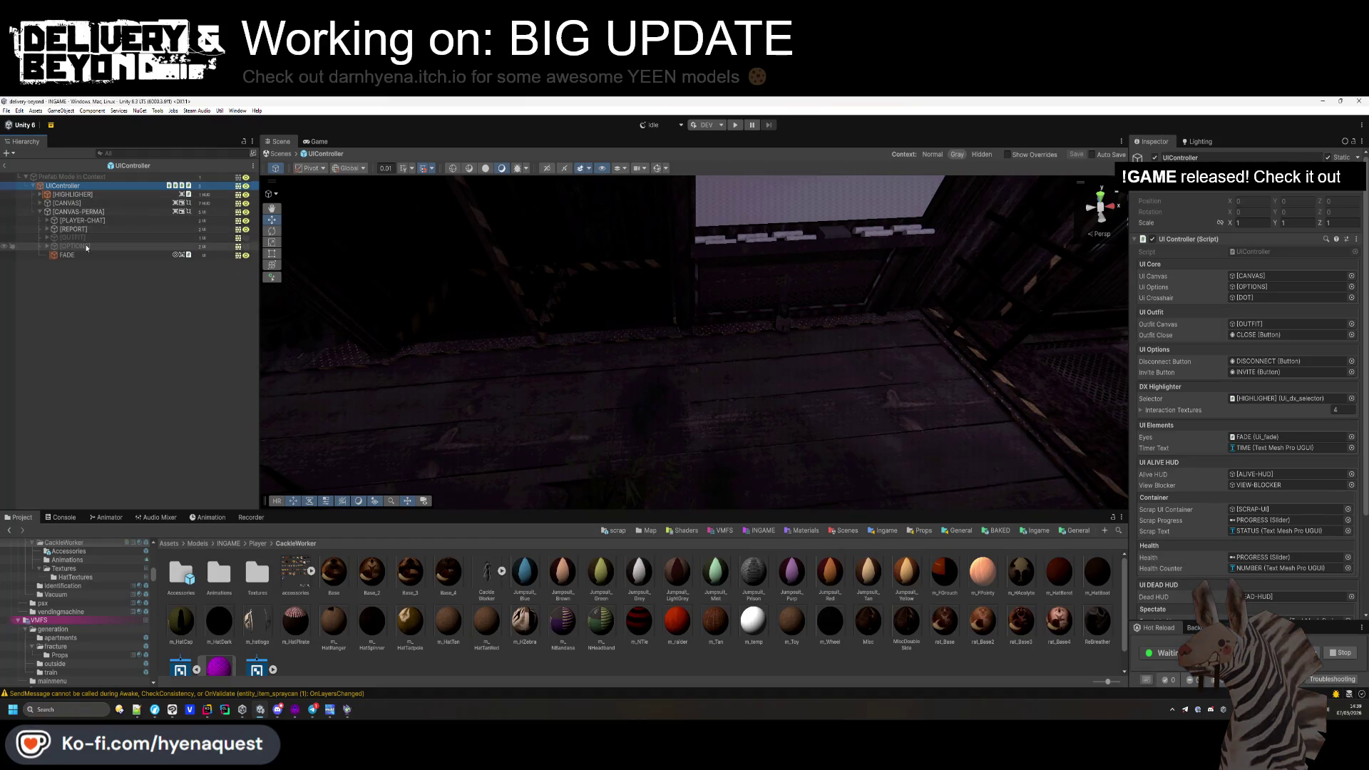
left_click(245, 247)
left_click(122, 254)
left_click(46, 246)
left_click(54, 263)
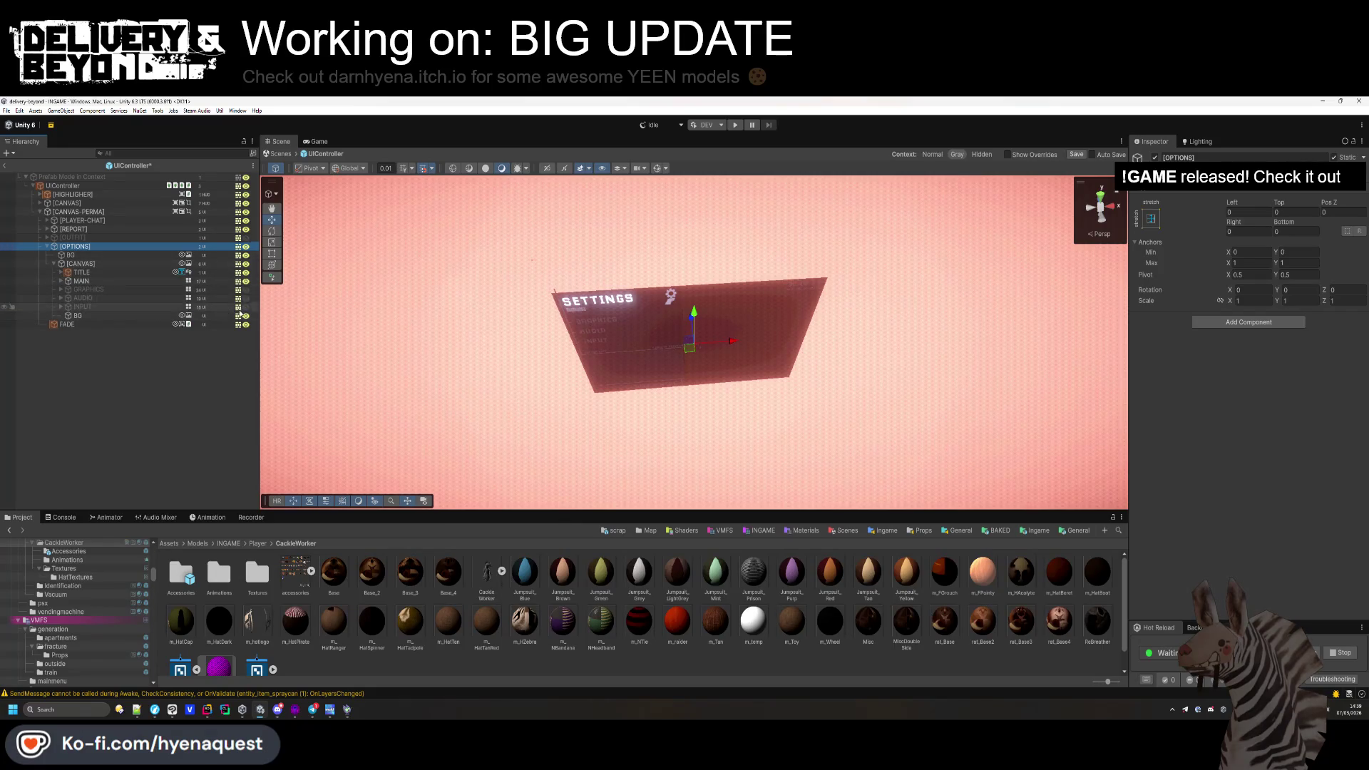
Enable the INPUT section and expand KEYBINDS > Viewport > Content to select REBIND-FORWARD.
key("shift+a")
key("e")
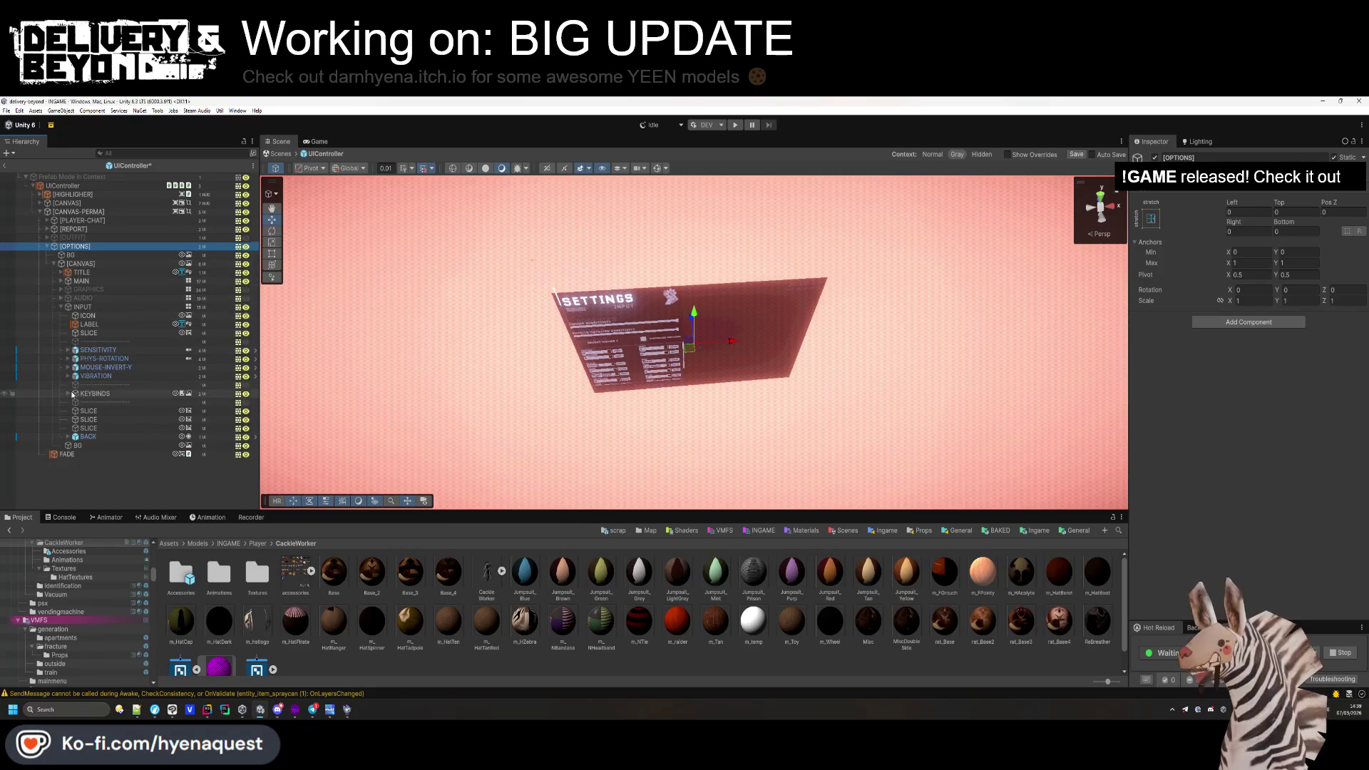
left_click(67, 394)
left_click(75, 402)
left_click(89, 419)
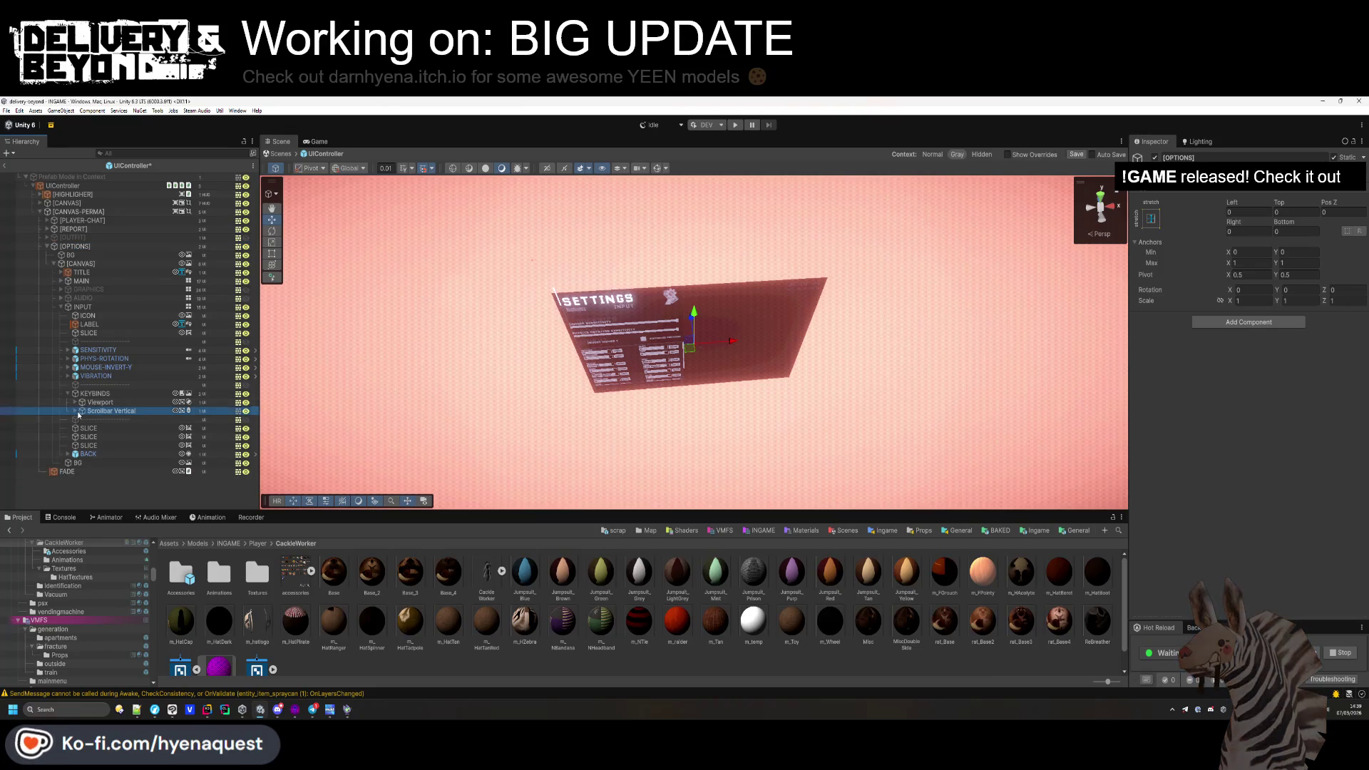
left_click(75, 419)
left_click(81, 411)
left_click(119, 420)
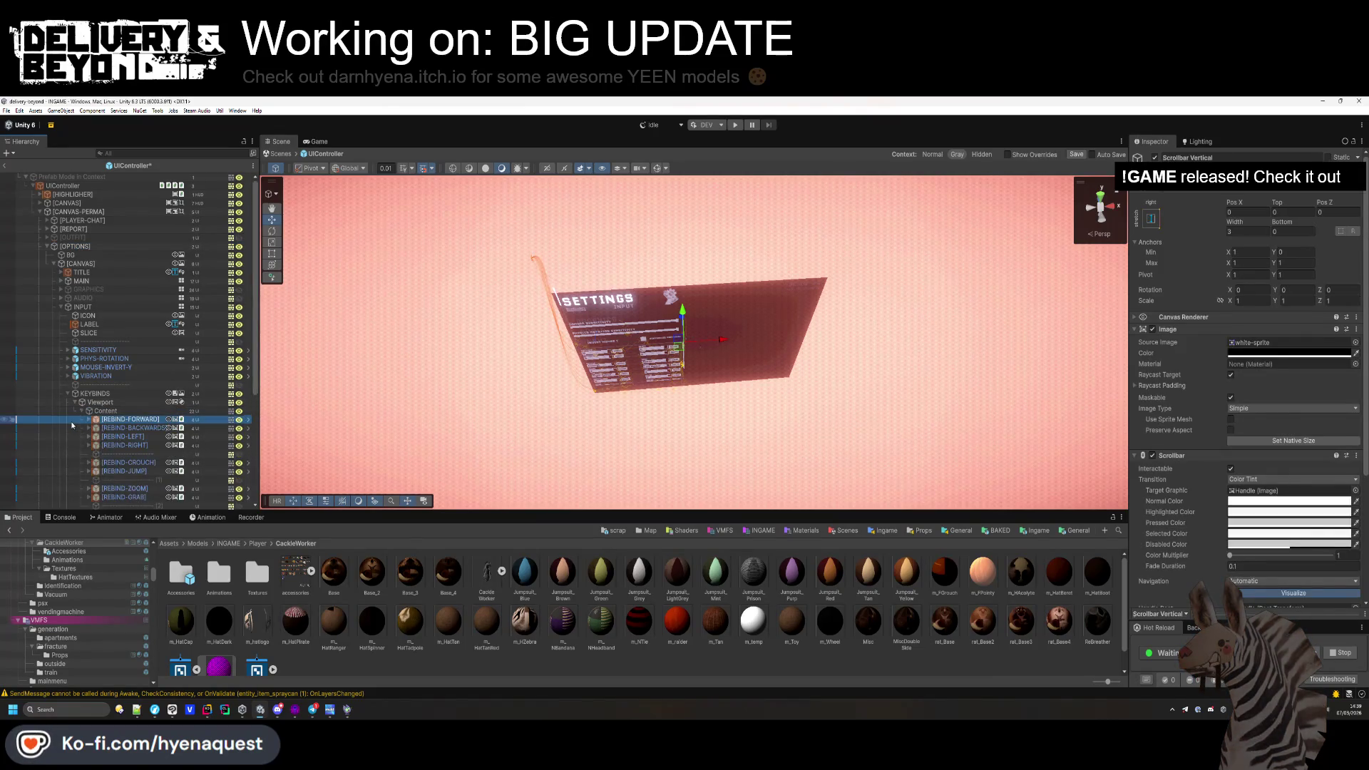
Frame the Scene view straight-on to the settings panel's keybind rows.
double_click(120, 420)
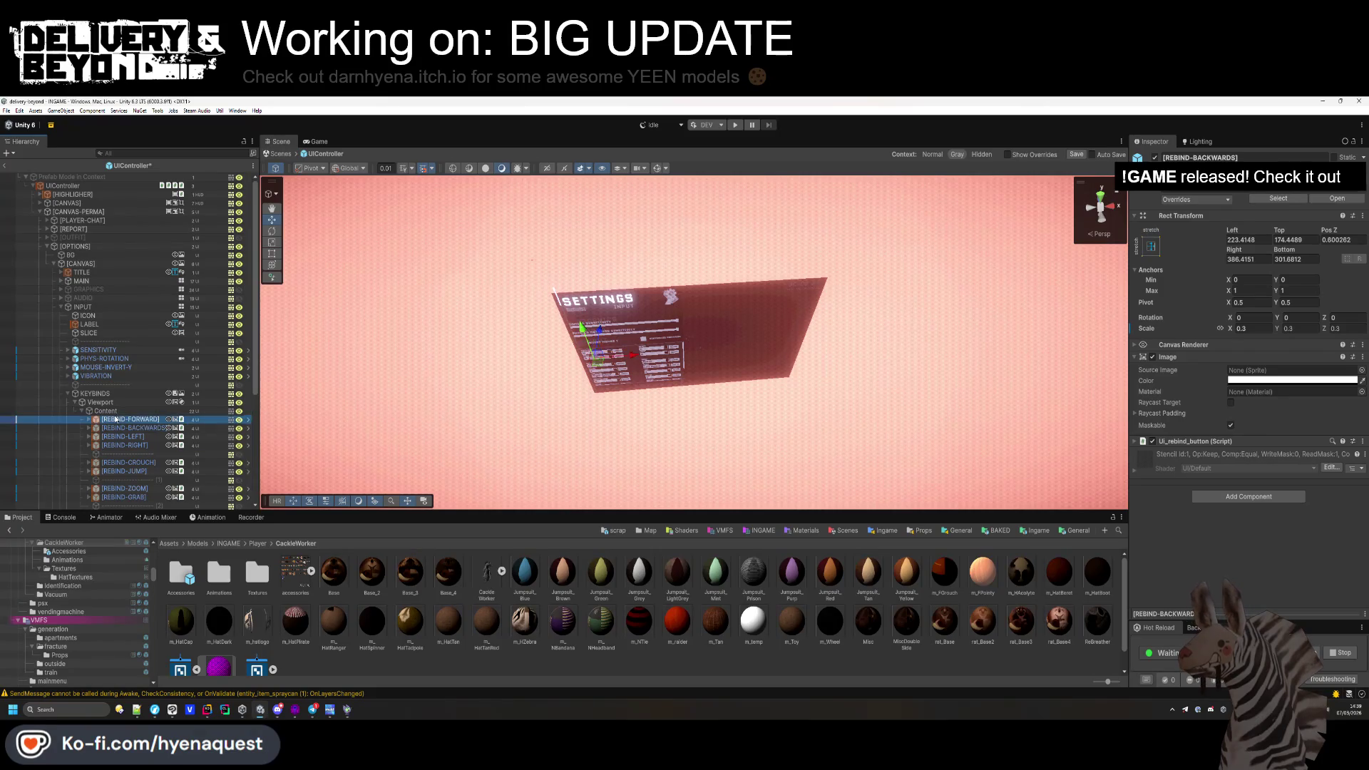
scroll(801, 383, "down", 2)
scroll(801, 383, "up", 4)
key("w")
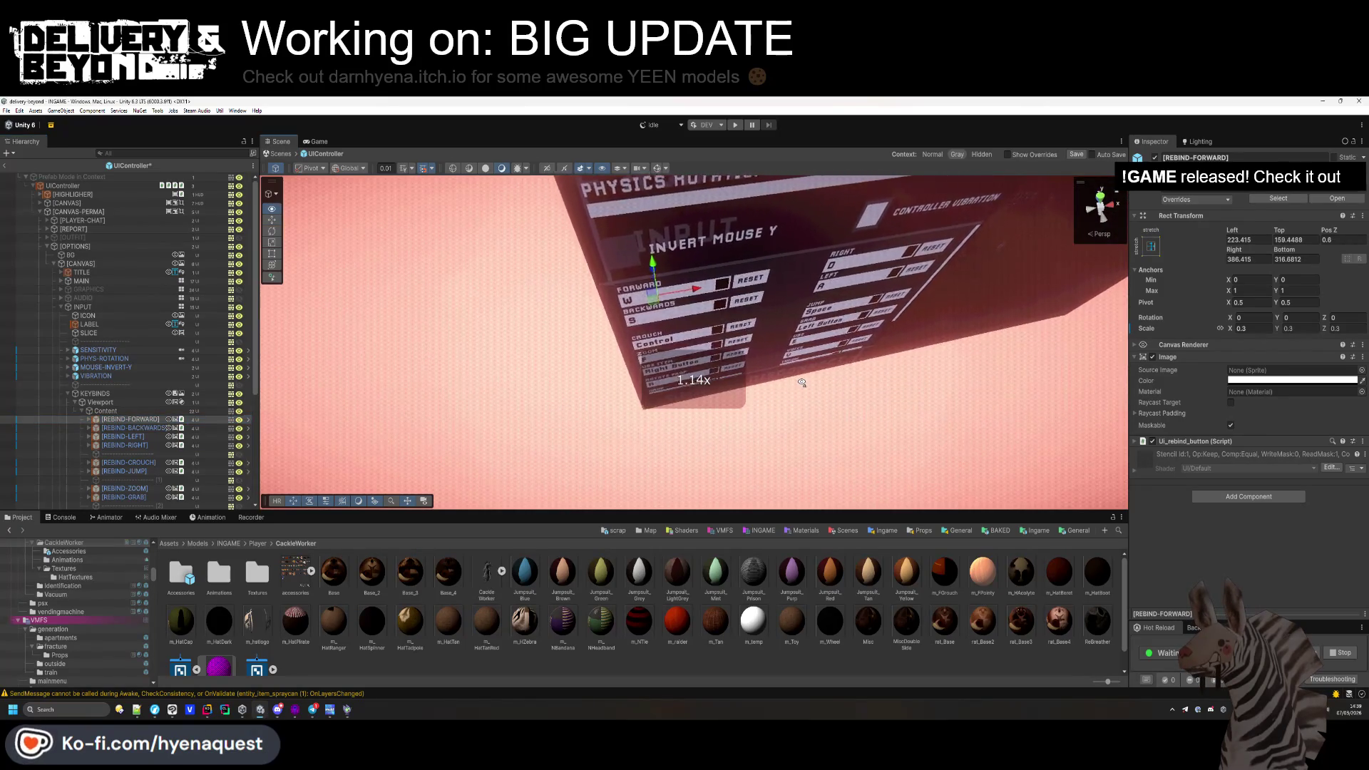
mouse_move(740, 374)
left_mouse_down()
mouse_move(777, 166)
mouse_move(767, 235)
left_mouse_up()
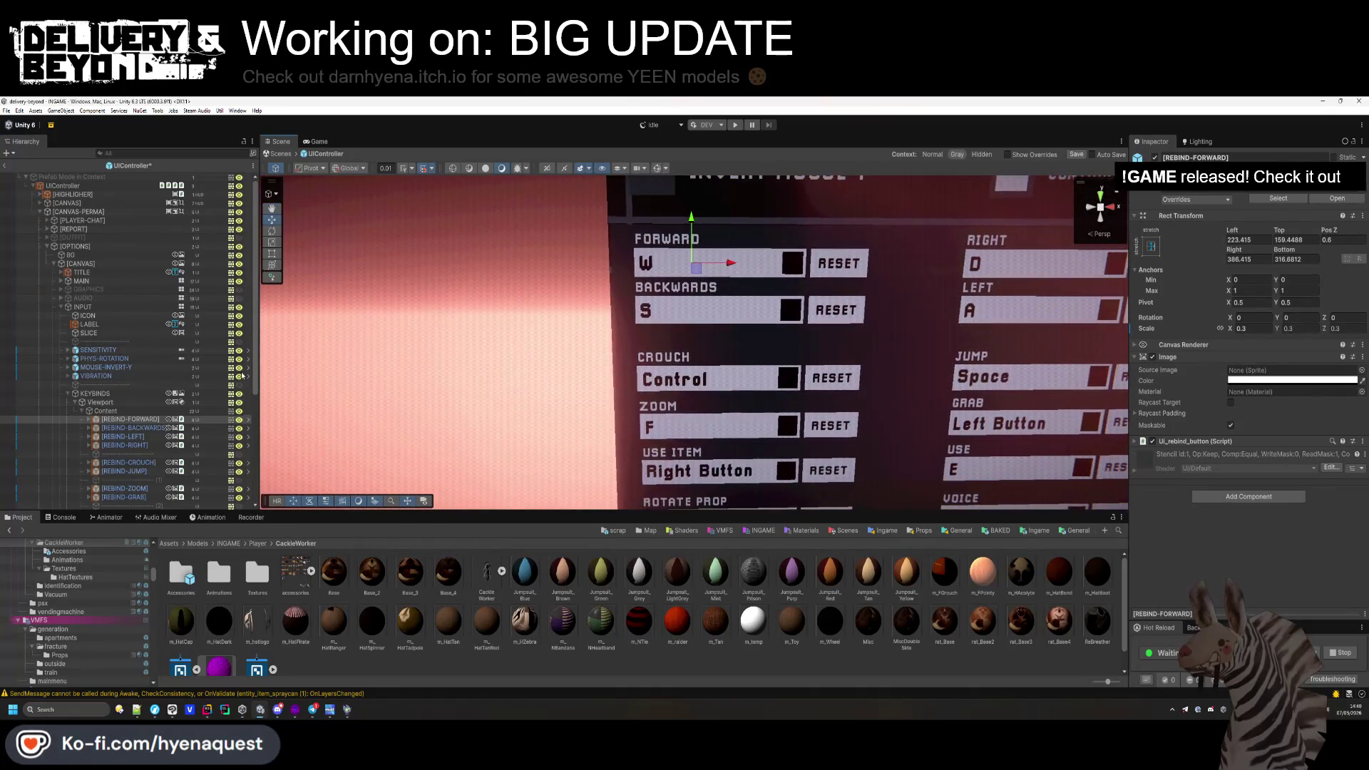
scroll(128, 342, "down", 5)
Select the rebind rows without the separators and set their left and right offsets to 0.
left_click(131, 418, "shift")
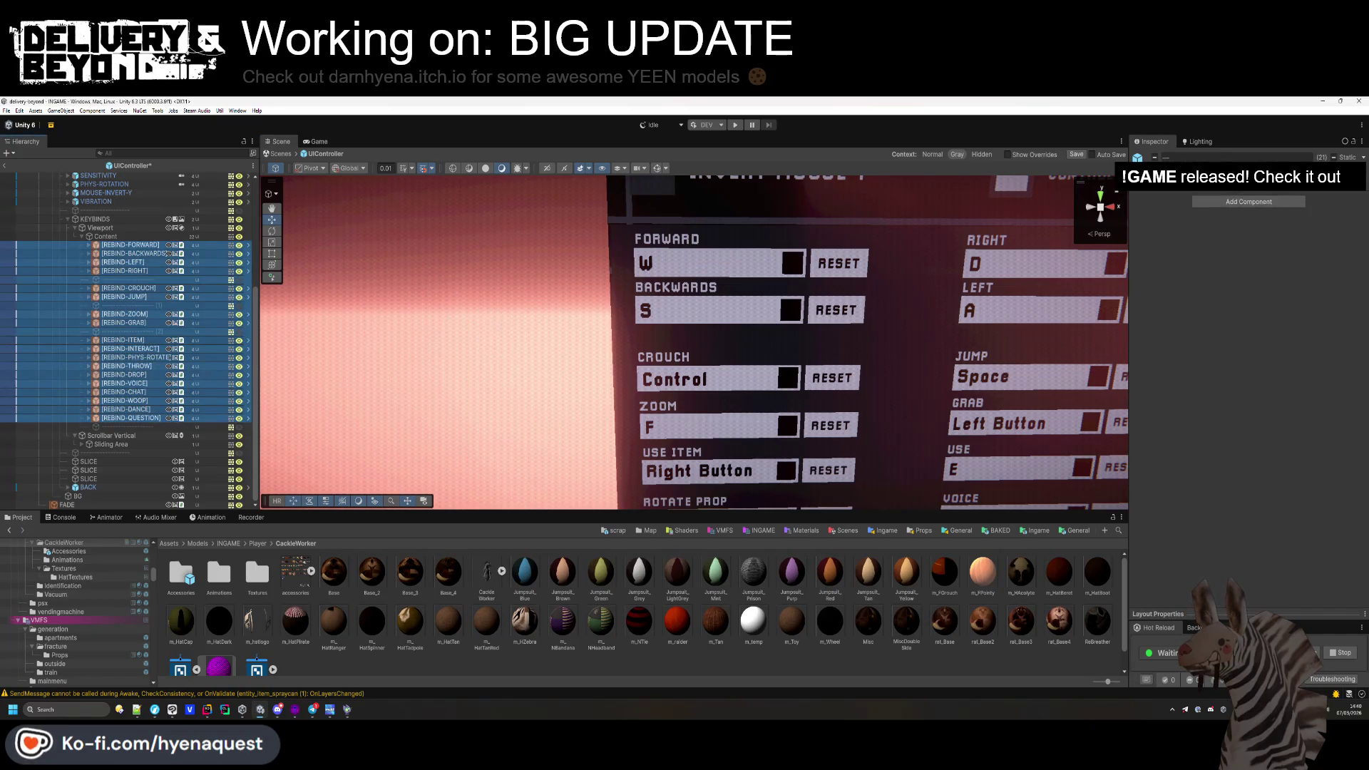
left_click(133, 332, "ctrl")
left_click(132, 305, "ctrl")
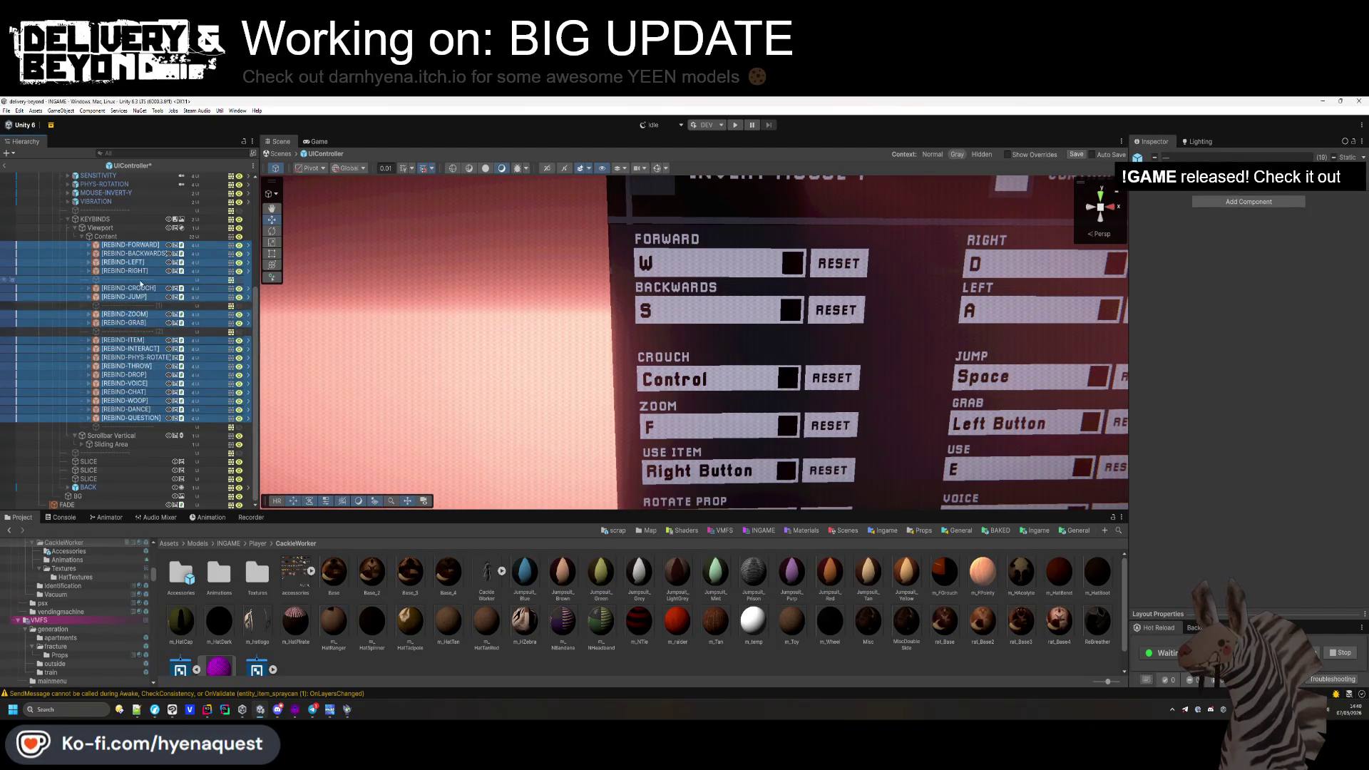
left_click(133, 279, "ctrl")
left_click(1245, 242)
type("0")
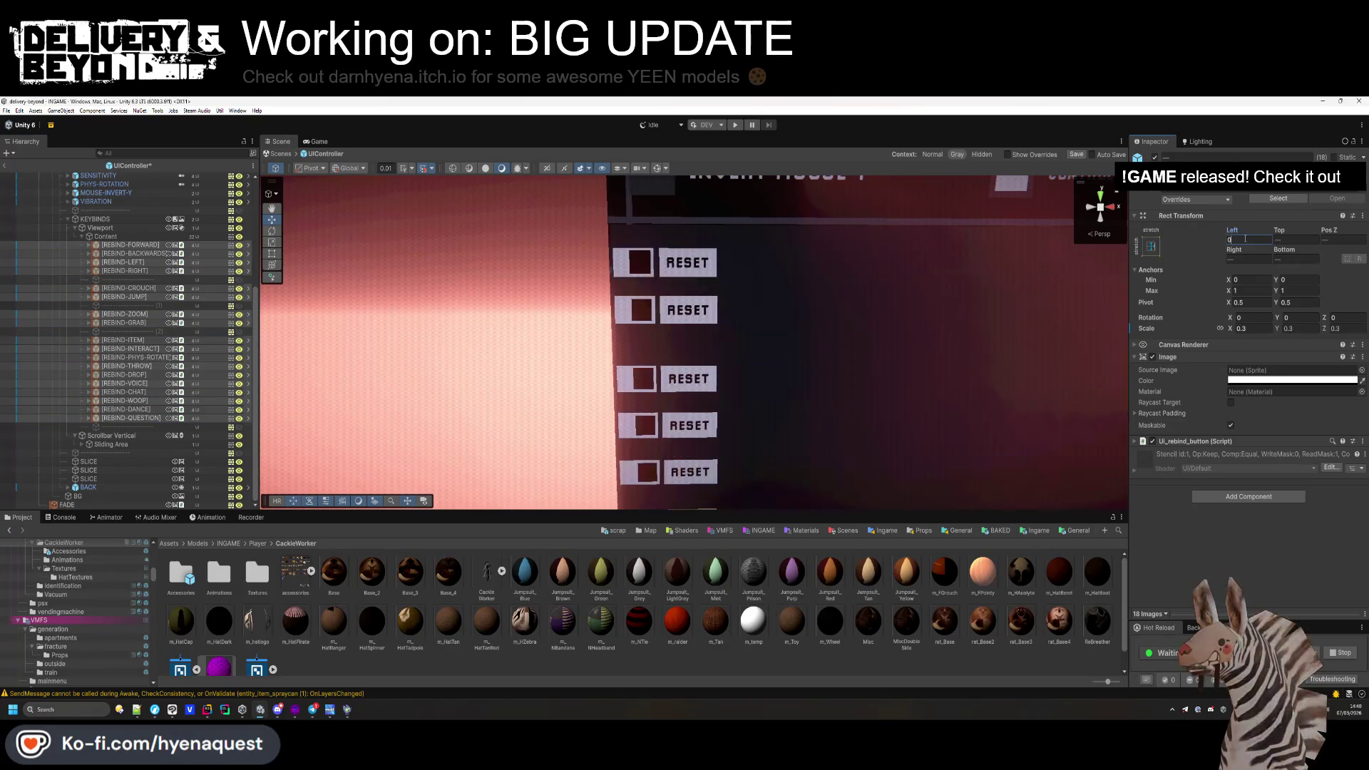
type("0")
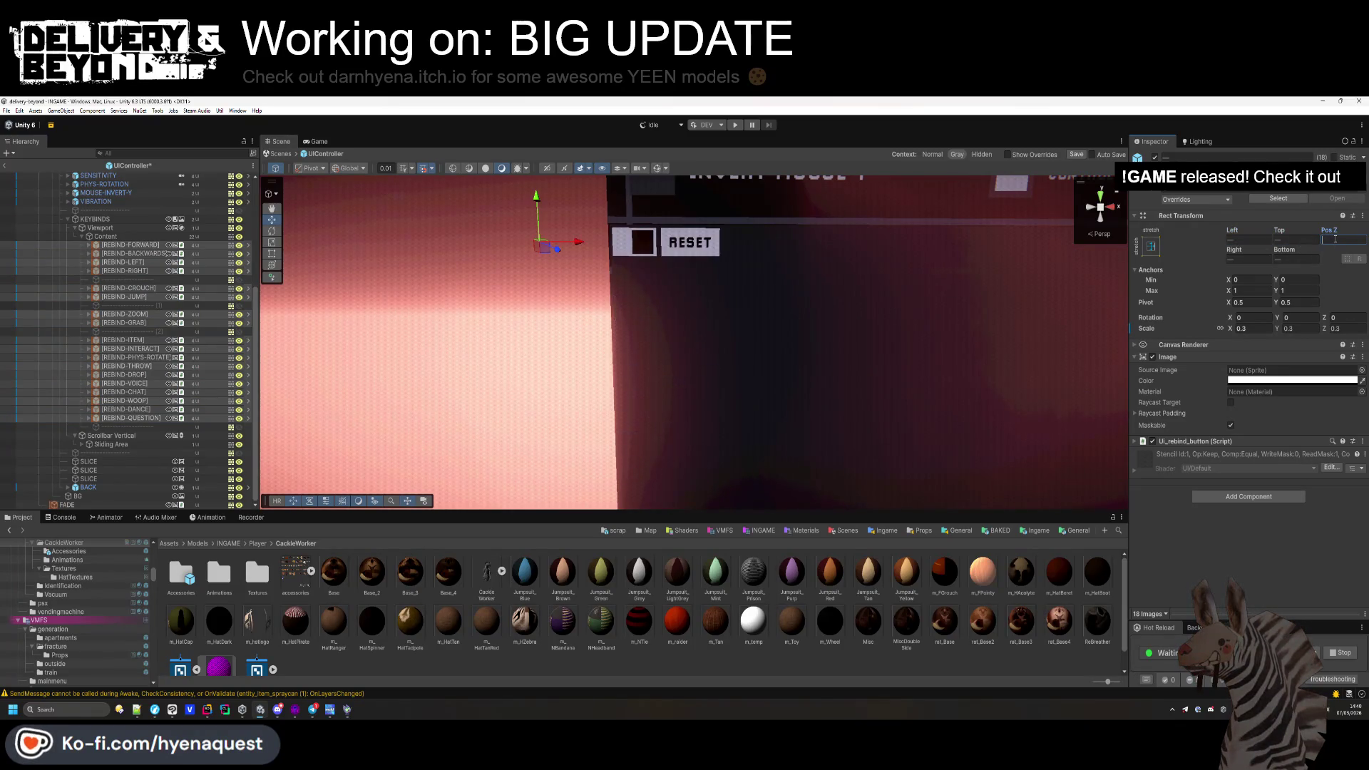
type("0")
left_click(1247, 258)
type("0")
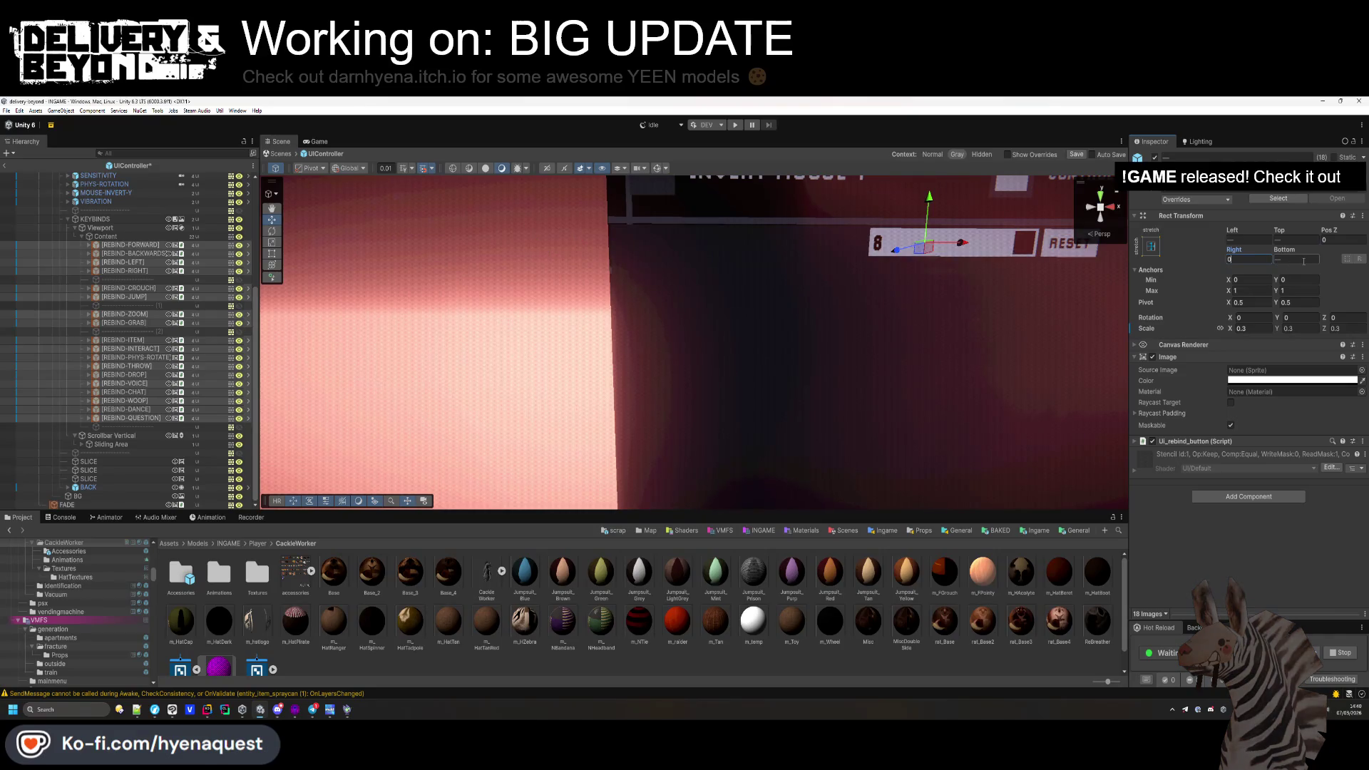
key("Return")
Drag every rebind row except FORWARD and the separators downward to uncover FORWARD.
mouse_move(927, 399)
left_mouse_down()
mouse_move(835, 417)
mouse_move(864, 211)
left_mouse_up()
left_click_drag(856, 266, 661, 256)
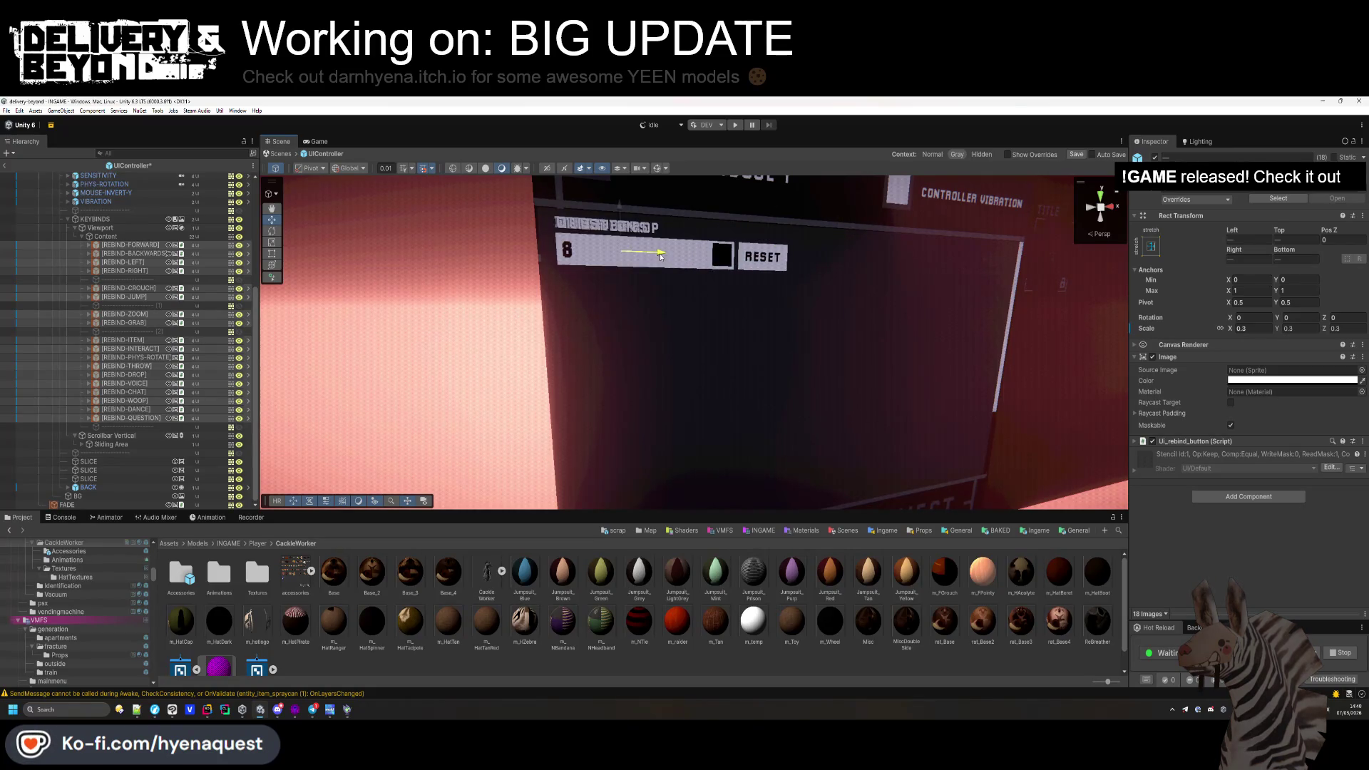
scroll(700, 292, "down", 3)
scroll(684, 314, "up", 2)
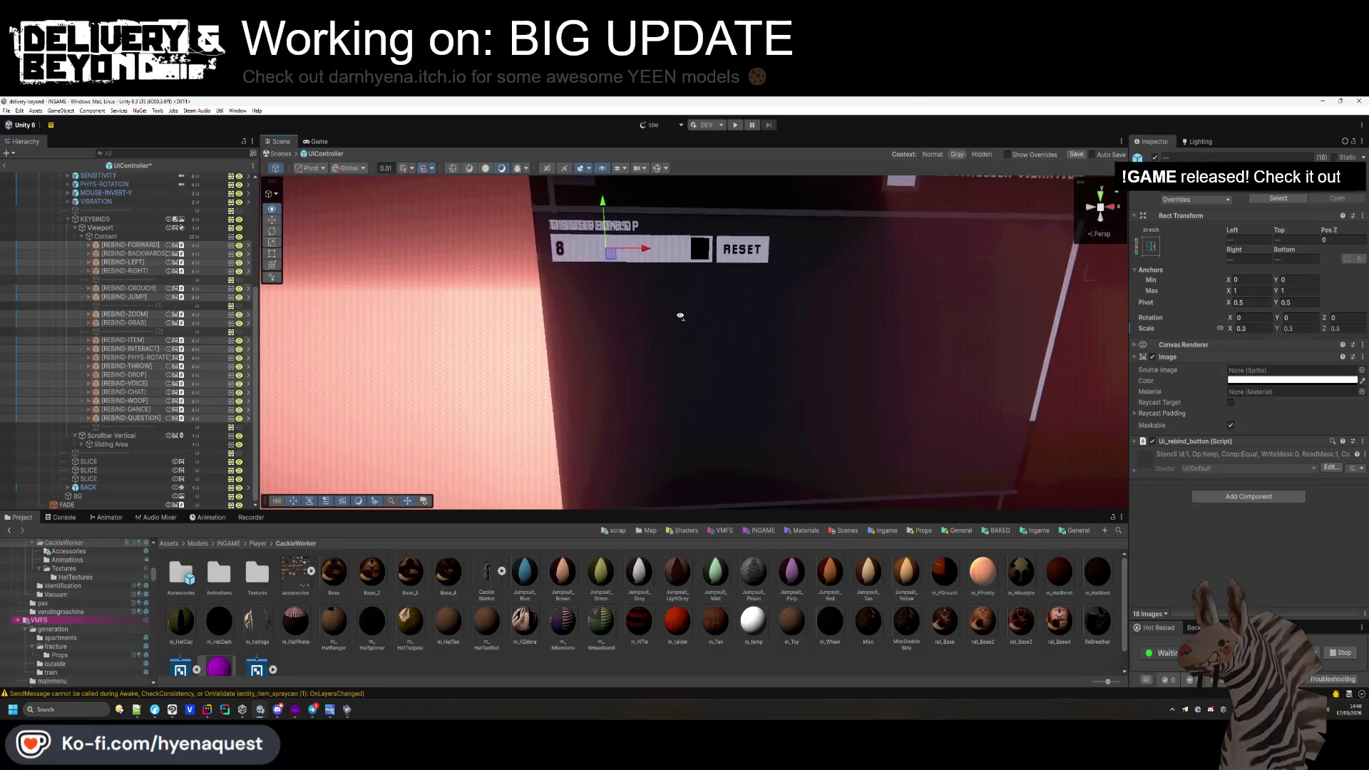
left_click(140, 253)
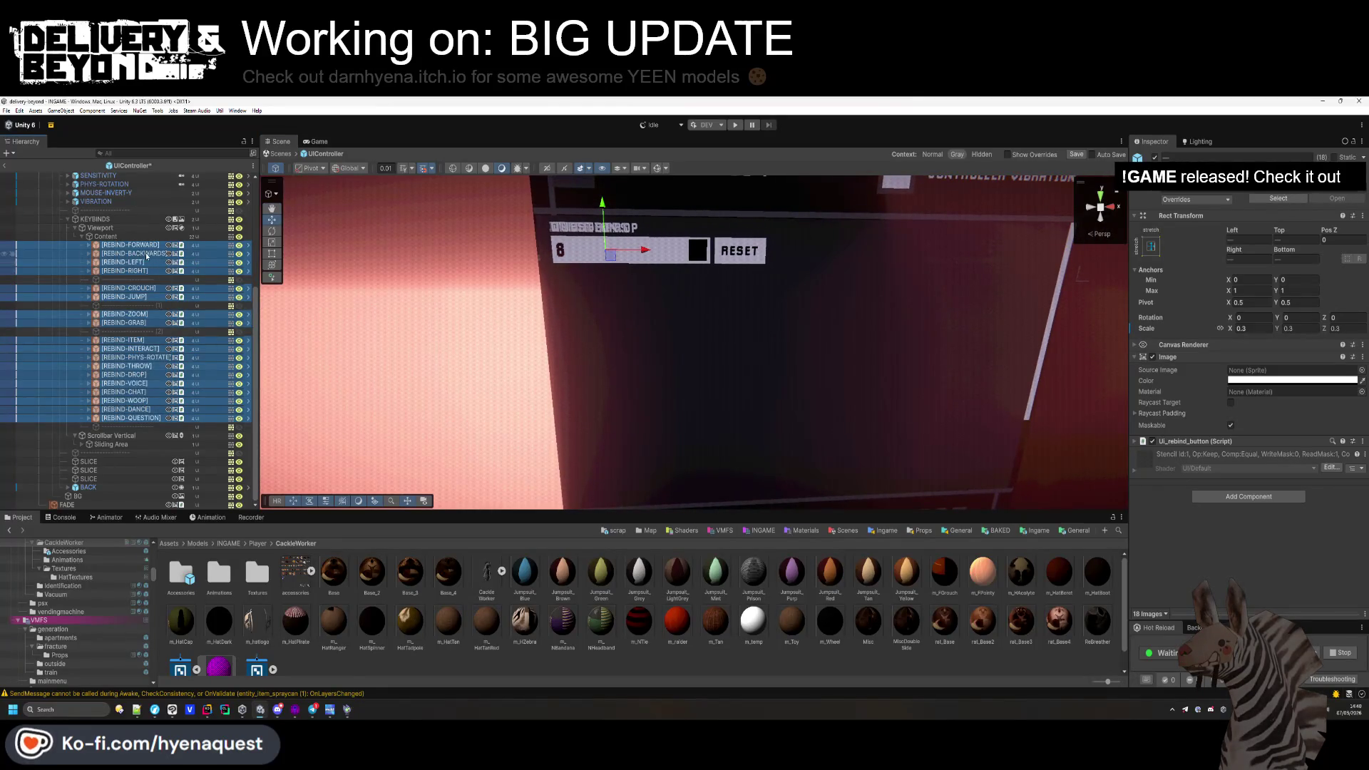
left_click(130, 418, "shift")
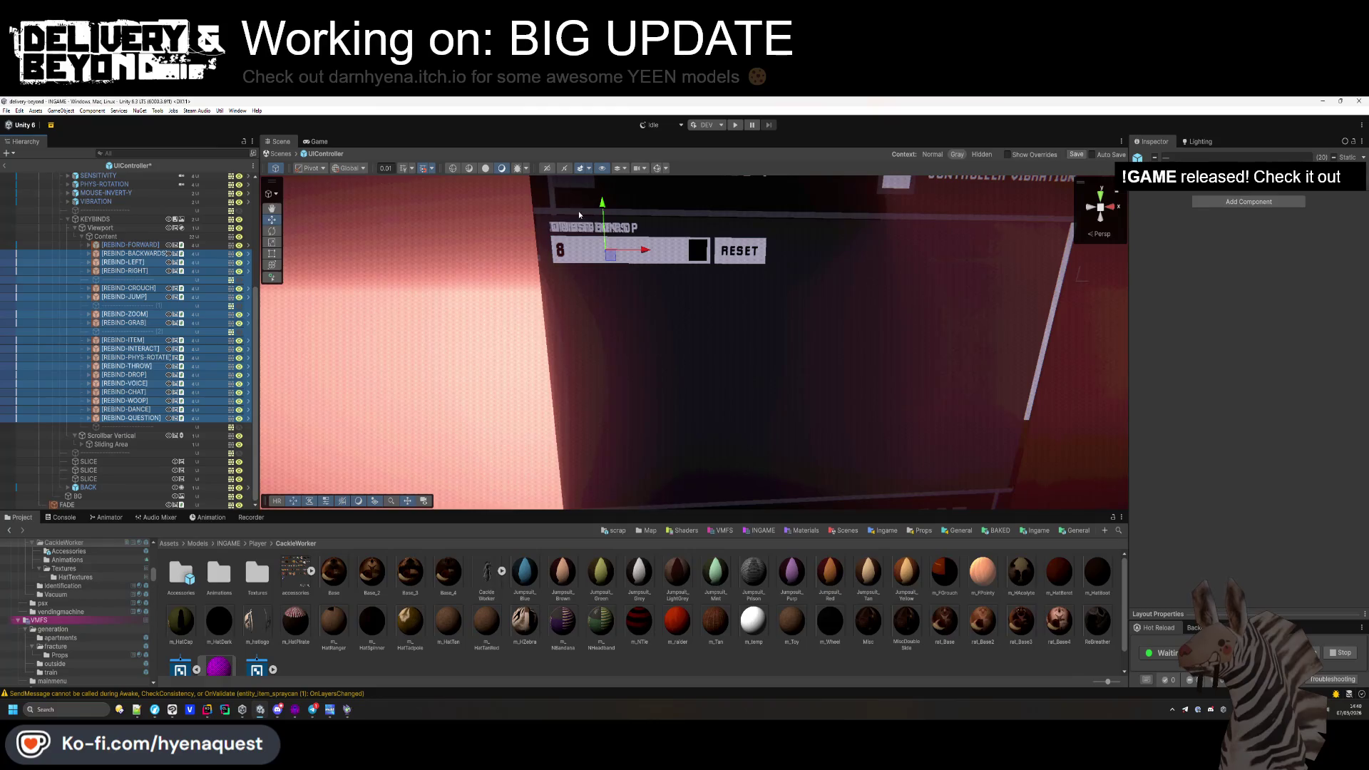
left_click(157, 279, "ctrl")
left_click(157, 305, "ctrl")
left_click(157, 331, "ctrl")
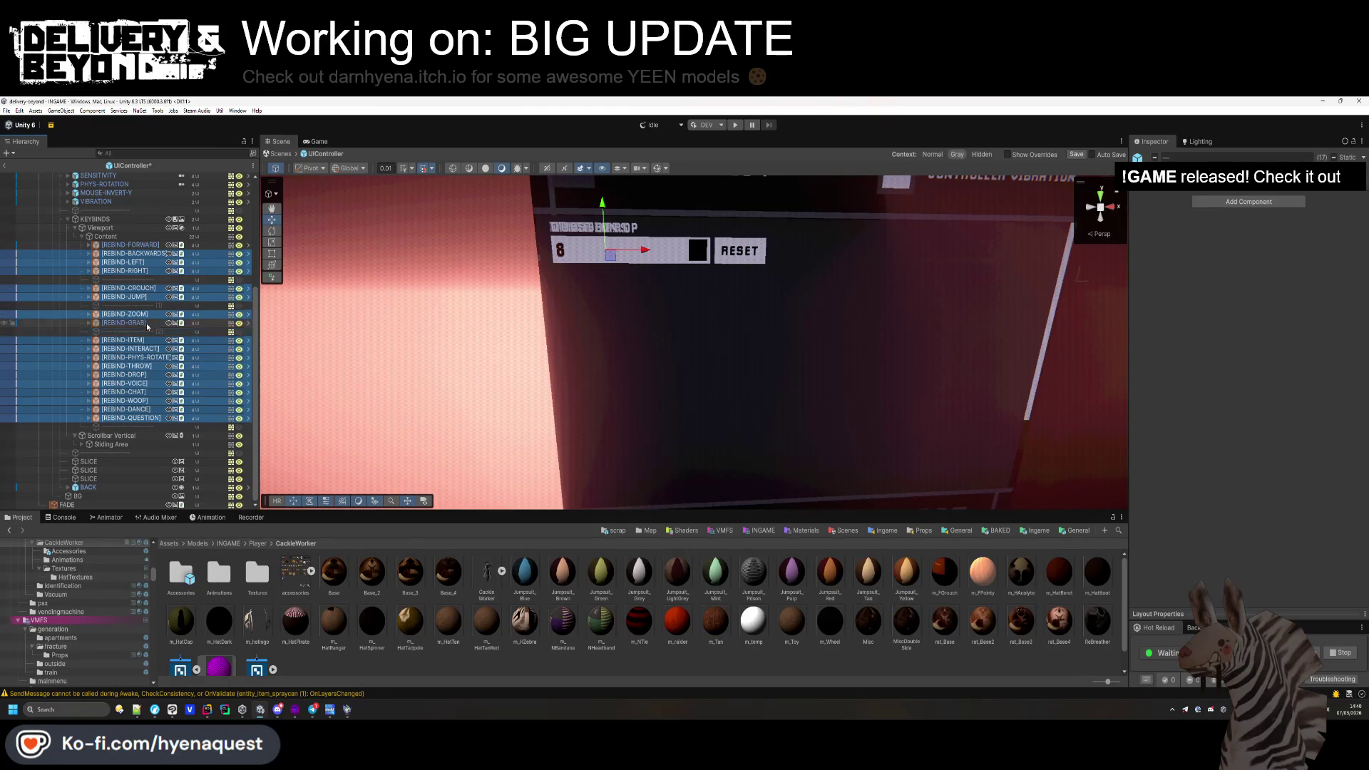
left_click_drag(589, 238, 593, 442)
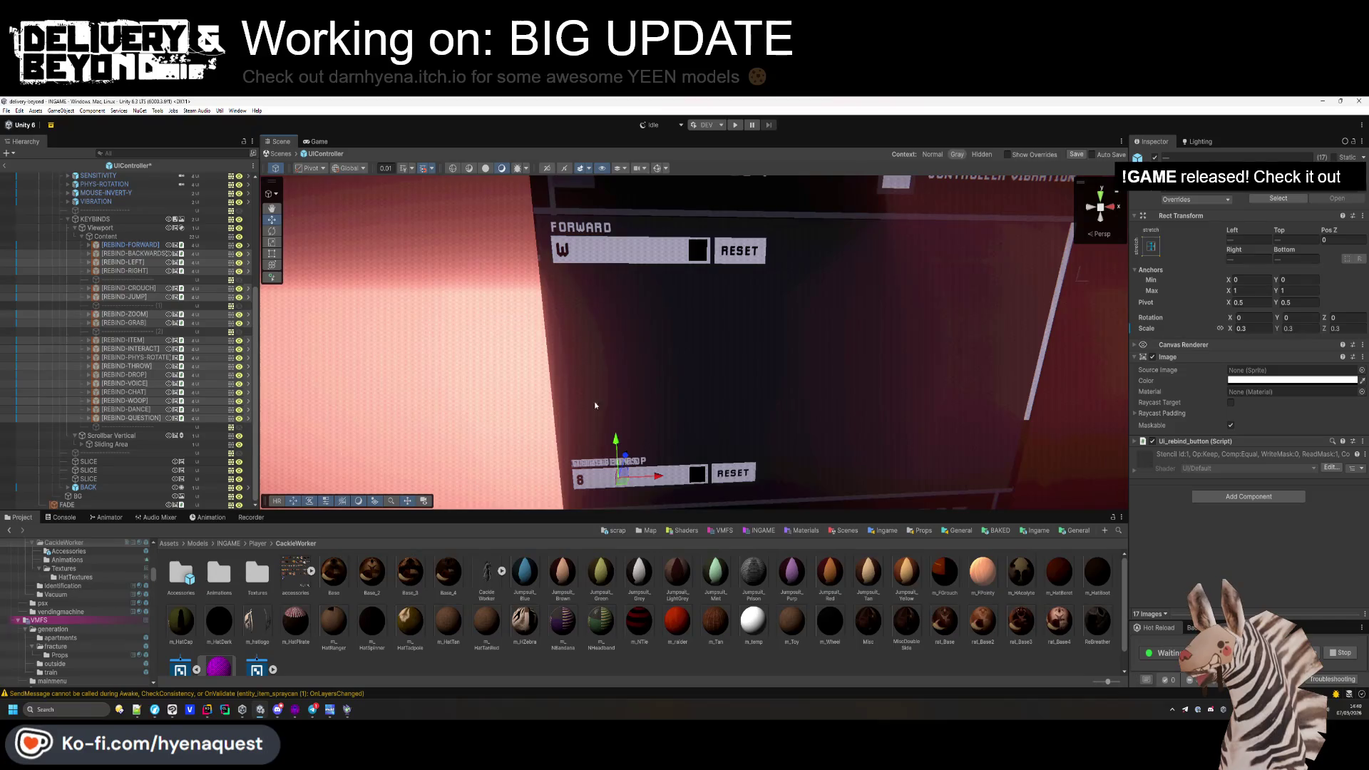
Place BACKWARDS directly beneath FORWARD and move LEFT up to start a second column.
left_click(136, 253)
left_click_drag(617, 445, 617, 258)
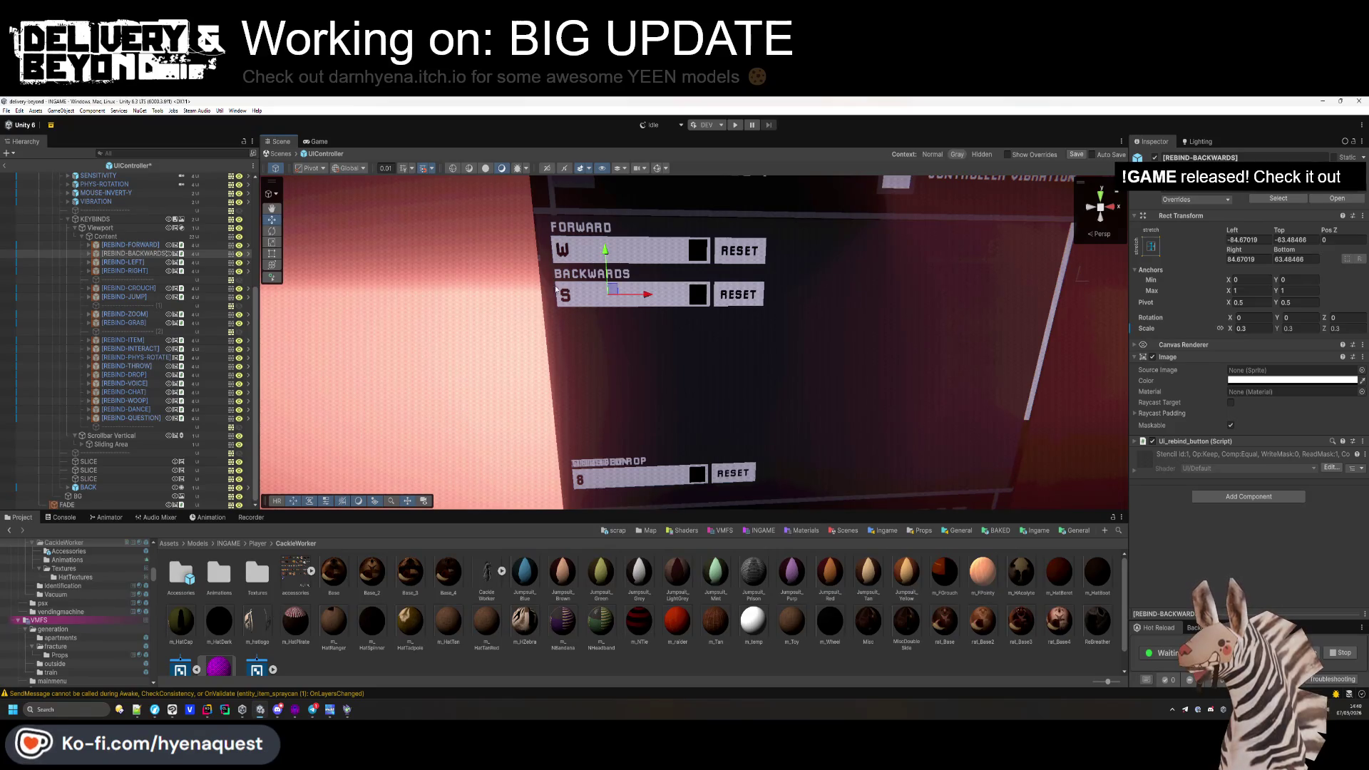
left_click_drag(603, 272, 607, 259)
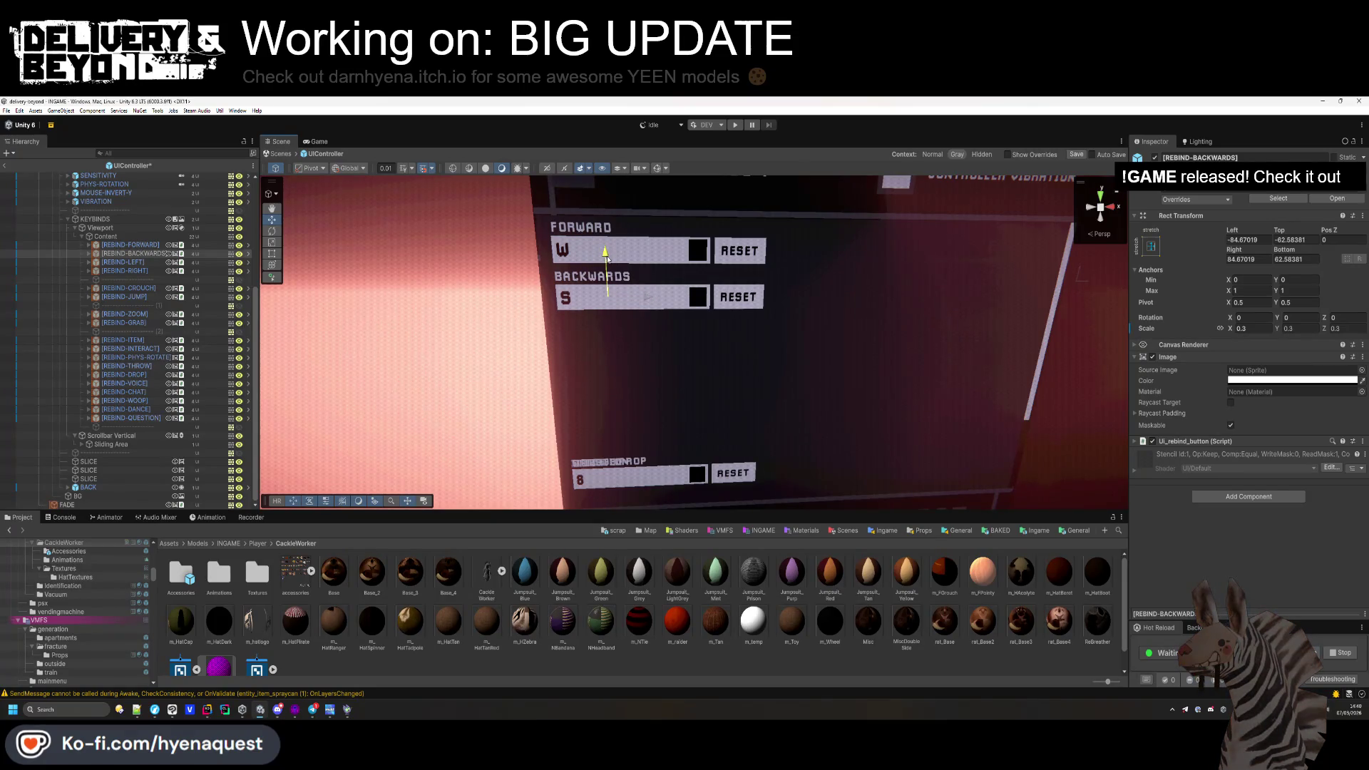
left_click(123, 262)
mouse_move(621, 435)
left_mouse_down()
mouse_move(648, 207)
mouse_move(863, 260)
mouse_move(955, 261)
left_mouse_up()
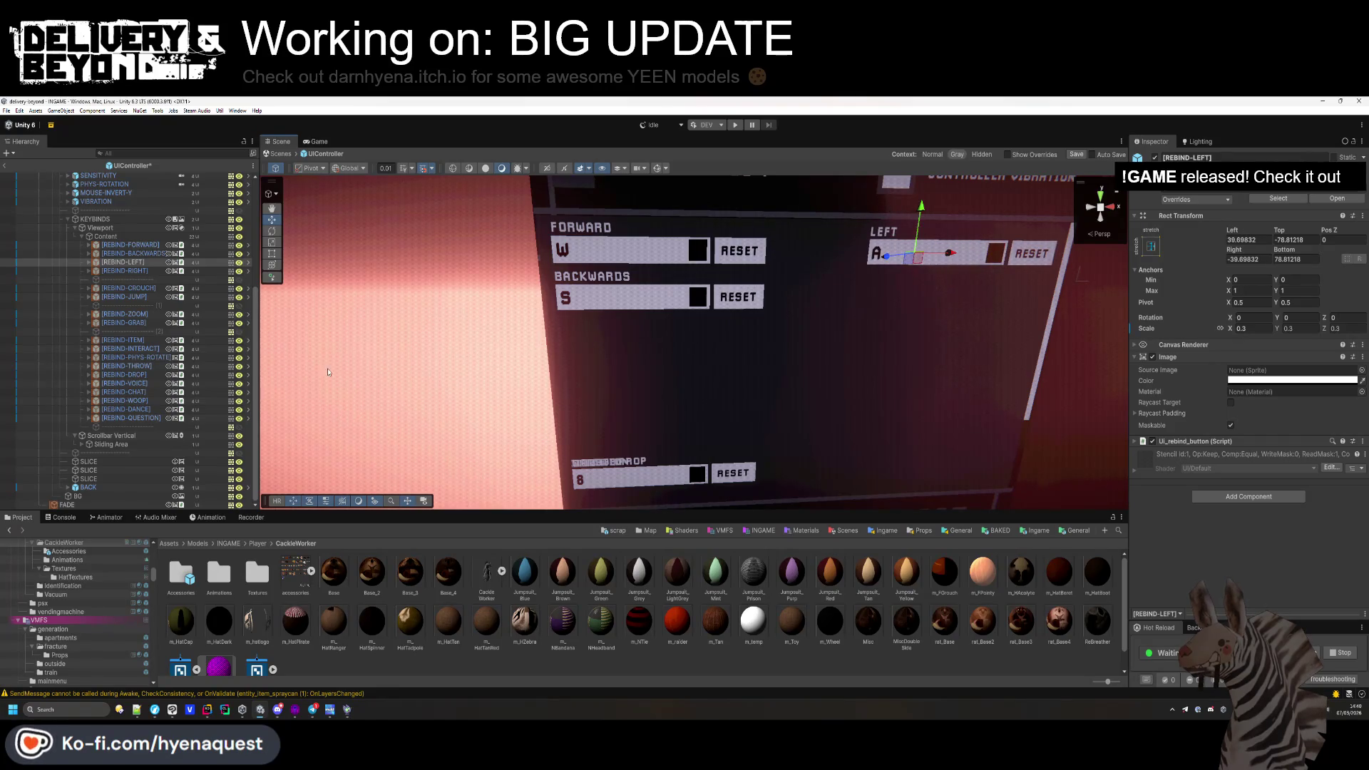
Position RIGHT beneath LEFT and align it, then select the keybinds' Content container.
left_click(151, 271)
mouse_move(617, 452)
left_mouse_down()
mouse_move(612, 262)
mouse_move(998, 298)
mouse_move(766, 321)
mouse_move(768, 223)
left_mouse_up()
scroll(767, 306, "up", 2)
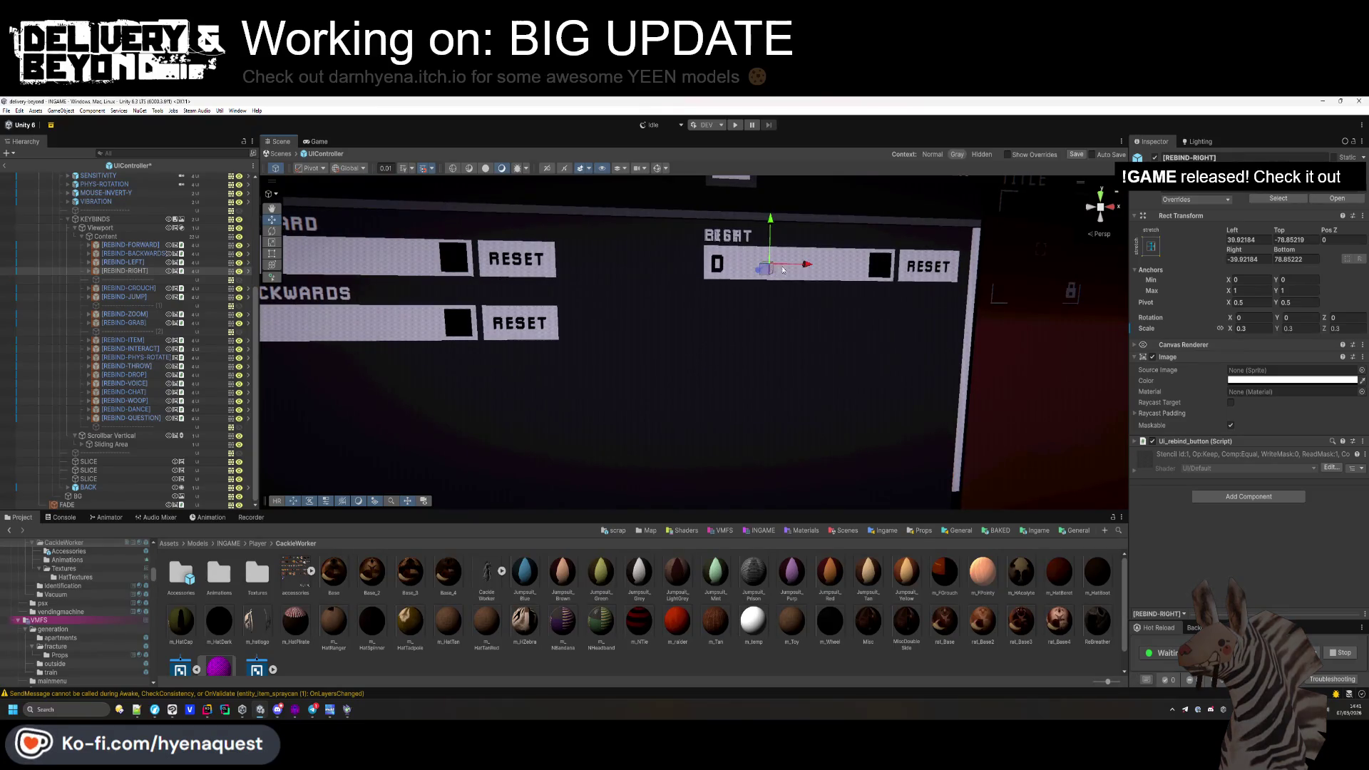
mouse_move(774, 220)
left_mouse_down()
mouse_move(757, 319)
mouse_move(646, 319)
mouse_move(629, 285)
mouse_move(804, 324)
left_mouse_up()
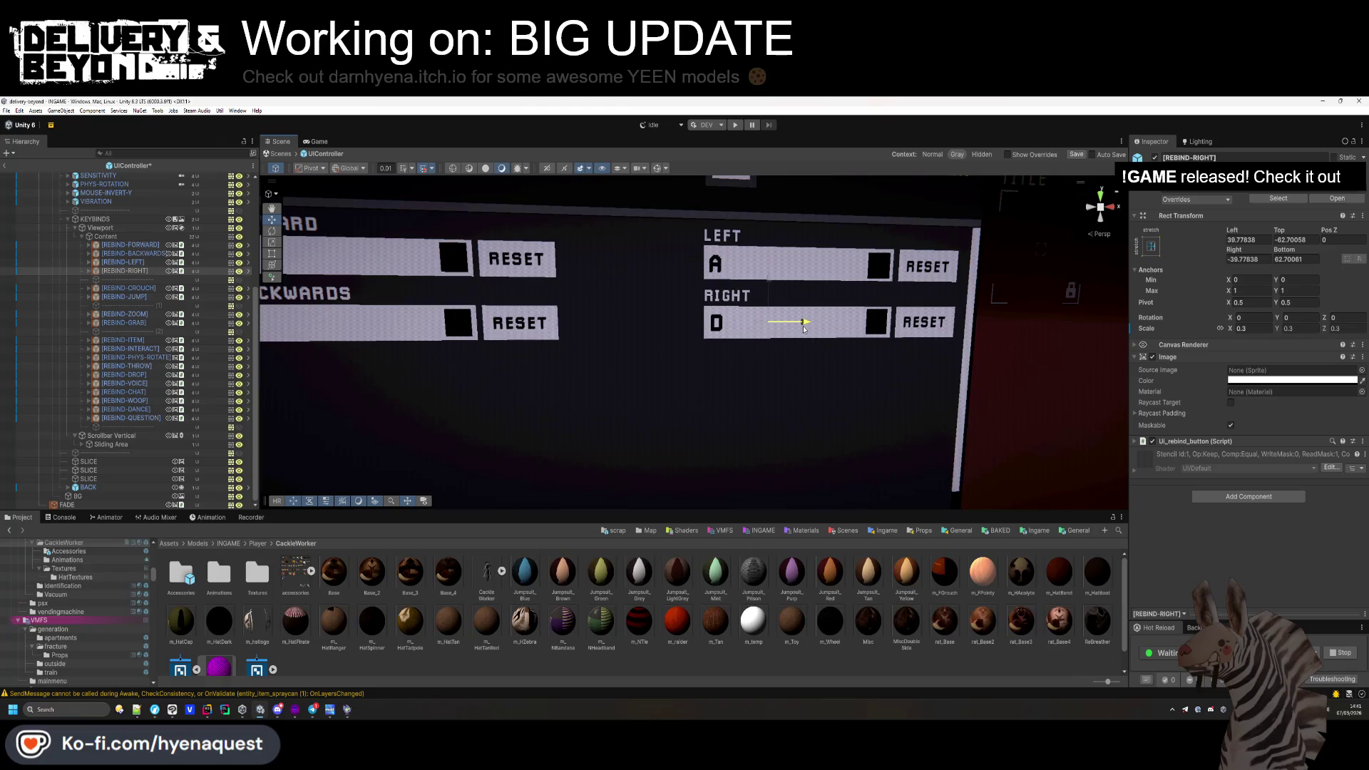
mouse_move(803, 328)
left_mouse_down()
mouse_move(784, 306)
mouse_move(746, 345)
left_mouse_up()
scroll(788, 306, "down", 3)
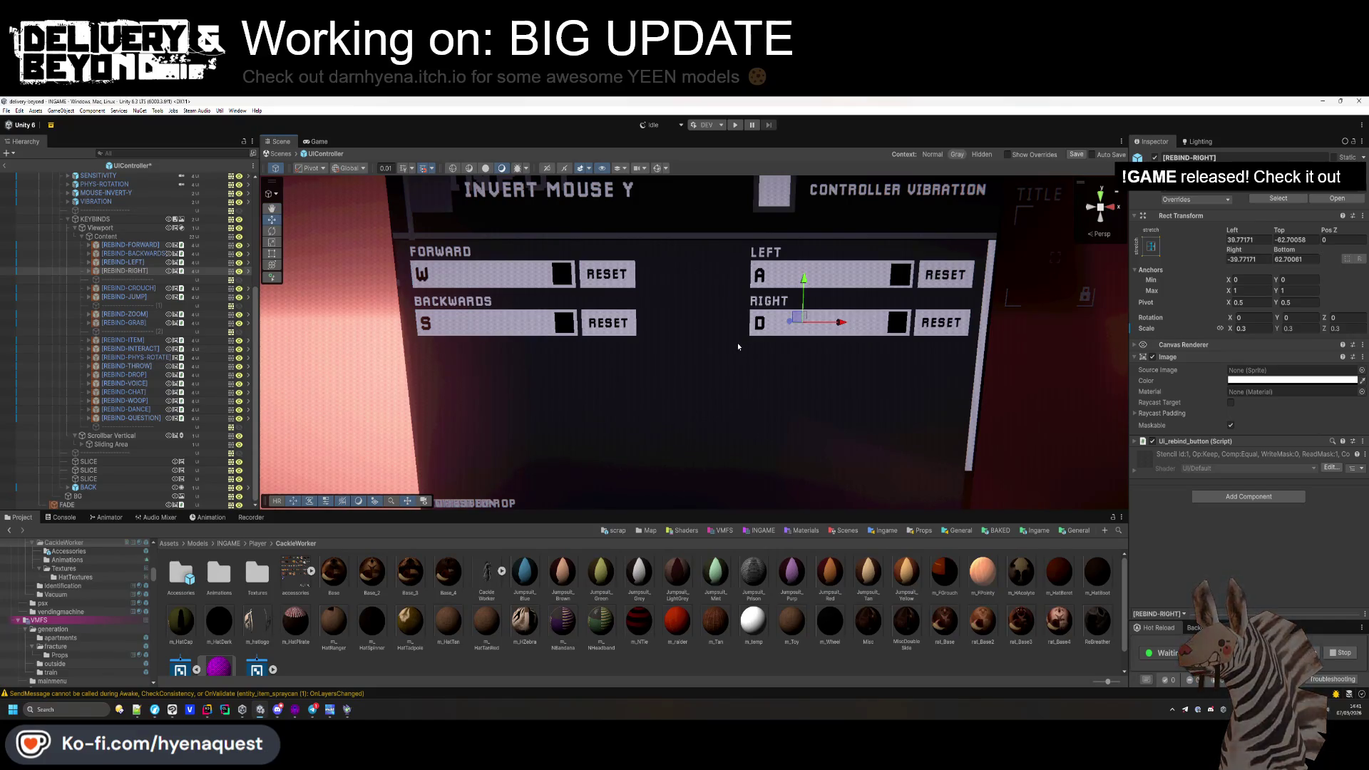
left_click(106, 236)
Add a Grid Layout Group component to Content and shrink its cell width.
left_click(1226, 322)
type("pep")
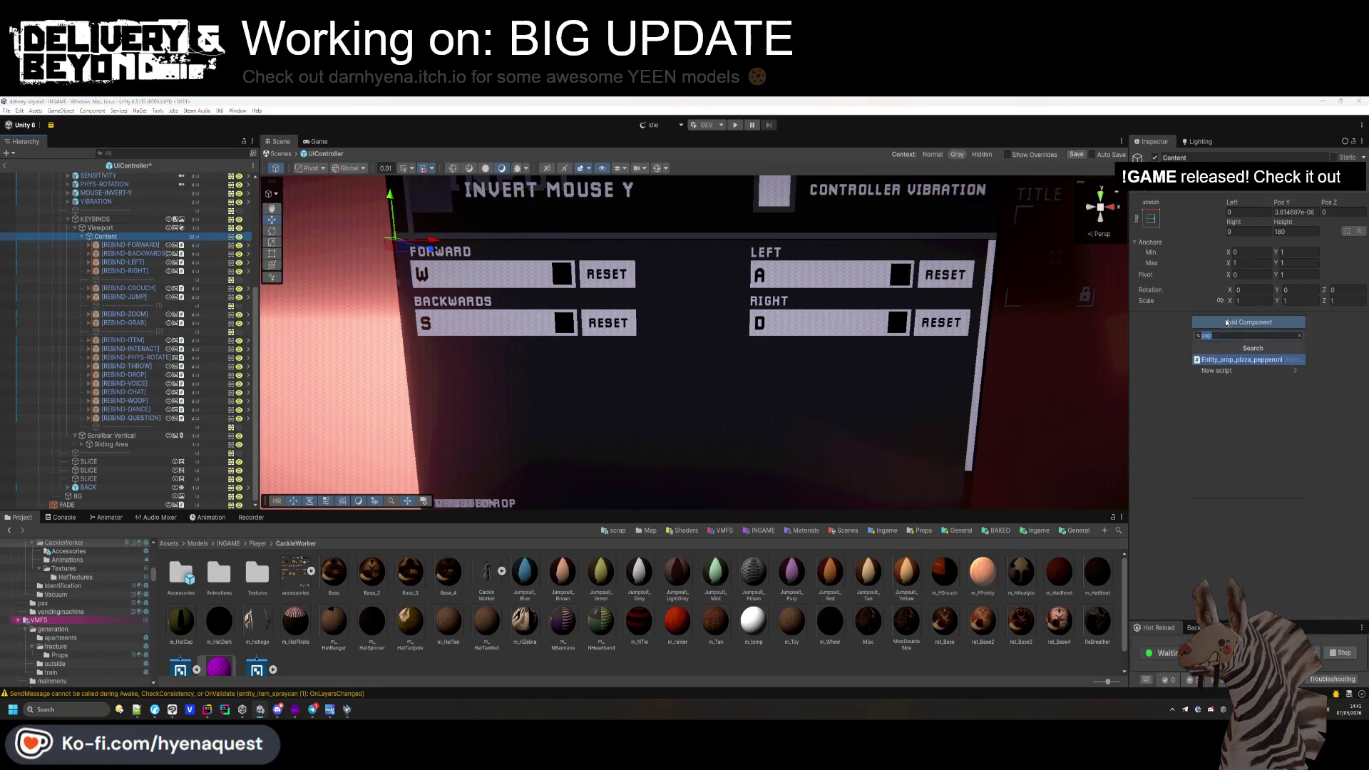
type("grid")
key("Down")
key("Return")
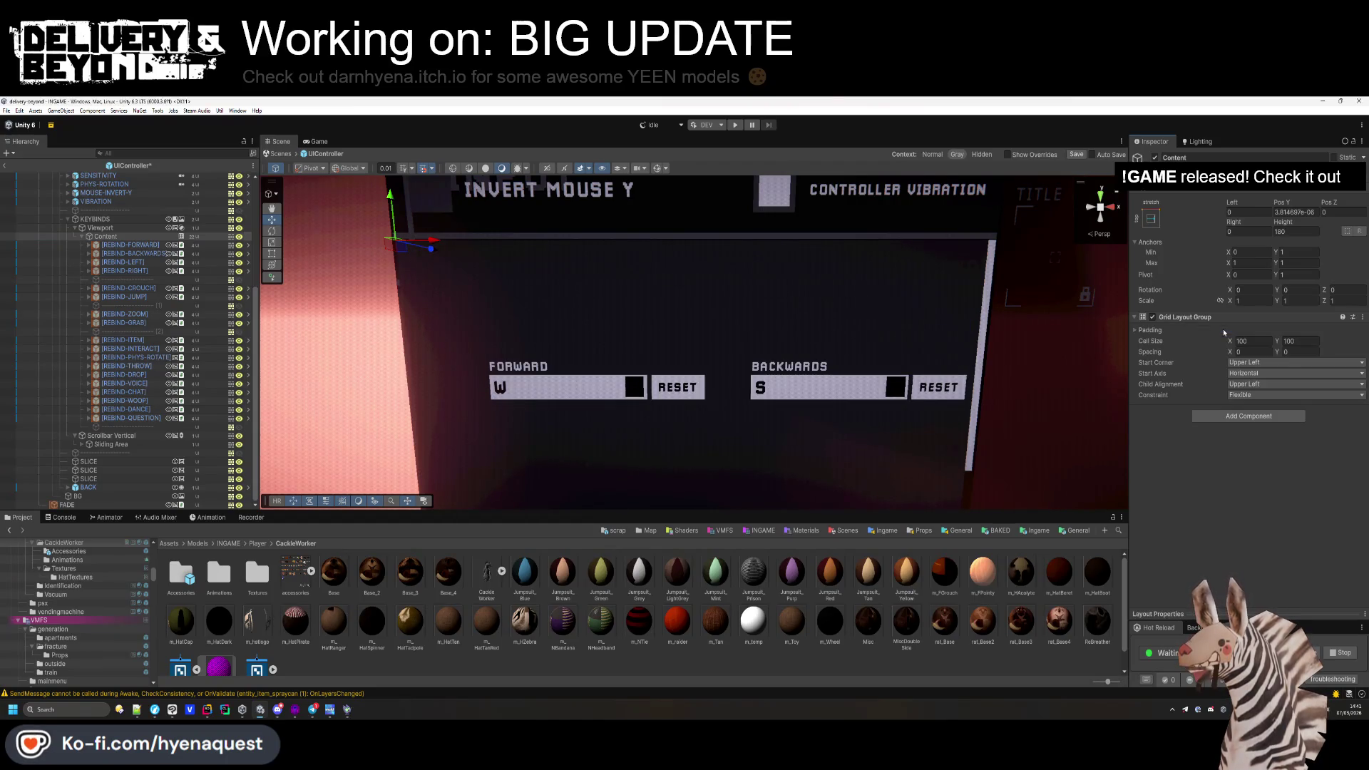
mouse_move(1229, 340)
left_mouse_down()
mouse_move(784, 317)
mouse_move(831, 317)
left_mouse_up()
Keep Start Axis Horizontal, set Constraint to Fixed Column Count, and enter cell width 2.
left_click(1249, 374)
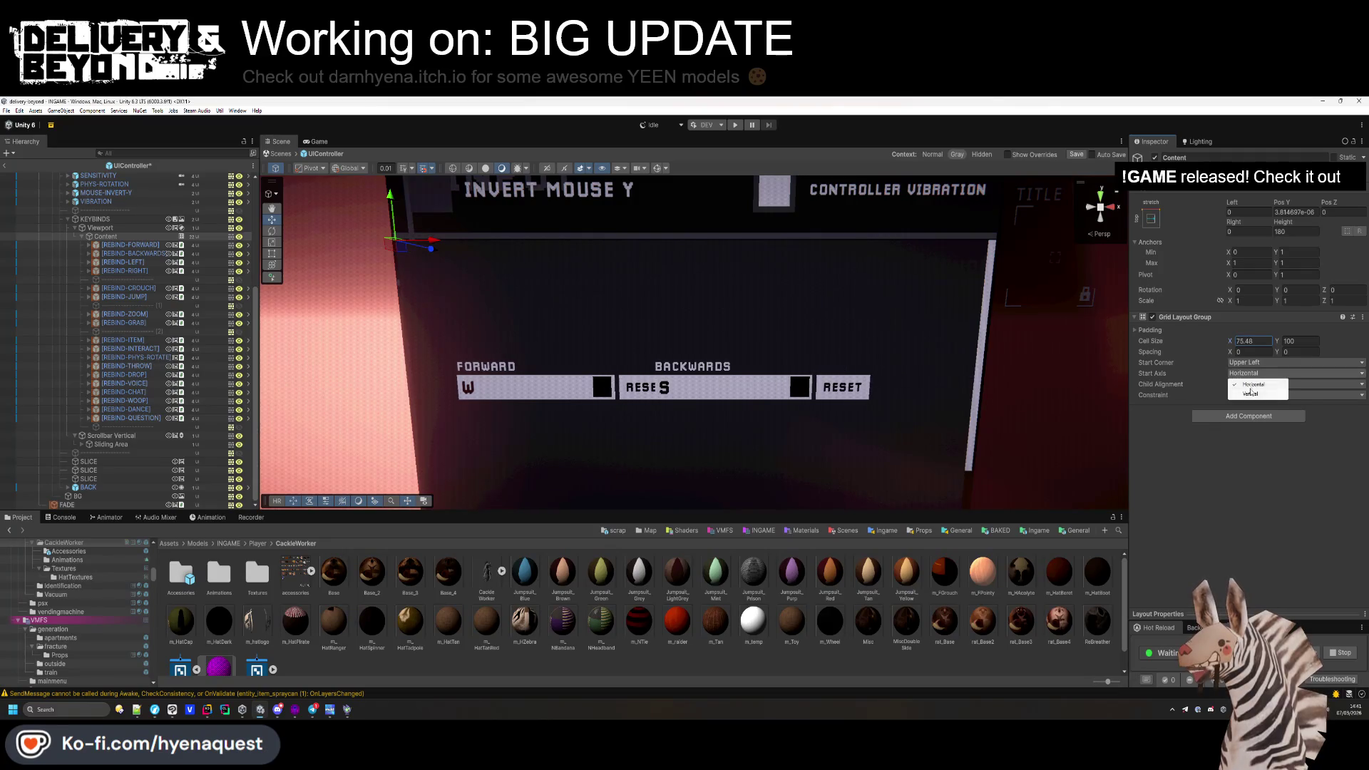
left_click(1253, 394)
left_click(1249, 374)
left_click(1252, 384)
left_click(1249, 397)
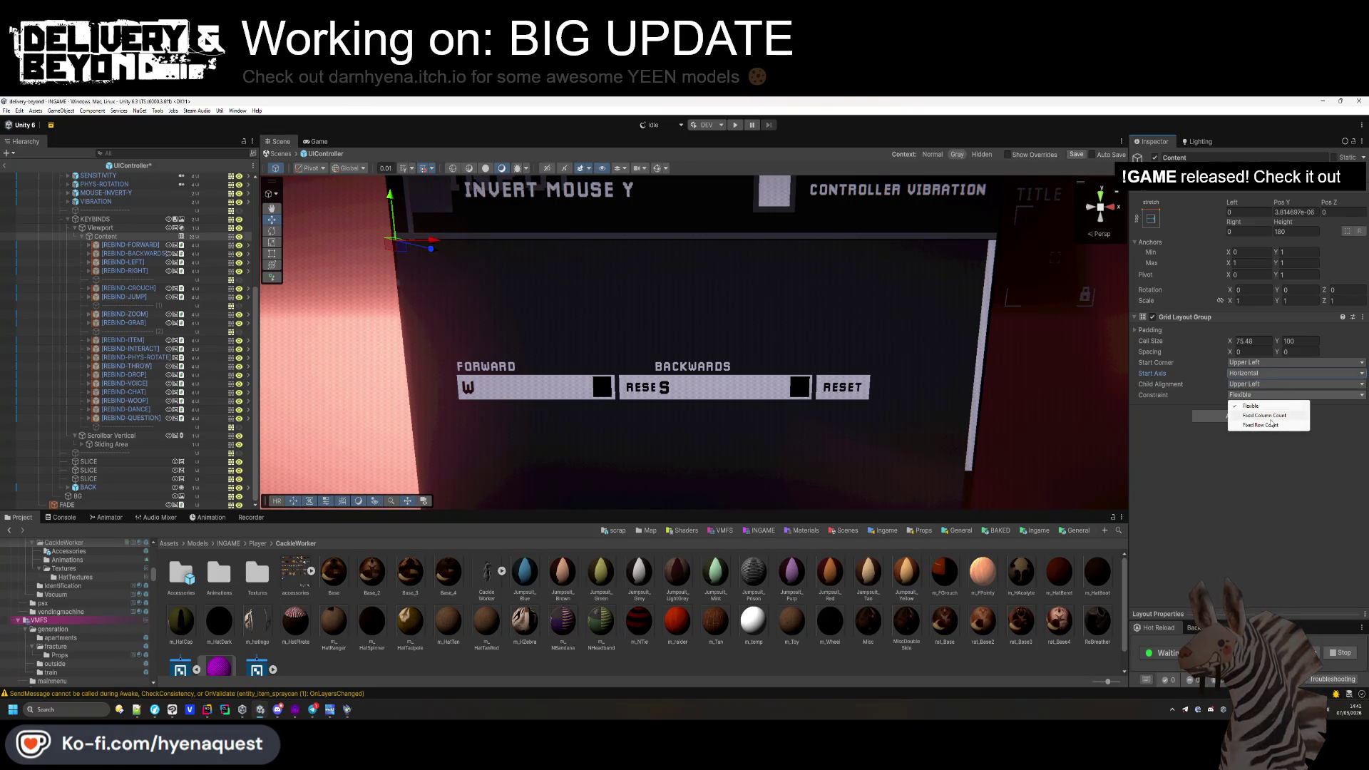
left_click(1268, 415)
left_click(1256, 395)
left_click(1262, 426)
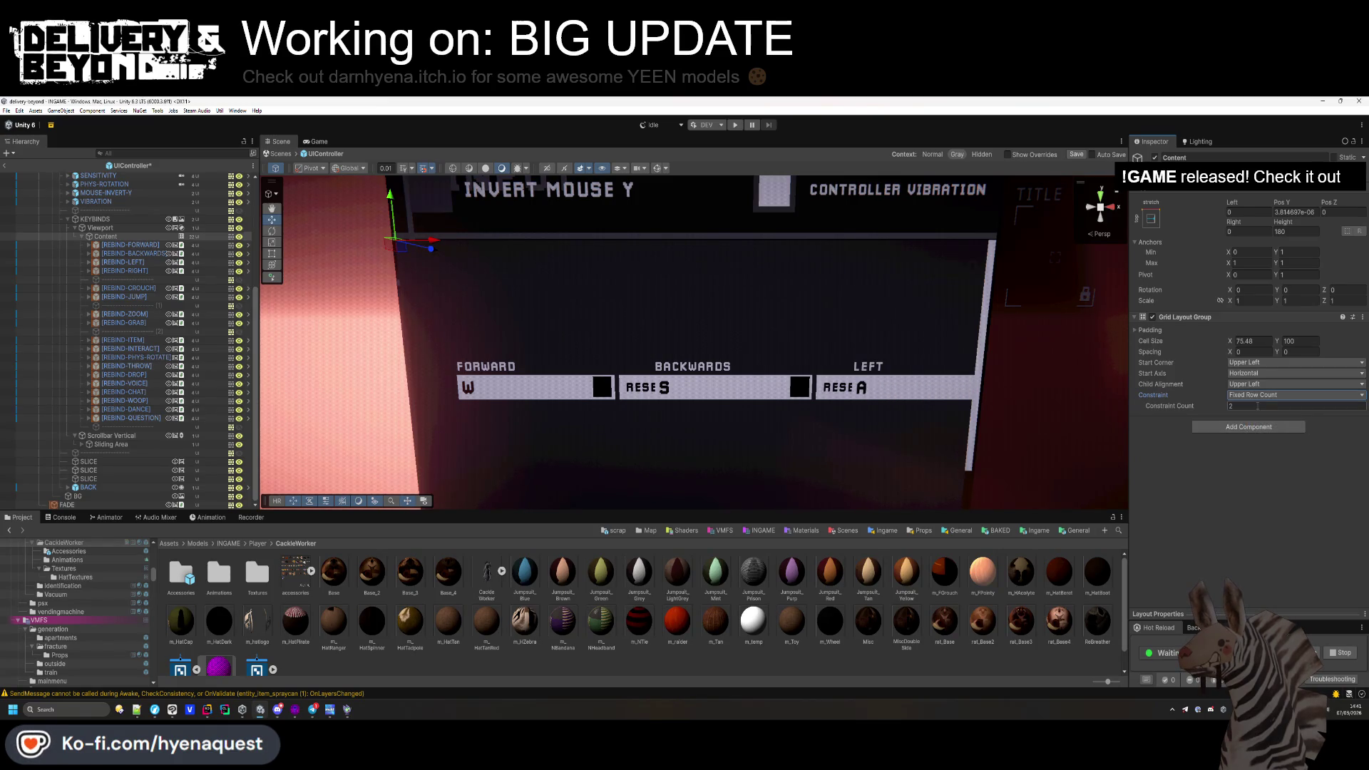
left_click(1256, 395)
left_click(1254, 417)
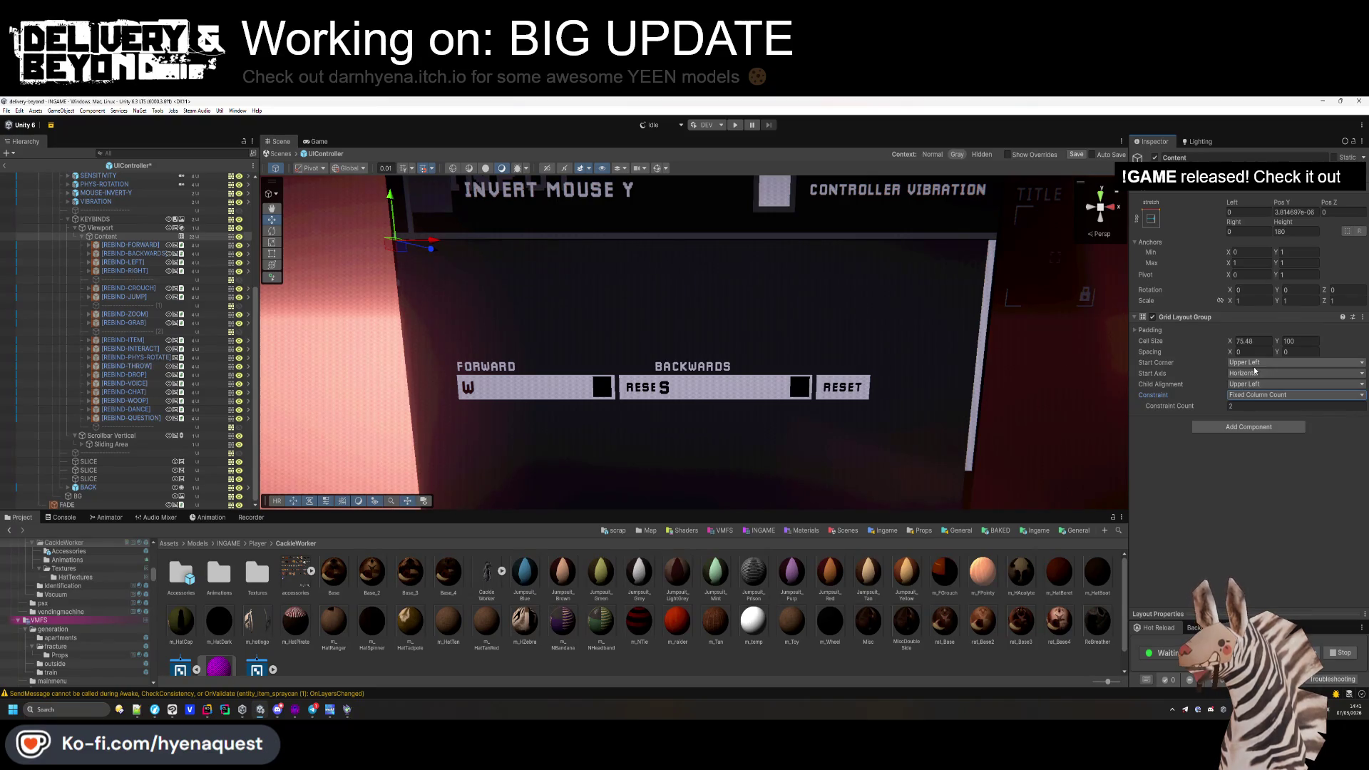
left_click(1251, 341)
type("2")
left_click(1297, 341)
type("2")
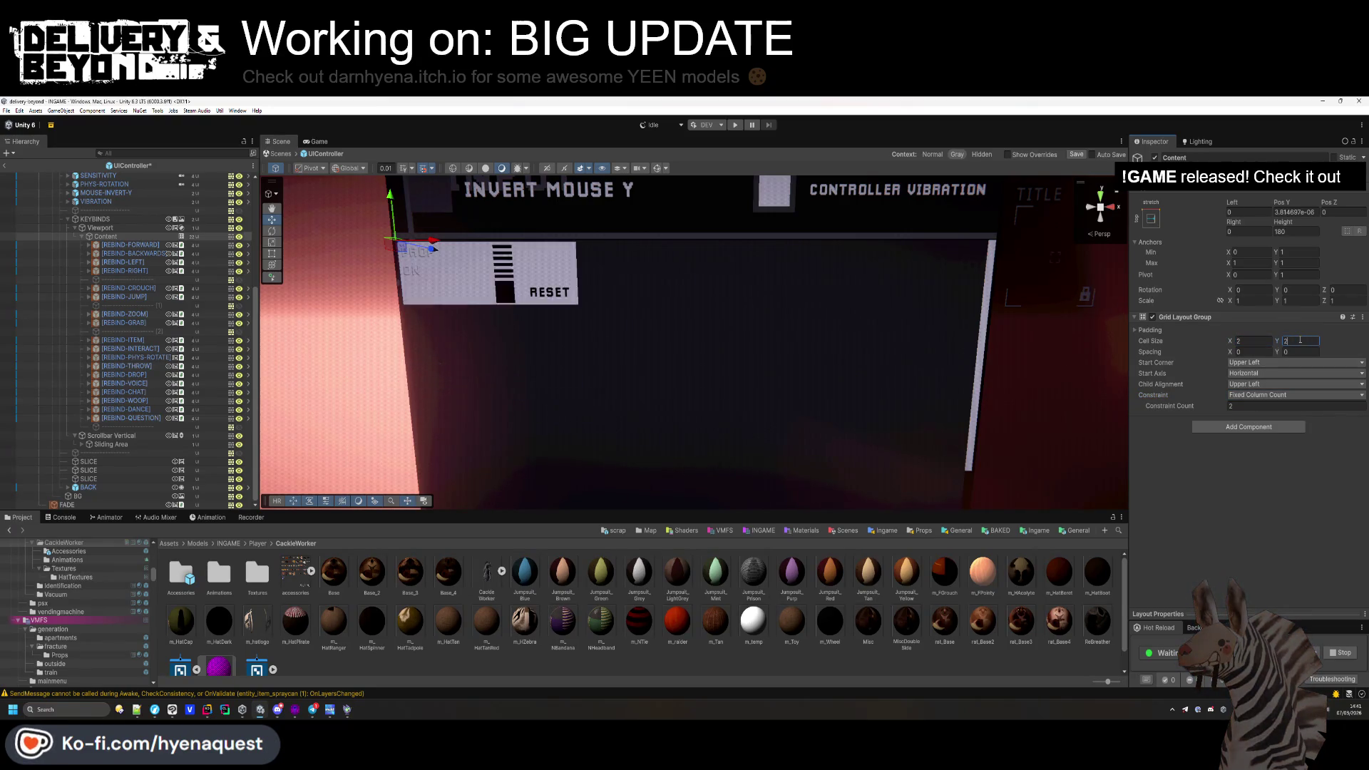
Set the Grid Layout Group Cell Size to 100 x 20.
mouse_move(1229, 341)
left_mouse_down()
mouse_move(1366, 350)
mouse_move(5, 341)
left_mouse_up()
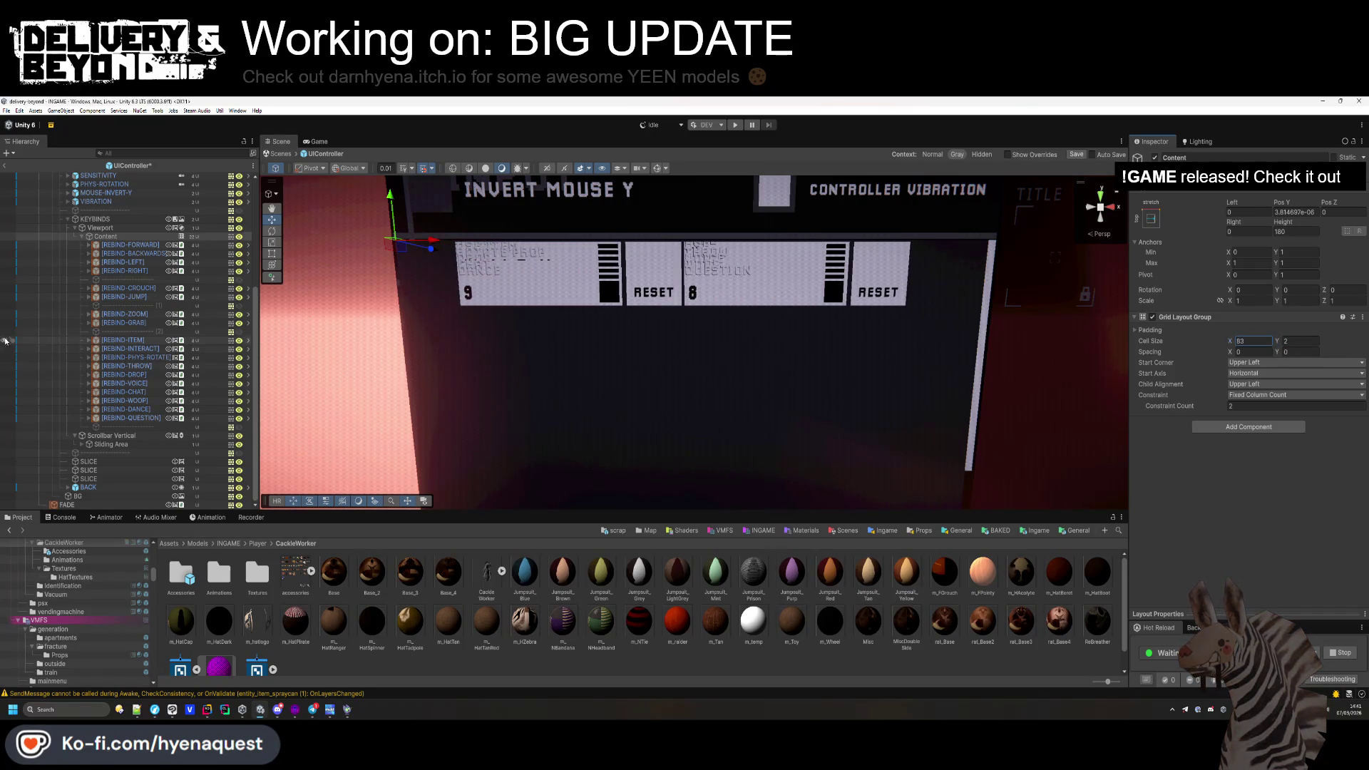
mouse_move(1278, 343)
left_mouse_down()
mouse_move(1365, 342)
mouse_move(72, 340)
mouse_move(94, 341)
left_mouse_up()
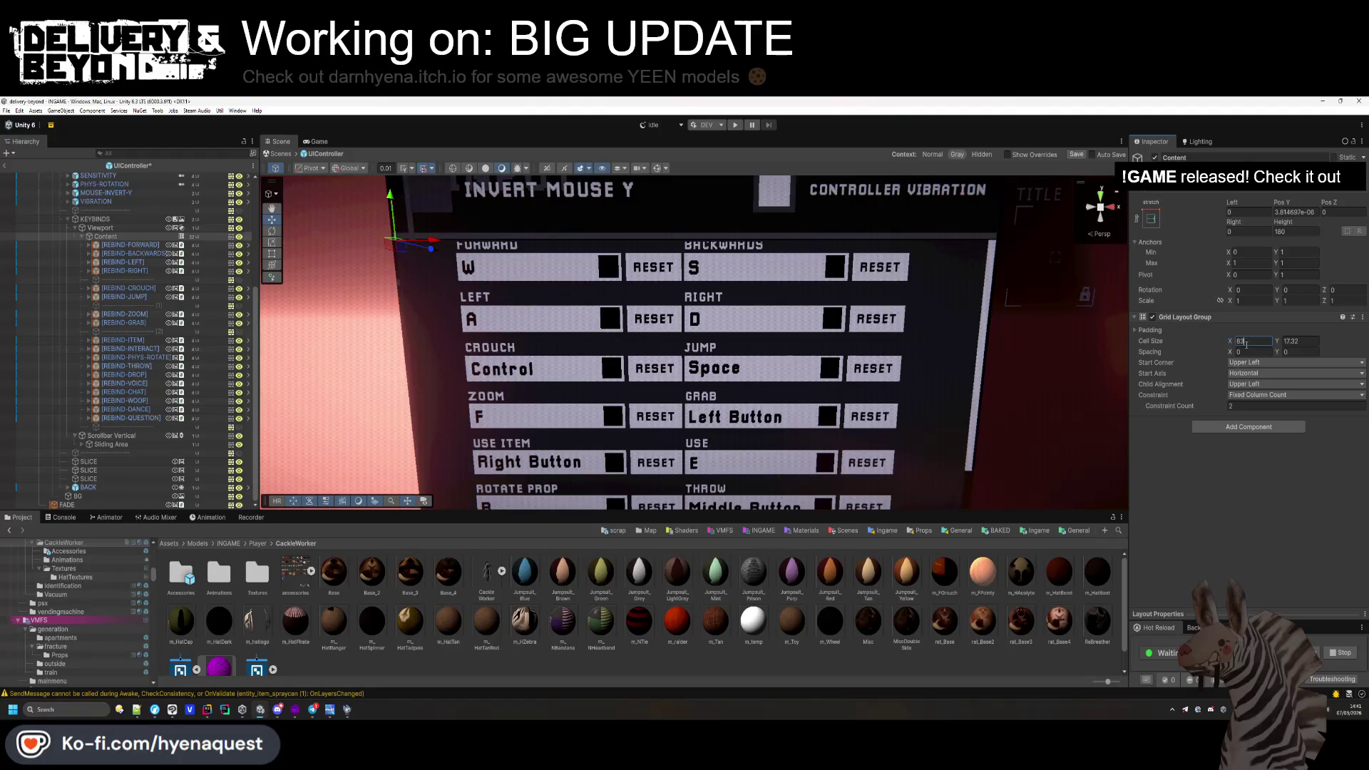
left_click_drag(1231, 342, 1278, 339)
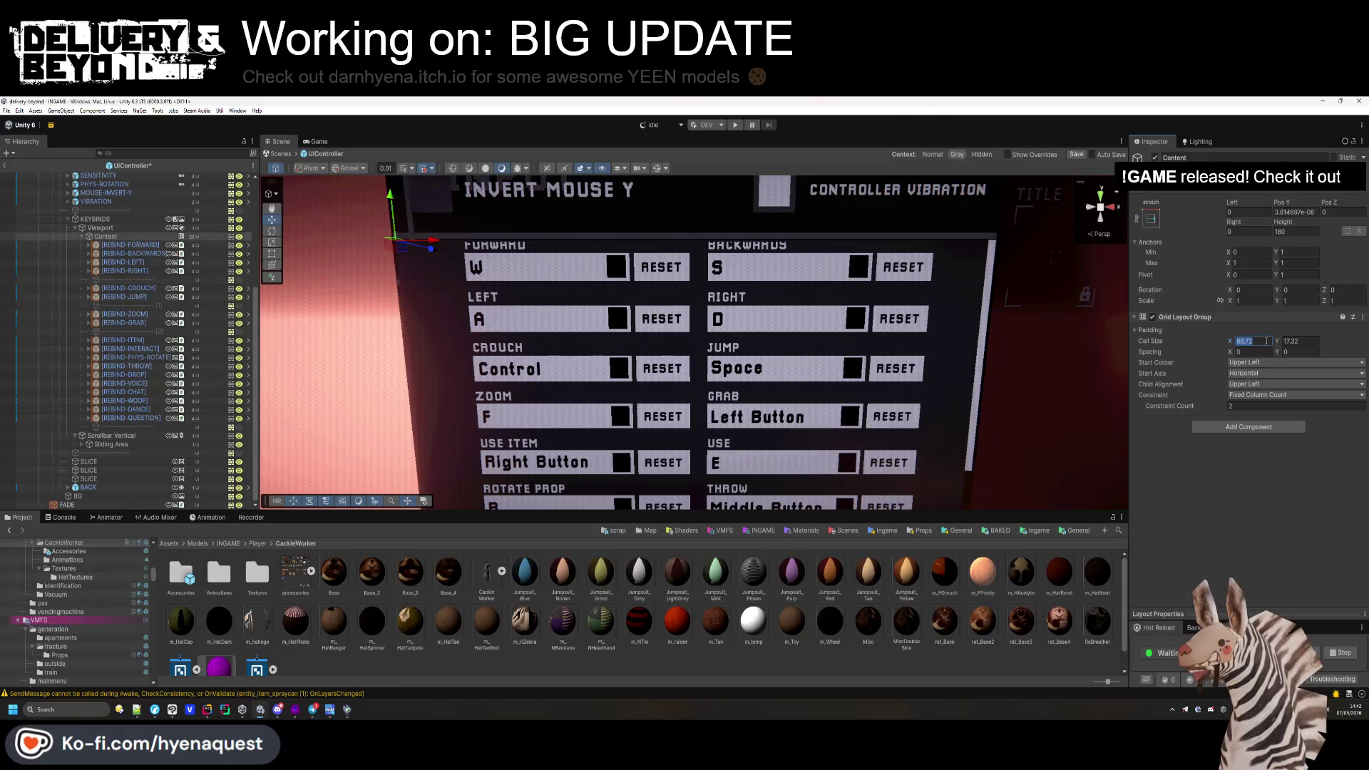
type("100")
left_click(1301, 341)
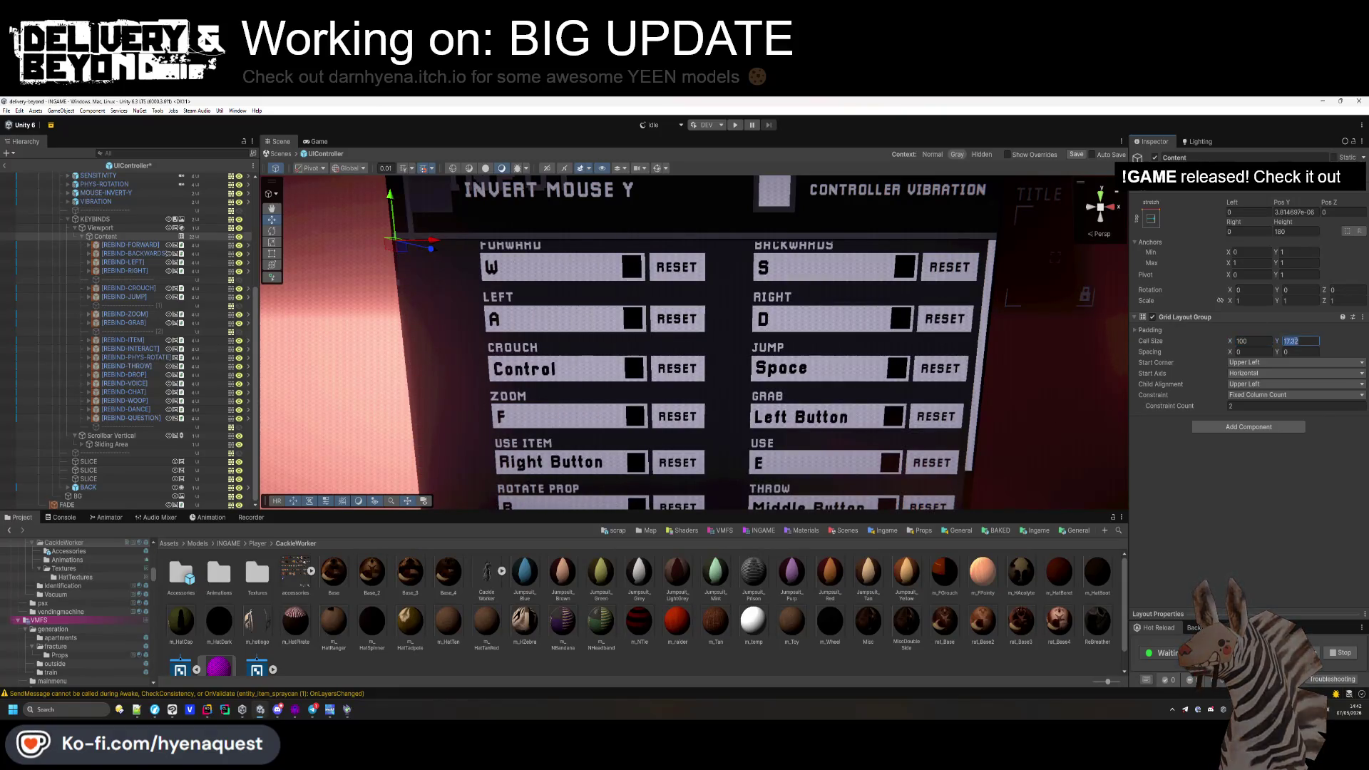
type("20")
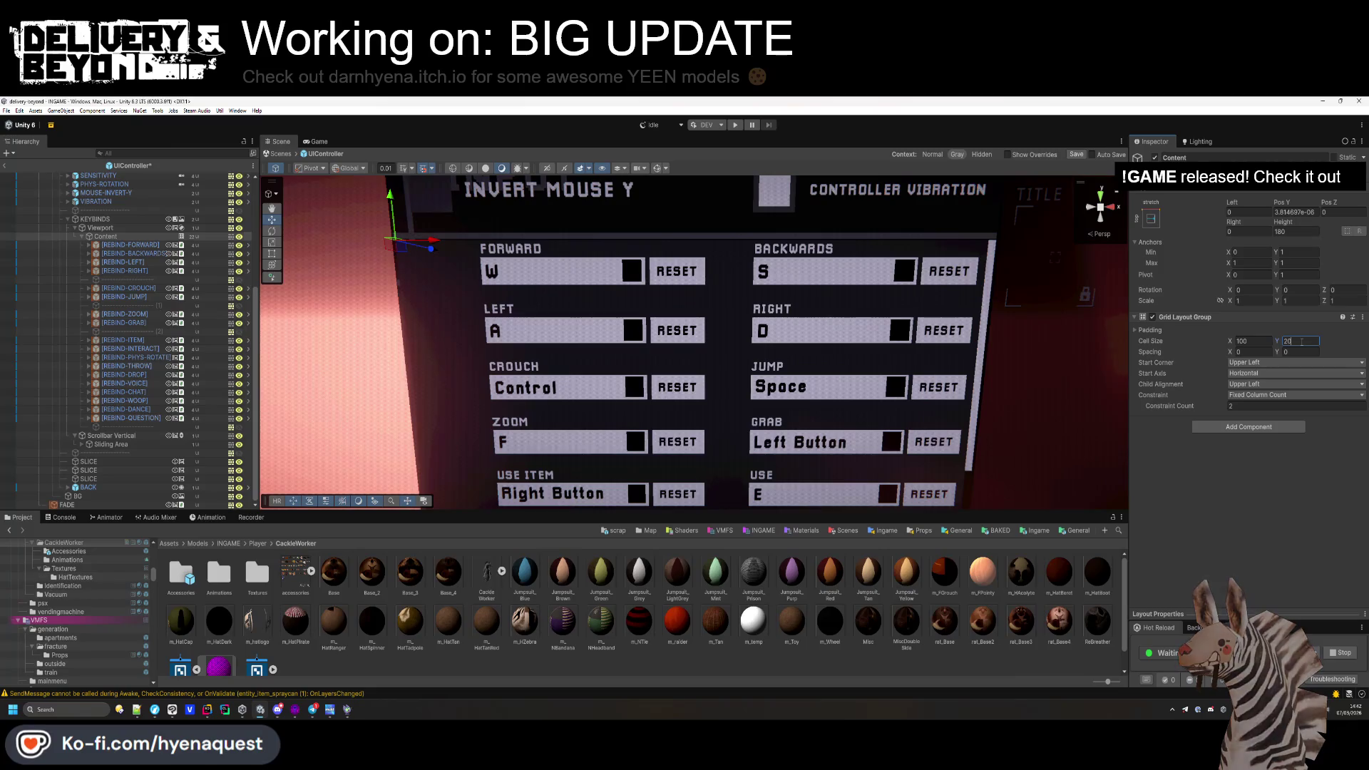
Set the grid's vertical Spacing to -2.
mouse_move(1229, 352)
left_mouse_down()
mouse_move(1200, 352)
mouse_move(1277, 352)
mouse_move(1213, 342)
left_mouse_up()
left_click(1306, 352)
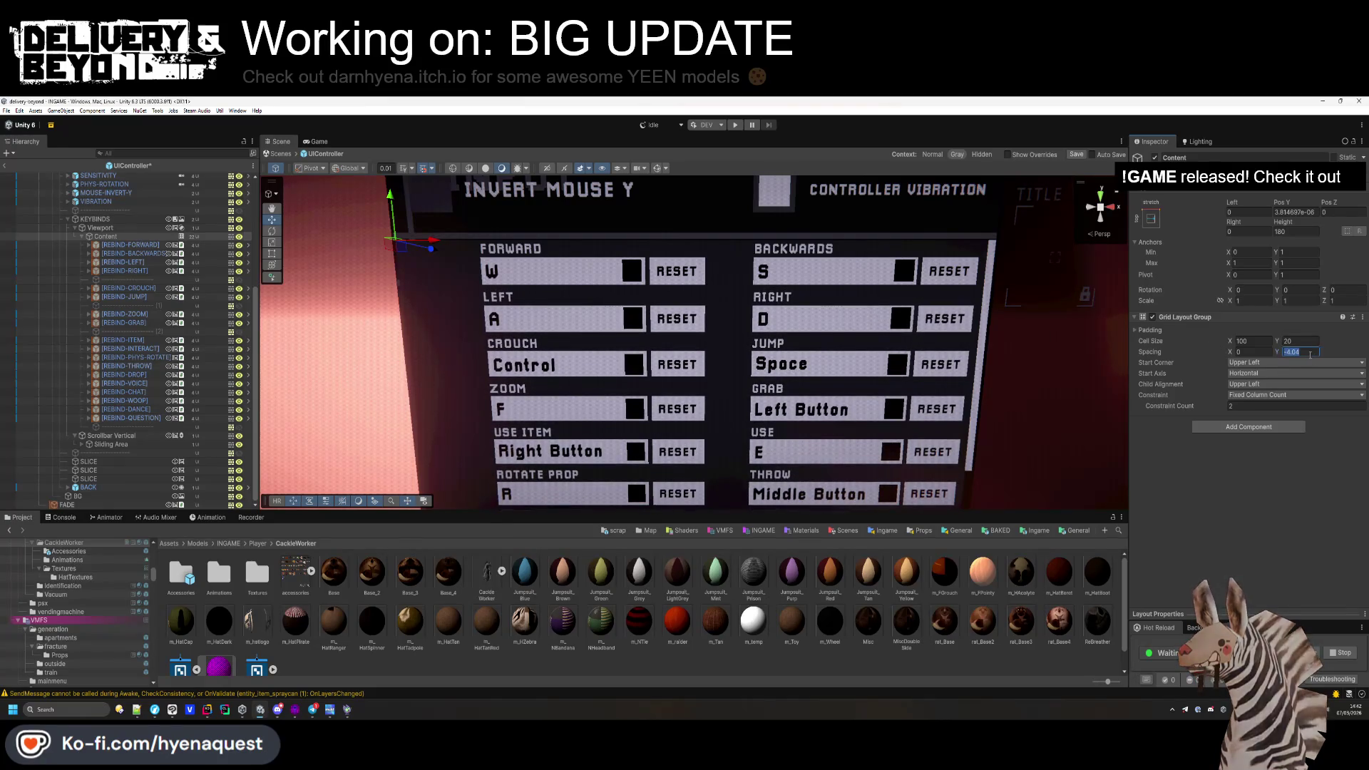
type("3")
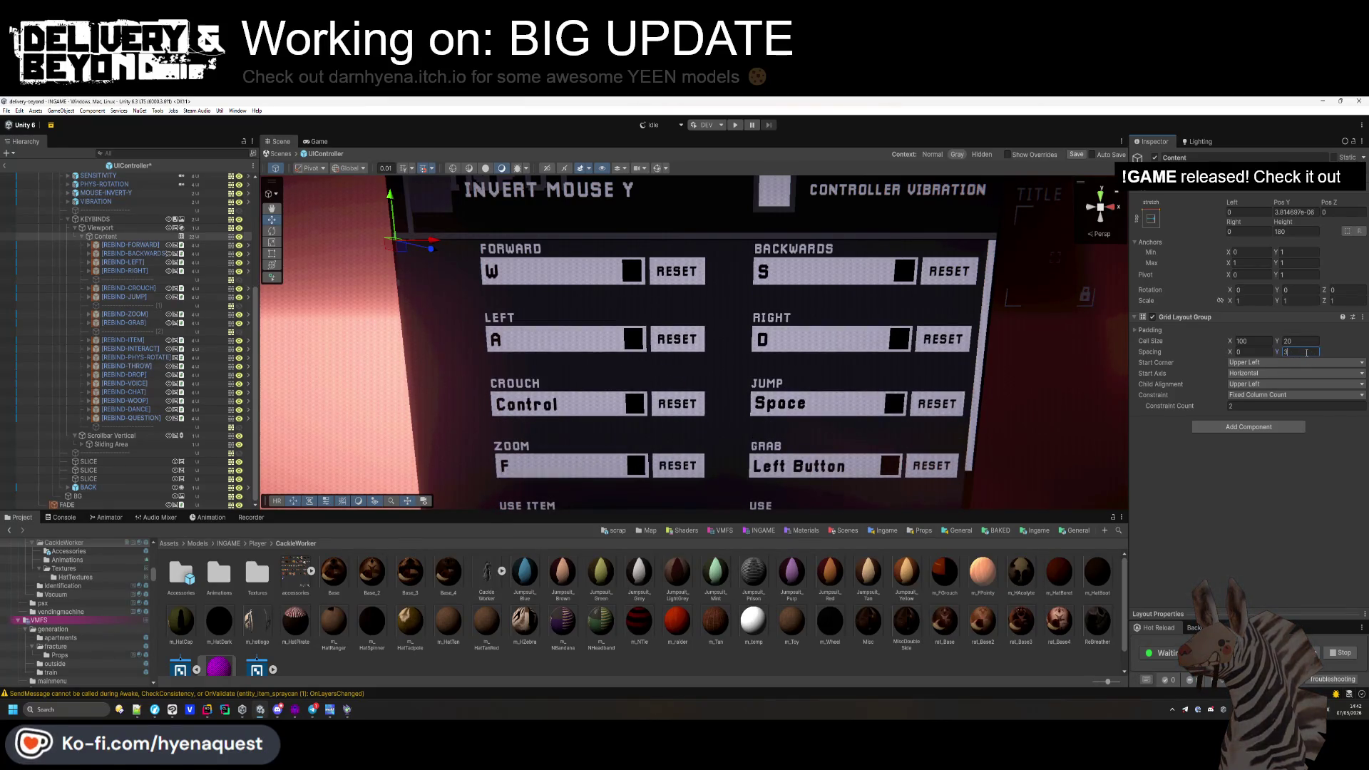
key("BackSpace")
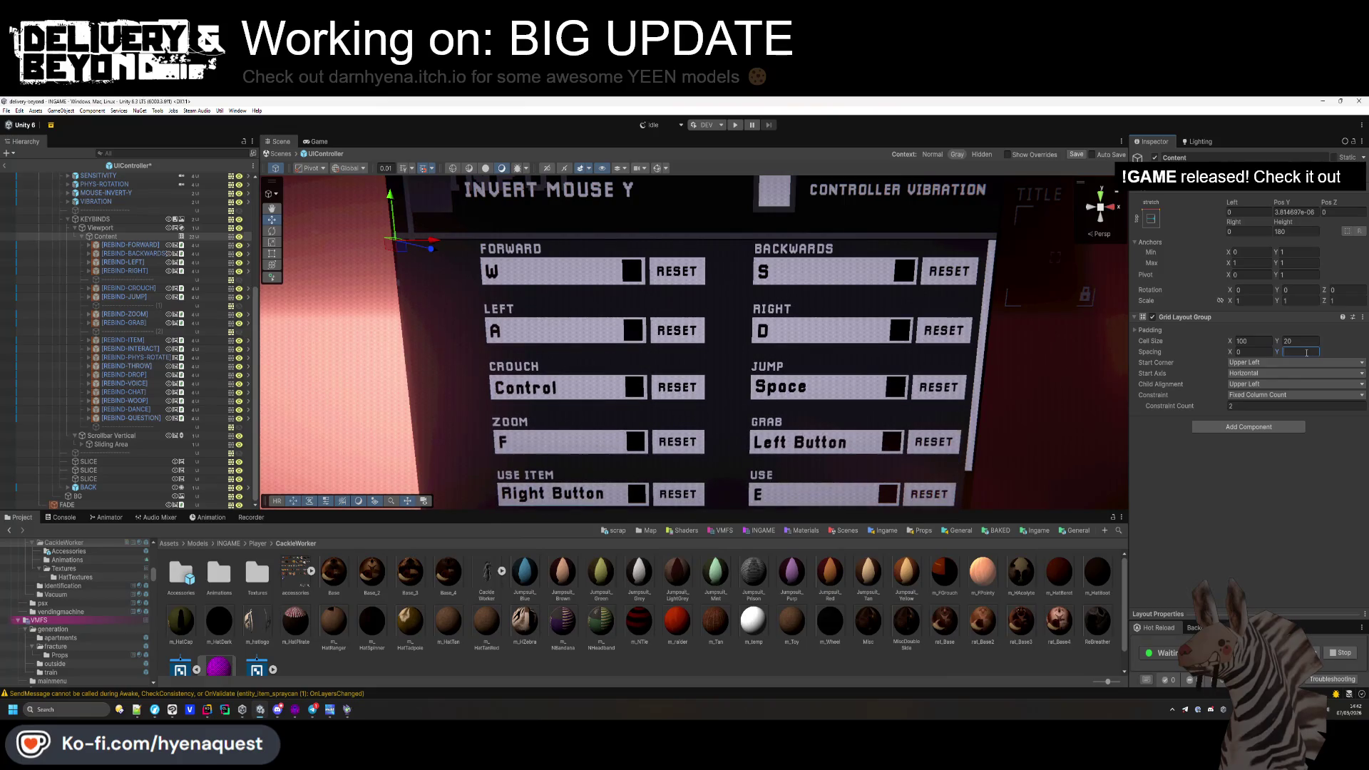
type("-2")
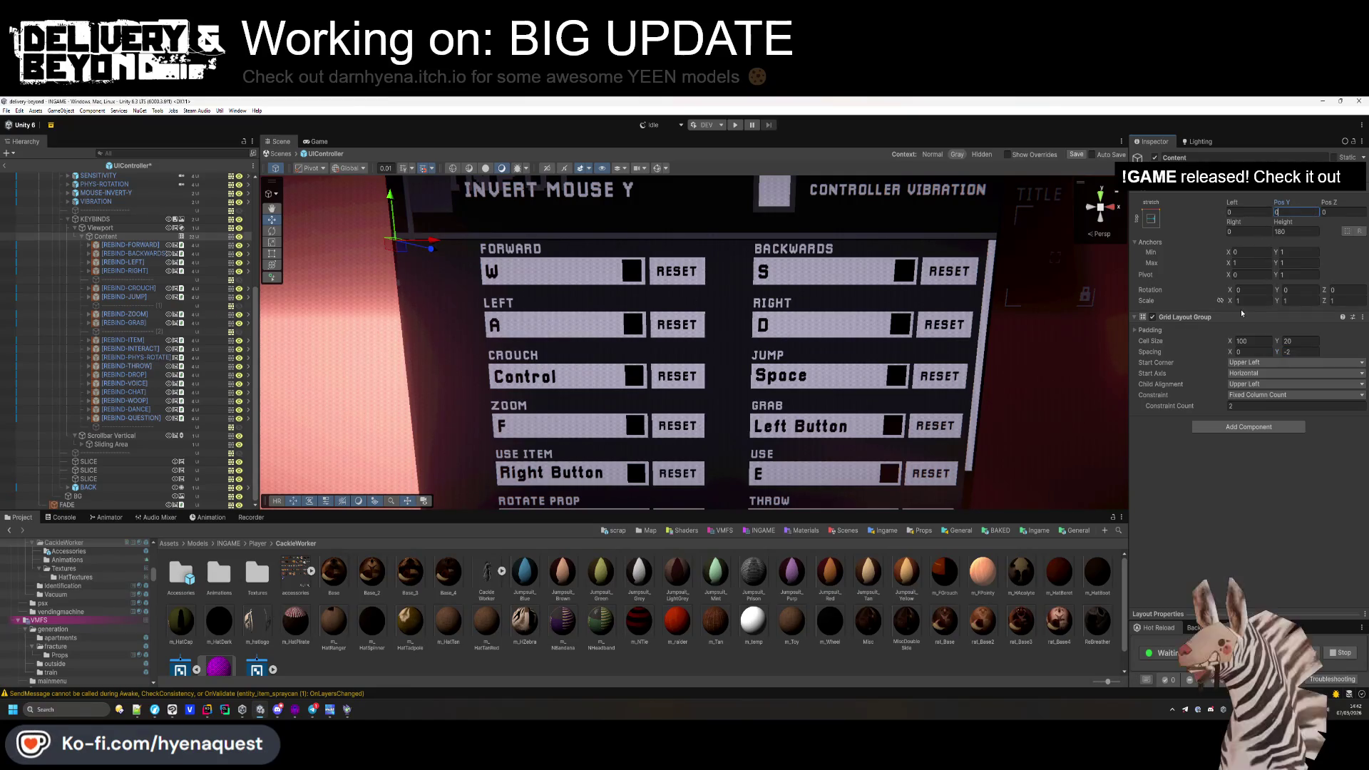
Try other Start Corner and Child Alignment options, keeping both at Upper Left.
left_click(1239, 364)
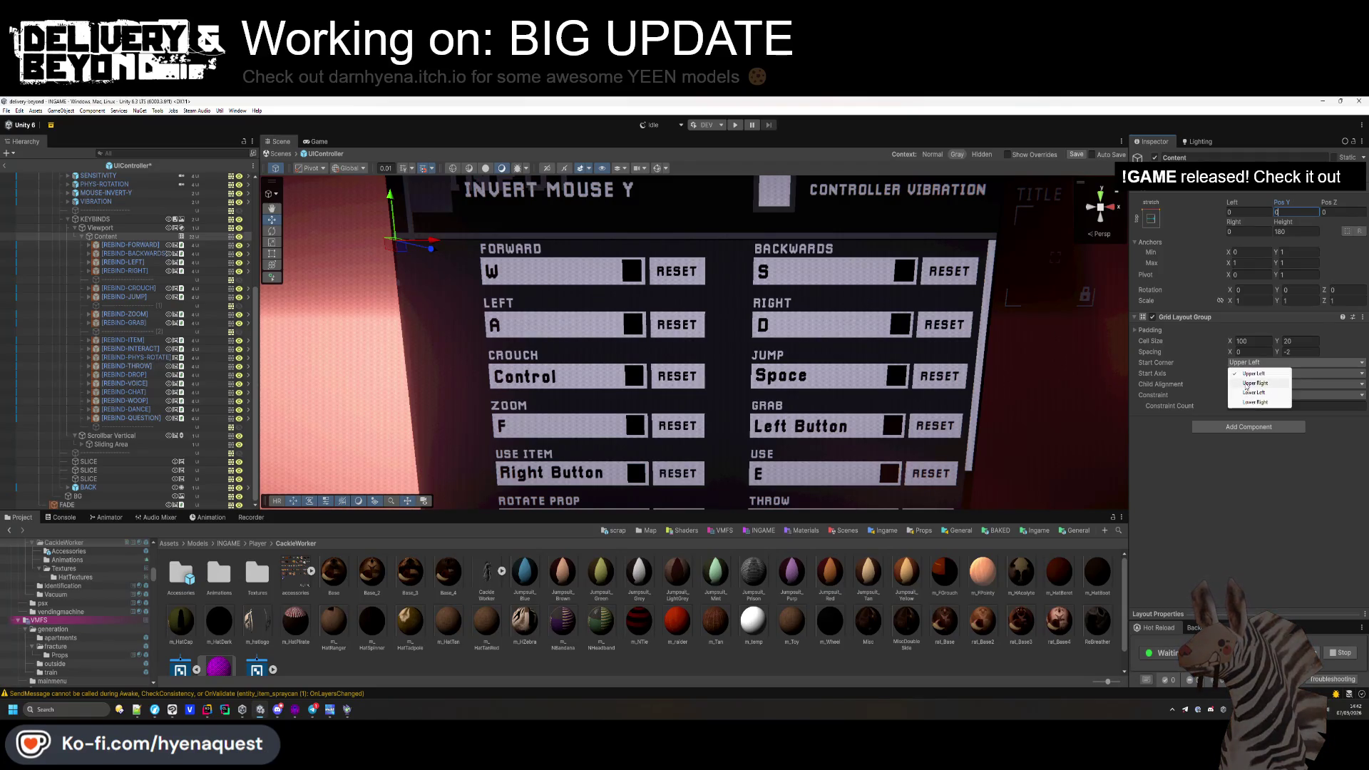
left_click(1245, 383)
left_click(1251, 363)
left_click(1251, 374)
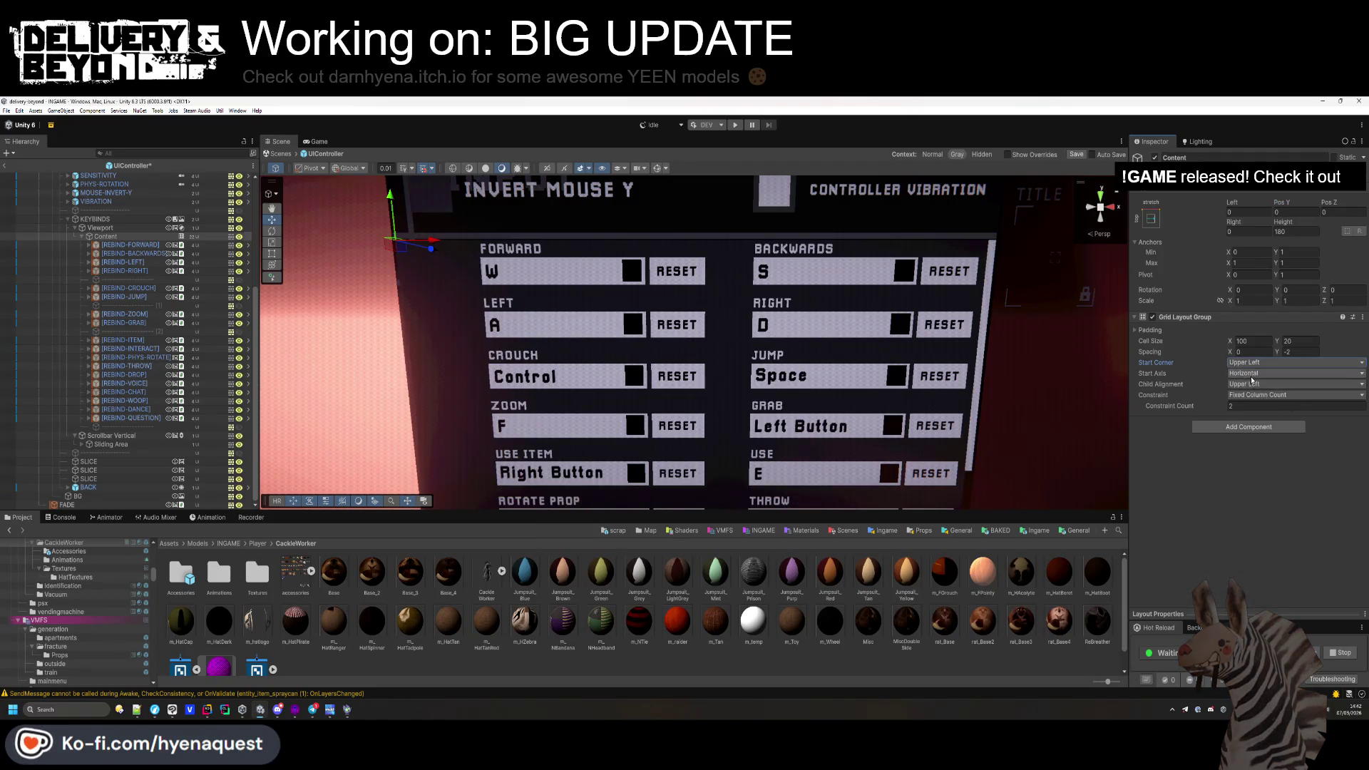
left_click(1250, 385)
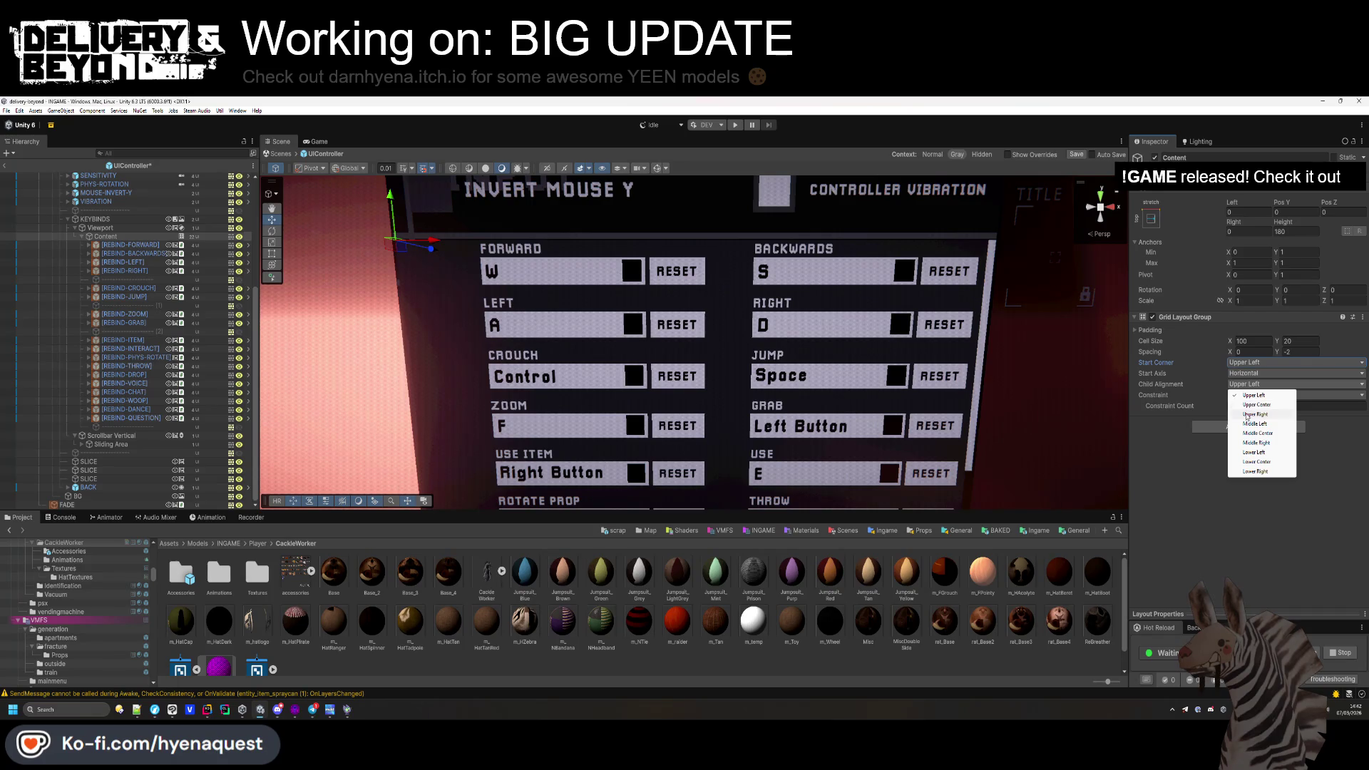
left_click(1246, 414)
left_click(1255, 384)
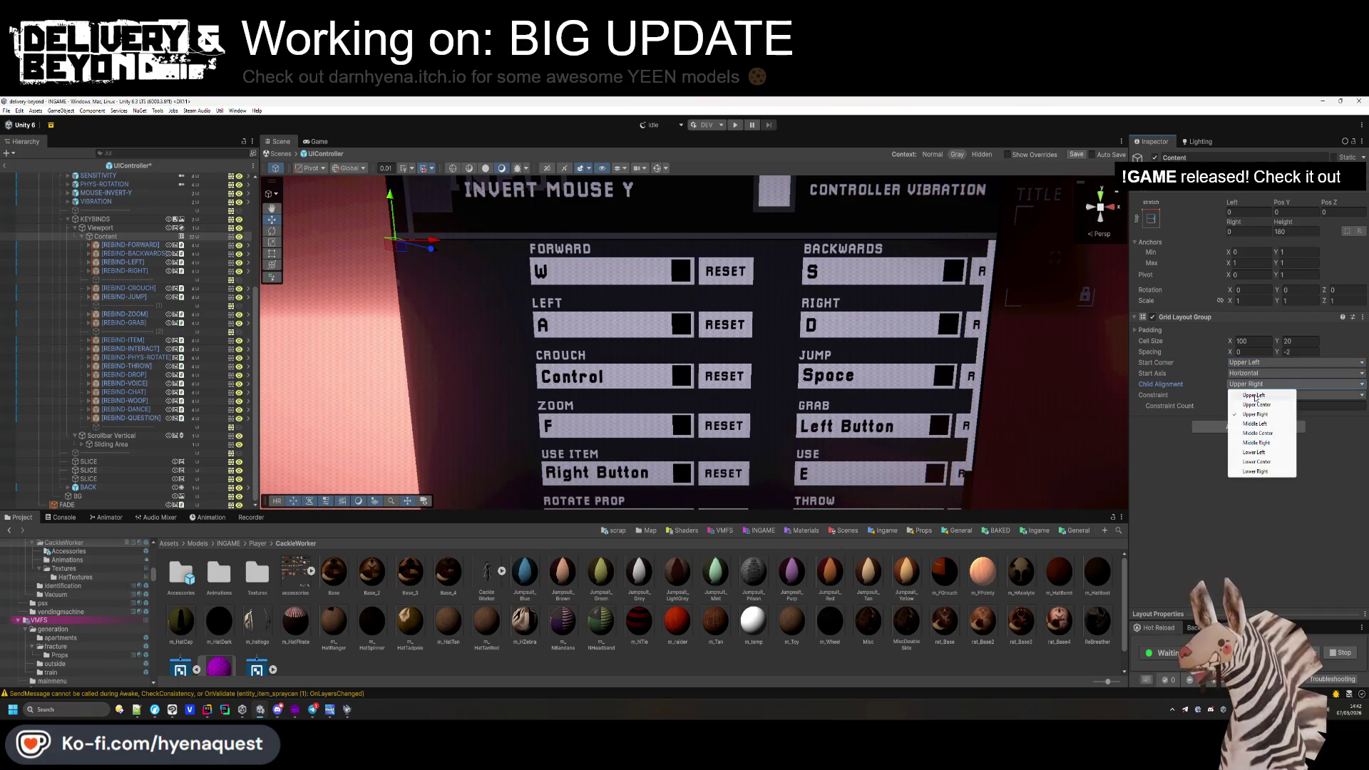
left_click(1253, 394)
Nudge the keybind grid into place and set the horizontal column Spacing to 20.
left_click_drag(433, 247, 367, 244)
mouse_move(549, 294)
left_mouse_down("alt")
mouse_move(563, 289)
mouse_move(538, 284)
left_mouse_up("alt")
scroll(539, 284, "down", 5)
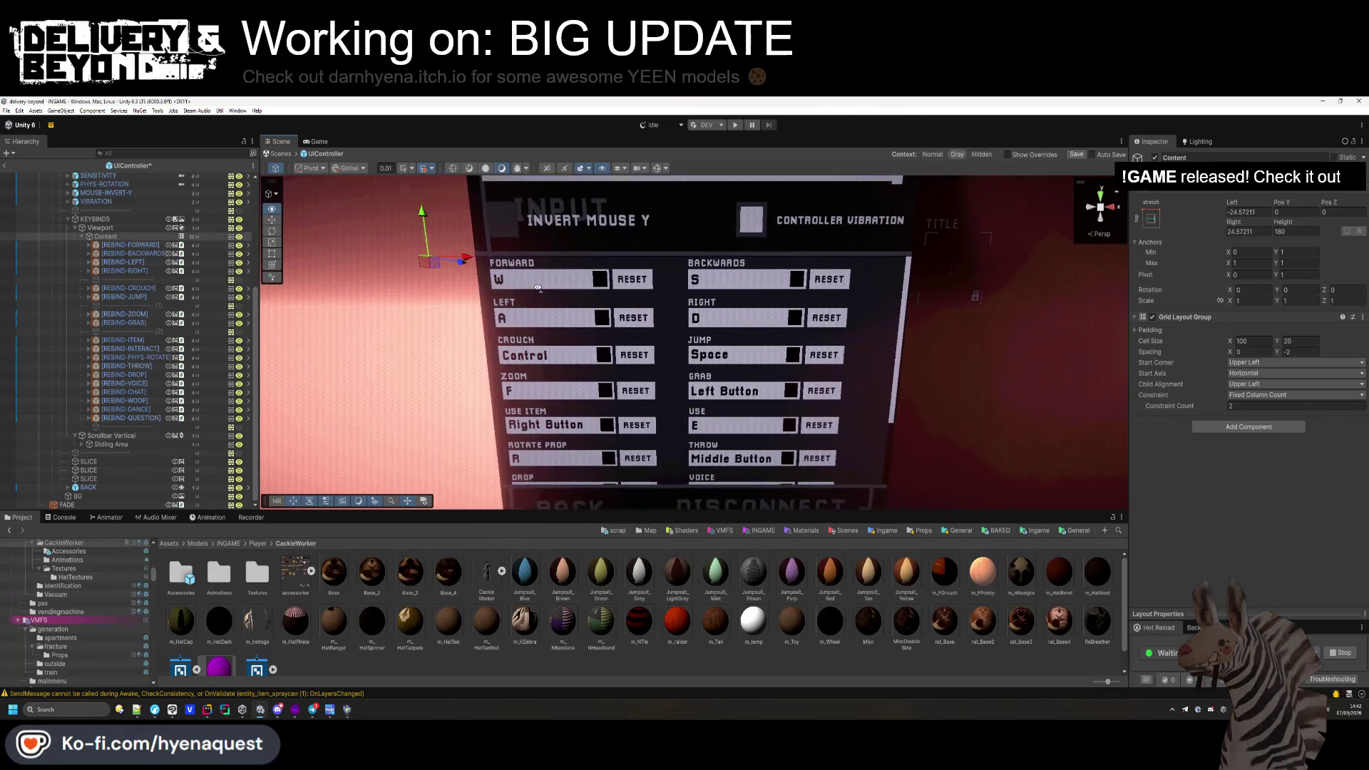
scroll(538, 288, "up", 2)
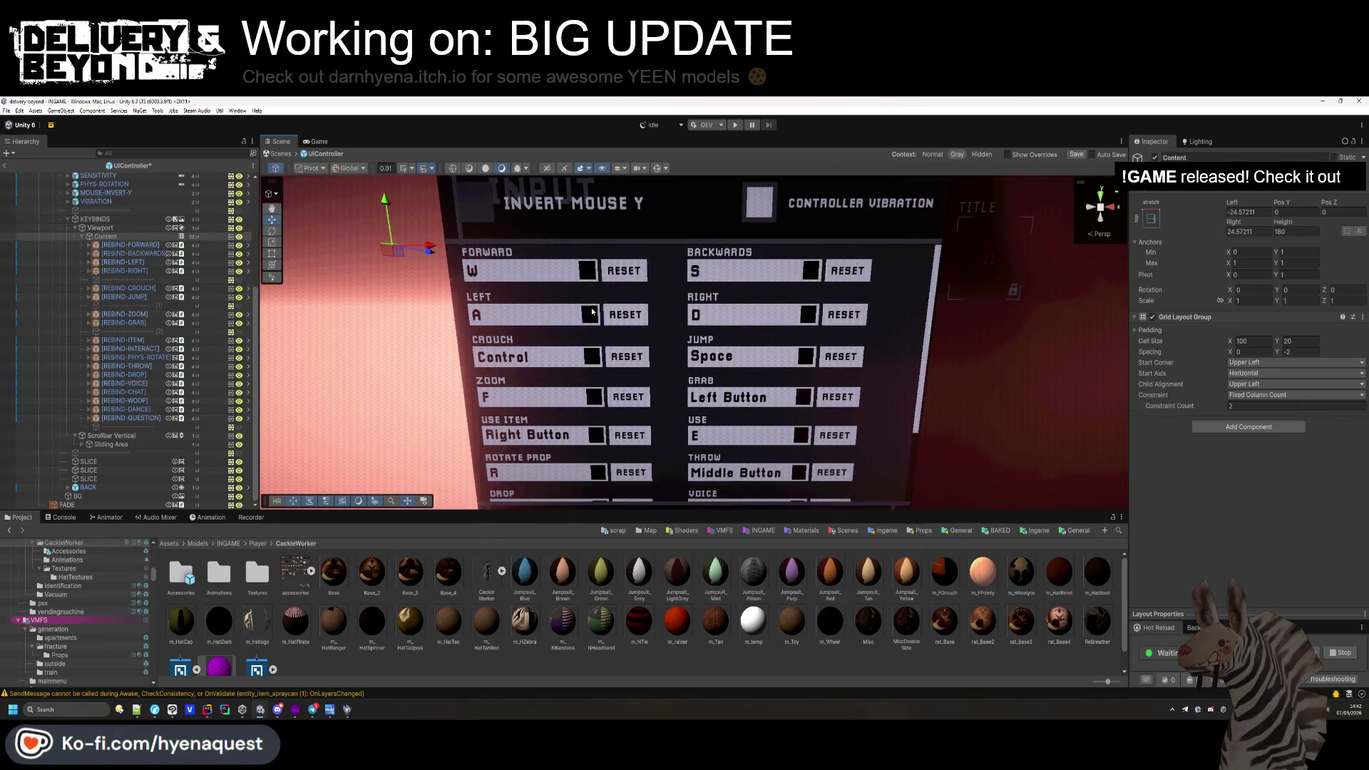
left_click_drag(1232, 355, 1209, 339)
left_click(1255, 351)
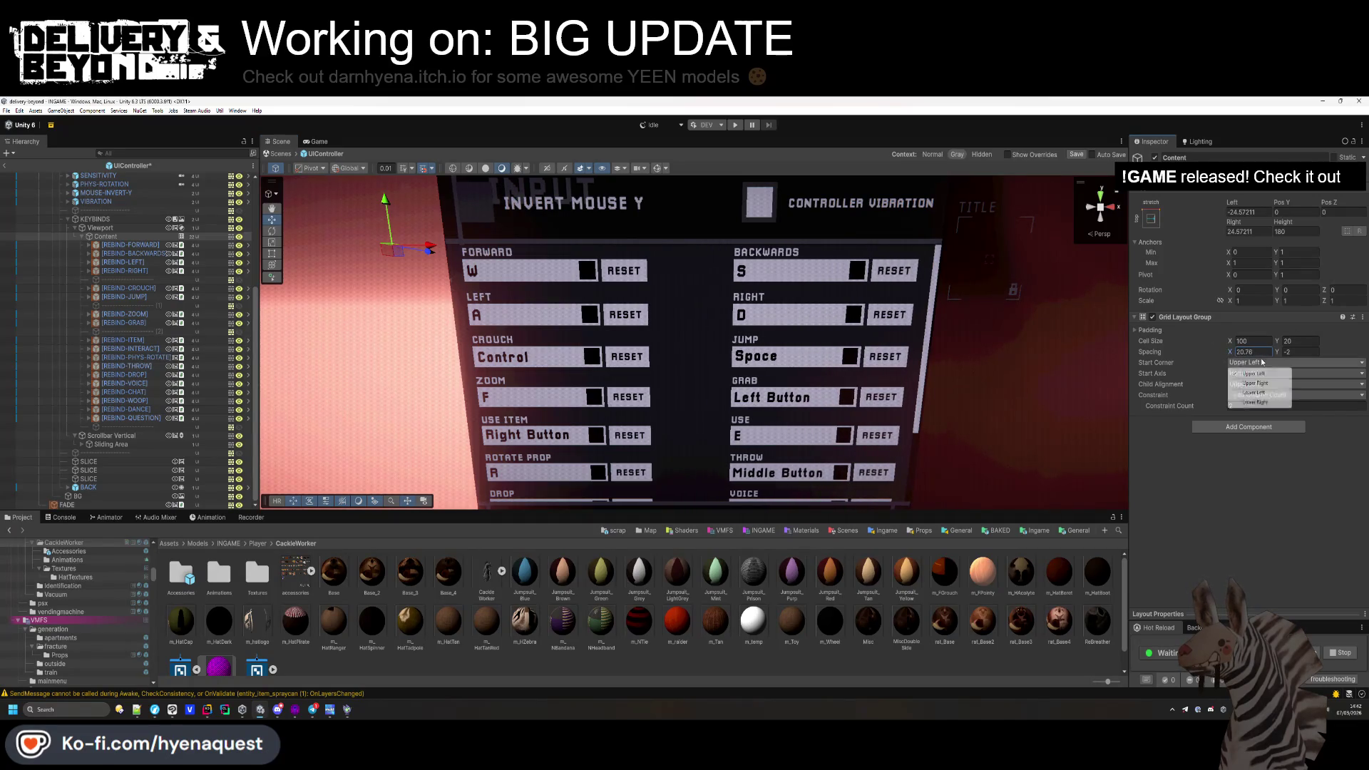
type("20")
key("Return")
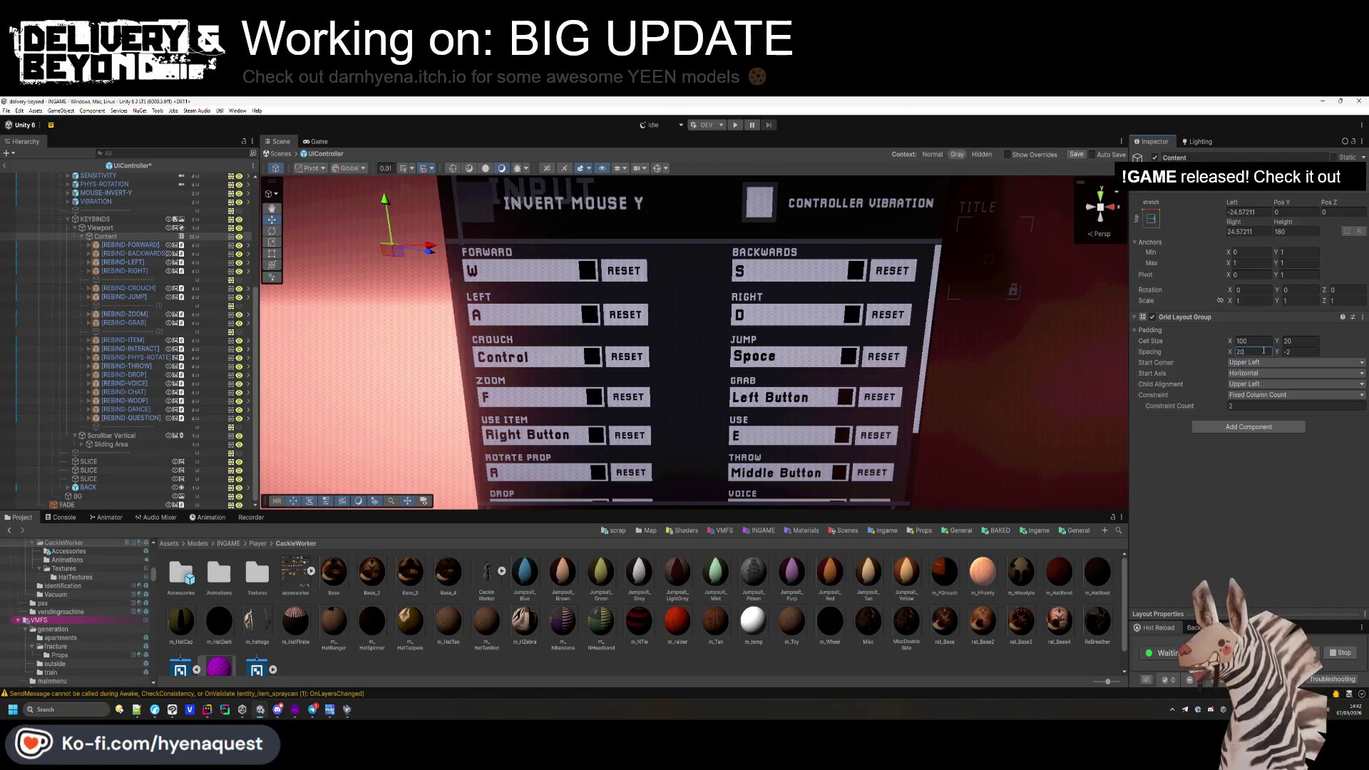
left_click_drag(431, 250, 432, 250)
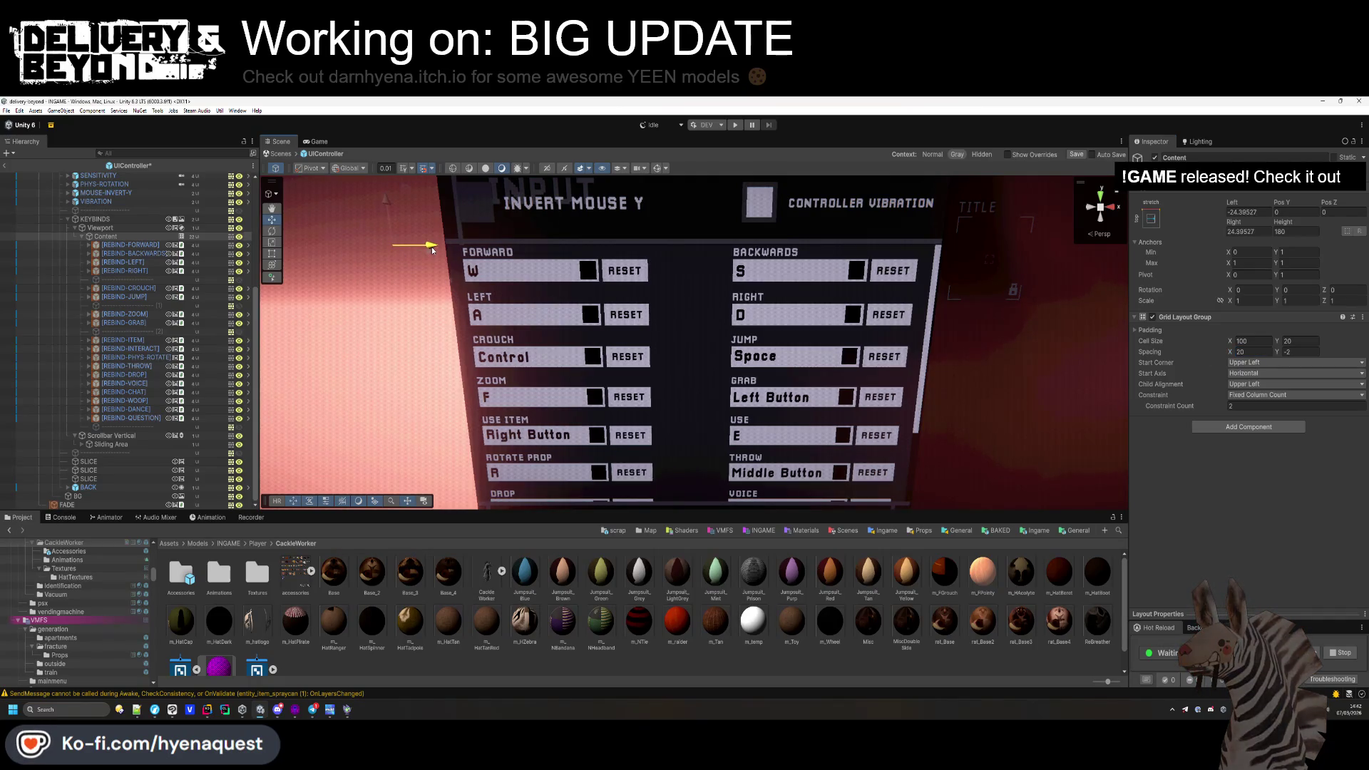
left_click_drag(385, 202, 387, 204)
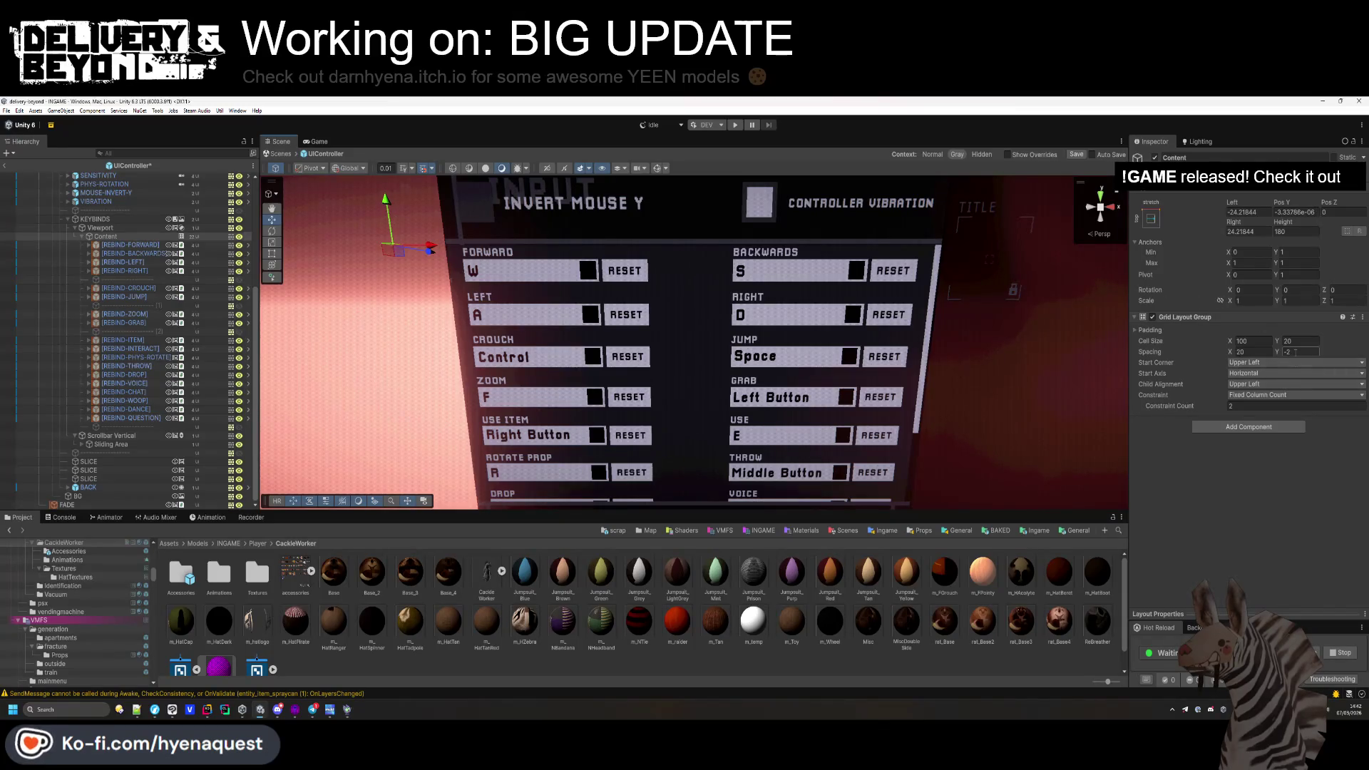
Set the Content's vertical position to 3.050.
left_click(1282, 209)
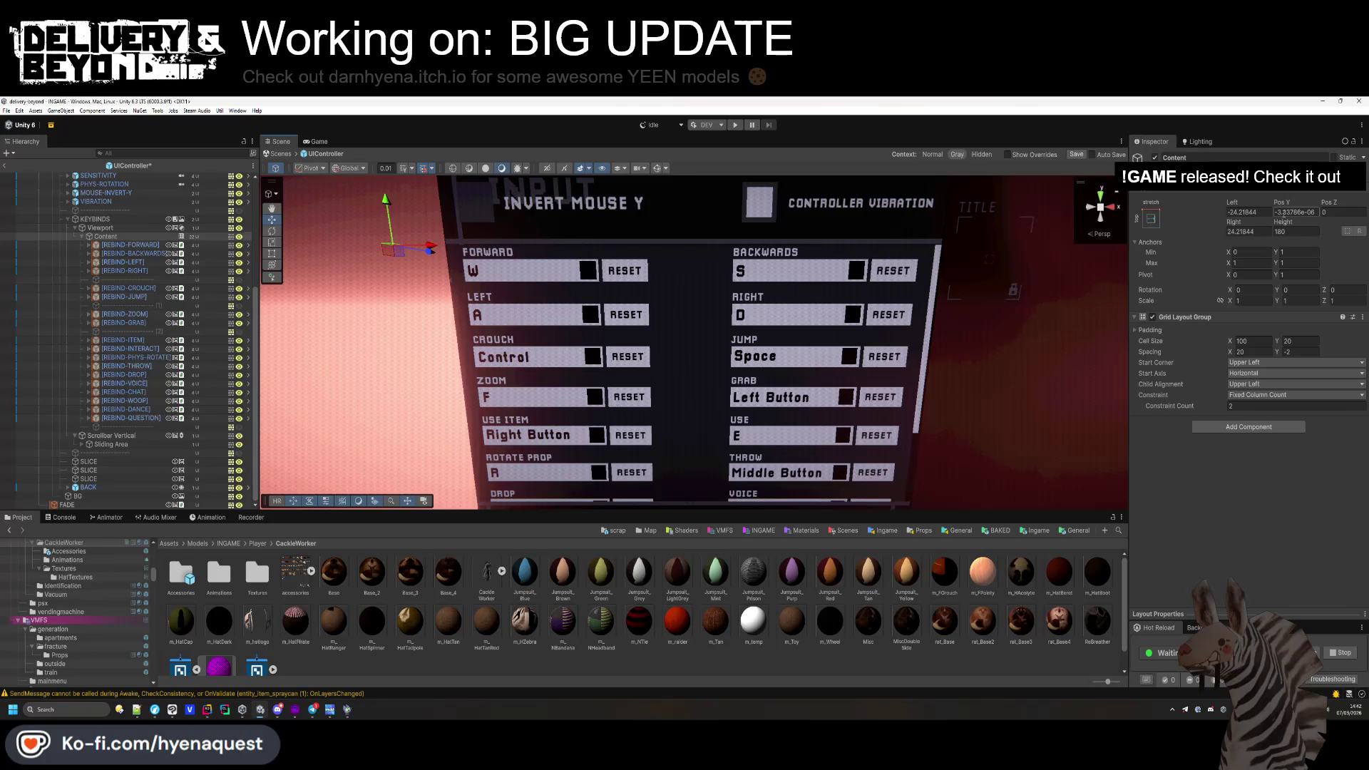
type("3.05")
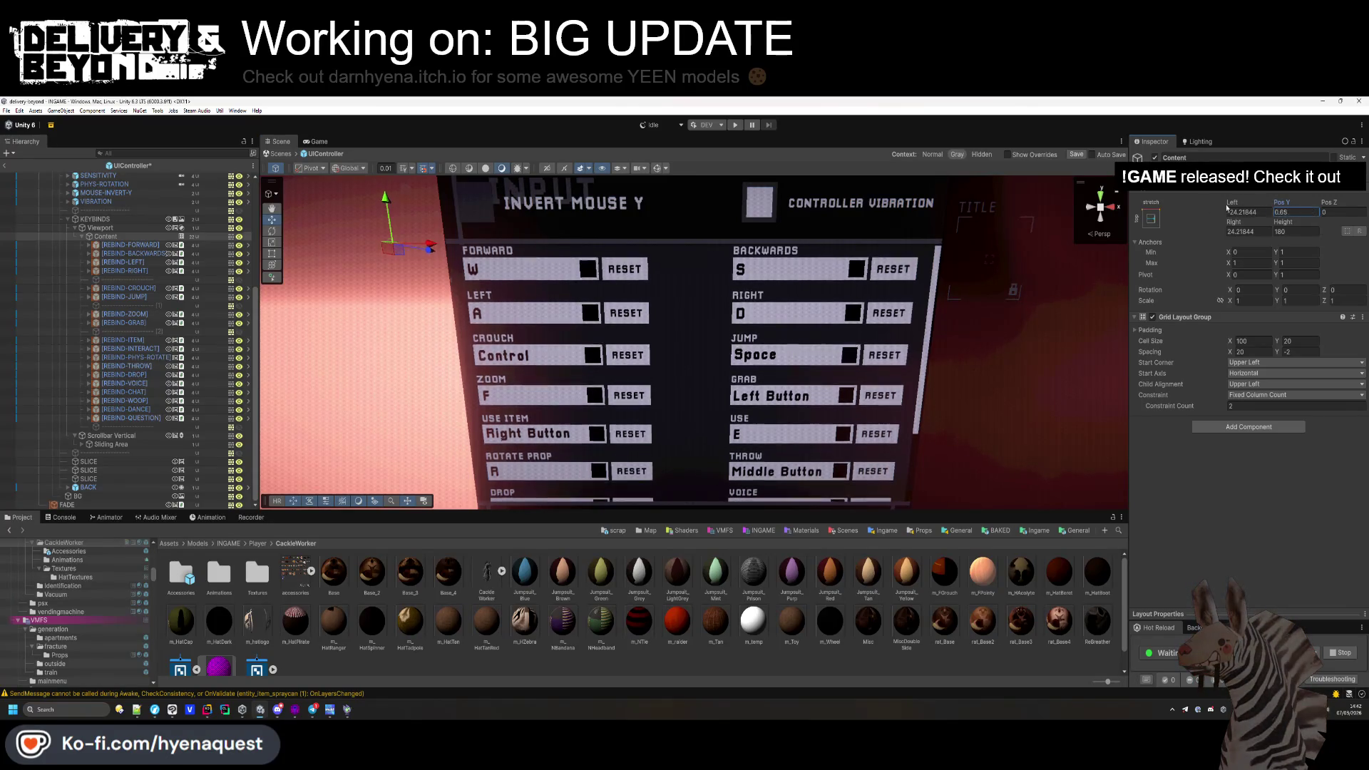
type("0")
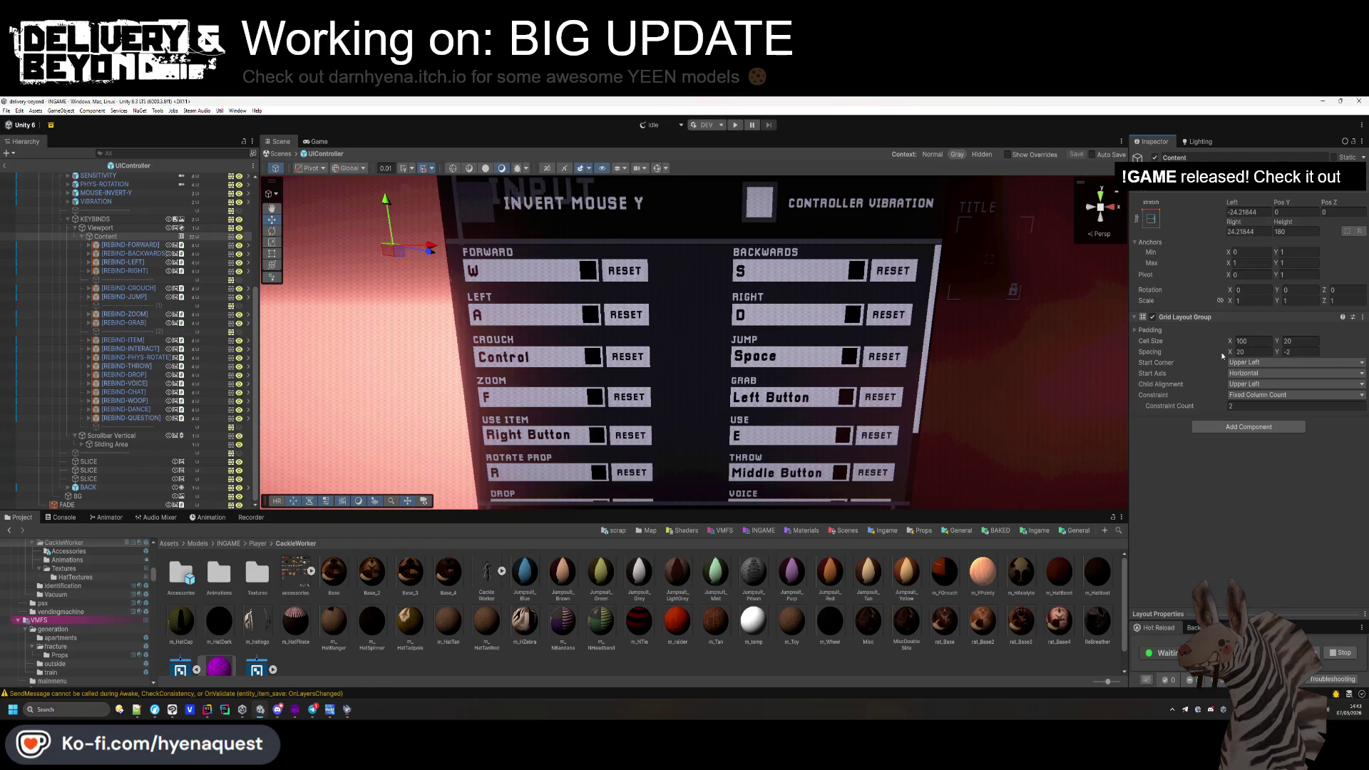
scroll(710, 306, "down", 1)
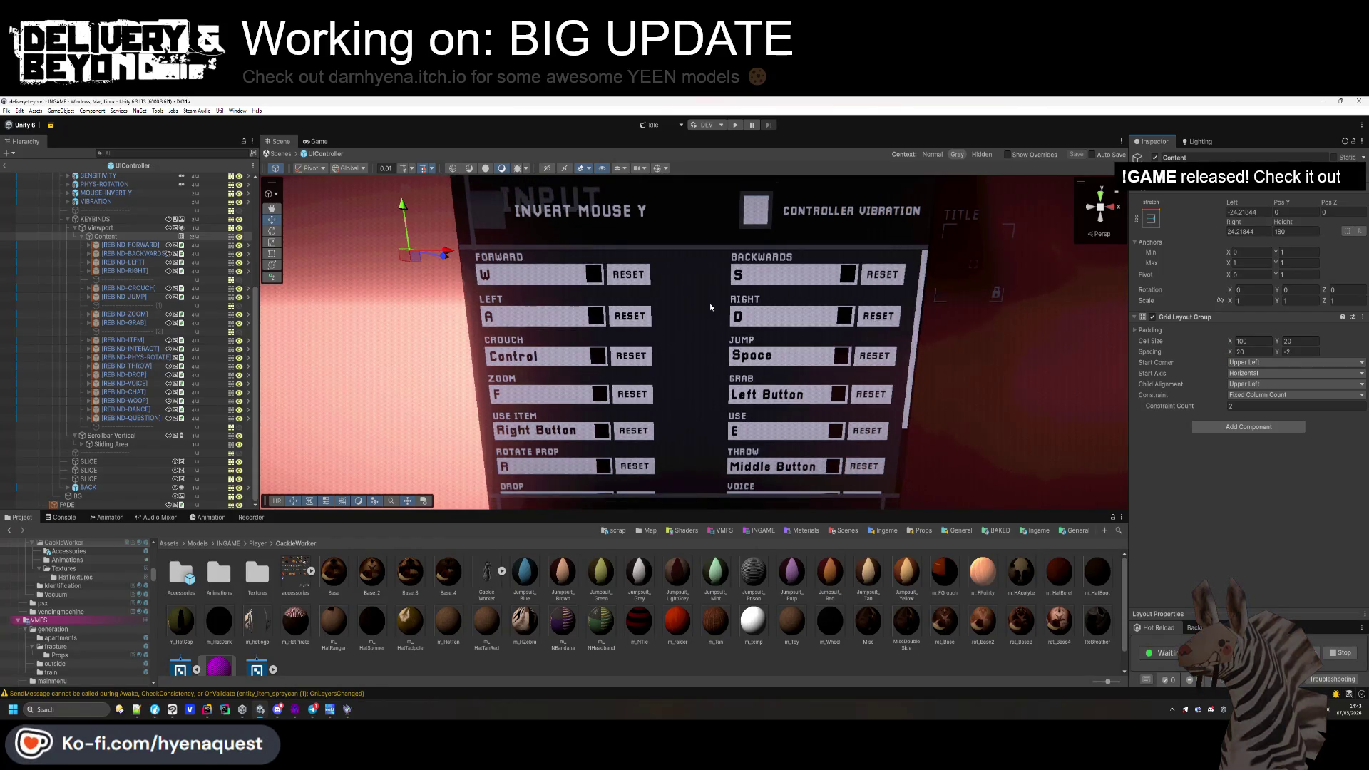
scroll(710, 307, "down", 3)
scroll(710, 306, "up", 3)
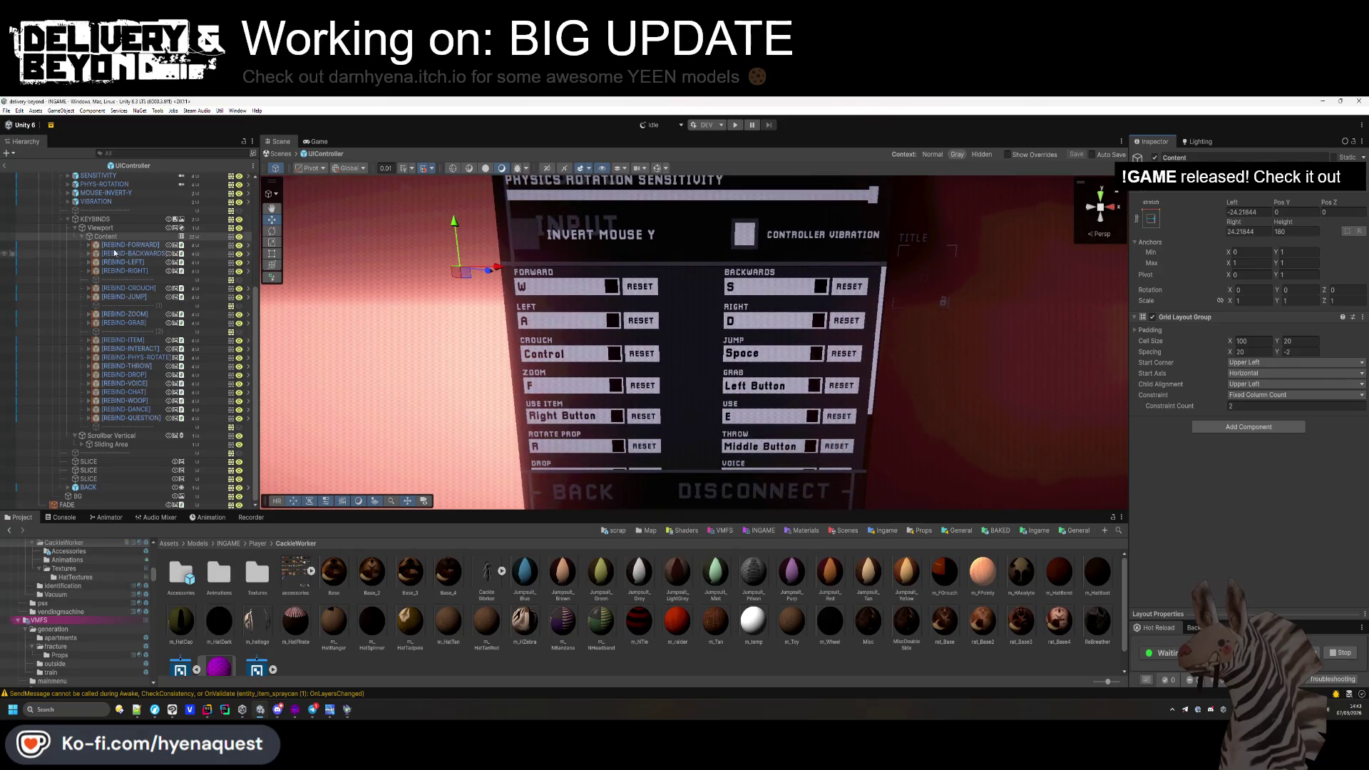
Copy the Grid Layout Group component and open the MAINMENU scene.
right_click(1186, 316)
left_click(1240, 382)
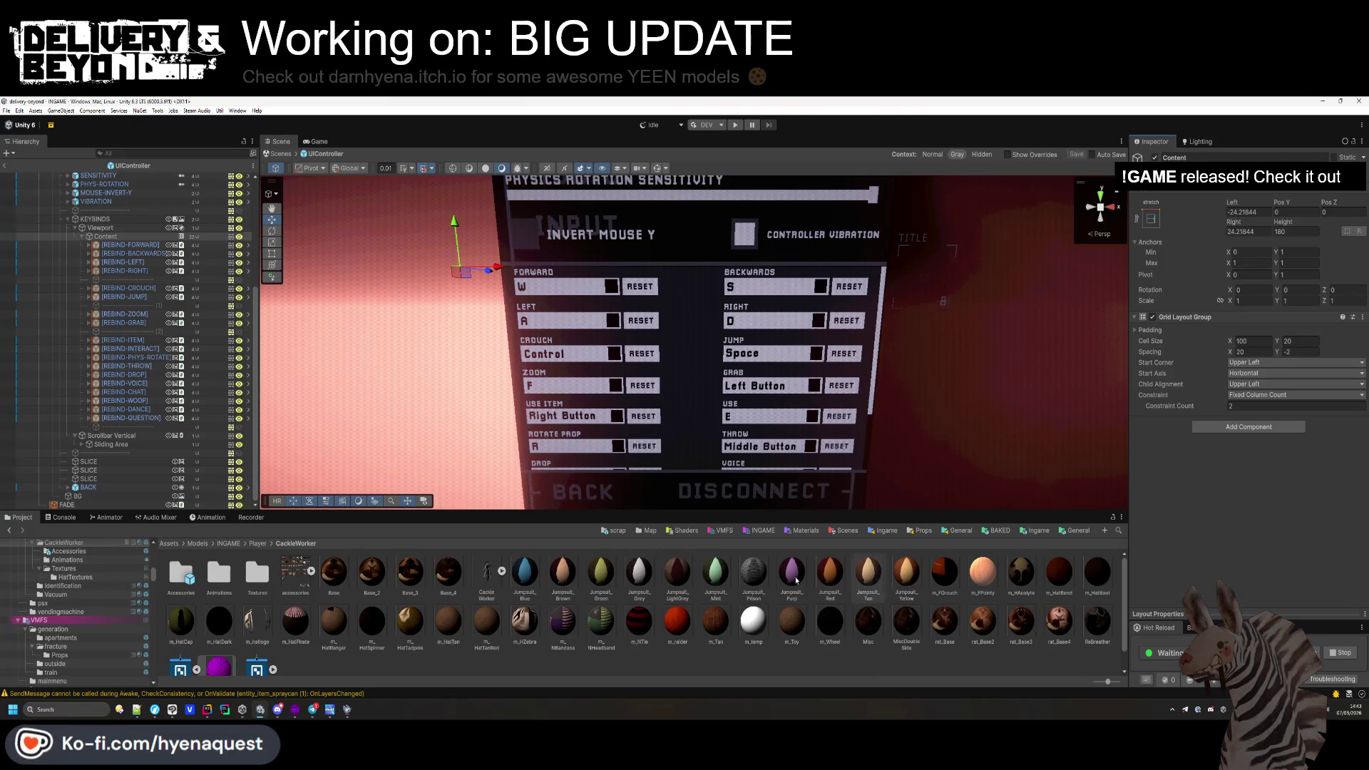
left_click(847, 530)
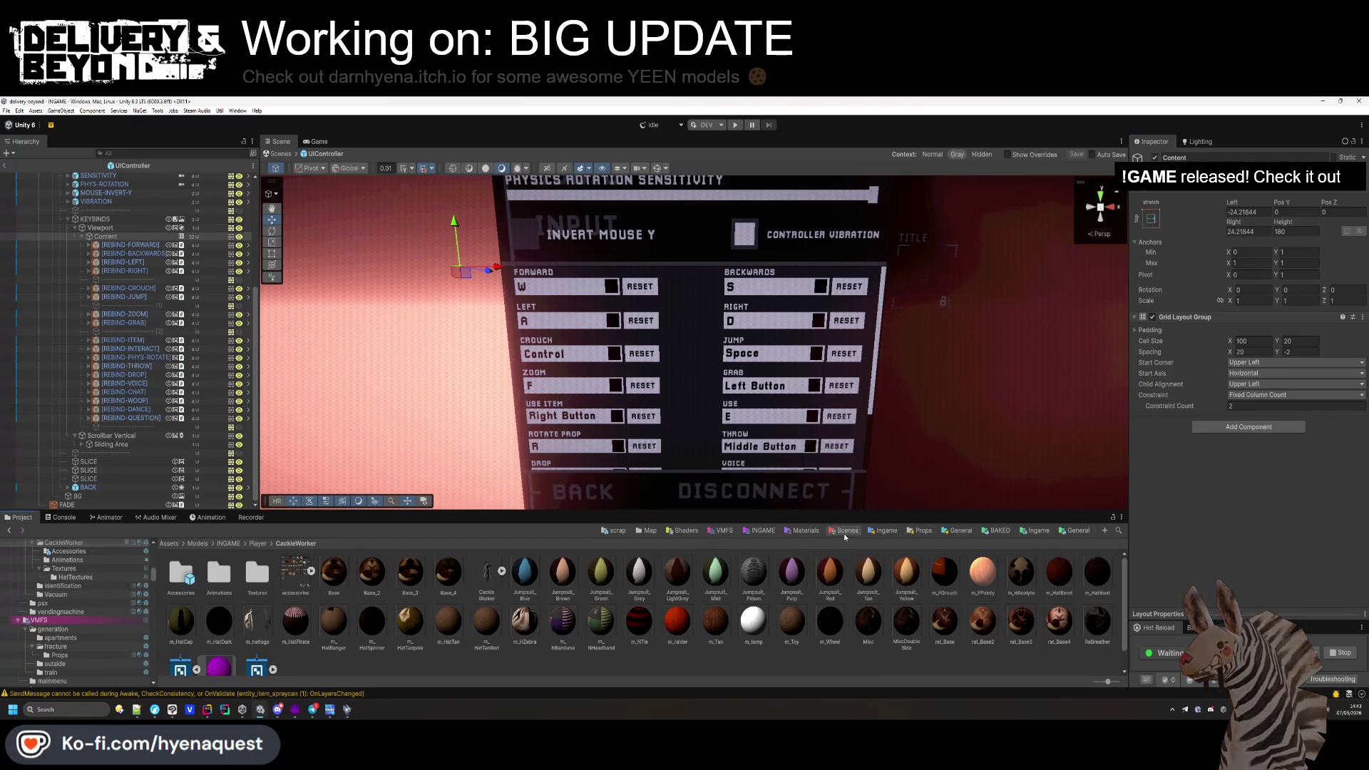
left_click(291, 570)
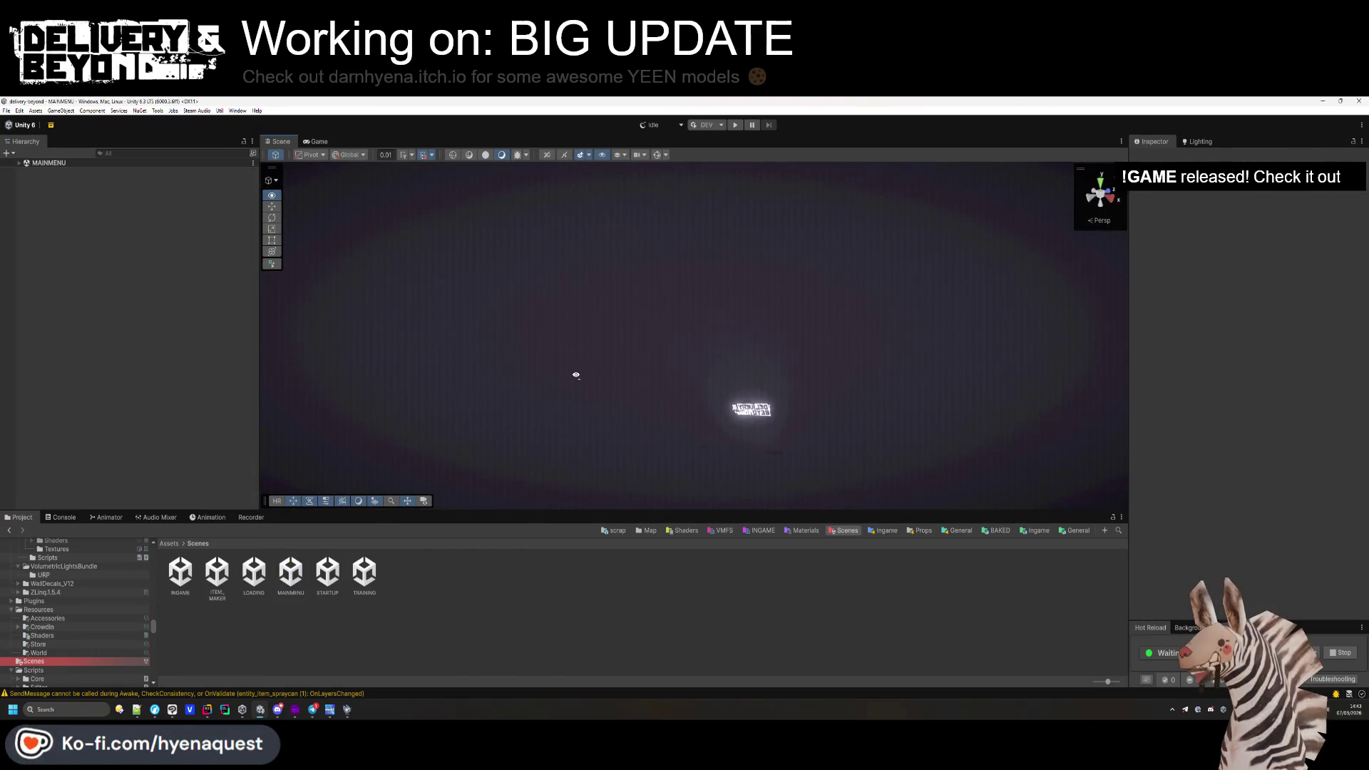
Expand the MAINMENU controllers down to [INPUT-CANVAS] and select KEYBINDS.
left_click(20, 164)
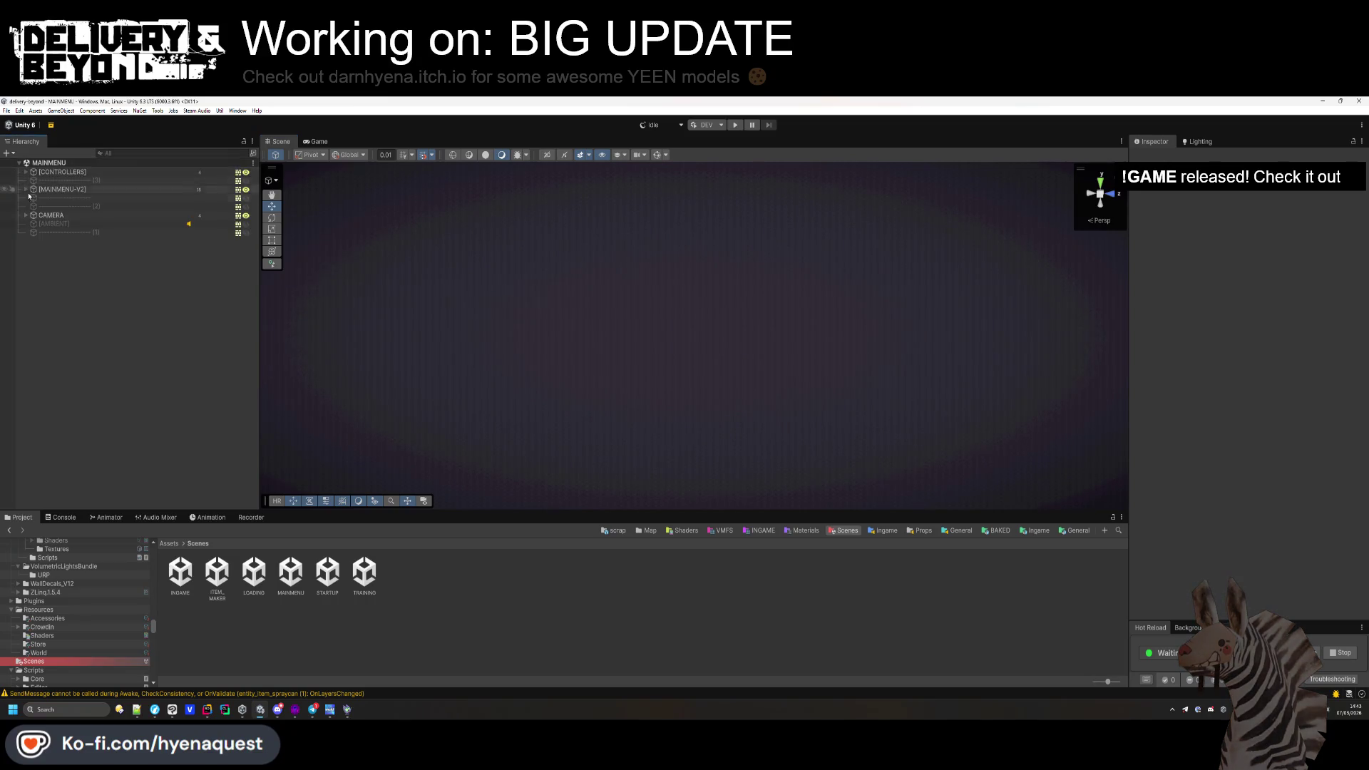
left_click(26, 172)
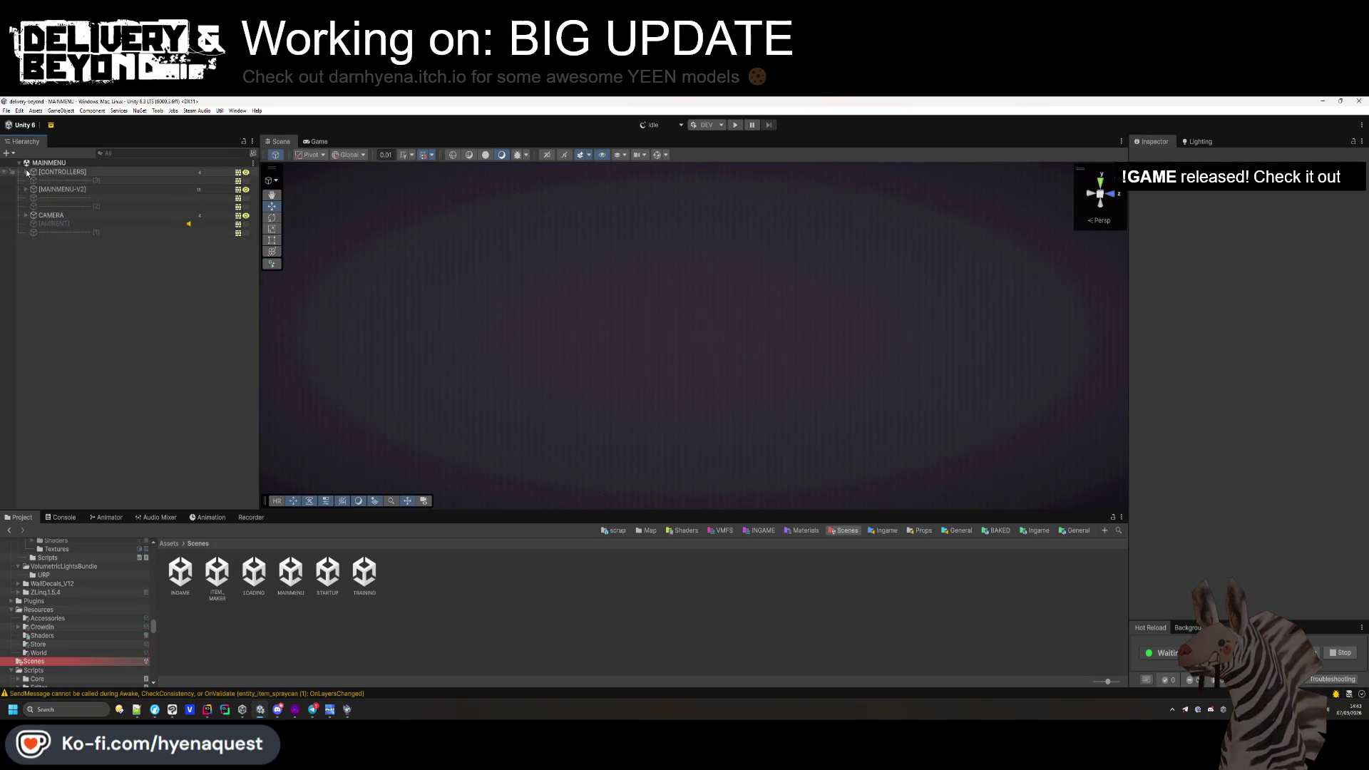
left_click(33, 206)
left_click(40, 215)
left_click(33, 206)
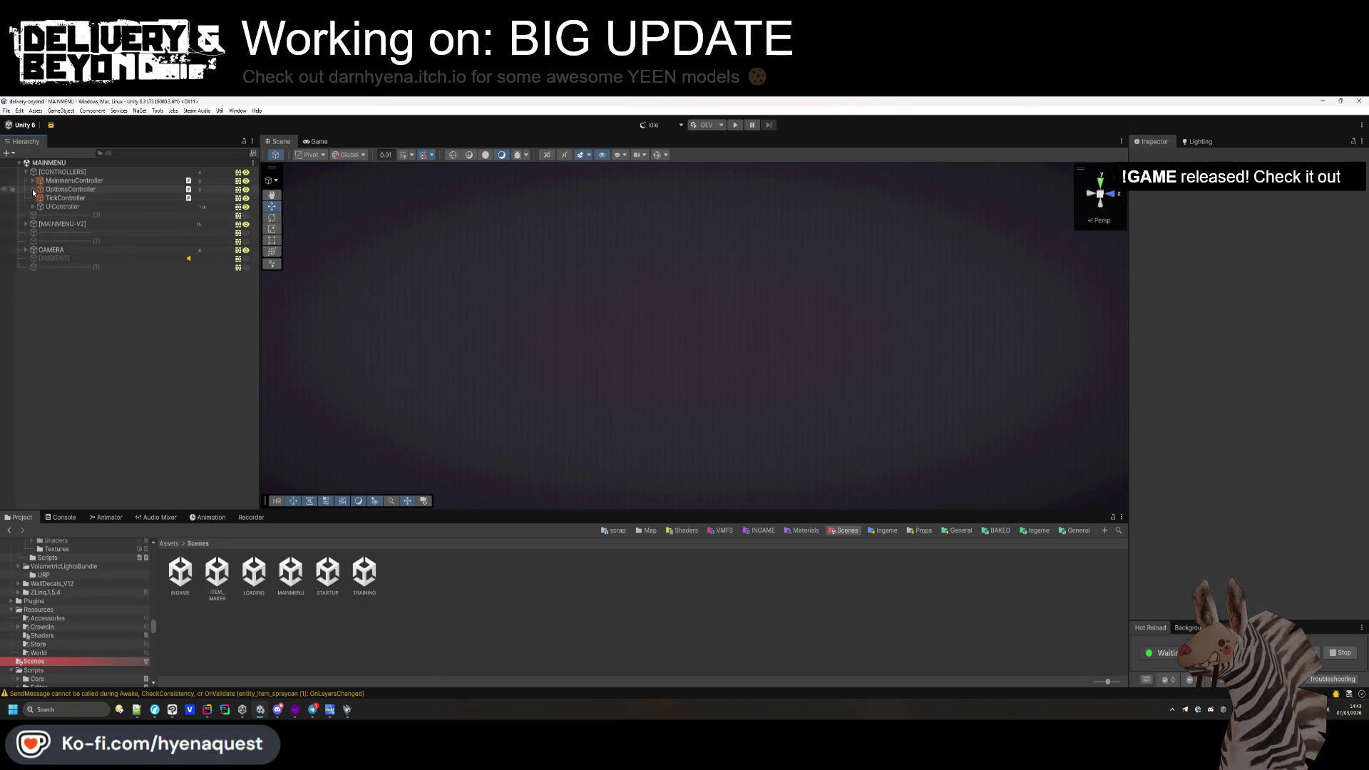
left_click(33, 188)
left_click(40, 206)
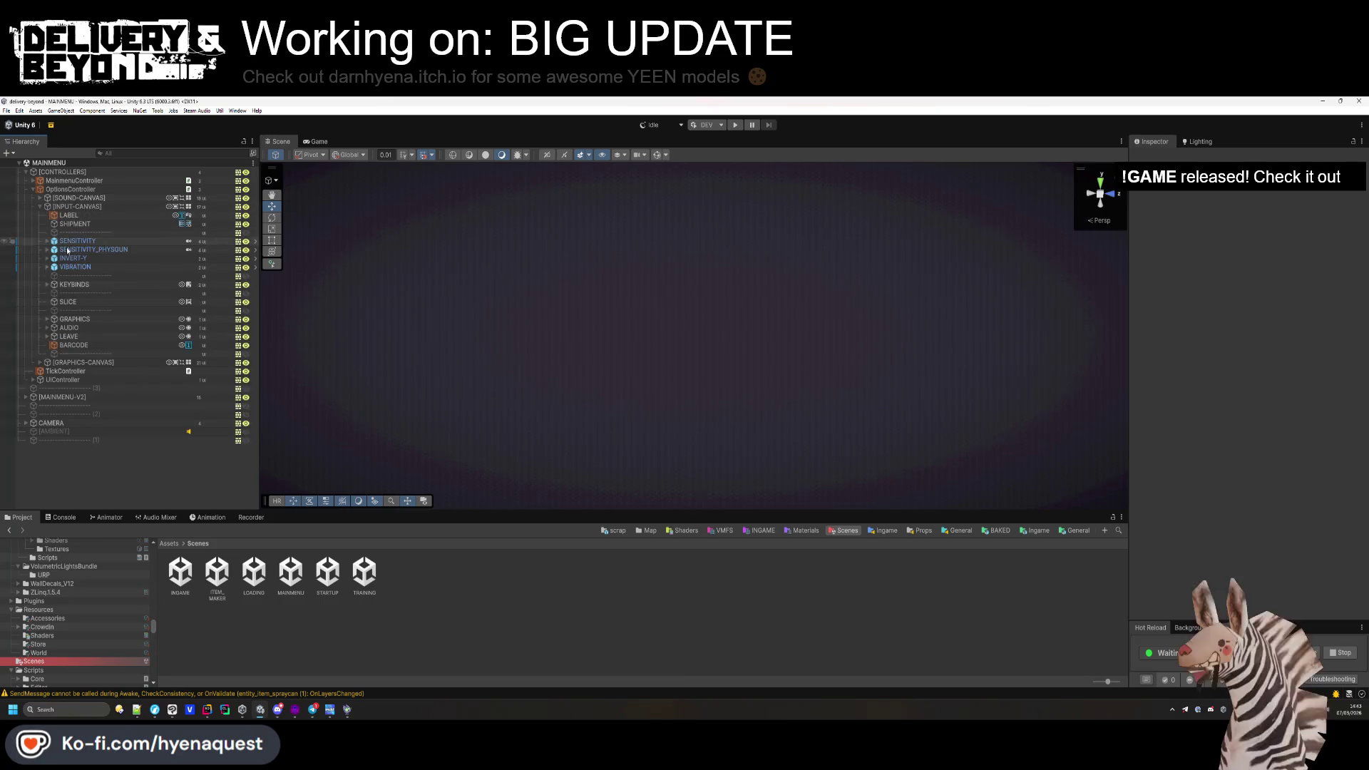
left_click(92, 284)
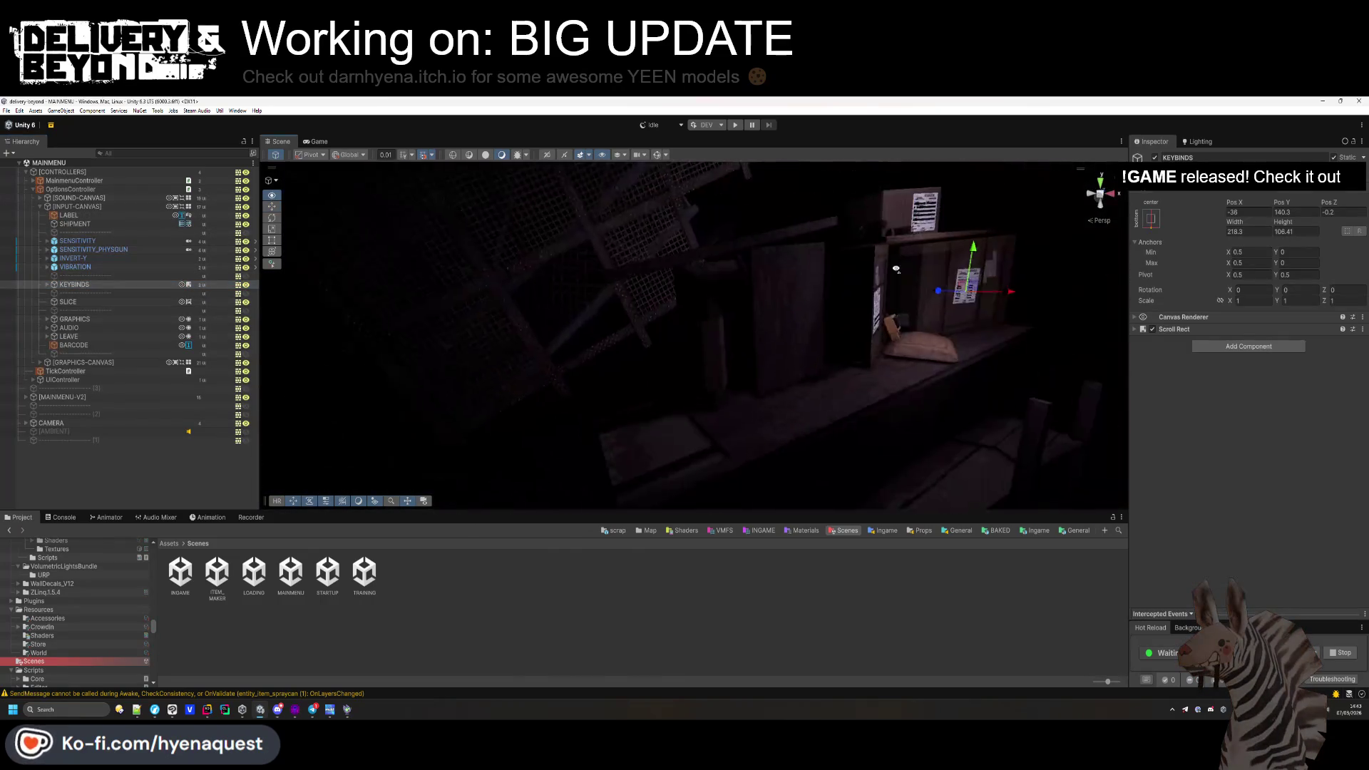
Frame the INPUT panel and select the Content object under KEYBINDS > Viewport.
scroll(829, 256, "up", 2)
scroll(829, 257, "down", 4)
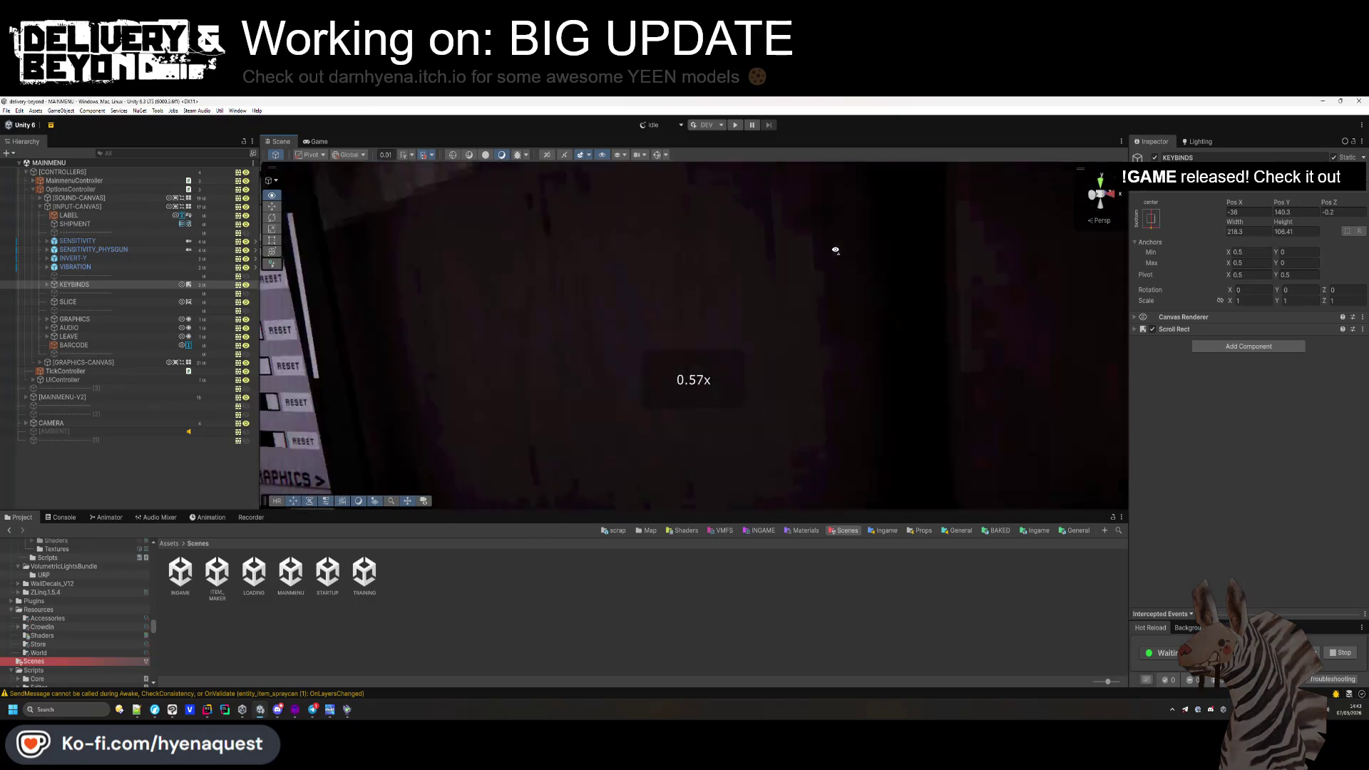
key("w")
scroll(855, 253, "down", 3)
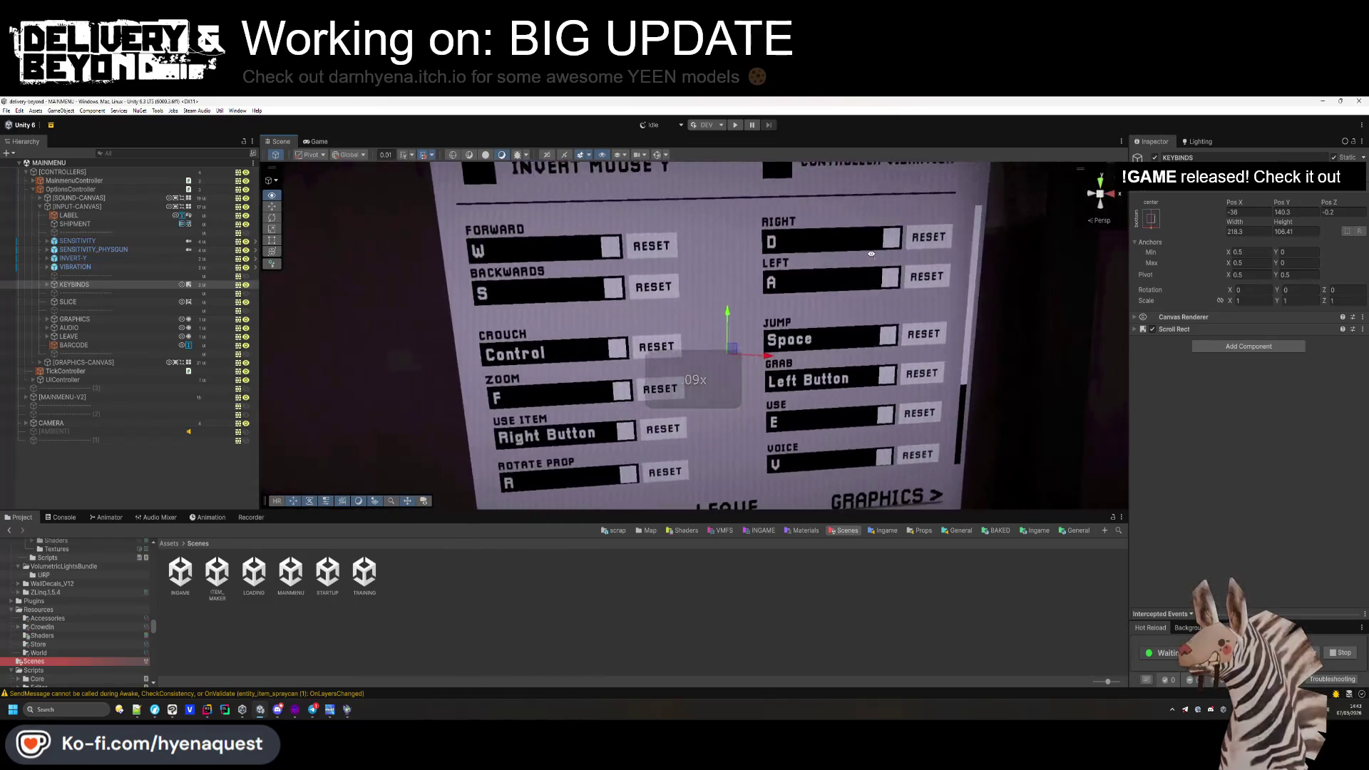
left_click(48, 284)
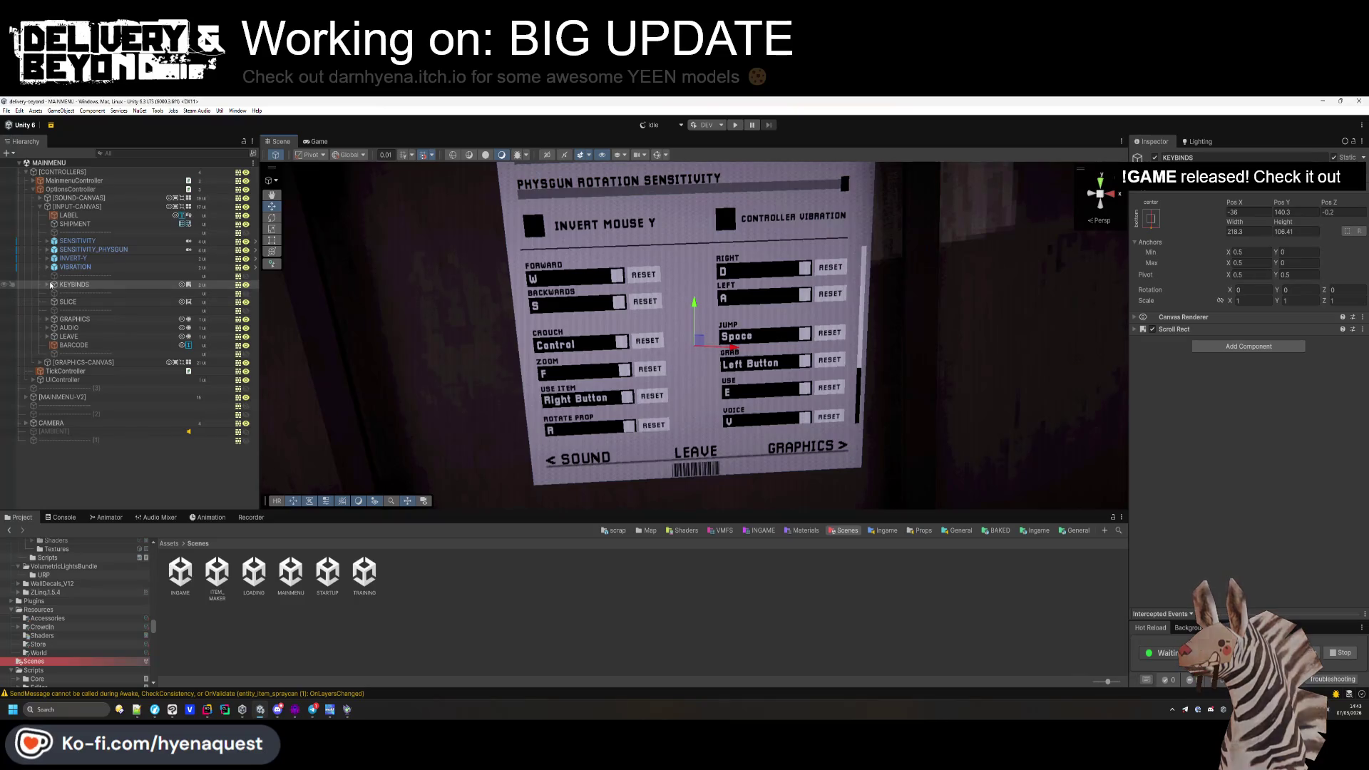
left_click(54, 293)
left_click(62, 303)
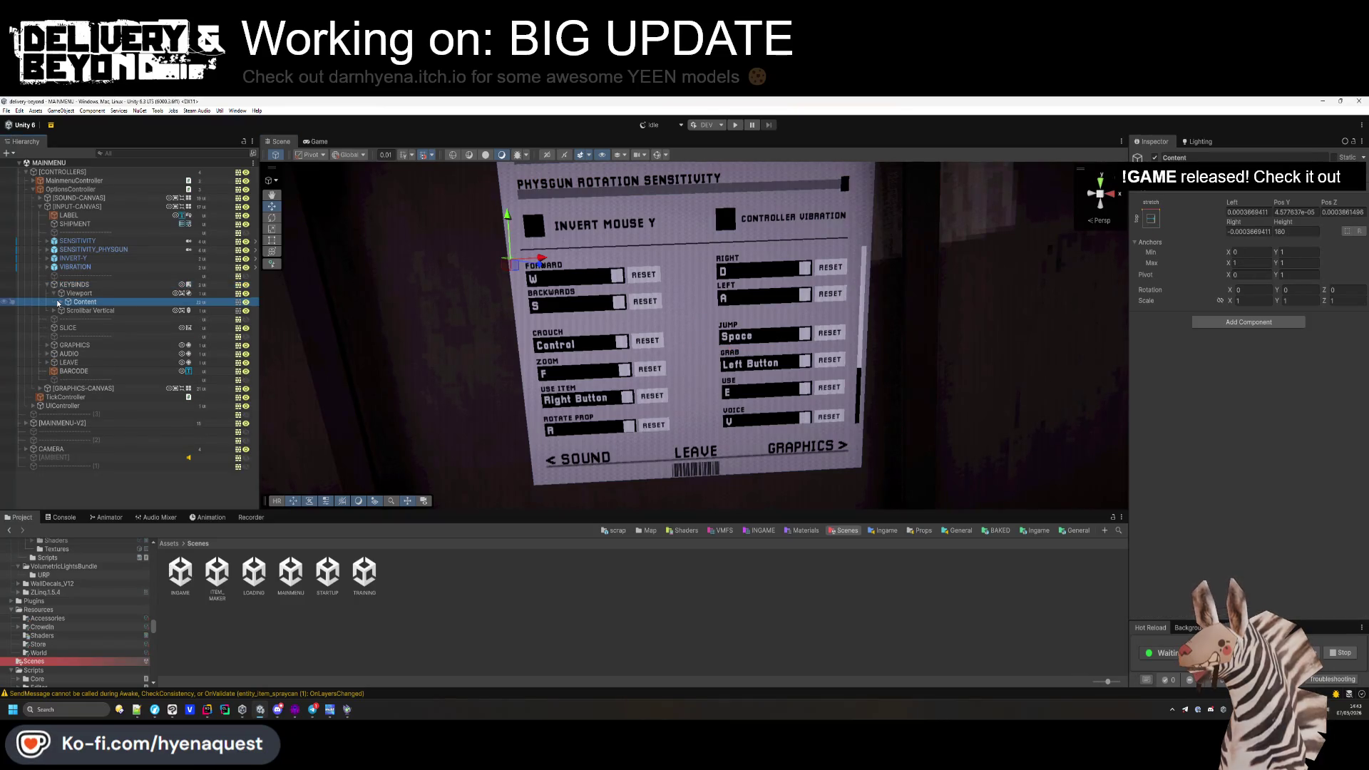
left_click(61, 303)
Paste the copied Grid Layout Group component onto Content.
right_click(77, 302)
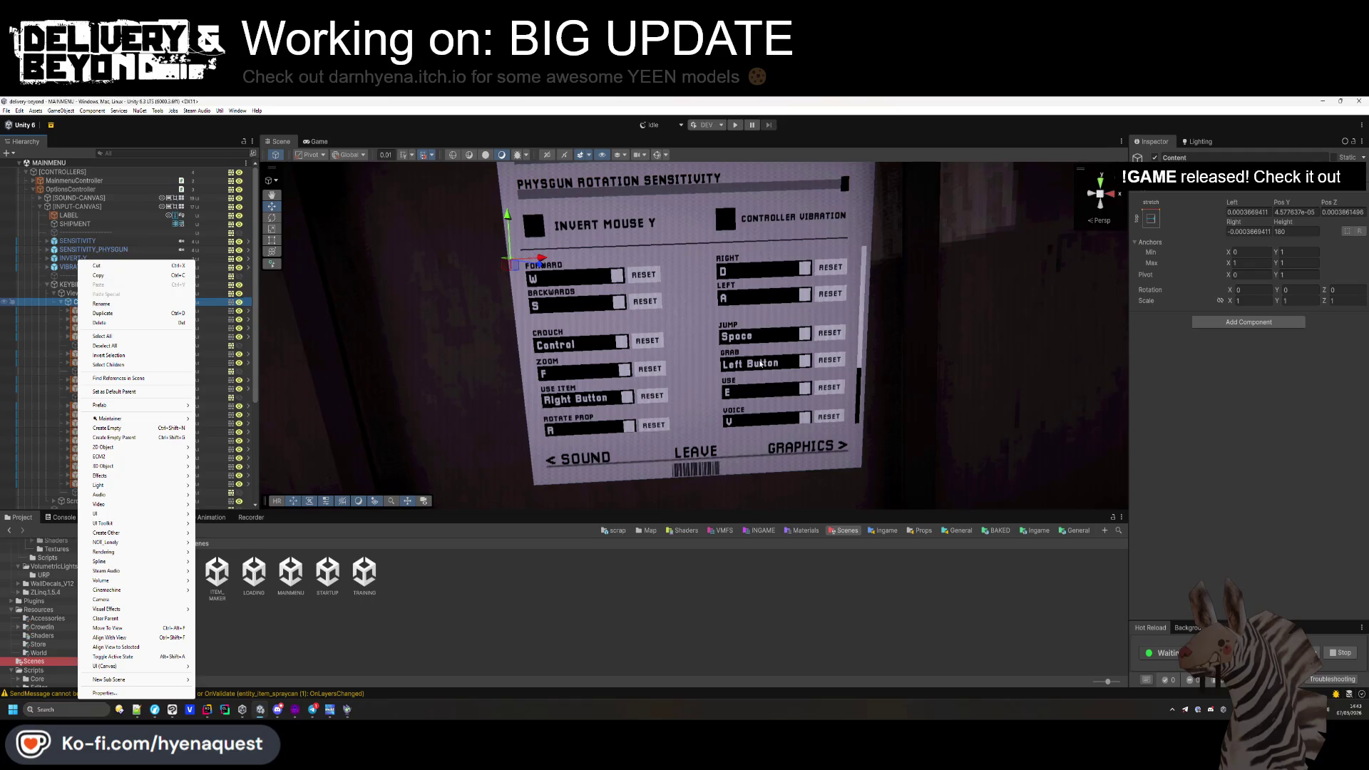
right_click(1181, 191)
mouse_move(1250, 308)
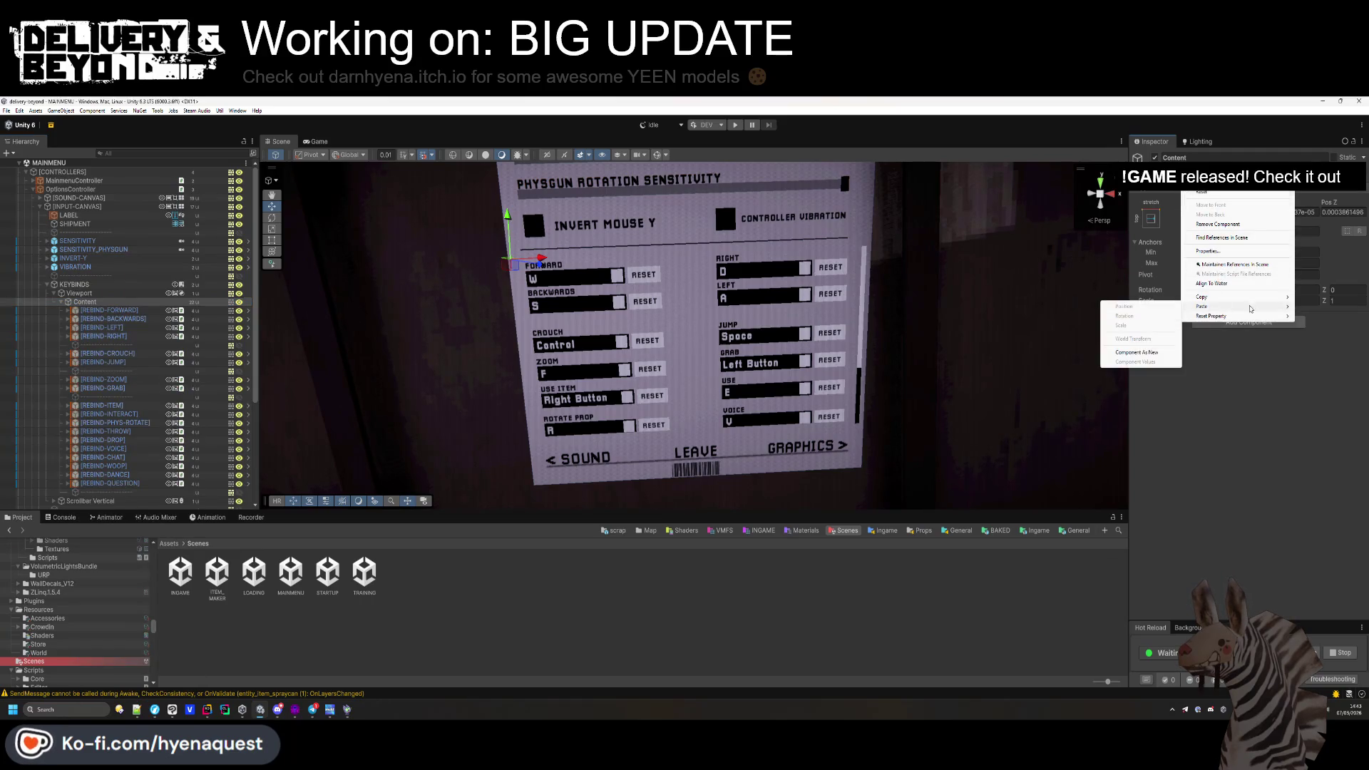
left_click(1157, 354)
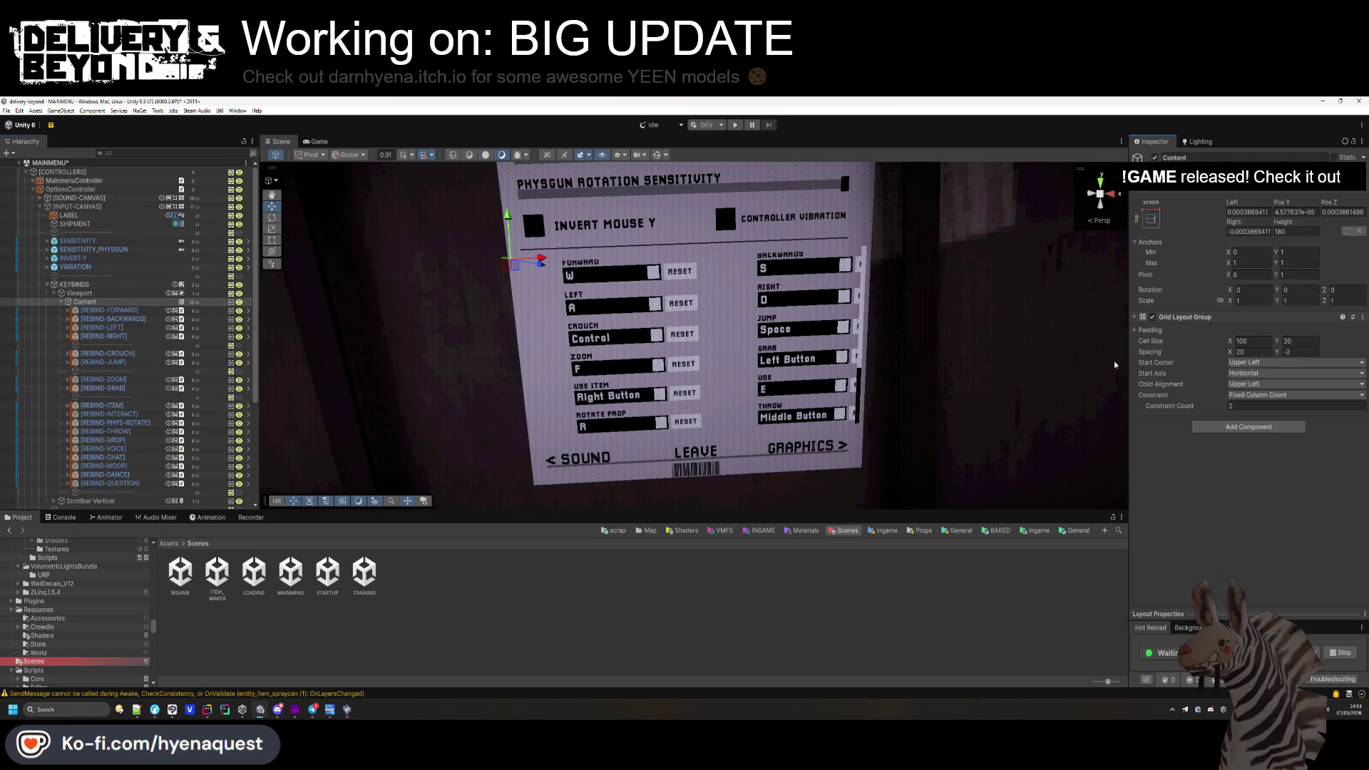
Set the Content's position offsets to 0, undoing a stray leftward drag.
left_click(1294, 214)
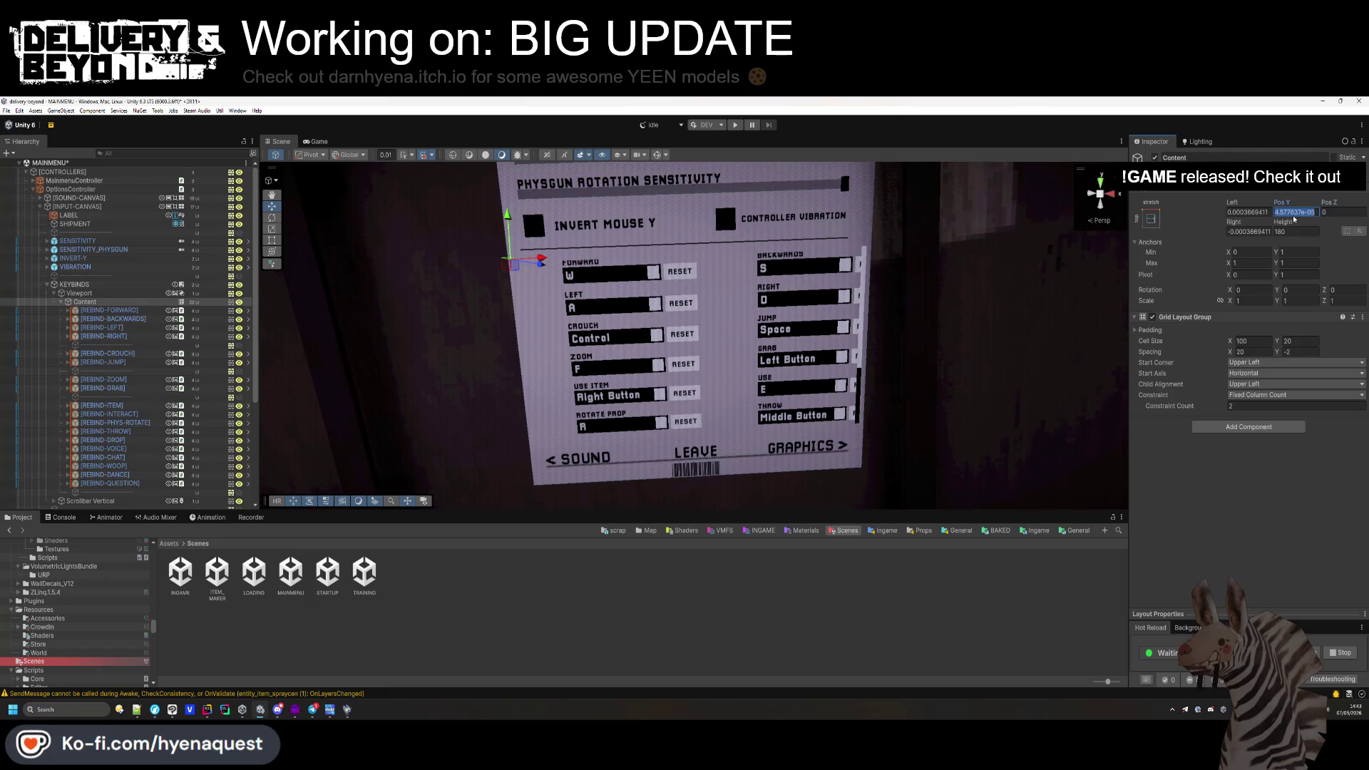
left_click(1256, 212)
type("0")
key("Tab")
type("0")
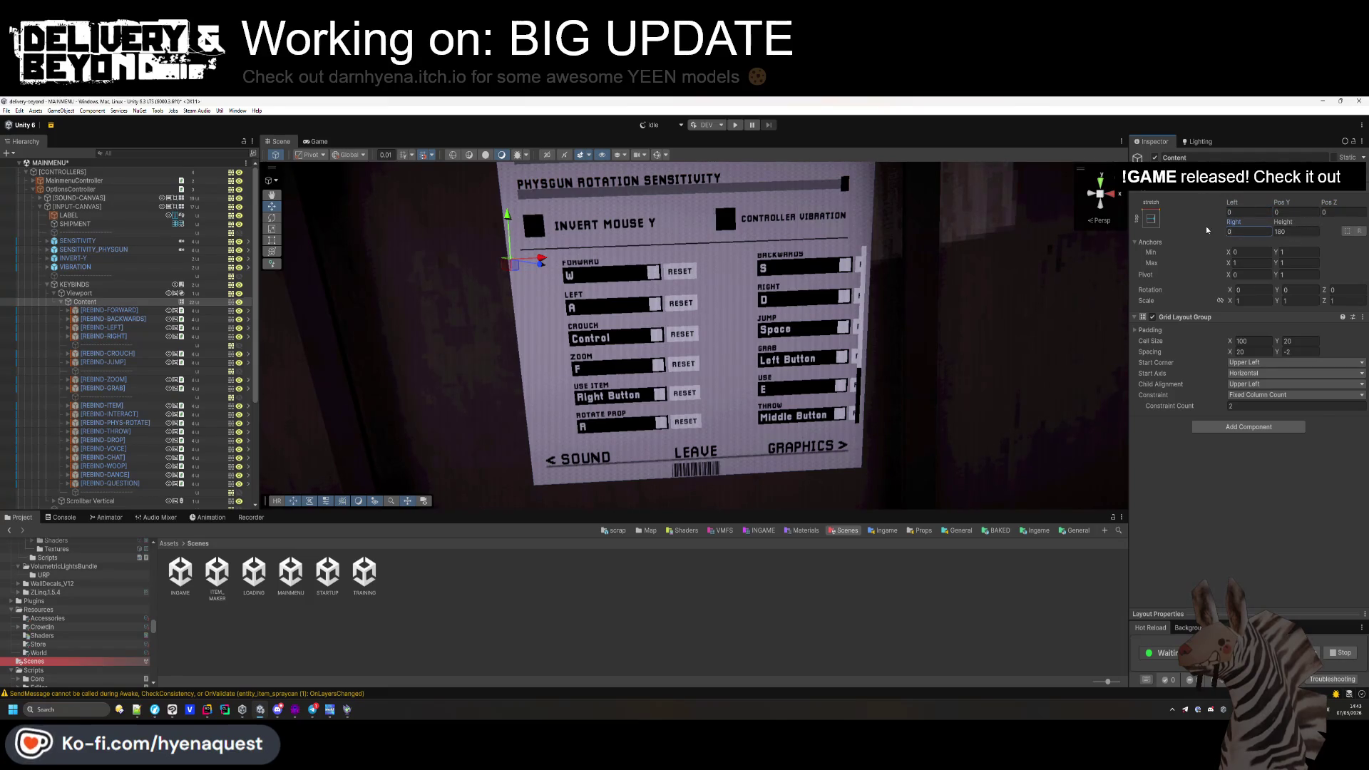
left_click_drag(540, 262, 525, 264)
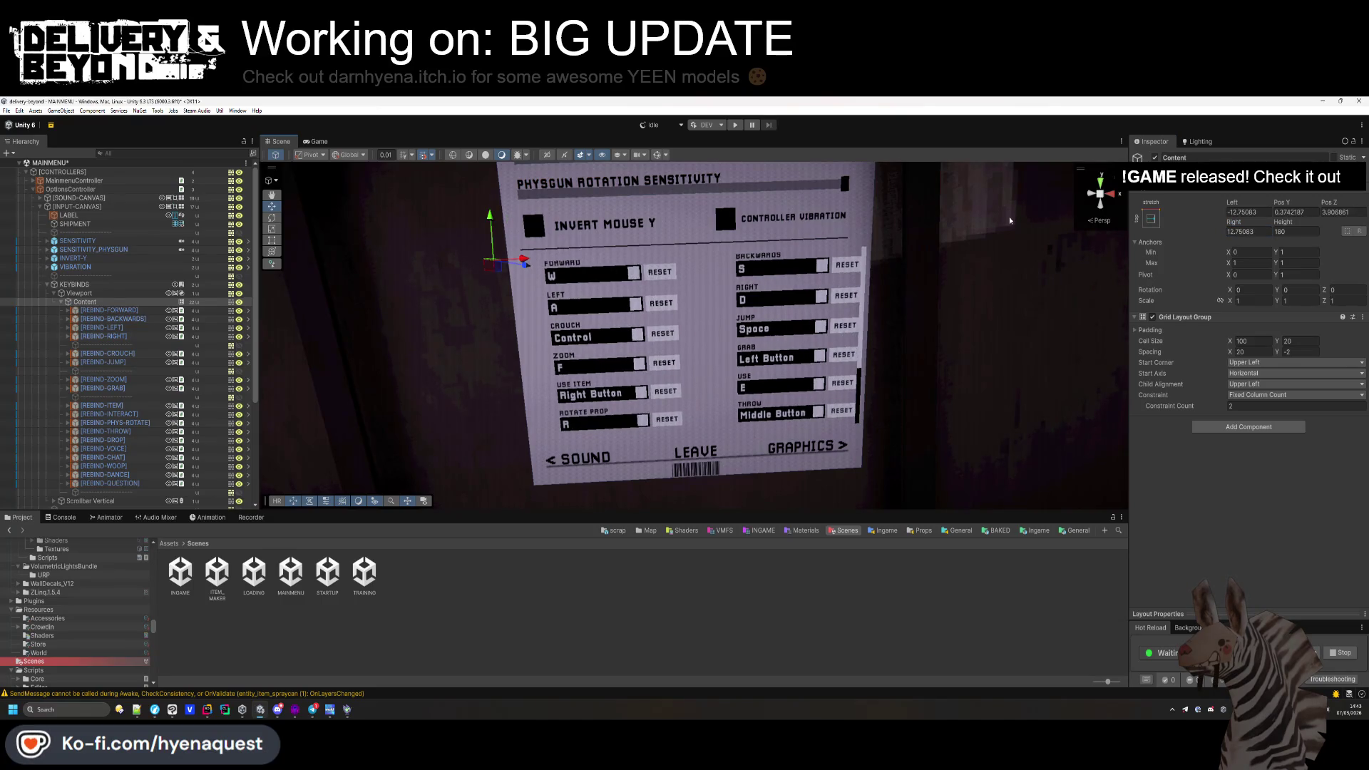
key("ctrl+z")
Switch handles to local orientation and shift the keybind grid left and vertically.
left_click(349, 155)
left_click(353, 176)
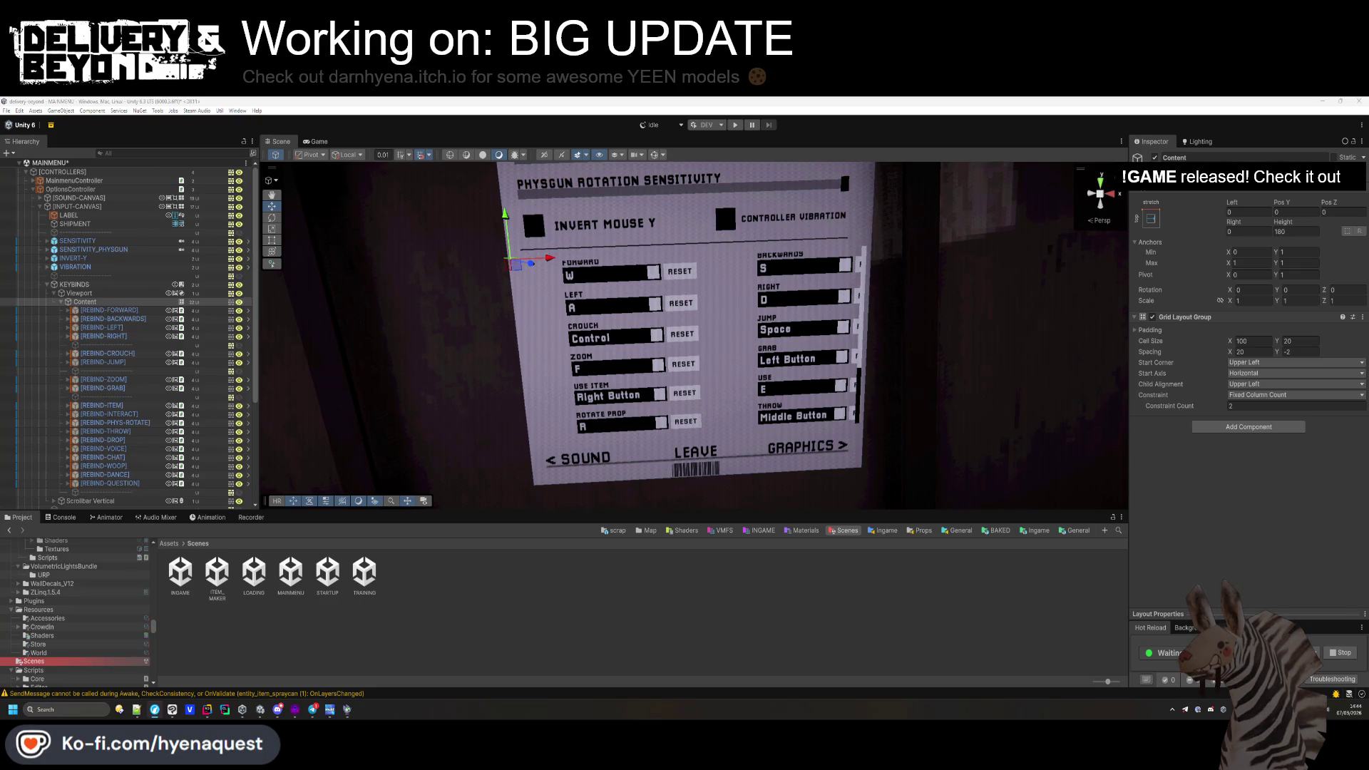
left_click_drag(559, 270, 514, 271)
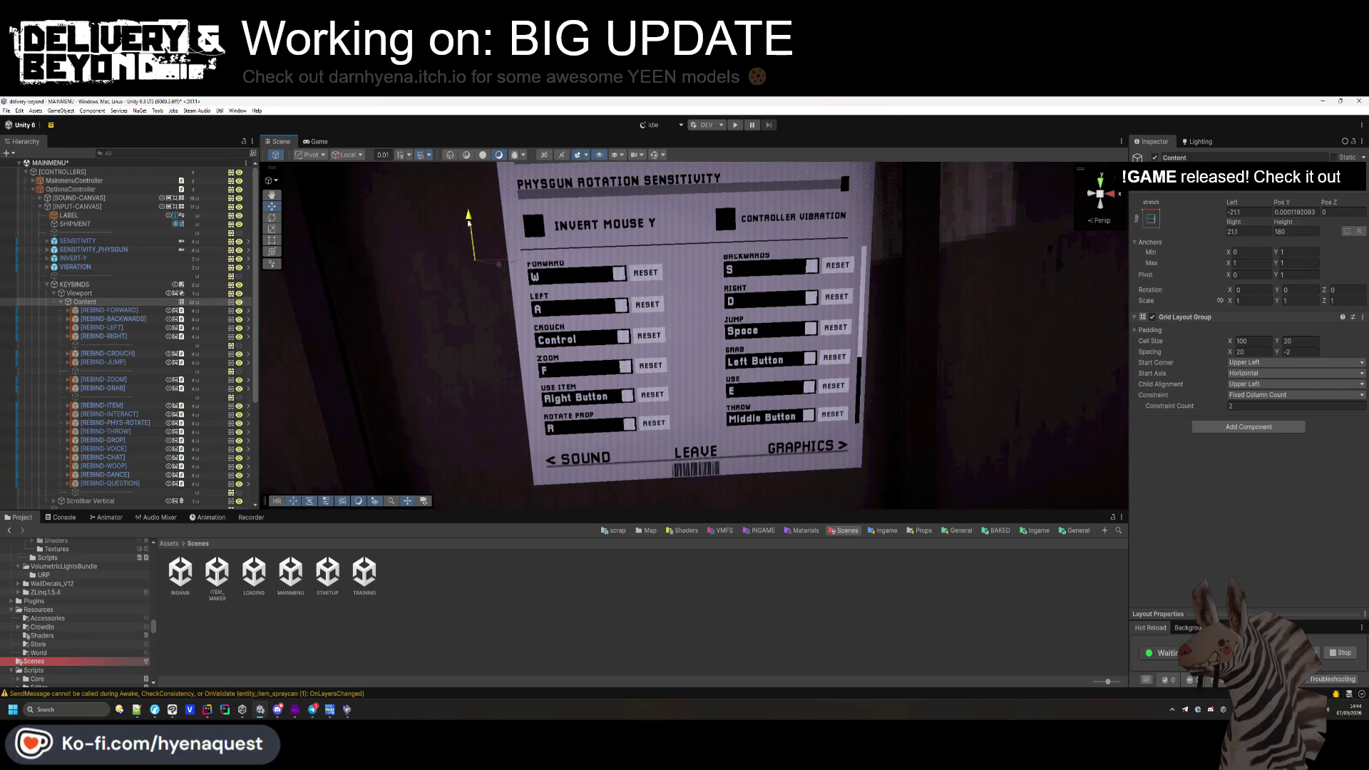
mouse_move(502, 403)
left_mouse_down()
mouse_move(520, 299)
mouse_move(540, 408)
left_mouse_up()
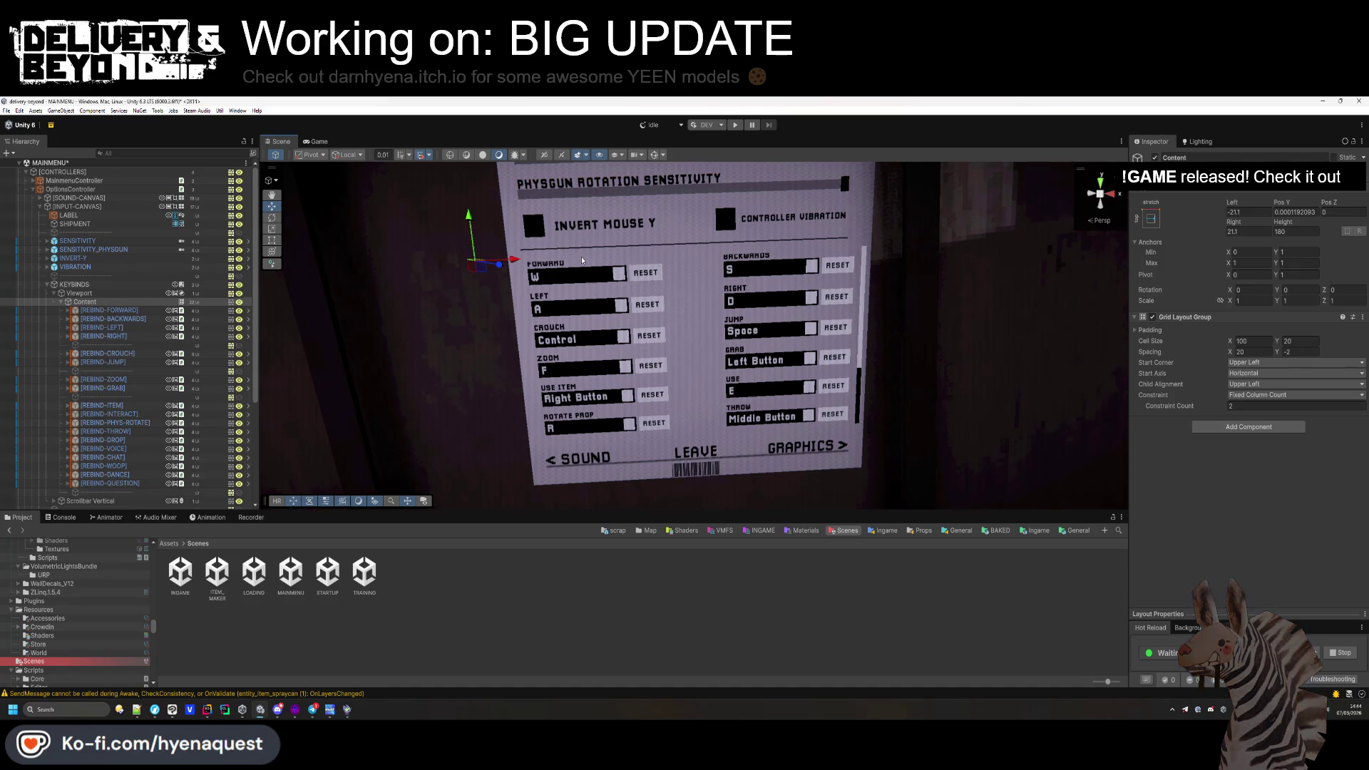
Inspect the Viewport's top edge, undo the change, and set the Content Y position to 0.
left_click(79, 293)
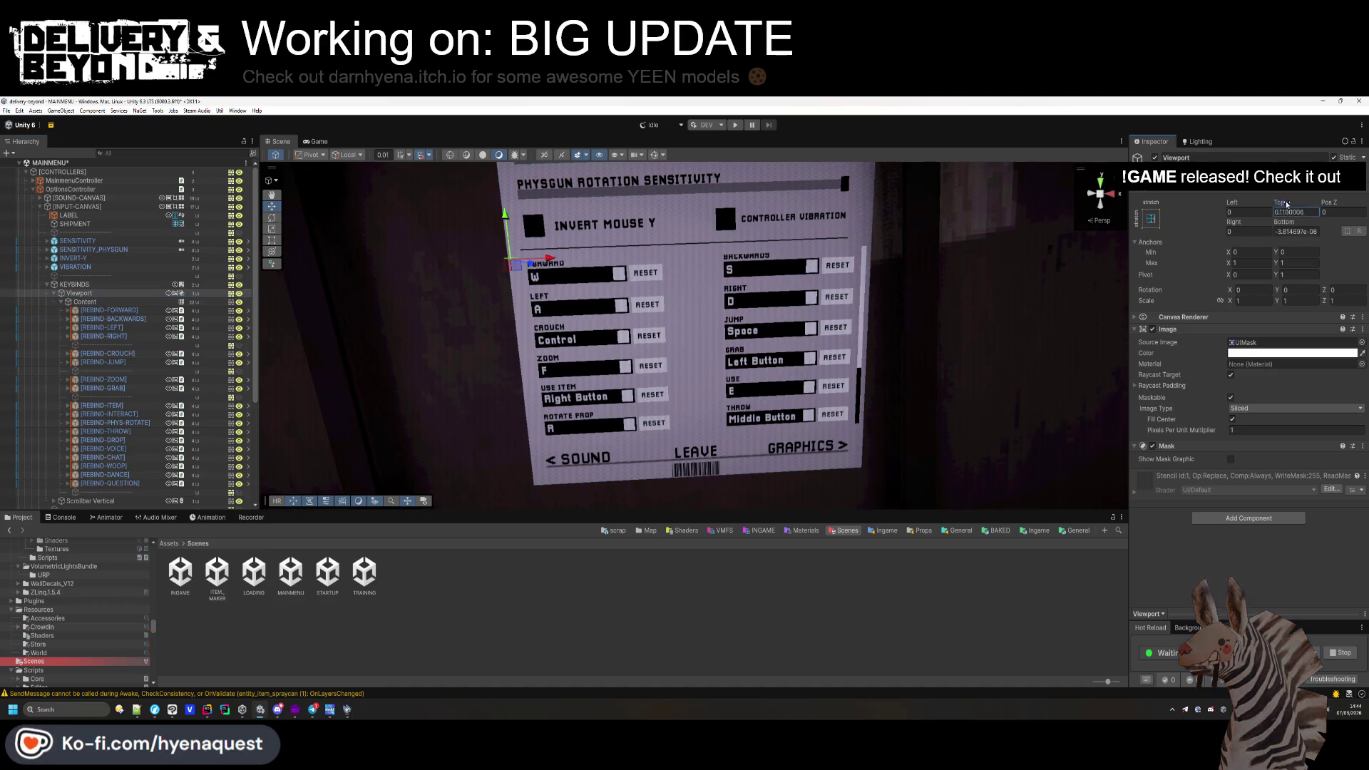
left_click_drag(1279, 202, 1323, 207)
key("ctrl+z")
key("ctrl+z")
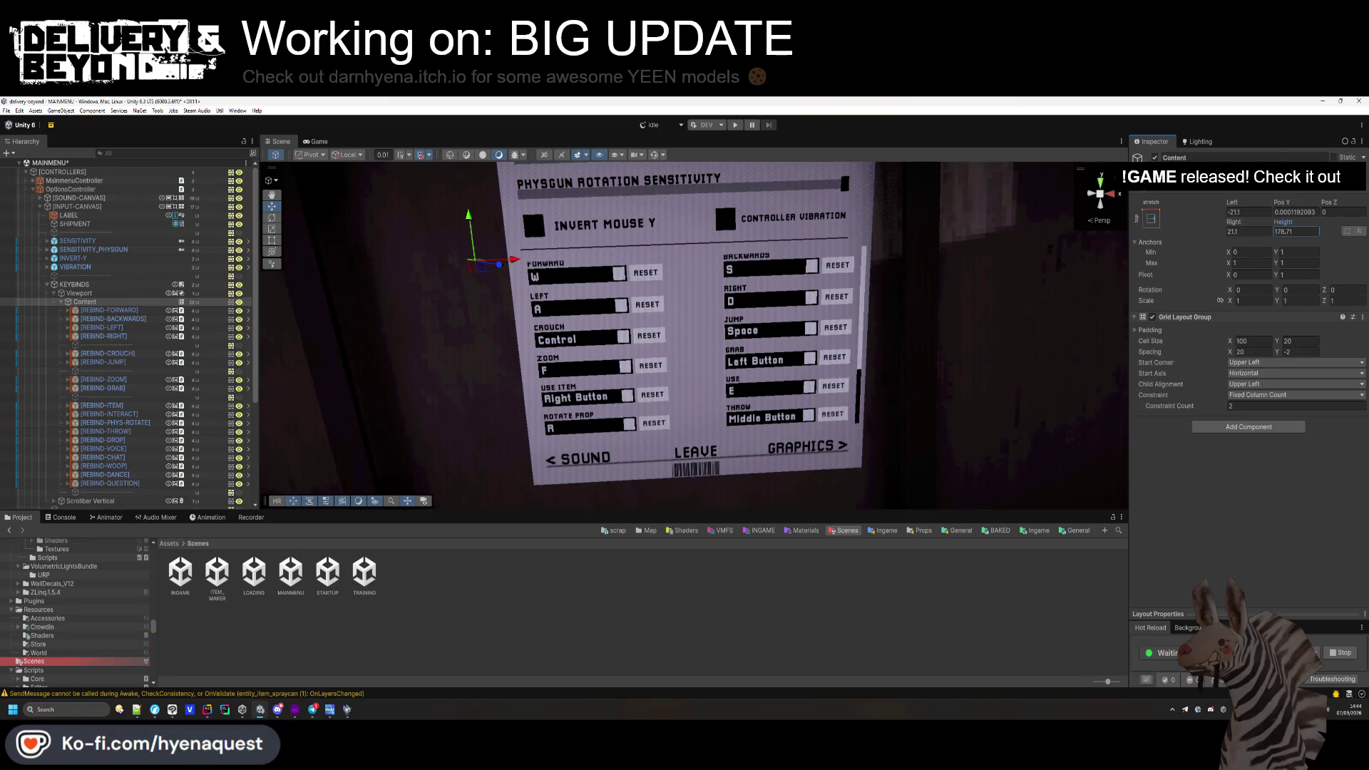
left_click(1304, 212)
type("0")
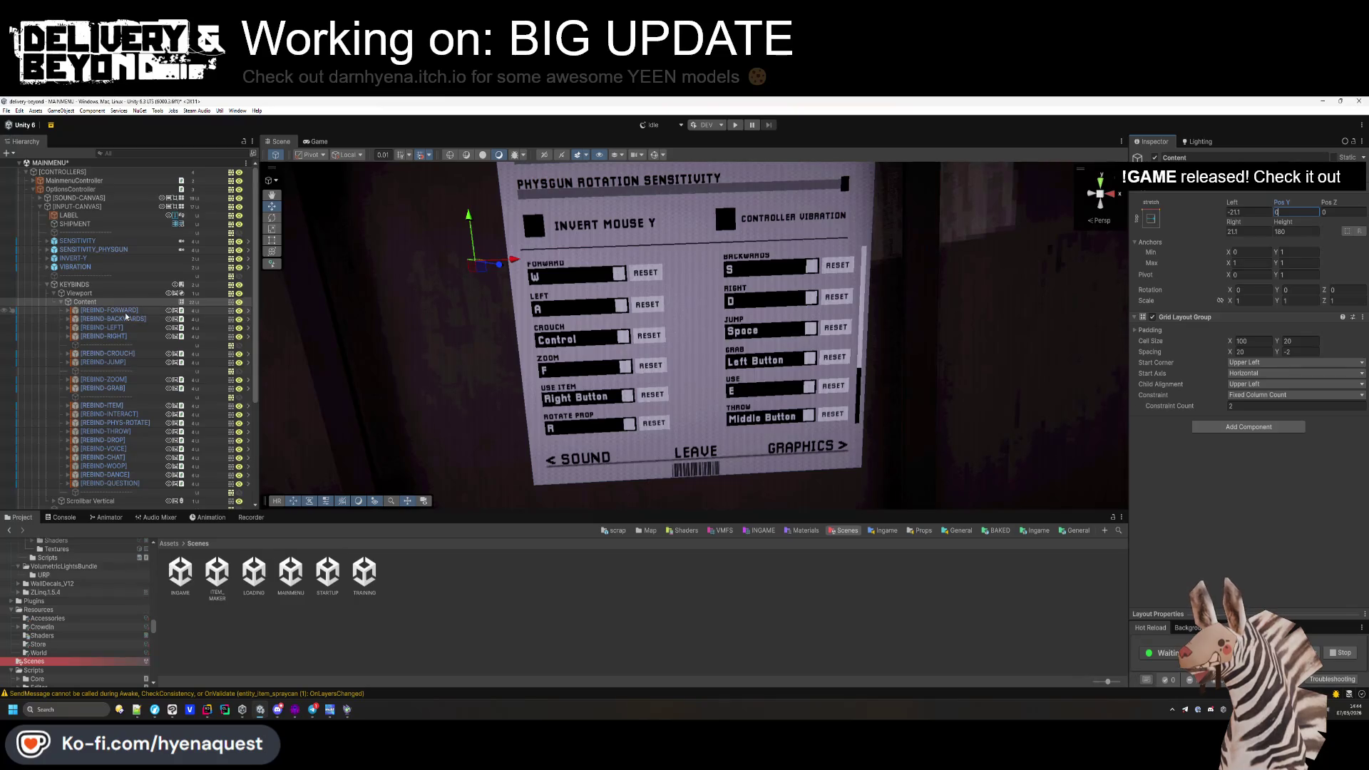
Tweak the keybind grid's row spacing and top padding, then clear the selection.
left_click_drag(1278, 354, 1279, 349)
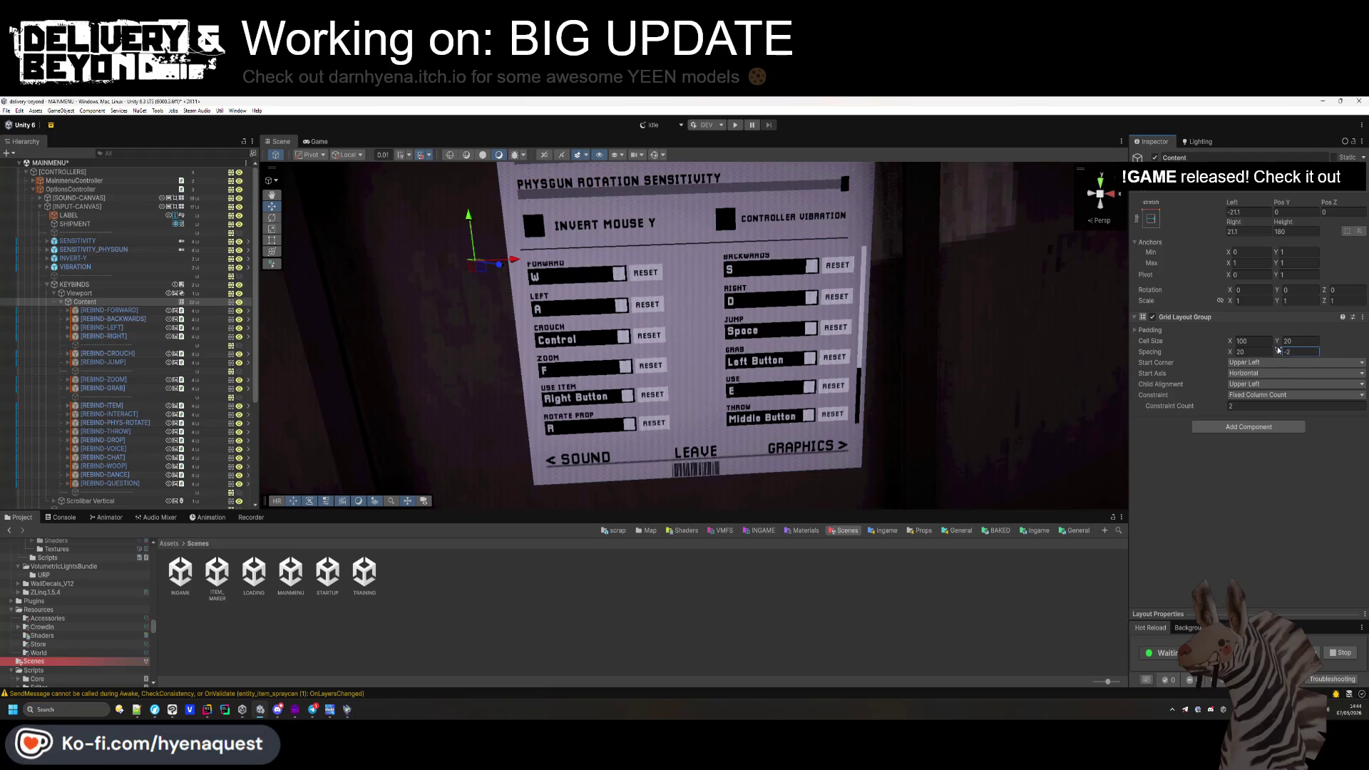
left_click(1151, 332)
left_click_drag(1194, 361, 1196, 362)
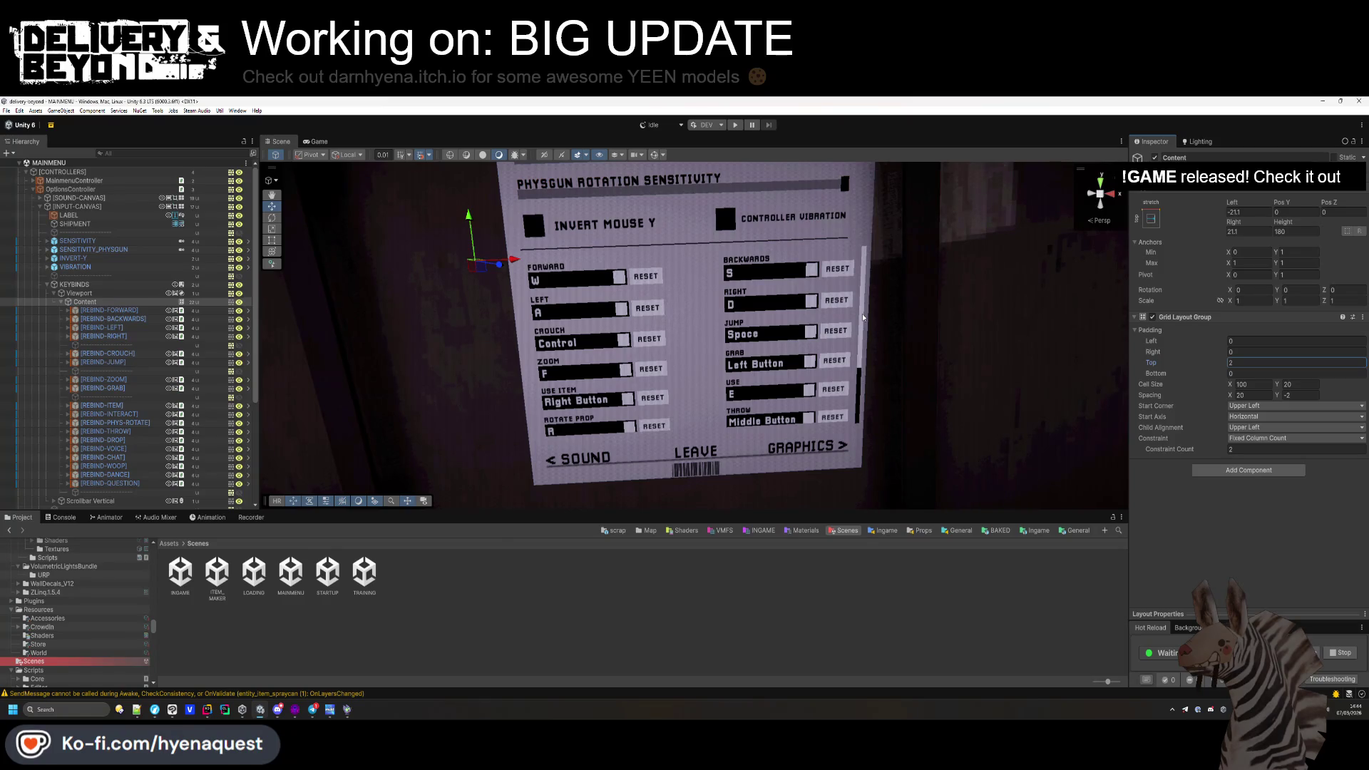
left_click(235, 642)
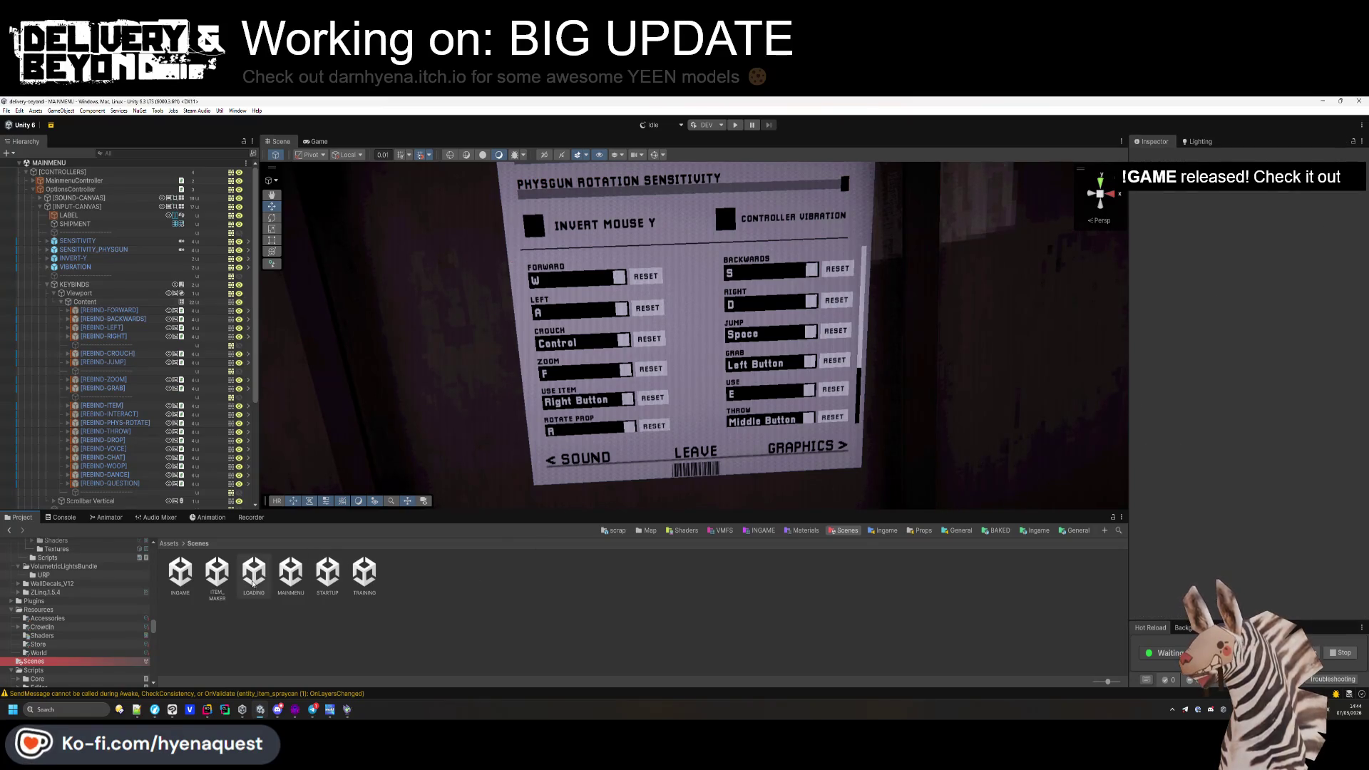
Open the INGAME scene and open the UIController prefab for editing.
double_click(181, 571)
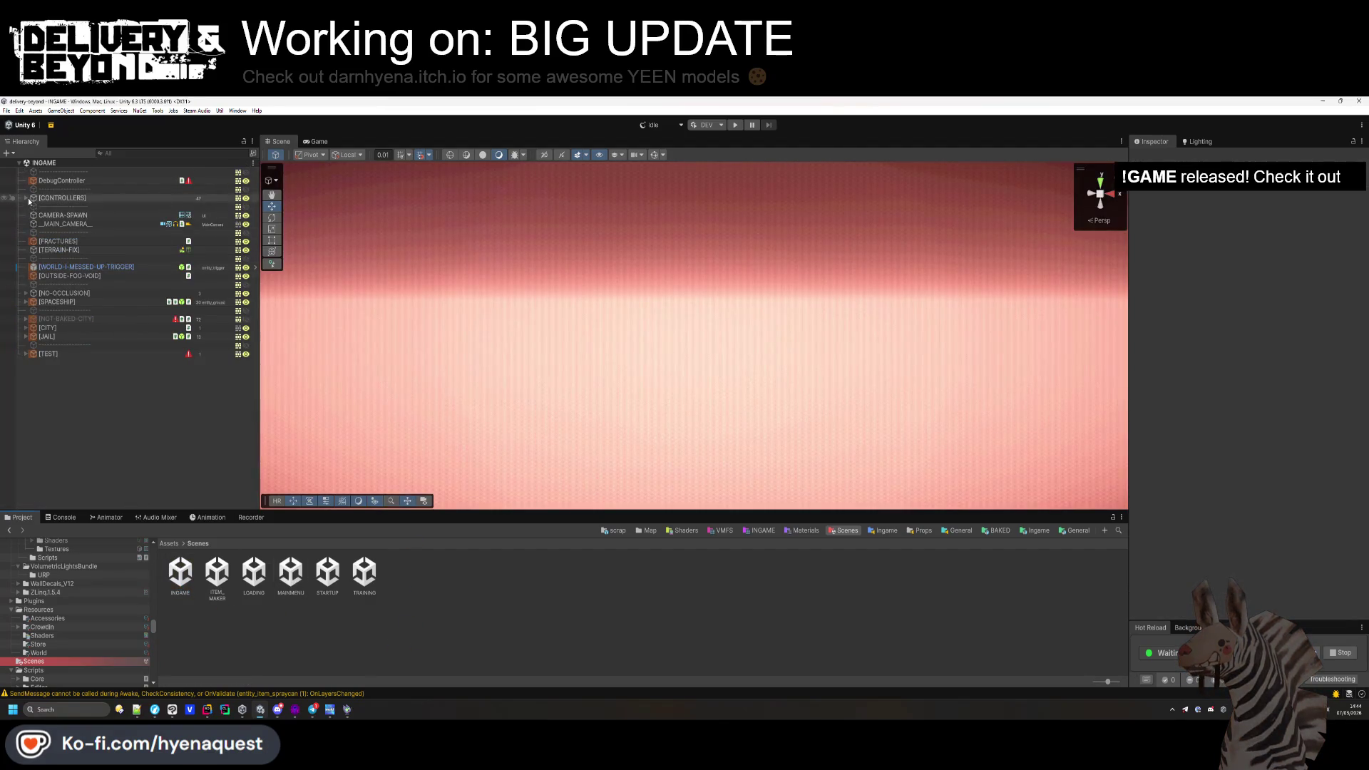
left_click(26, 197)
left_click(63, 206)
left_click(1321, 202)
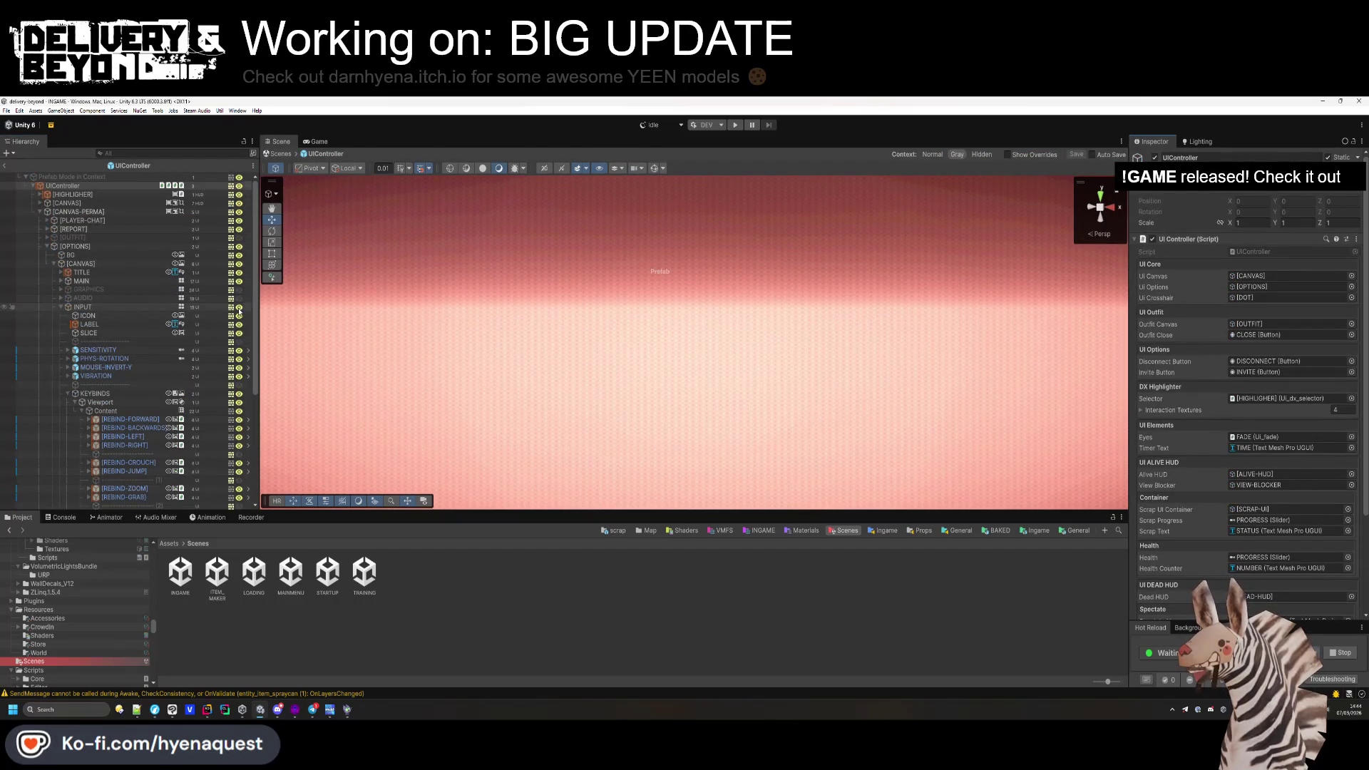
Collapse the INPUT, OPTIONS and CANVAS-PERMA branches, then leave Prefab Mode.
left_click(61, 307)
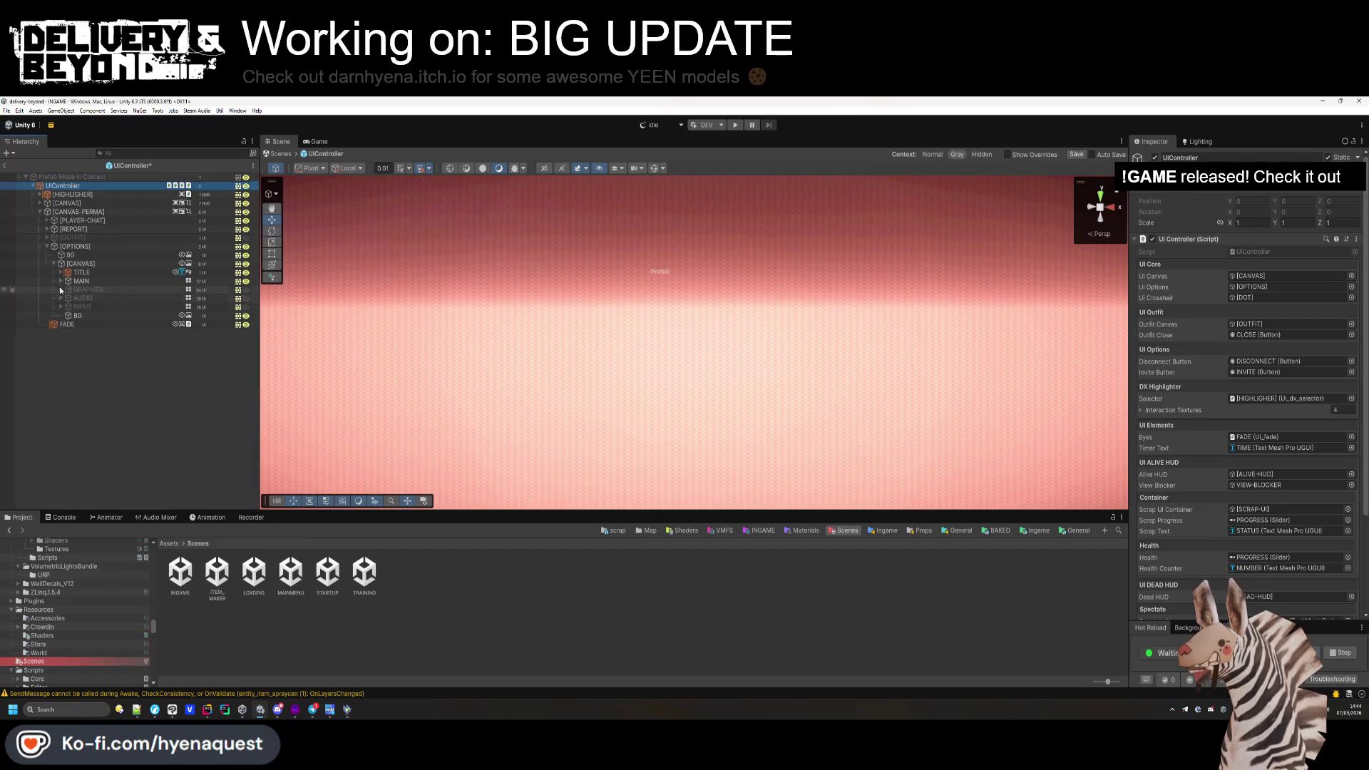
left_click(47, 245)
left_click(40, 212)
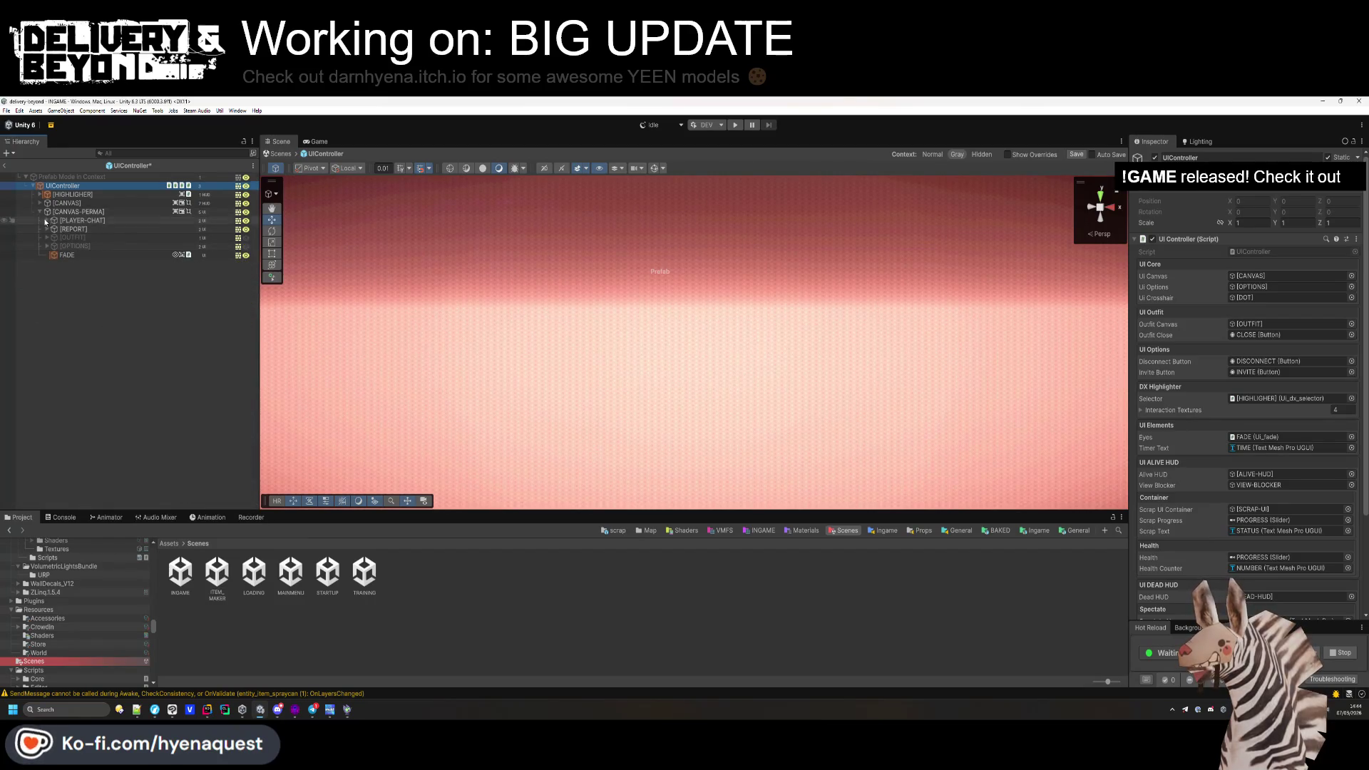
left_click(54, 316)
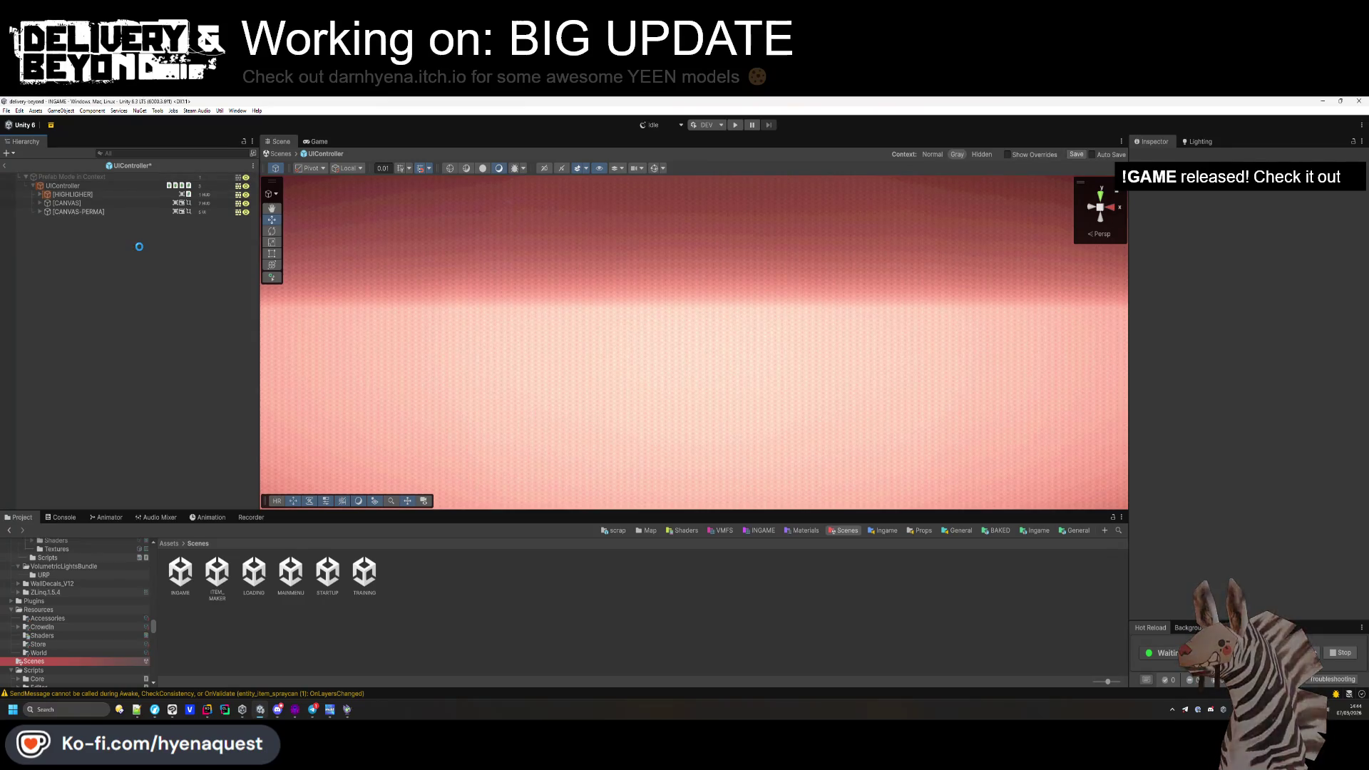
left_click(4, 165)
left_click(428, 576)
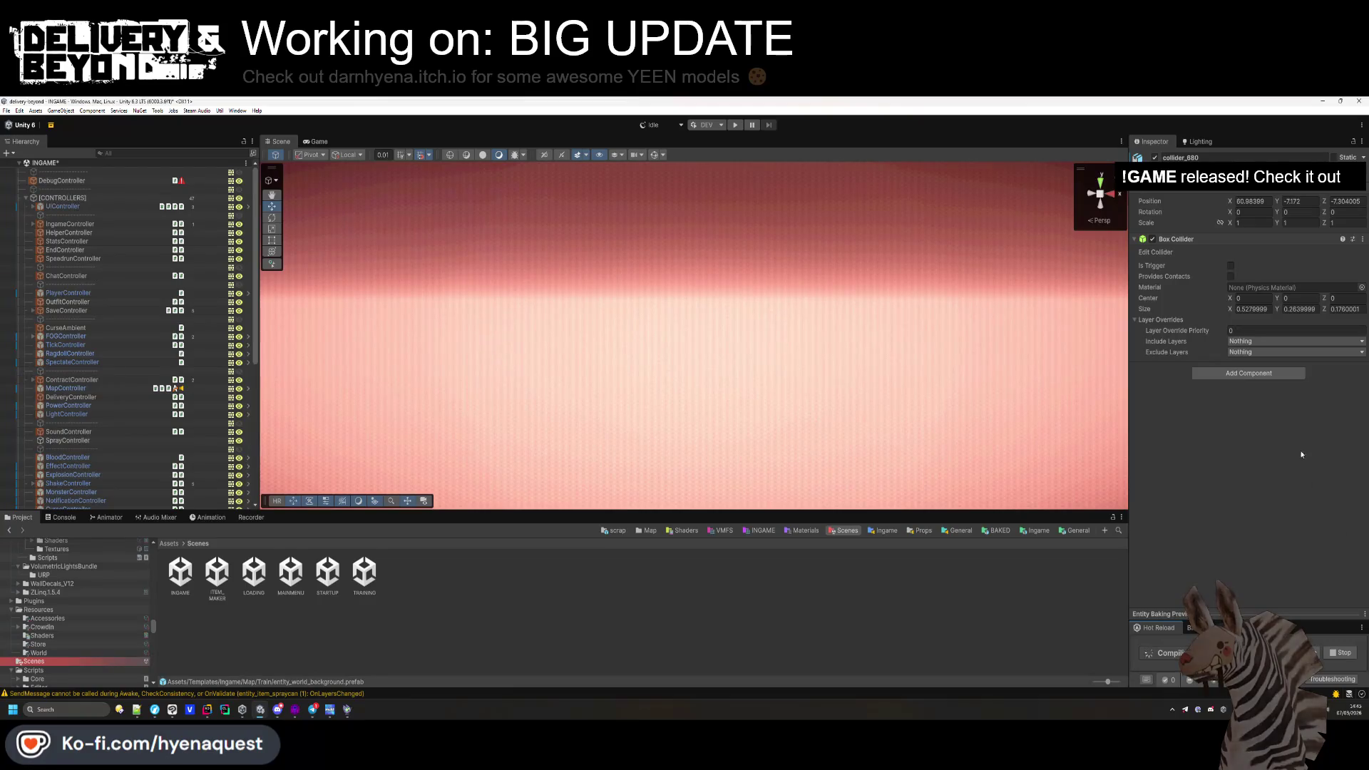
Enlarge the Entity Baking Preview, clear console warnings, collapse [CONTROLLERS], and bring up the TODO notes.
left_click_drag(1219, 616, 1233, 533)
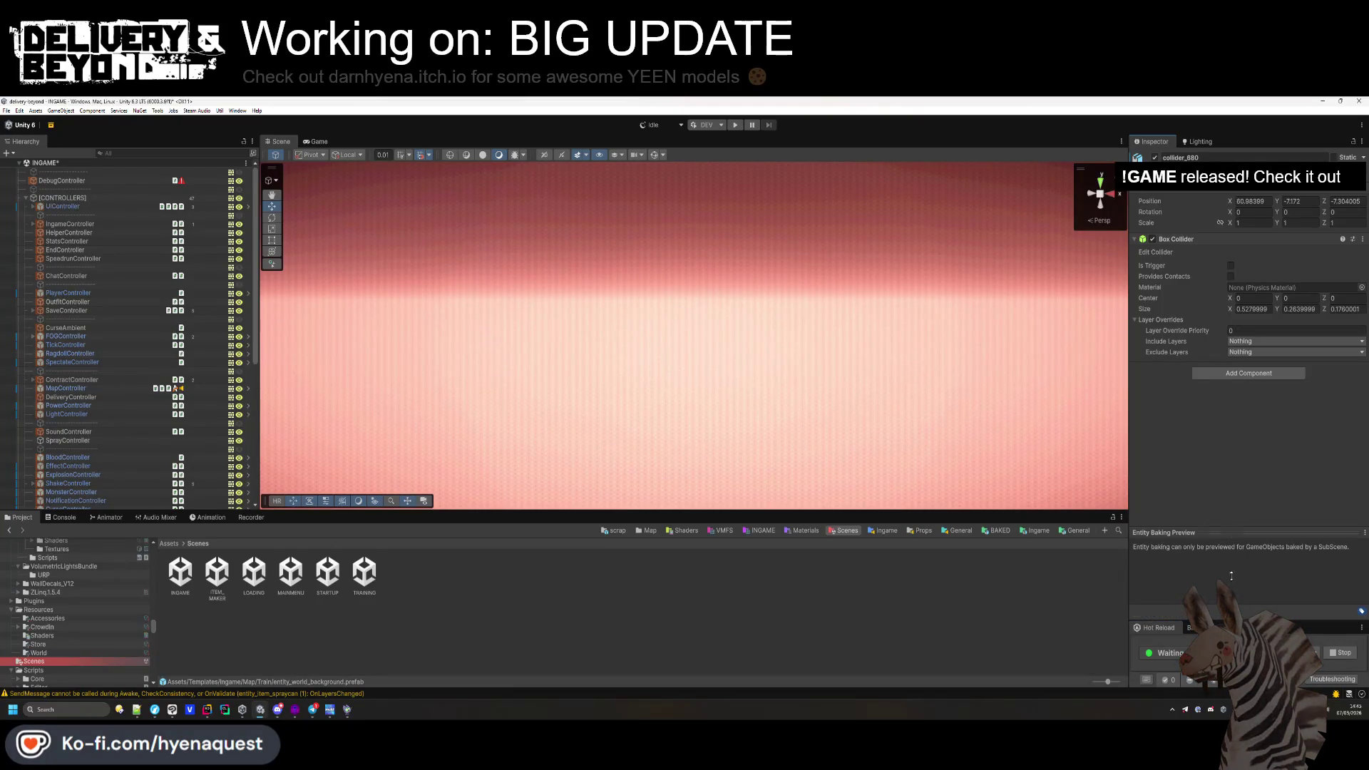
left_click(760, 588)
left_click(63, 517)
left_click(15, 522)
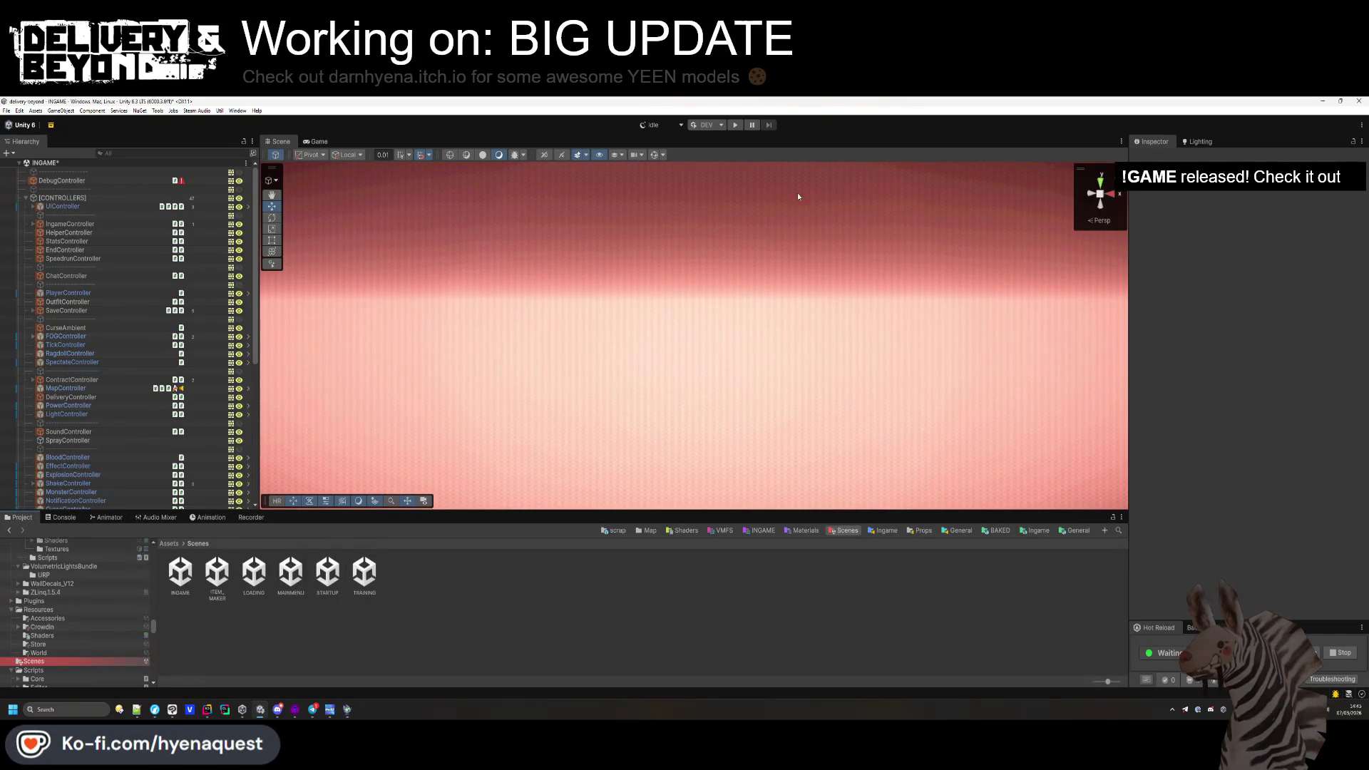
left_click(25, 197)
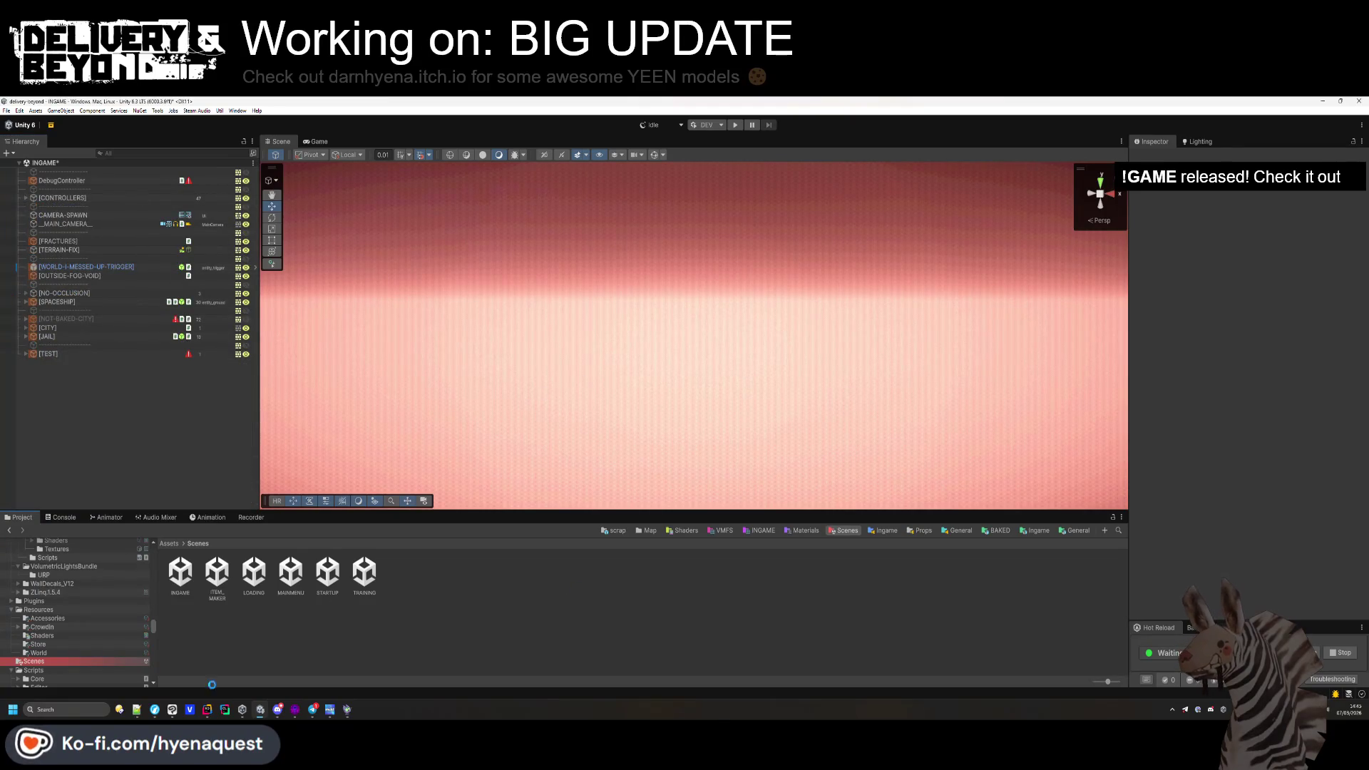
left_click(136, 709)
key("BackSpace")
key("BackSpace")
key("BackSpace")
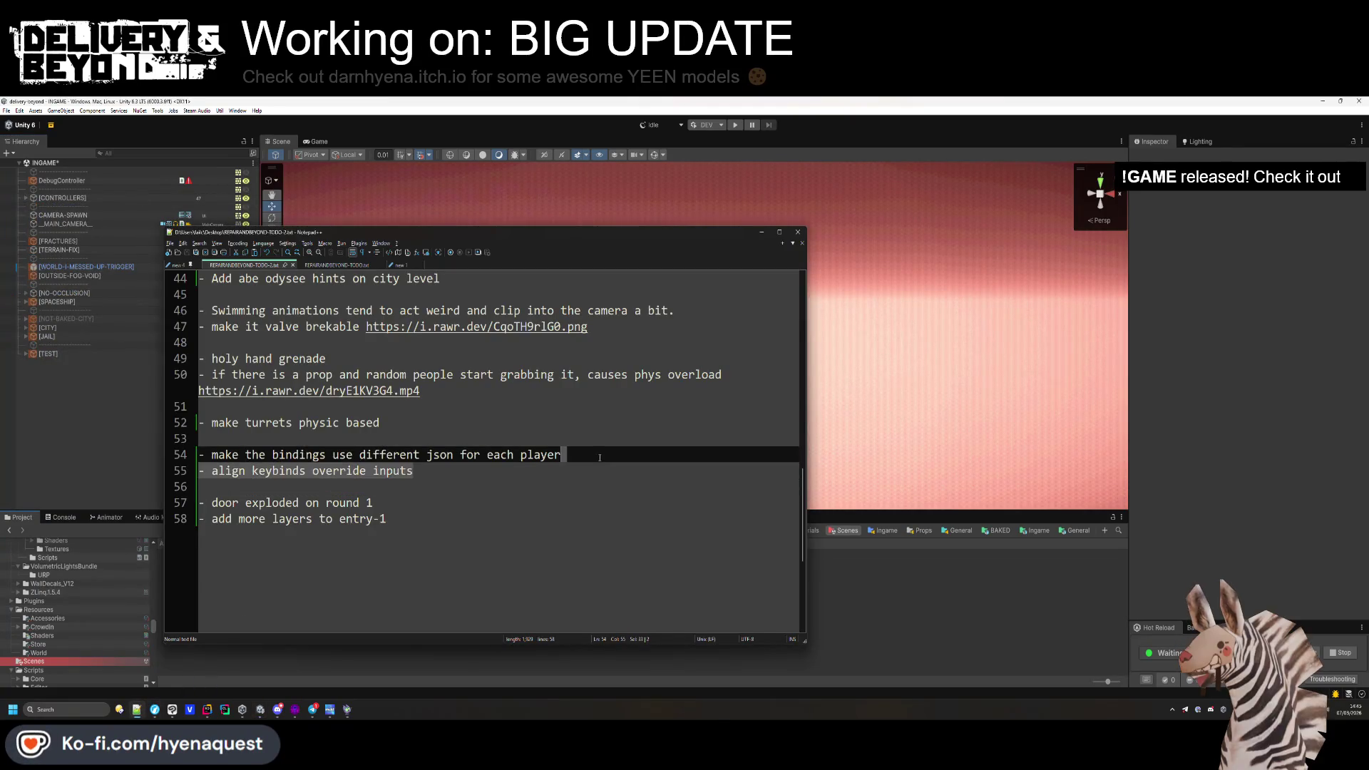
Select the 'per-player bindings json' and 'add more layers to entry-1' TODO lines, then return to Unity.
left_click_drag(211, 454, 578, 450)
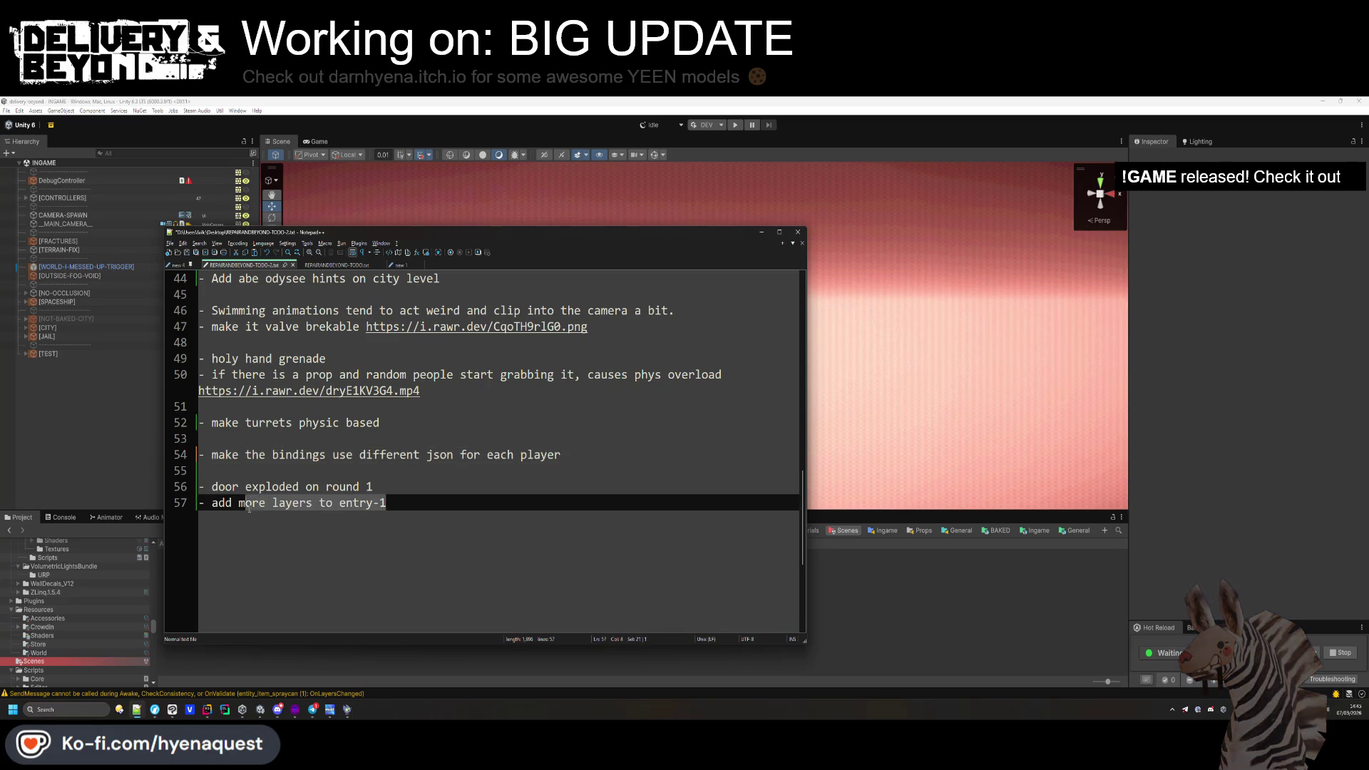
left_click_drag(389, 502, 219, 503)
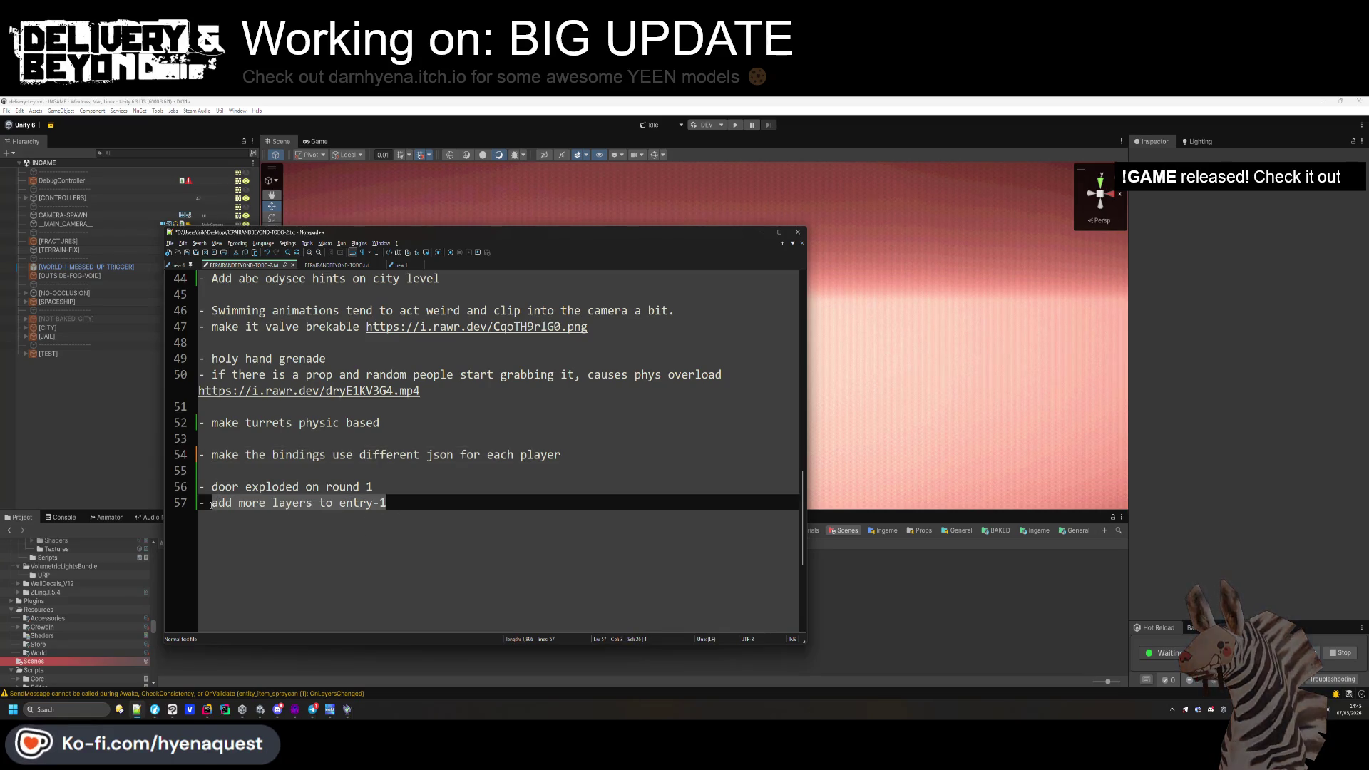
left_click_drag(561, 454, 231, 454)
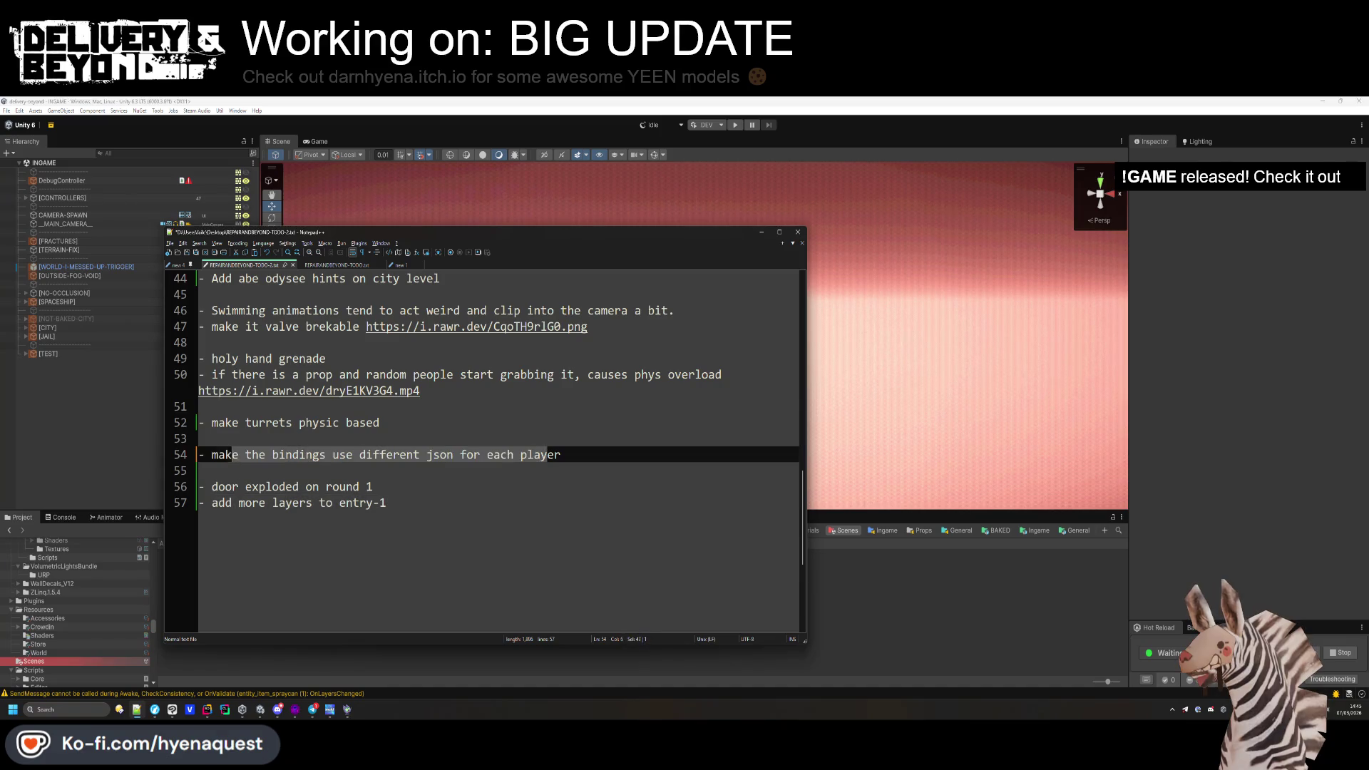
left_click_drag(220, 502, 213, 503)
left_click(550, 486)
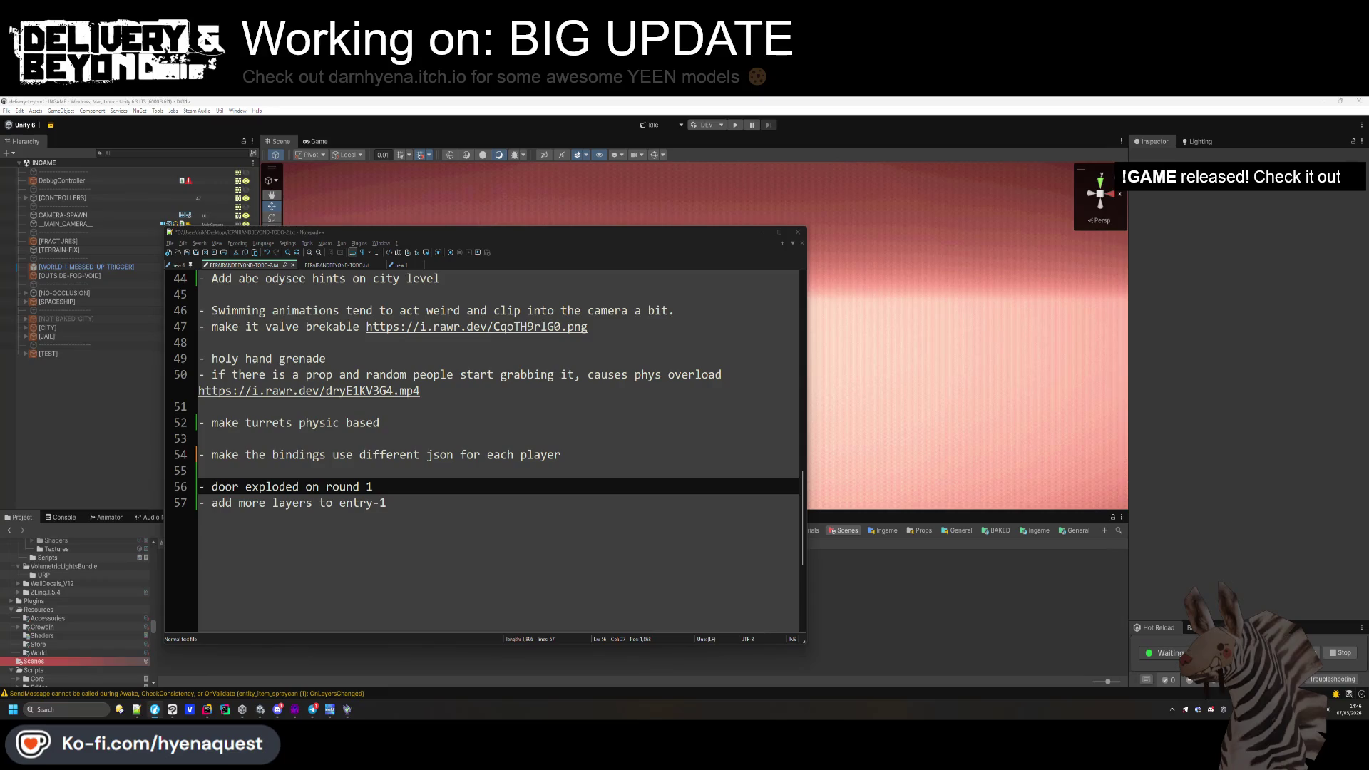
left_click(973, 670)
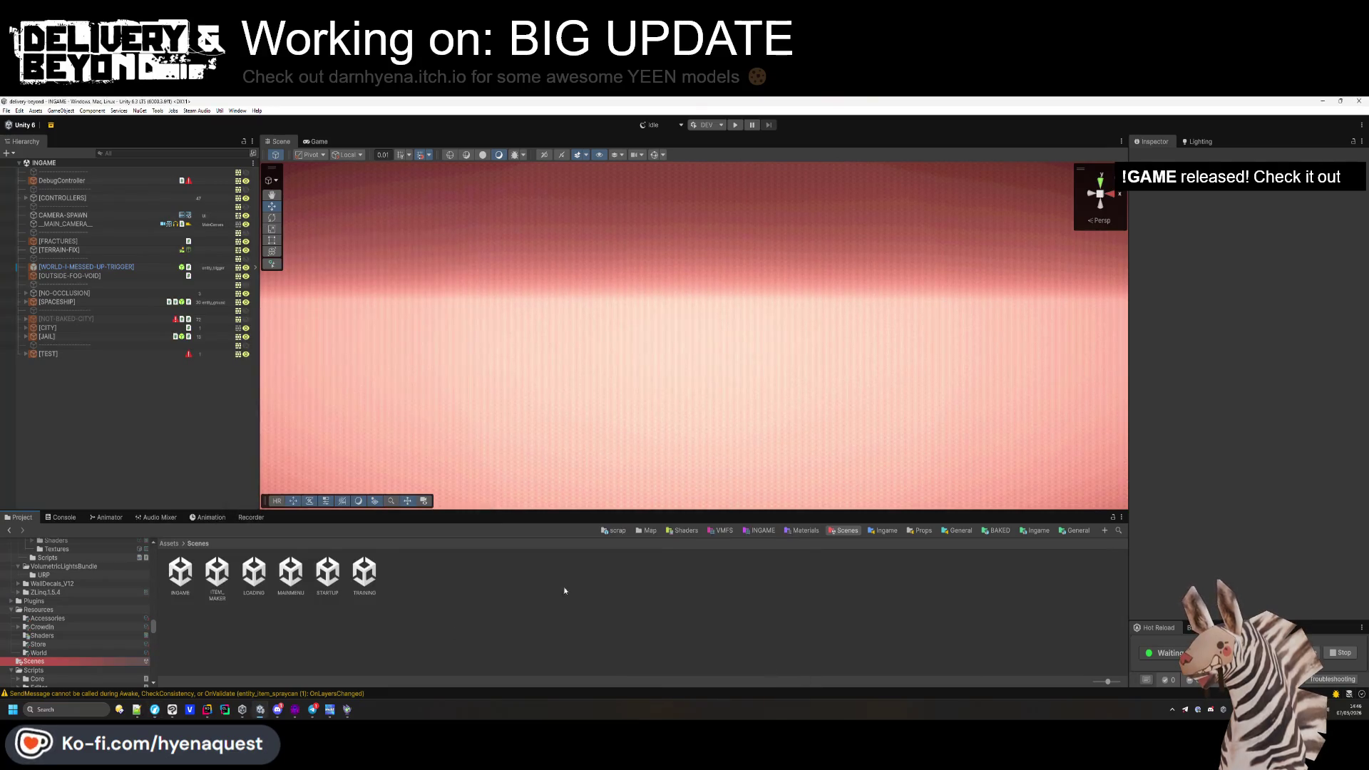
Open the entry-1 prefab from Templates/Ingame/Map/City/Entries in Prefab Mode.
left_click(649, 530)
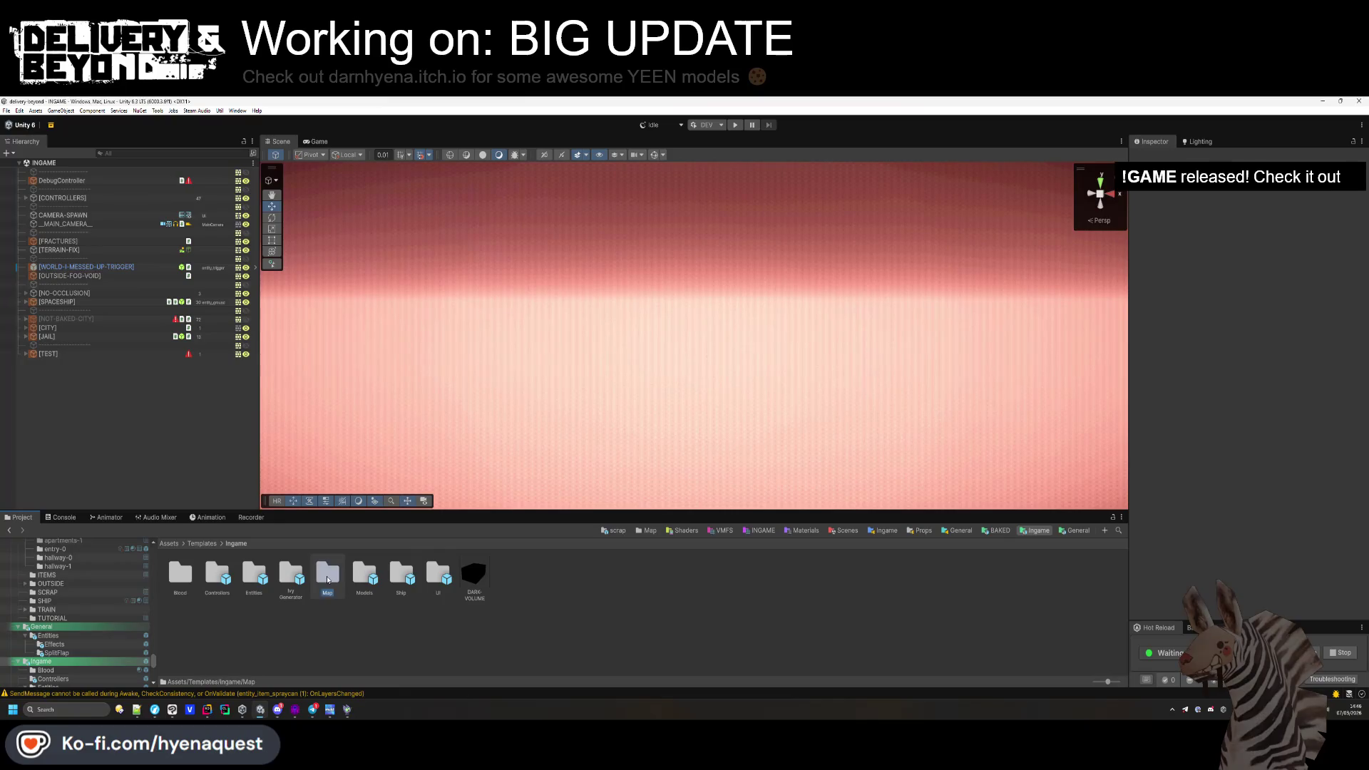
double_click(218, 574)
left_click(254, 573)
double_click(217, 573)
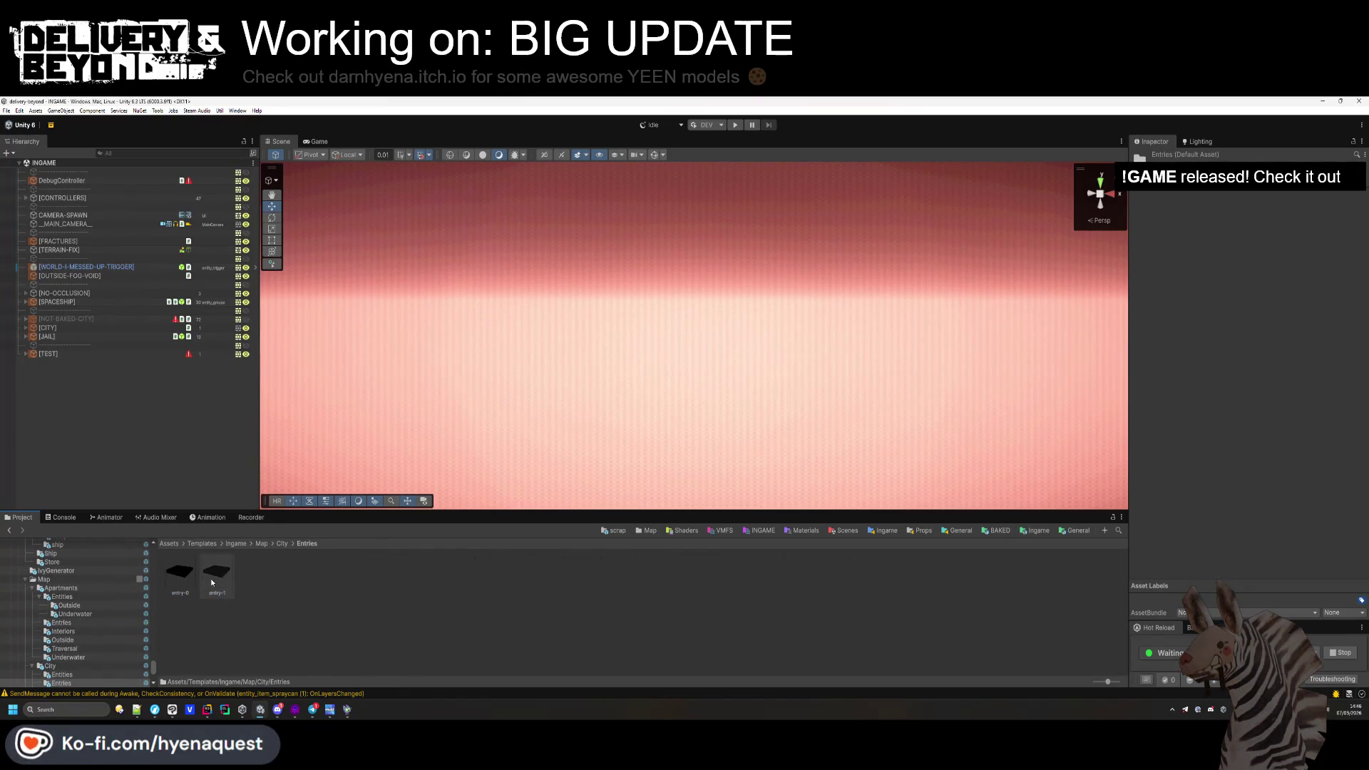
key("Return")
Fly the Scene view through entry-1's orange-floored corridor.
mouse_move(776, 477)
left_mouse_down()
mouse_move(886, 360)
mouse_move(822, 311)
mouse_move(848, 345)
left_mouse_up()
left_click_drag(916, 285, 915, 285)
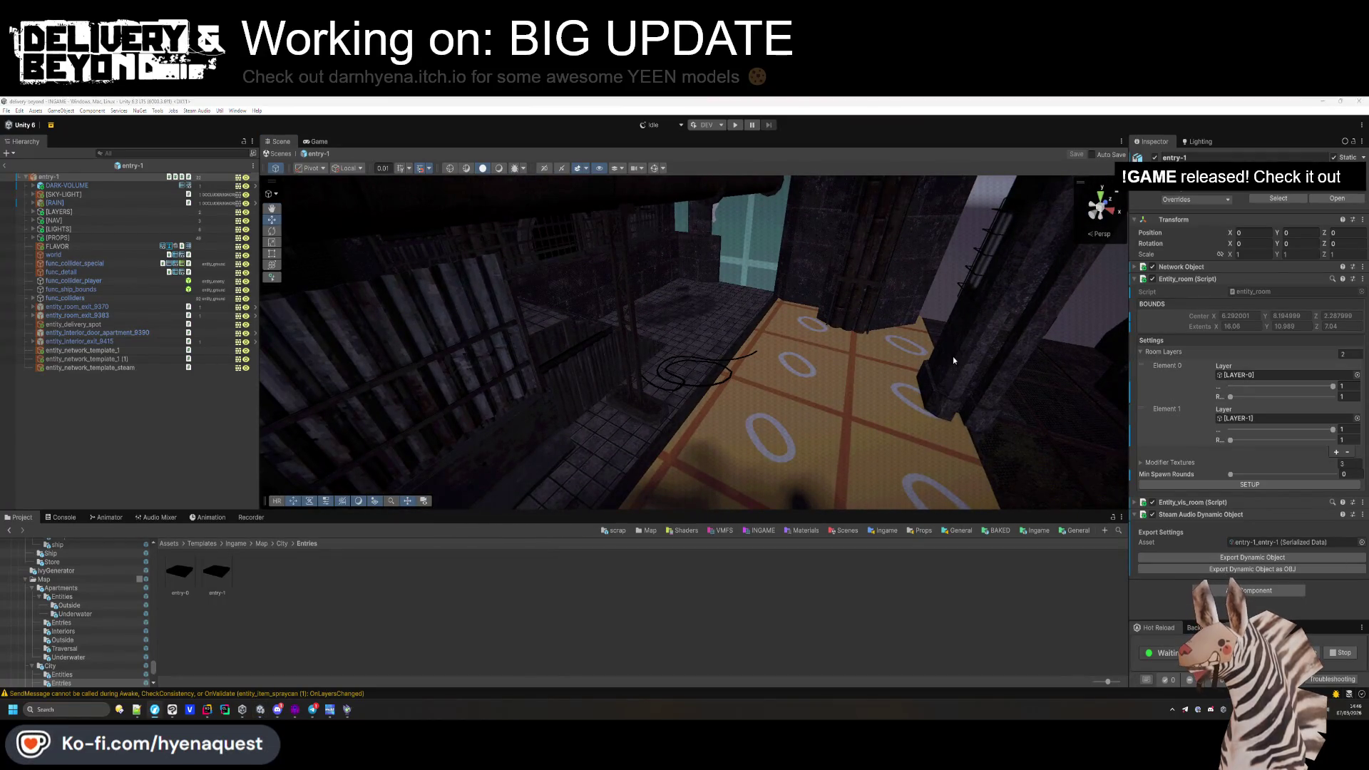
left_click_drag(953, 360, 824, 323)
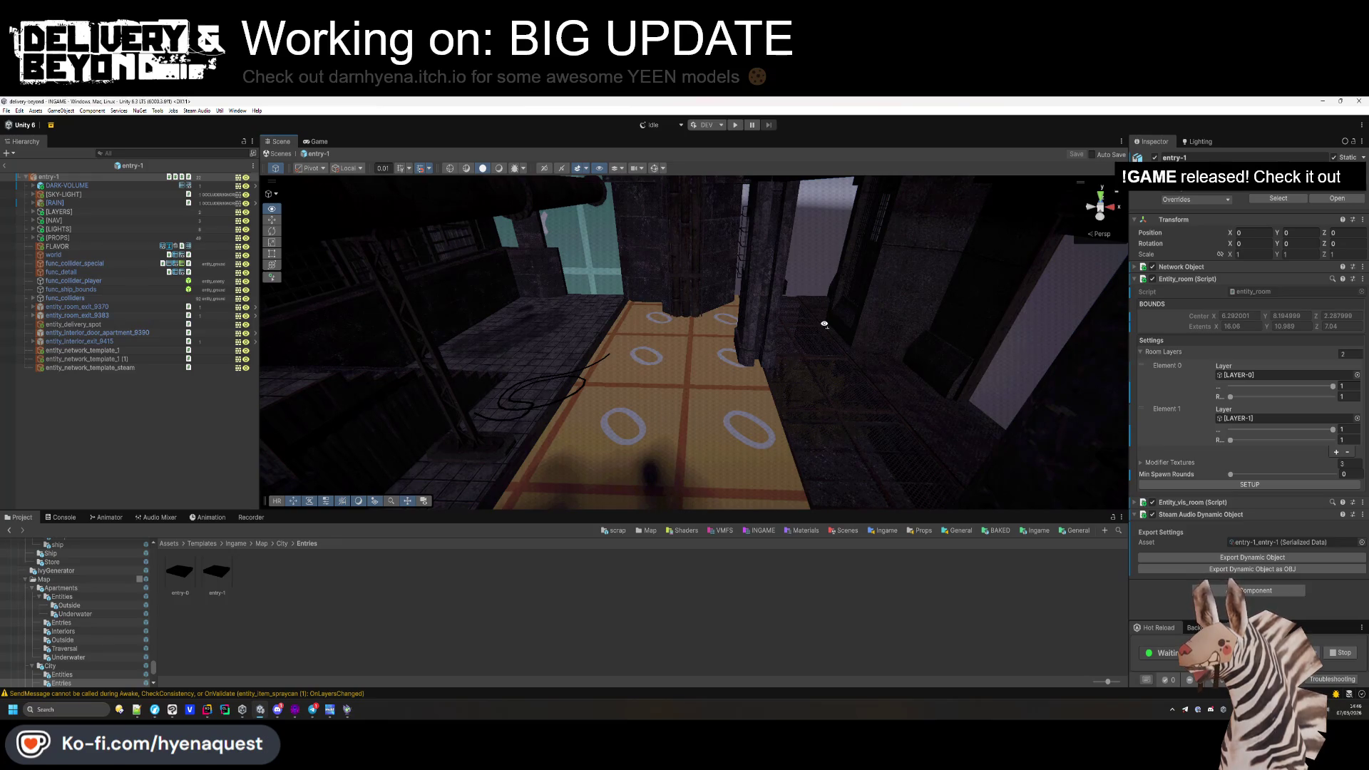
left_click_drag(824, 323, 770, 356)
scroll(789, 345, "down", 2)
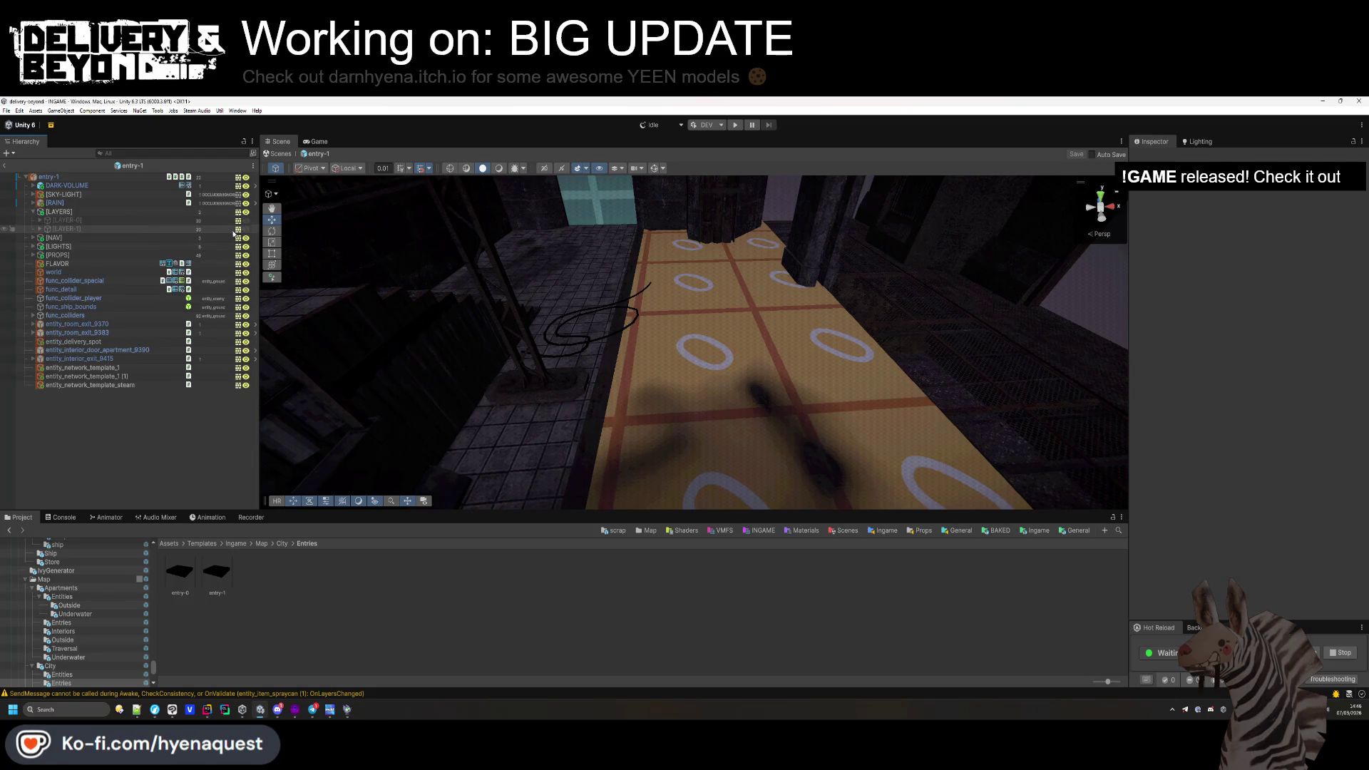
Make LAYER-1 visible and show collider gizmos to inspect the laser wall room.
left_click(237, 228)
mouse_move(994, 308)
left_mouse_down()
mouse_move(1015, 300)
mouse_move(699, 159)
left_mouse_up()
left_click(657, 170)
mouse_move(598, 236)
left_mouse_down()
mouse_move(819, 361)
mouse_move(437, 320)
mouse_move(485, 357)
left_mouse_up()
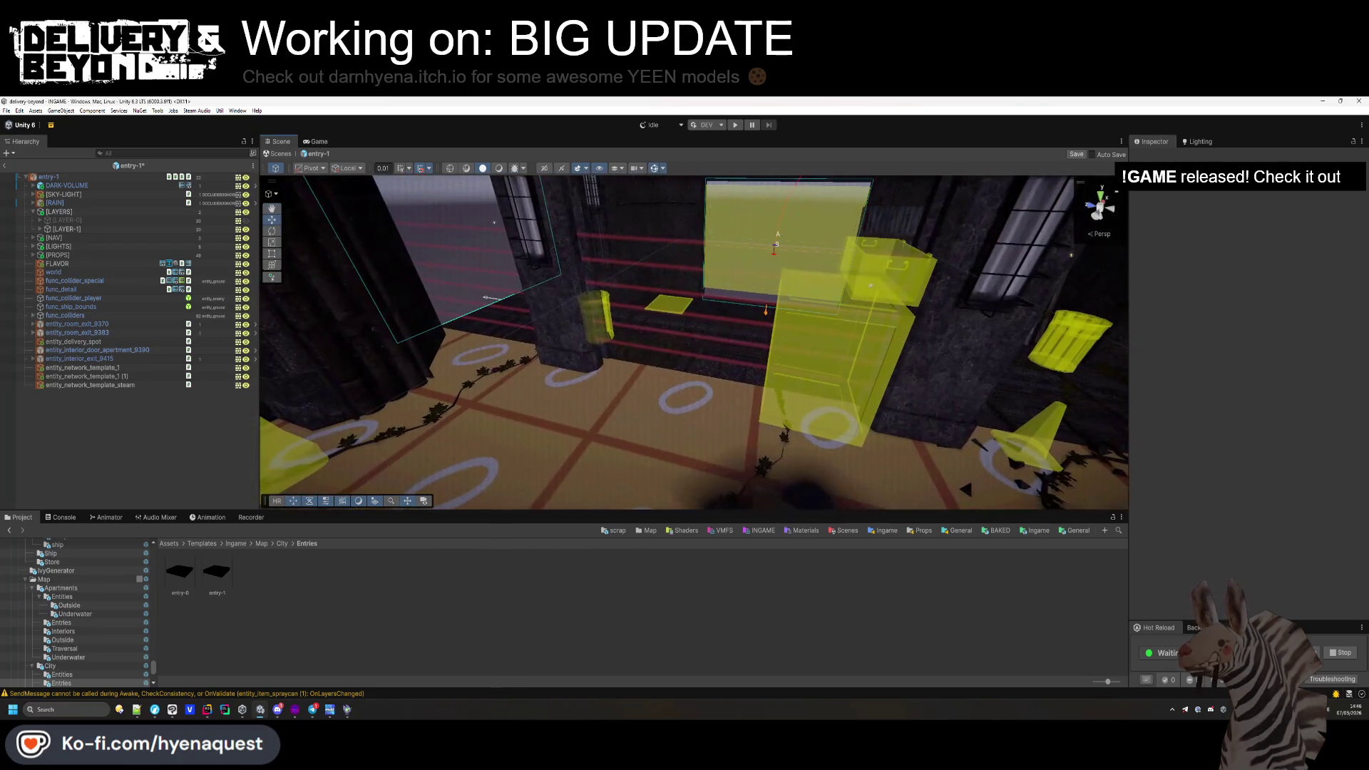
Duplicate LAYER-1 and rename the copy to [LAYER-2].
left_click(87, 231)
key("ctrl+d")
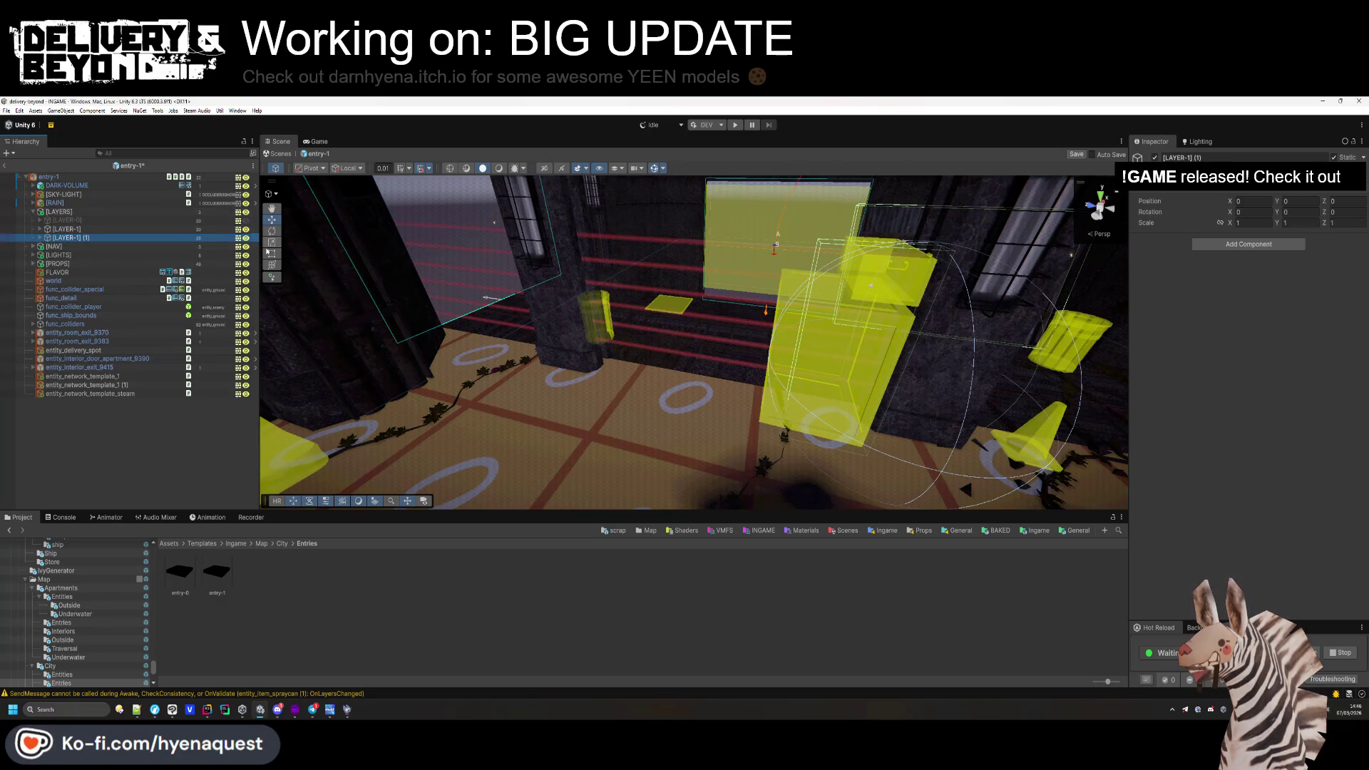
left_click(1203, 158)
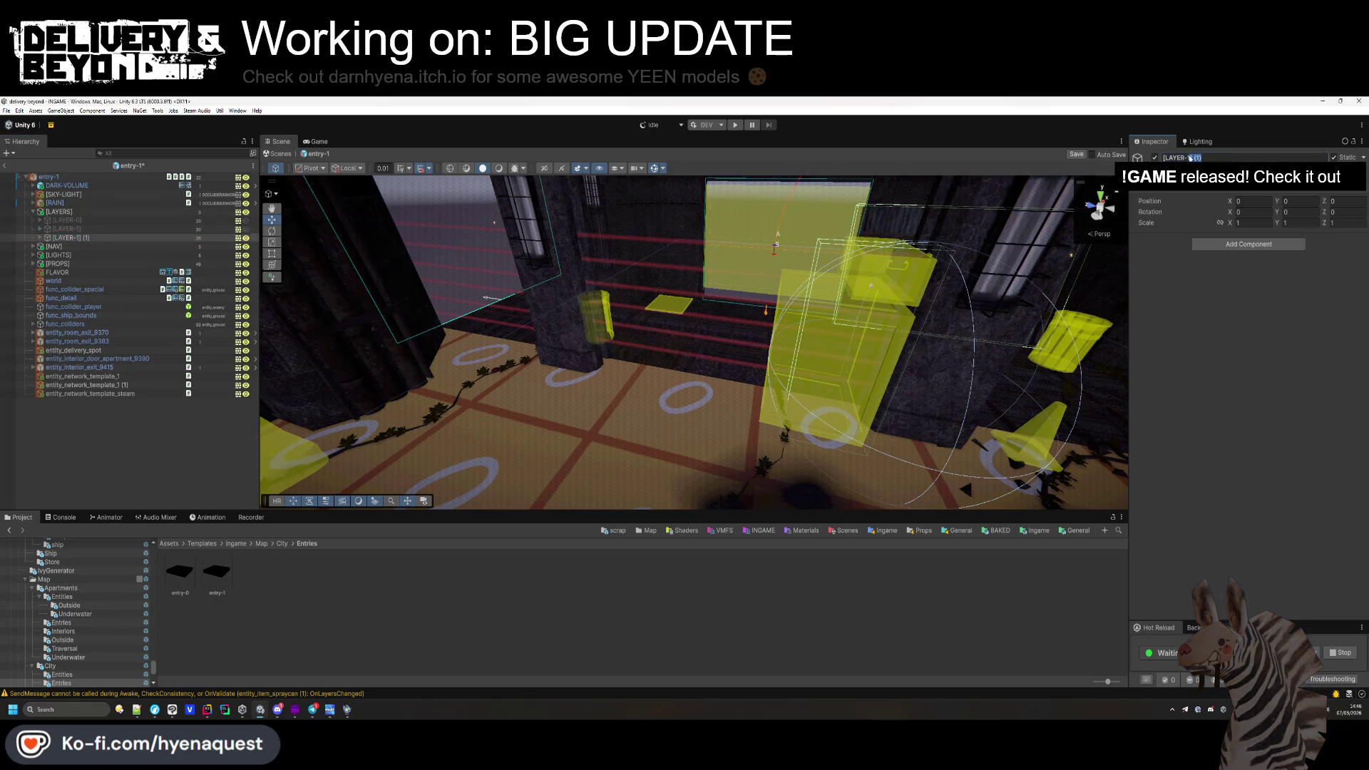
type("2]")
key("Return")
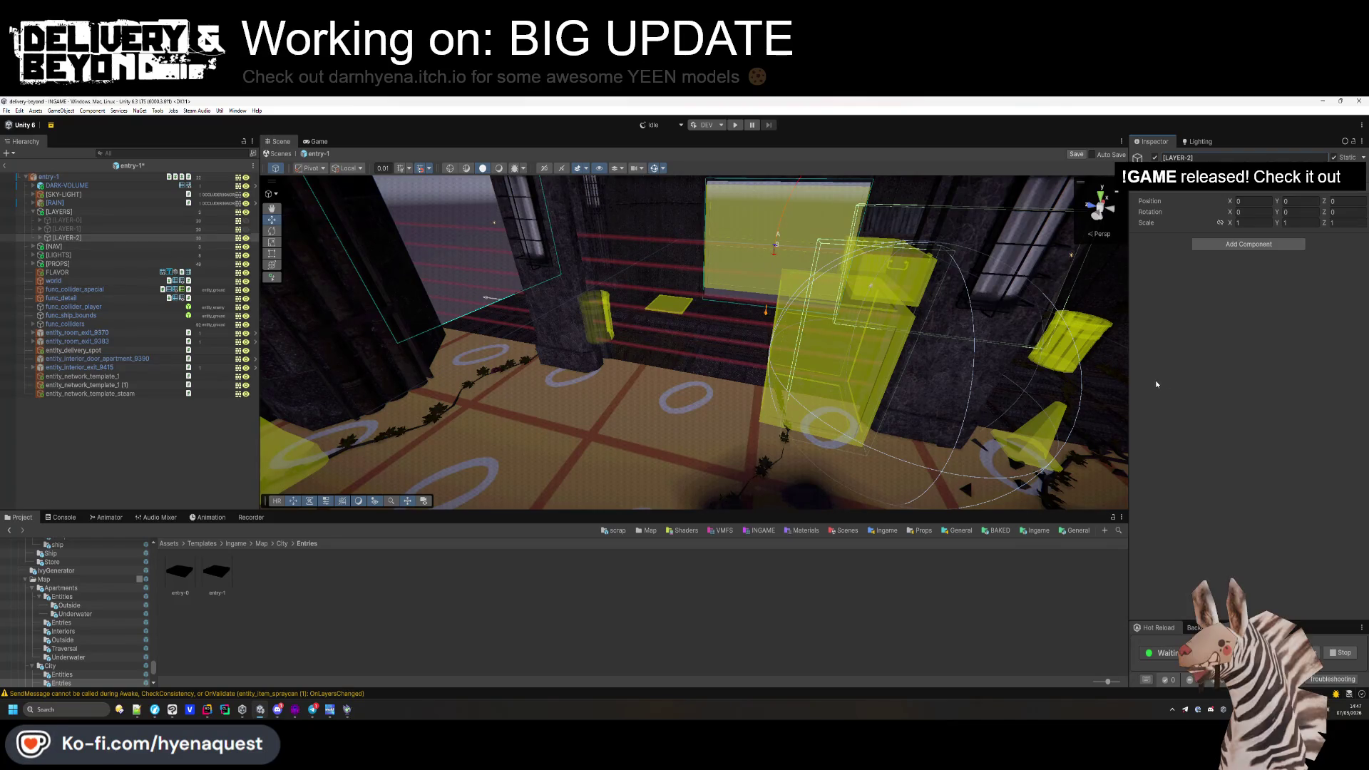
Delete IVY-BAKED and LASER from LAYER-2 and frame wires_hr_1 near the yellow table.
left_click(39, 240)
left_click(51, 246)
mouse_move(542, 335)
left_mouse_down()
mouse_move(575, 328)
mouse_move(95, 250)
left_mouse_up()
key("Delete")
left_click(101, 246)
key("Delete")
double_click(94, 246)
mouse_move(771, 261)
left_mouse_down()
mouse_move(682, 330)
mouse_move(634, 301)
mouse_move(638, 335)
left_mouse_up()
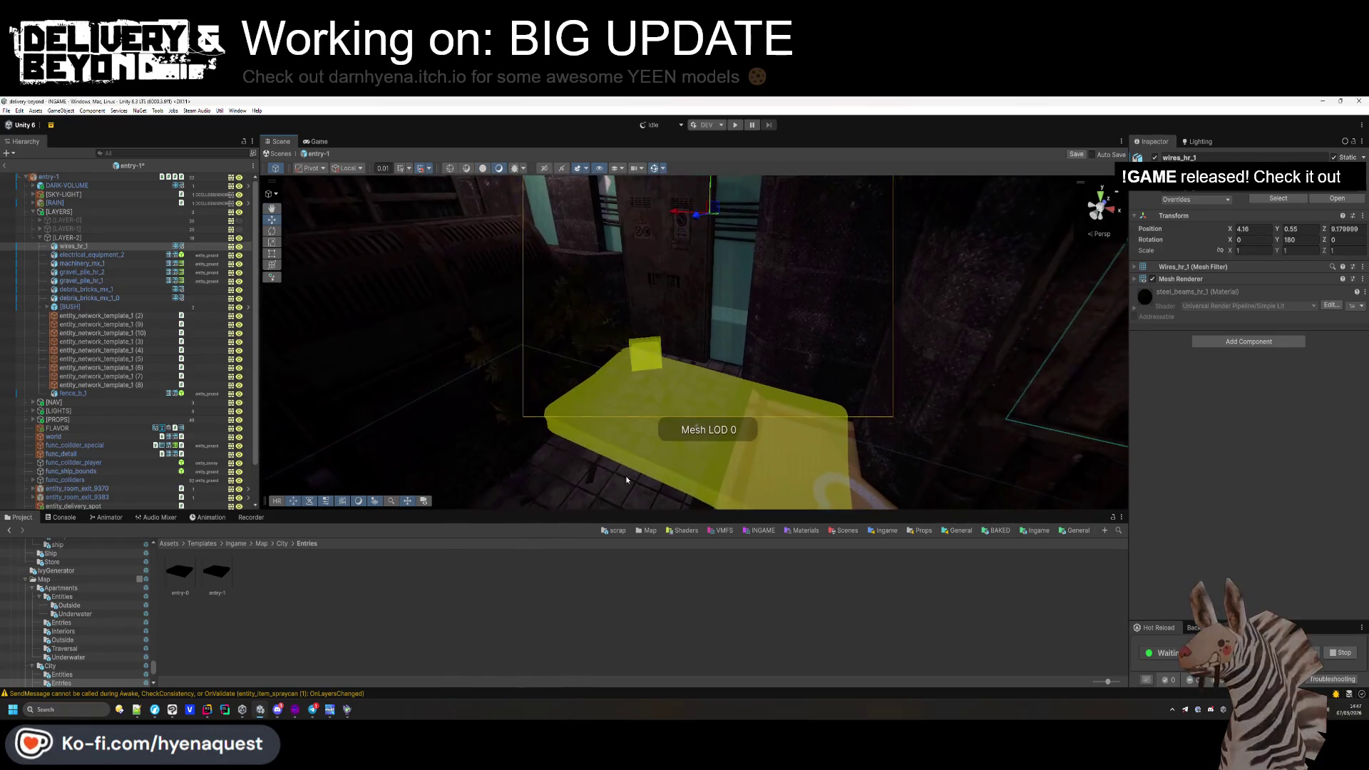
Browse the Project folders, collapse Stylized Water 3, and switch to Rider.
left_click(322, 601)
scroll(89, 619, "up", 10)
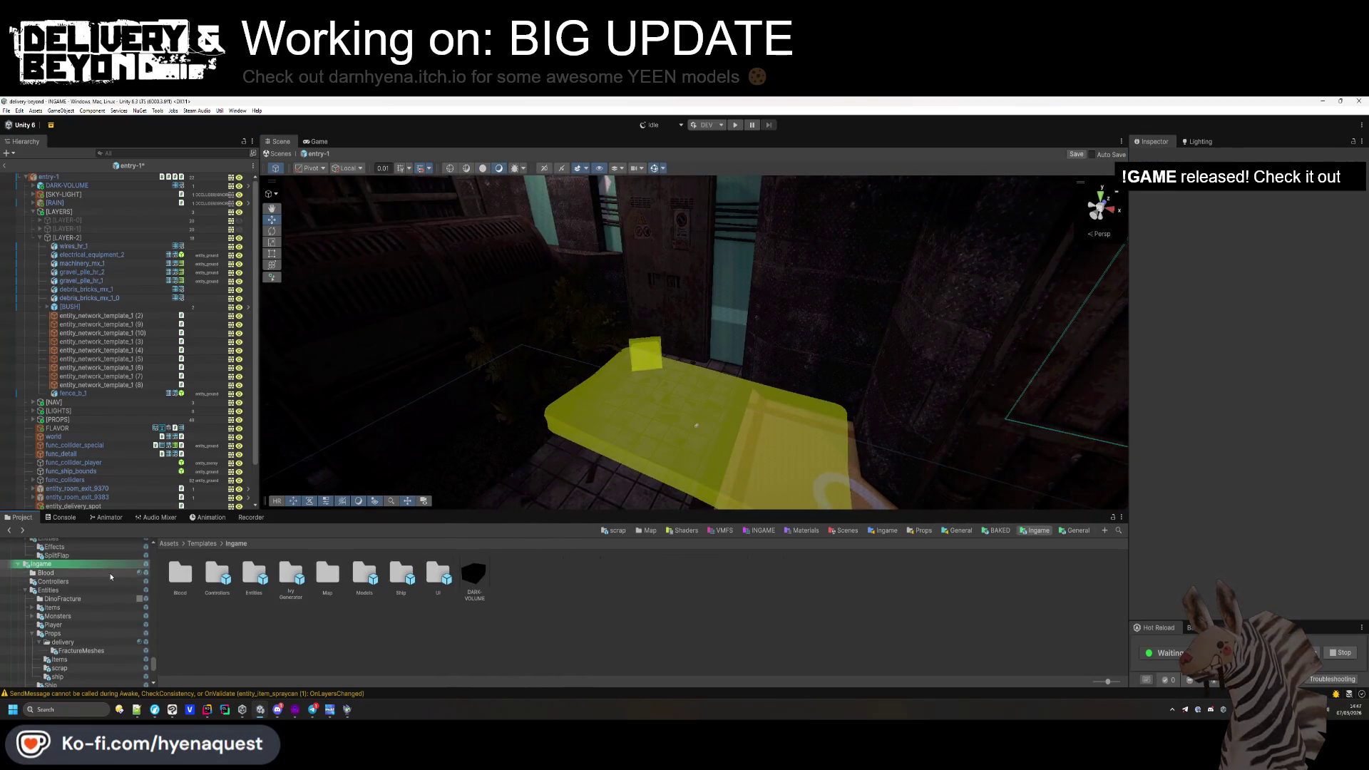
scroll(90, 619, "up", 10)
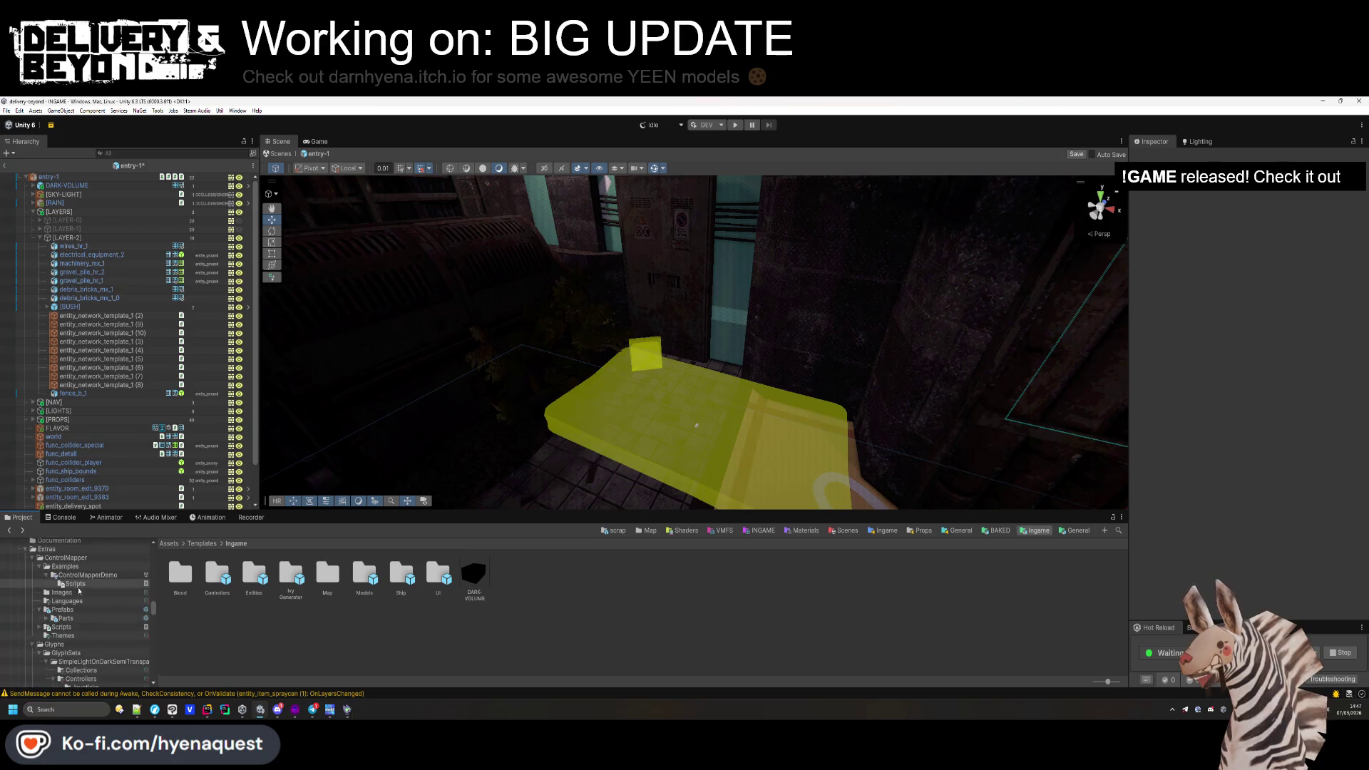
scroll(85, 614, "up", 5)
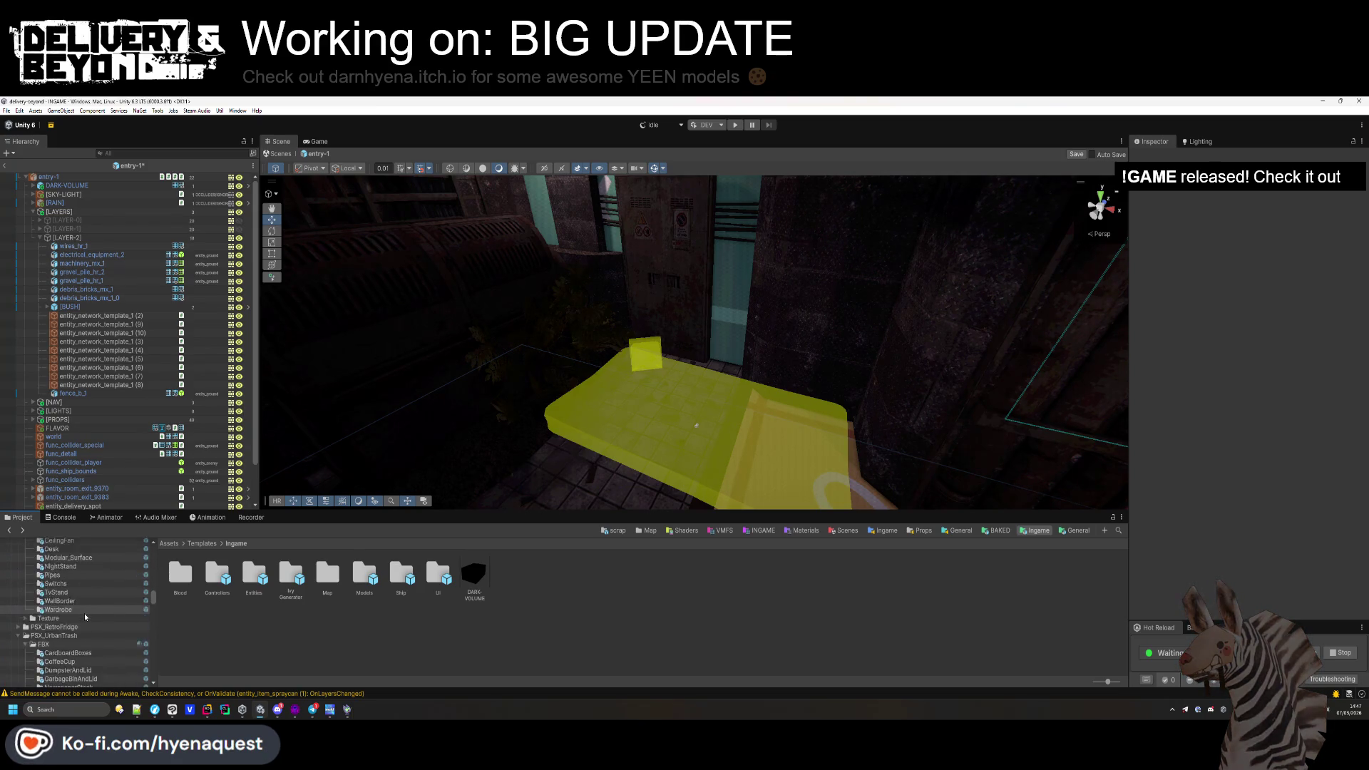
scroll(79, 618, "down", 5)
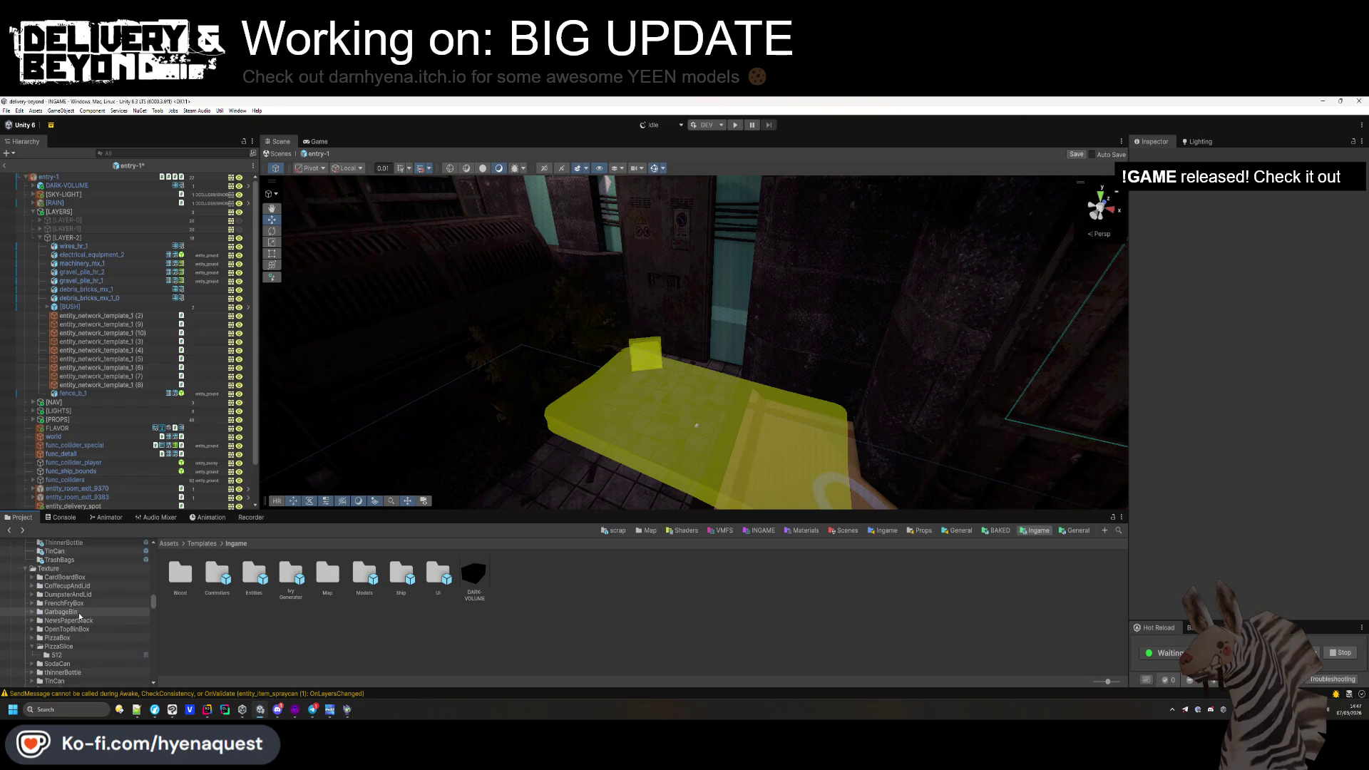
scroll(76, 617, "down", 3)
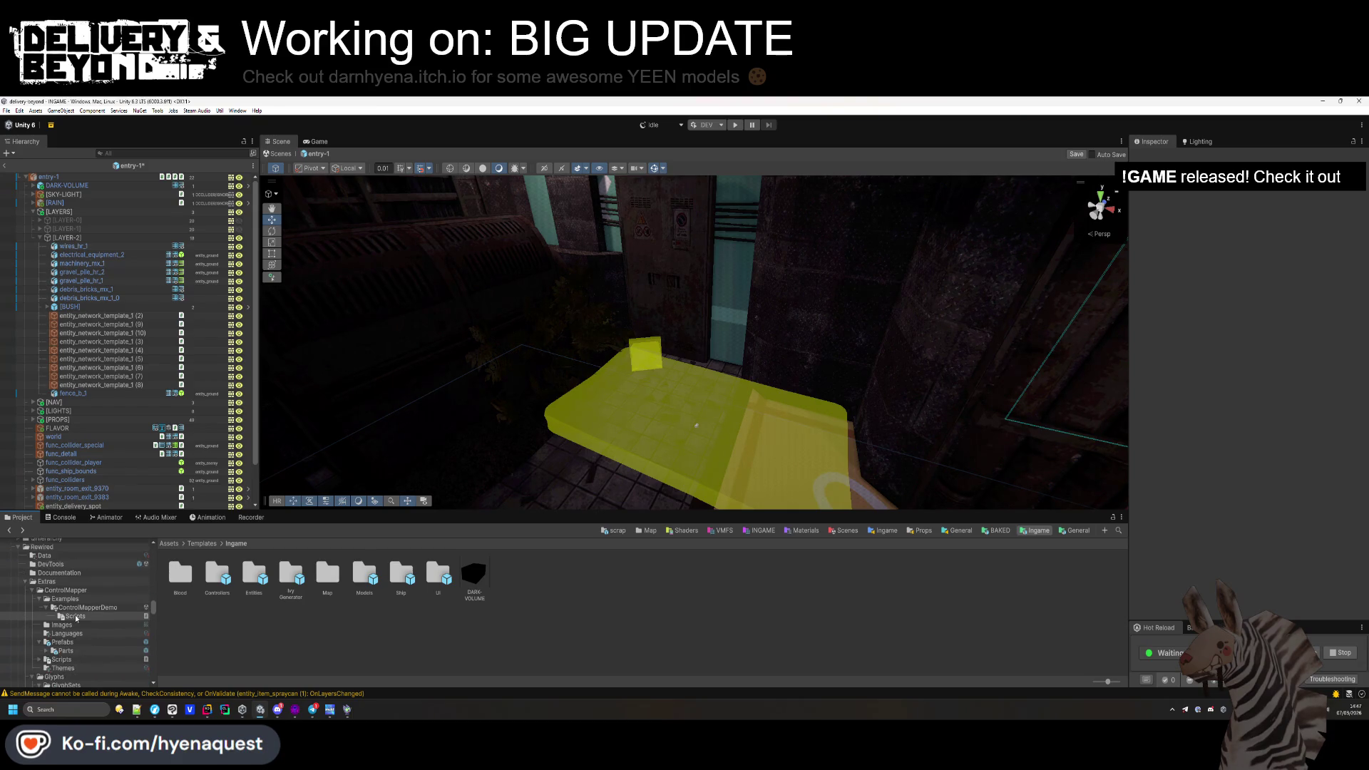
left_click(20, 588)
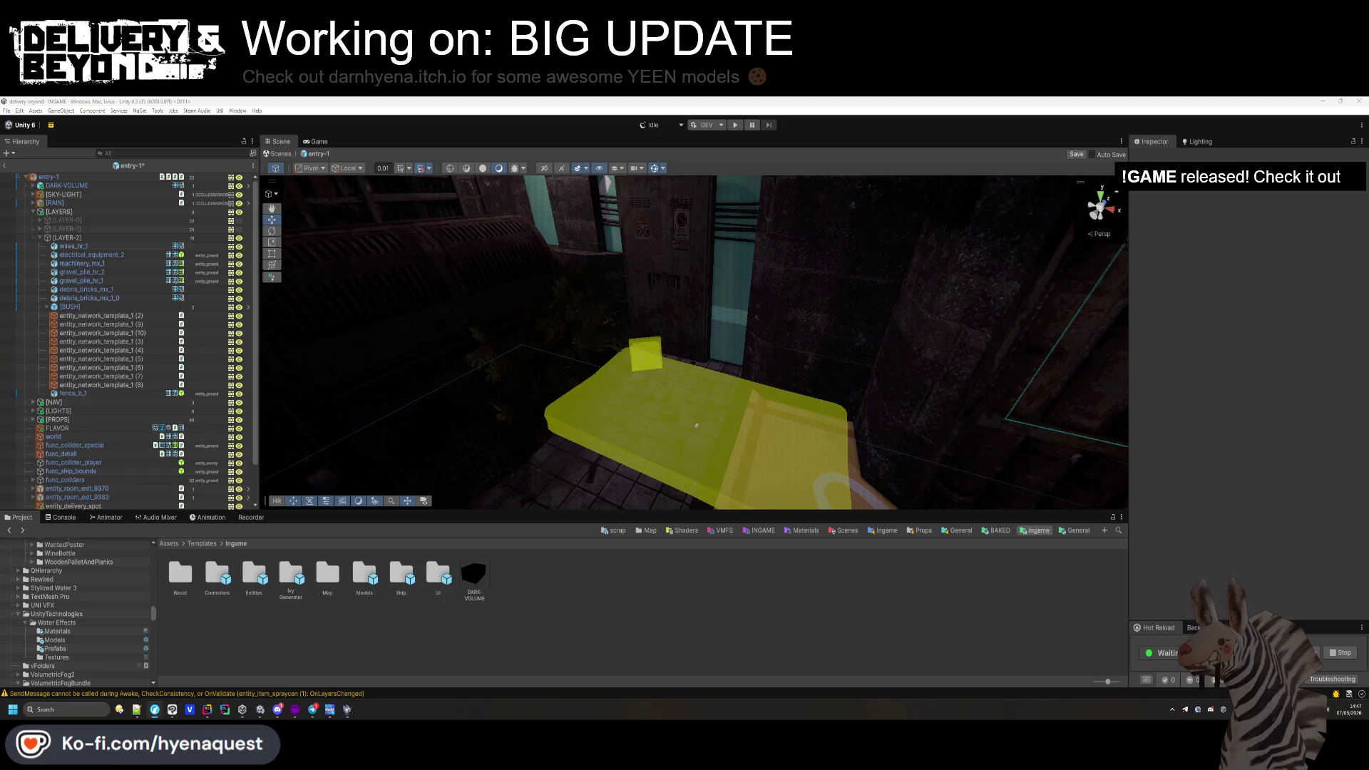
key("alt+Tab")
left_click(1095, 359)
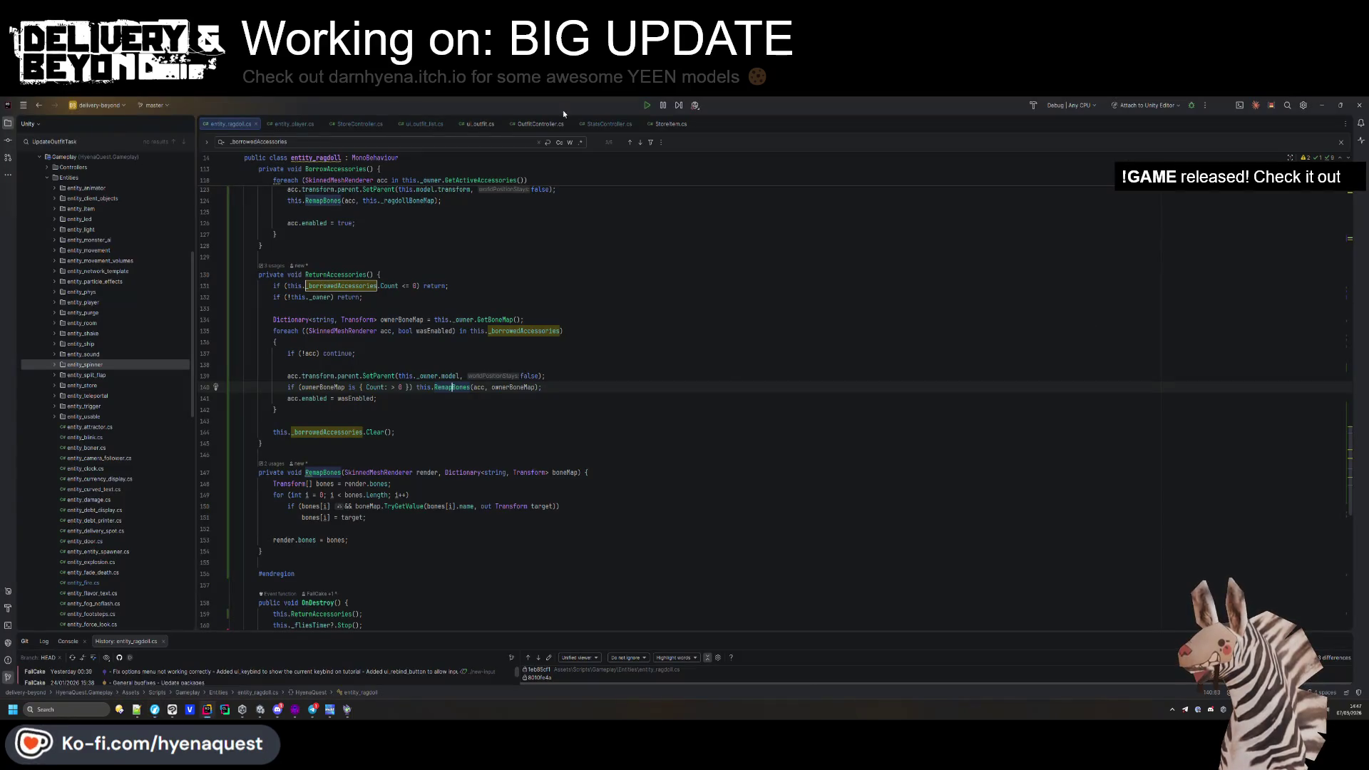
Open SettingsController.cs via Search Everywhere, review its code, and return to Unity.
key("ctrl+t")
type("SettingsController")
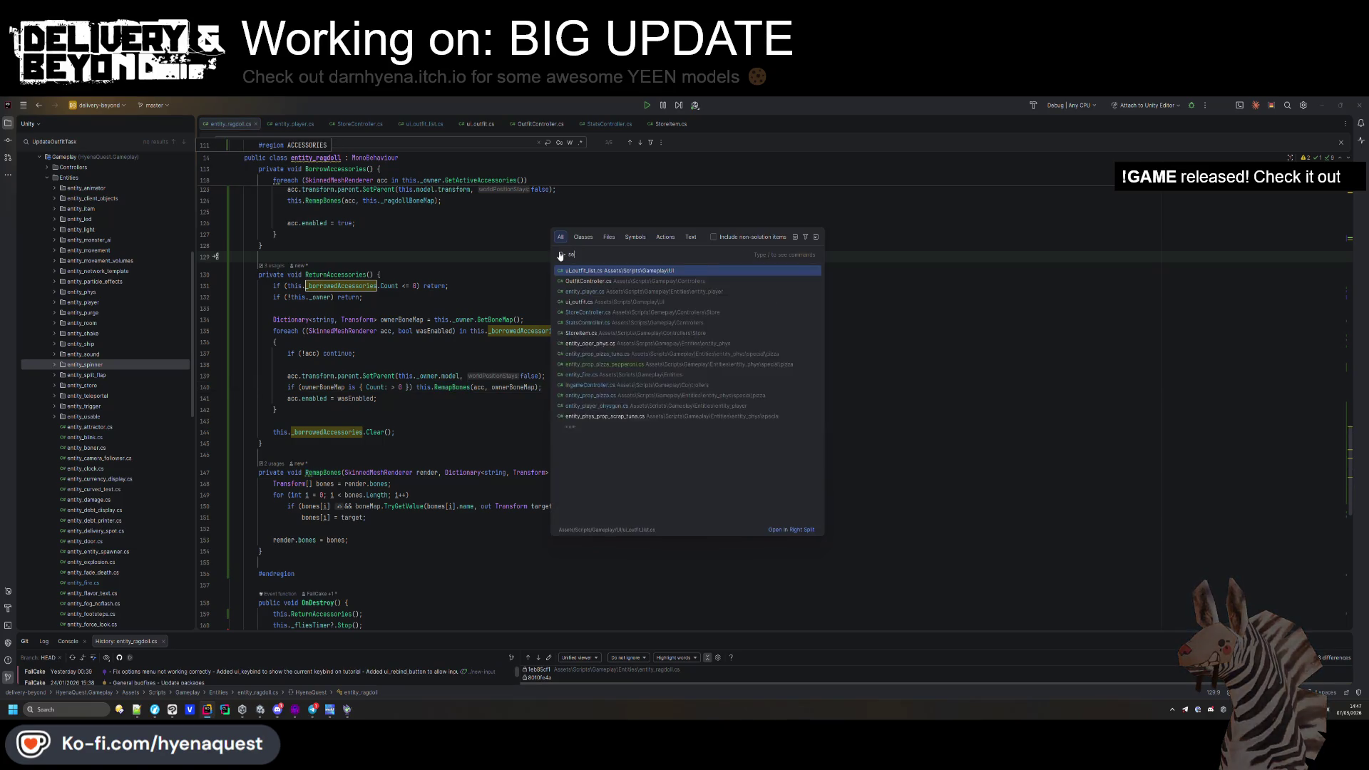
key("Return")
key("ctrl+a")
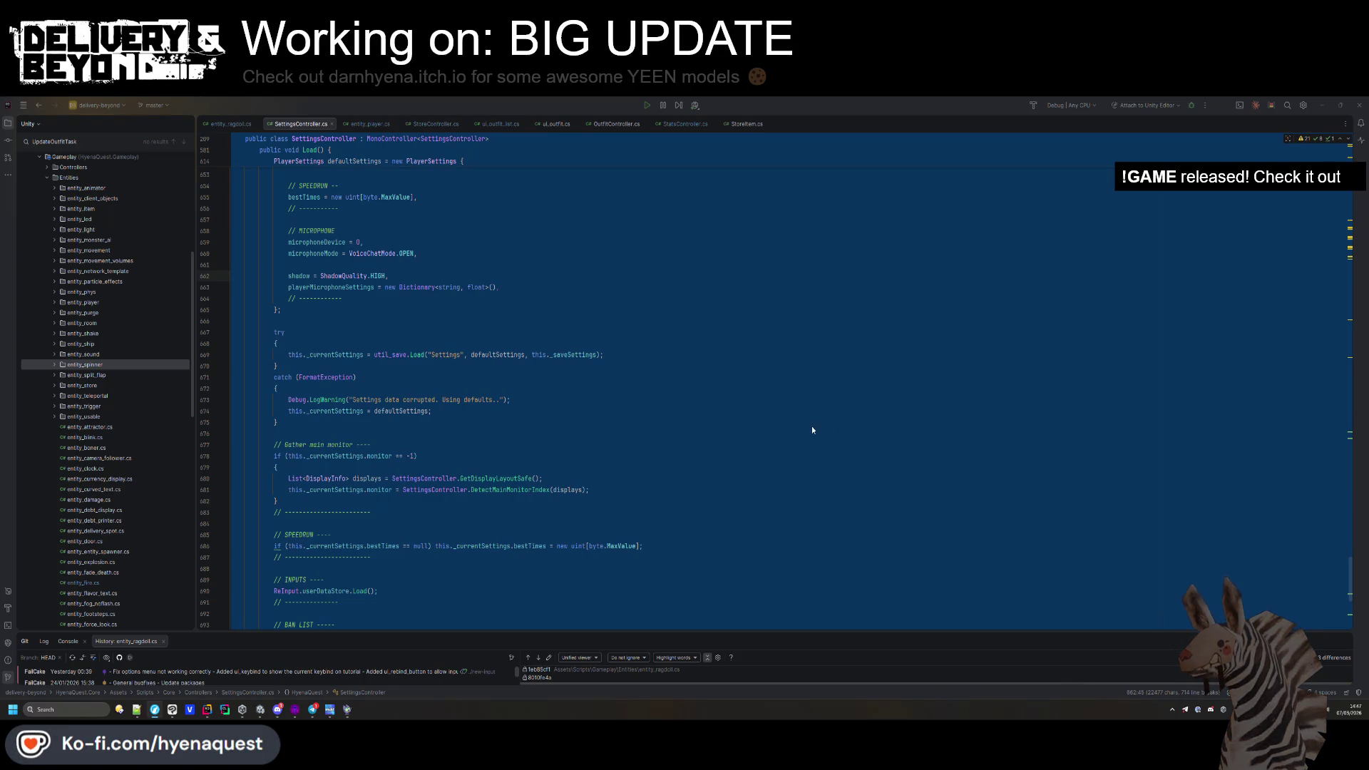
left_click(605, 418)
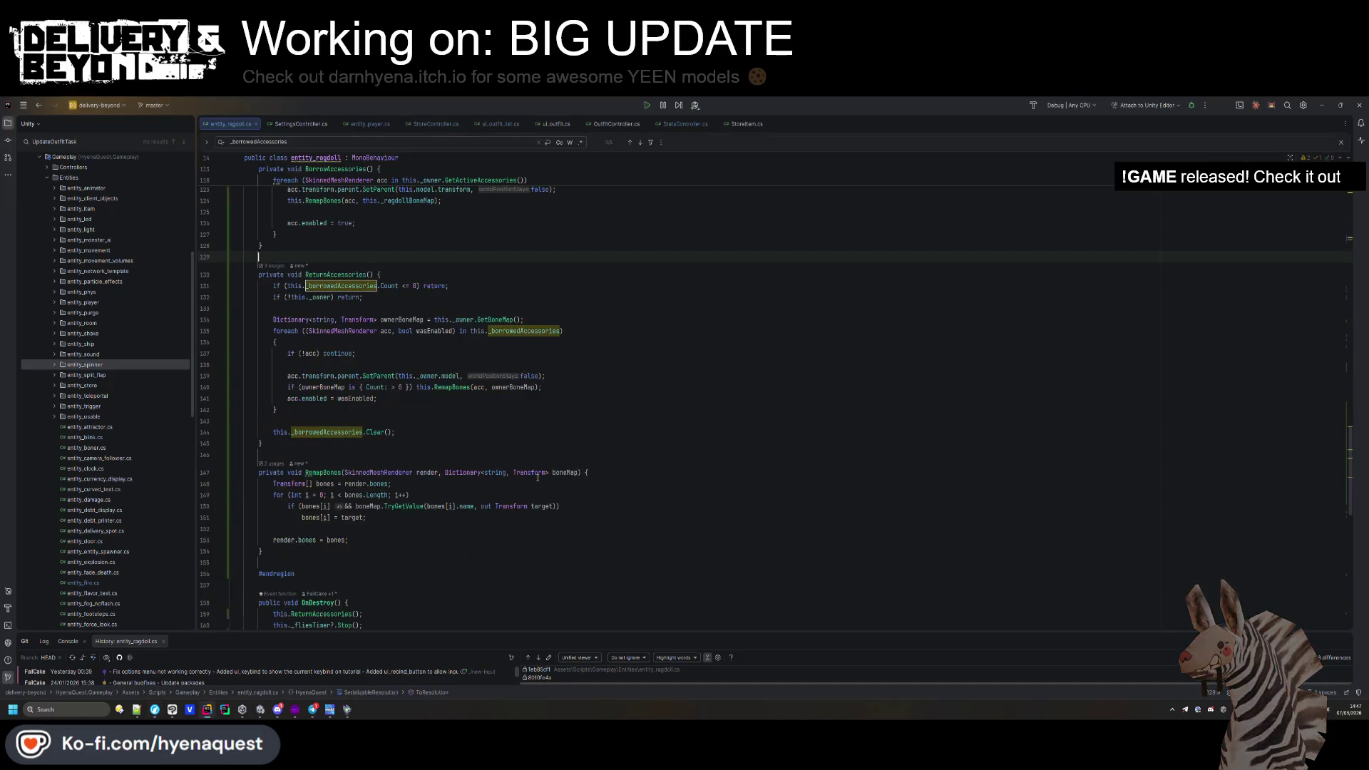
key("alt+Tab")
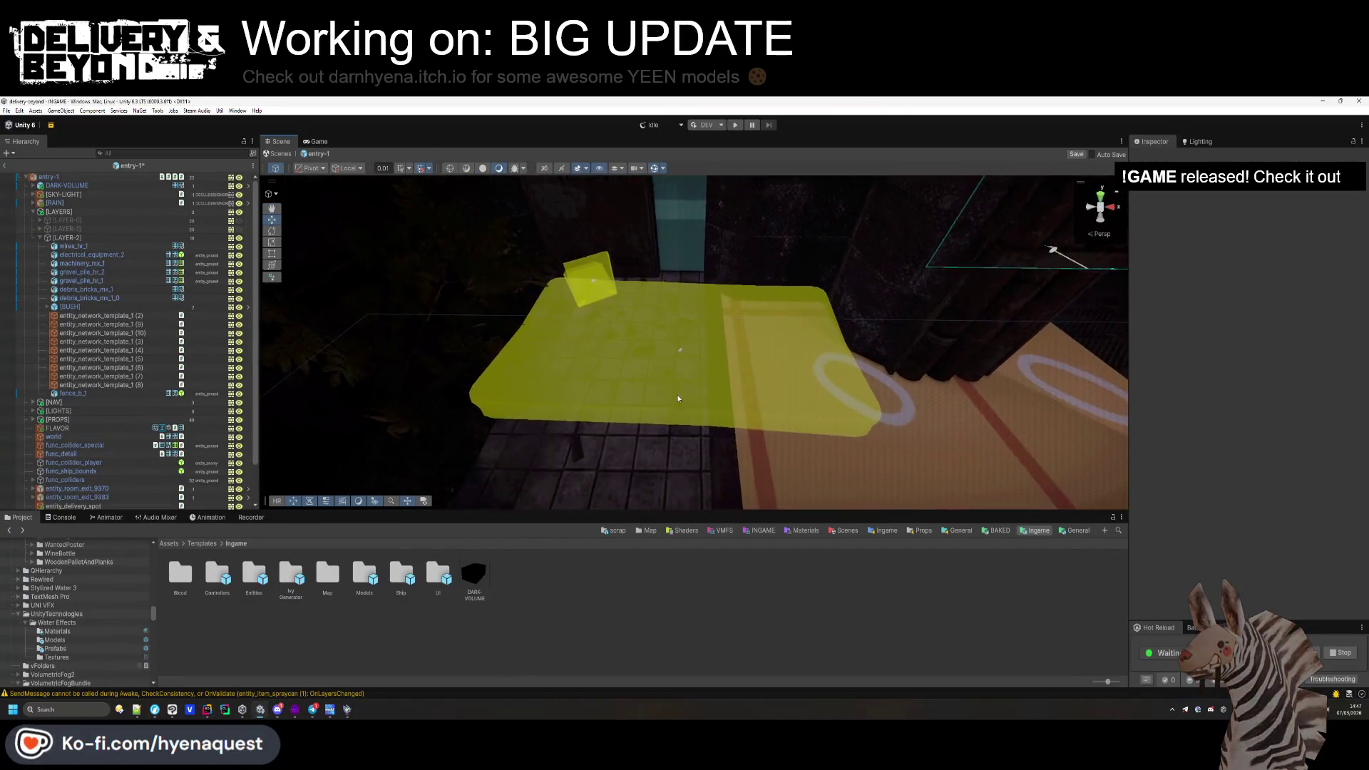
Delete electrical_equipment_2 from the entry-1 scene.
left_click(595, 287)
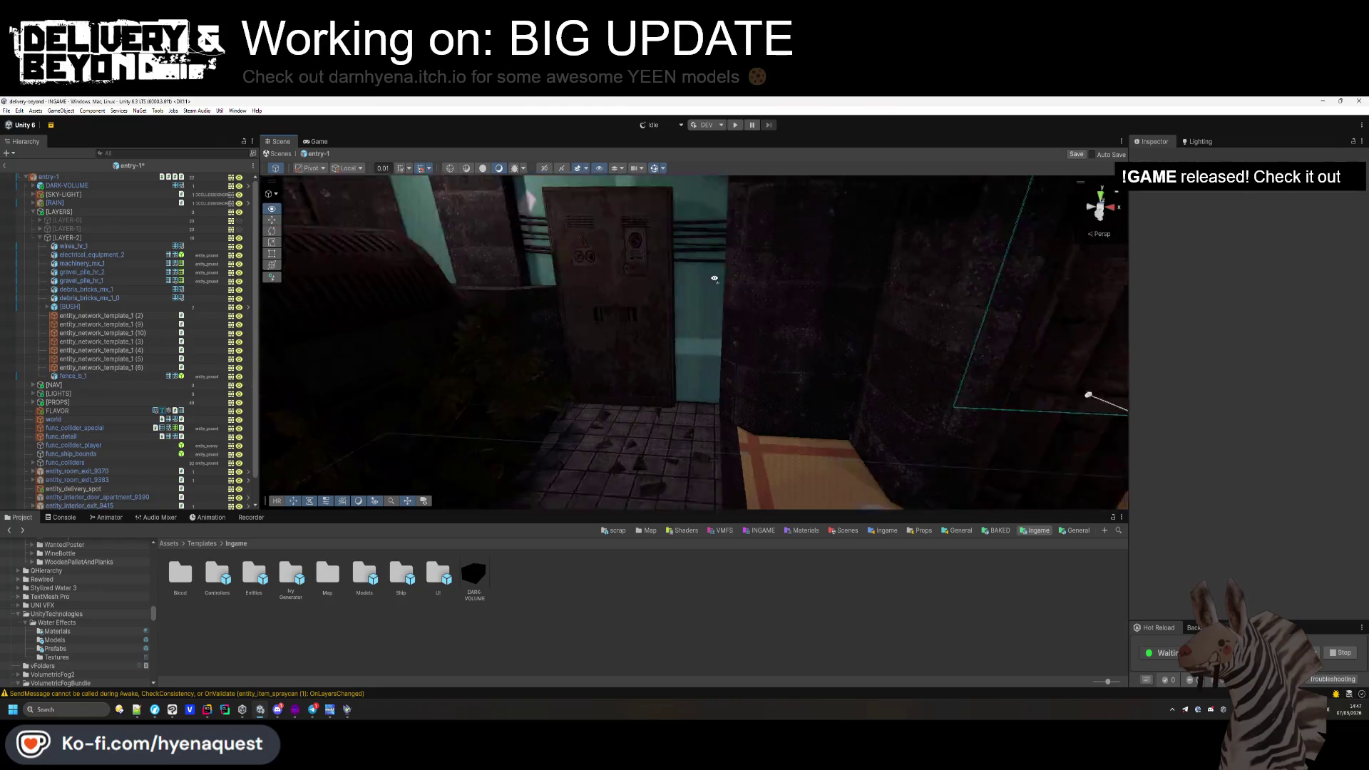
left_click(627, 343)
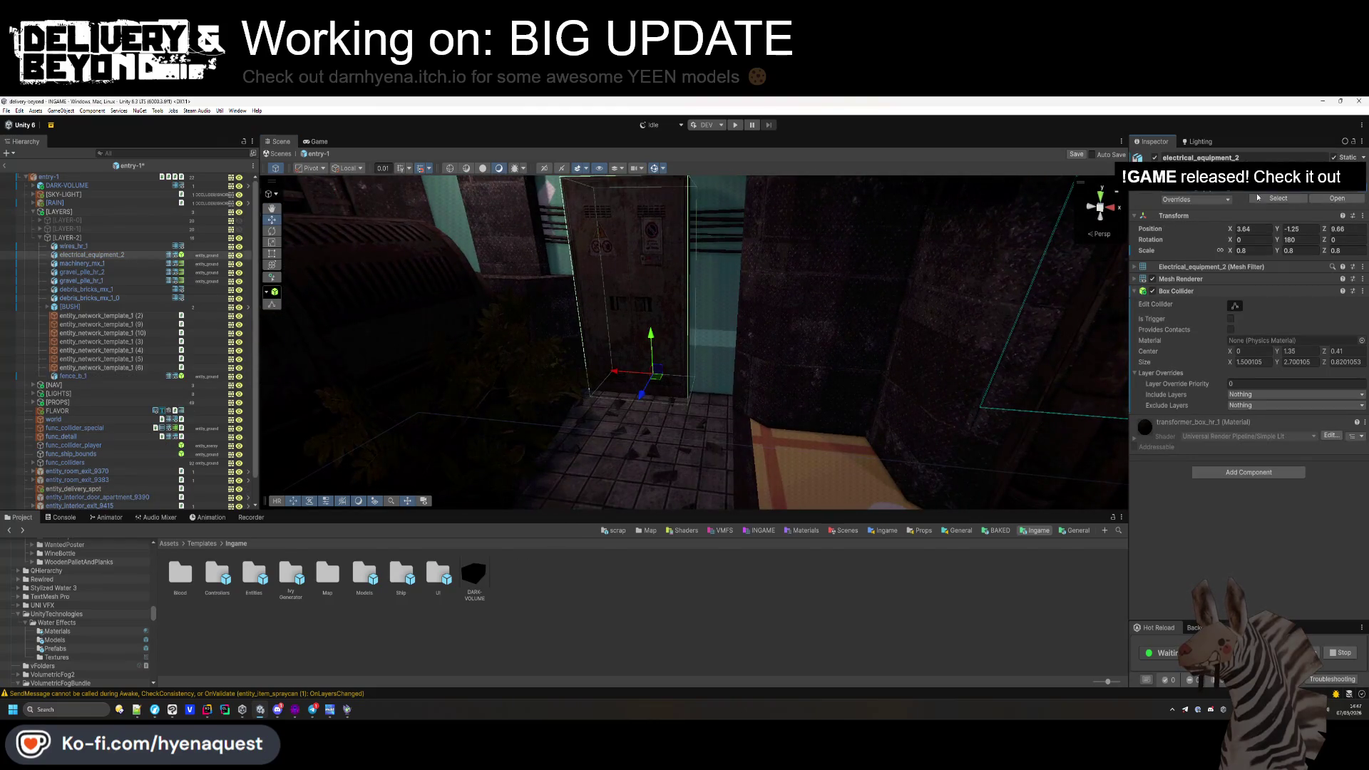
left_click(1258, 198)
key("Delete")
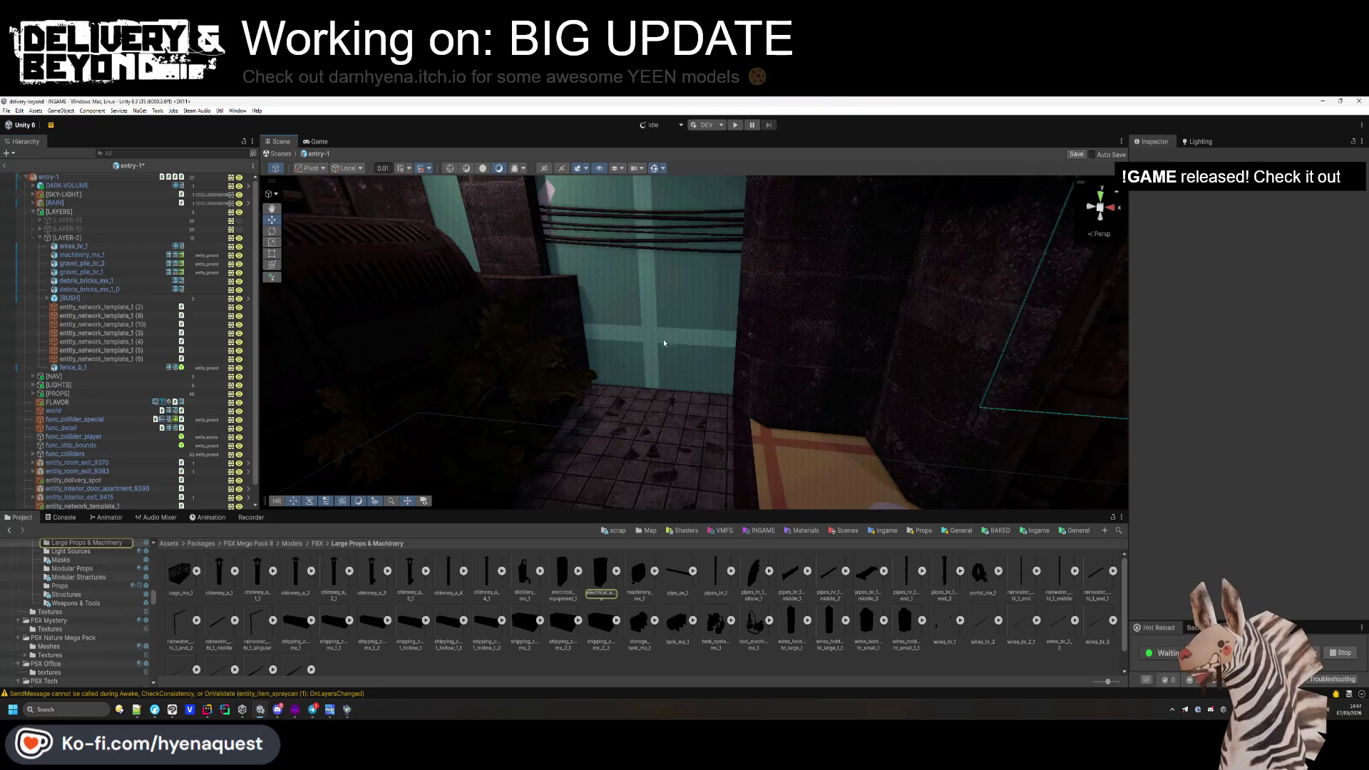
scroll(635, 370, "up", 5)
Place a machinery_mx_1 prop rotated to Y -164.9 with a convex Mesh Collider.
left_click_drag(638, 574, 645, 352)
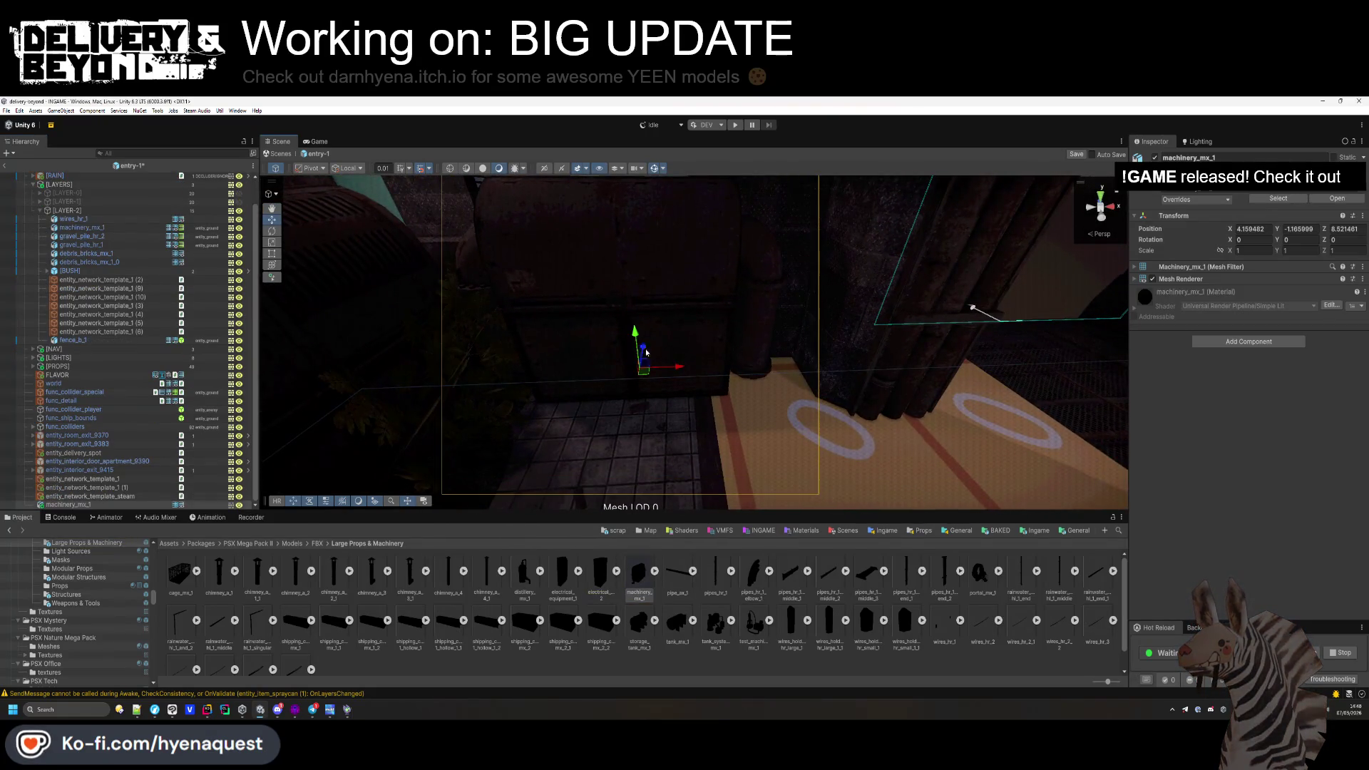
type("-164.9")
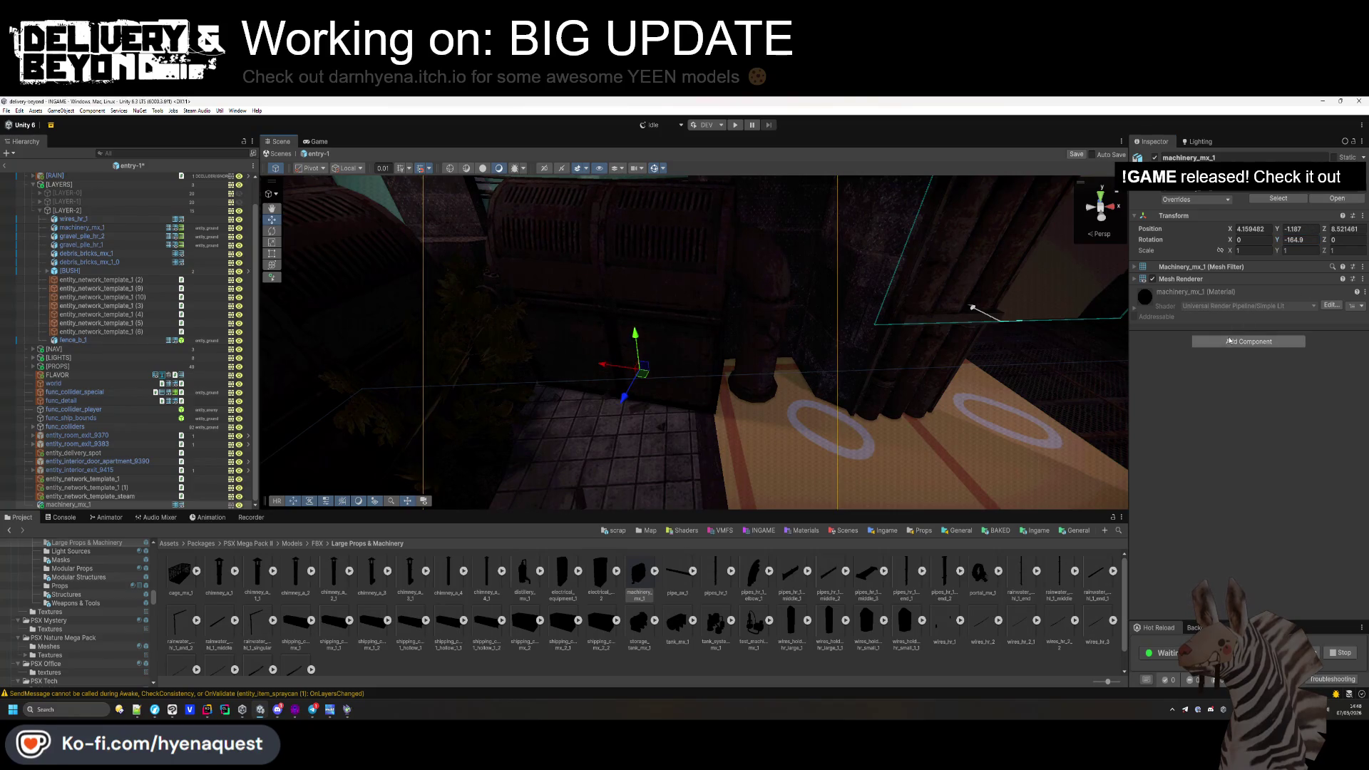
type("meshco")
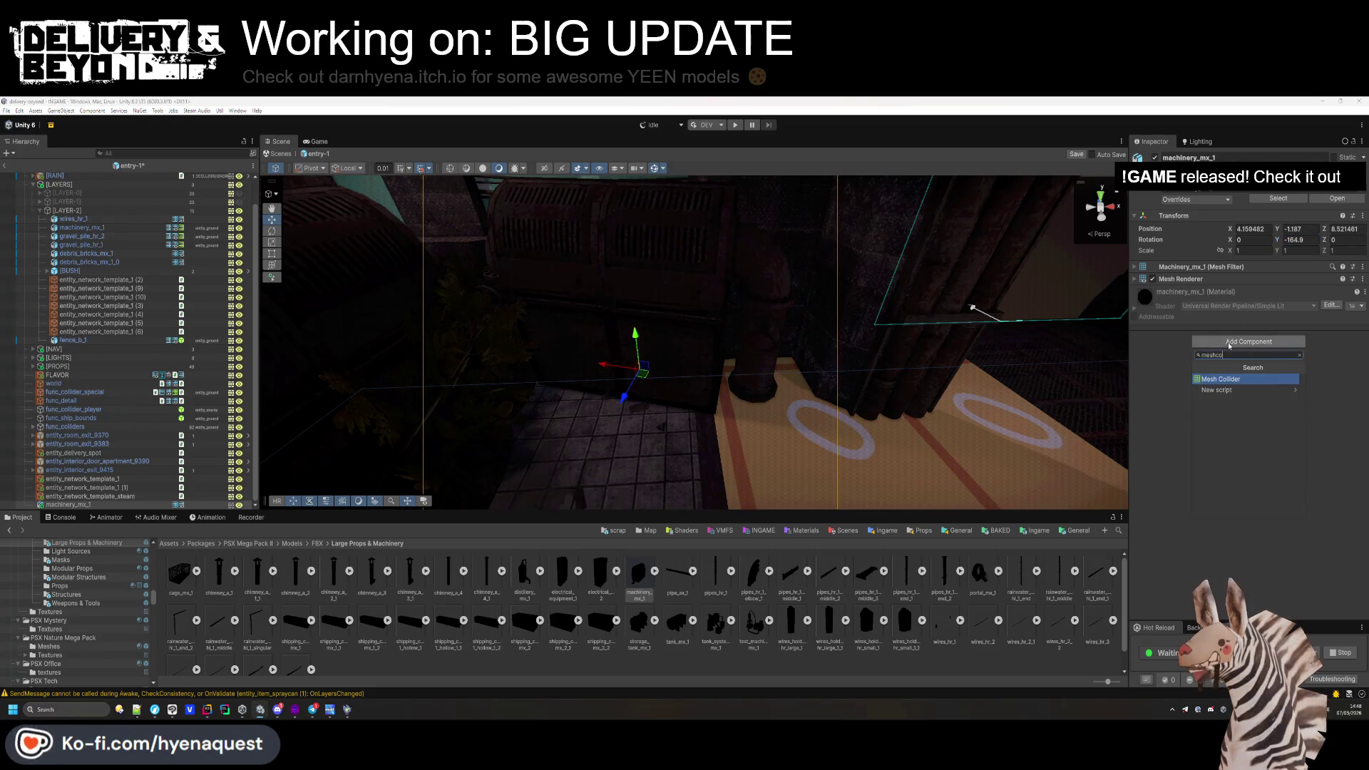
key("Return")
left_click(1229, 304)
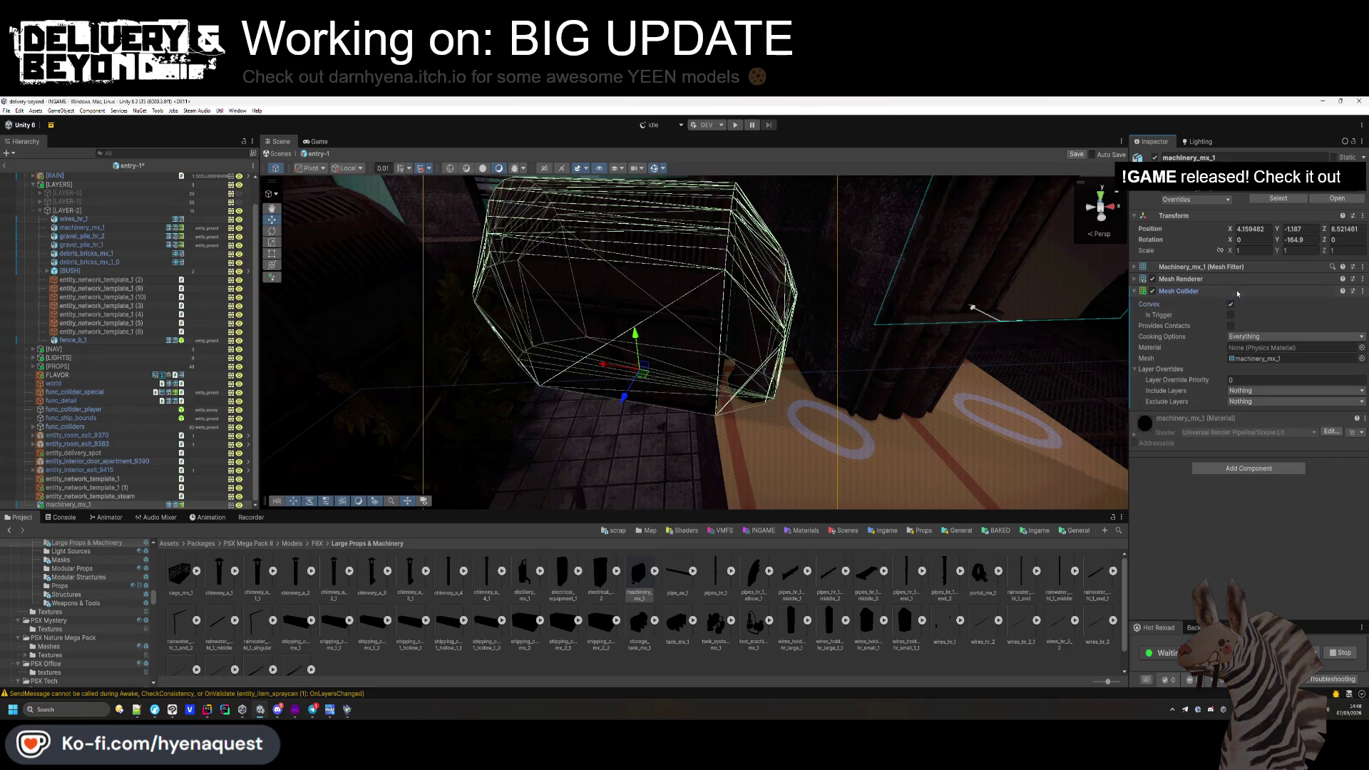
left_click(1237, 291)
Mark machinery_mx_1 static, parent it under LAYER-2, and add a Box Collider.
left_click(1363, 157)
left_click(1296, 284)
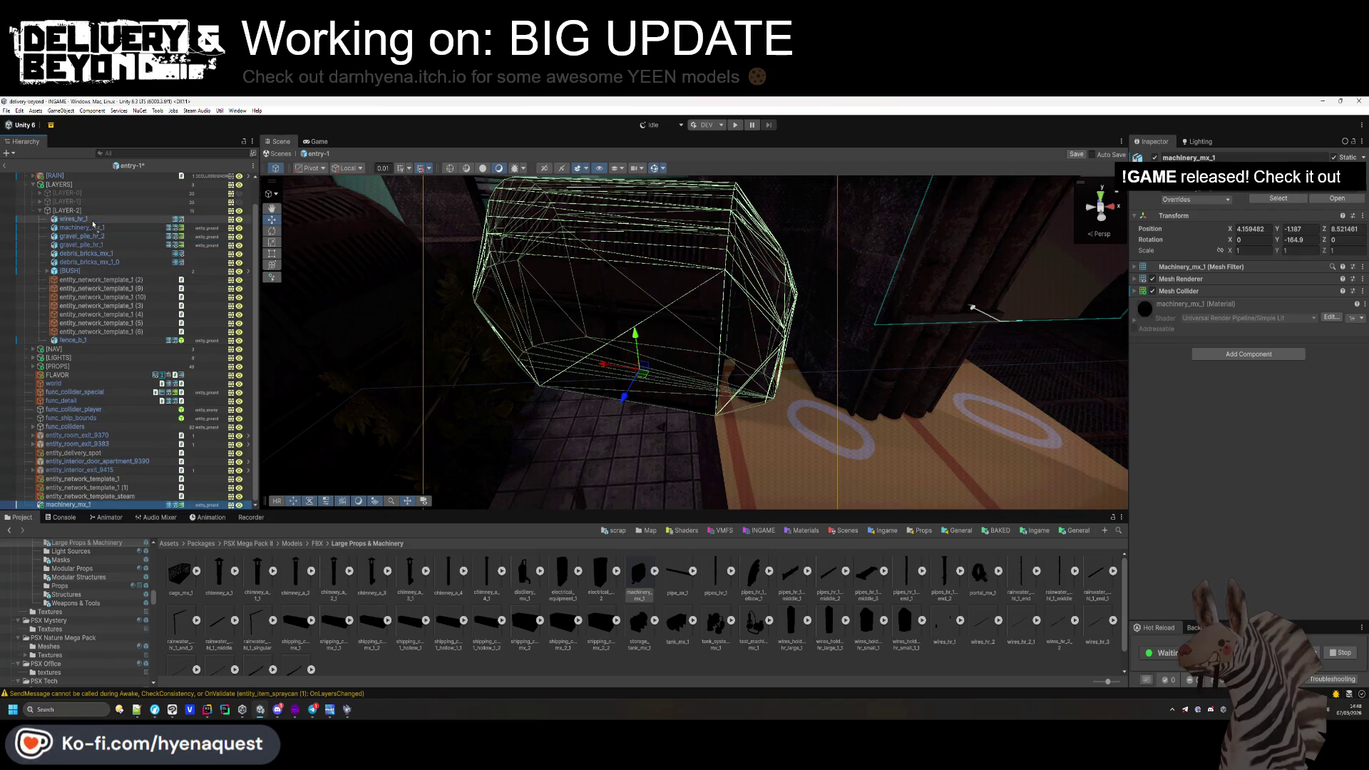
left_click_drag(92, 219, 91, 218)
mouse_move(971, 307)
left_mouse_down()
mouse_move(493, 348)
mouse_move(520, 495)
mouse_move(703, 366)
left_mouse_up()
left_click(691, 337)
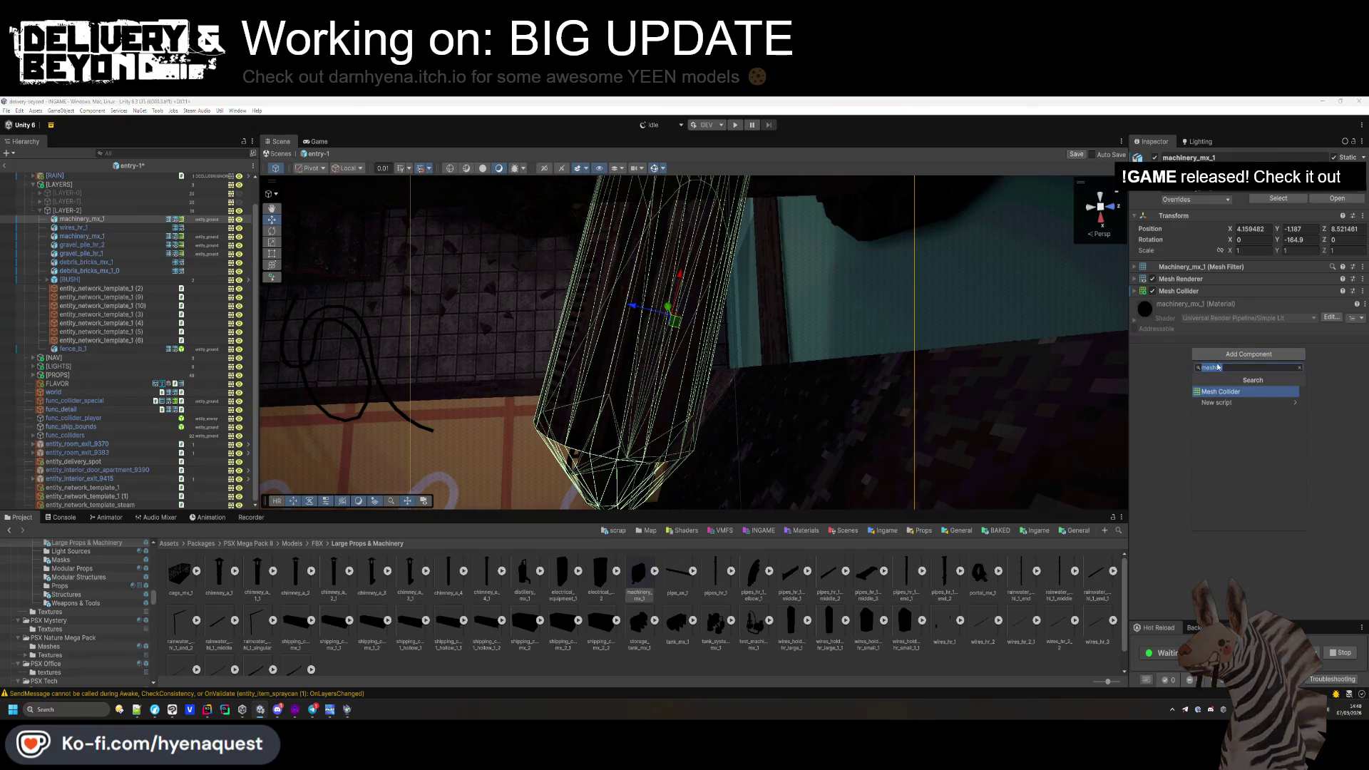
left_click(1218, 413)
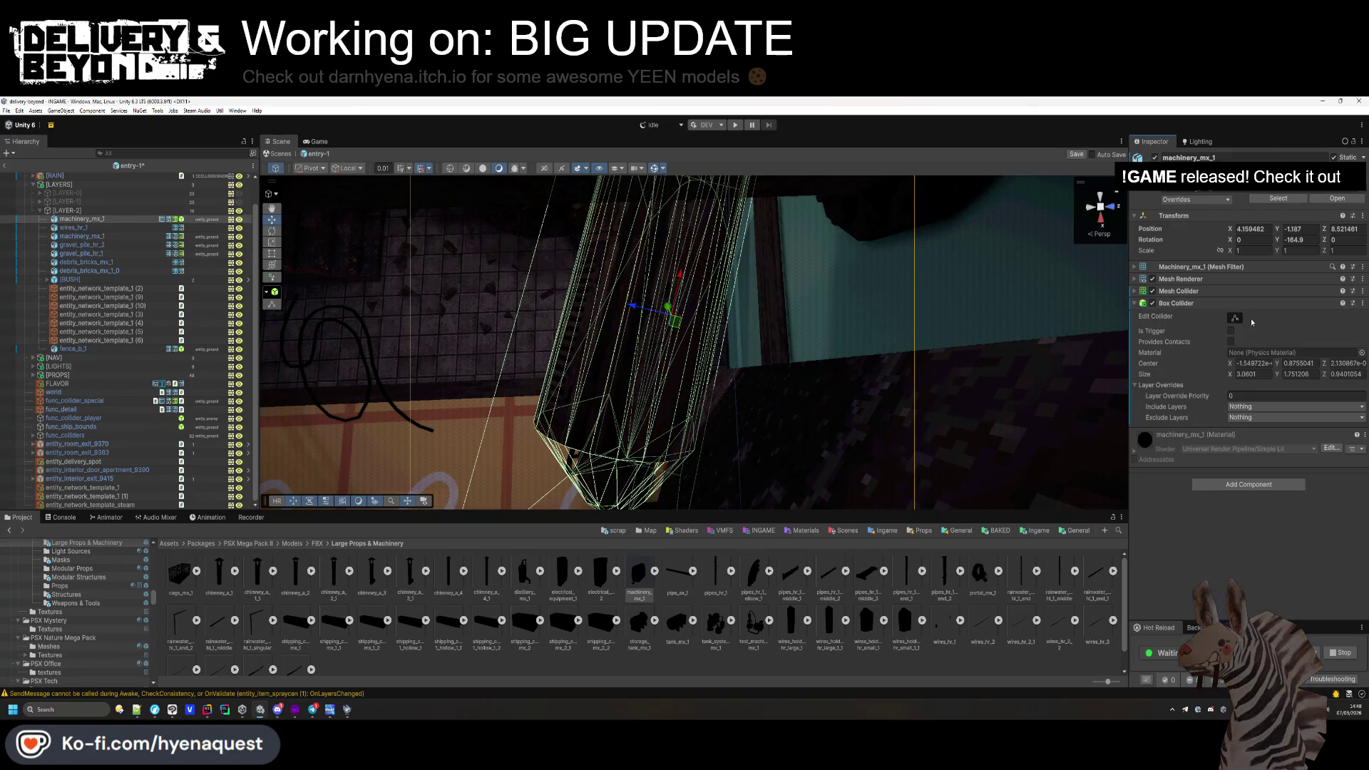
mouse_move(1108, 336)
left_mouse_down()
mouse_move(734, 311)
mouse_move(722, 315)
mouse_move(791, 345)
mouse_move(581, 325)
mouse_move(650, 306)
mouse_move(654, 209)
mouse_move(629, 296)
mouse_move(935, 300)
mouse_move(919, 328)
mouse_move(793, 329)
mouse_move(605, 281)
left_mouse_up()
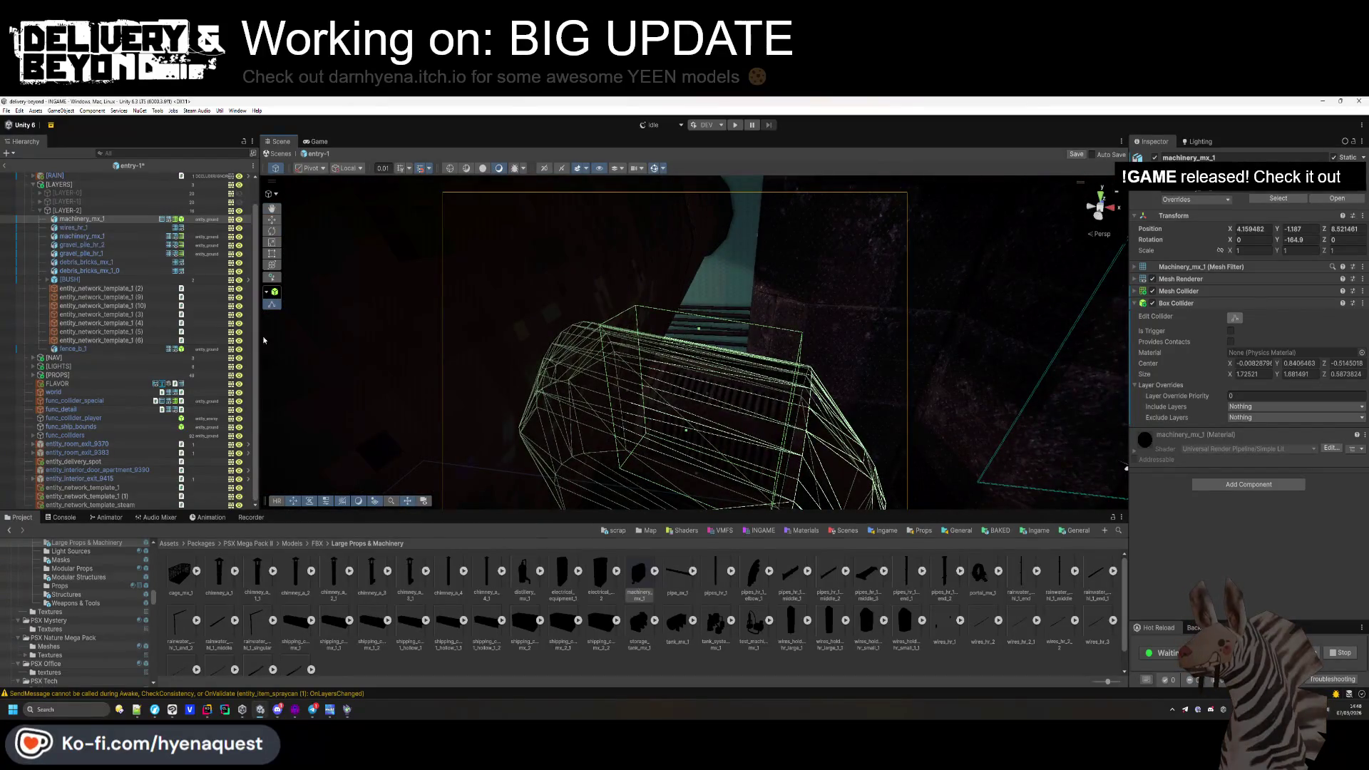
double_click(105, 228)
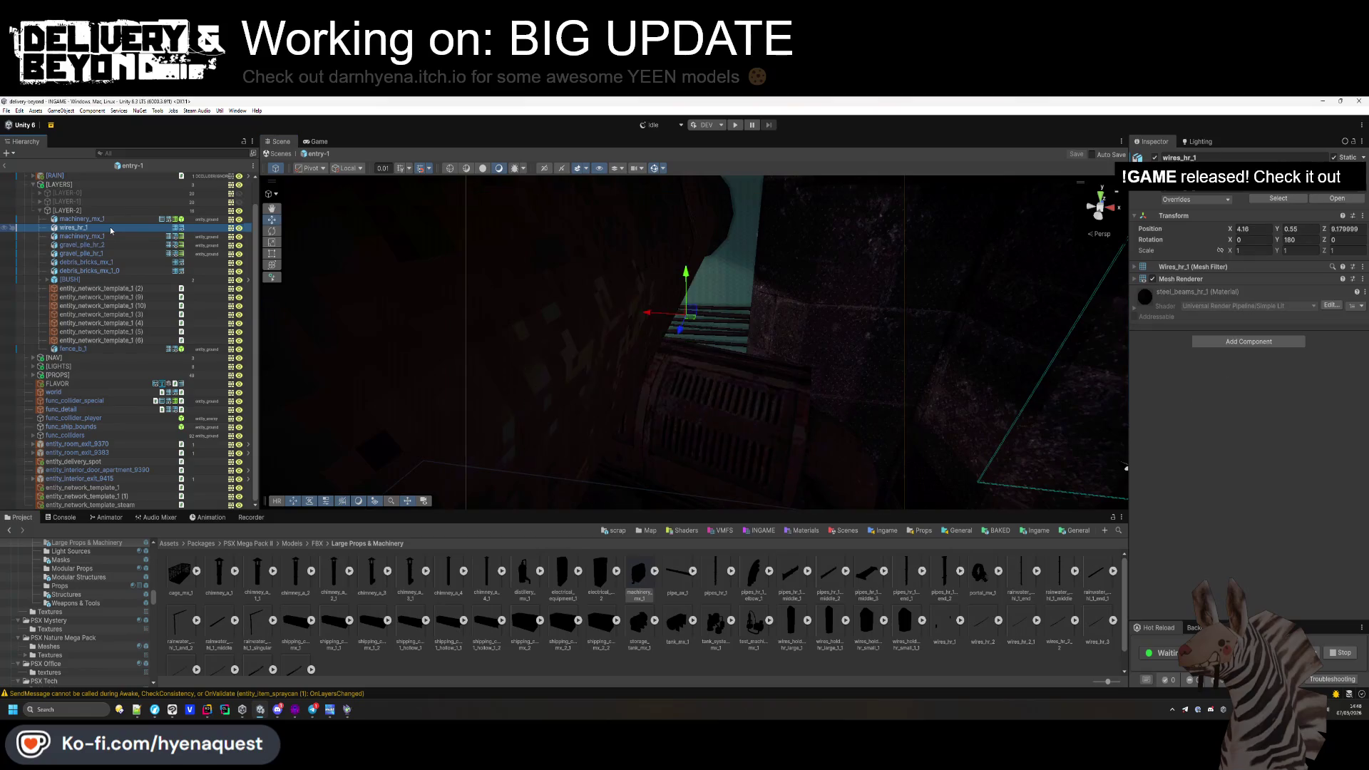
Duplicate wires_hr_1 and place the copy lower down the wall.
mouse_move(713, 300)
left_mouse_down()
mouse_move(742, 298)
mouse_move(735, 185)
left_mouse_up()
key("f")
key("ctrl+d")
left_click_drag(749, 285, 746, 421)
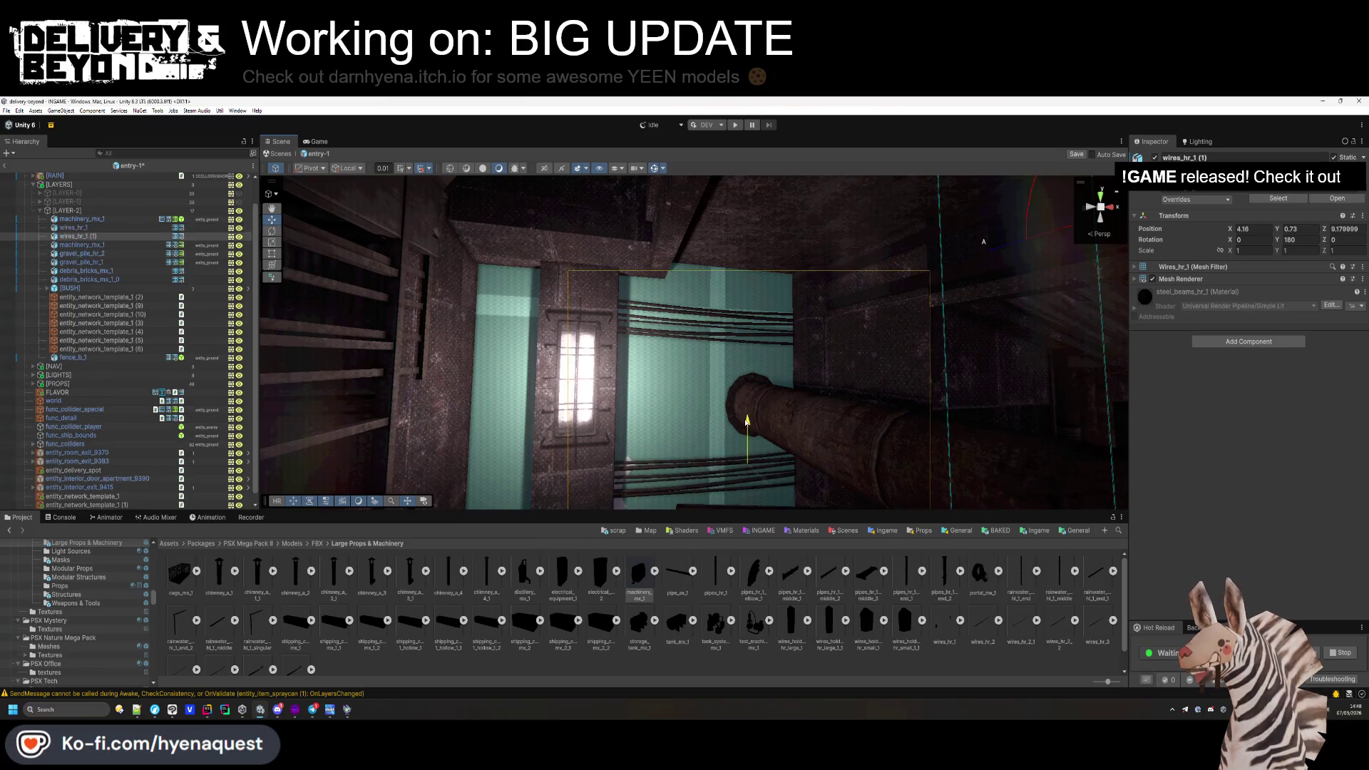
Delete the extra machinery_mx_1 copy.
left_click(89, 246)
key("f")
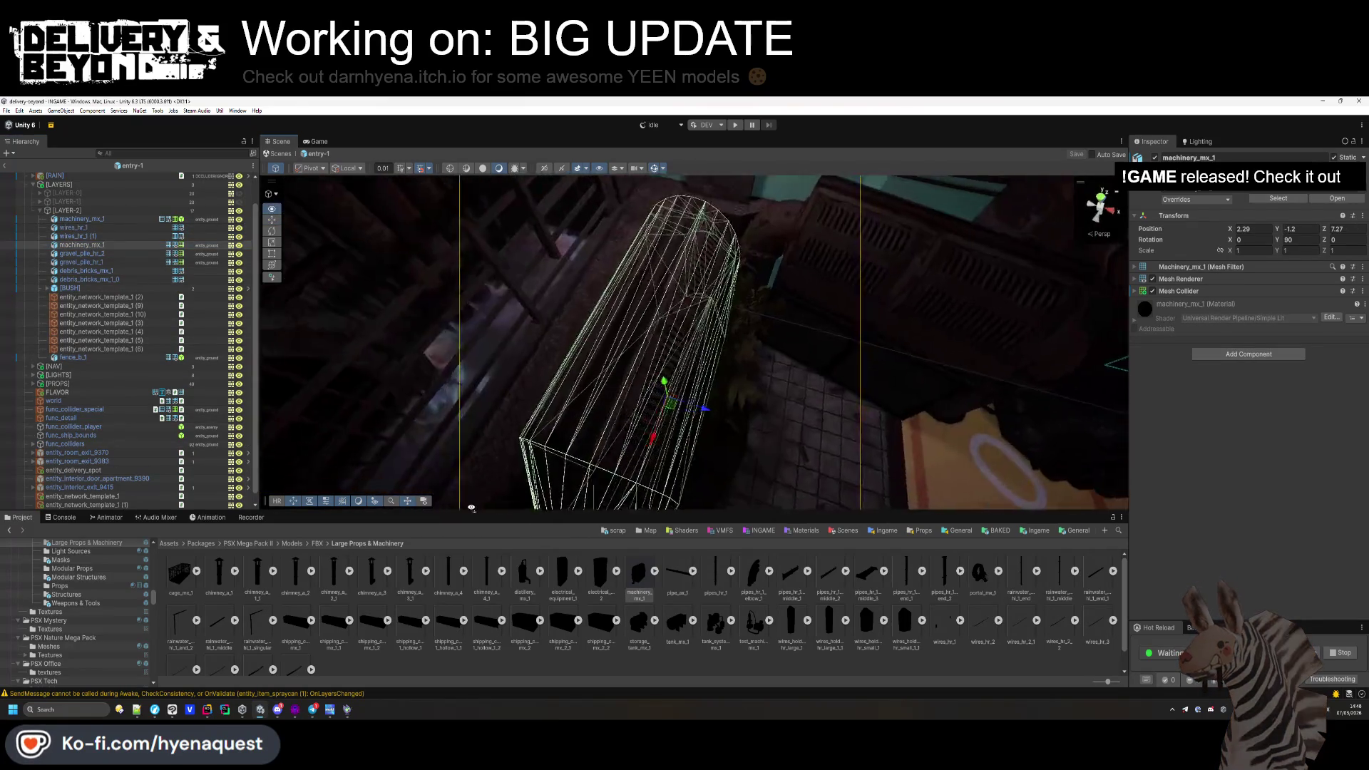
key("Delete")
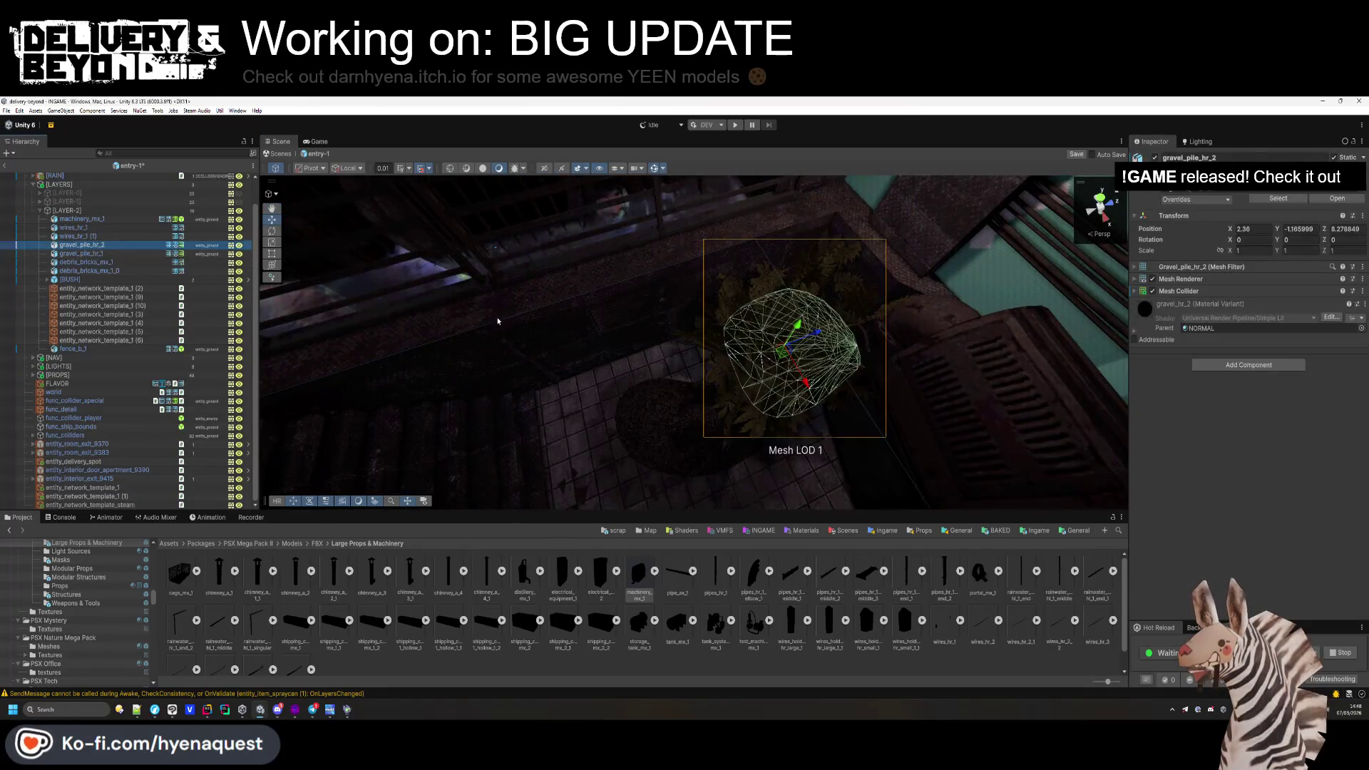
Slide gravel_pile_hr_1 to the right along the floor, entering 67.86.
left_click(643, 417)
left_click_drag(643, 416, 804, 411)
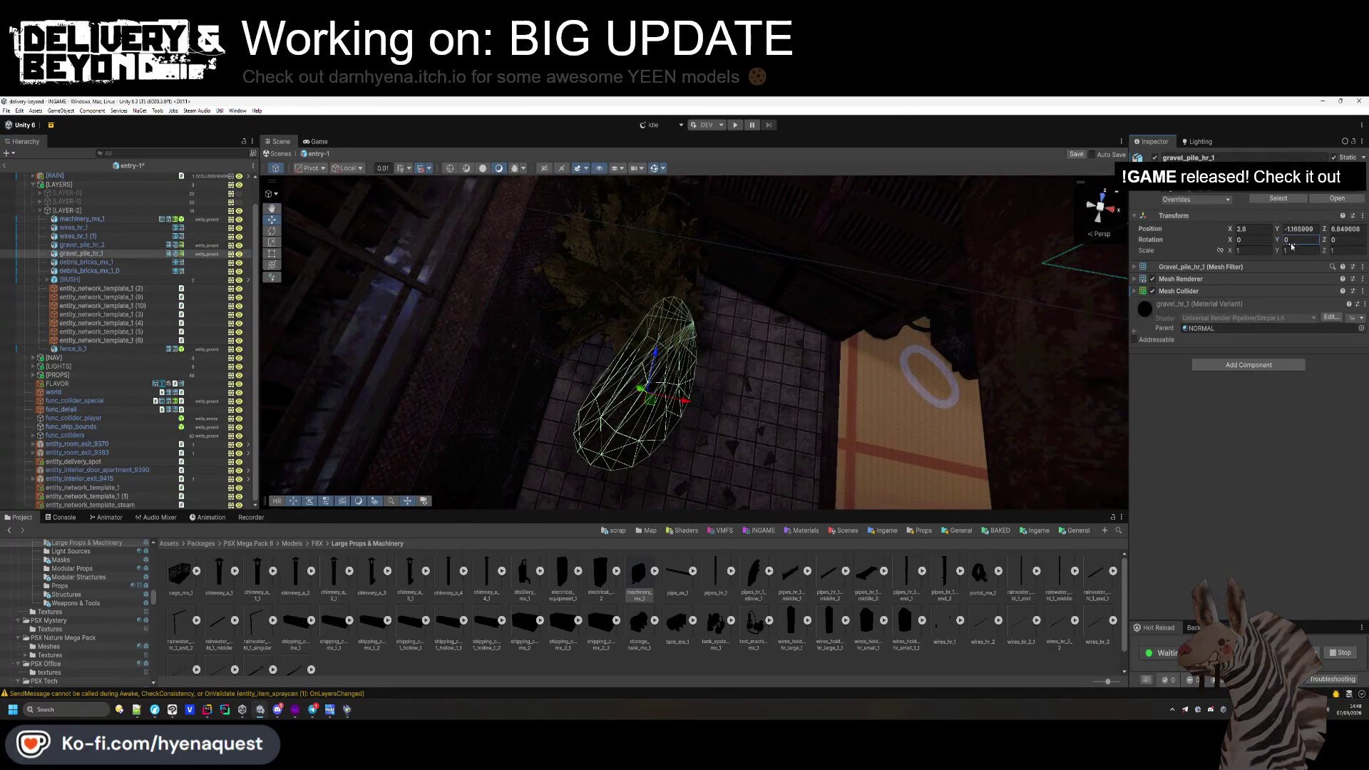
type("67.86")
mouse_move(653, 395)
left_mouse_down()
mouse_move(738, 356)
mouse_move(745, 306)
left_mouse_up()
left_click(947, 645)
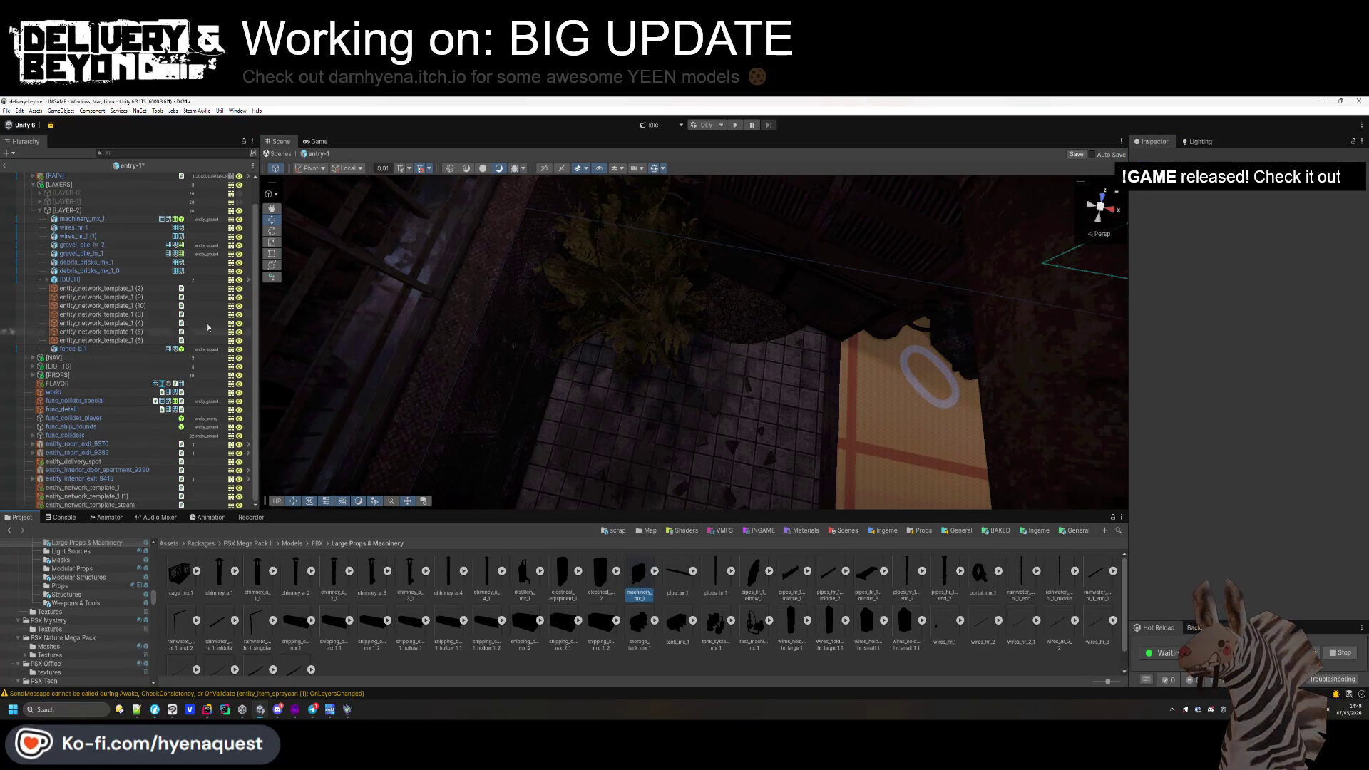
Shift debris_bricks_mx_1 across the floor to about X 4.05, Z 7.26.
left_click(86, 271)
key("f")
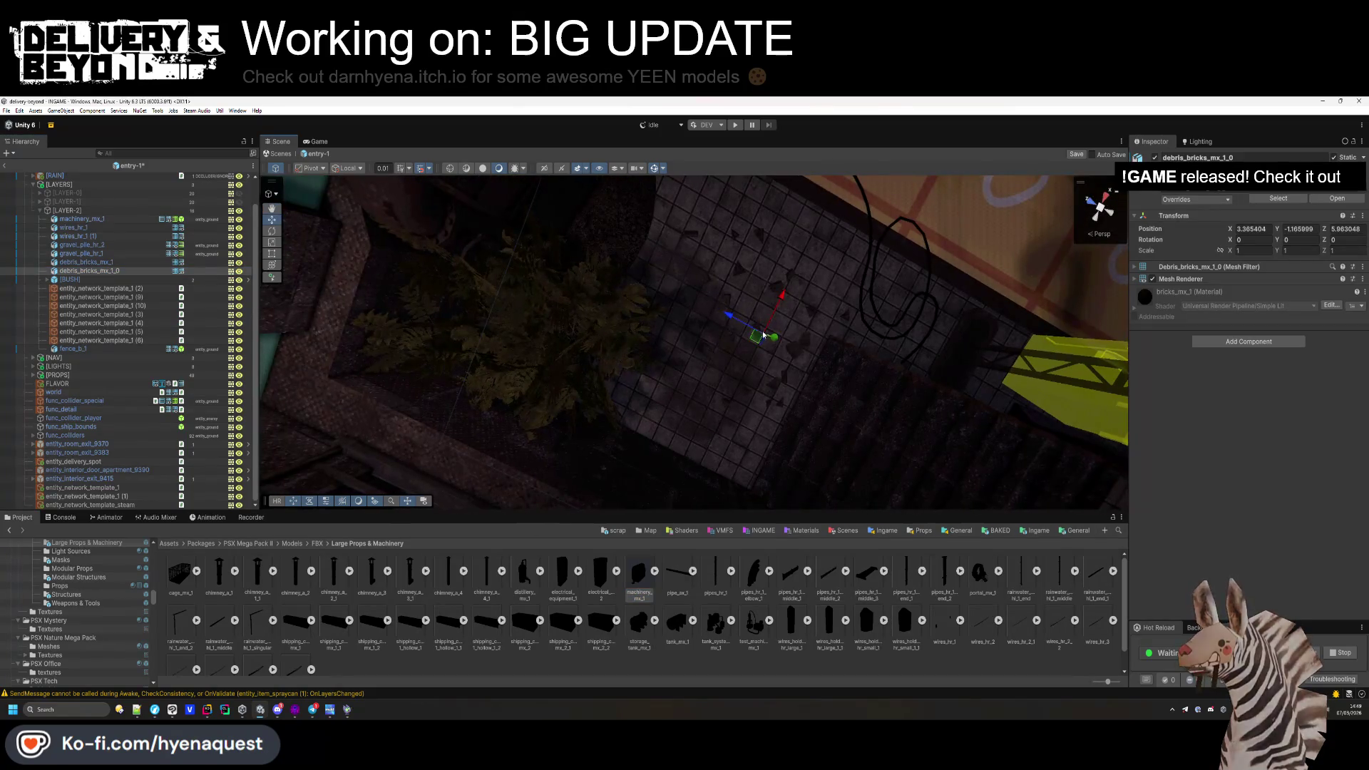
left_click(171, 262)
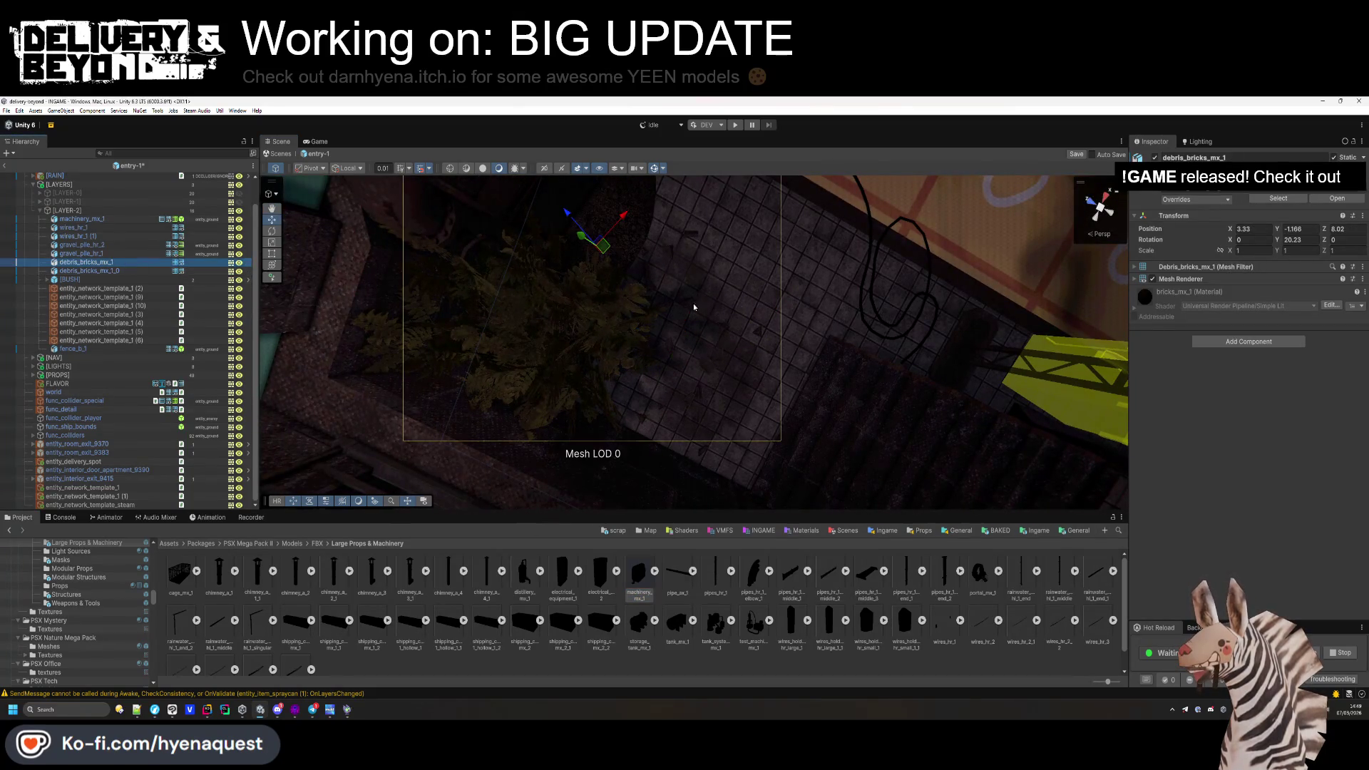
left_click_drag(601, 249, 687, 221)
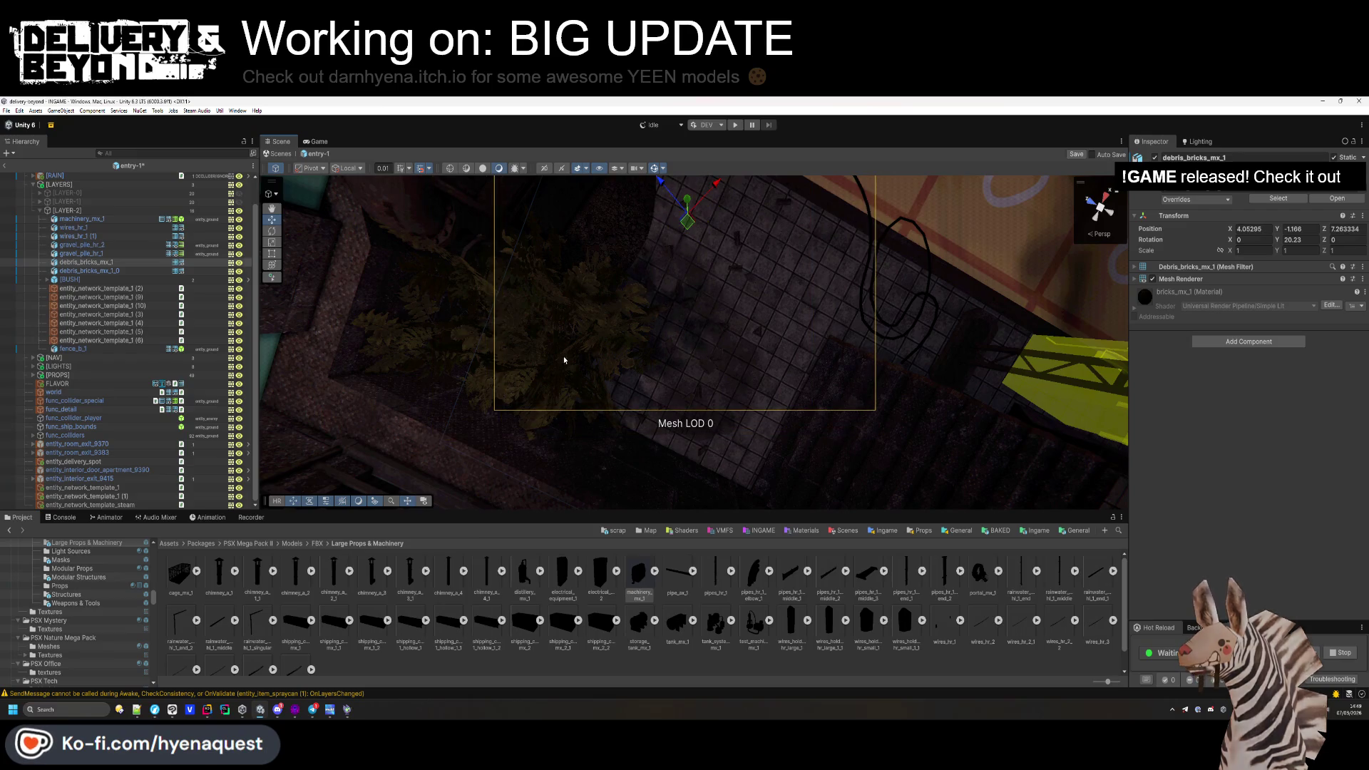
Select fence_b_1 and ping its model in the Modular Props folder.
left_click(104, 348)
key("f")
left_click_drag(926, 235, 955, 187)
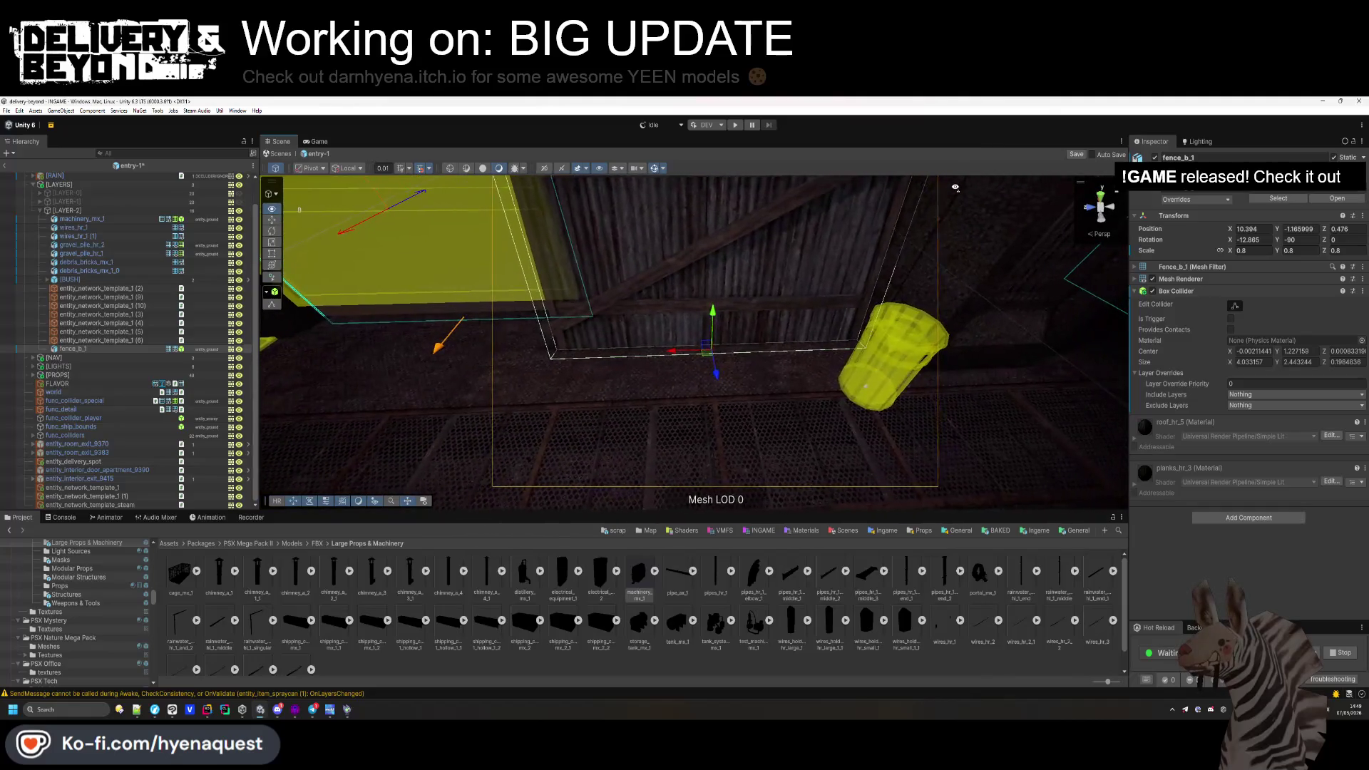
left_click(1252, 197)
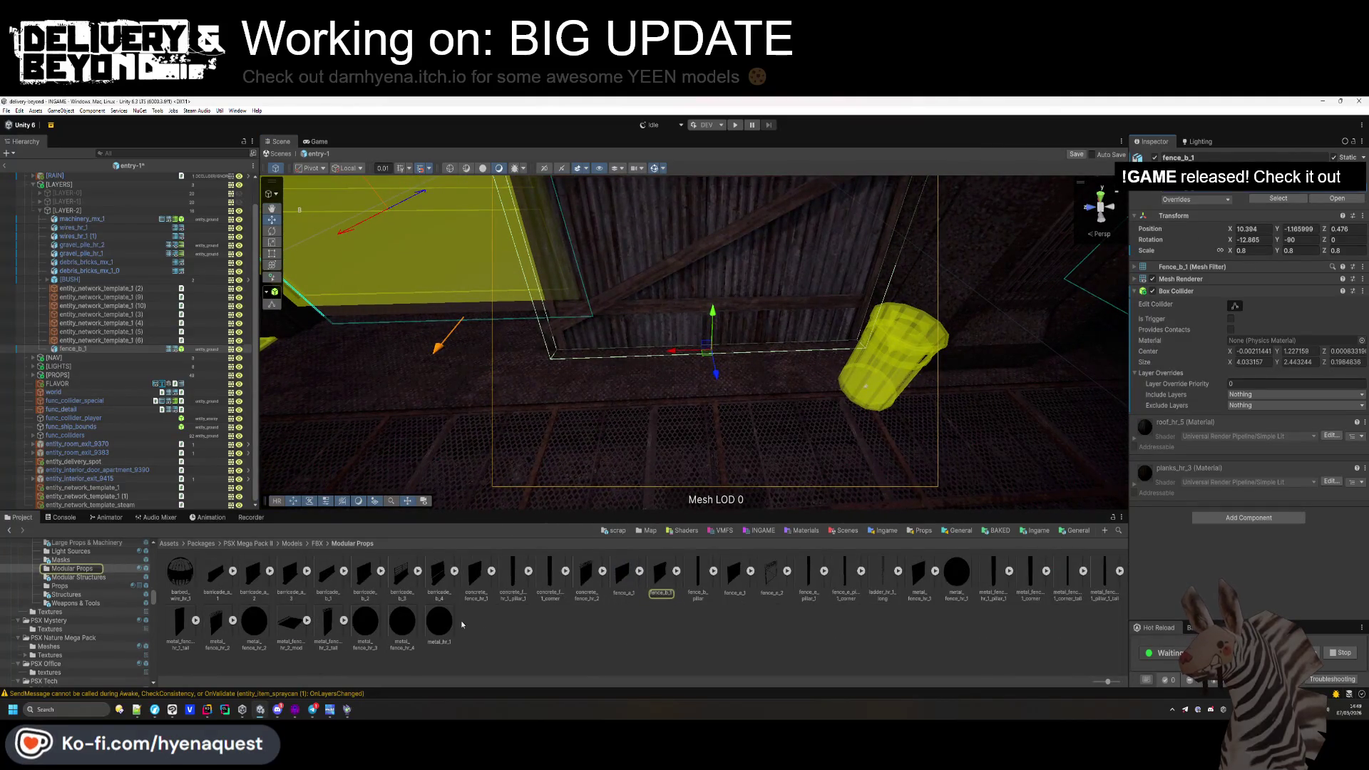
Drop barricade_b_4 into the room, rotate it 90° on Y, and slide it against the wall.
mouse_move(440, 583)
left_mouse_down()
mouse_move(456, 342)
mouse_move(428, 356)
mouse_move(383, 385)
mouse_move(829, 382)
mouse_move(770, 378)
left_mouse_up()
left_click(765, 377)
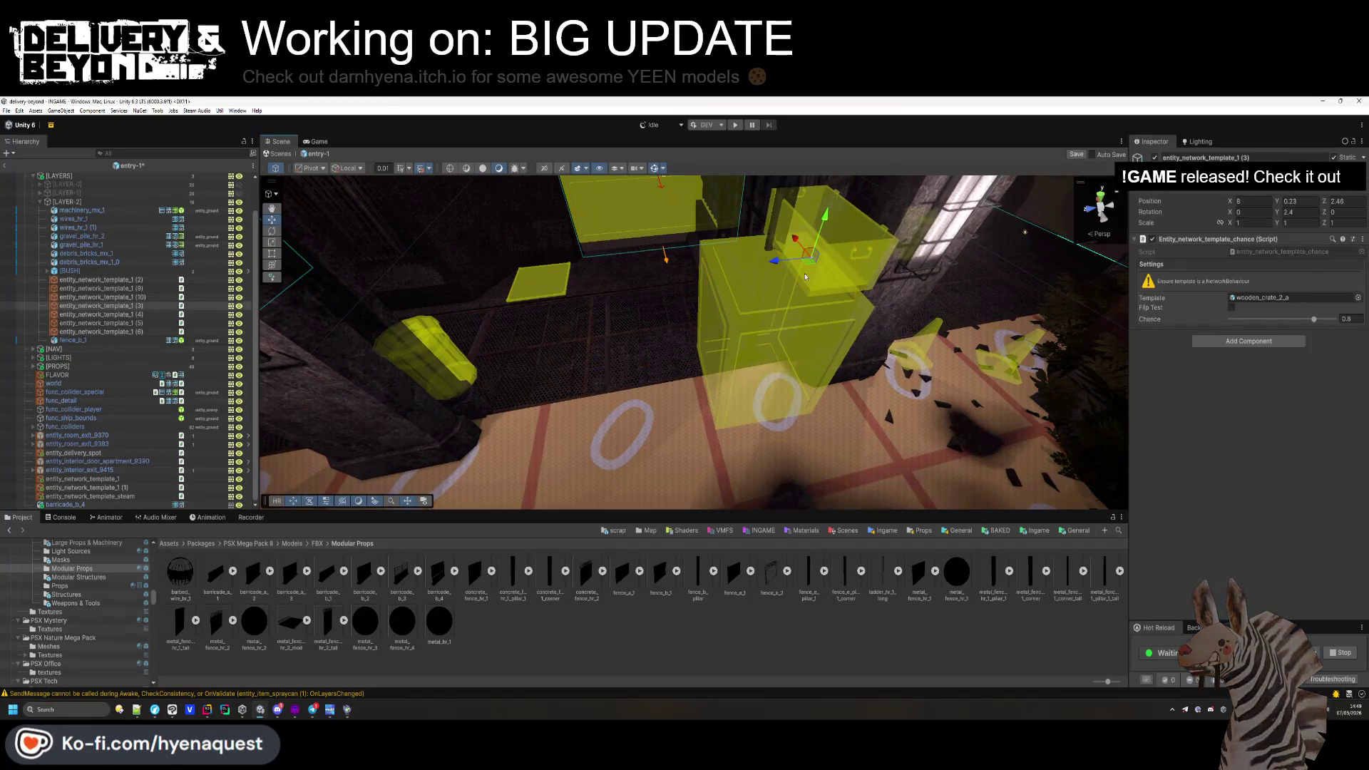
left_click(765, 376)
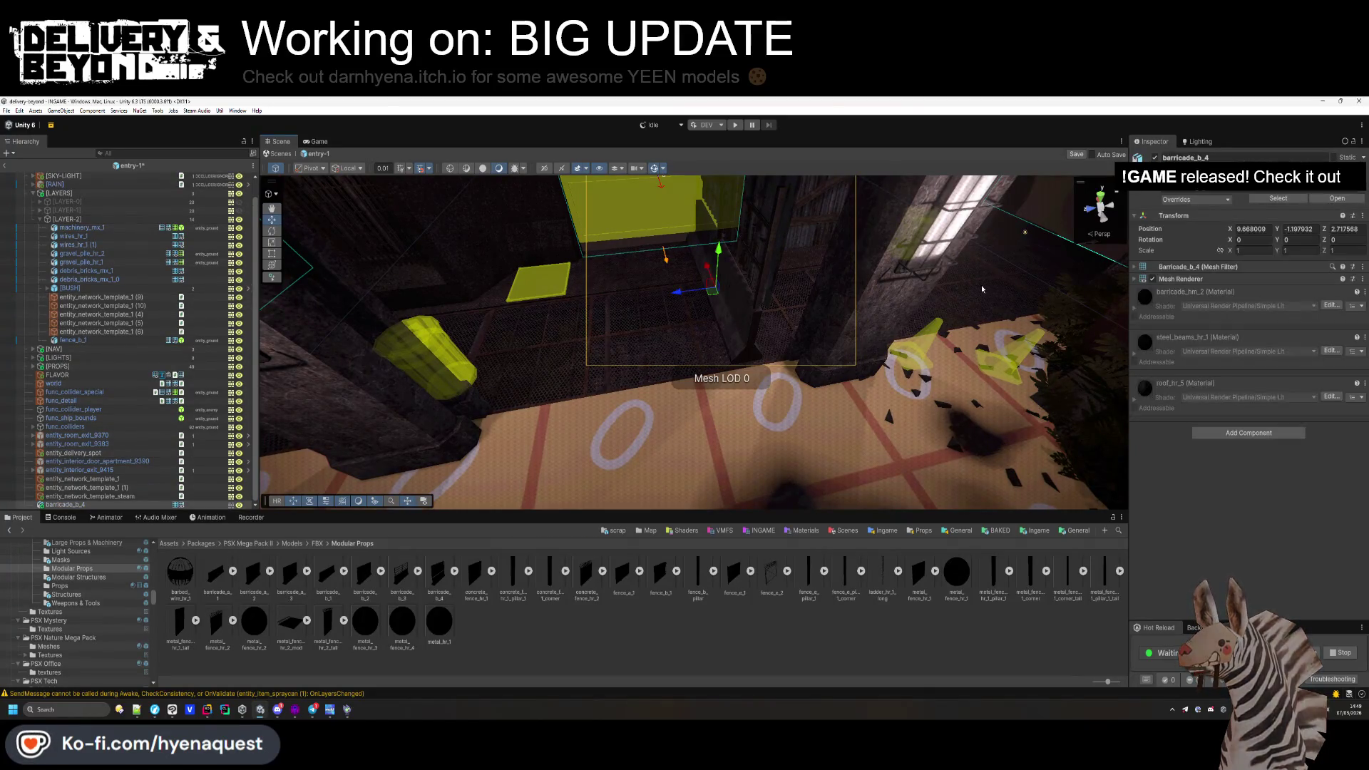
type("90")
mouse_move(713, 293)
left_mouse_down()
mouse_move(603, 329)
mouse_move(603, 389)
mouse_move(652, 385)
mouse_move(650, 399)
mouse_move(651, 307)
mouse_move(948, 365)
mouse_move(975, 339)
mouse_move(870, 326)
mouse_move(923, 377)
left_mouse_up()
Scale the barricade to about 1.16 wide and 0.76 tall.
left_click(1236, 250)
type("1.25")
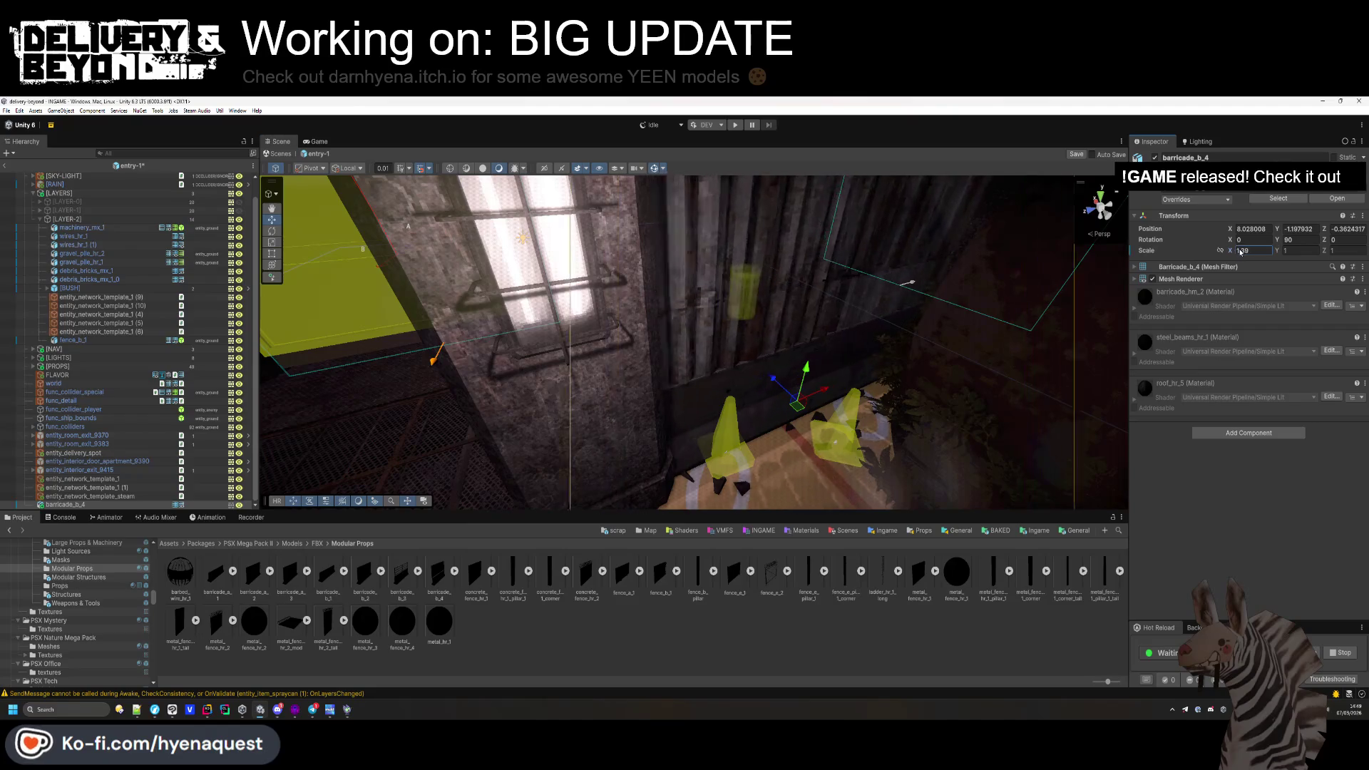
key("Return")
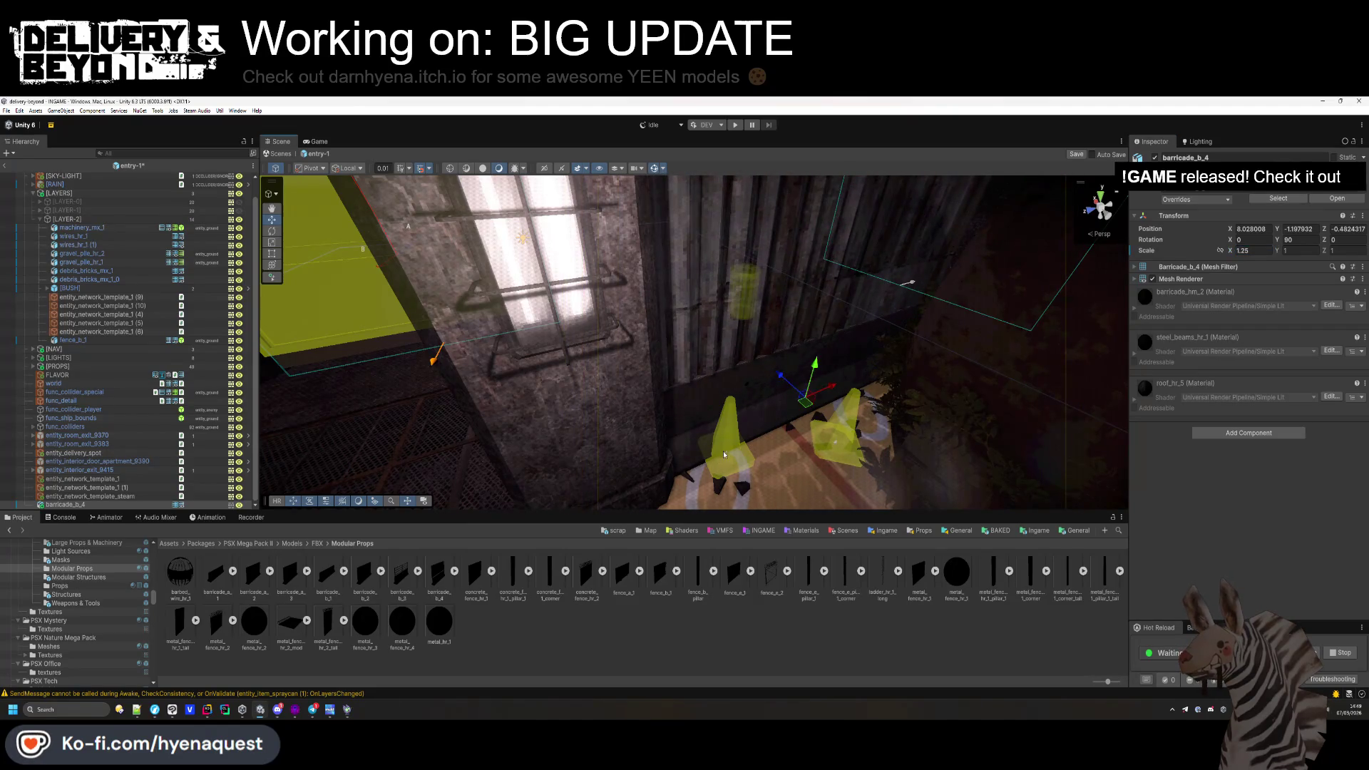
left_click(724, 454)
mouse_move(558, 364)
left_mouse_down()
mouse_move(525, 391)
mouse_move(749, 413)
mouse_move(627, 356)
mouse_move(604, 359)
mouse_move(713, 371)
left_mouse_up()
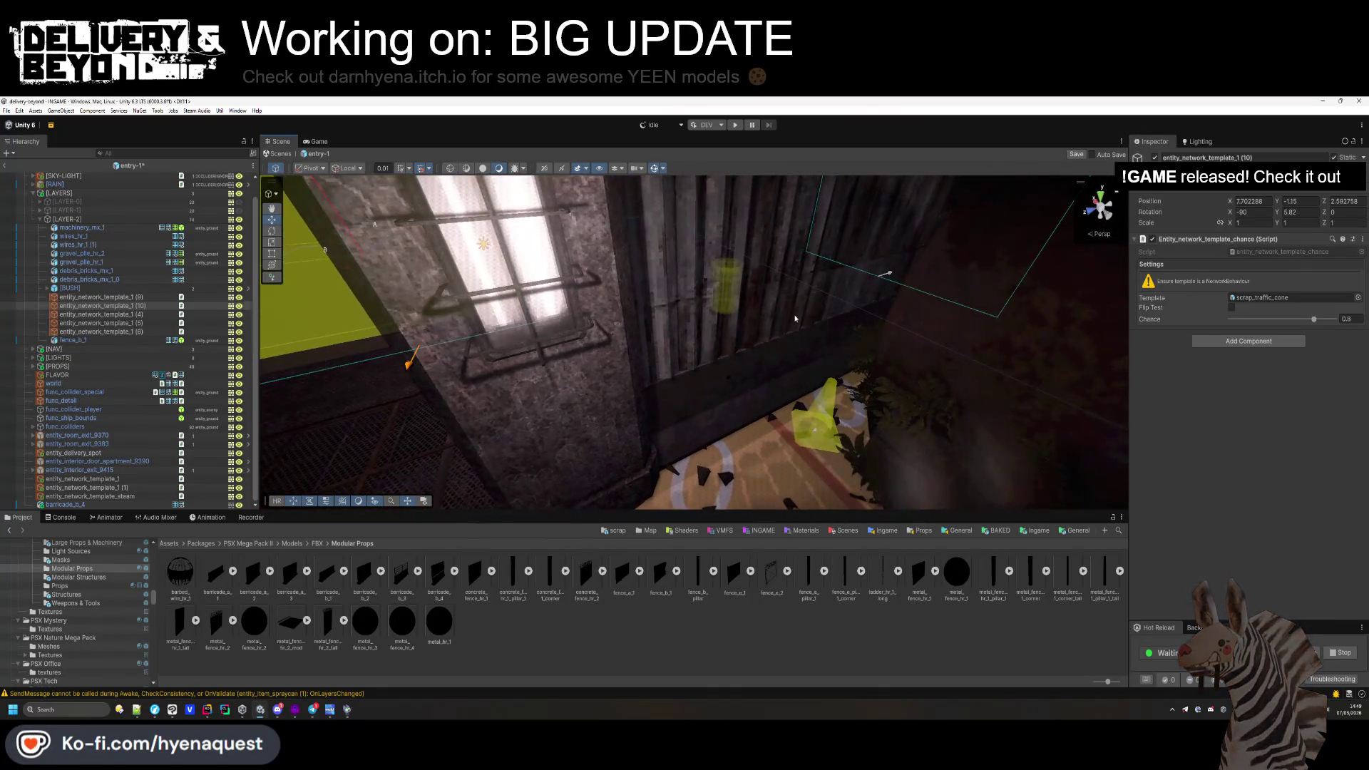
left_click(788, 391)
left_click_drag(1276, 252, 1270, 251)
mouse_move(687, 372)
left_mouse_down()
mouse_move(898, 324)
mouse_move(1116, 390)
left_mouse_up()
left_click_drag(1127, 399, 1178, 300)
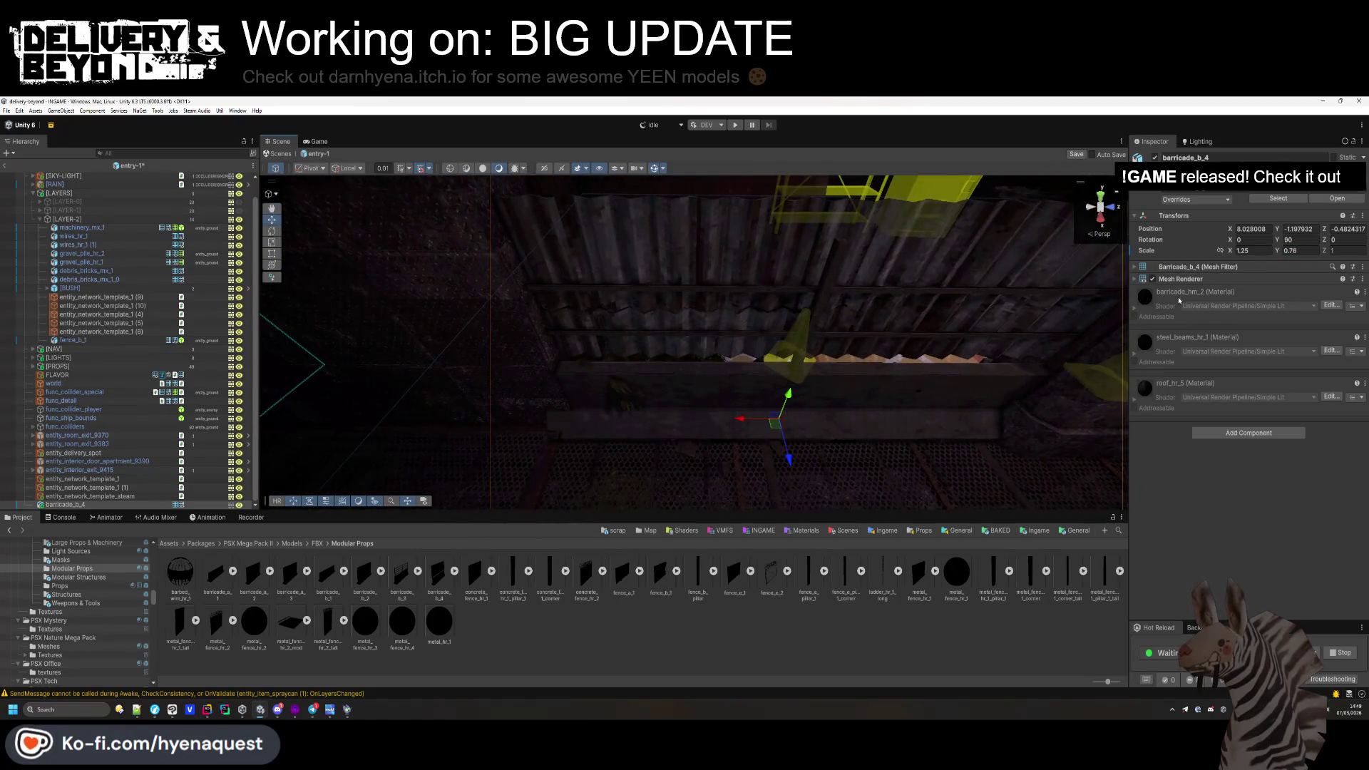
left_click_drag(1231, 252, 1228, 252)
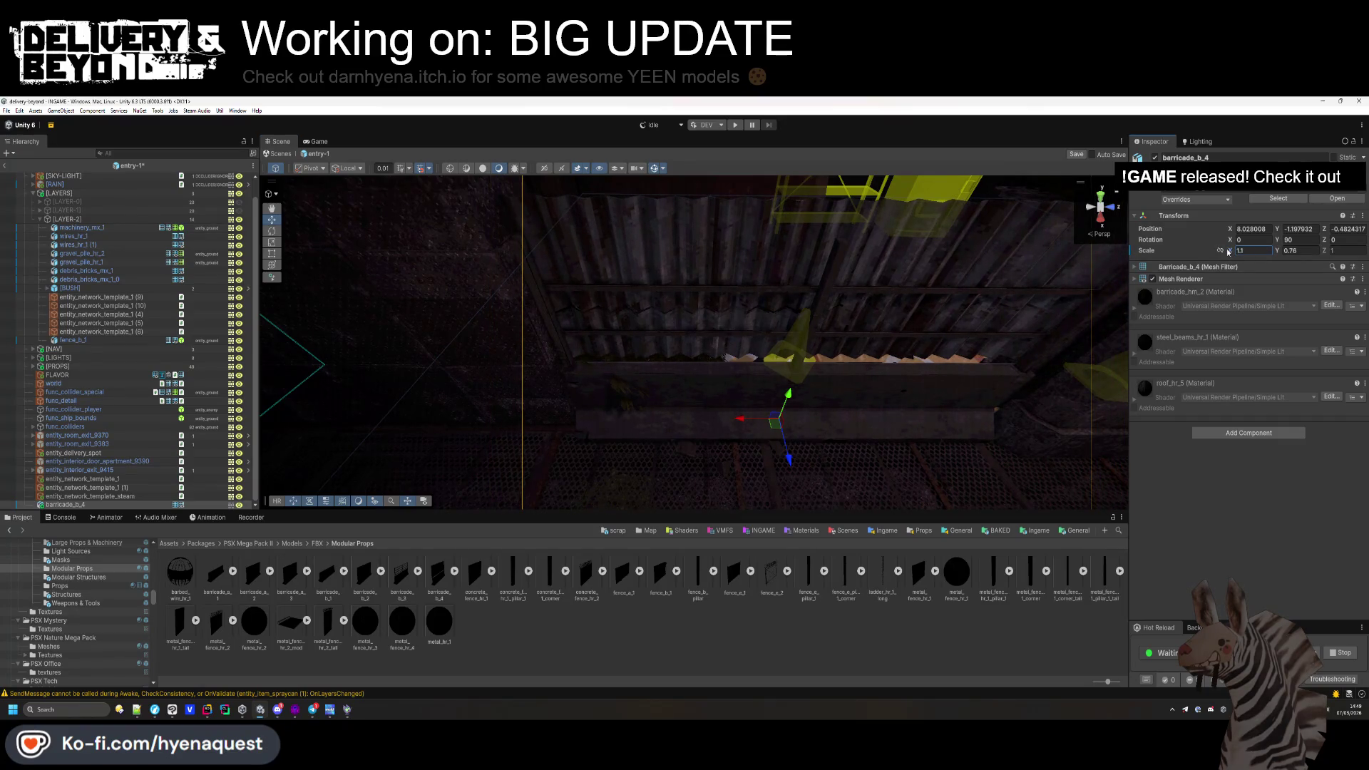
Nudge the barricade sideways along the wall into its final spot.
mouse_move(785, 459)
left_mouse_down()
mouse_move(782, 437)
mouse_move(742, 407)
left_mouse_up()
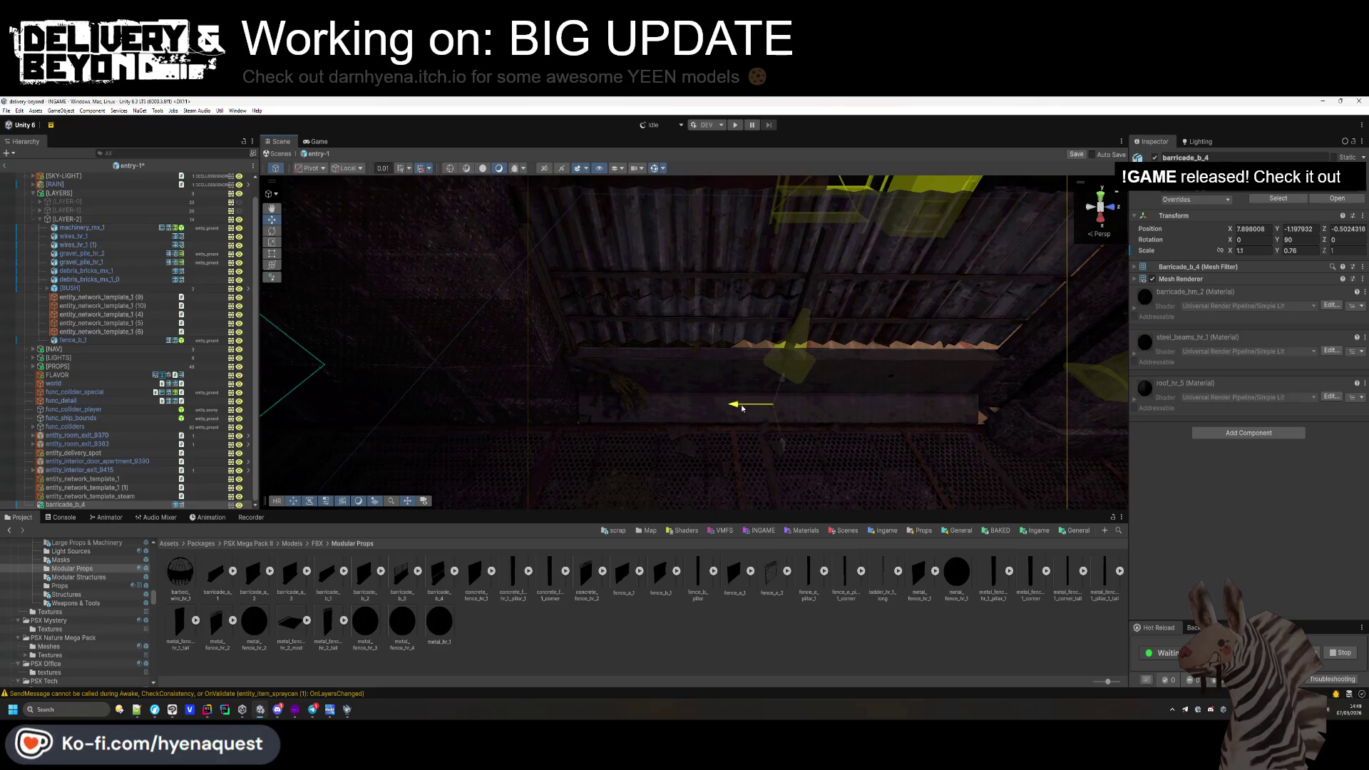
type("6")
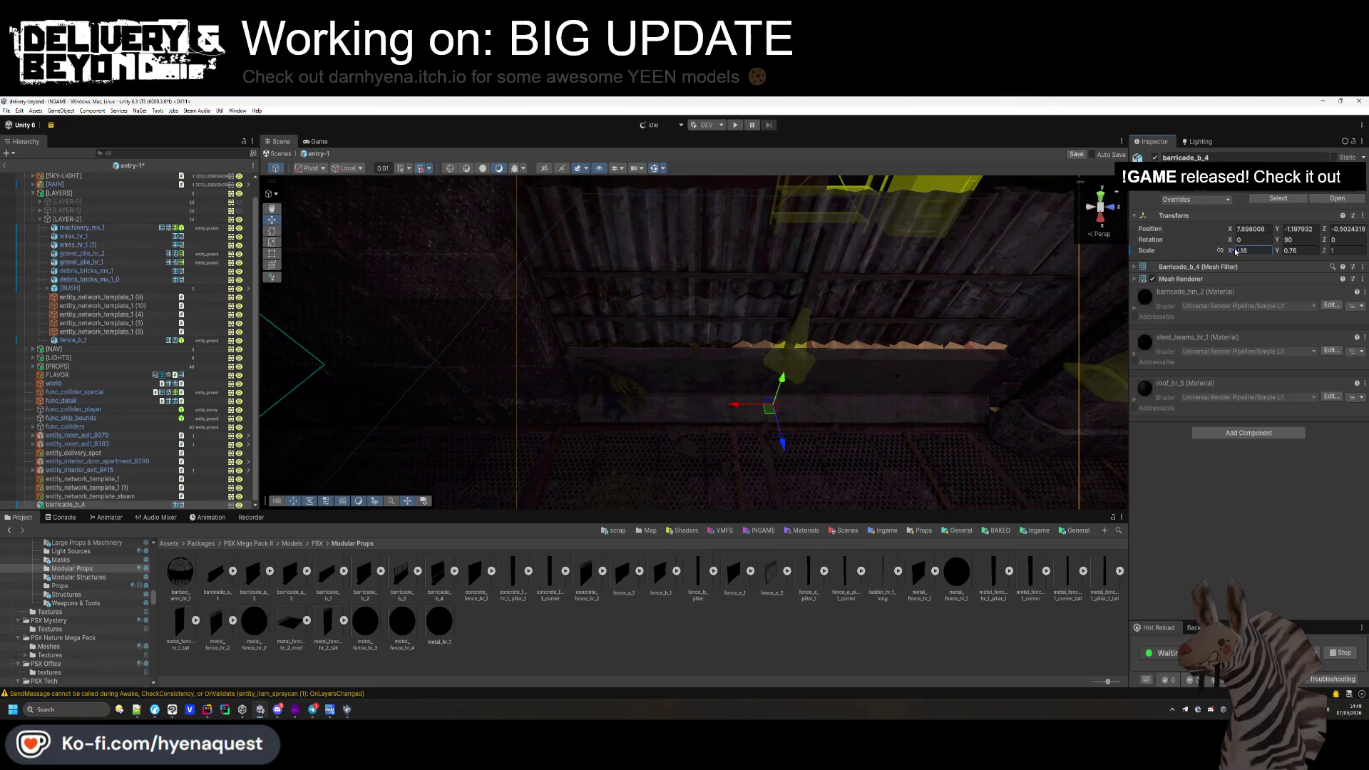
left_click_drag(734, 404, 743, 408)
left_click(1276, 434)
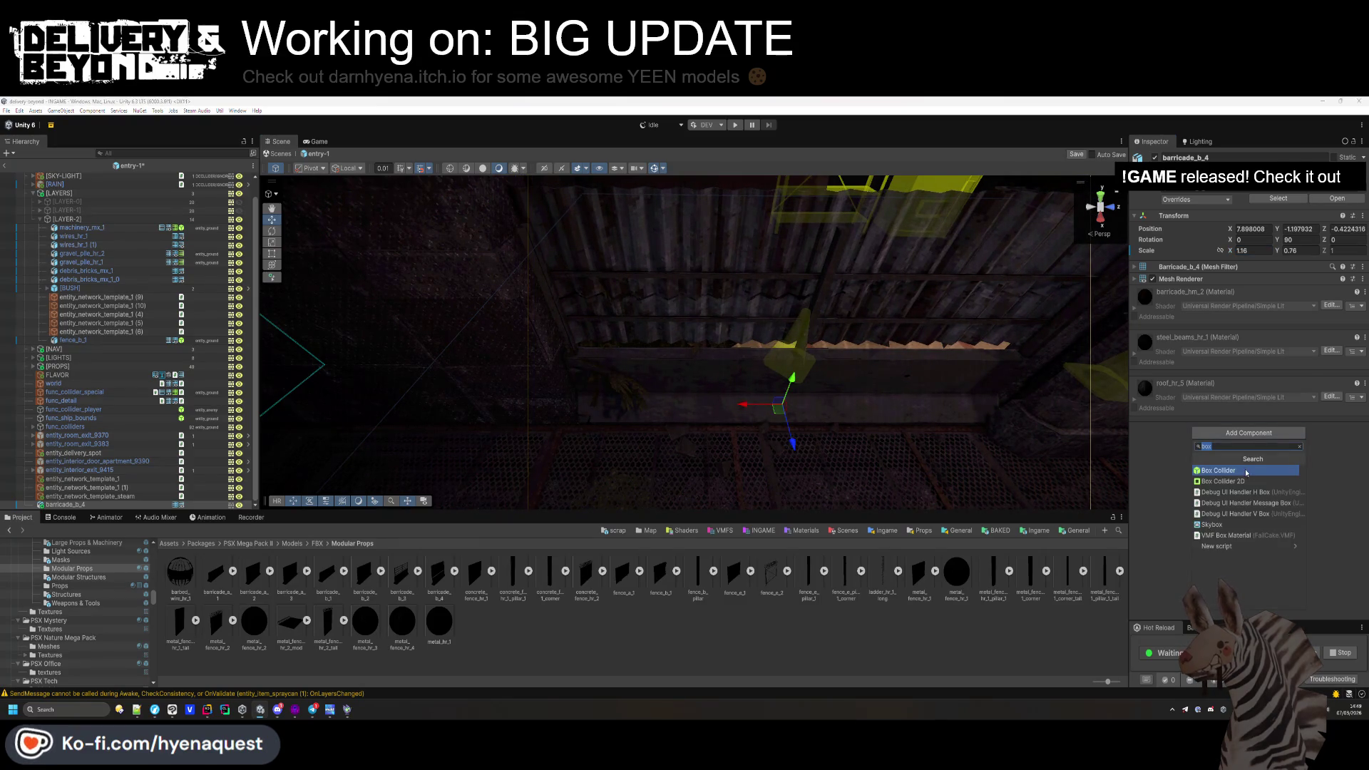
Give the barricade a convex Mesh Collider and entity_ground layer, and file it under LAYER-2.
type("mesh")
key("Return")
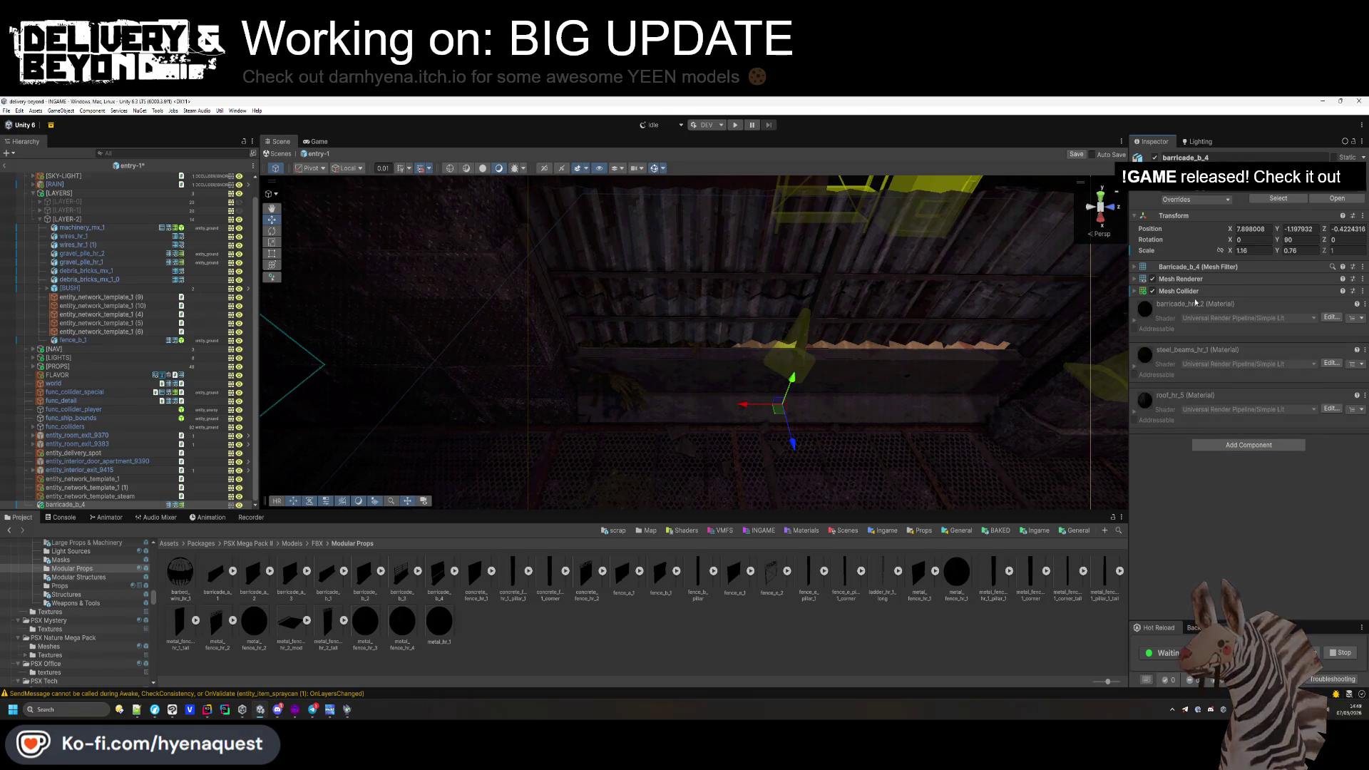
left_click(1231, 305)
left_click(1178, 291)
left_click(1312, 178)
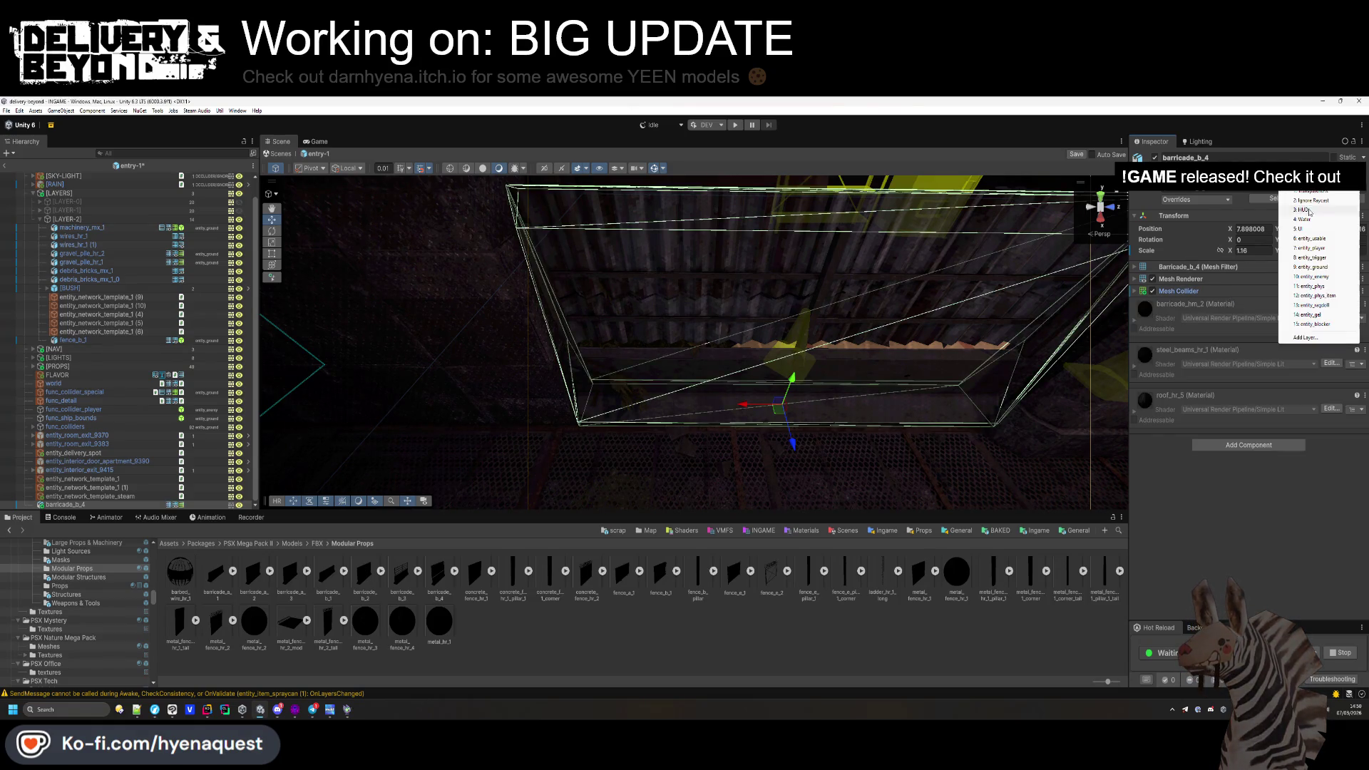
left_click(1311, 267)
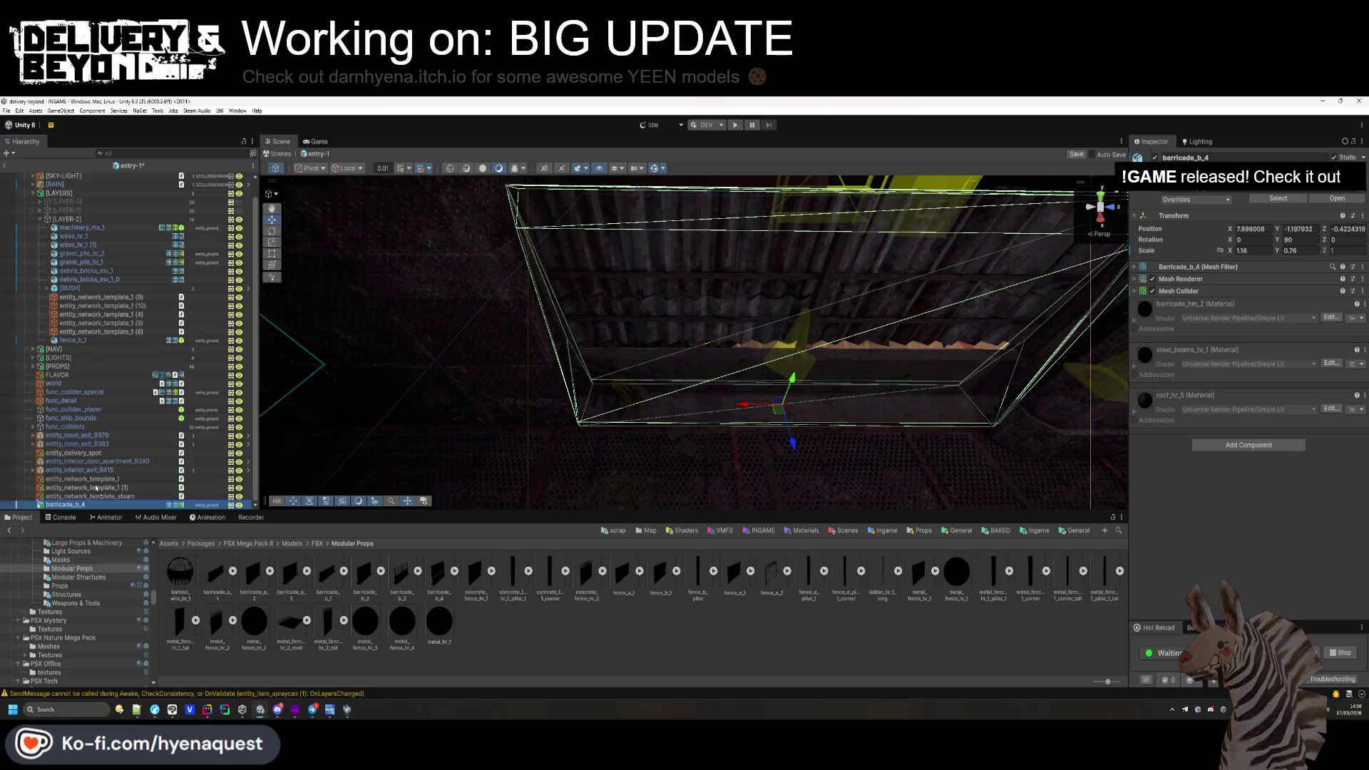
left_click_drag(86, 288, 87, 289)
left_click(538, 611)
Place ladder_hr_1_long in the scene, rotated 90° on Y.
mouse_move(641, 399)
left_mouse_down()
mouse_move(660, 410)
mouse_move(654, 274)
mouse_move(693, 246)
left_mouse_up()
mouse_move(898, 574)
left_mouse_down()
mouse_move(818, 324)
mouse_move(784, 321)
left_mouse_up()
type("f90")
key("Return")
mouse_move(685, 342)
left_mouse_down()
mouse_move(716, 168)
mouse_move(630, 137)
left_mouse_up()
left_click_drag(585, 235, 681, 314)
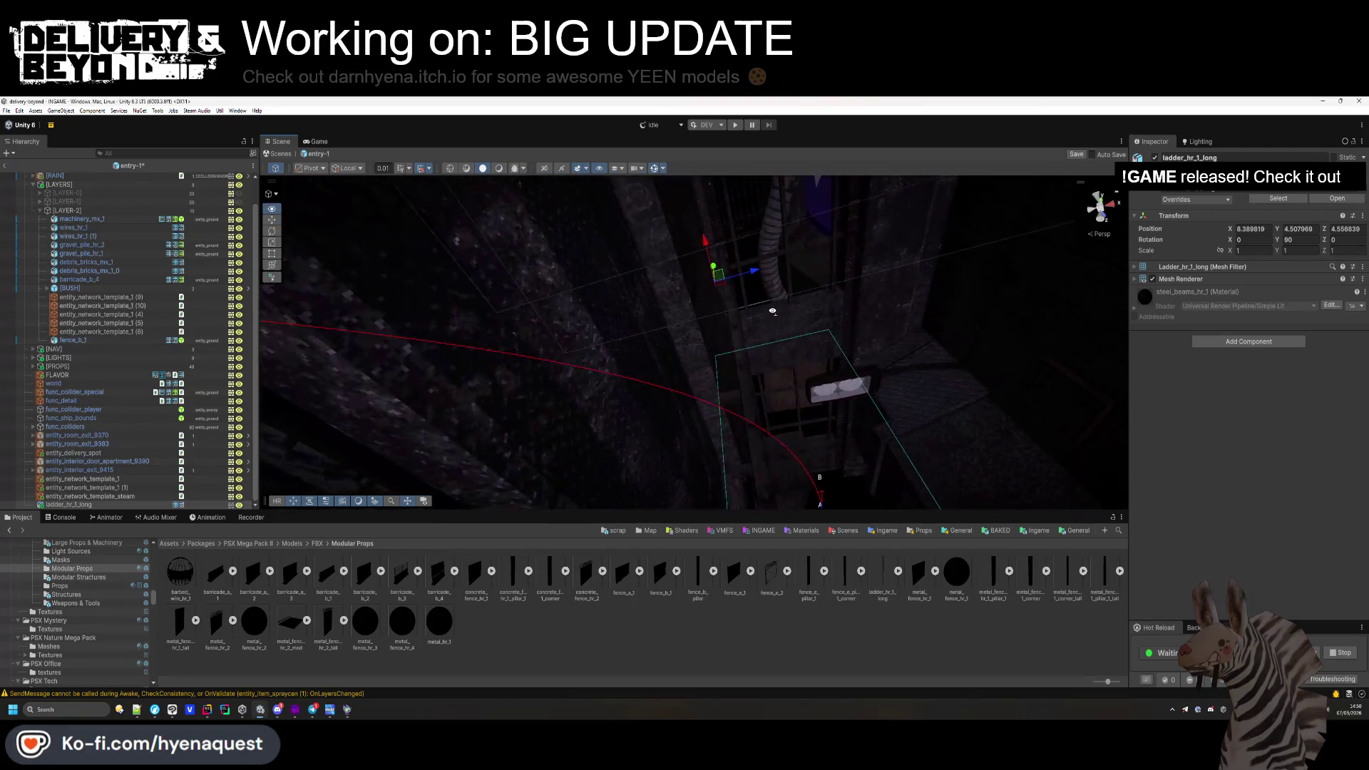
mouse_move(737, 253)
left_mouse_down()
mouse_move(738, 286)
mouse_move(684, 421)
mouse_move(542, 690)
mouse_move(698, 223)
mouse_move(668, 202)
mouse_move(680, 253)
mouse_move(649, 299)
mouse_move(549, 266)
mouse_move(452, 305)
mouse_move(564, 411)
left_mouse_up()
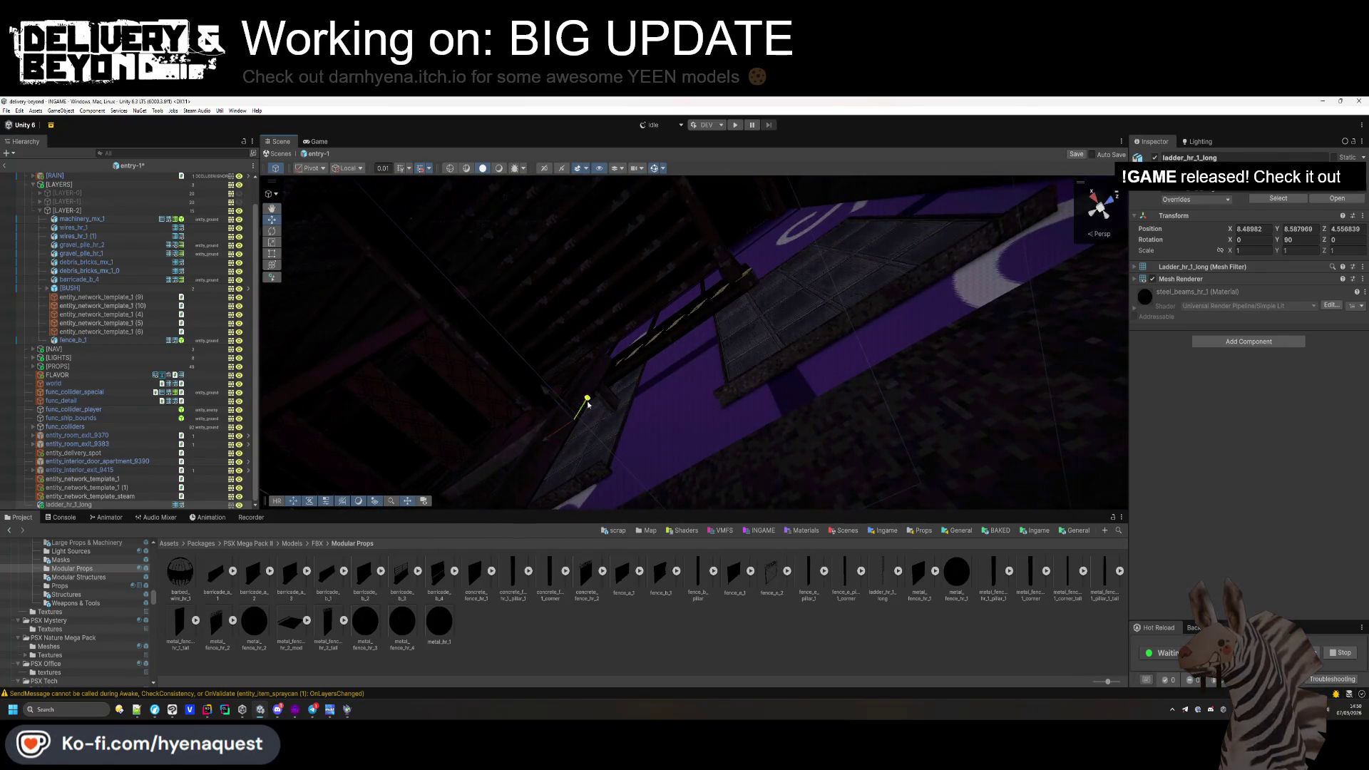
Add a Box Collider to the ladder, set it to entity_ground, and file it under LAYER-2.
left_click(1266, 343)
type("box")
key("Return")
left_click(1318, 186)
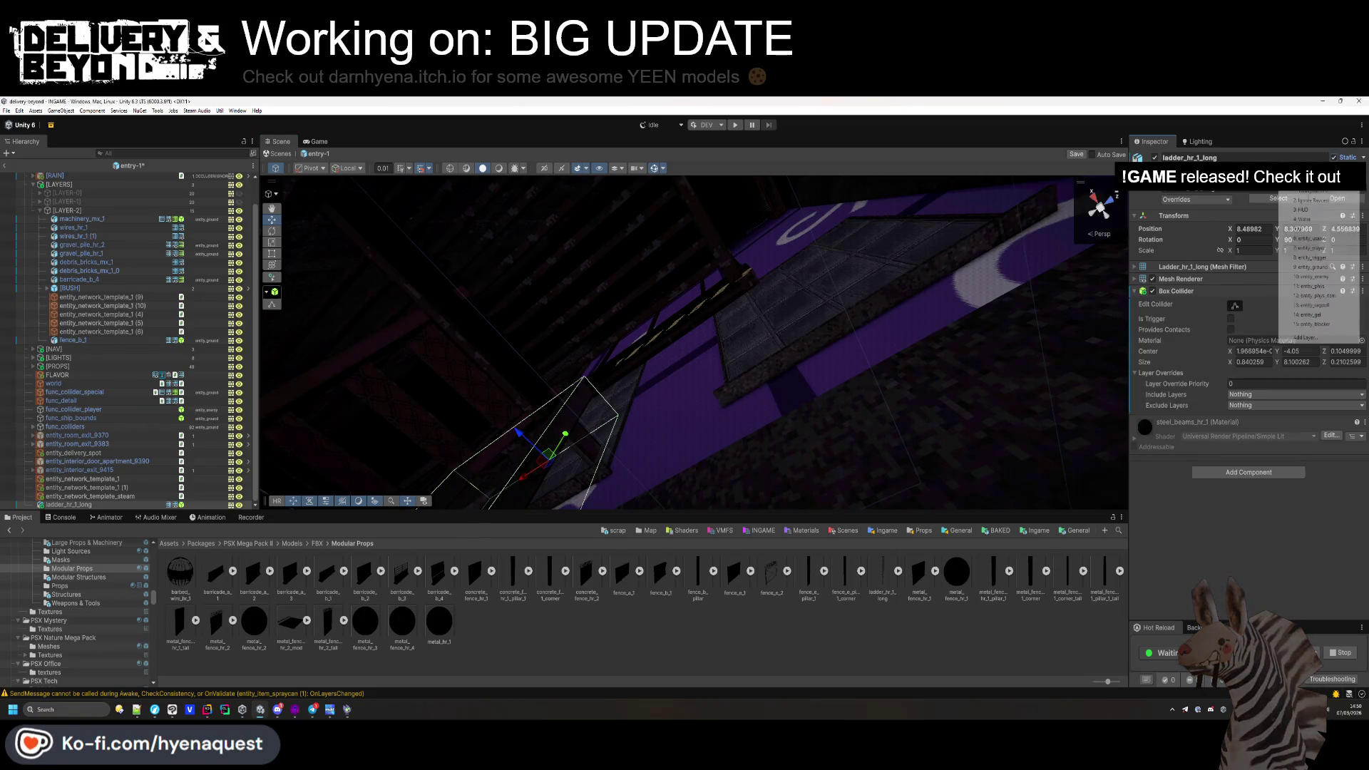
left_click(1311, 266)
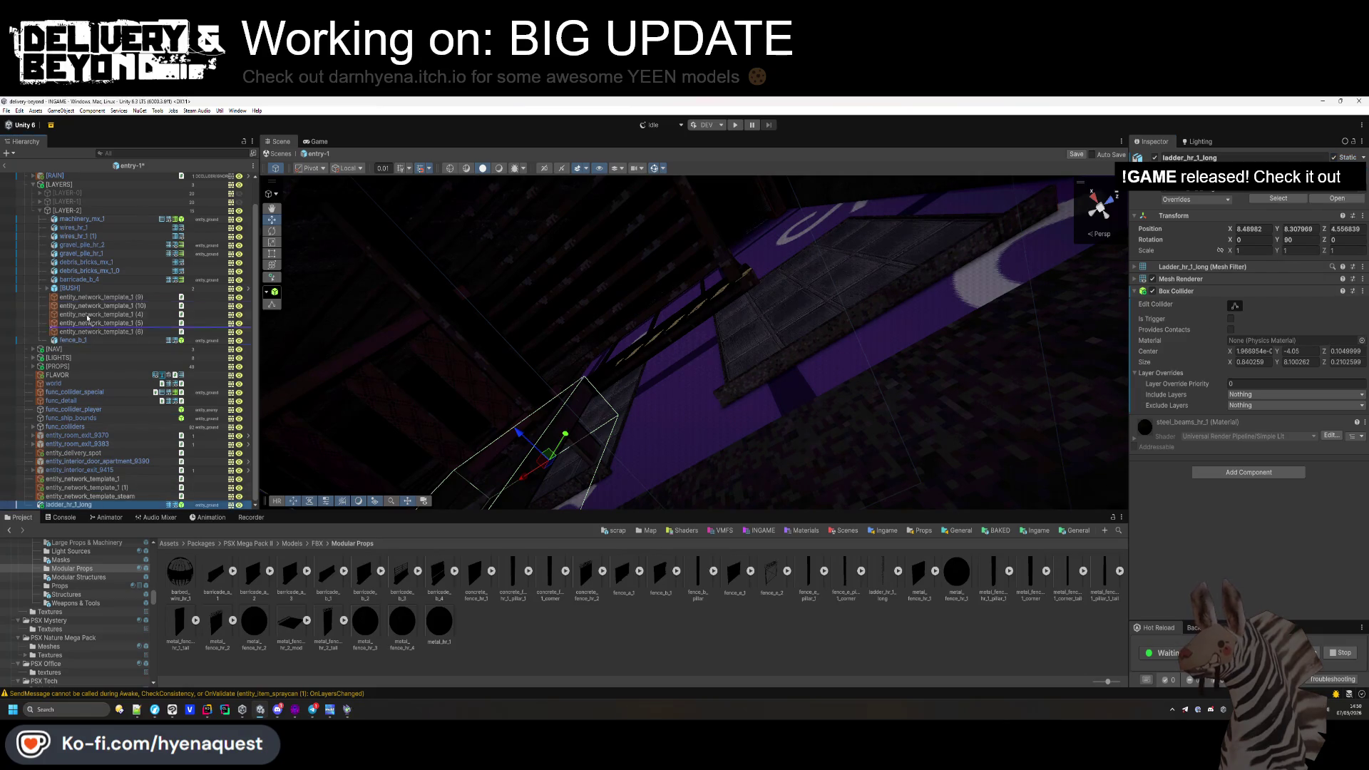
left_click_drag(87, 318, 84, 278)
left_click(799, 192)
left_click_drag(799, 192, 756, 235)
left_click_drag(563, 370, 563, 370)
left_click(563, 370)
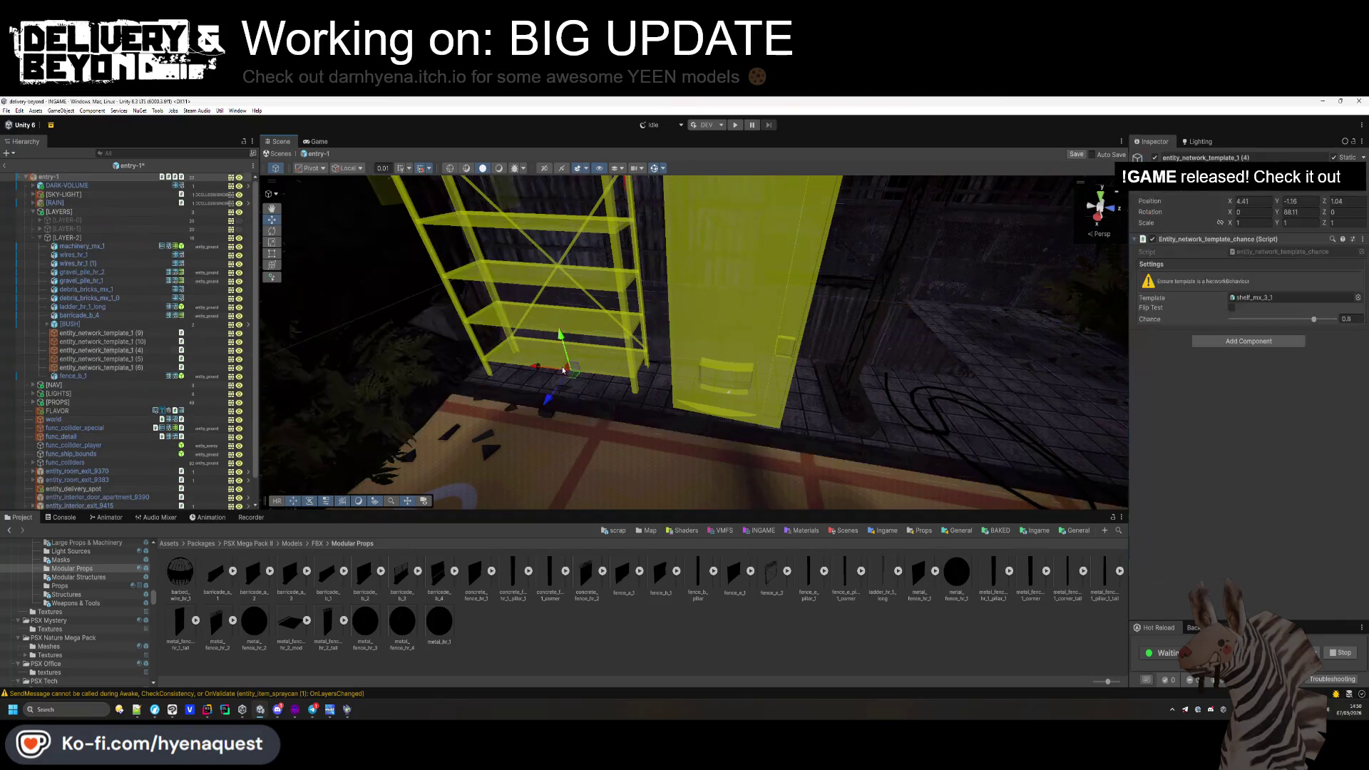
Move the cabinet spawn template left, turn it to about 82°, and duplicate it alongside.
left_click(764, 401)
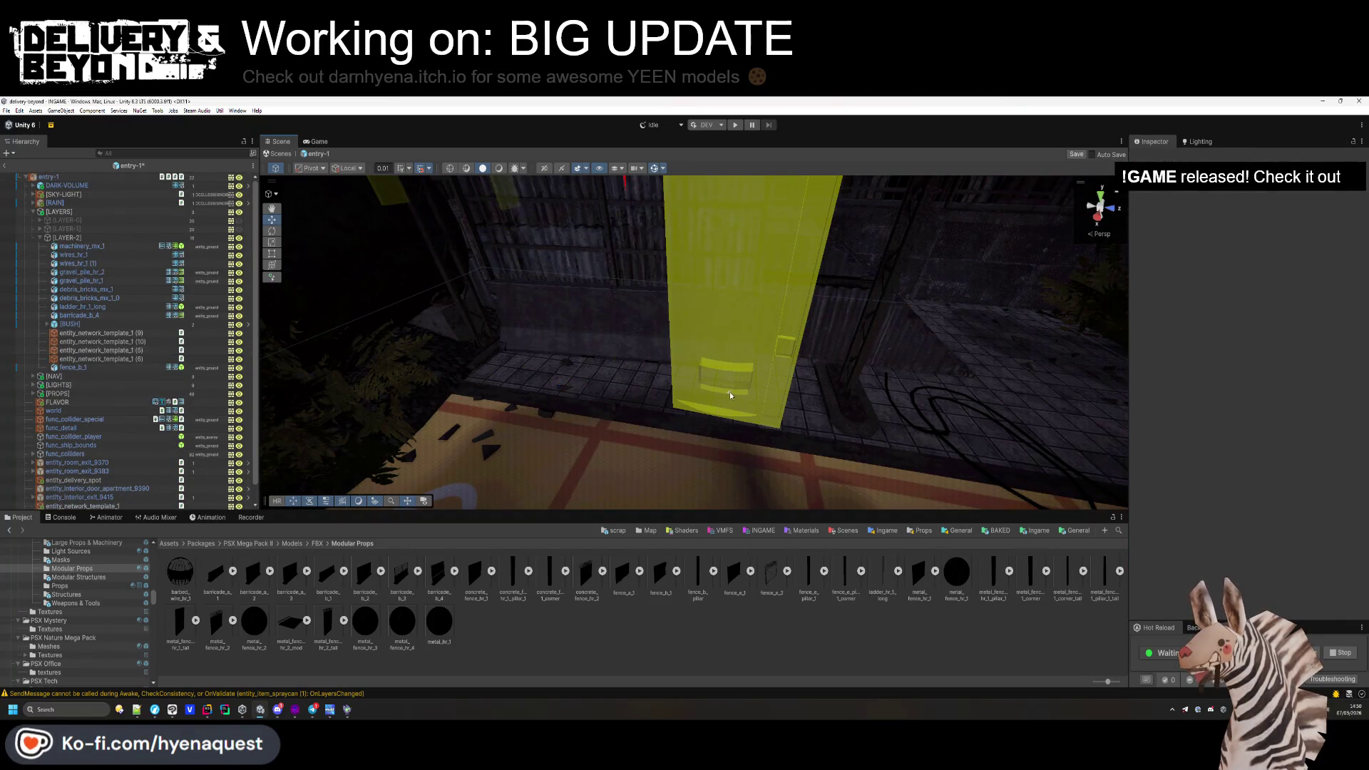
mouse_move(733, 391)
left_mouse_down()
mouse_move(524, 388)
mouse_move(536, 380)
left_mouse_up()
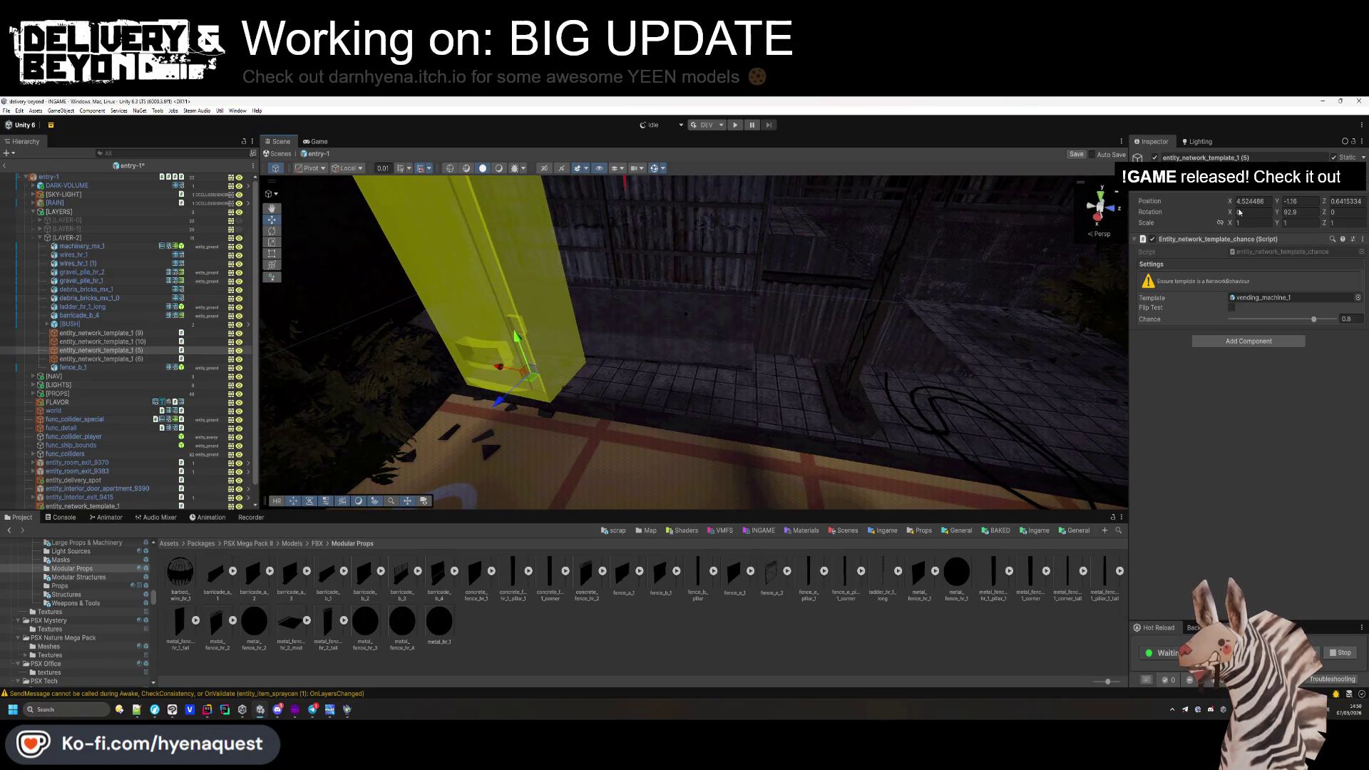
left_click_drag(1278, 214, 1251, 214)
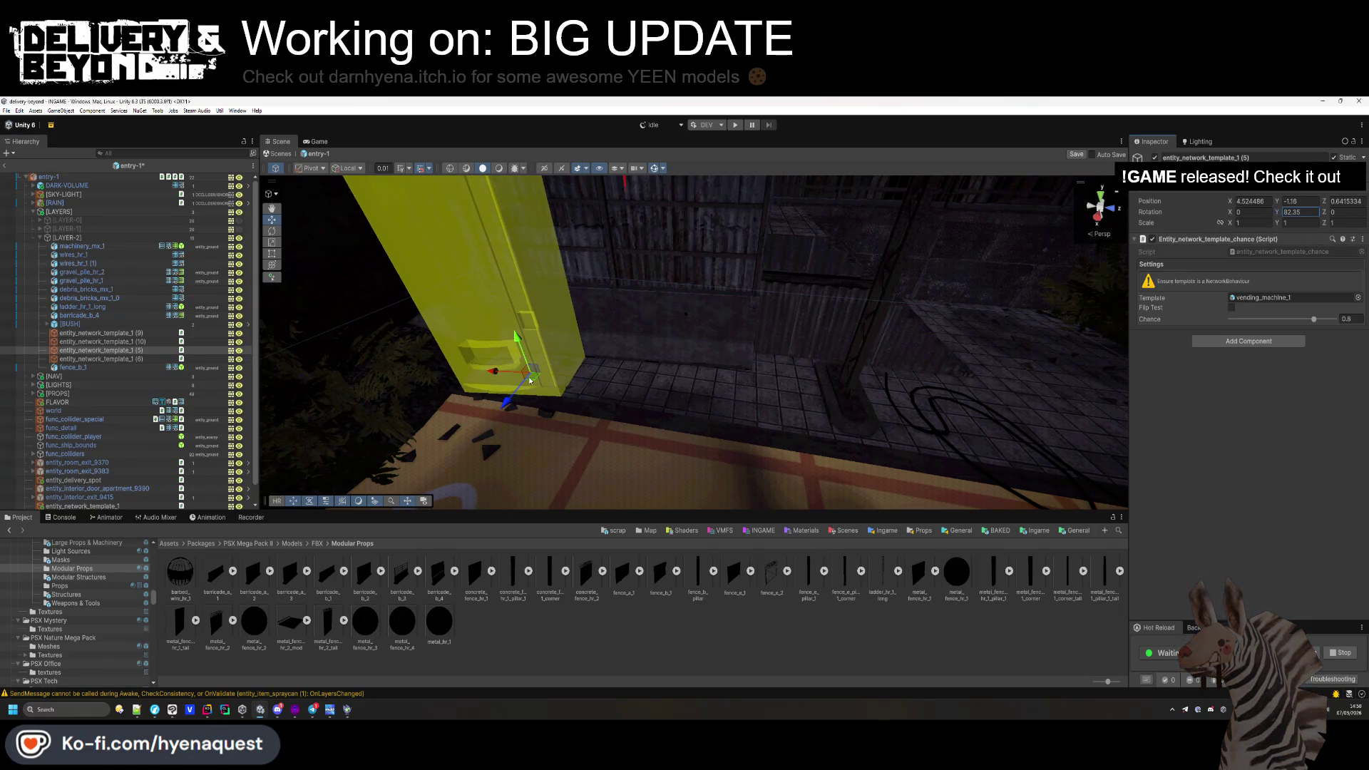
key("ctrl+d")
left_click_drag(531, 380, 689, 385)
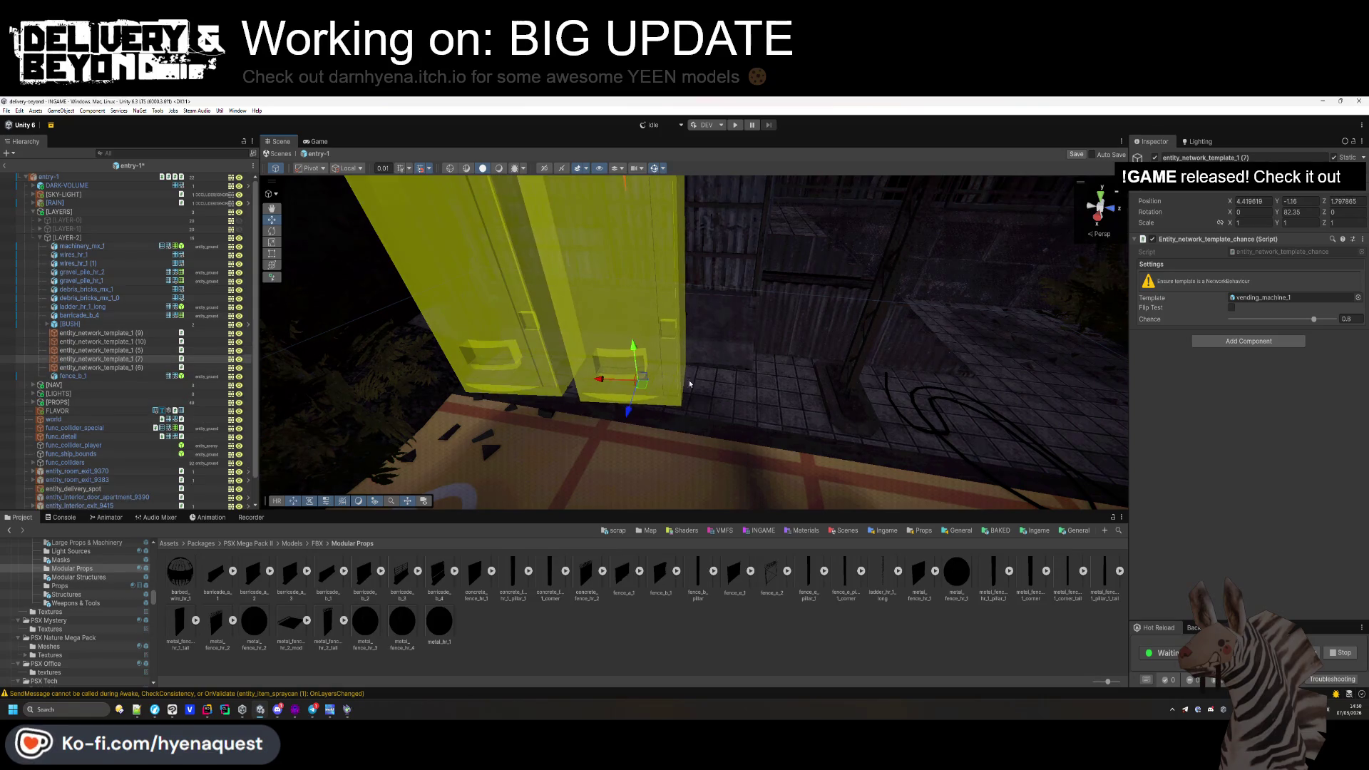
Switch the copy's template to cardboard_box_2 at about 100°, then stack an angled second box on it.
left_click(1317, 297)
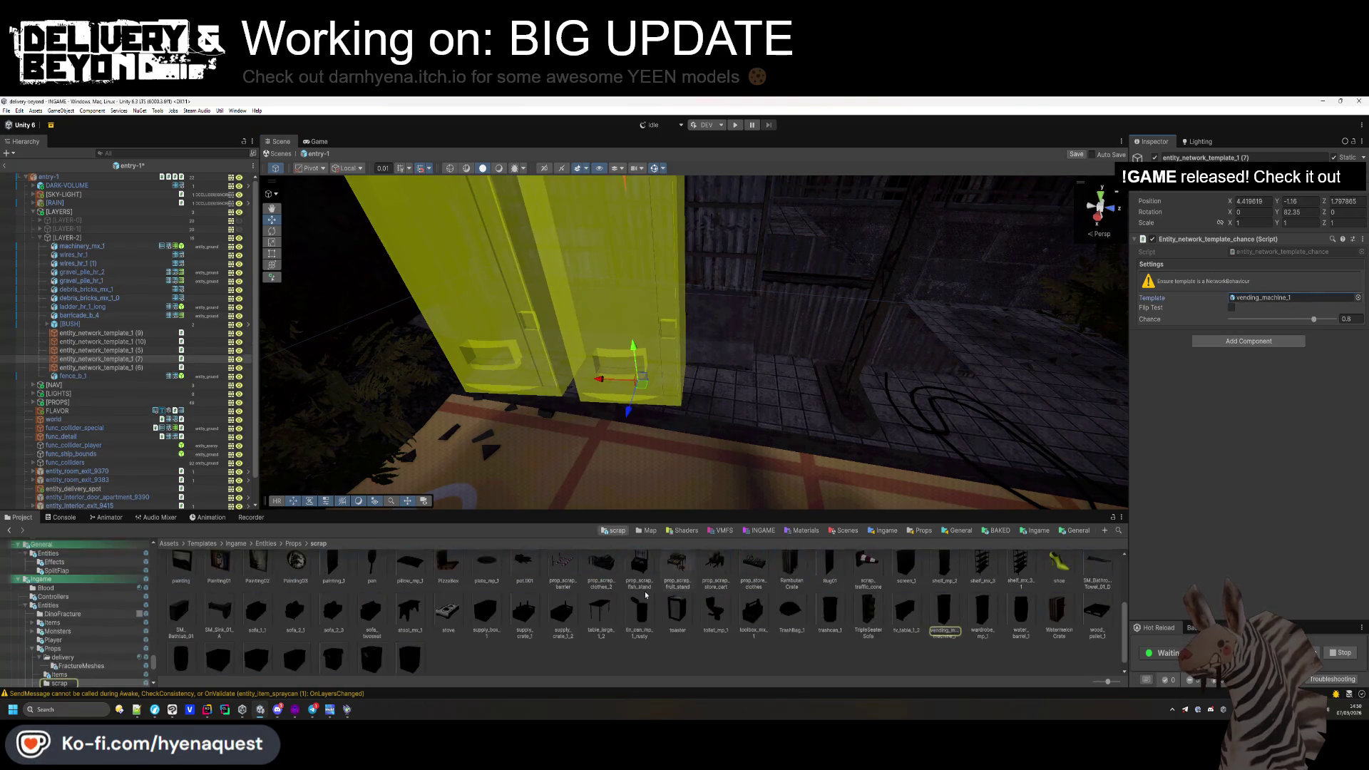
scroll(700, 636, "up", 3)
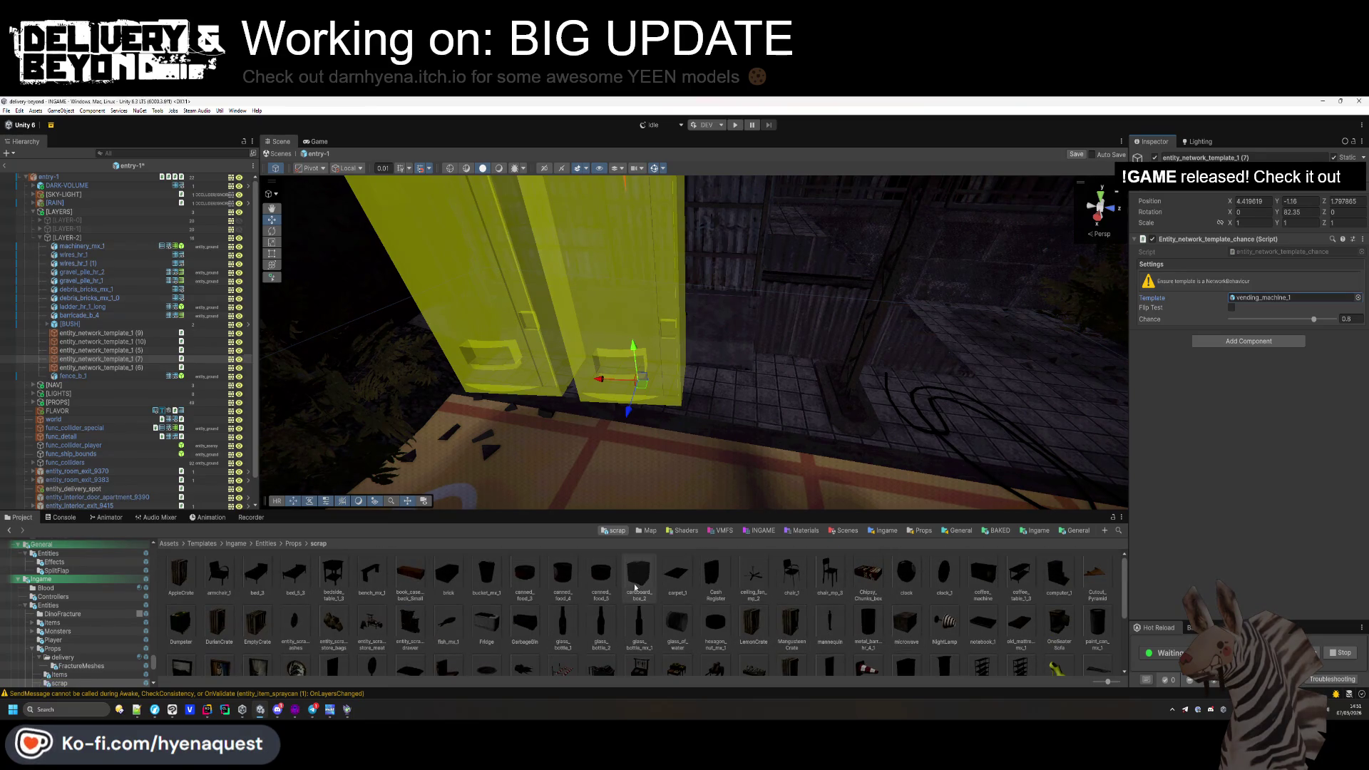
left_click_drag(1237, 300, 1240, 298)
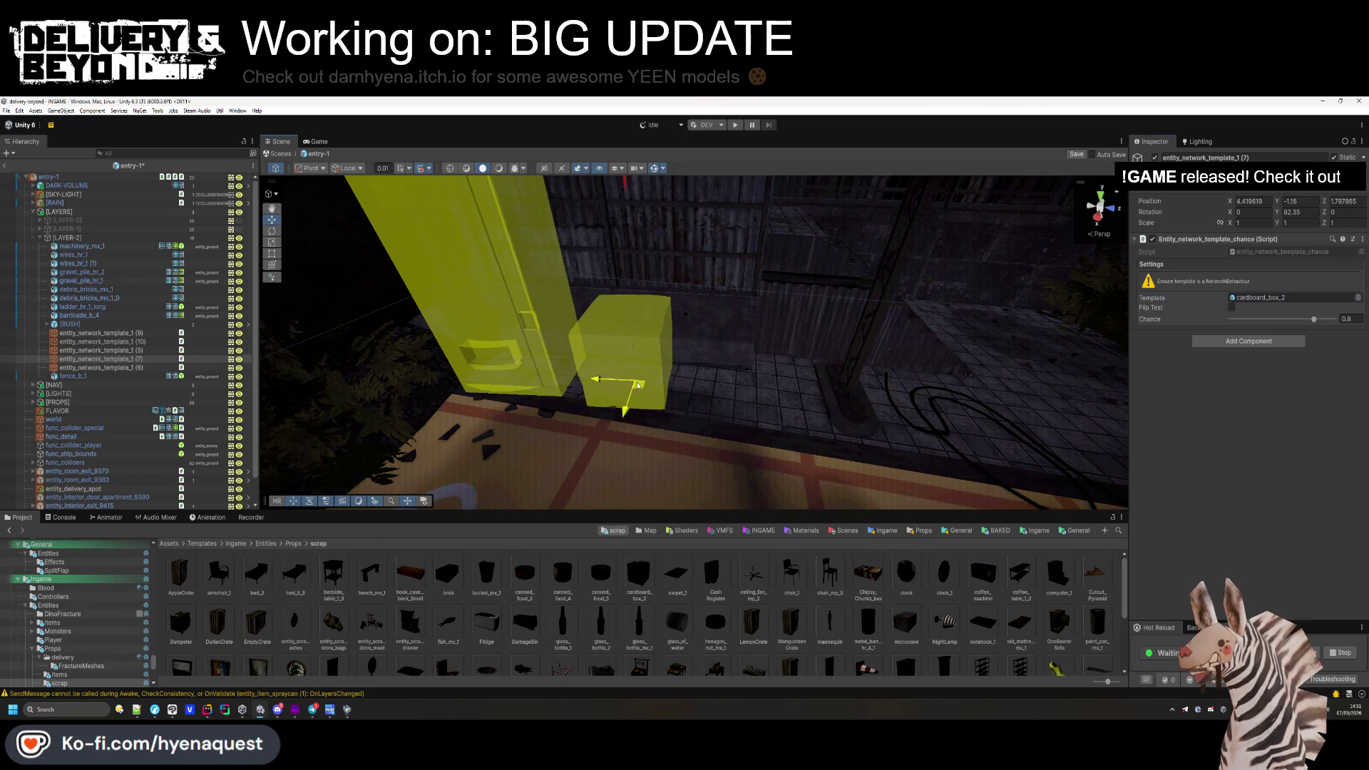
left_click_drag(638, 385, 627, 390)
left_click_drag(1276, 211, 1314, 219)
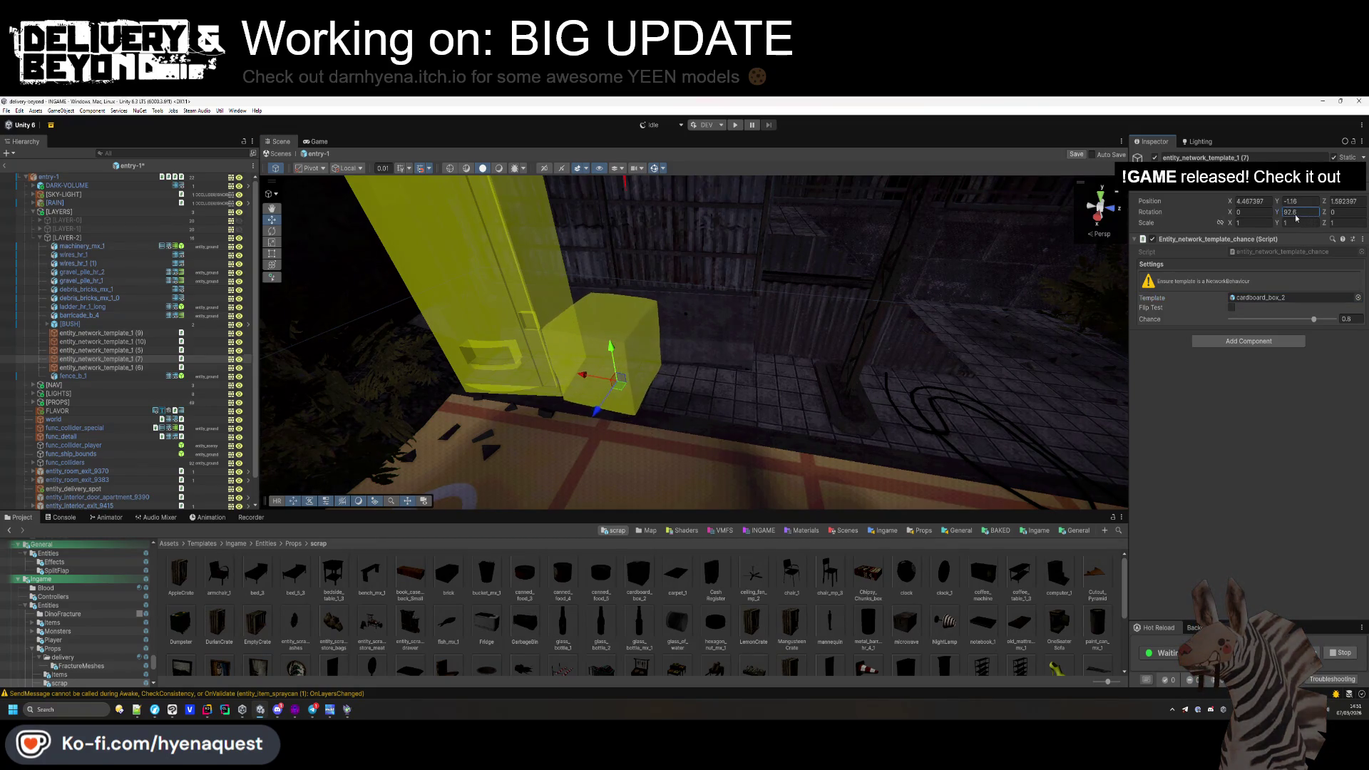
key("ctrl+d")
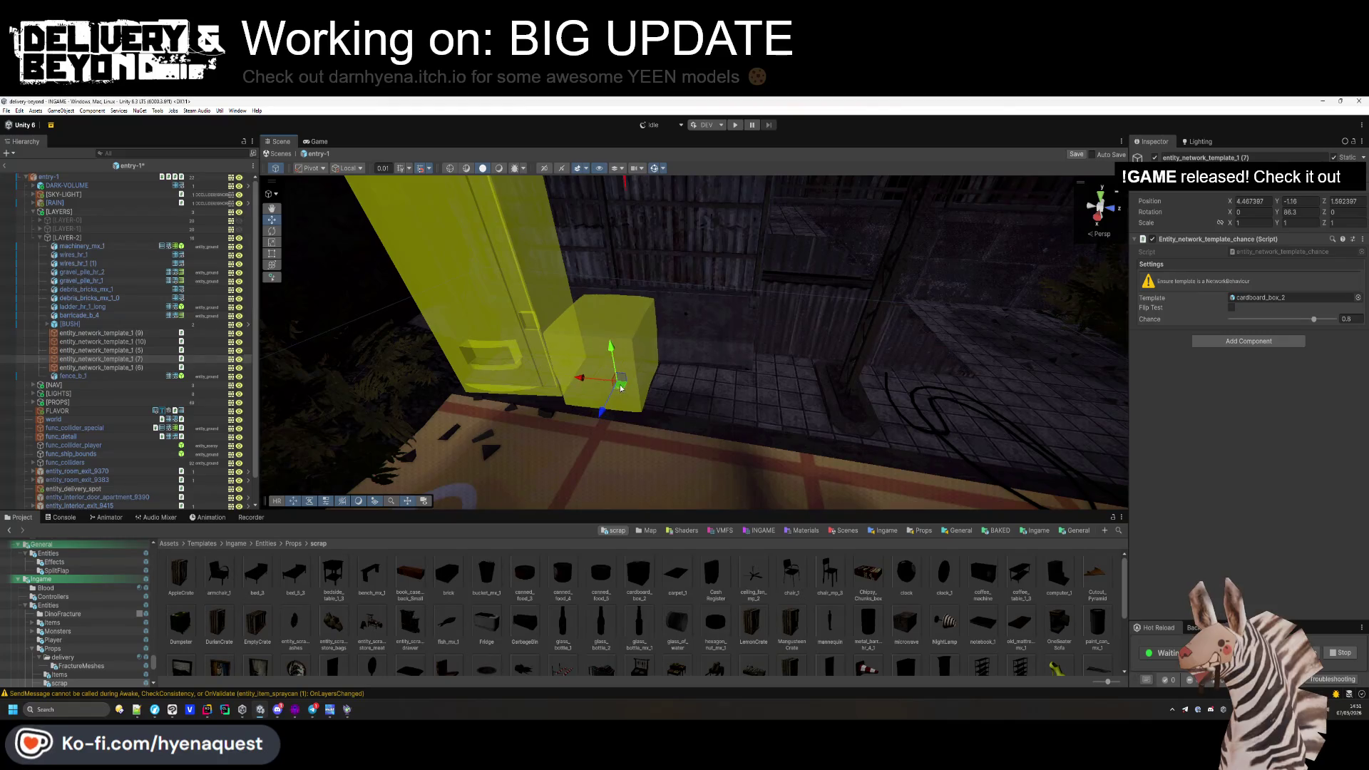
left_click_drag(614, 365, 597, 283)
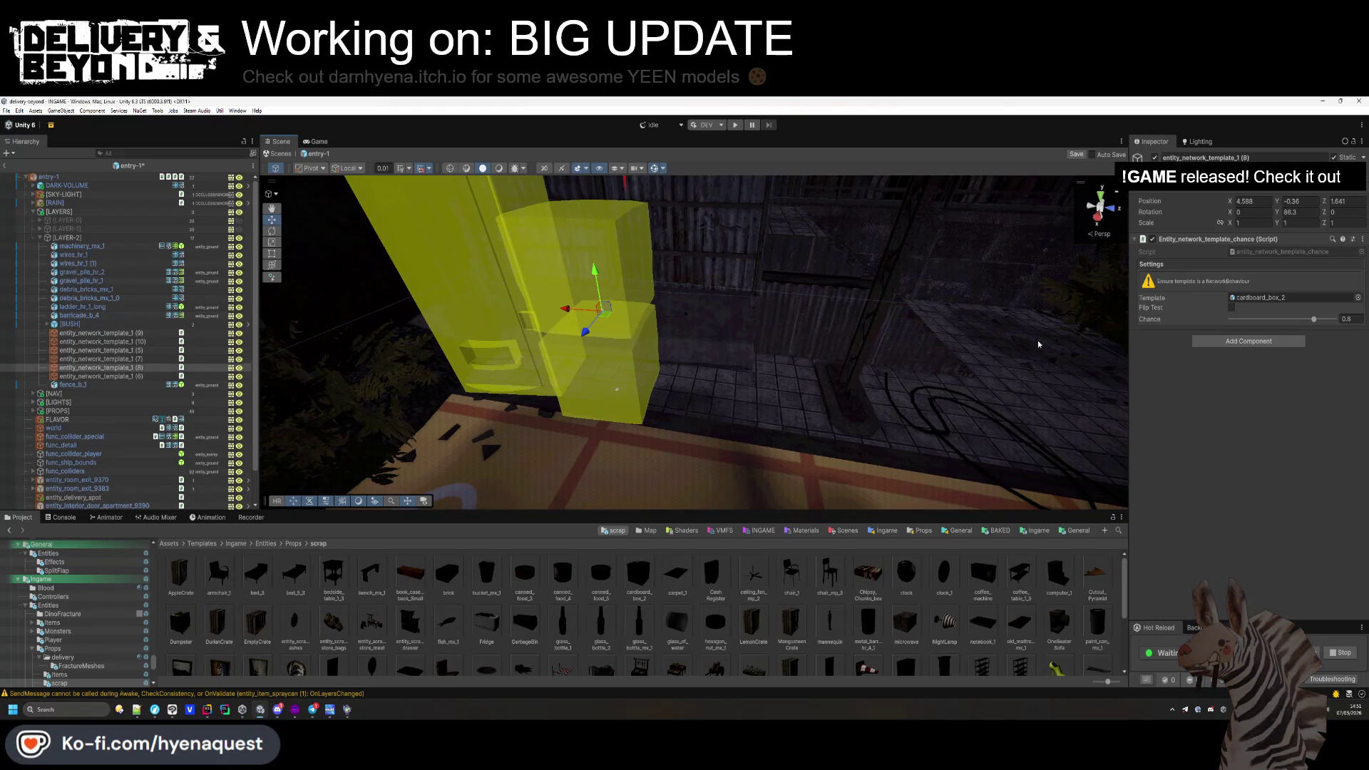
left_click_drag(1281, 213, 1229, 215)
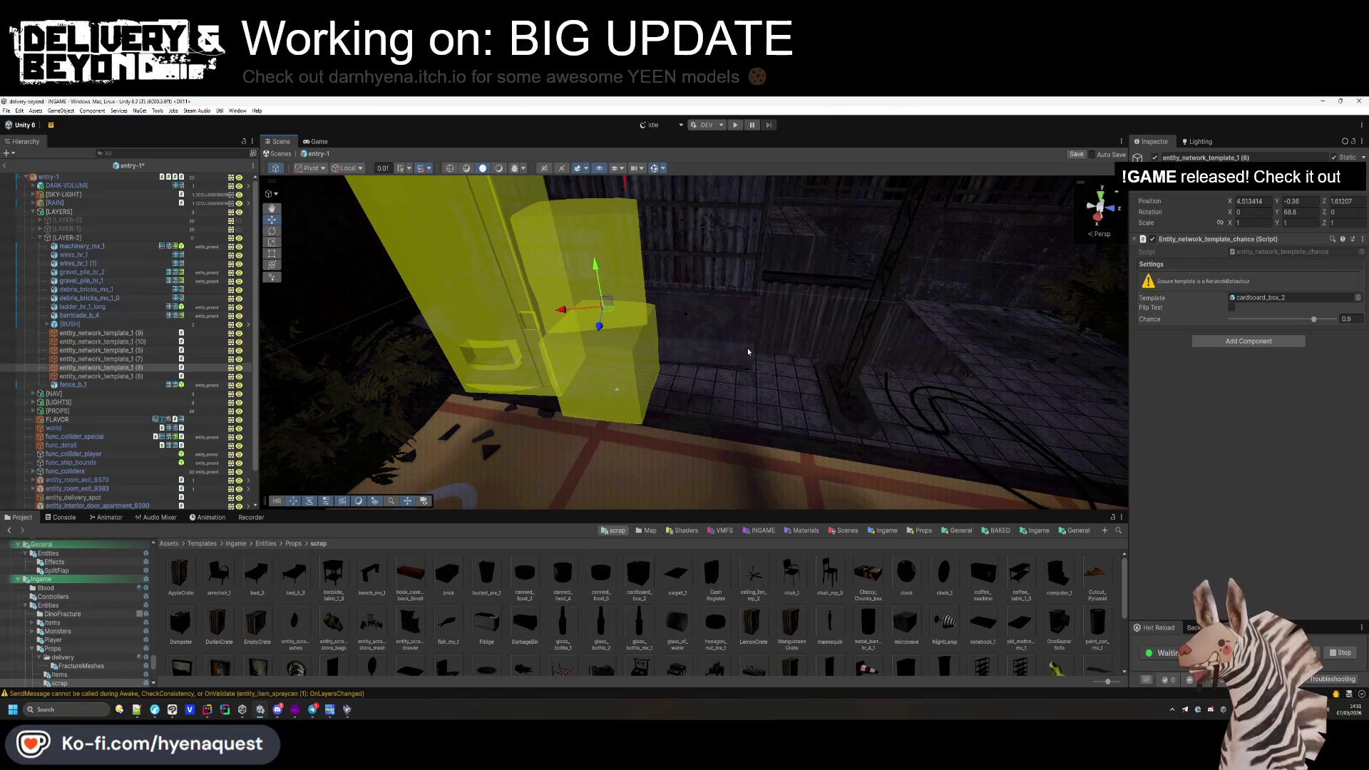
Review the cardboard box and traffic-cone spawn points, nudging the traffic cone's position.
left_click_drag(747, 348, 741, 498)
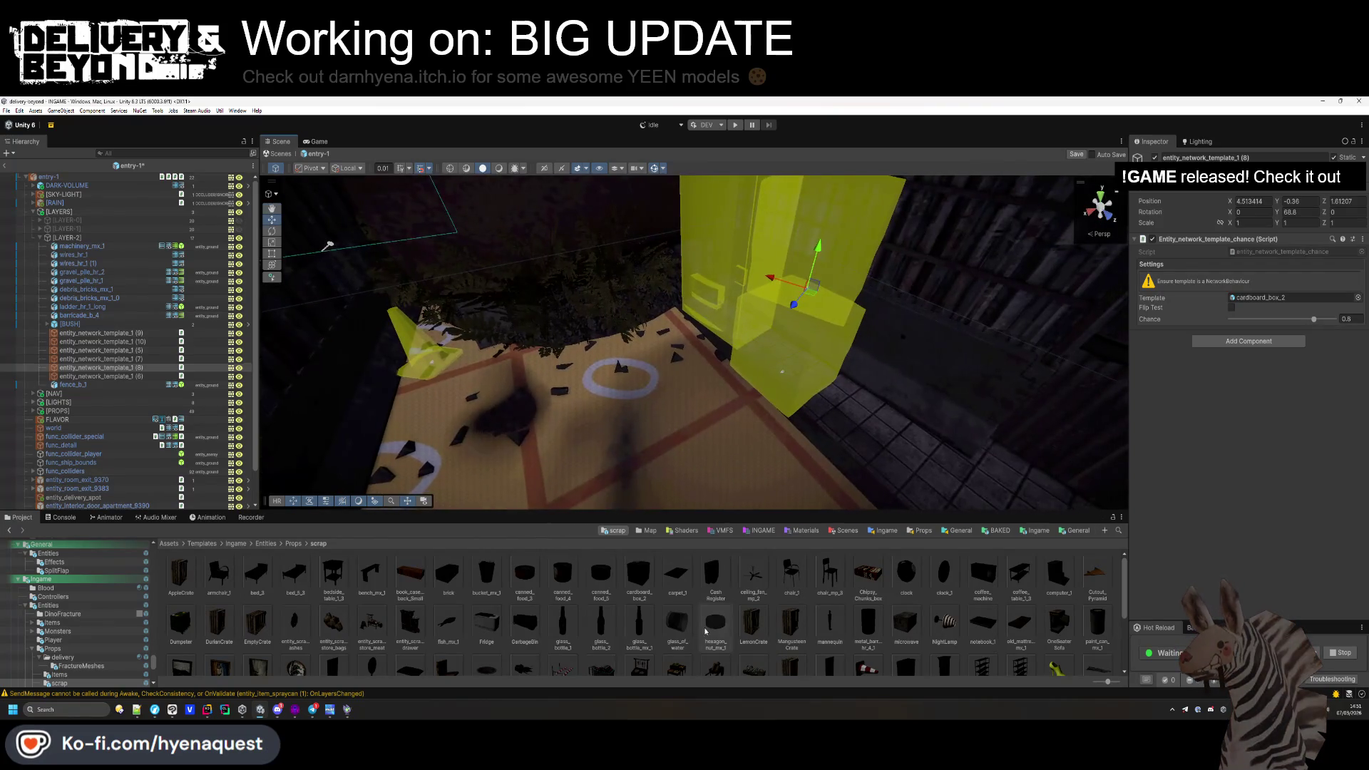
mouse_move(738, 604)
left_mouse_down()
mouse_move(712, 414)
mouse_move(727, 399)
mouse_move(752, 416)
mouse_move(879, 265)
mouse_move(859, 367)
left_mouse_up()
left_click(712, 414)
left_click(710, 391)
mouse_move(722, 407)
left_mouse_down()
mouse_move(733, 480)
mouse_move(631, 384)
left_mouse_up()
left_click(631, 385)
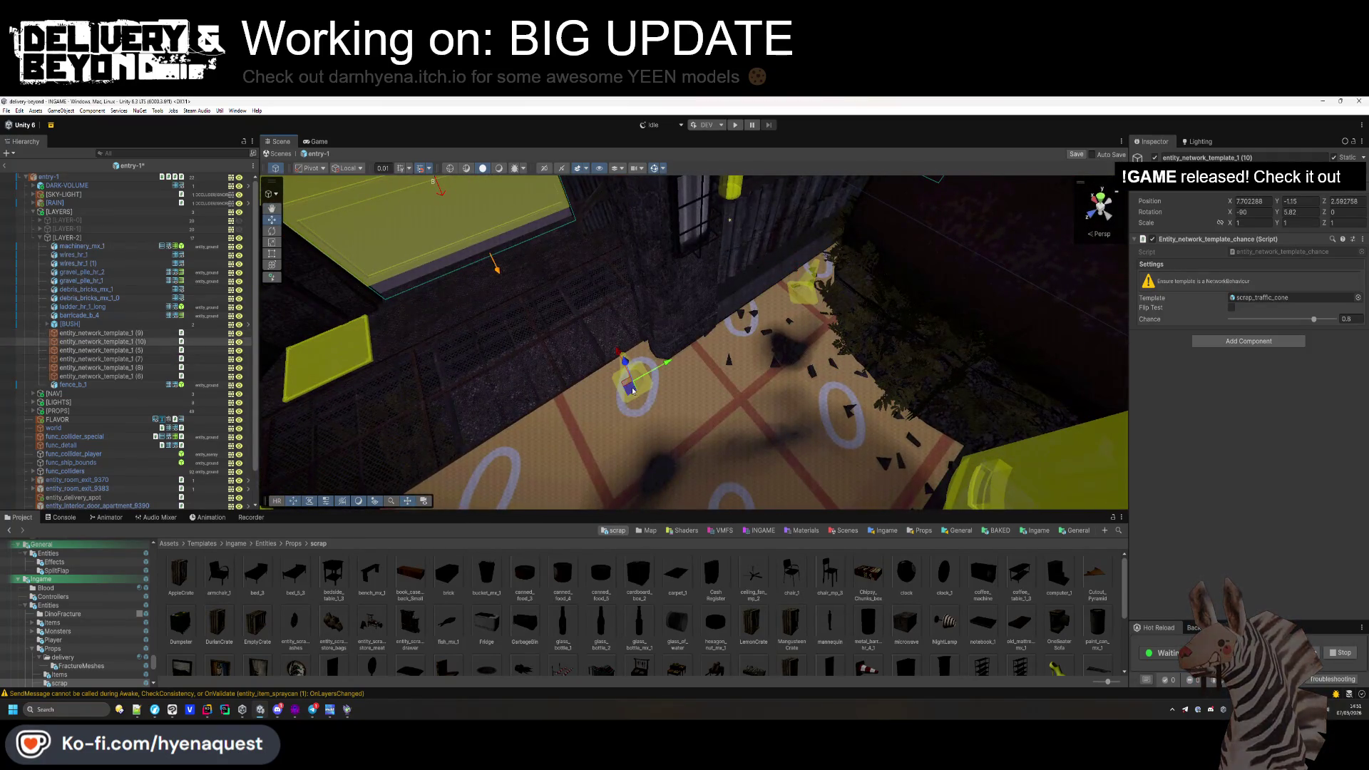
left_click(804, 303)
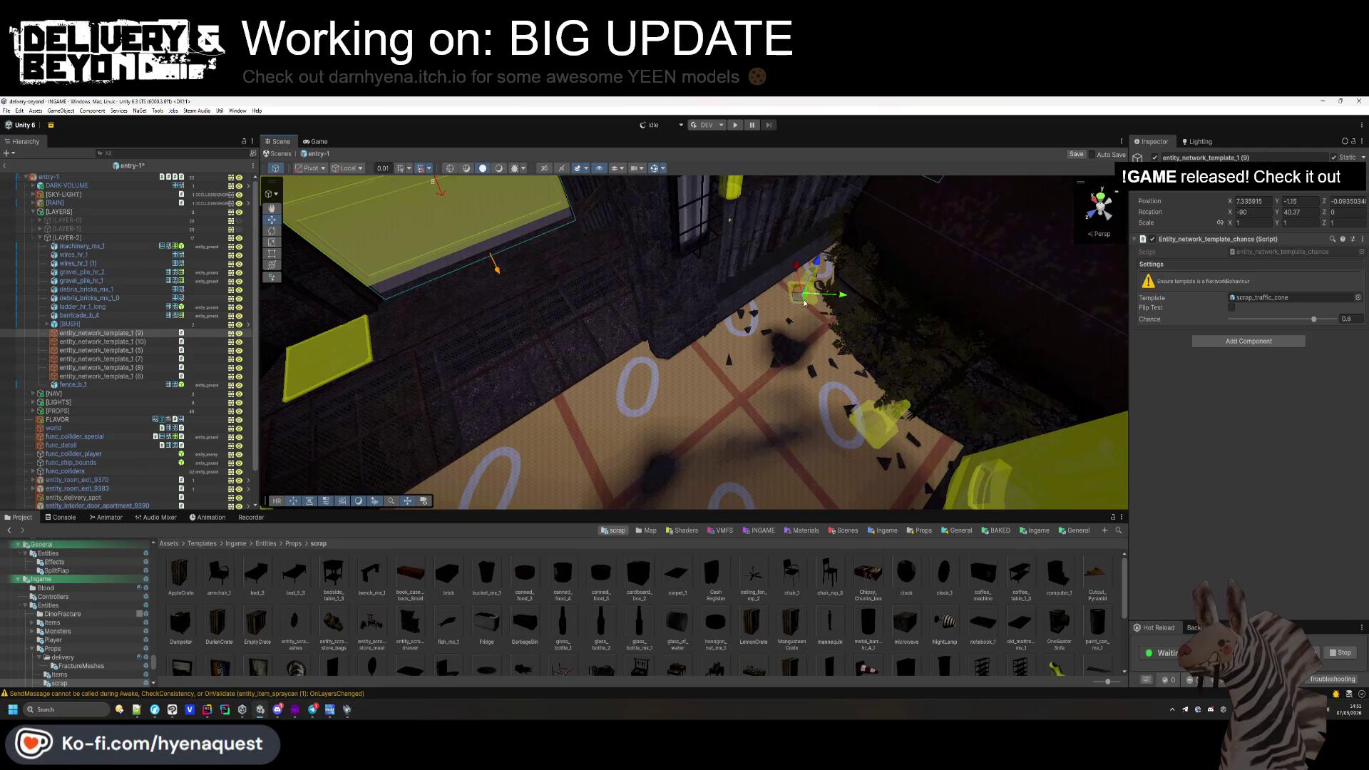
left_click_drag(820, 358, 674, 389)
left_click_drag(737, 317, 734, 371)
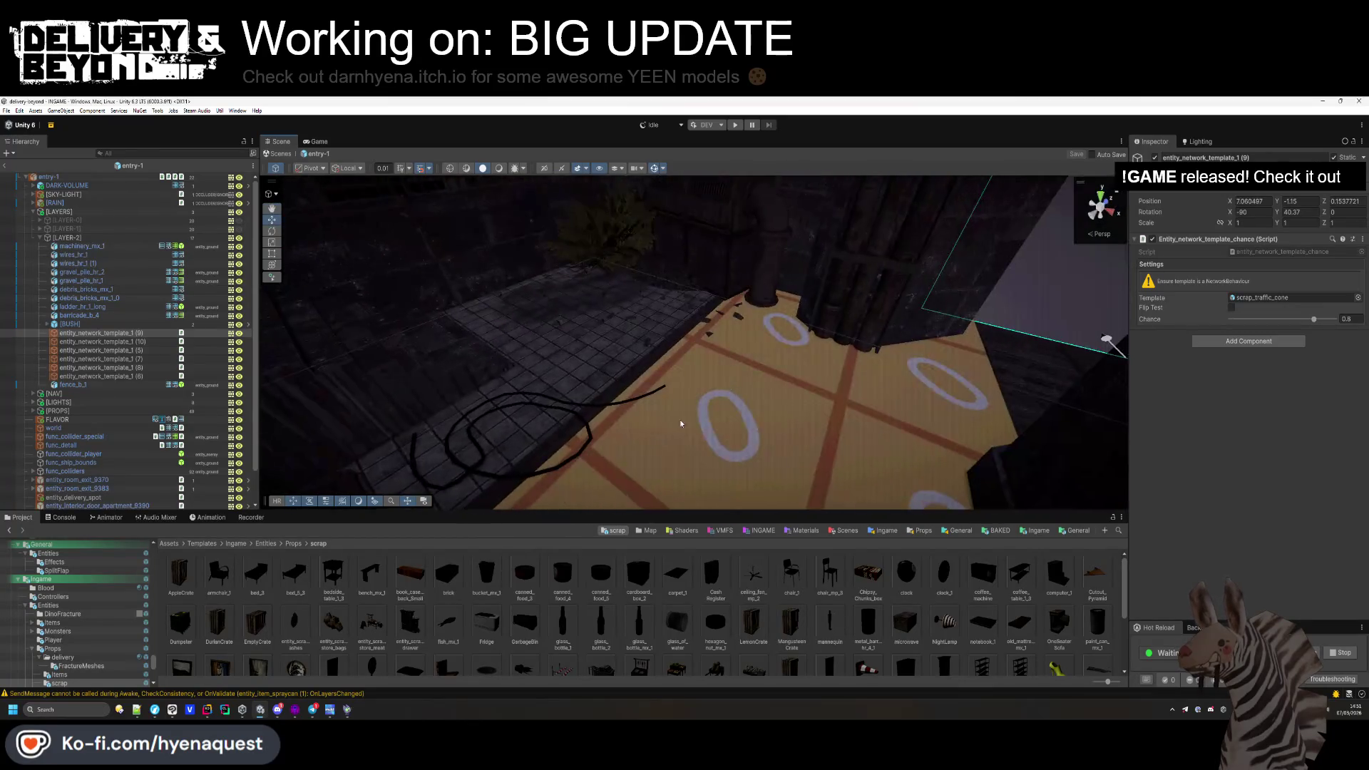
Open the PSX Mega Pack's Large Props & Machinery model folder.
scroll(71, 613, "down", 5)
left_click(72, 590)
left_click(82, 564)
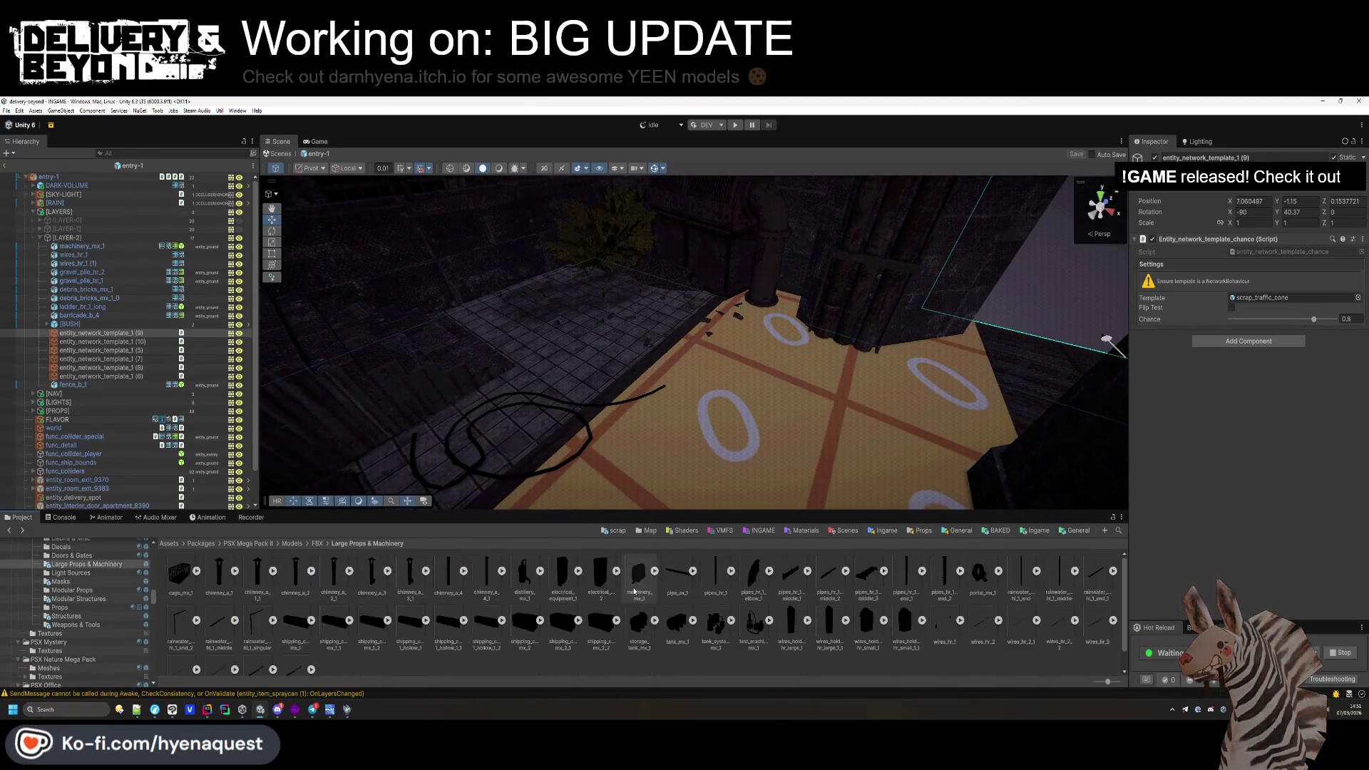
mouse_move(806, 353)
left_mouse_down()
mouse_move(1028, 372)
mouse_move(1001, 387)
left_mouse_up()
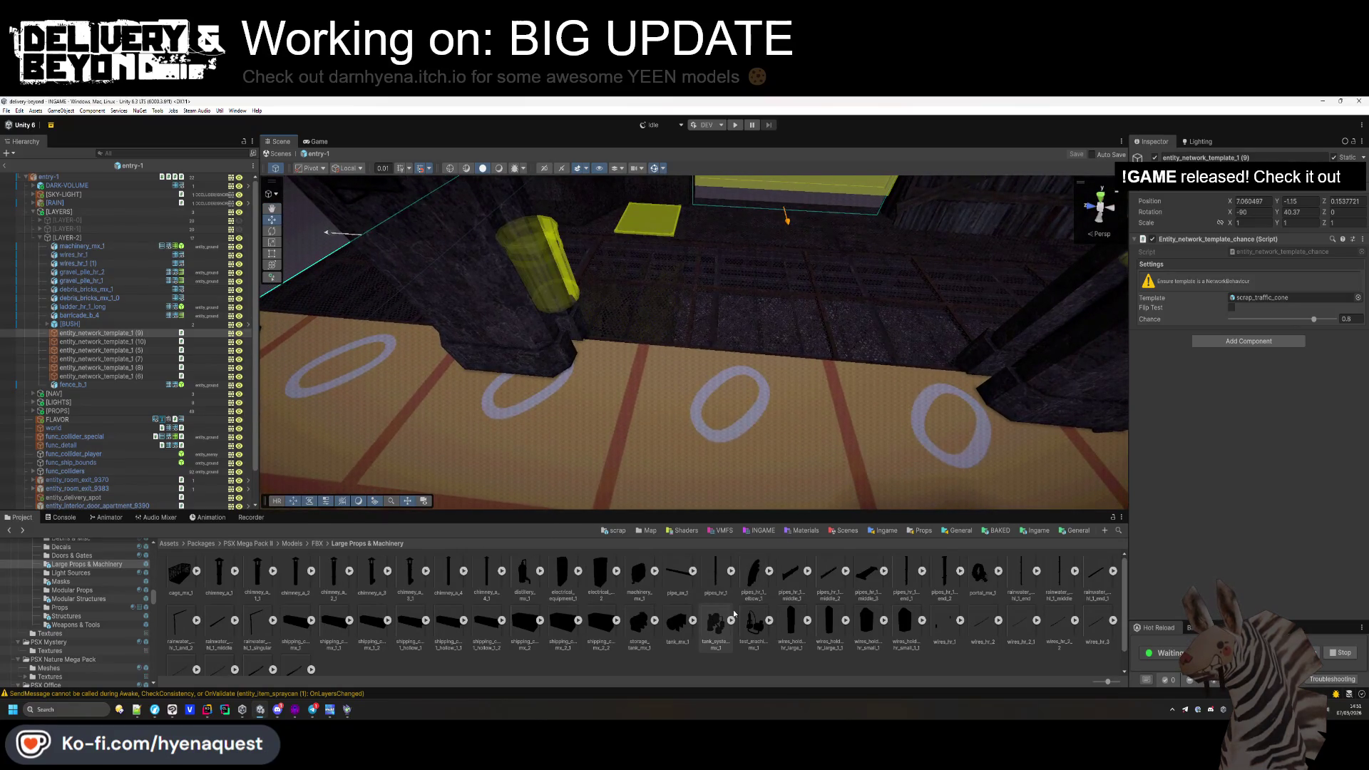
scroll(632, 361, "up", 2)
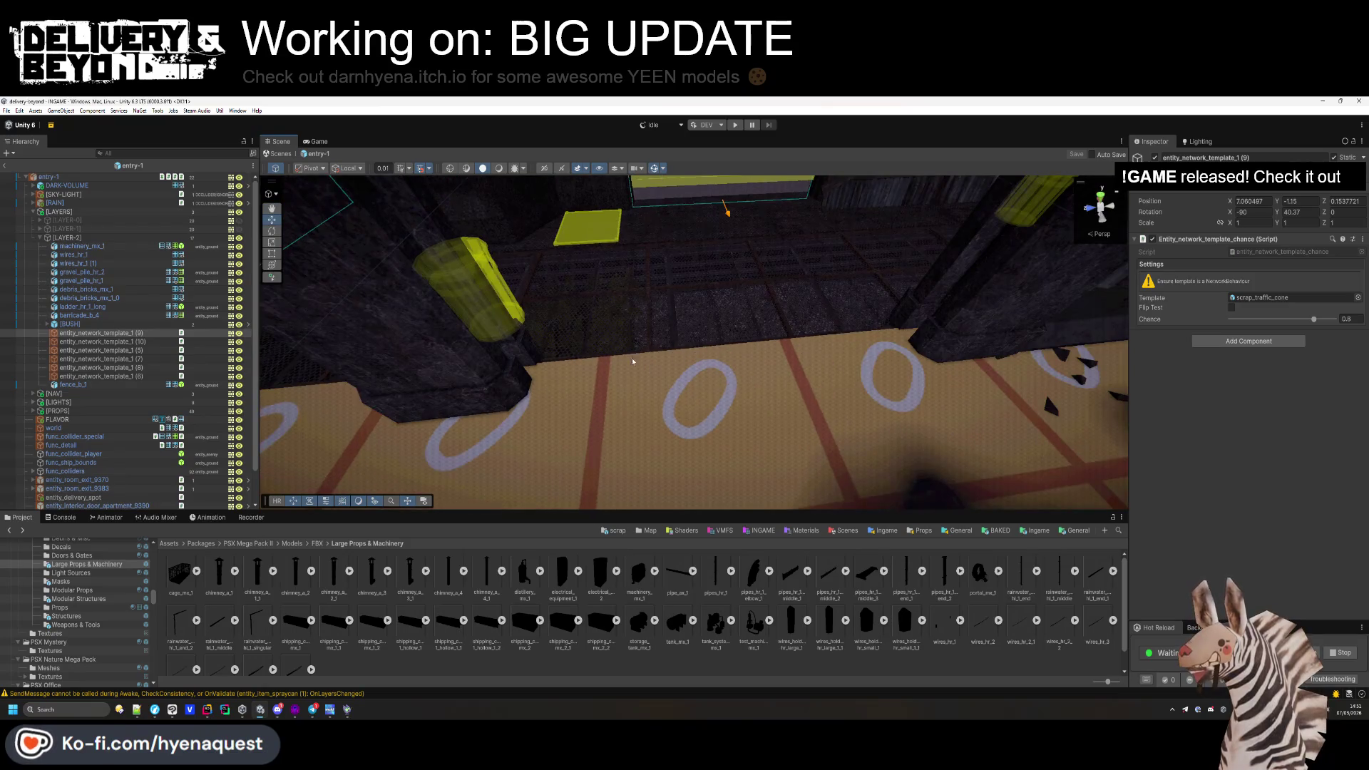
mouse_move(843, 406)
left_mouse_down()
mouse_move(792, 388)
mouse_move(870, 361)
mouse_move(894, 371)
left_mouse_up()
Duplicate barricade_b_4 and slide the copy to a new spot on the floor.
left_click(891, 371)
key("ctrl+d")
mouse_move(1012, 343)
left_mouse_down()
mouse_move(720, 434)
mouse_move(889, 375)
mouse_move(798, 410)
left_mouse_up()
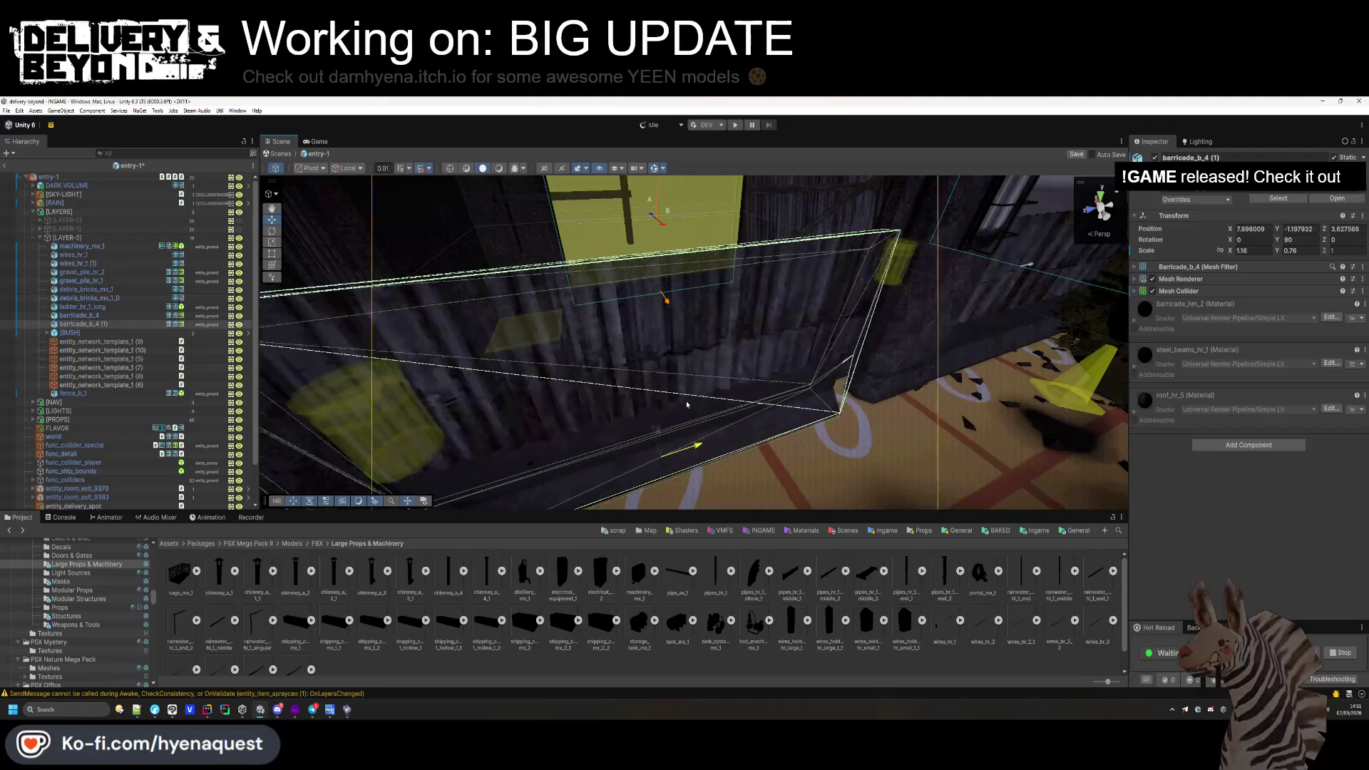
mouse_move(713, 427)
left_mouse_down()
mouse_move(658, 451)
mouse_move(757, 407)
left_mouse_up()
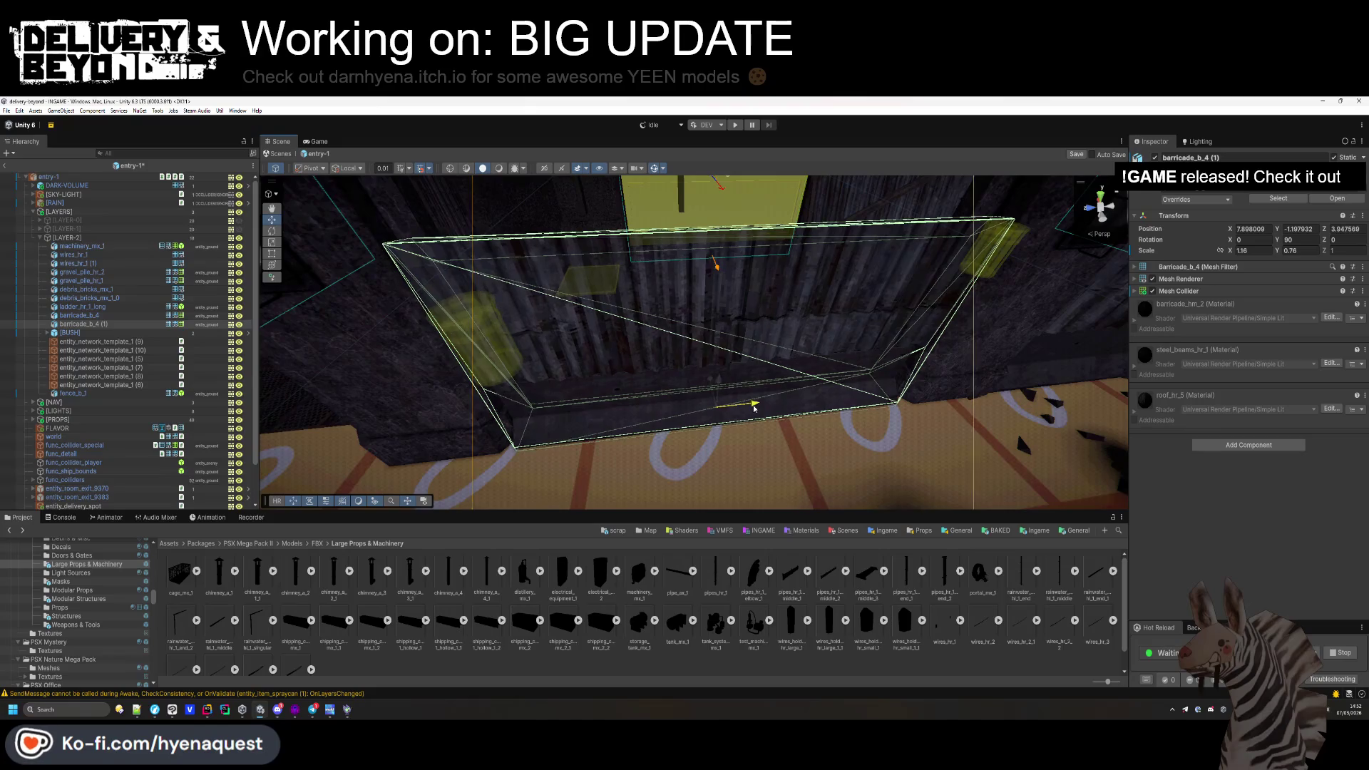
left_click(845, 654)
mouse_move(642, 342)
left_mouse_down()
mouse_move(620, 335)
mouse_move(677, 342)
mouse_move(645, 335)
mouse_move(839, 439)
mouse_move(1091, 299)
mouse_move(1141, 385)
mouse_move(1112, 399)
left_mouse_up()
left_click_drag(599, 369, 271, 399)
scroll(103, 399, "down", 3)
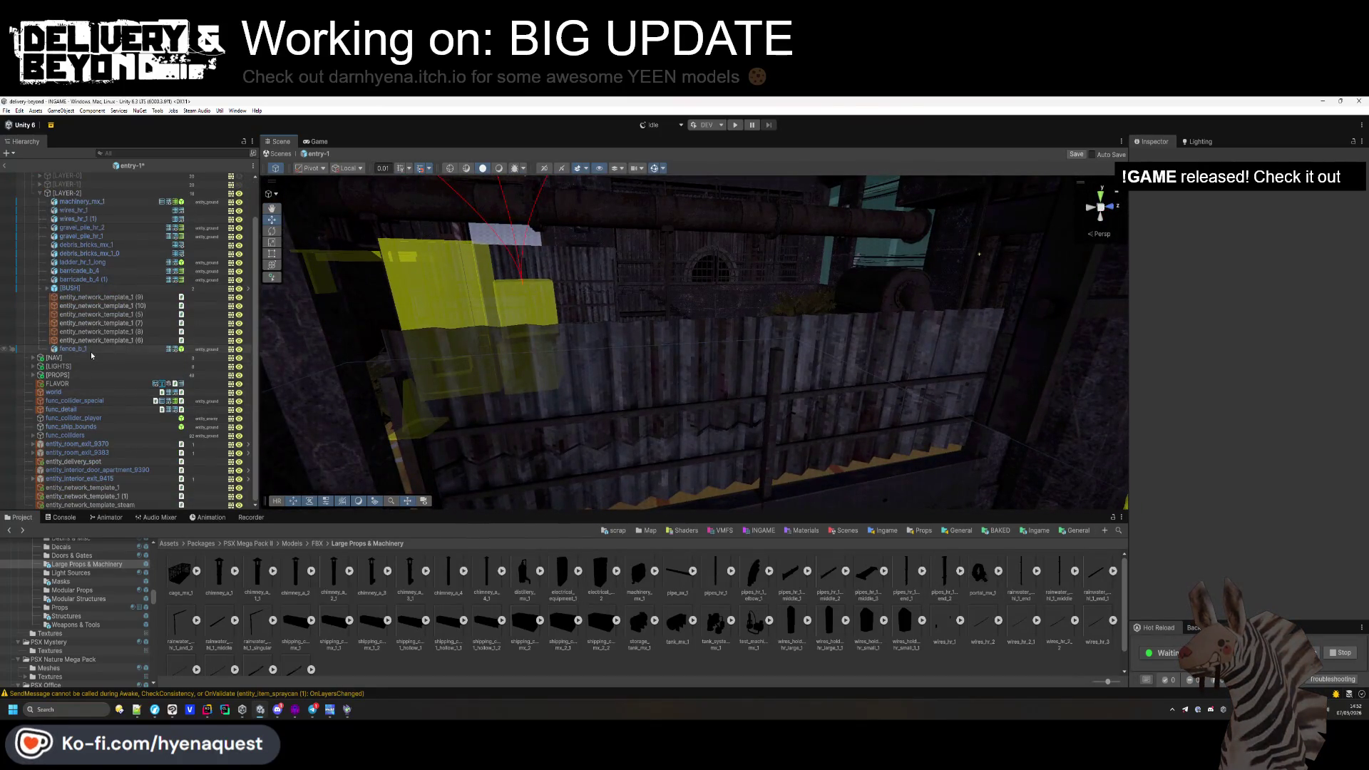
Move fence_b_1 up under wires_hr_1 (1) in the Hierarchy.
left_click_drag(89, 228, 88, 227)
left_click(632, 438)
mouse_move(442, 342)
left_mouse_down()
mouse_move(670, 365)
mouse_move(721, 467)
mouse_move(977, 255)
mouse_move(831, 355)
left_mouse_up()
Duplicate gravel_pile_hr_1 and the [BUSH], shifting each copy to a new floor spot.
left_click(676, 368)
key("ctrl+d")
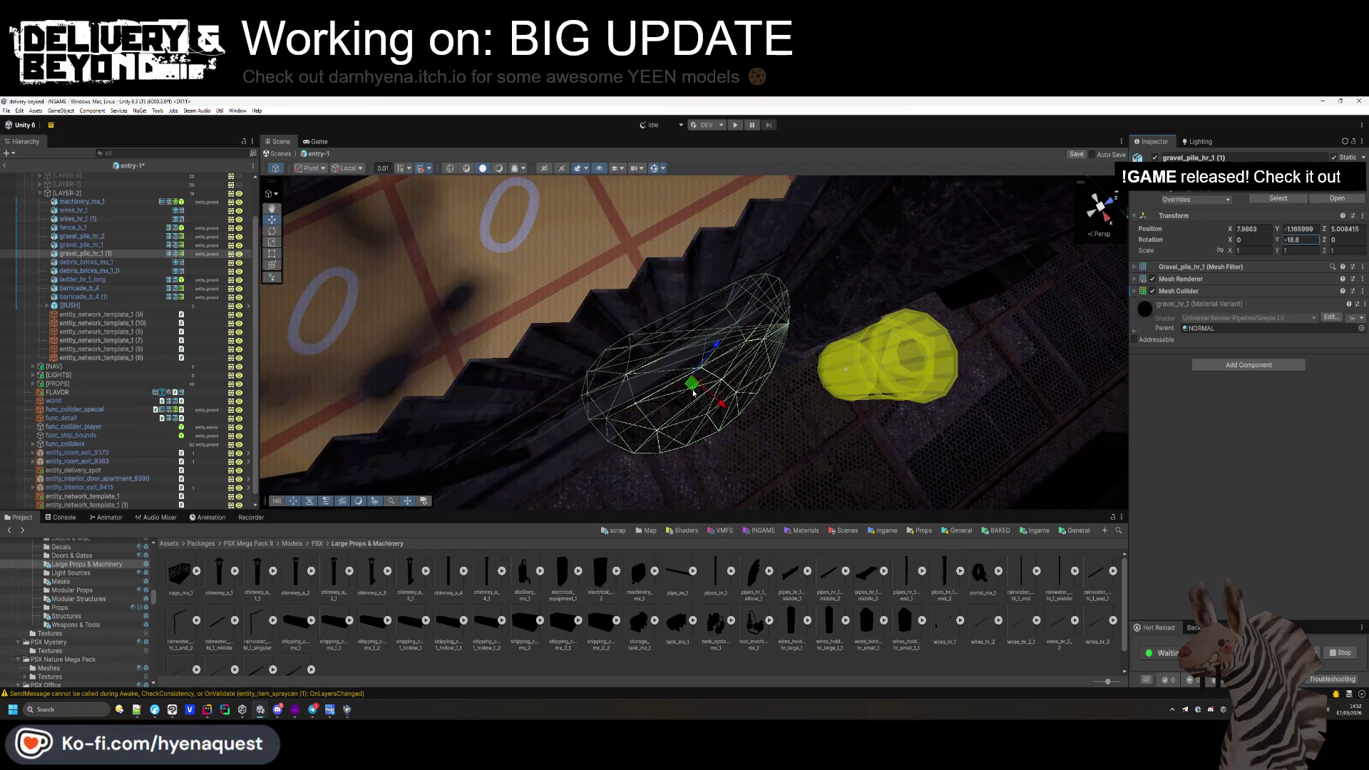
left_click_drag(693, 391, 711, 388)
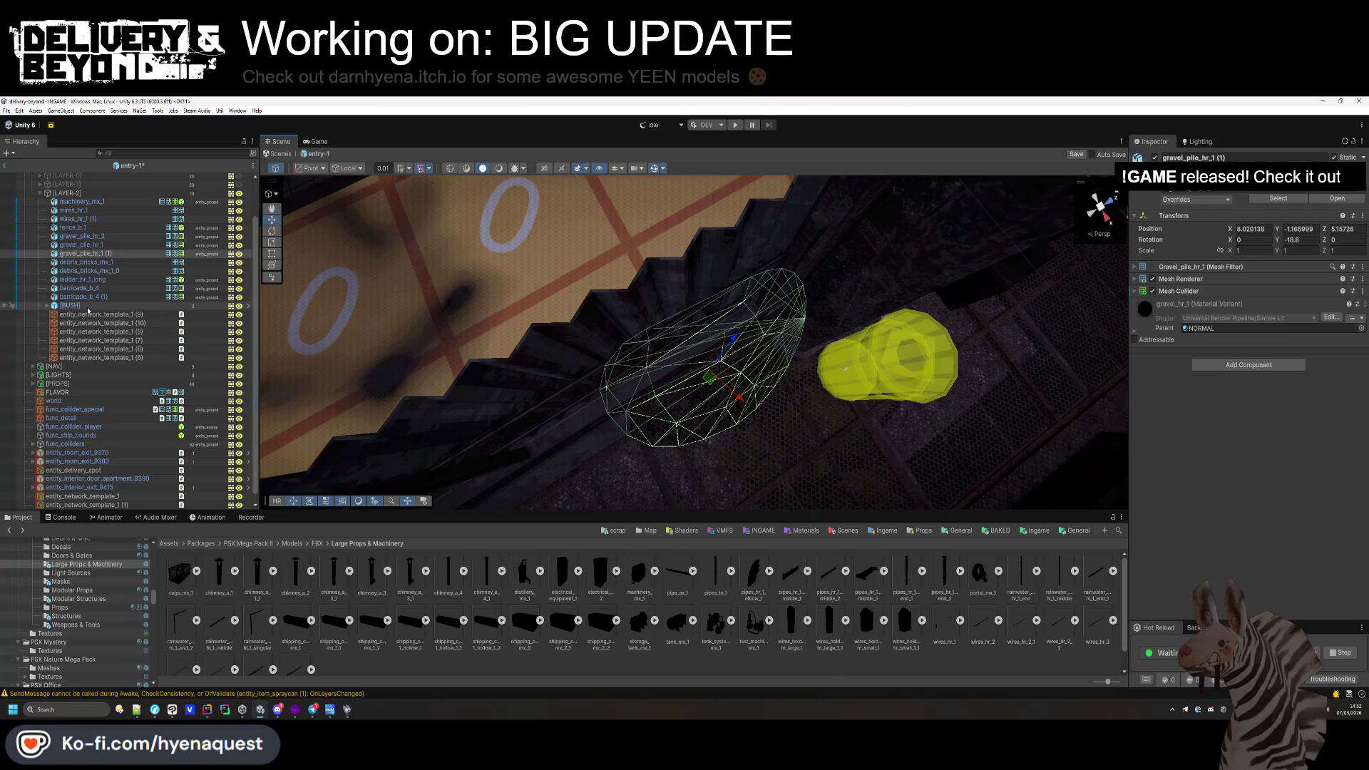
double_click(87, 306)
key("ctrl+d")
mouse_move(655, 418)
left_mouse_down()
mouse_move(627, 406)
mouse_move(635, 421)
left_mouse_up()
left_click(642, 335)
mouse_move(641, 335)
left_mouse_down()
mouse_move(628, 312)
mouse_move(559, 382)
mouse_move(593, 378)
left_mouse_up()
Check the debris bricks copy, then collapse the LAYER-2 group.
left_click(628, 312)
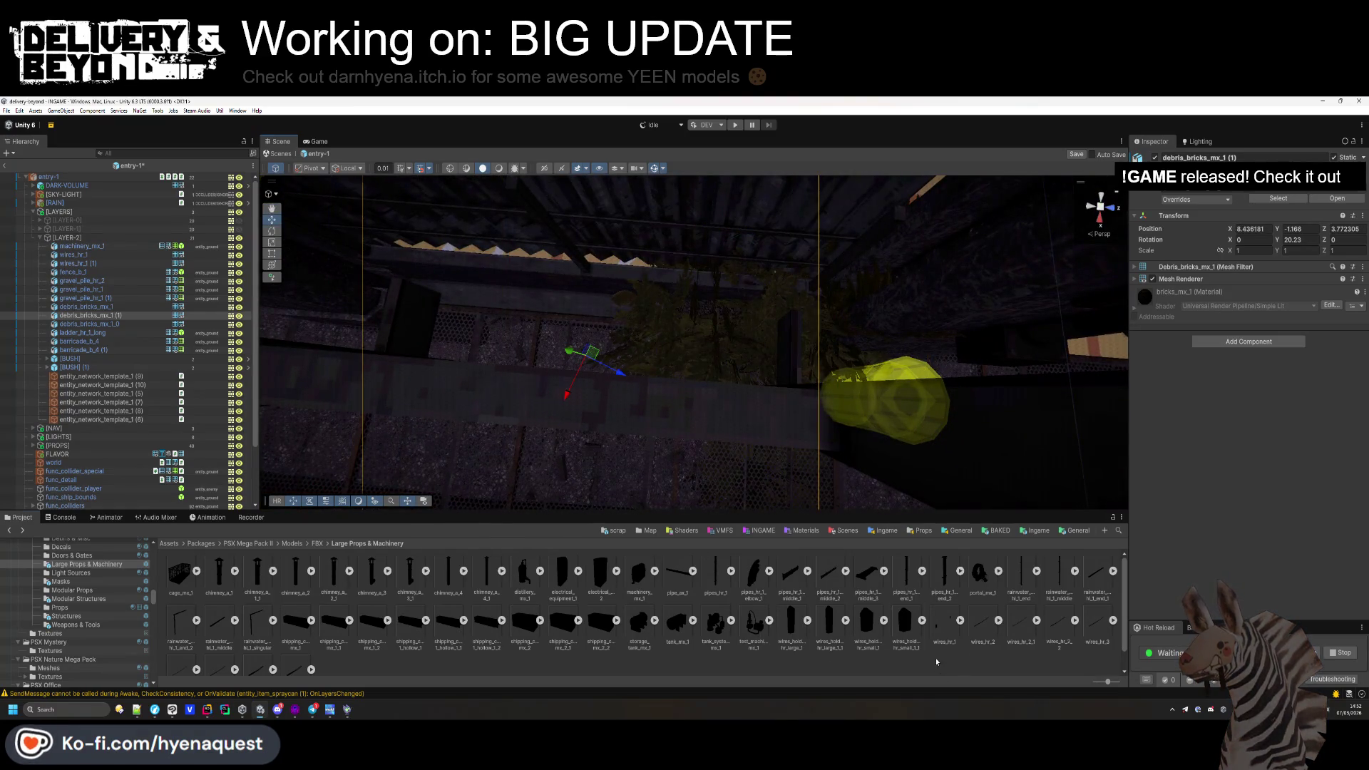
left_click(936, 661)
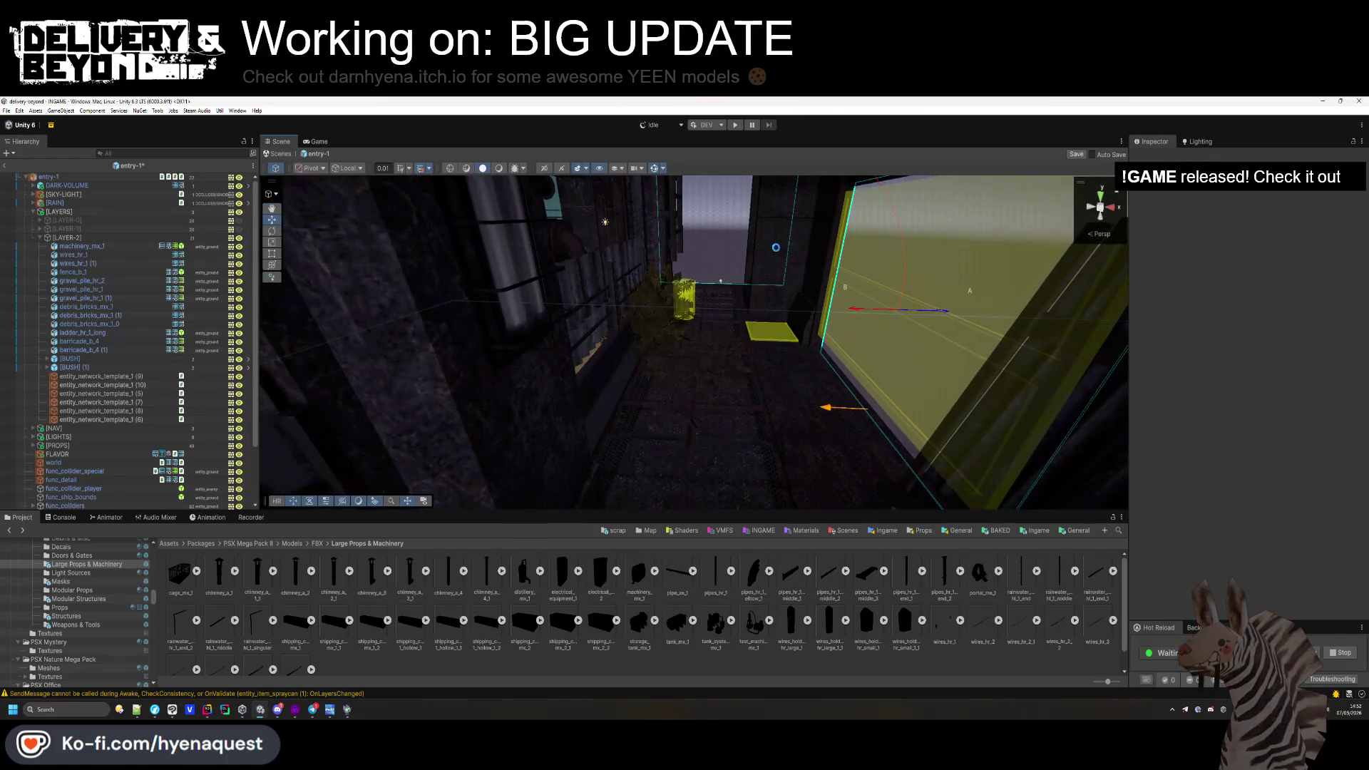
mouse_move(780, 333)
left_mouse_down()
mouse_move(941, 388)
mouse_move(830, 380)
mouse_move(944, 413)
mouse_move(996, 388)
mouse_move(536, 218)
mouse_move(651, 333)
left_mouse_up()
left_click(65, 238)
left_click(40, 238)
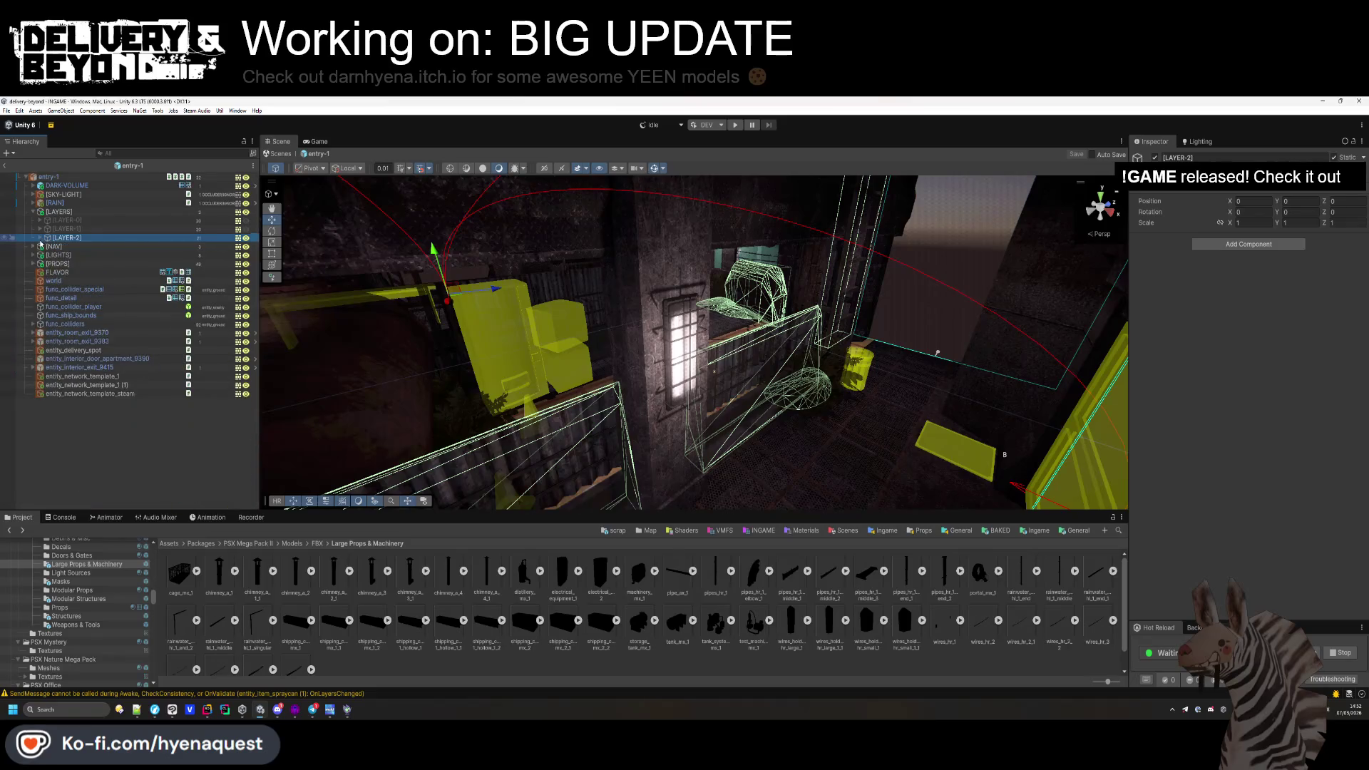
Duplicate LAYER-2 as [LAYER-3] and deactivate the original LAYER-2.
key("ctrl+d")
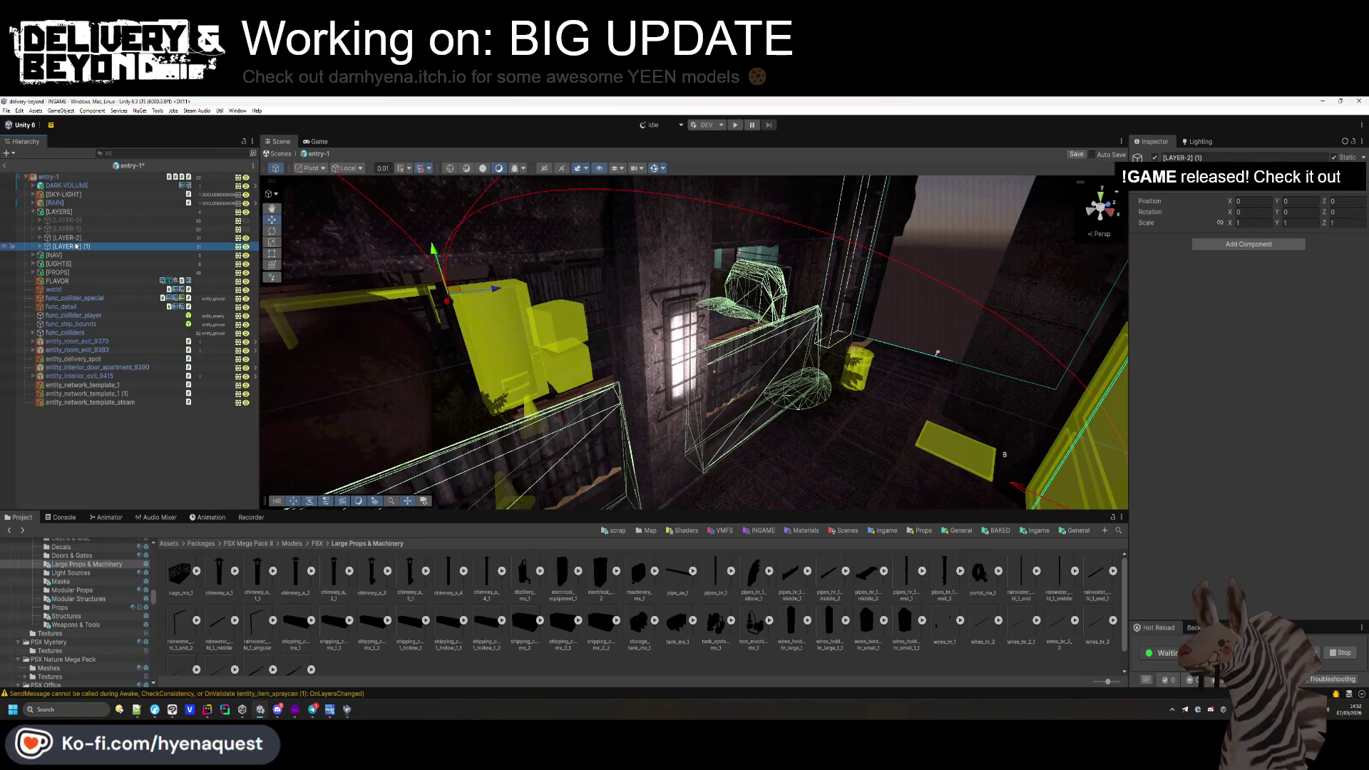
key("alt+shift+a")
left_click(71, 246)
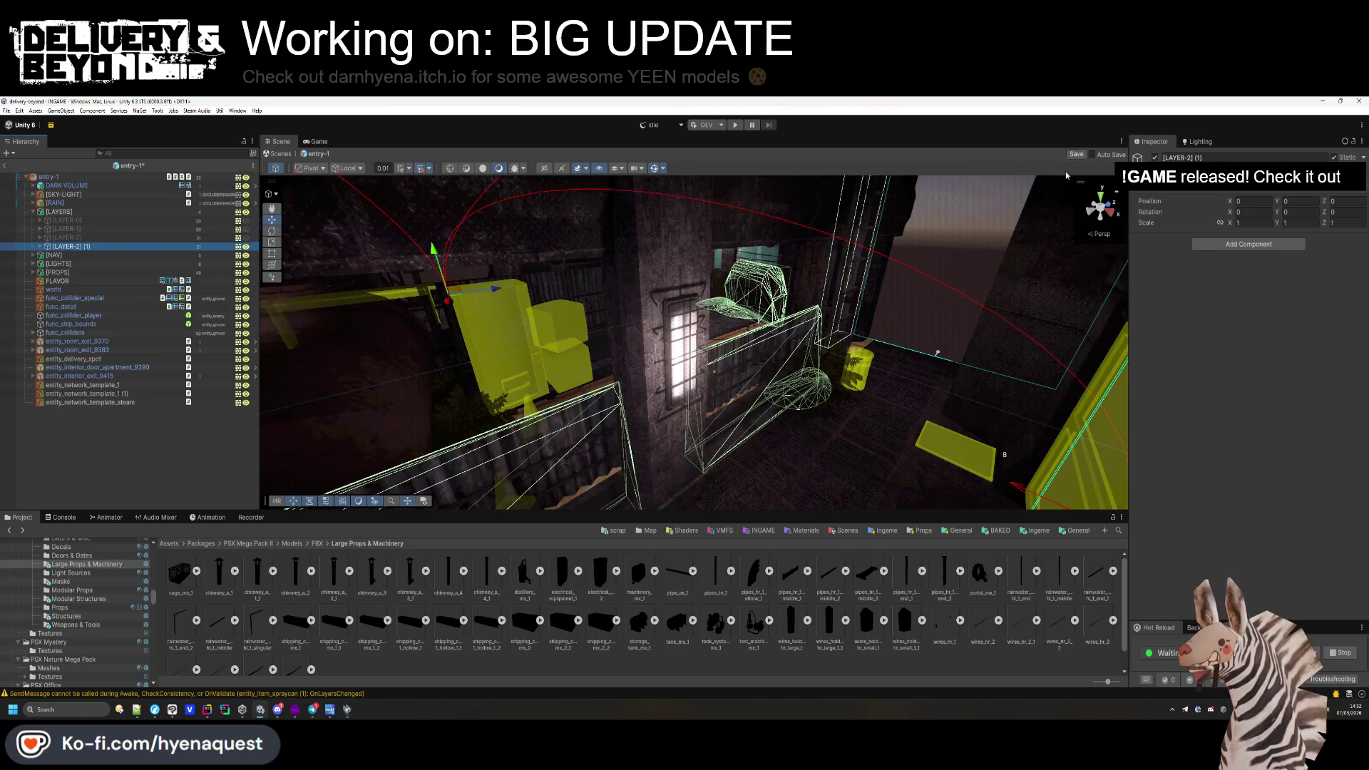
type("3")
Add two Room Layers elements on entry-1 and assign [LAYER-2] and [LAYER-3] to them.
left_click(48, 176)
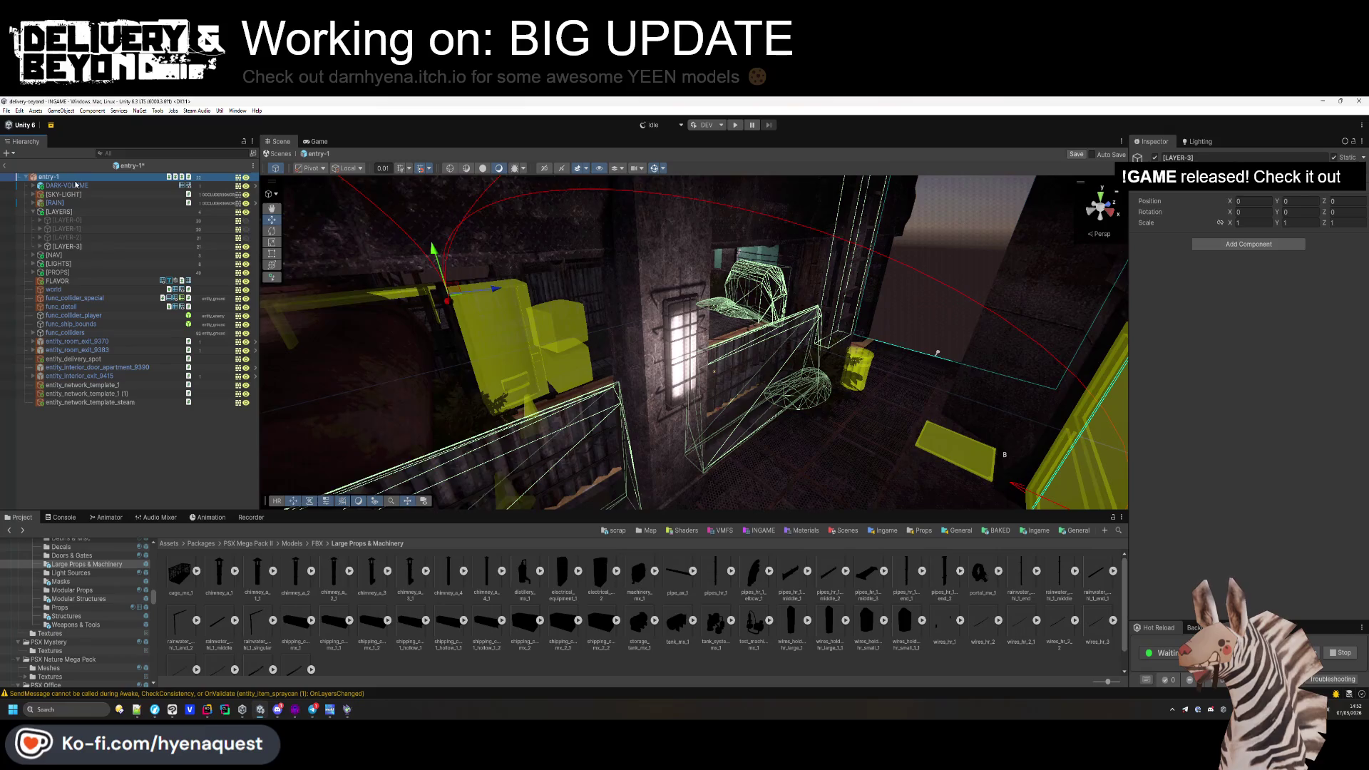
left_click(1335, 452)
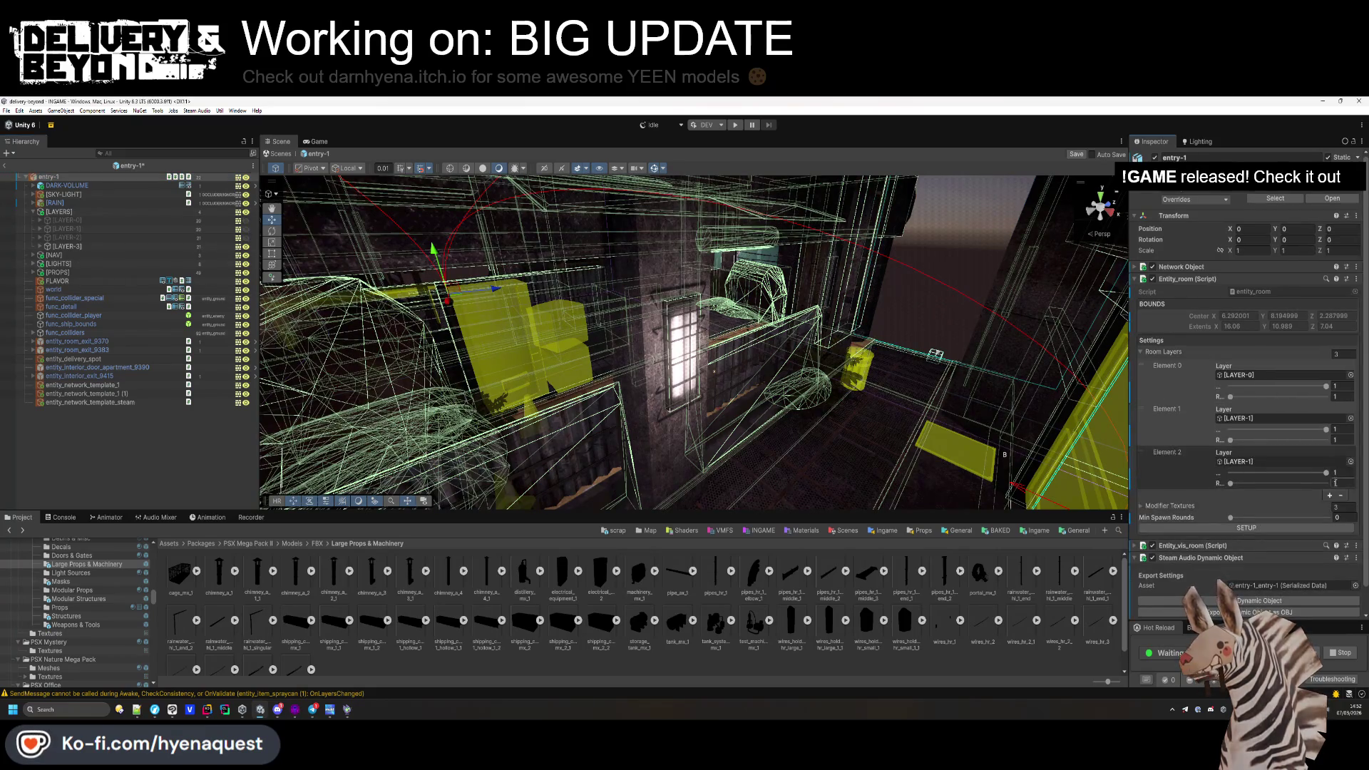
left_click(1336, 496)
left_click_drag(66, 237, 1247, 461)
left_click_drag(1306, 562, 1254, 505)
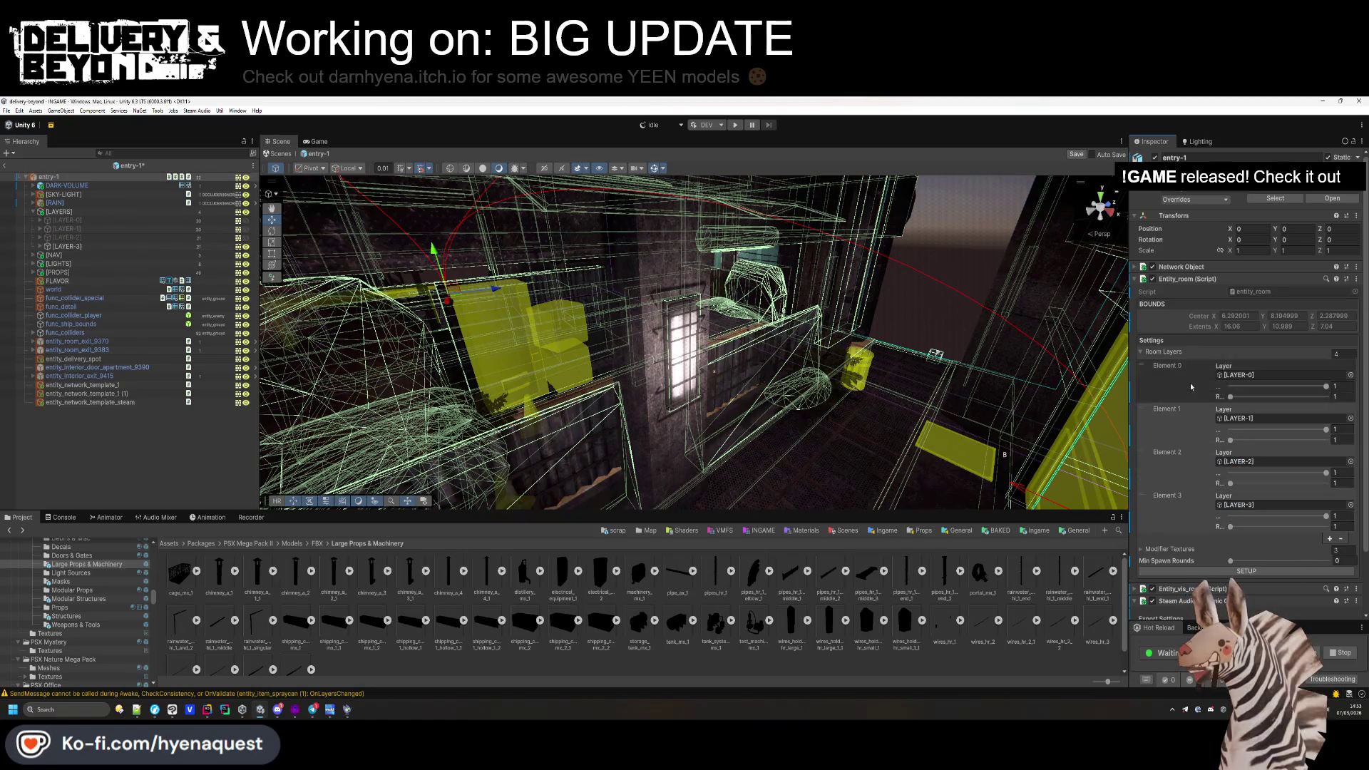
left_click(1196, 278)
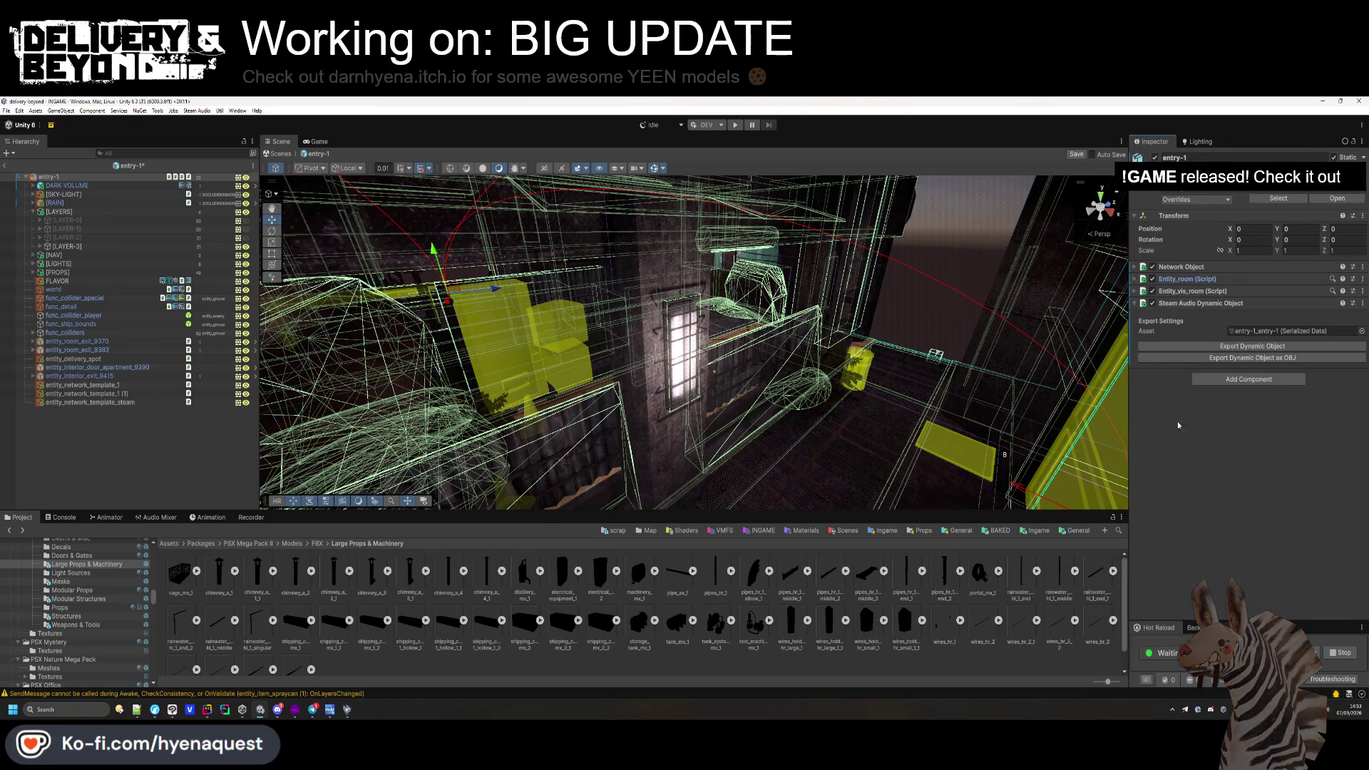
left_click(709, 384)
key("f")
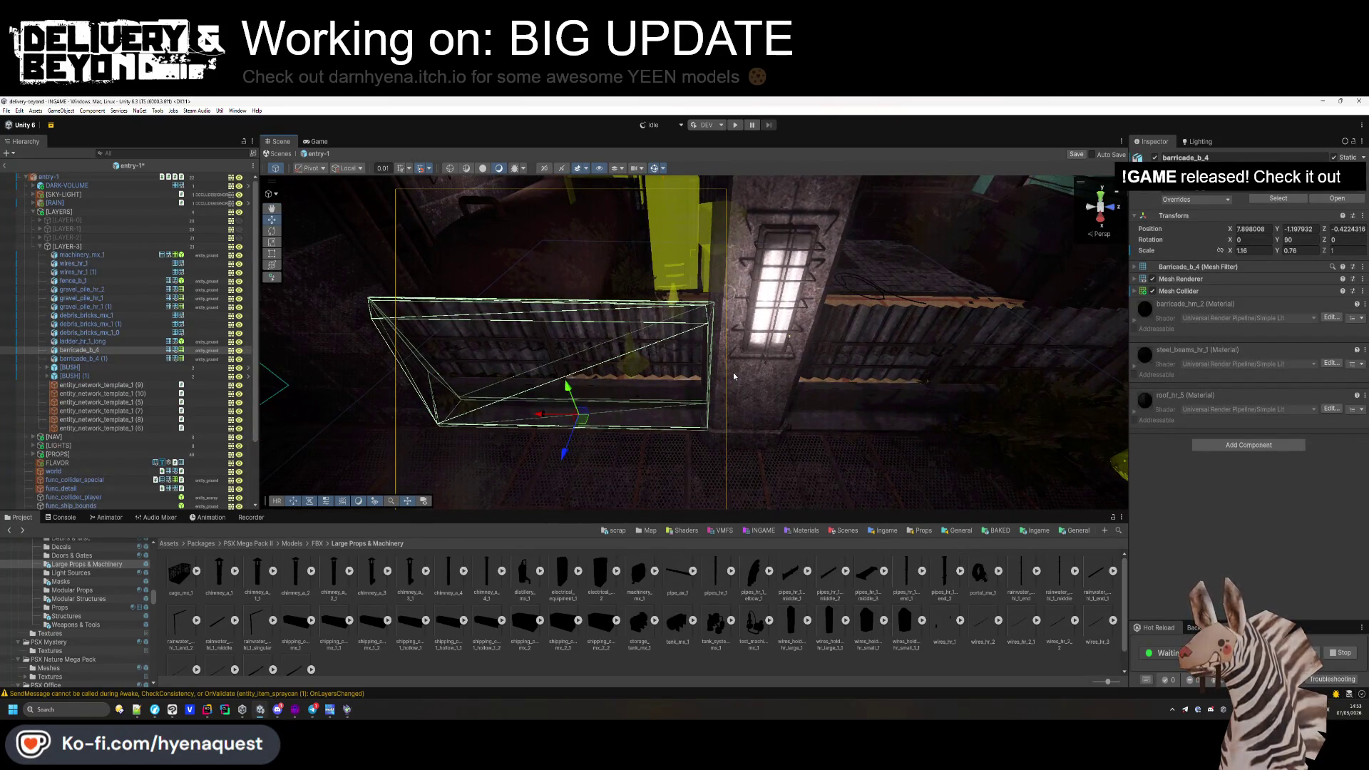
Delete barricade_b_4 from LAYER-3, then duplicate a gravel pile and shift the copy down-left.
key("Delete")
mouse_move(733, 372)
left_mouse_down()
mouse_move(779, 385)
mouse_move(773, 297)
mouse_move(764, 409)
left_mouse_up()
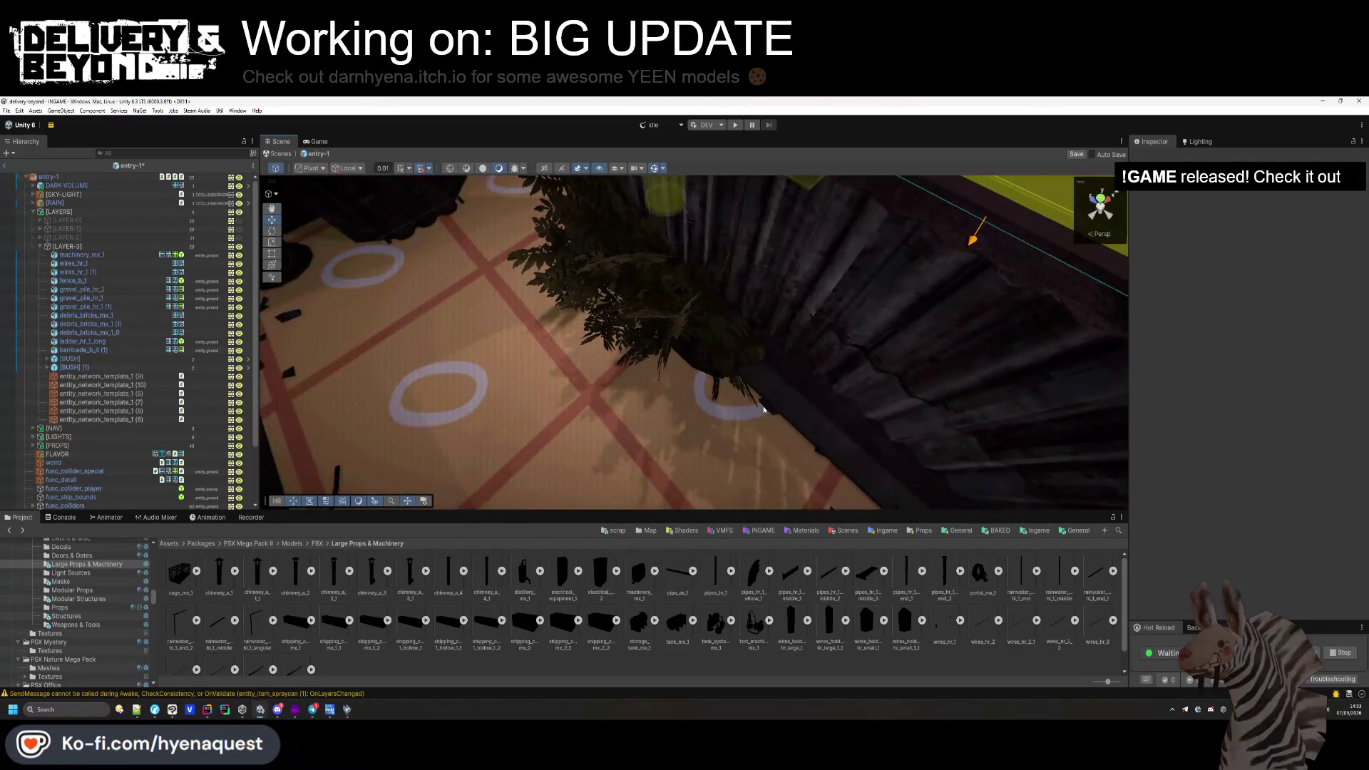
left_click(763, 409)
key("f")
key("ctrl+d")
mouse_move(570, 331)
left_mouse_down()
mouse_move(784, 330)
mouse_move(805, 299)
mouse_move(903, 258)
left_mouse_up()
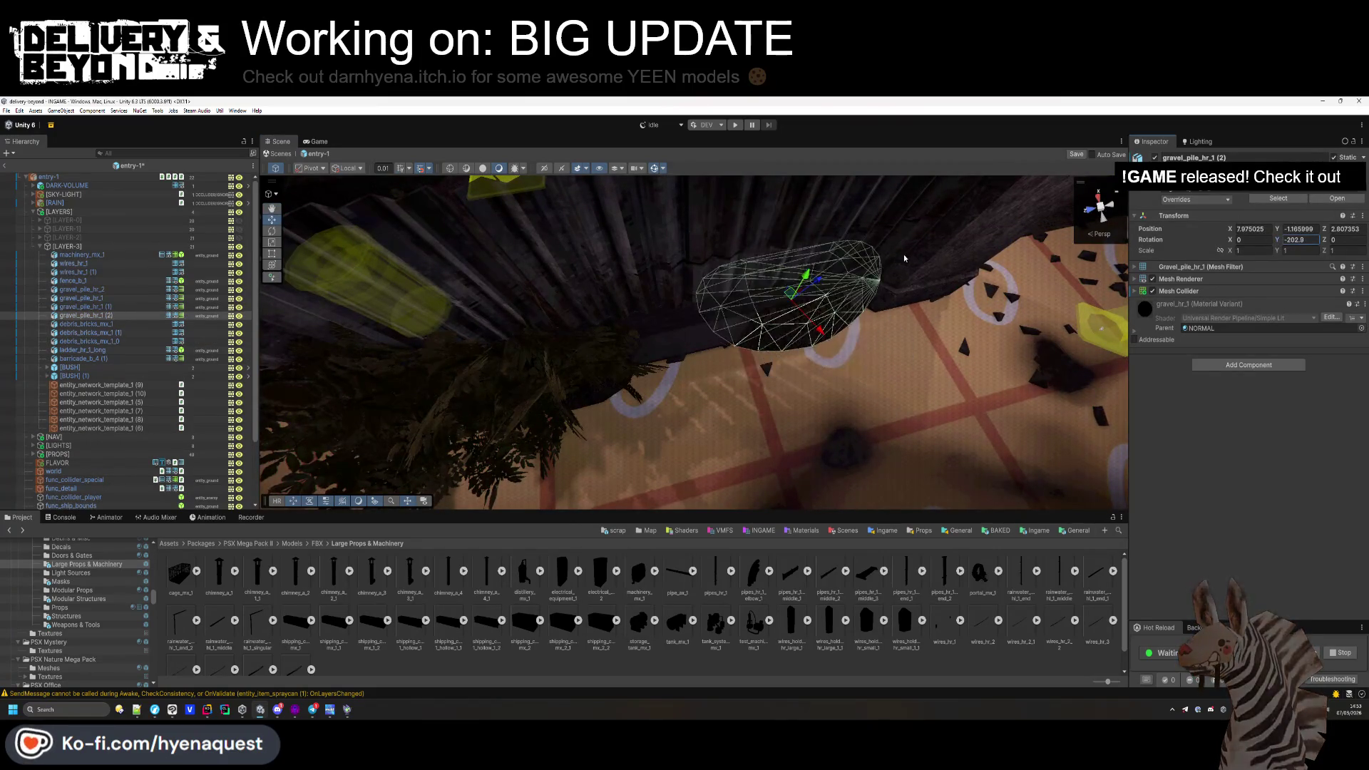
left_click_drag(821, 295, 700, 369)
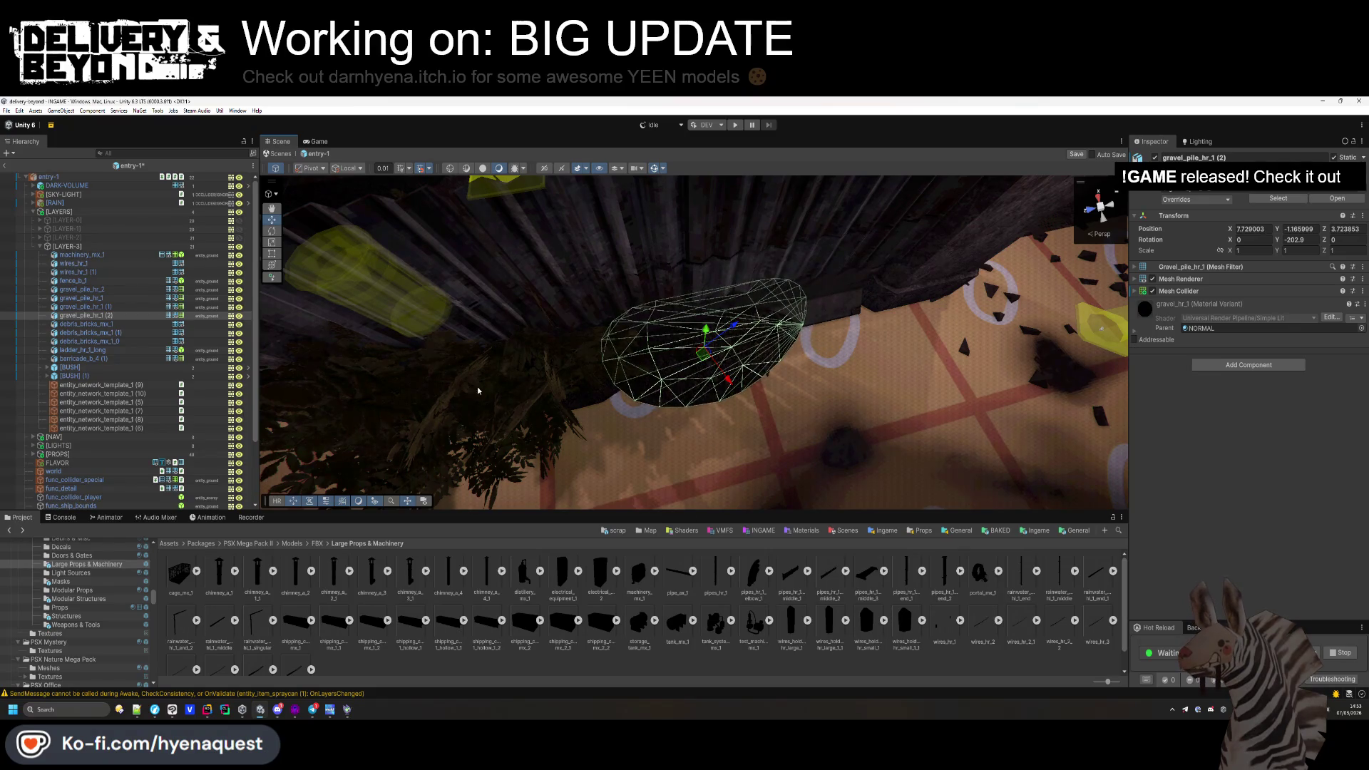
Reposition the [BUSH] (1) copy across the floor, then select the debris bricks copy.
left_click(565, 395)
left_click_drag(617, 391, 716, 378)
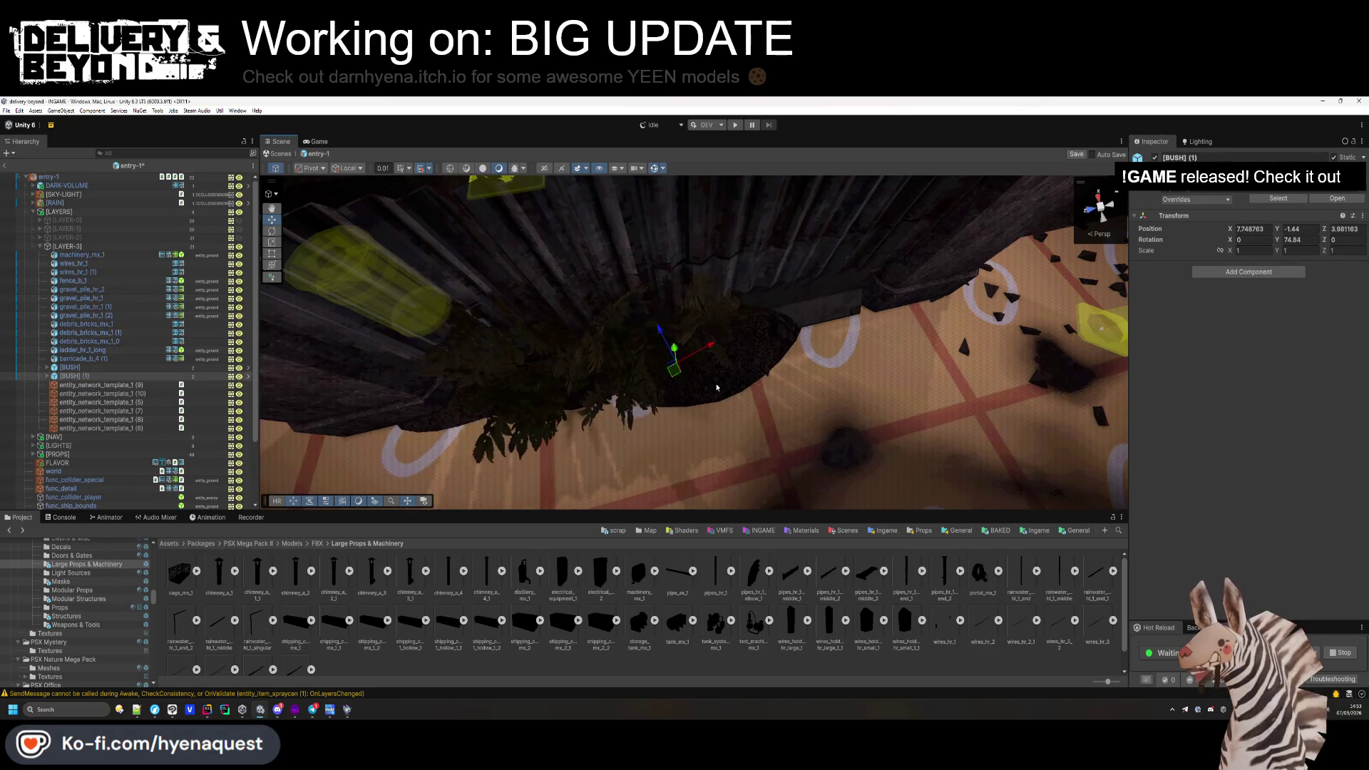
left_click_drag(663, 340, 678, 366)
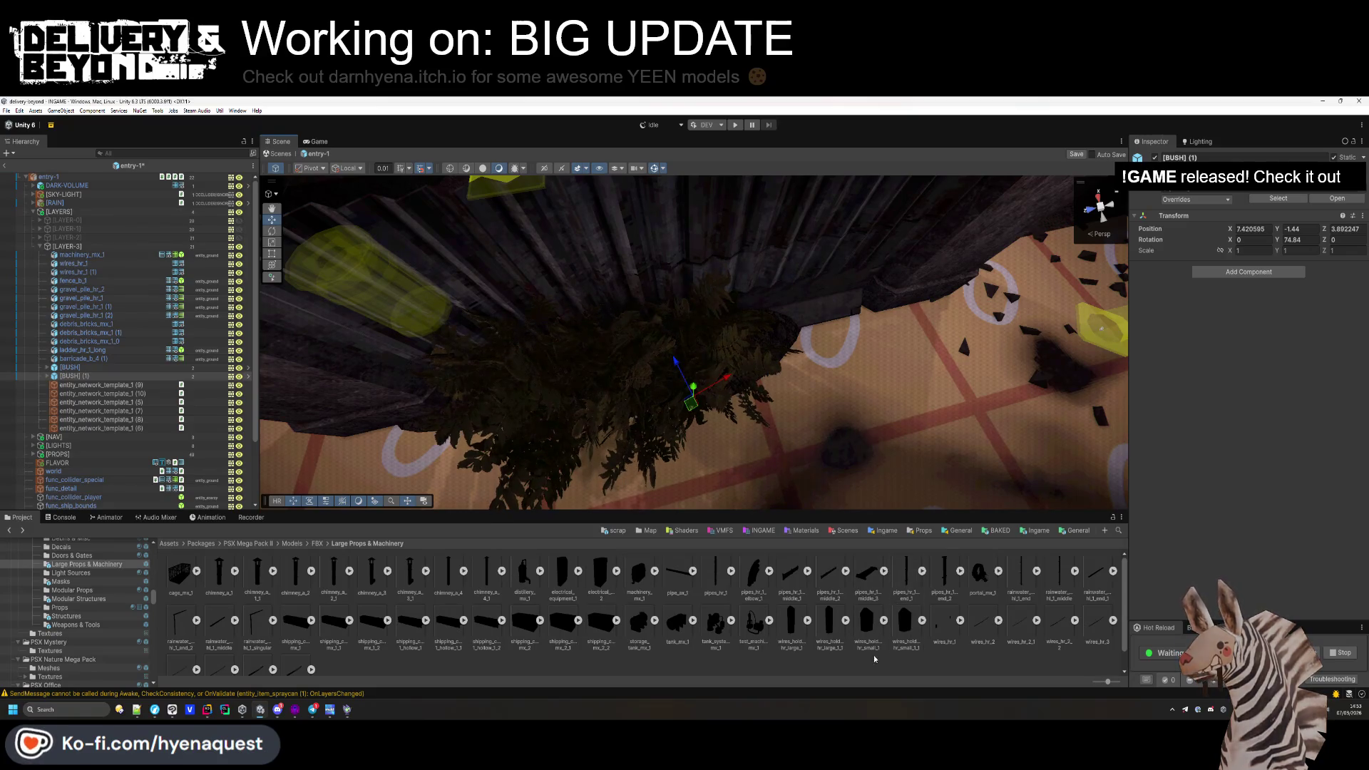
left_click(727, 302)
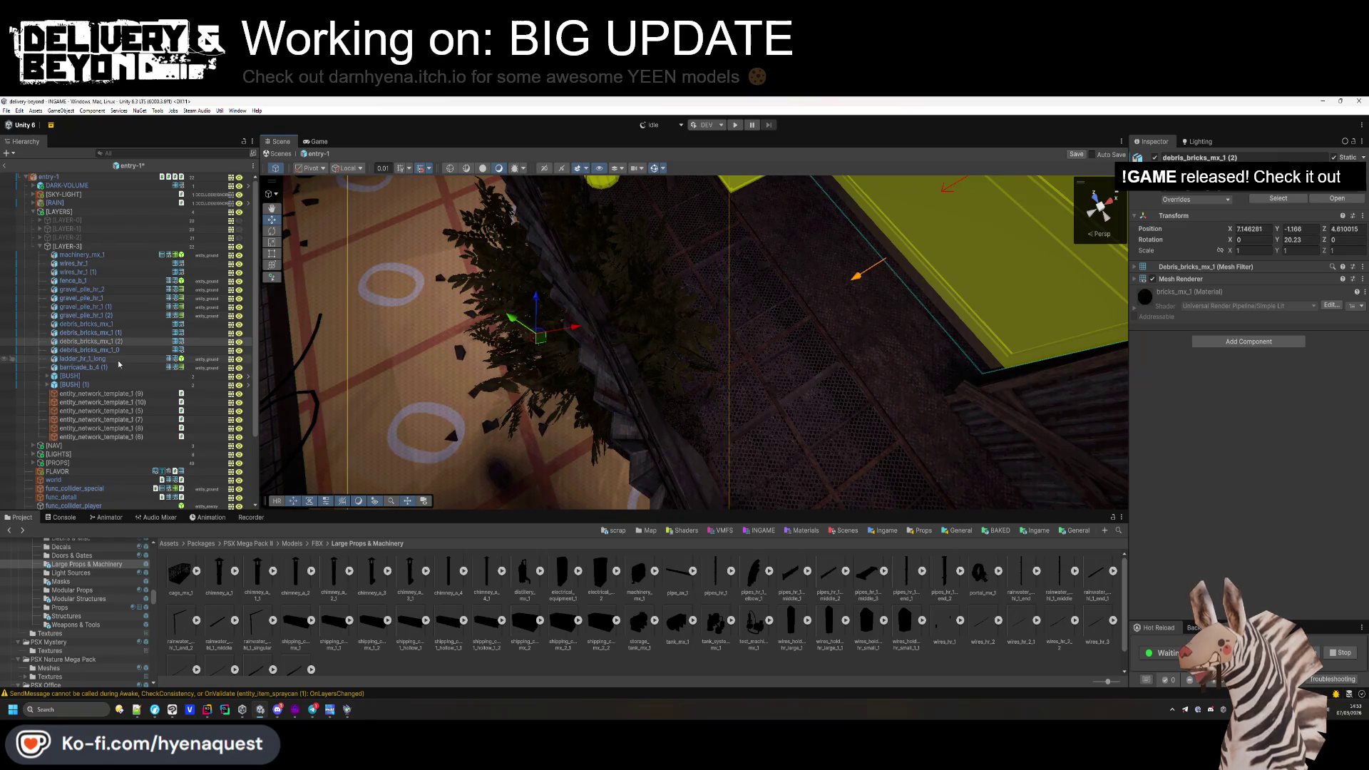
Delete the machinery_mx_1 prop near the cones and yellow boxes from LAYER-3.
mouse_move(593, 345)
left_mouse_down()
mouse_move(426, 327)
mouse_move(545, 418)
mouse_move(889, 266)
mouse_move(762, 406)
left_mouse_up()
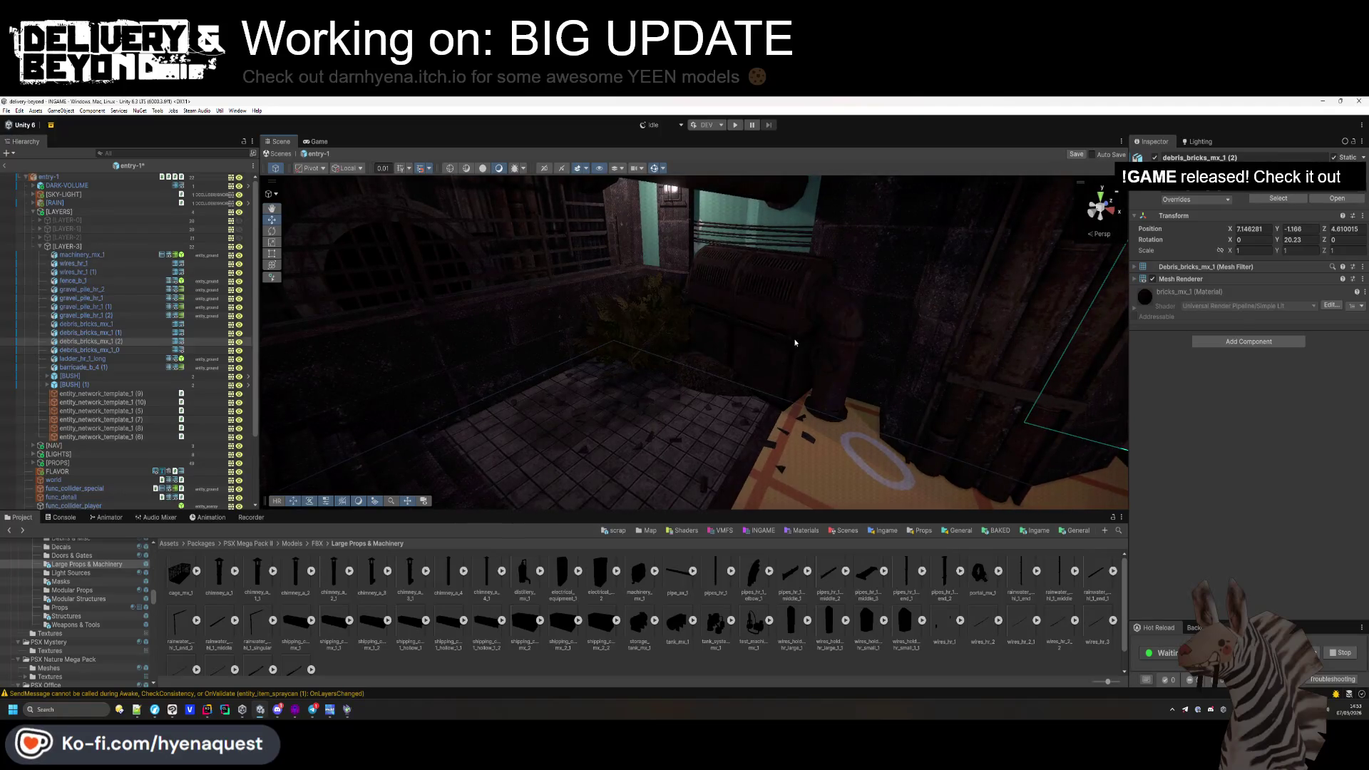
left_click(762, 411)
key("Delete")
scroll(713, 343, "up", 5)
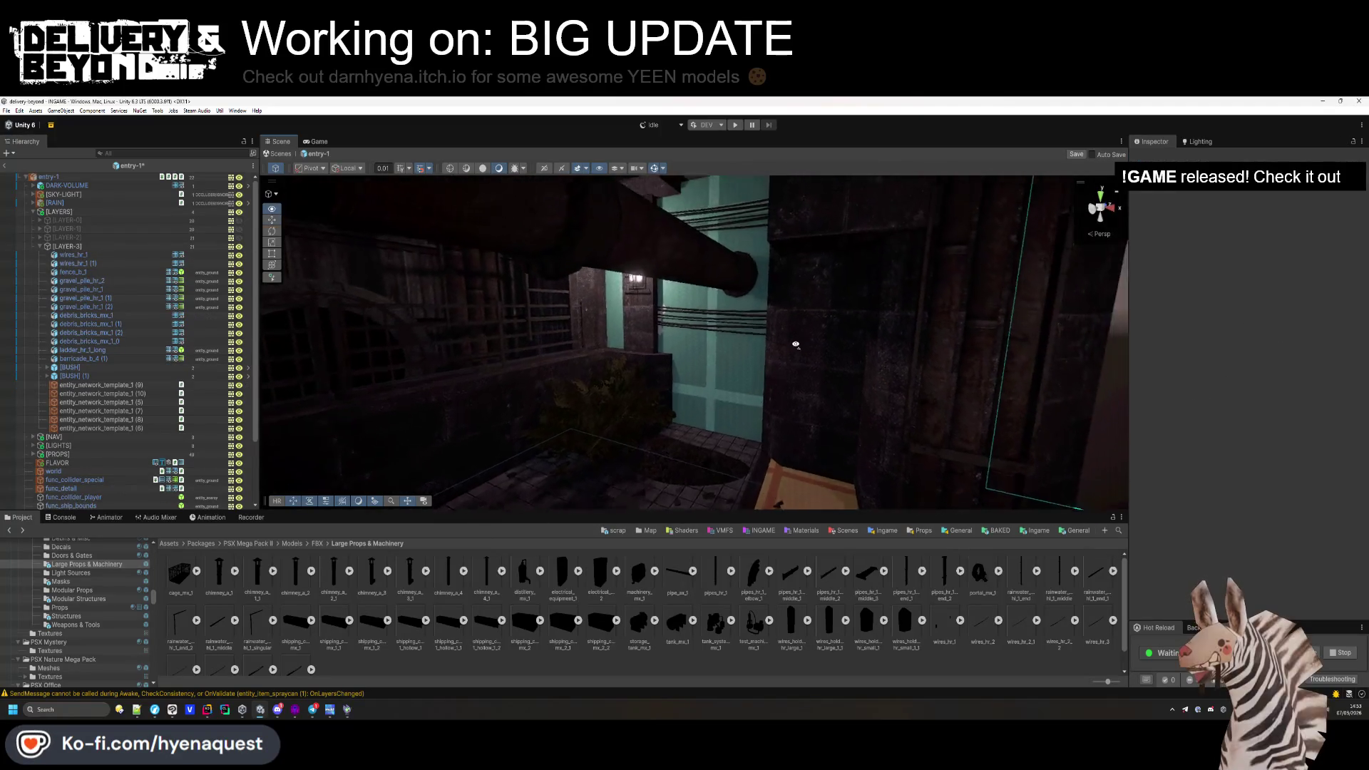